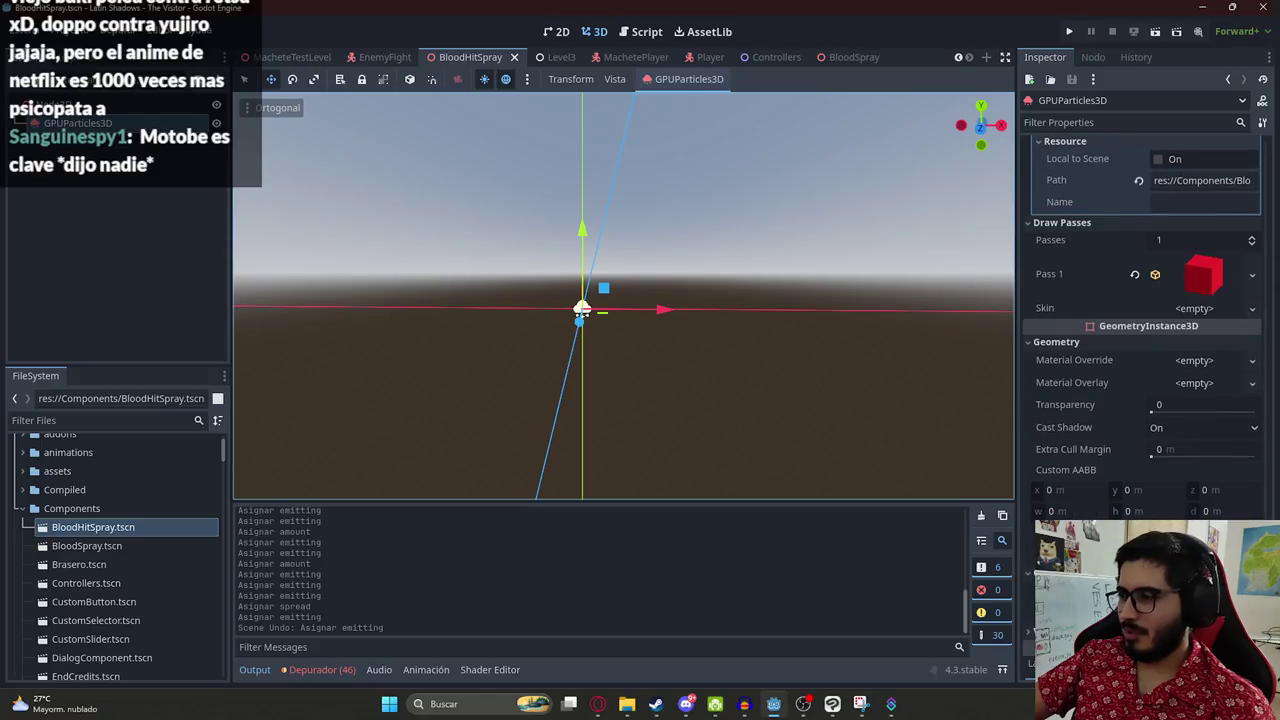
- Lower the blood spray's amount ratio, then restore it to 1, replaying the burst each time
scroll(1122, 230, "up", 10)
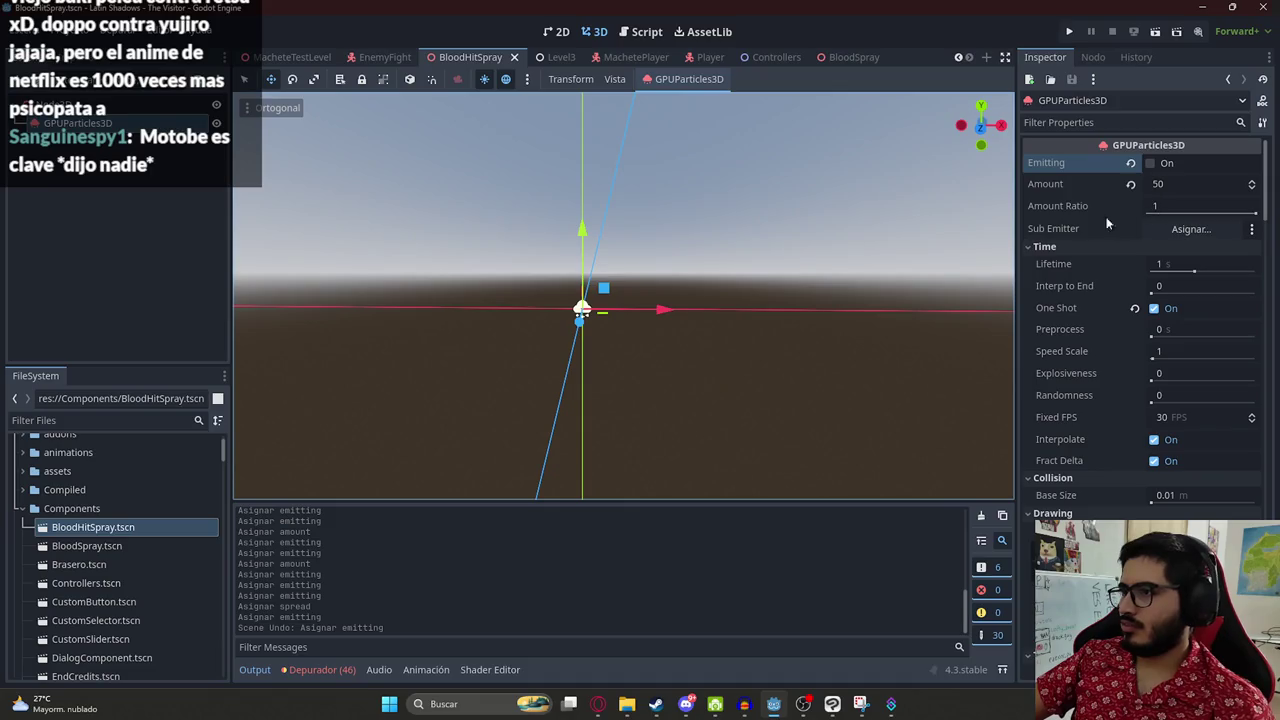
mouse_move(1051, 214)
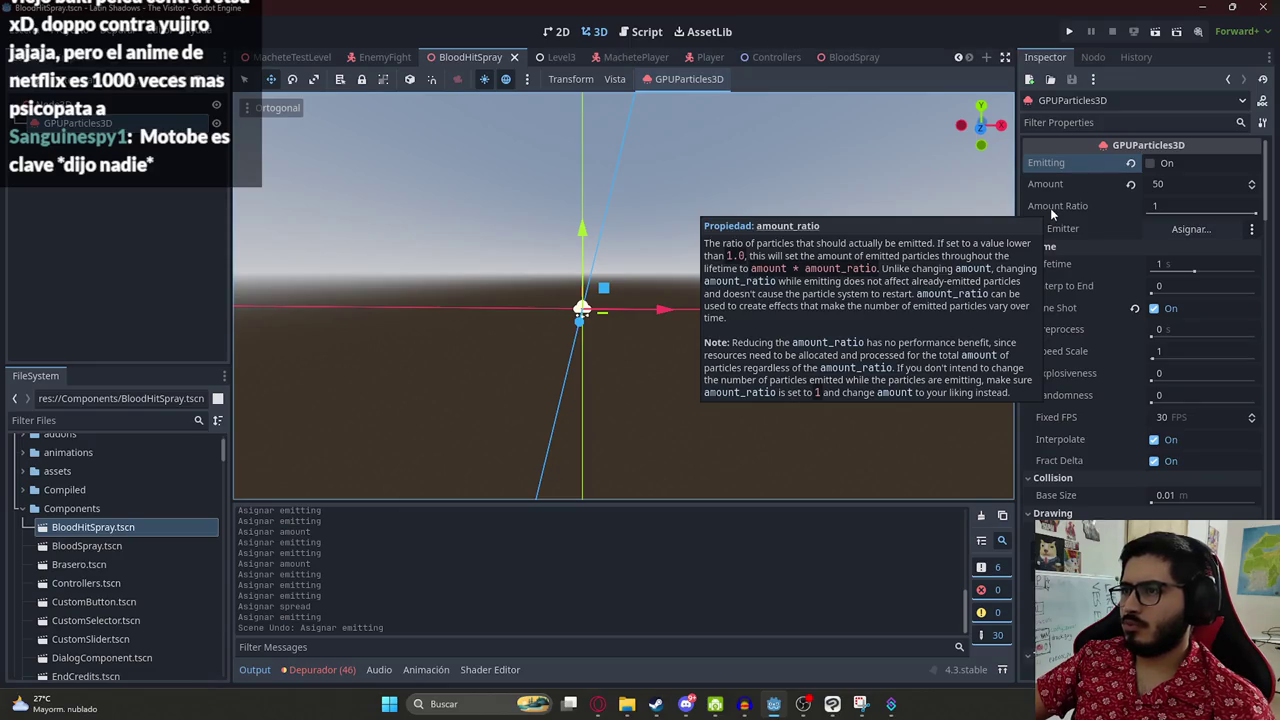
left_click_drag(1256, 212, 1166, 208)
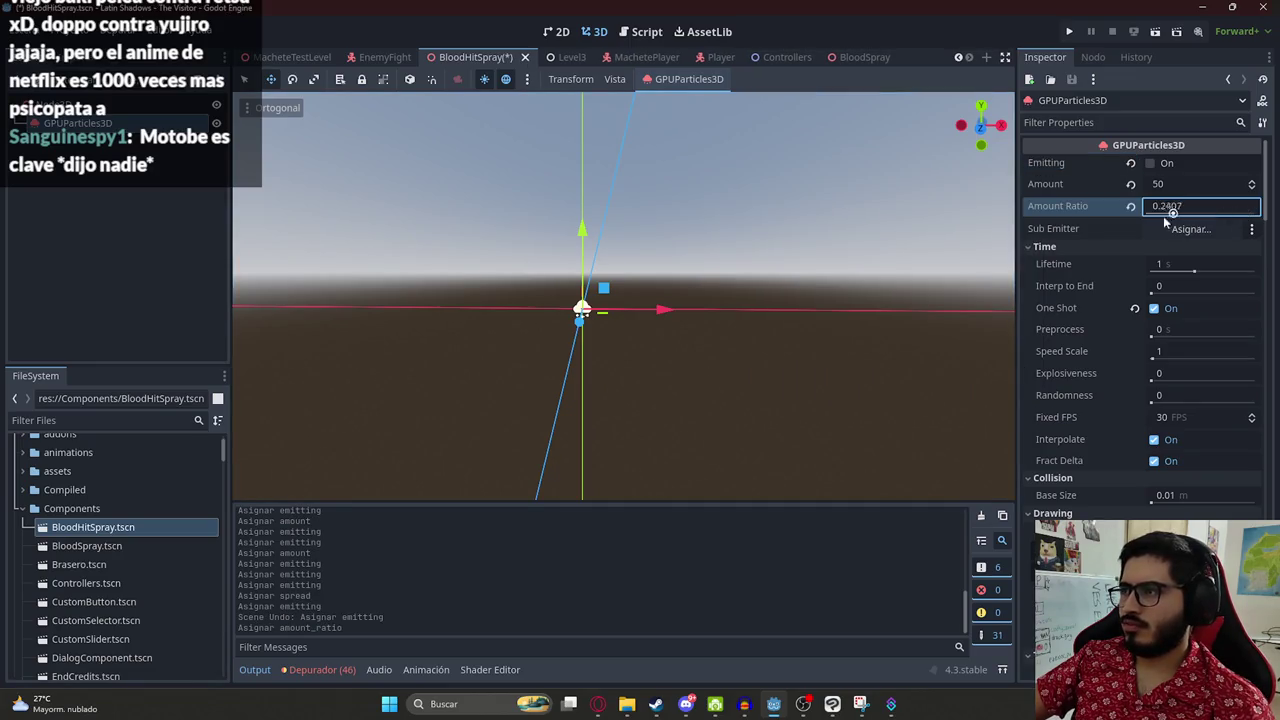
left_click(1160, 165)
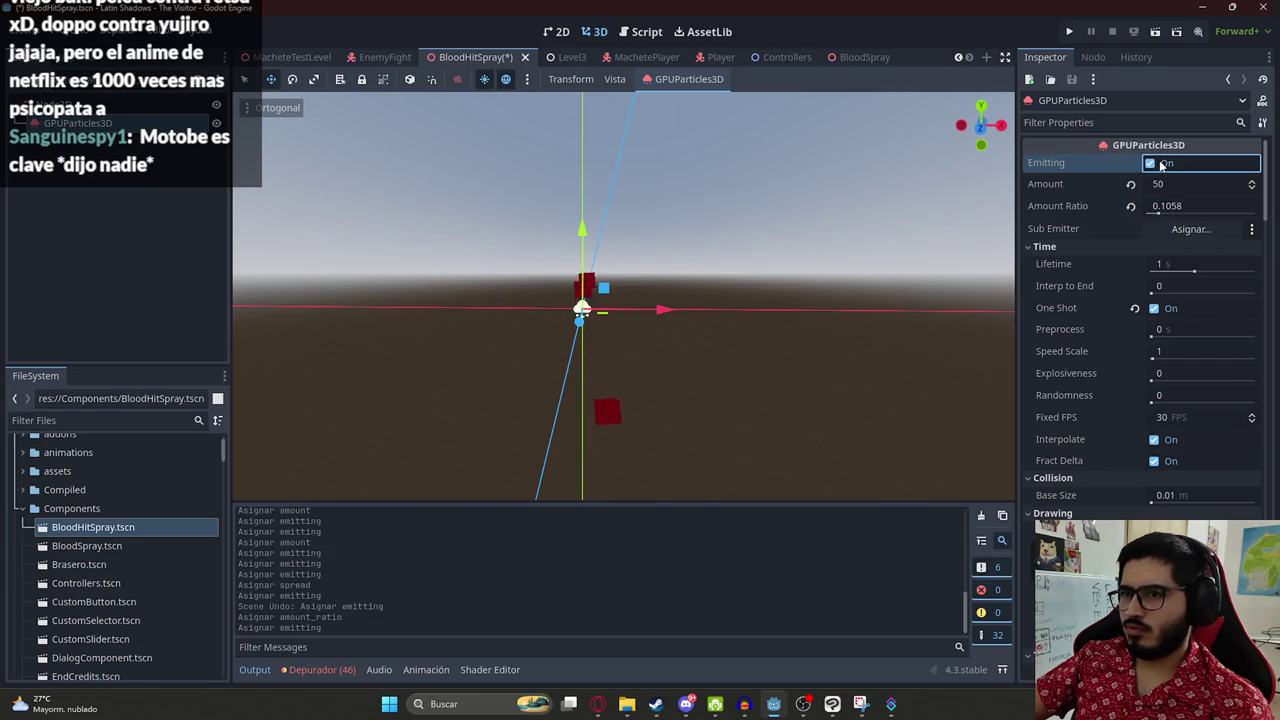
left_click_drag(1160, 213, 1212, 205)
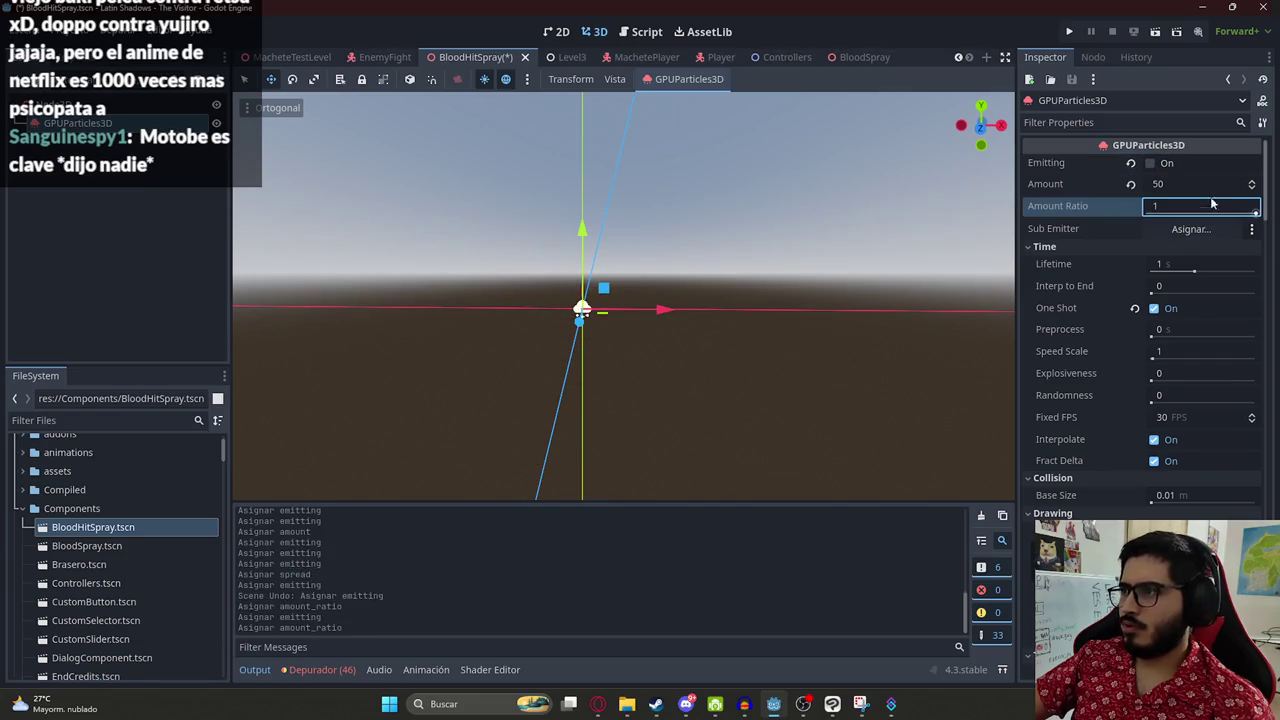
left_click(1152, 164)
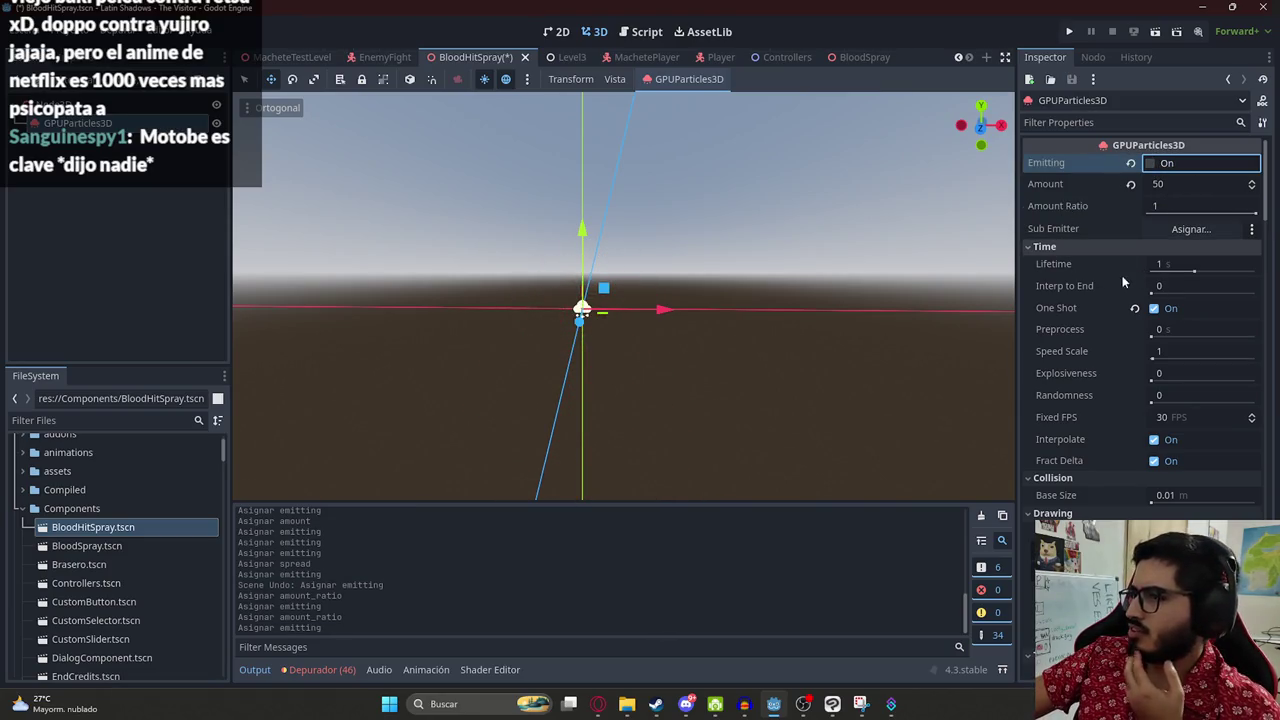
- Try a 0.04 s particle lifetime, preview the burst, then undo back to 1 s
left_click(1195, 266)
type("0.04")
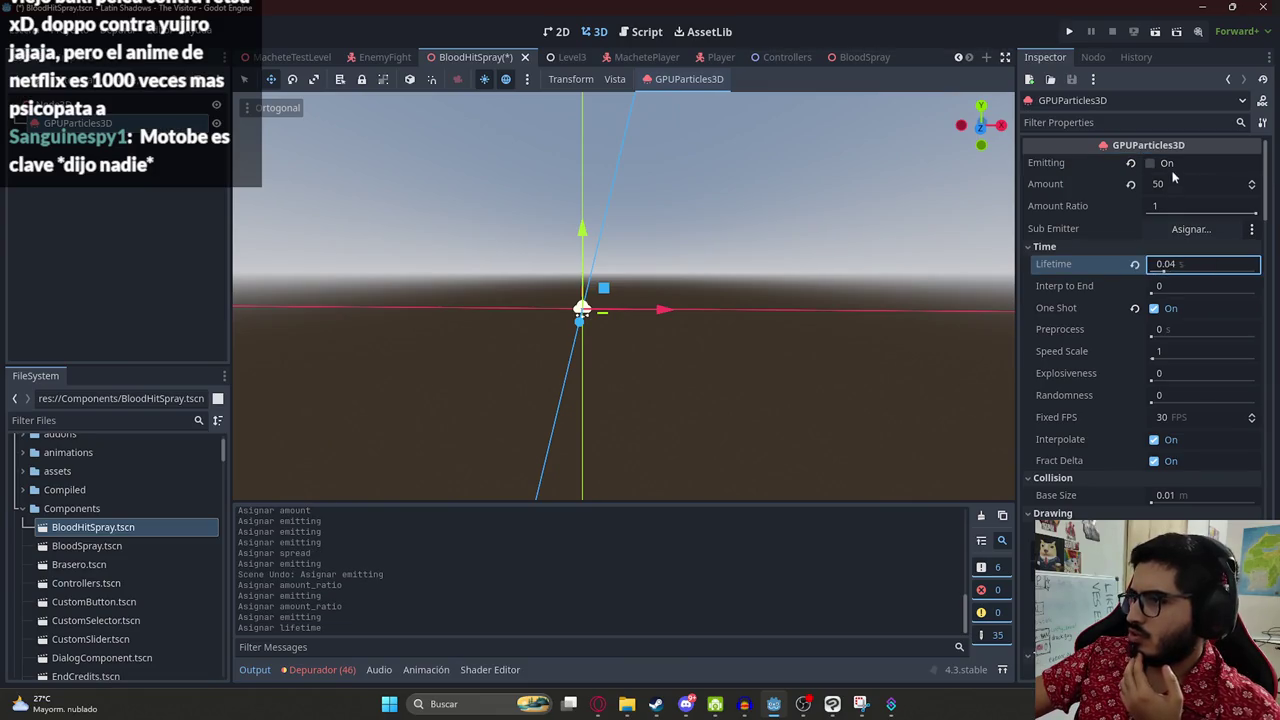
key("Return")
left_click(1165, 166)
key("ctrl+z")
key("ctrl+z")
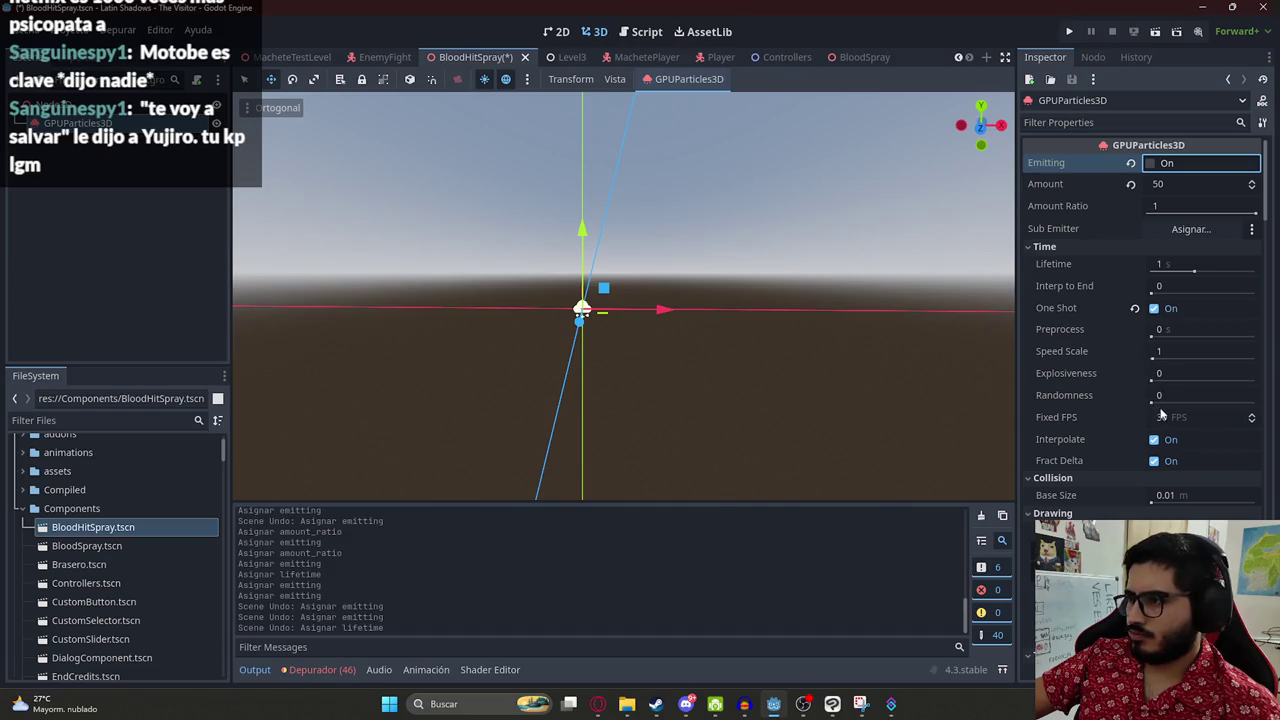
- Look over the particle properties and replay the blood burst
scroll(1147, 395, "down", 10)
scroll(1091, 378, "down", 2)
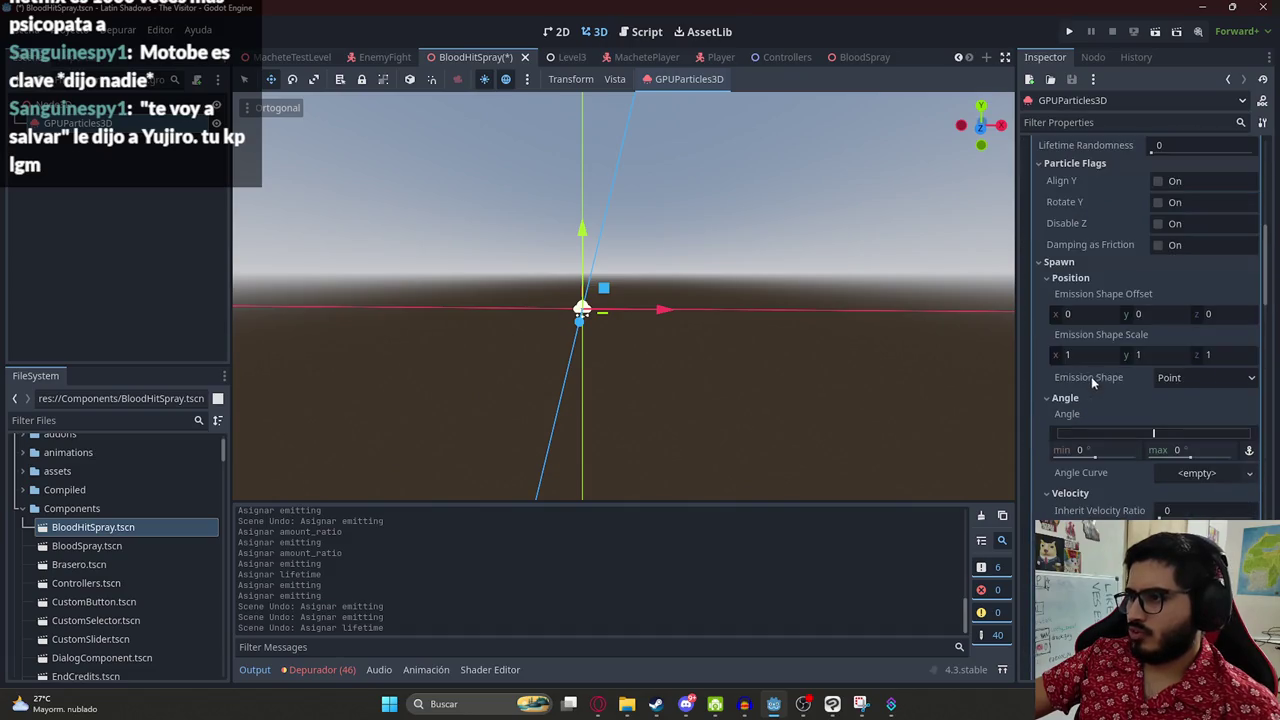
scroll(1114, 336, "down", 3)
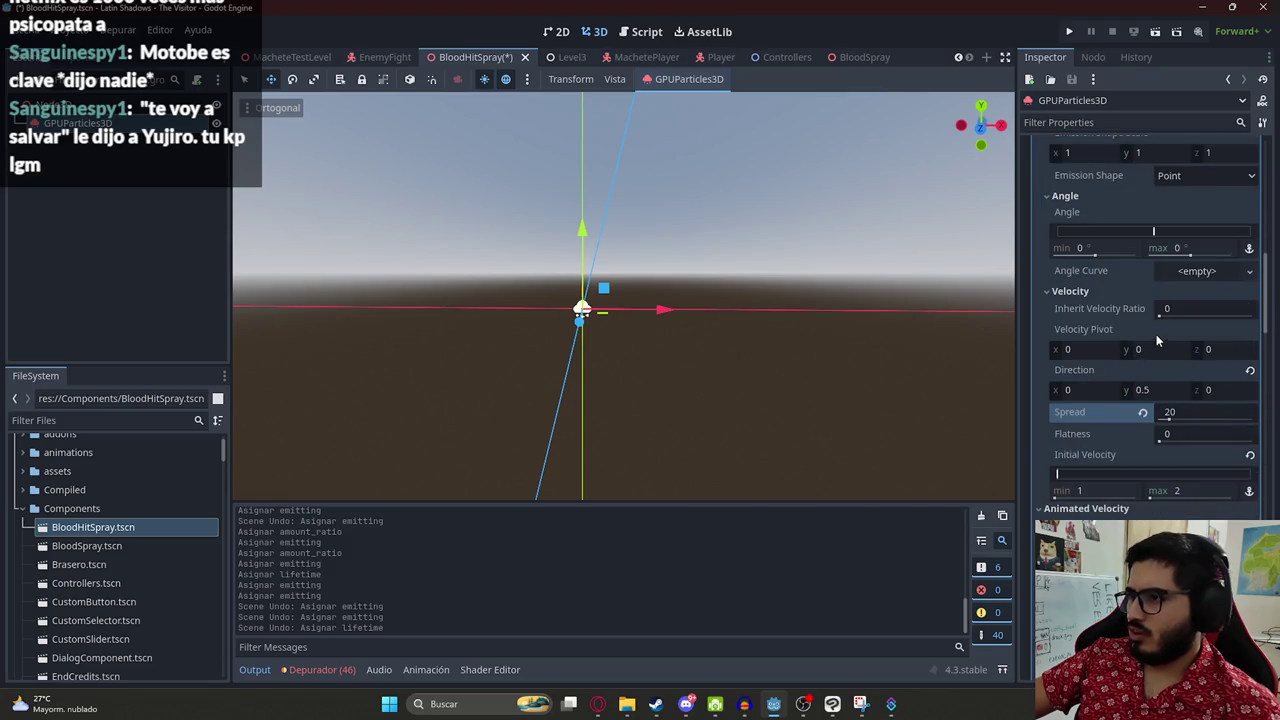
scroll(1156, 334, "down", 2)
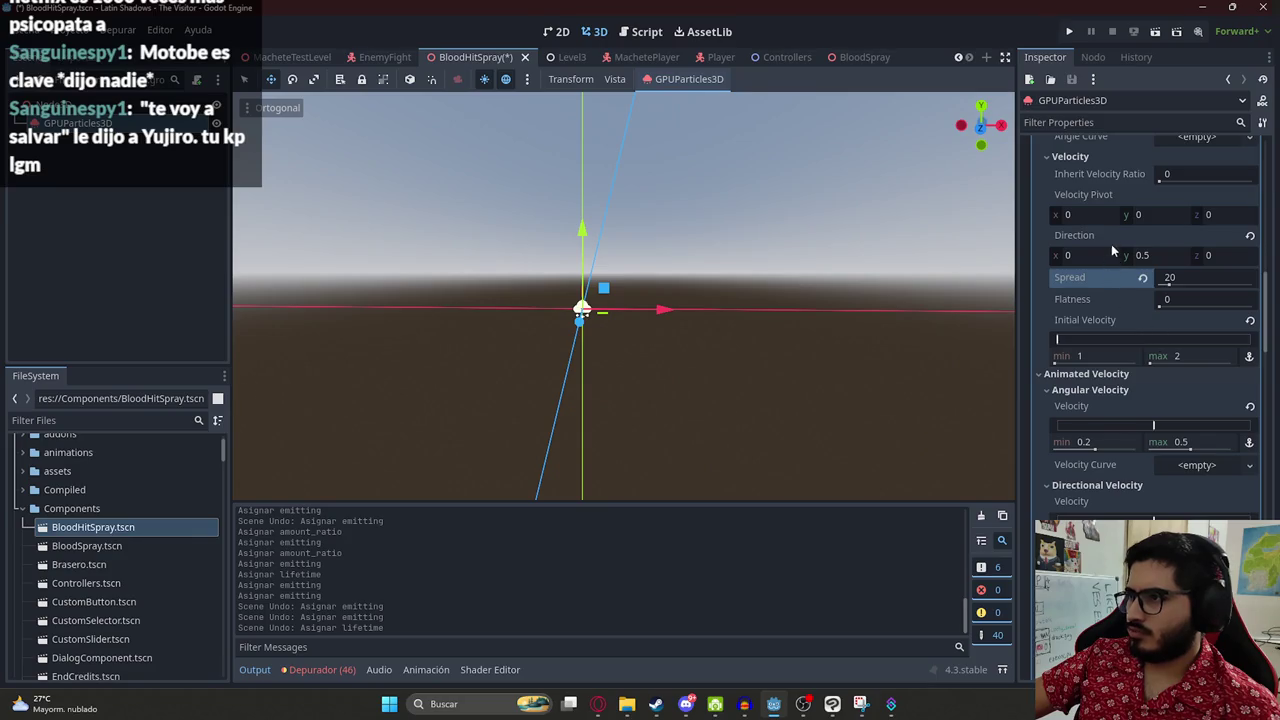
scroll(1145, 260, "up", 15)
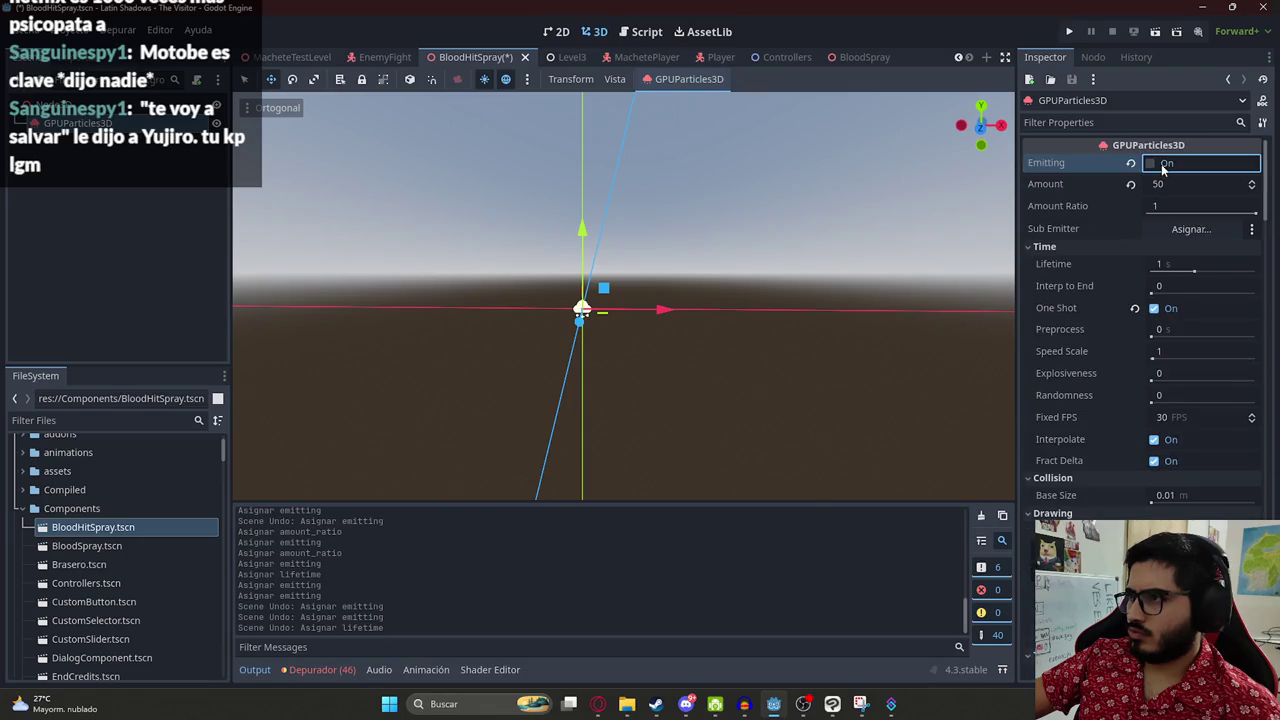
left_click(1163, 170)
- Scroll down through the GPUParticles3D properties to the initial velocity settings
scroll(1154, 367, "down", 10)
scroll(1143, 387, "down", 2)
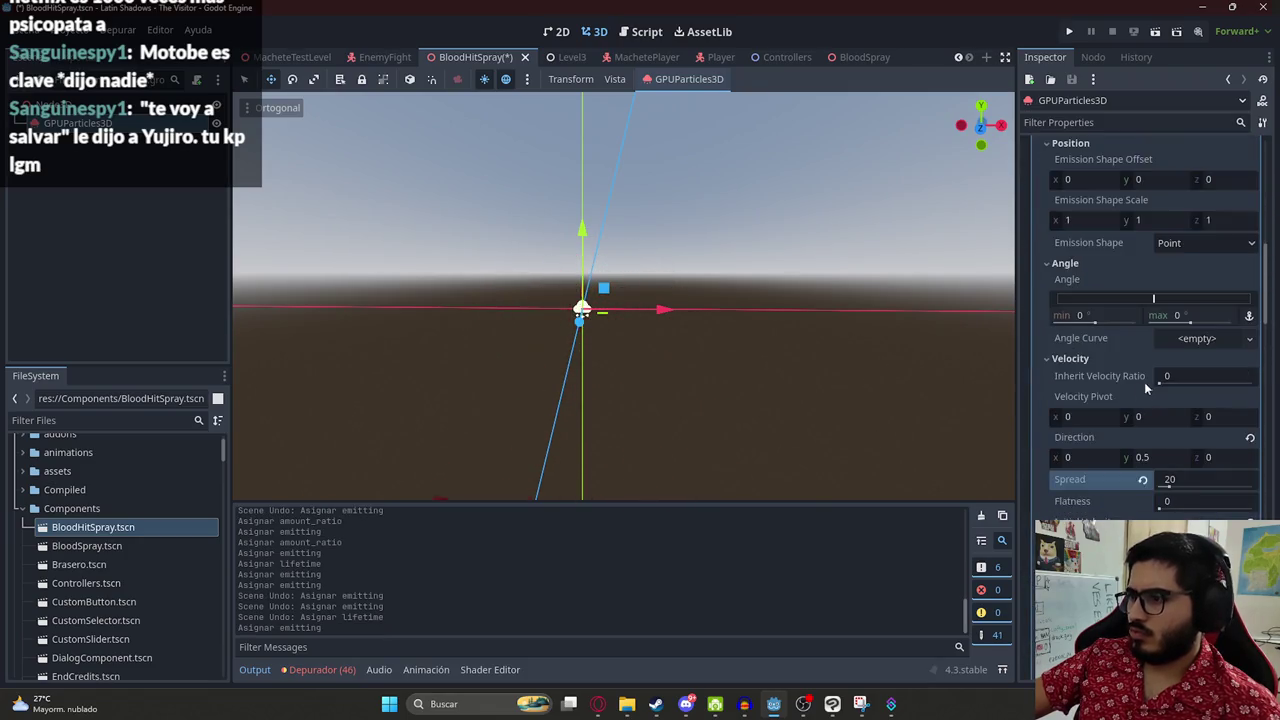
scroll(1150, 420, "down", 1)
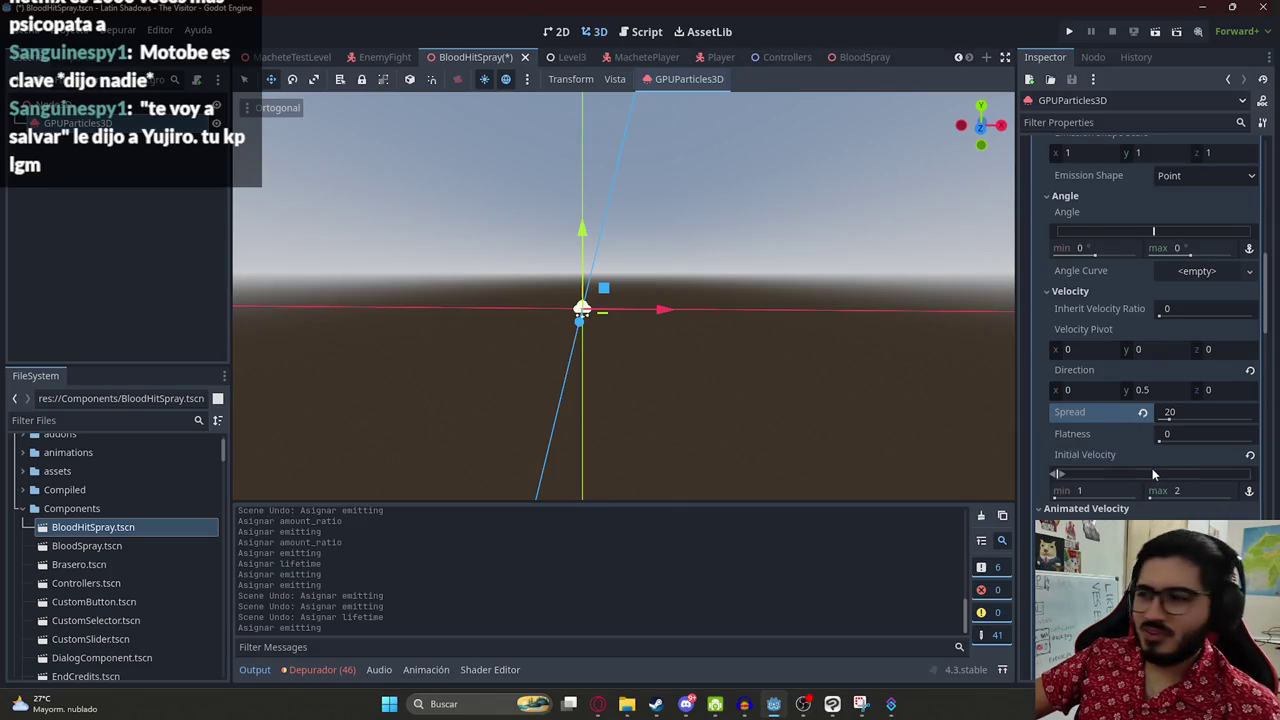
scroll(1148, 434, "down", 2)
scroll(1146, 424, "down", 2)
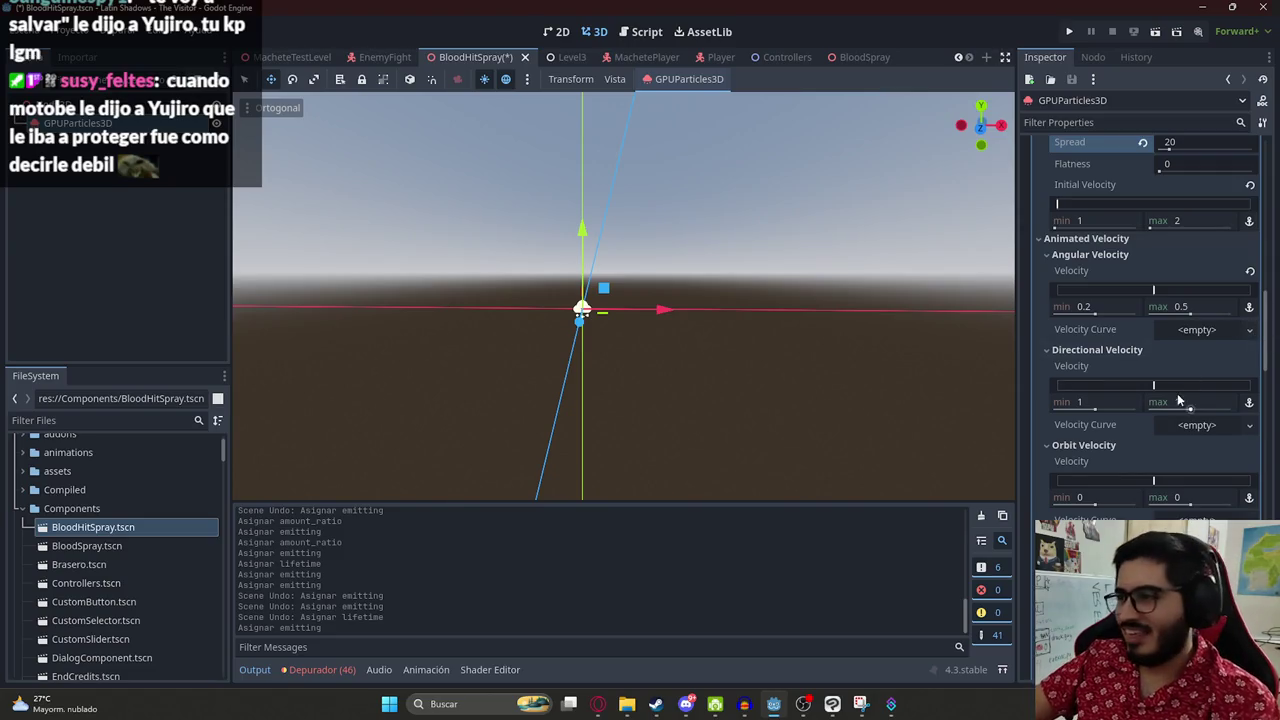
scroll(1180, 389, "down", 5)
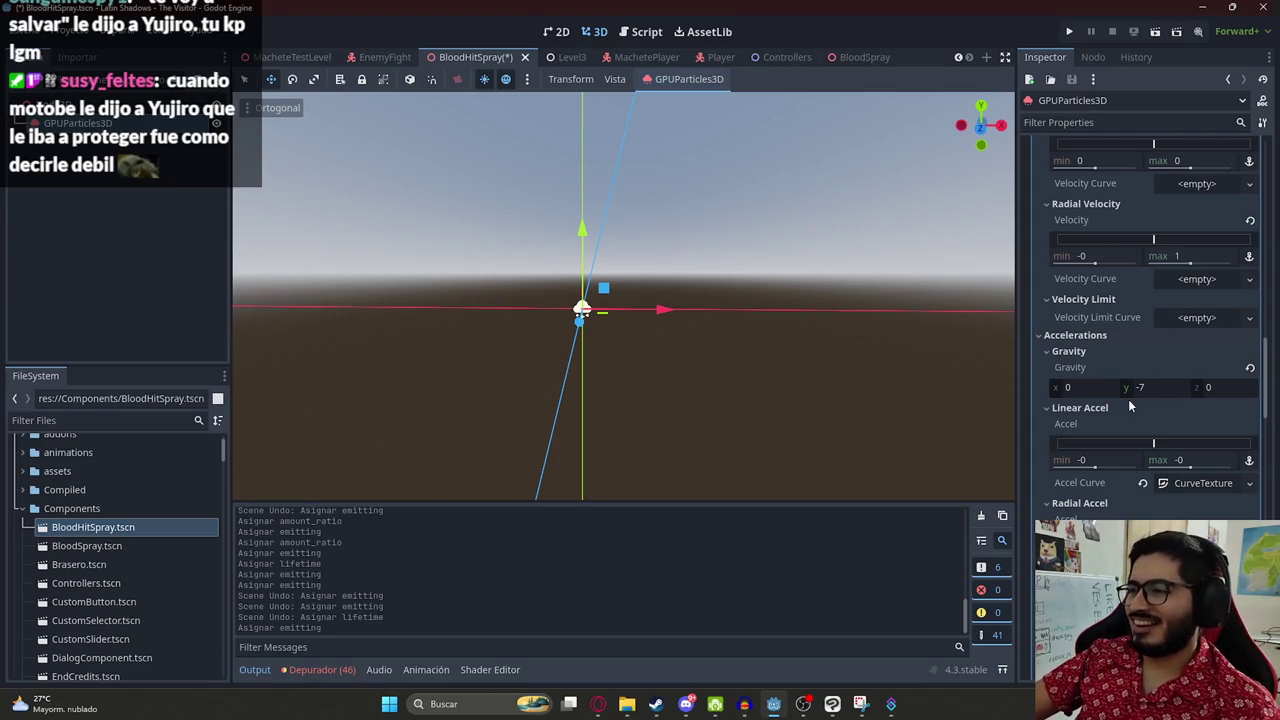
scroll(1140, 474, "down", 3)
scroll(1129, 416, "down", 2)
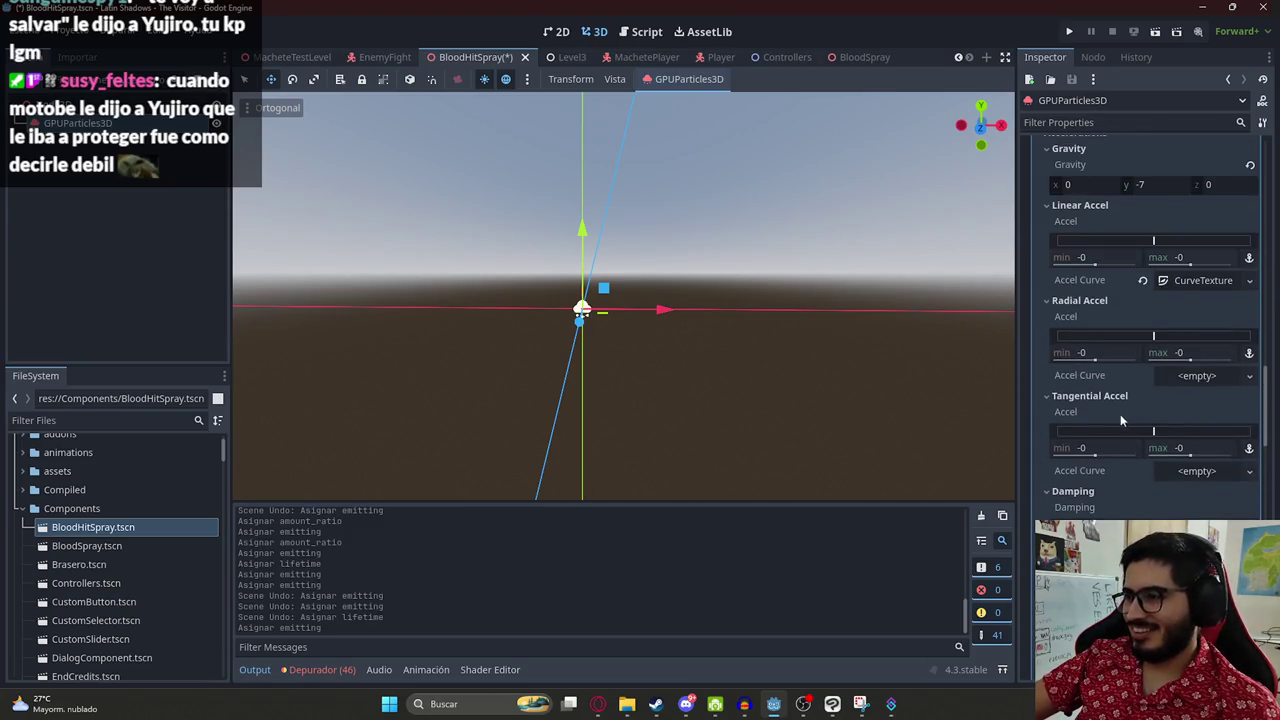
scroll(1120, 414, "down", 3)
scroll(1068, 412, "down", 2)
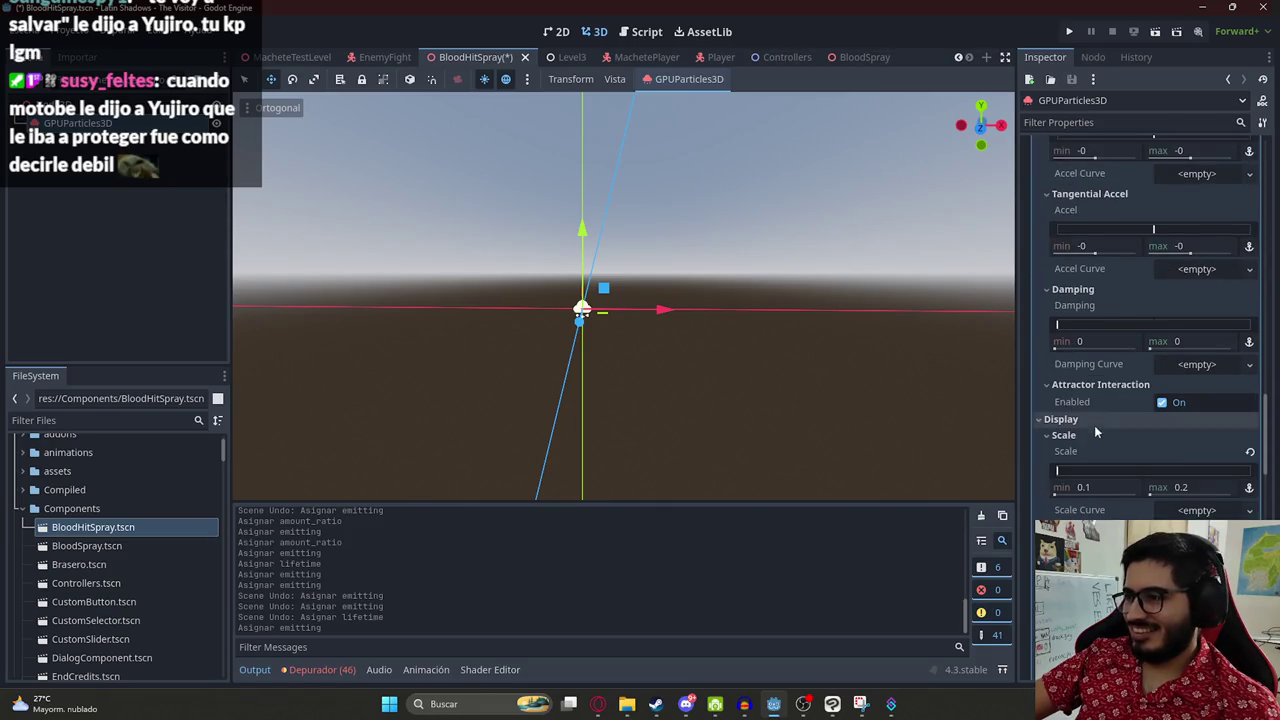
scroll(1141, 467, "down", 3)
scroll(1140, 430, "down", 2)
scroll(1136, 444, "down", 3)
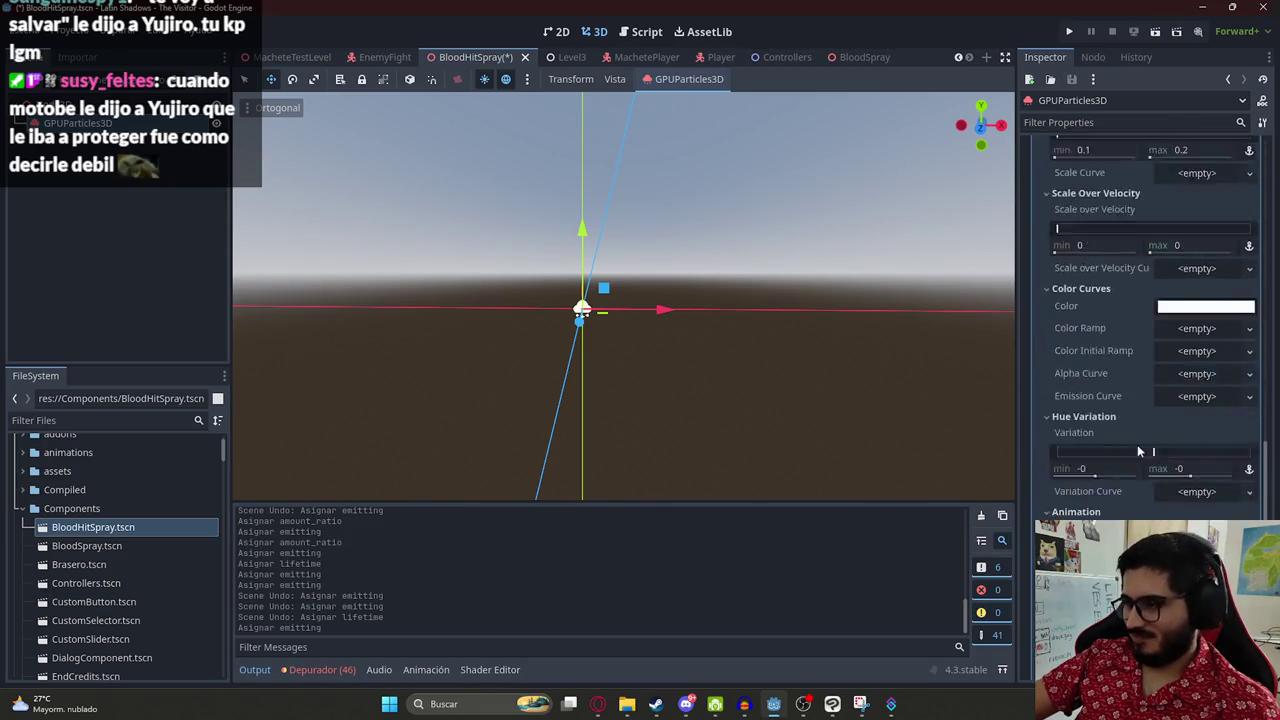
scroll(1160, 470, "down", 2)
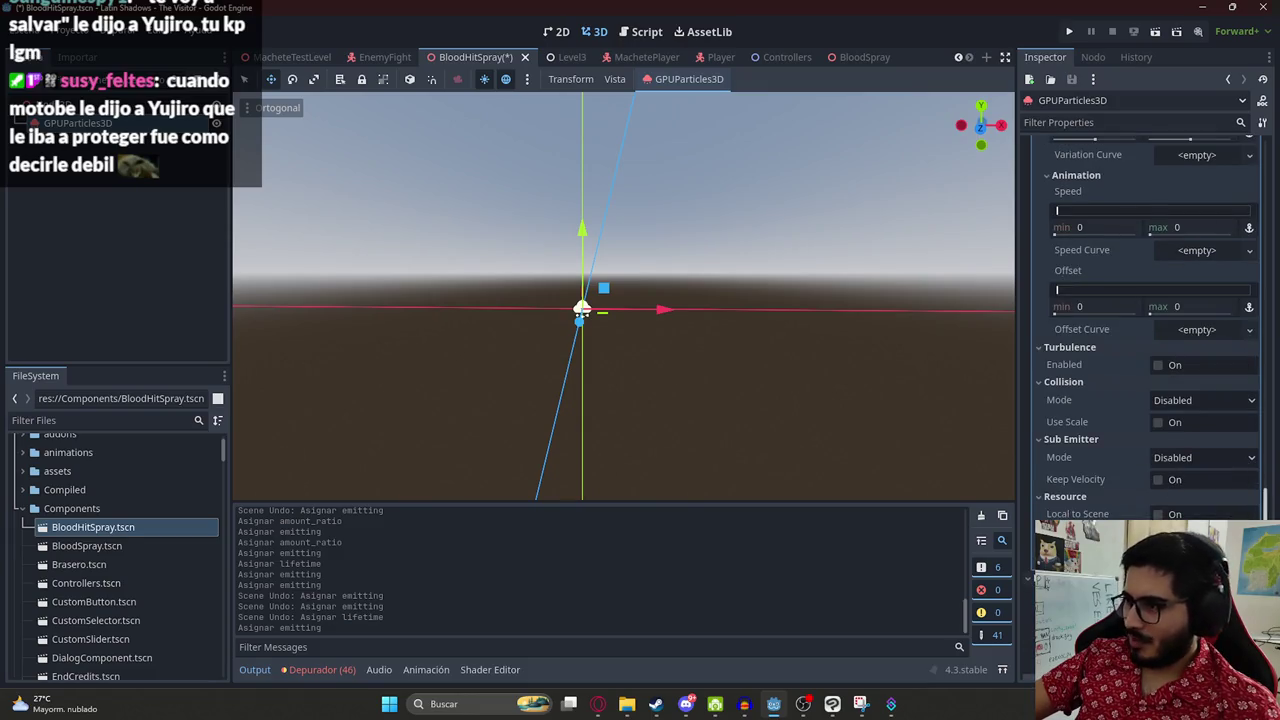
scroll(1165, 476, "down", 3)
scroll(1140, 300, "down", 2)
scroll(1130, 250, "up", 15)
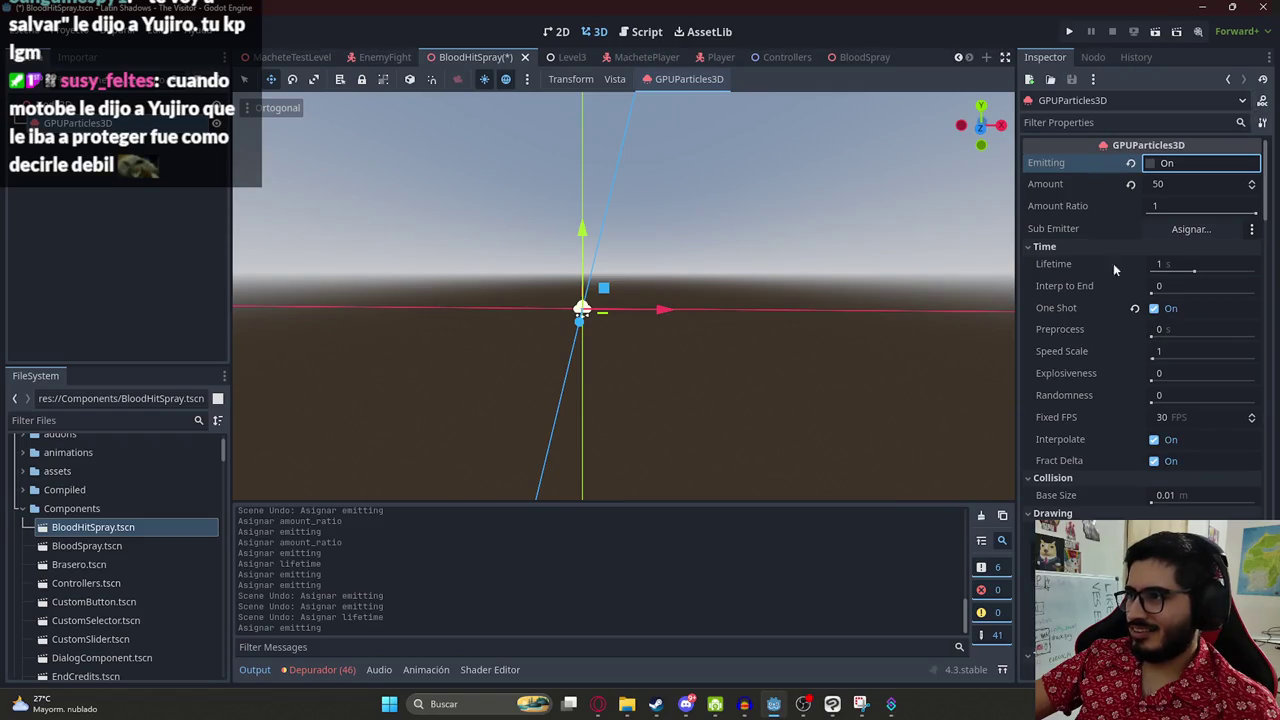
scroll(1120, 357, "down", 3)
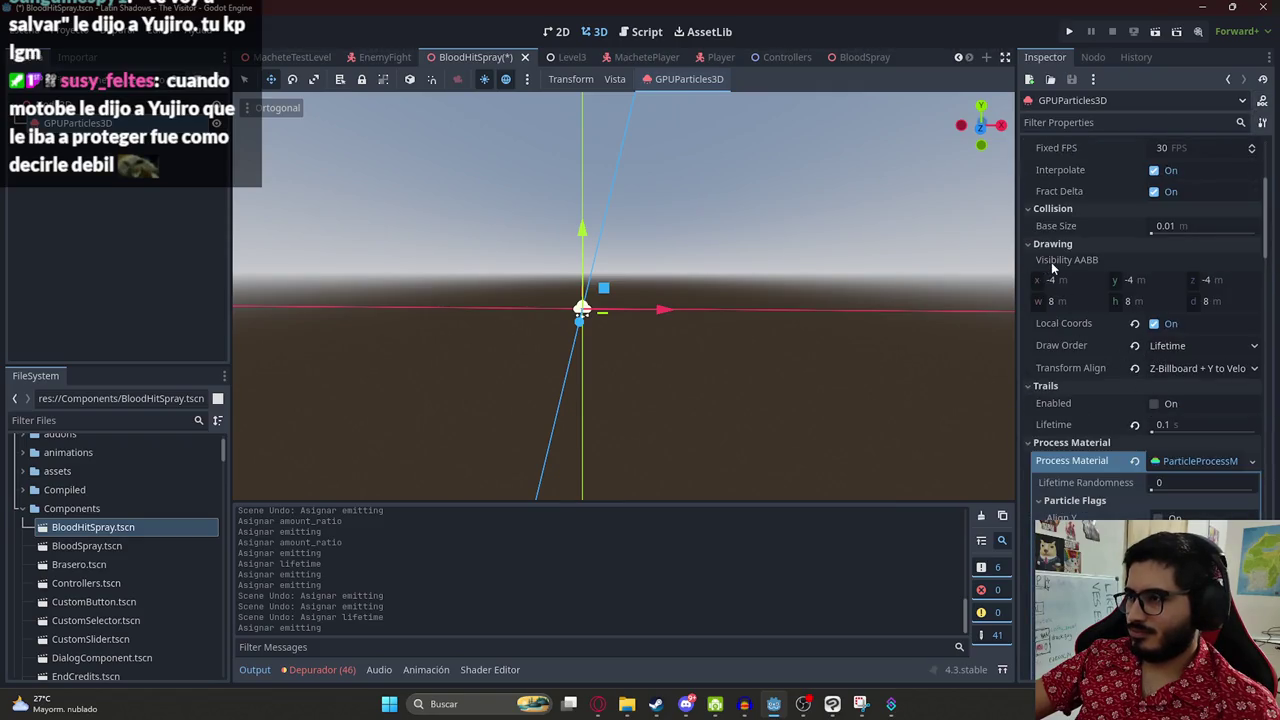
mouse_move(1058, 262)
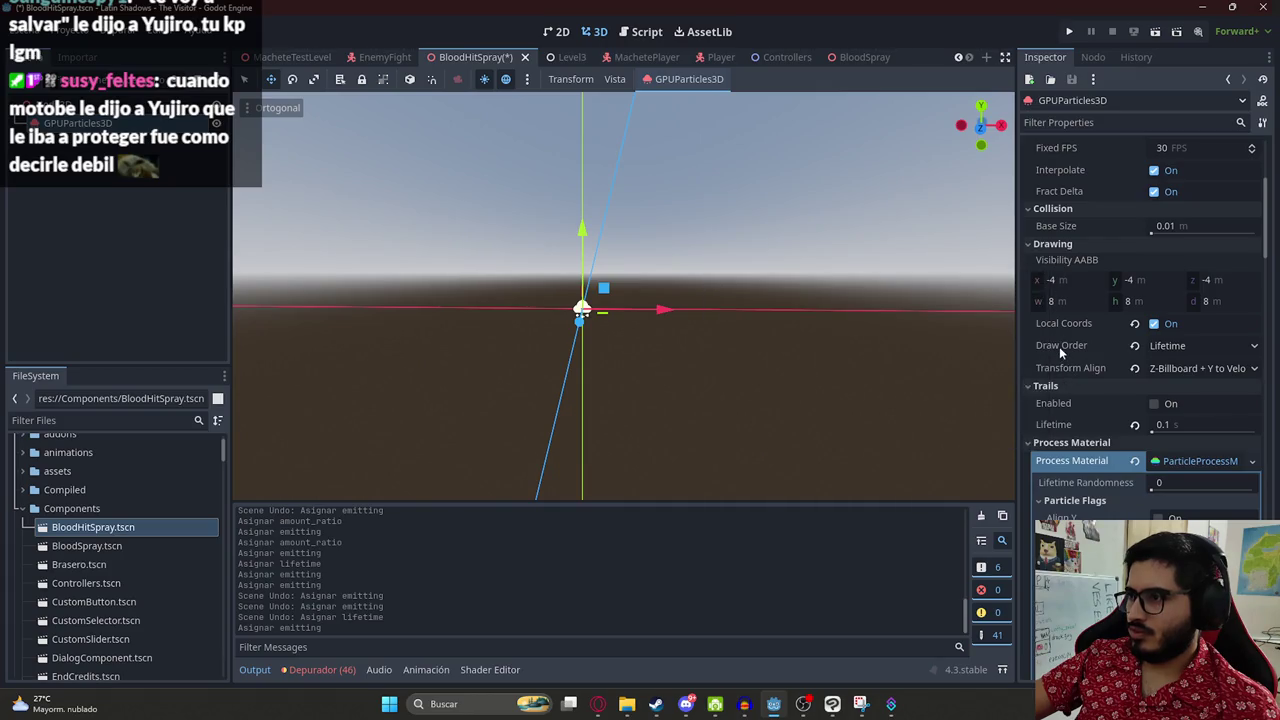
mouse_move(1059, 346)
scroll(1118, 416, "down", 2)
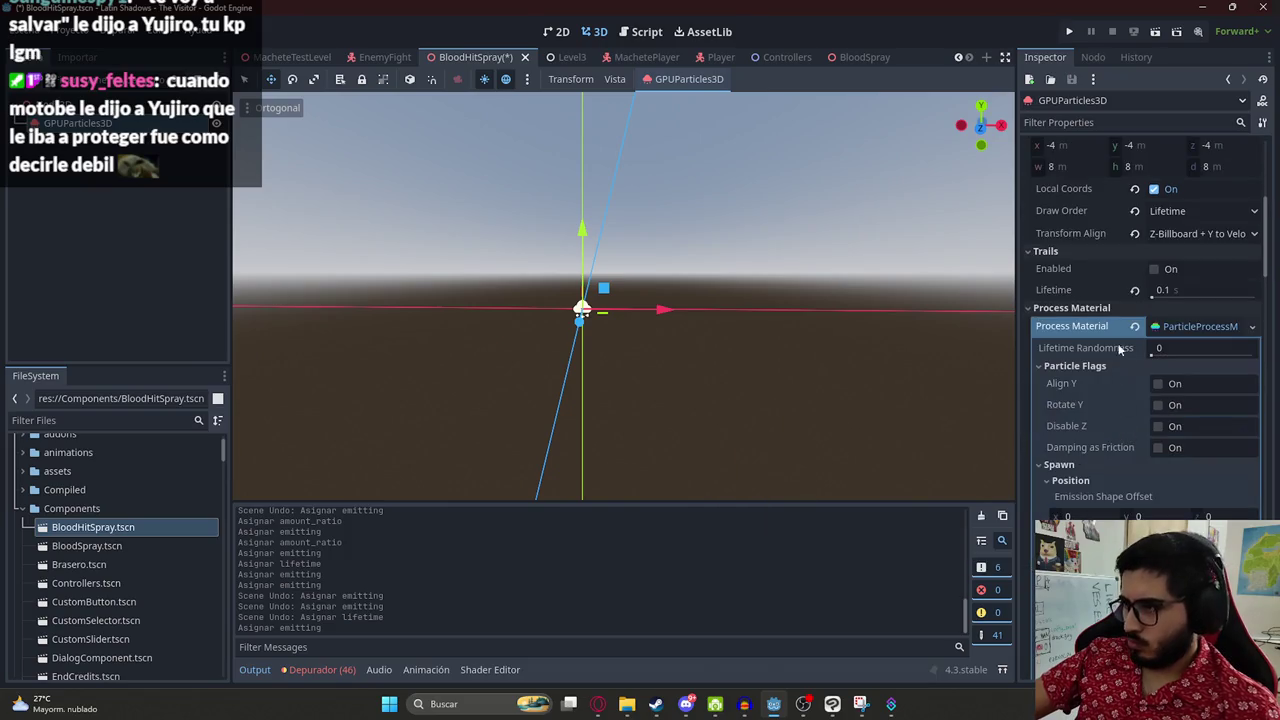
scroll(1160, 392, "down", 3)
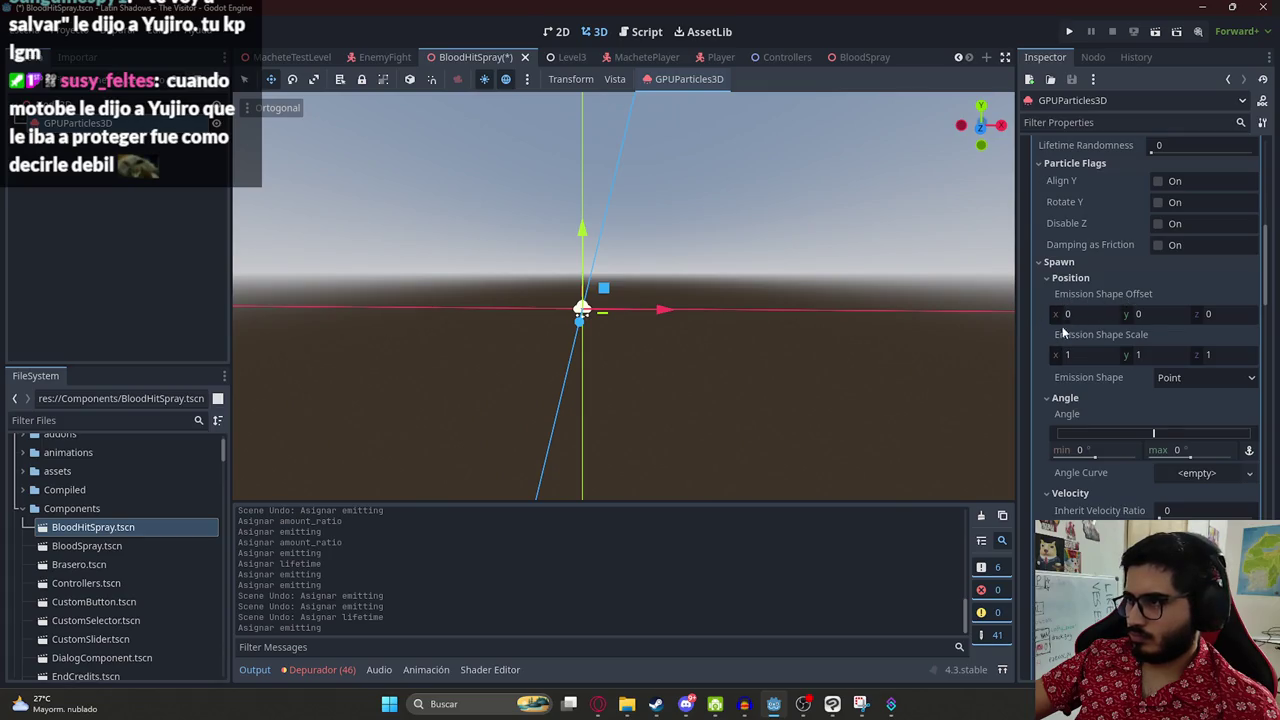
scroll(1111, 395, "down", 2)
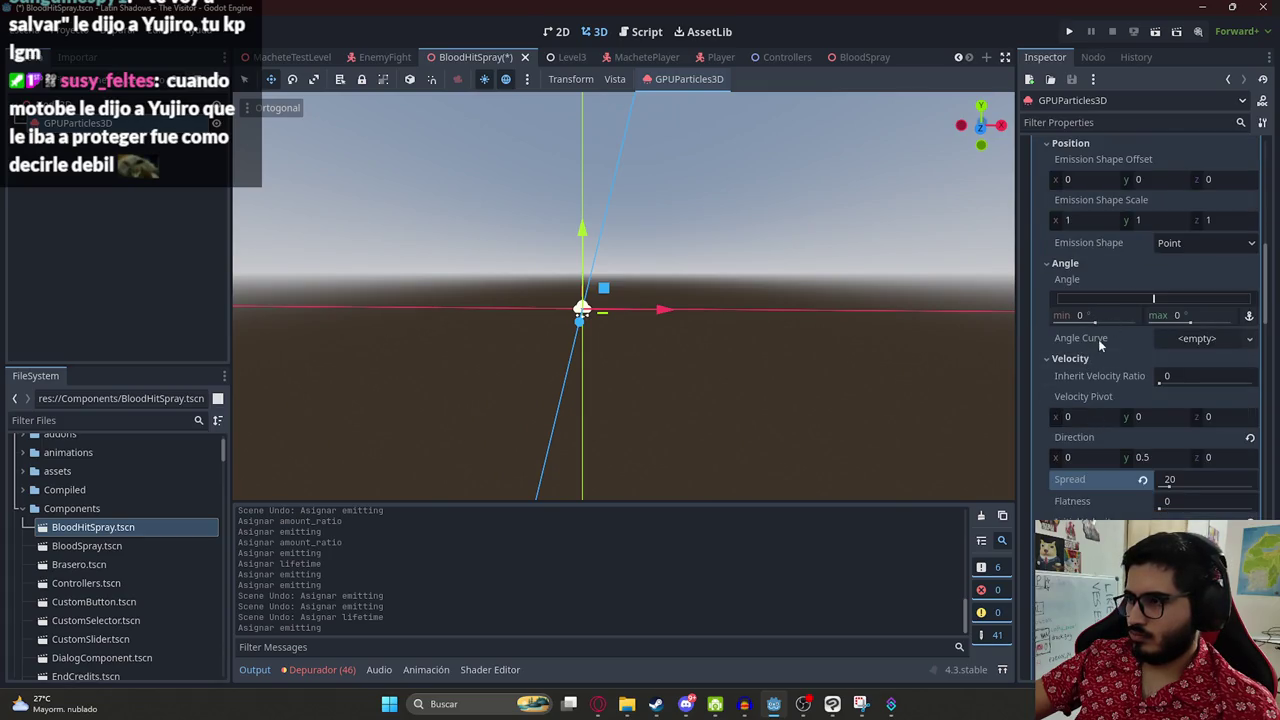
scroll(1100, 440, "down", 2)
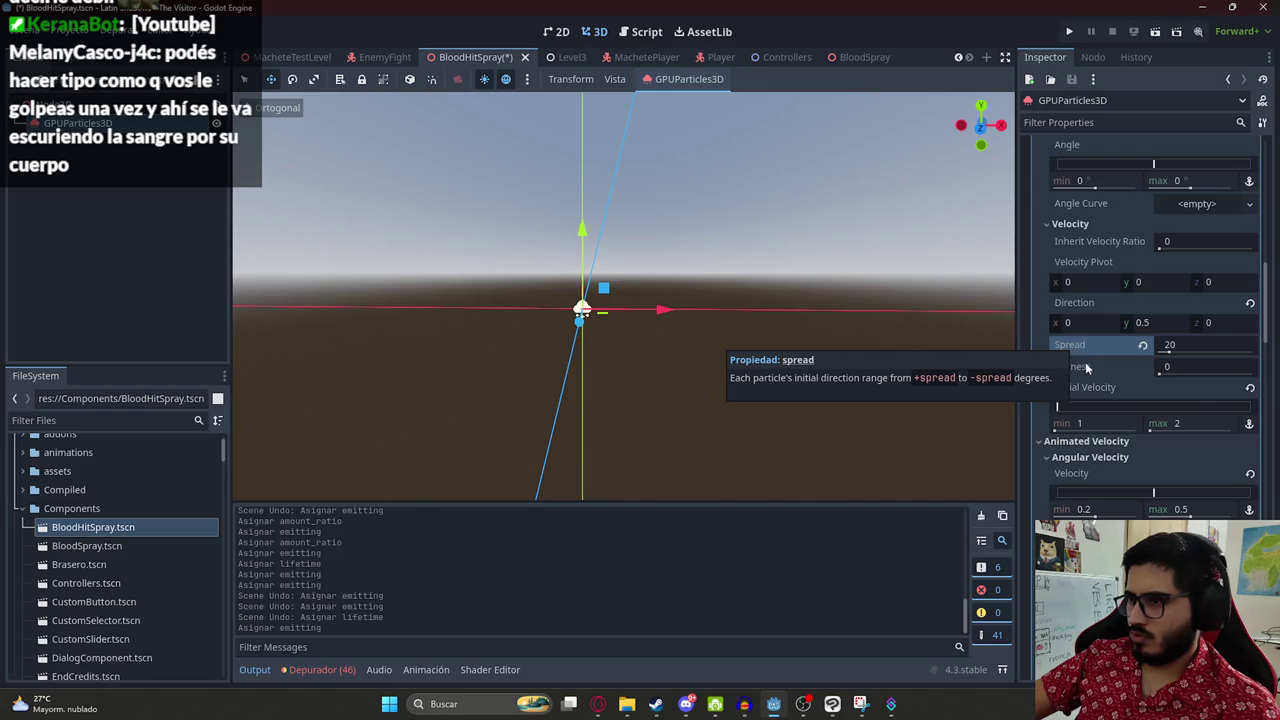
scroll(1100, 385, "down", 1)
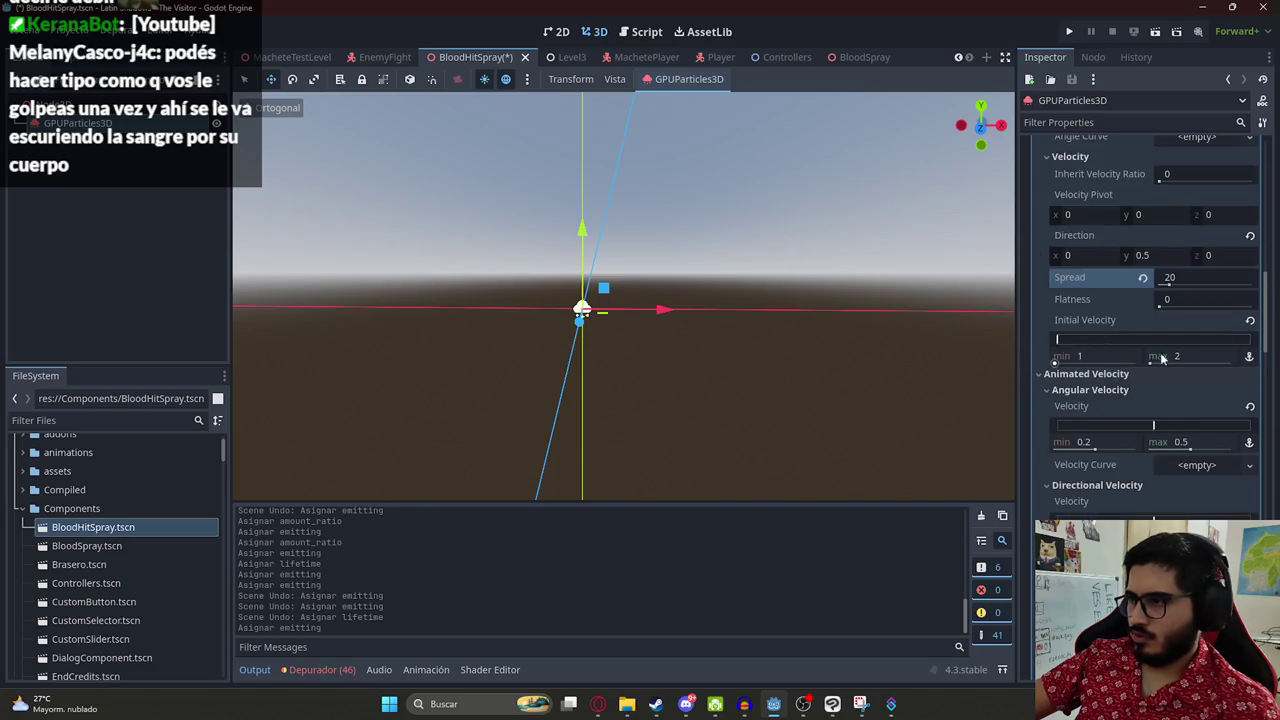
- Raise the minimum initial velocity to 2 and preview the faster burst
left_click(1149, 360)
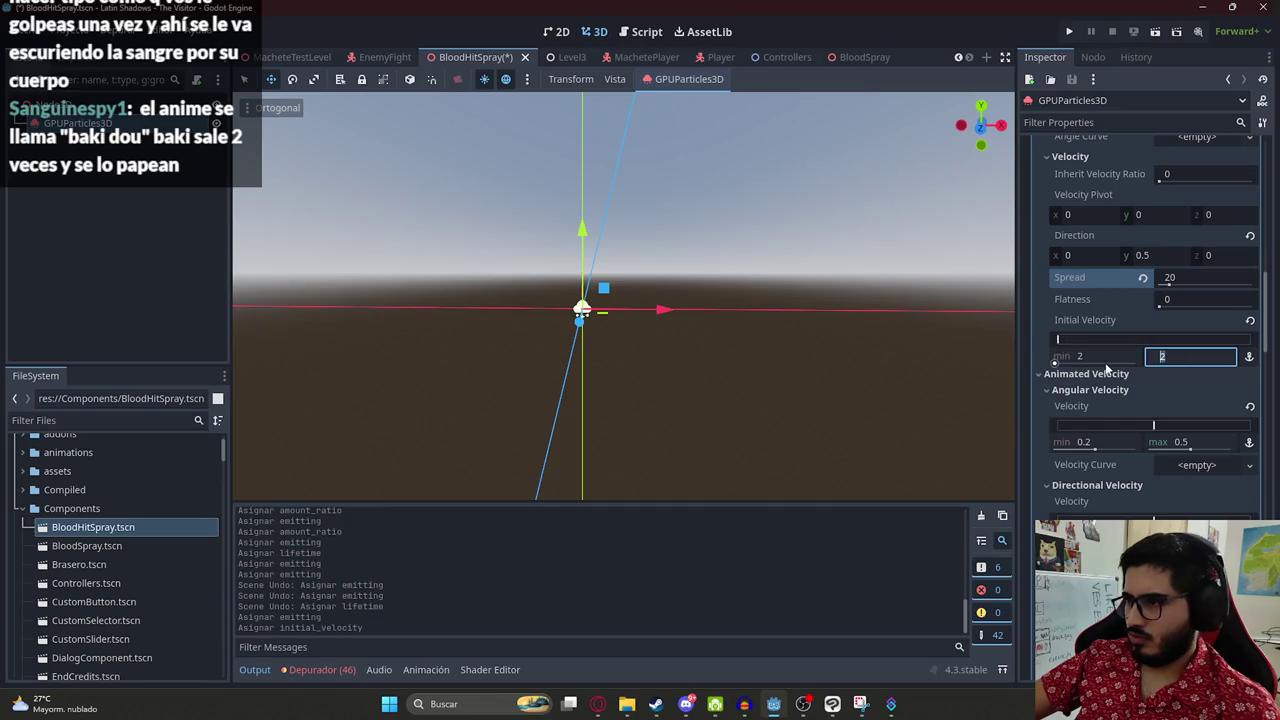
scroll(1200, 300, "up", 10)
left_click(1150, 163)
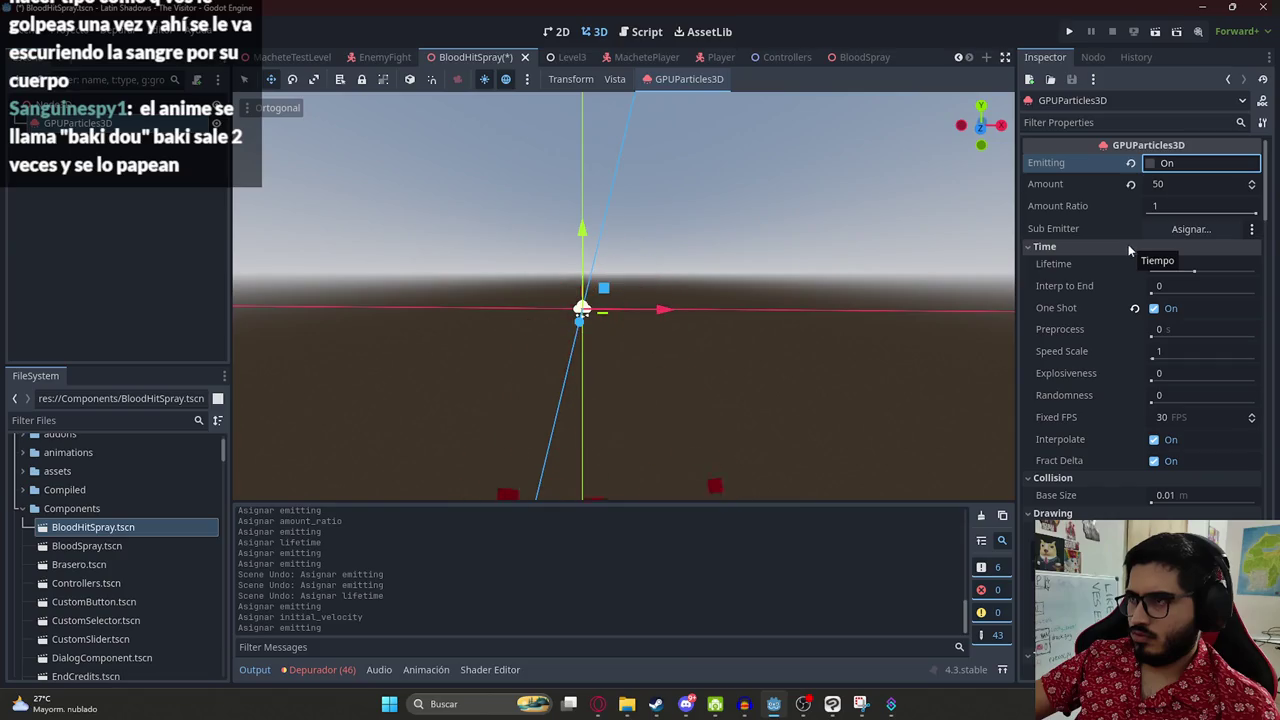
- Toggle One Shot off and back on, toggling Emitting to preview the burst each time
left_click(1154, 308)
left_click(1166, 165)
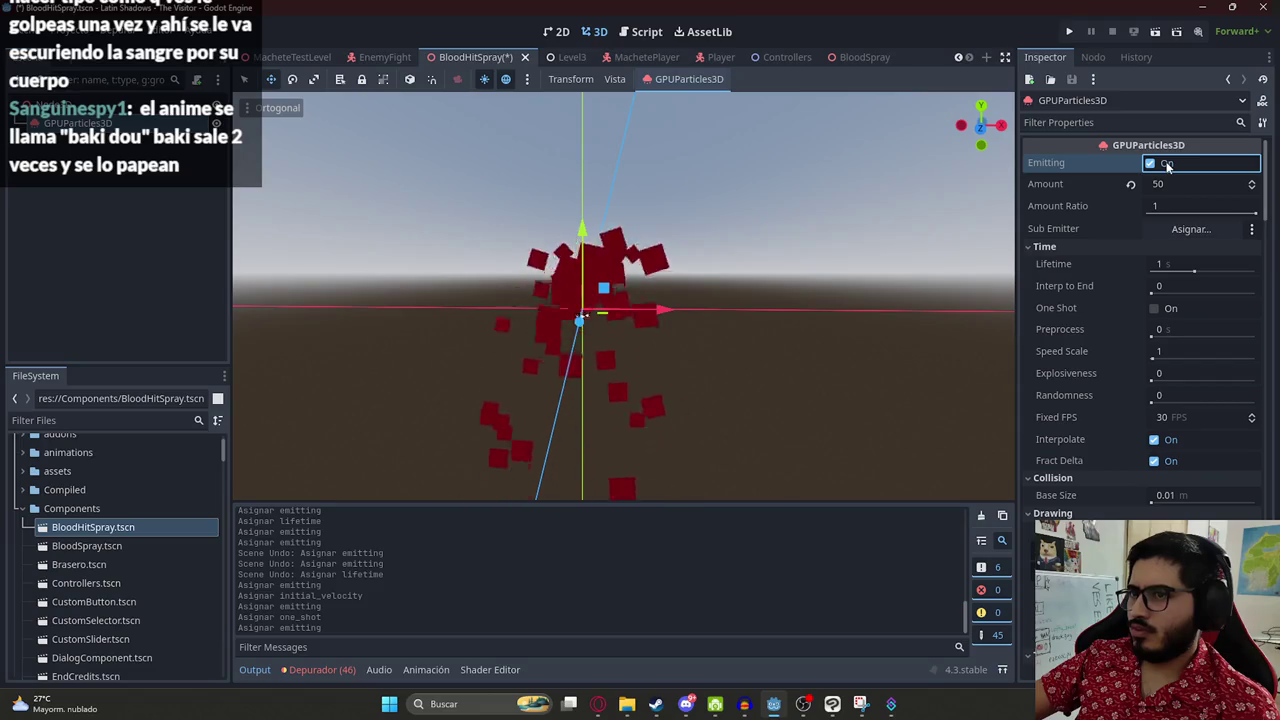
left_click(1150, 163)
left_click(1160, 310)
left_click(1160, 310)
left_click(1152, 164)
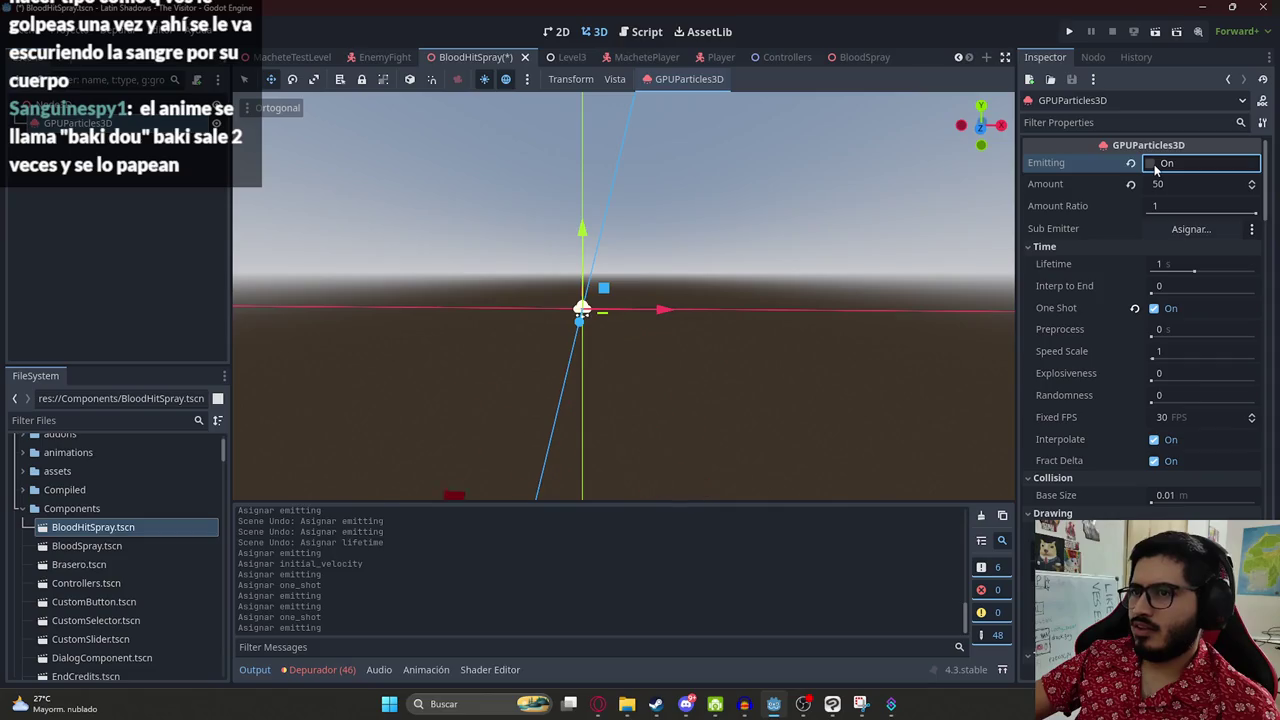
left_click(1151, 164)
scroll(1158, 308, "down", 6)
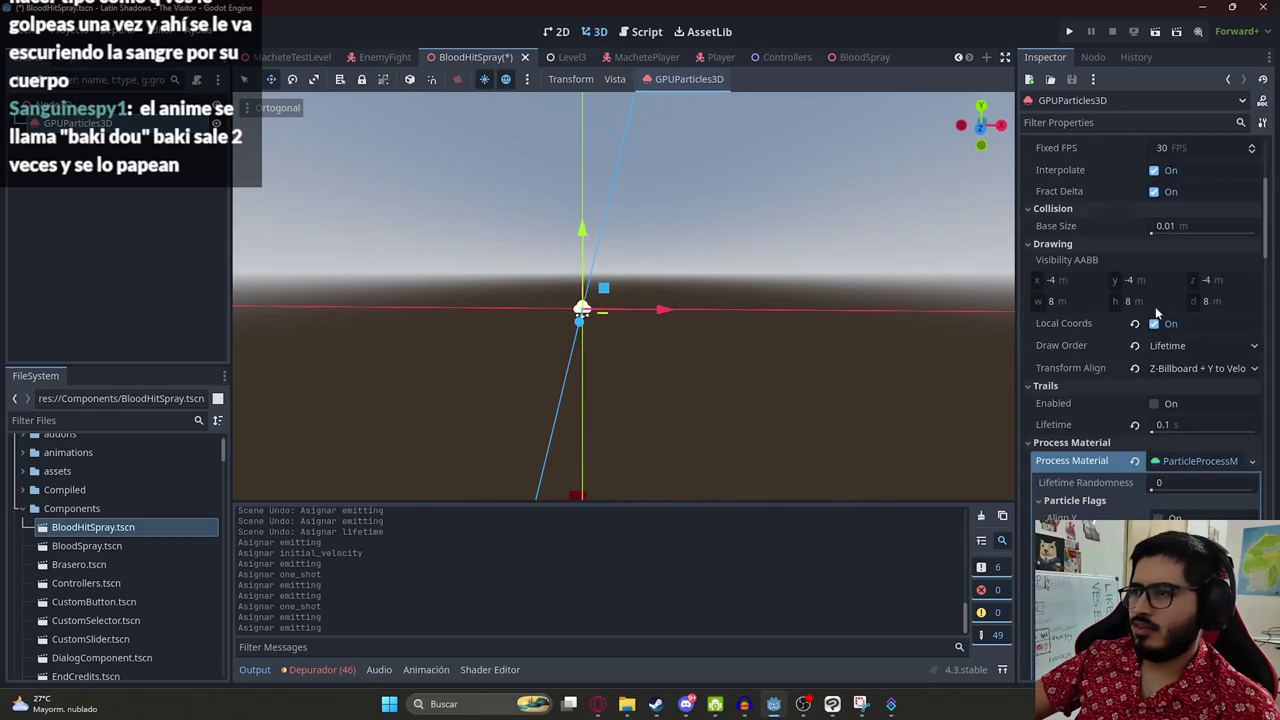
scroll(1160, 307, "down", 10)
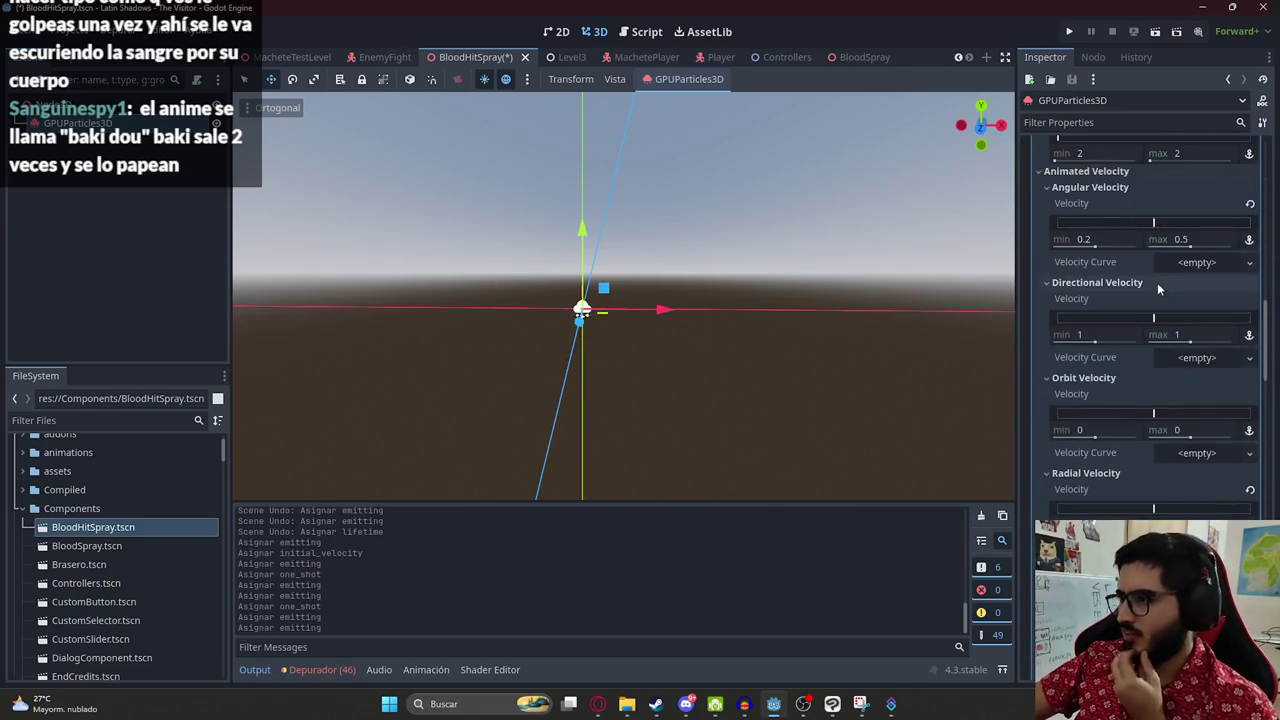
scroll(1160, 320, "down", 3)
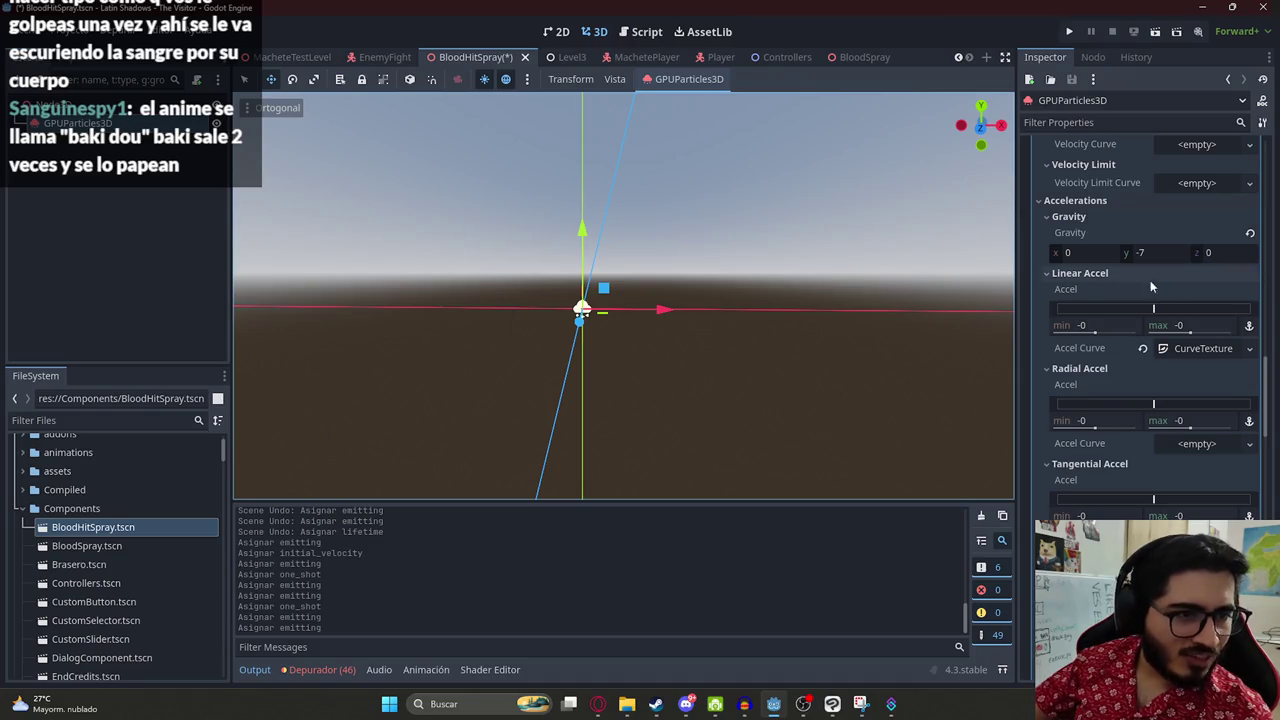
left_click_drag(1267, 382, 1274, 455)
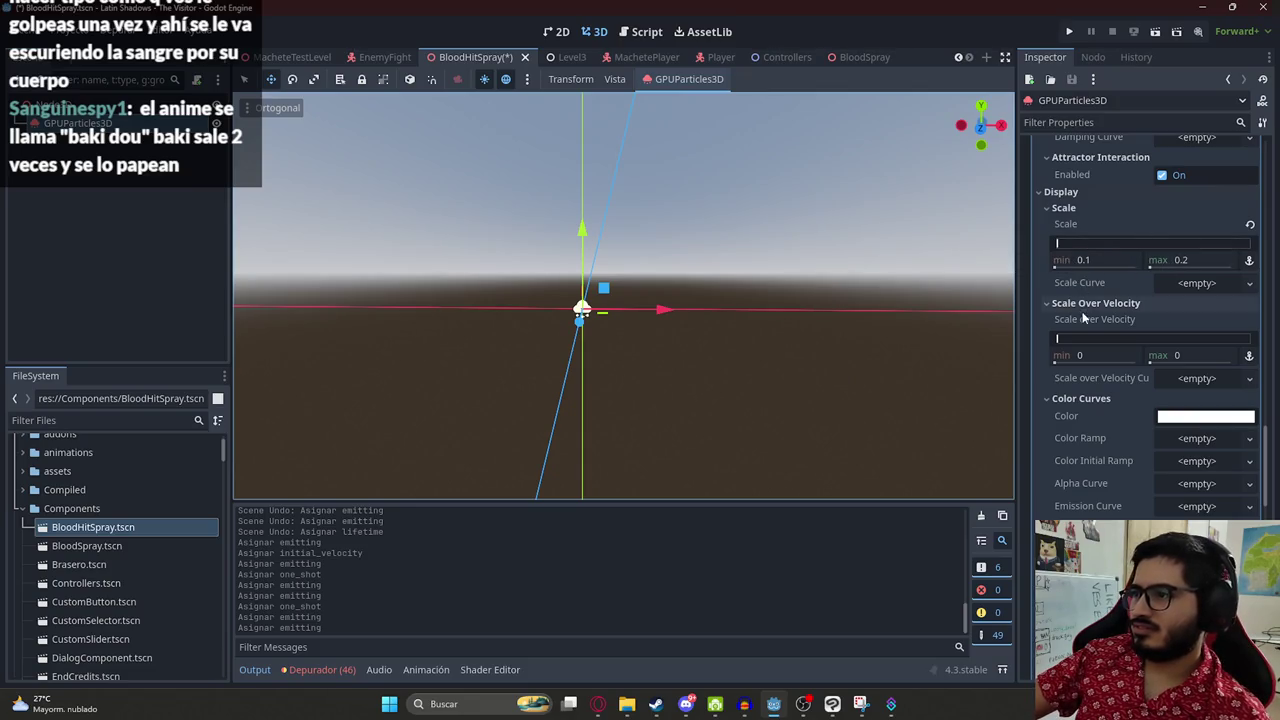
scroll(1160, 398, "down", 4)
scroll(1126, 417, "down", 4)
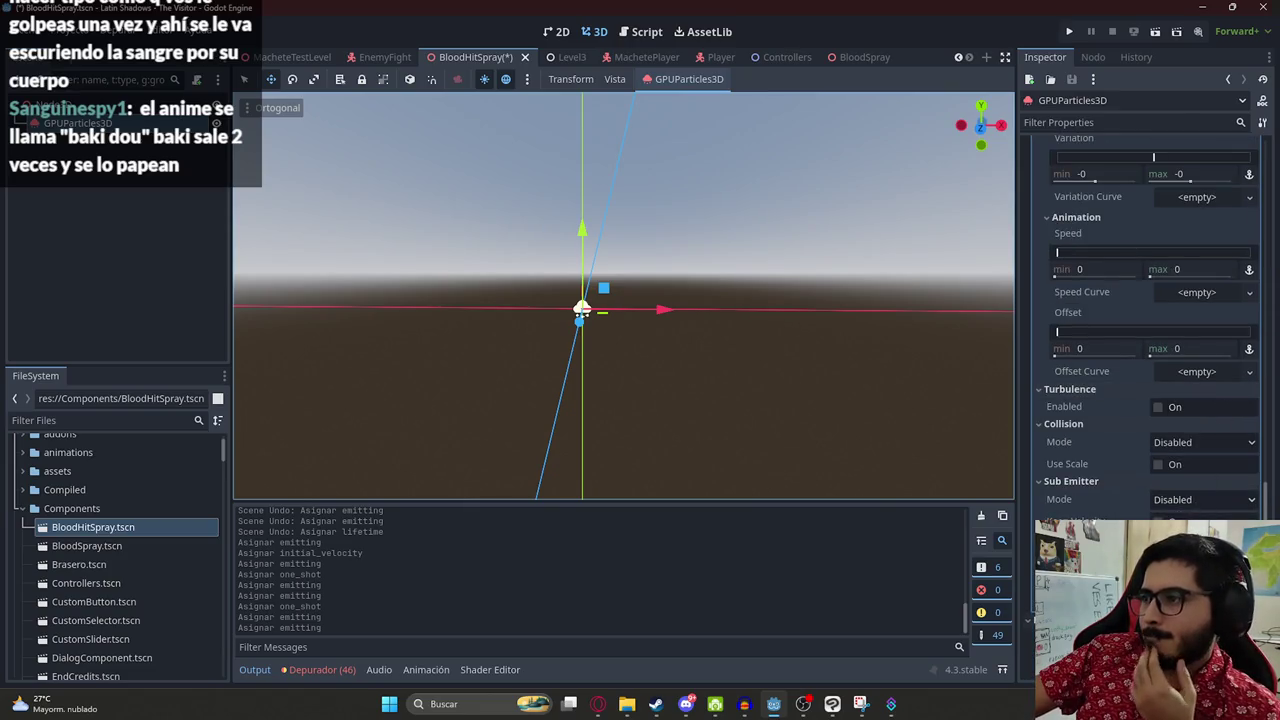
mouse_move(1265, 511)
left_mouse_down()
mouse_move(1227, 176)
mouse_move(1237, 154)
mouse_move(1248, 197)
left_mouse_up()
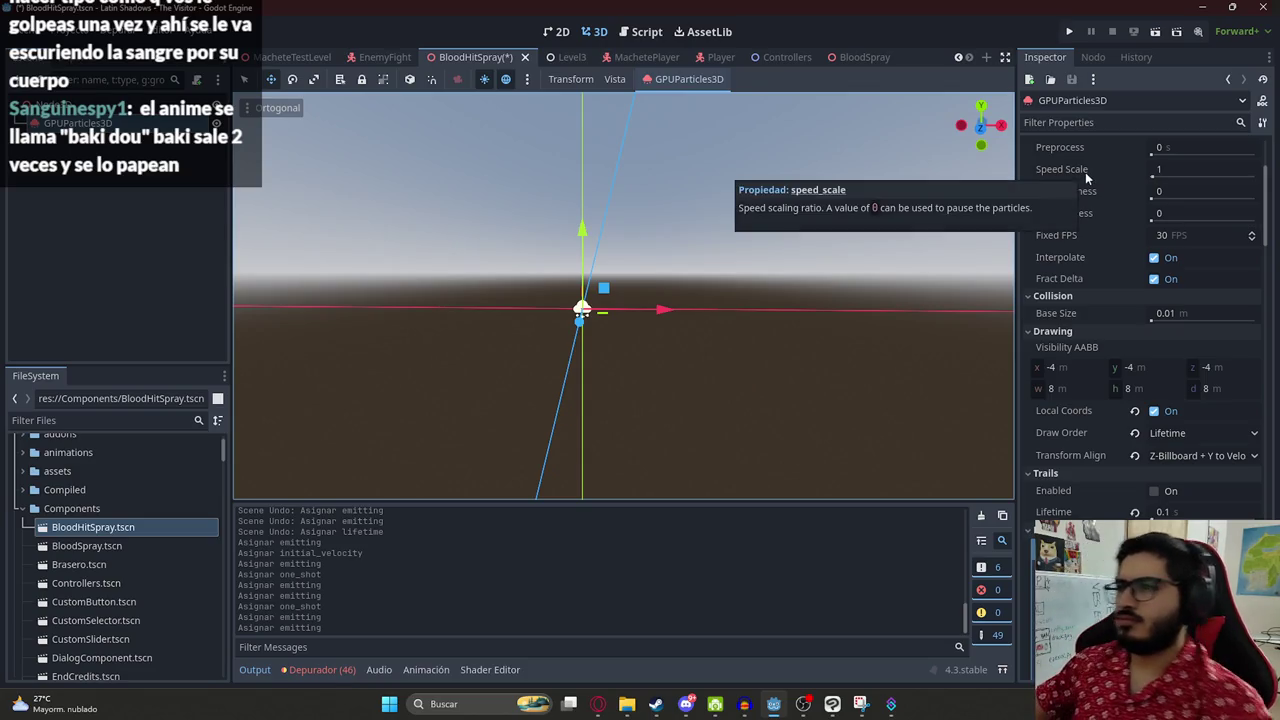
- Raise and then lower the particle speed scale, replaying the burst after each change
left_click_drag(1161, 180, 1200, 172)
scroll(1201, 242, "up", 5)
left_click(1165, 164)
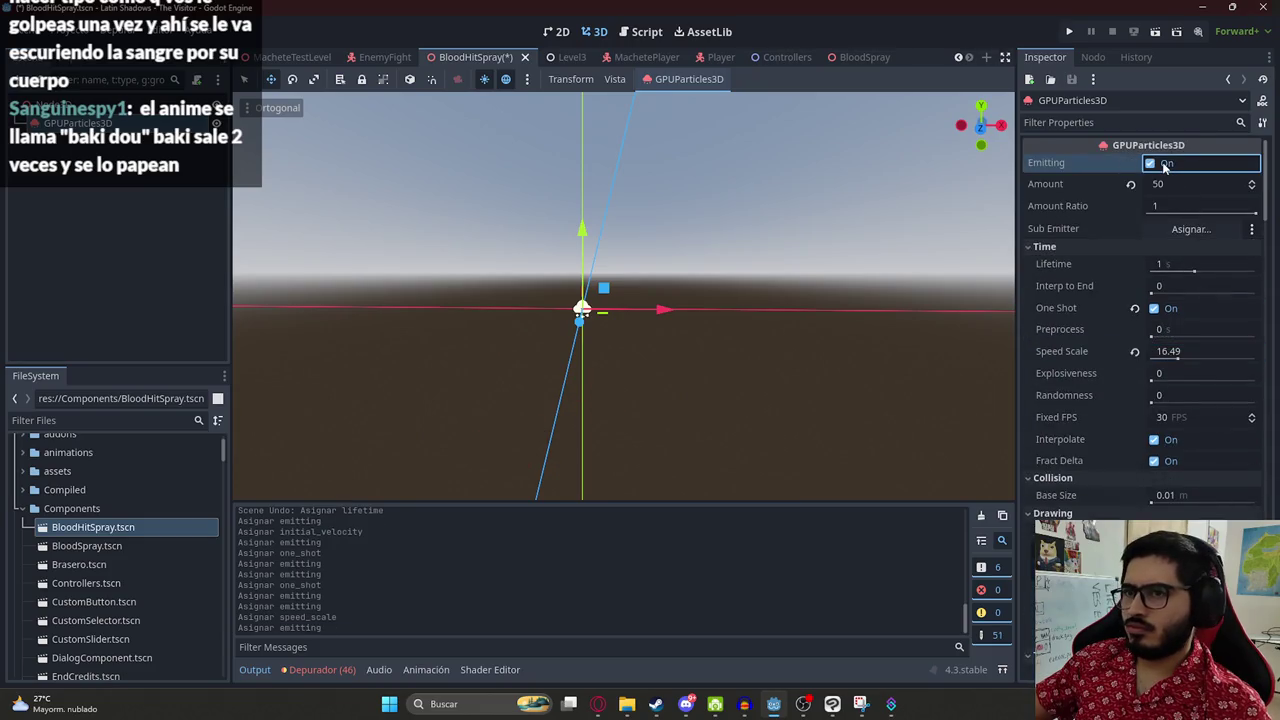
left_click_drag(1170, 352, 1160, 352)
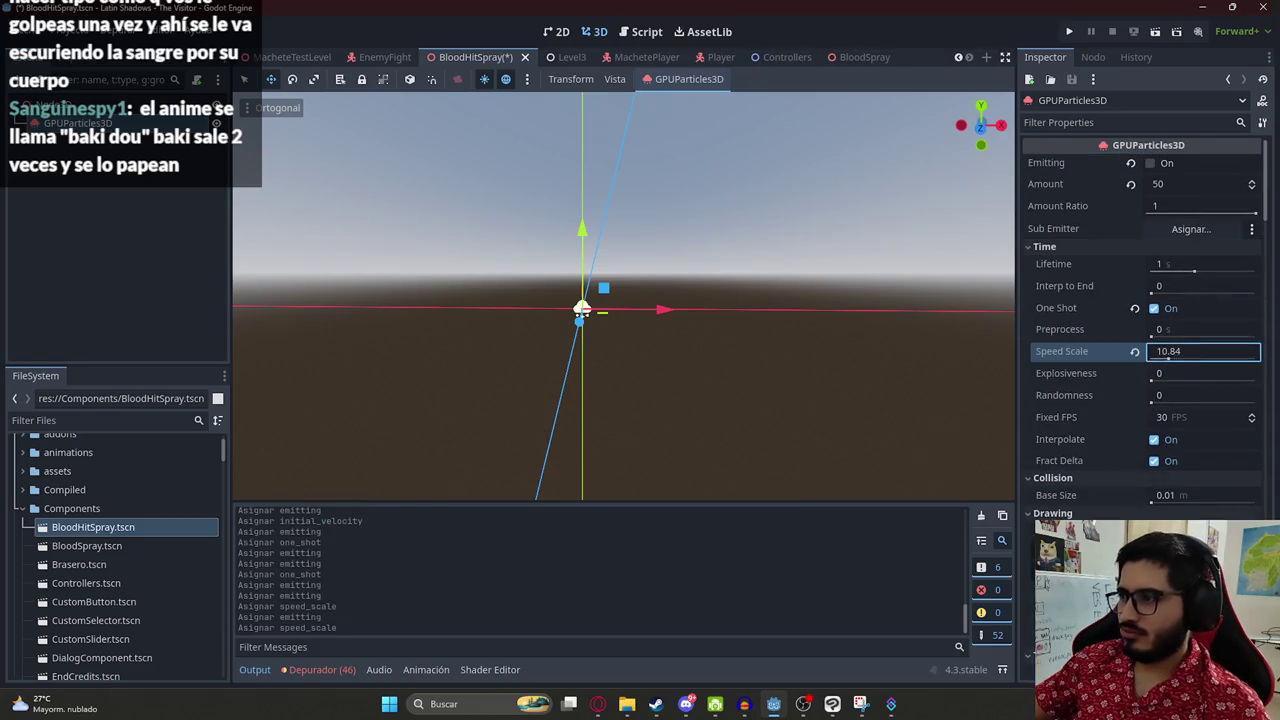
left_click(1170, 165)
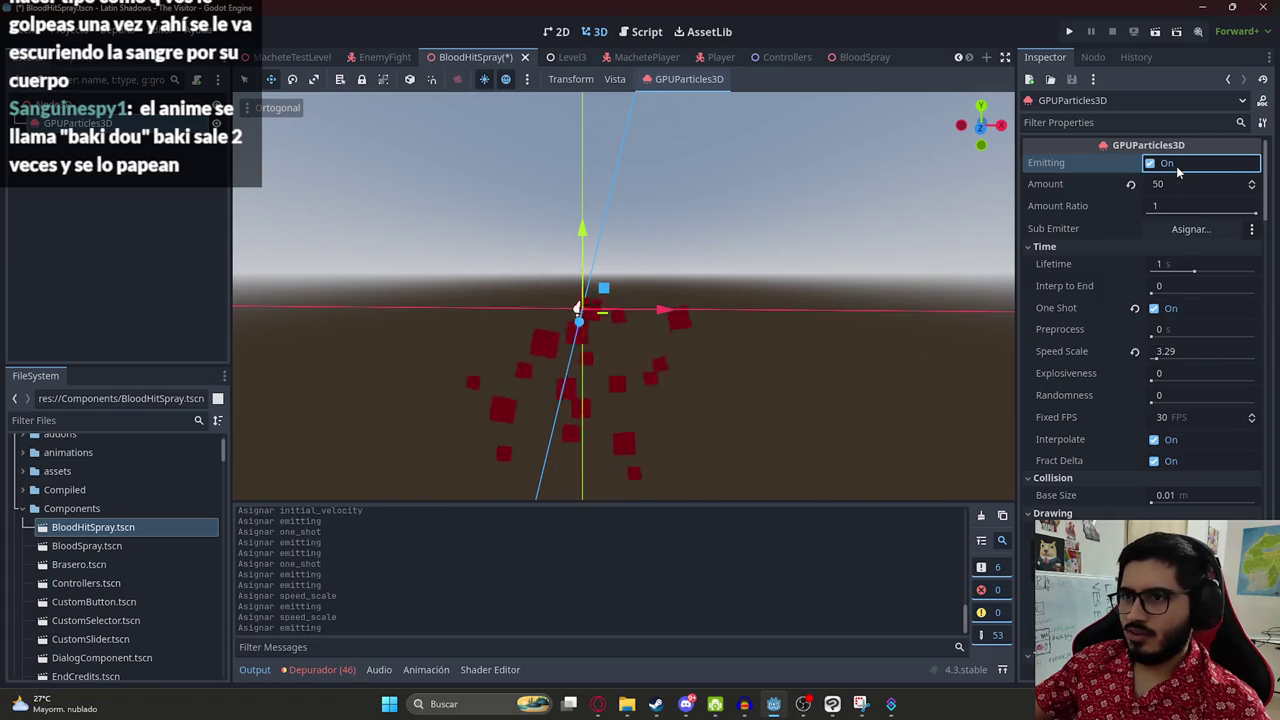
- Try speed scale 1, 2, 3 and finally 4, replaying the burst at each value
left_click(1176, 351)
type("1")
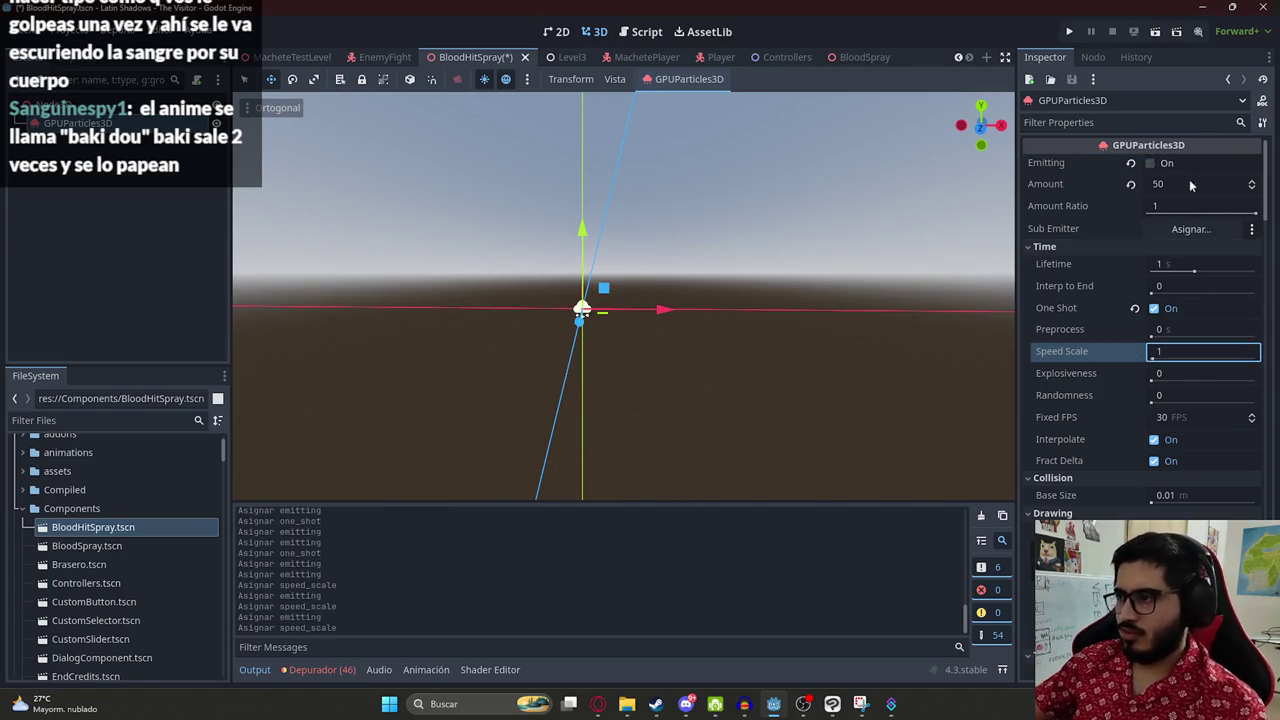
left_click(1163, 166)
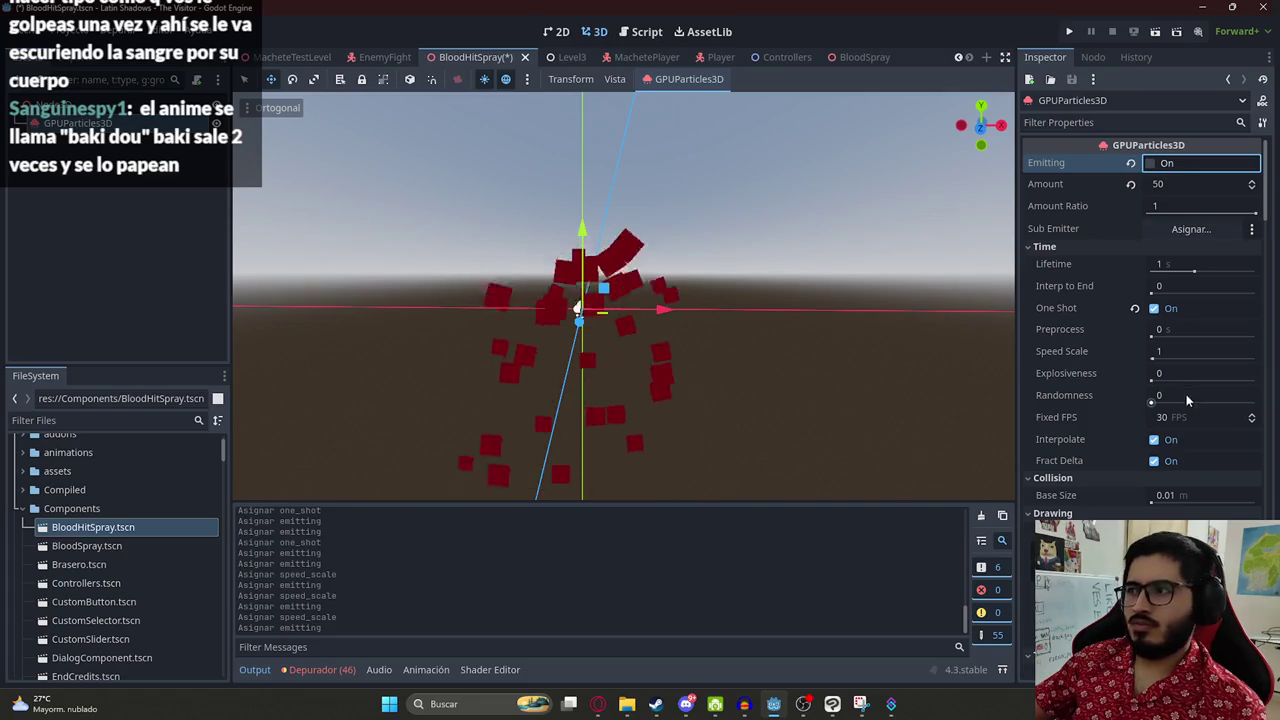
left_click(1177, 352)
type("2")
left_click(1166, 167)
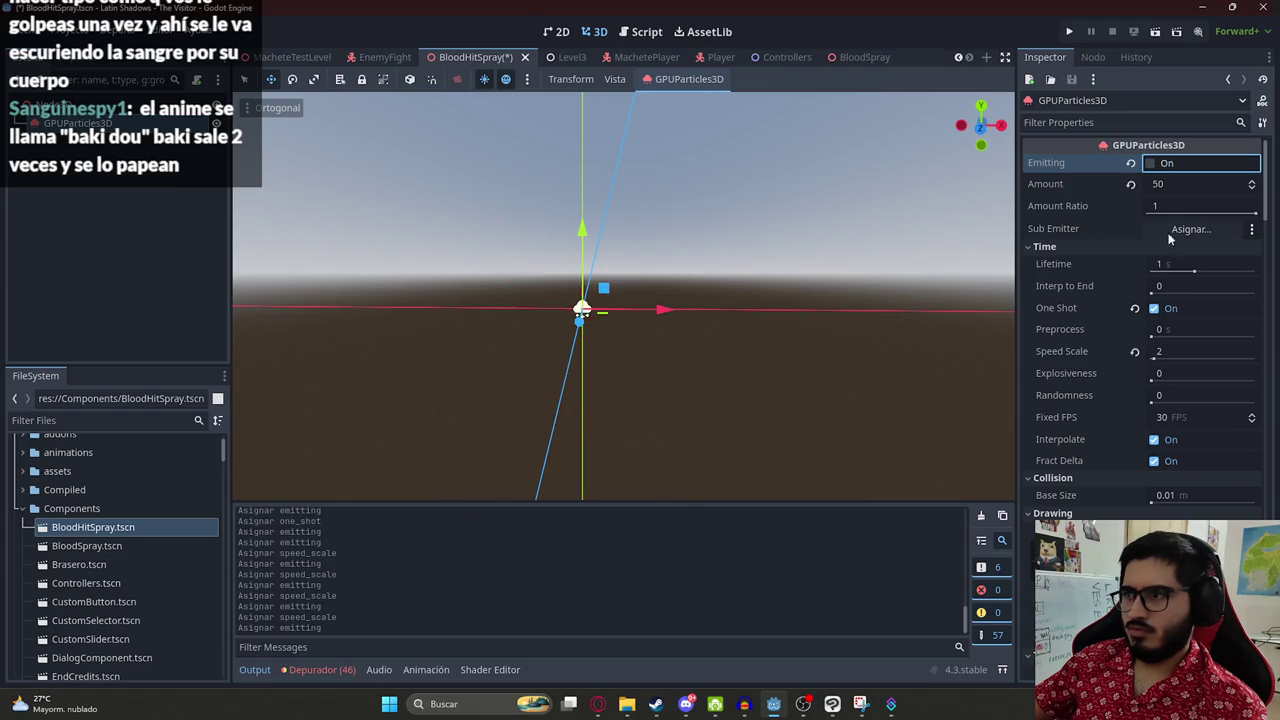
left_click(1170, 352)
type("3")
left_click(1165, 166)
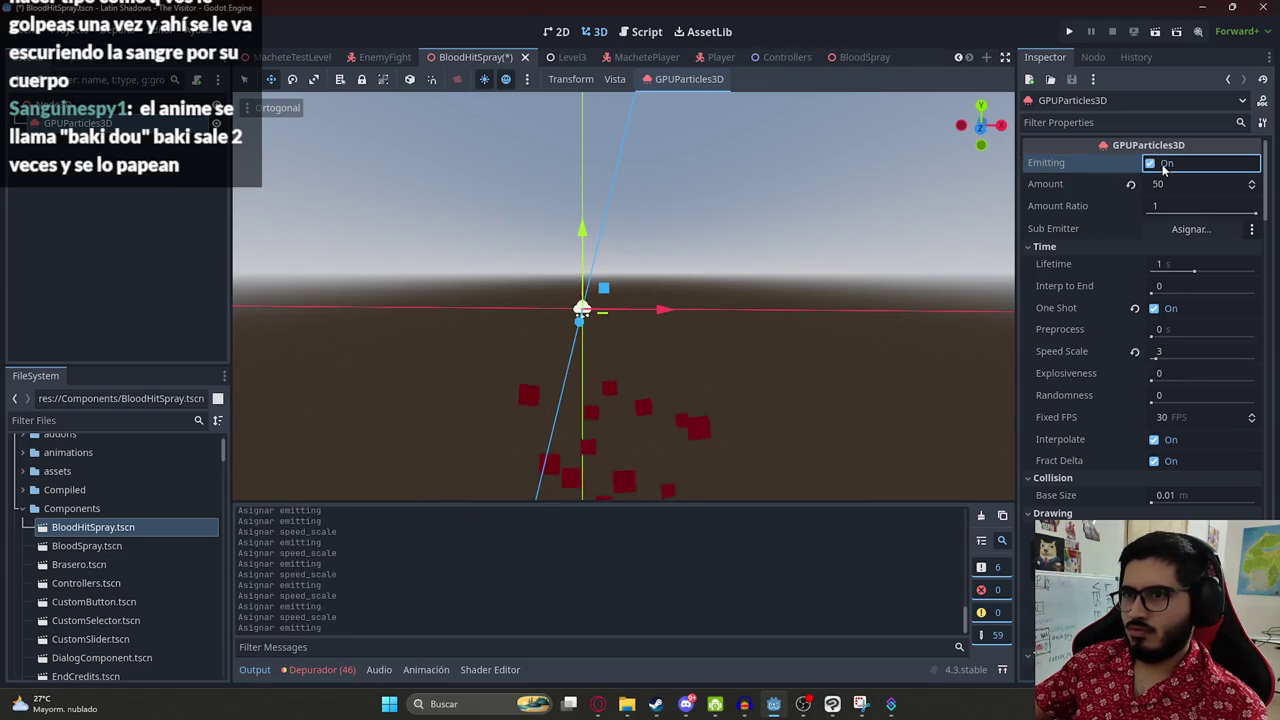
left_click(1165, 352)
type("4")
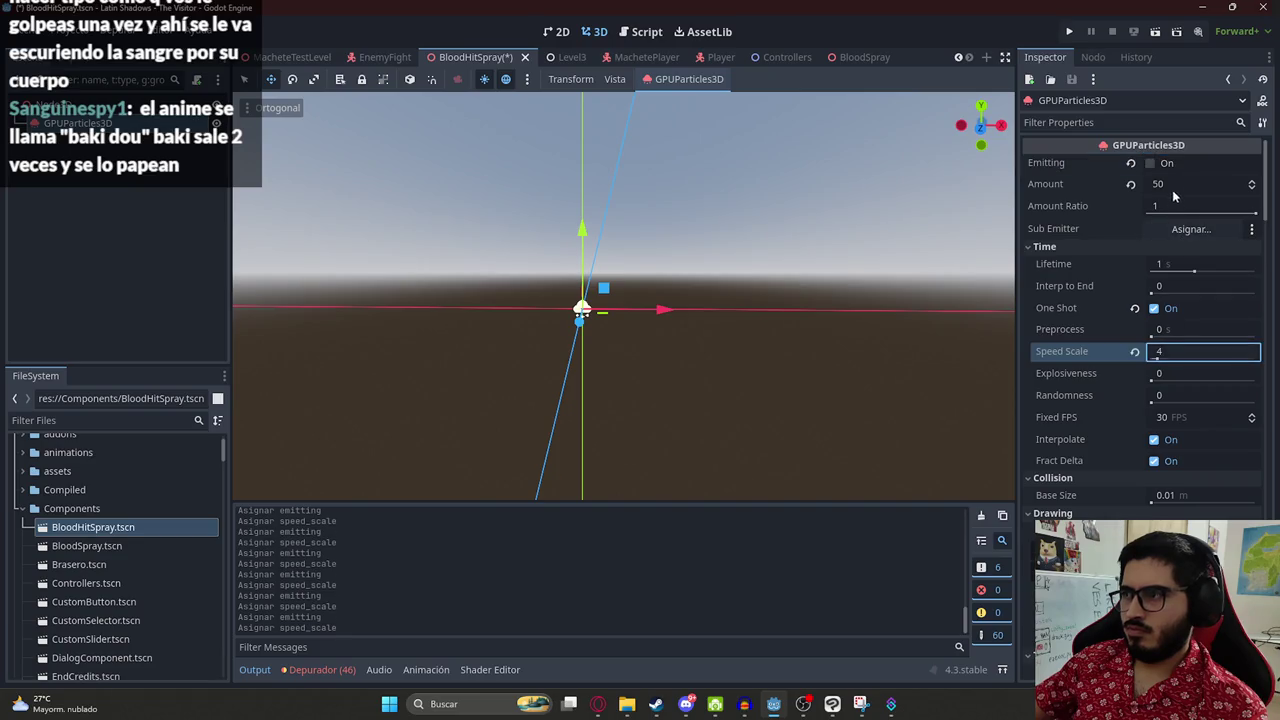
left_click(1169, 167)
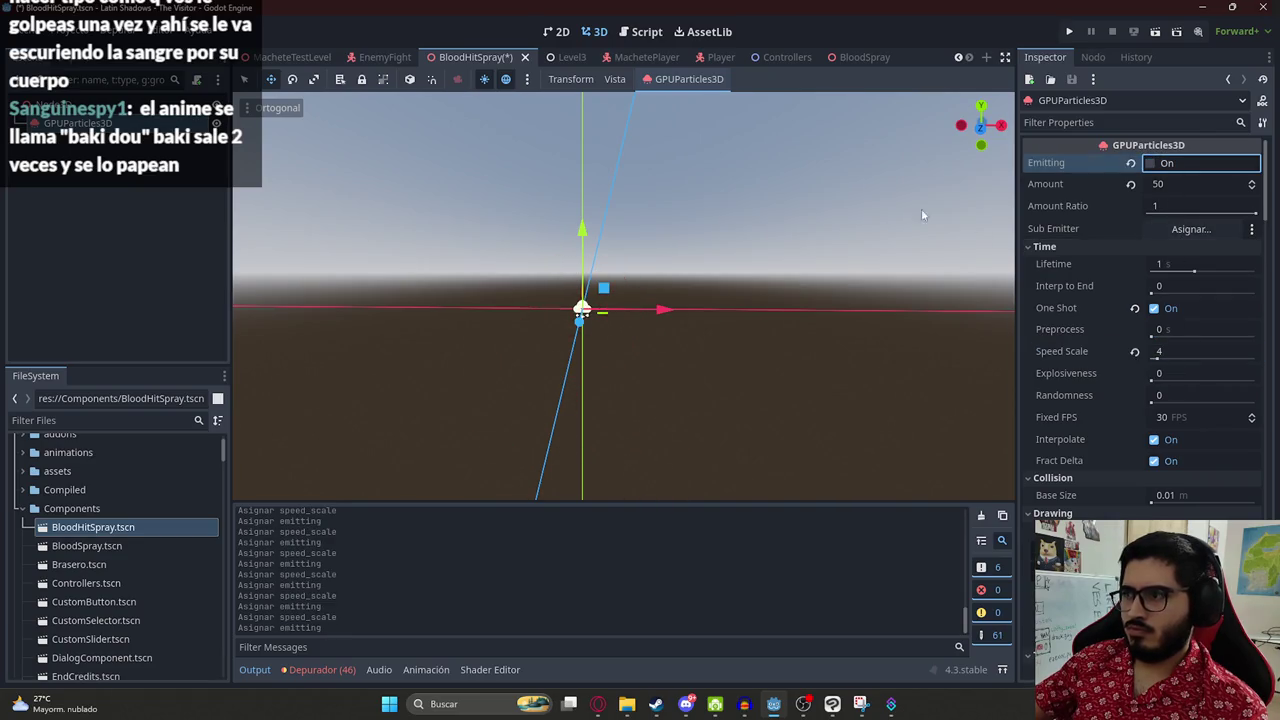
- Switch to the MacheteTestLevel scene, save it, and run the project
left_click(292, 57)
right_click(280, 60)
left_click(372, 163)
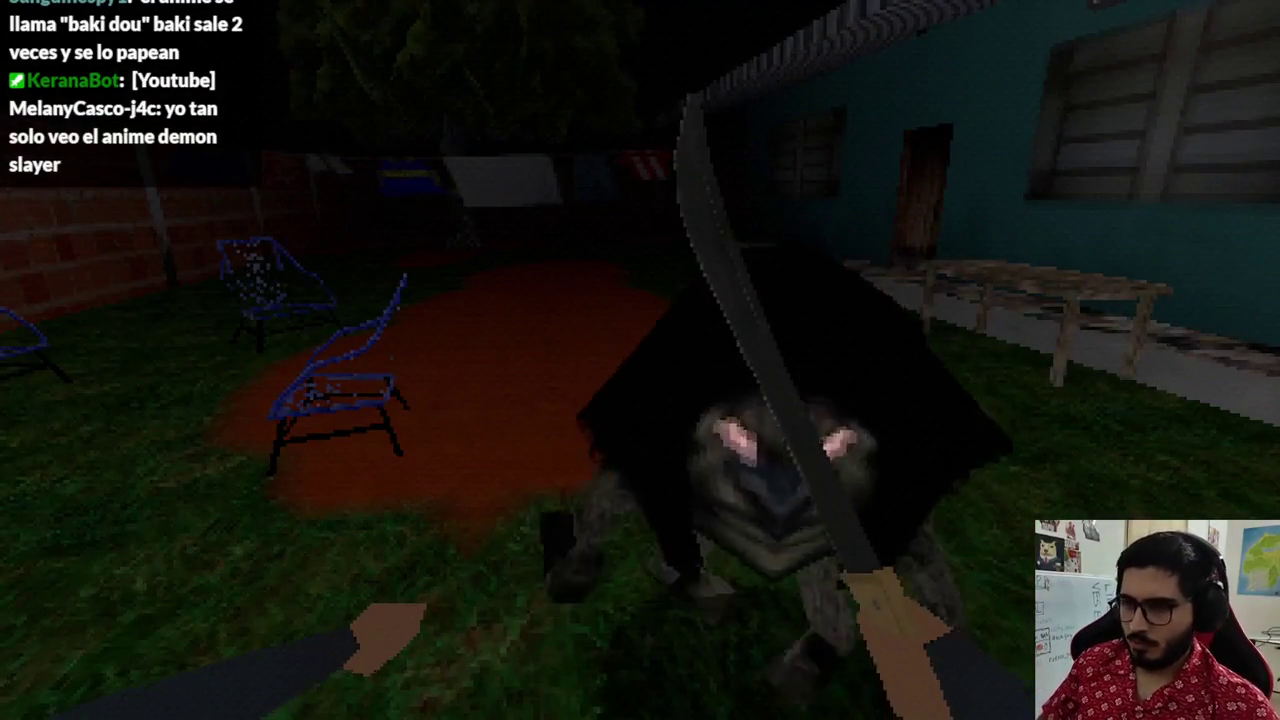
- Stop the running game with F8 to return to the editor
key("F8")
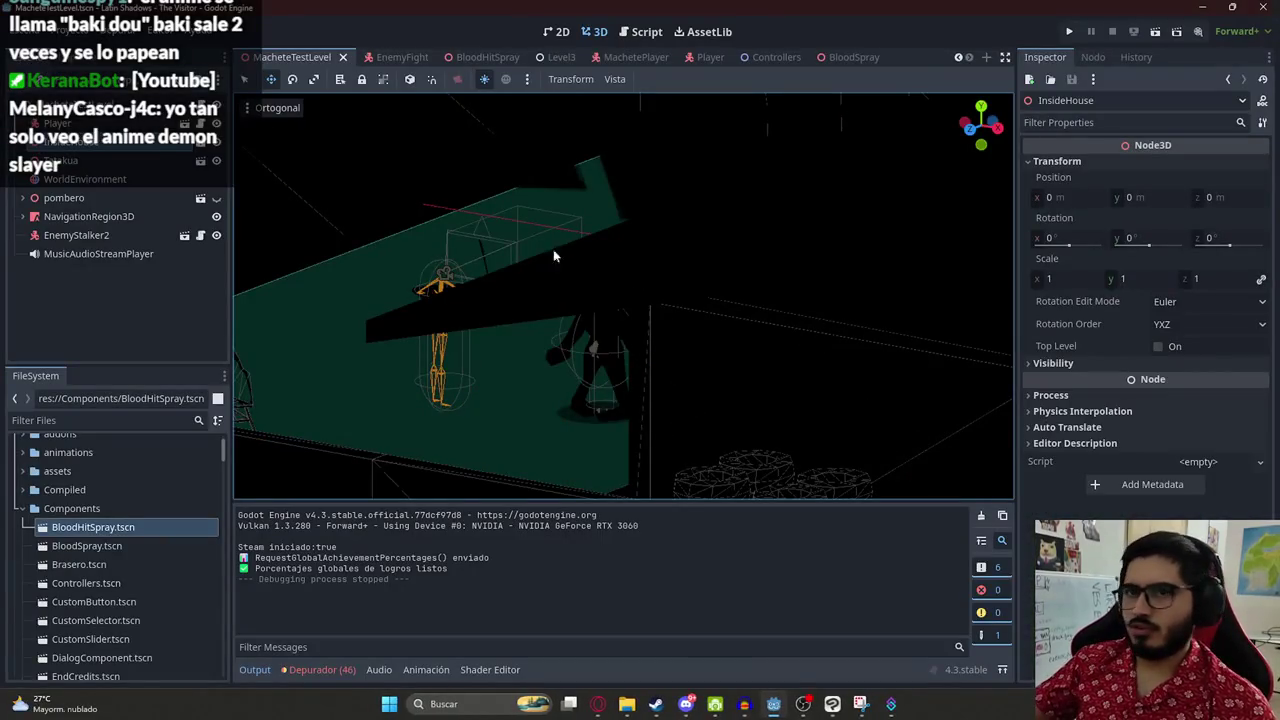
- Reselect the BloodHitSpray GPUParticles3D node, reset speed scale to 1, and save
left_click(482, 57)
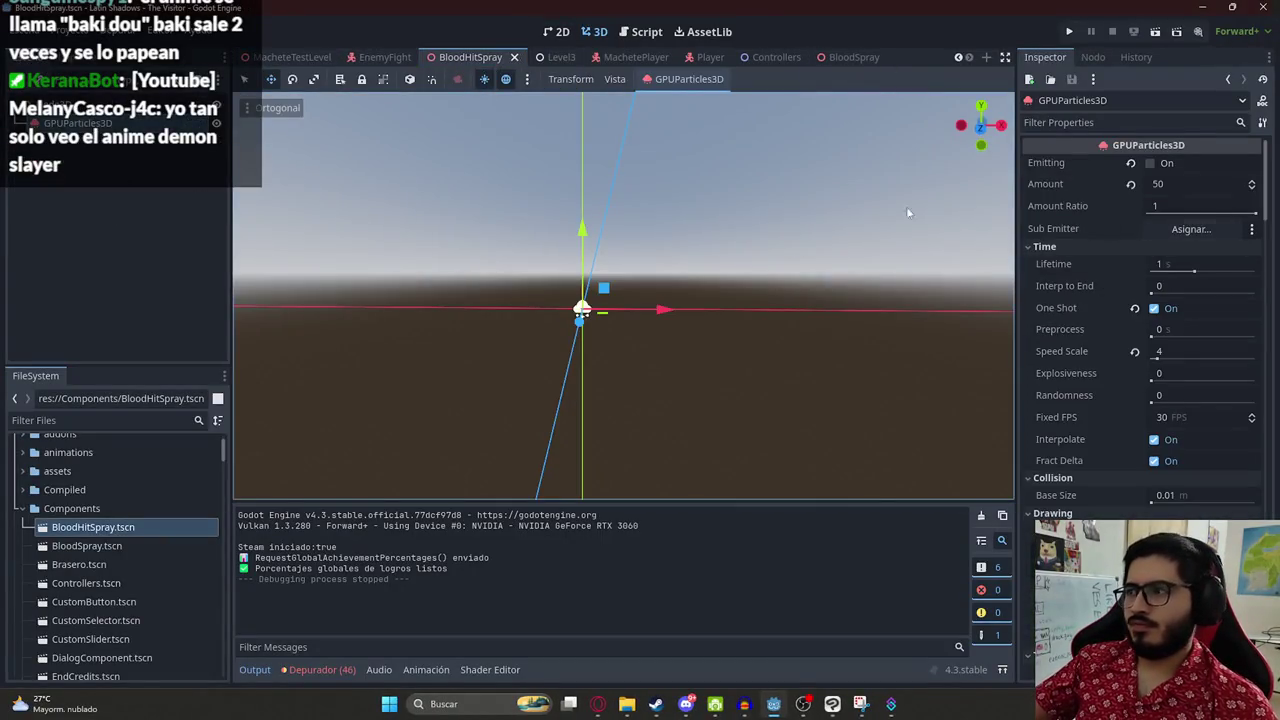
left_click(100, 104)
left_click(80, 122)
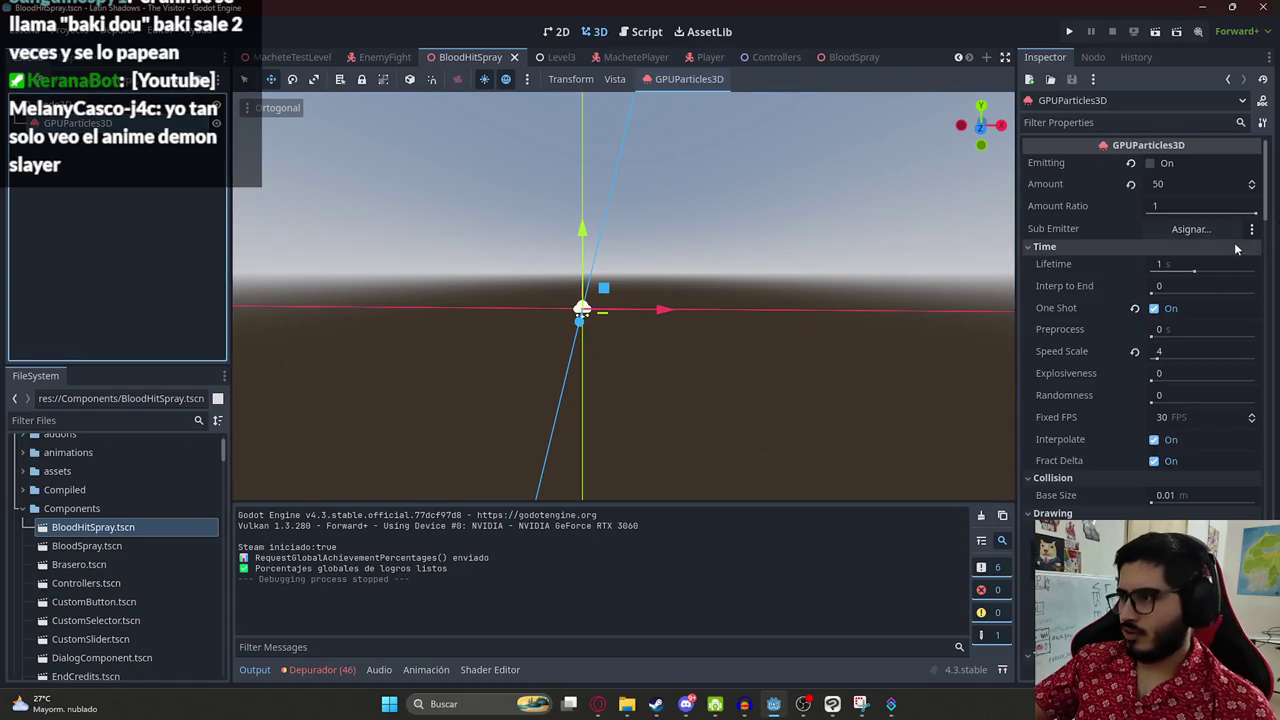
left_click(1134, 351)
key("ctrl+s")
- Set the particle spread to 180 degrees and preview the wider blood burst
scroll(1119, 406, "down", 5)
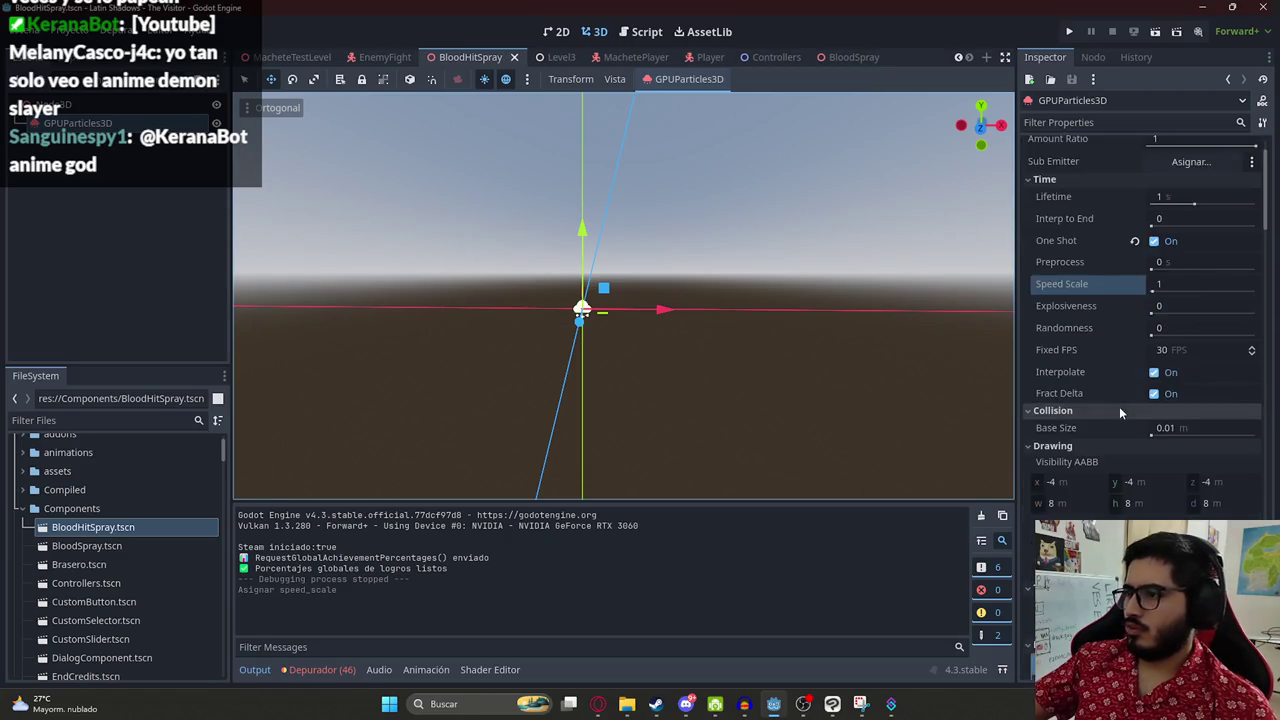
scroll(1078, 316, "down", 2)
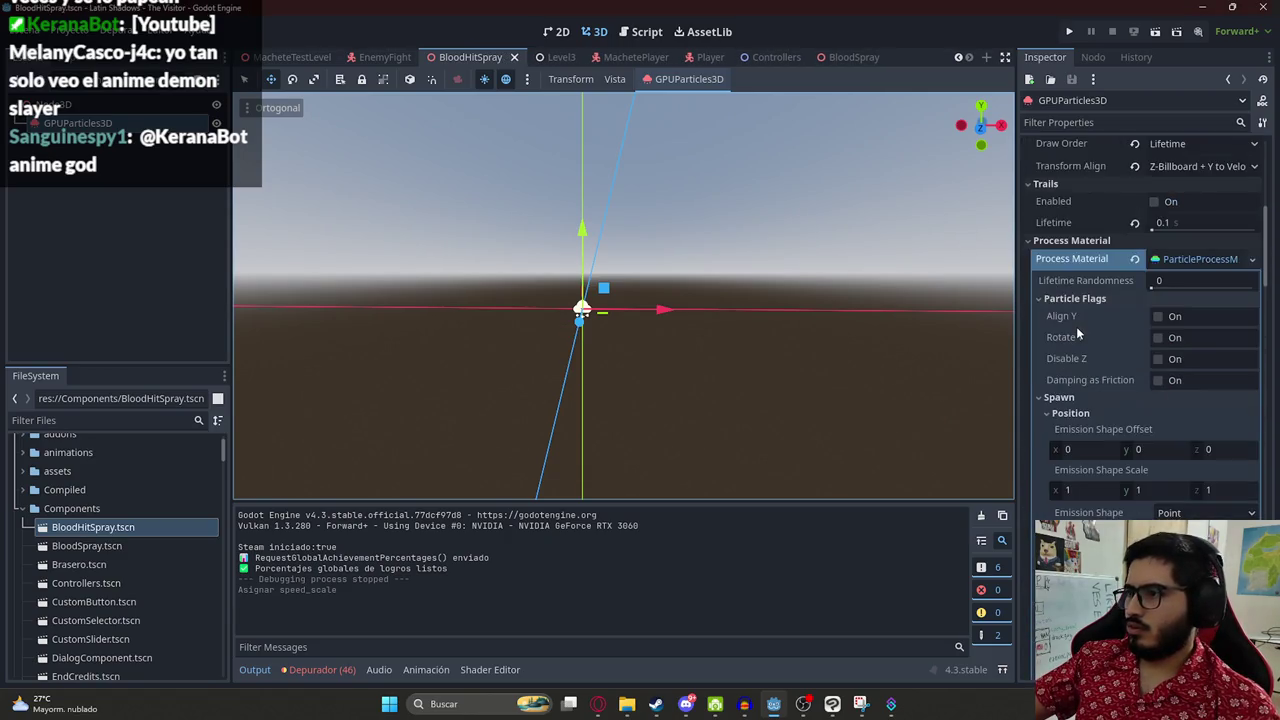
scroll(1174, 290, "down", 3)
scroll(1160, 305, "up", 2)
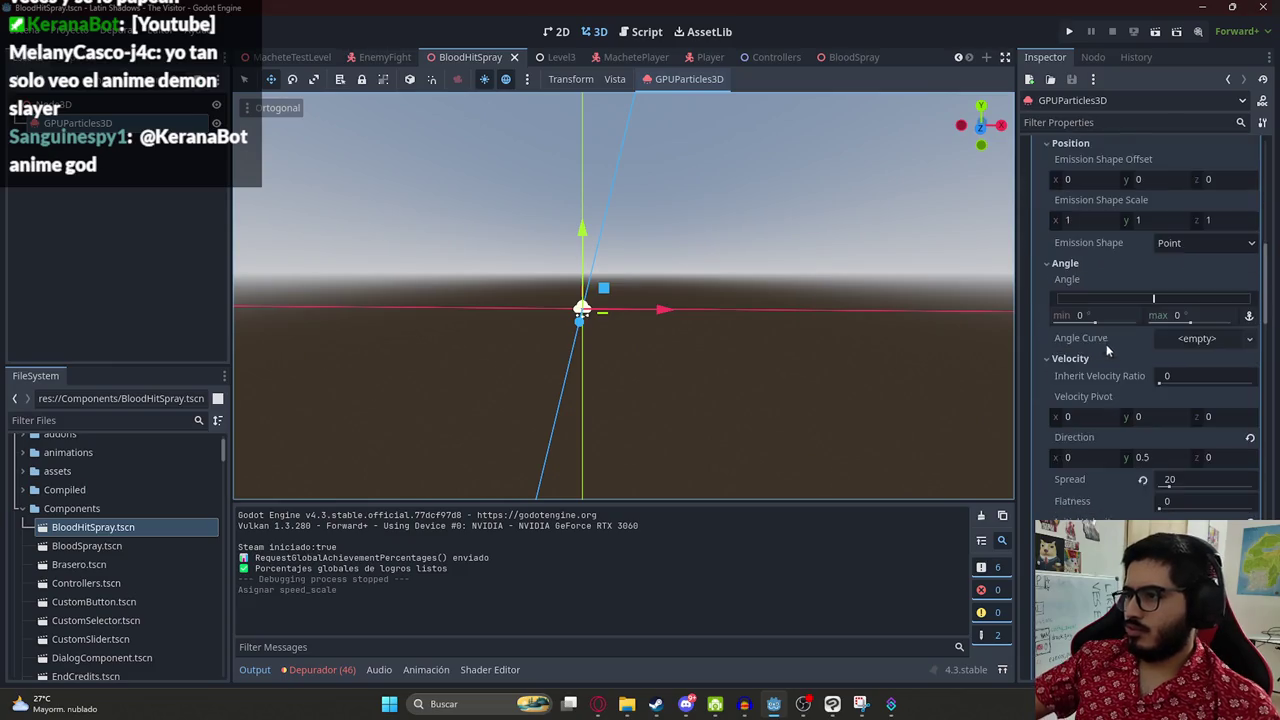
scroll(1097, 380, "down", 2)
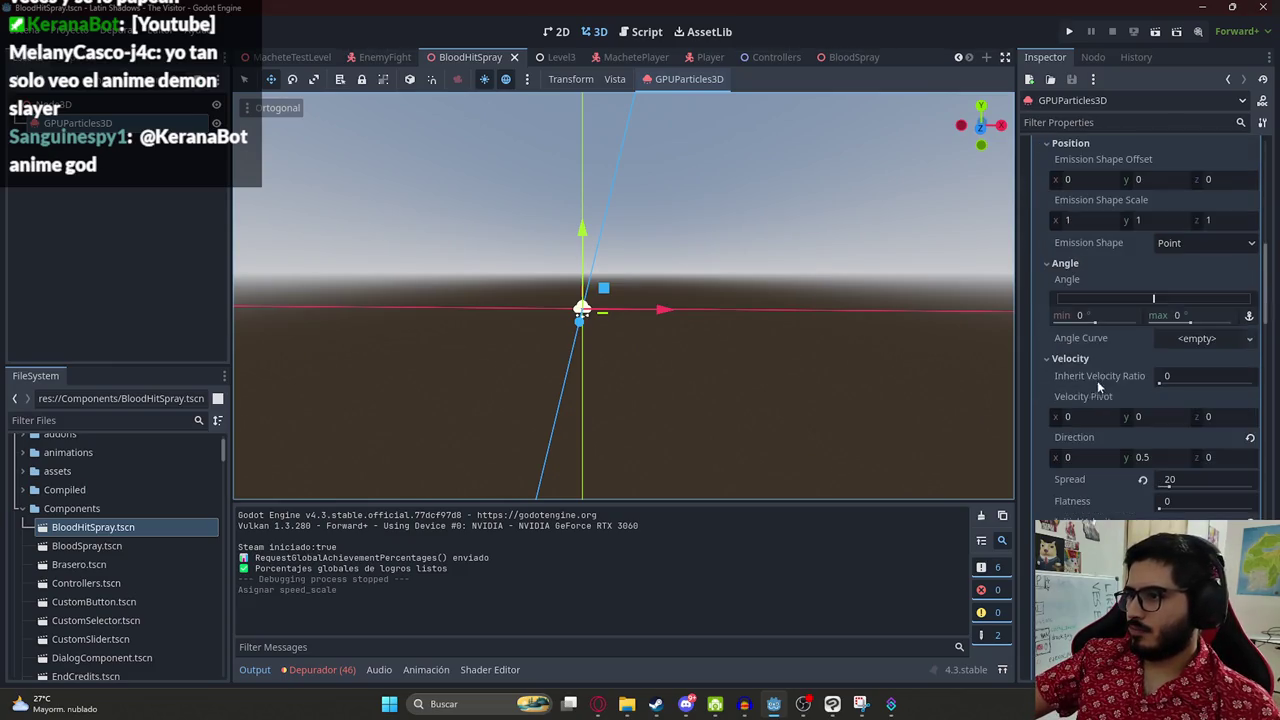
scroll(1157, 381, "down", 1)
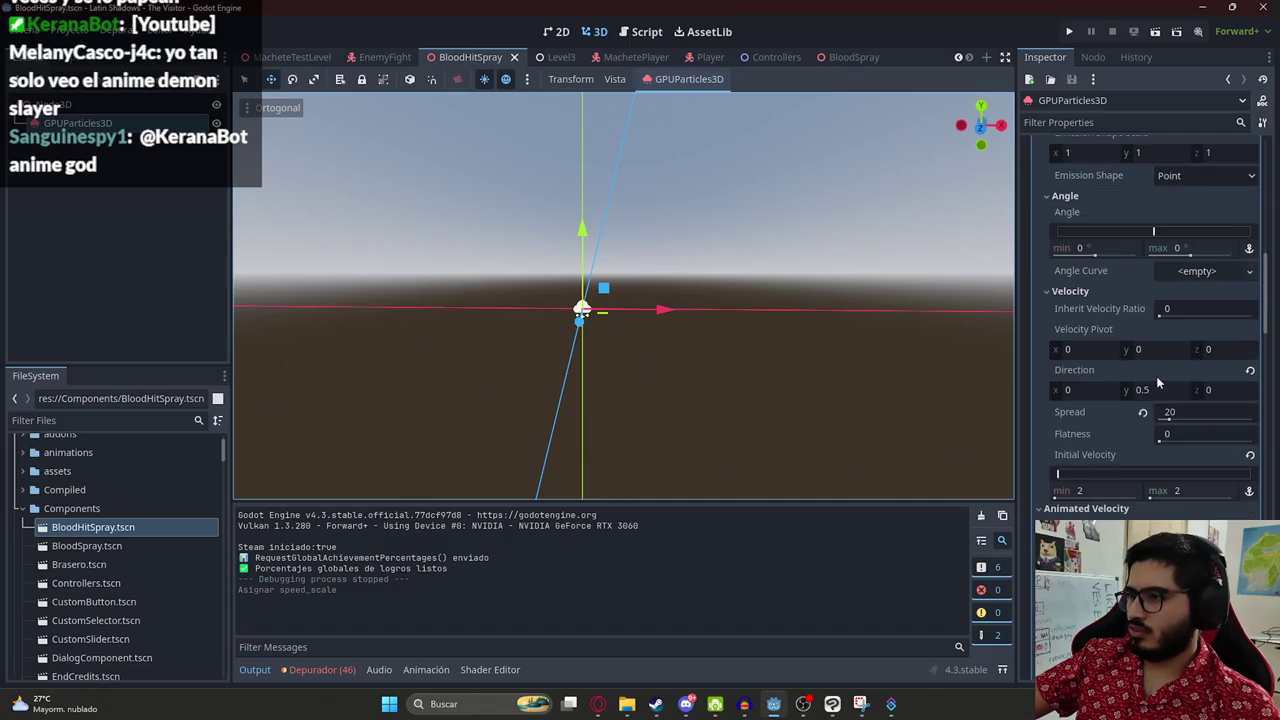
left_click(1172, 421)
type("180")
key("Return")
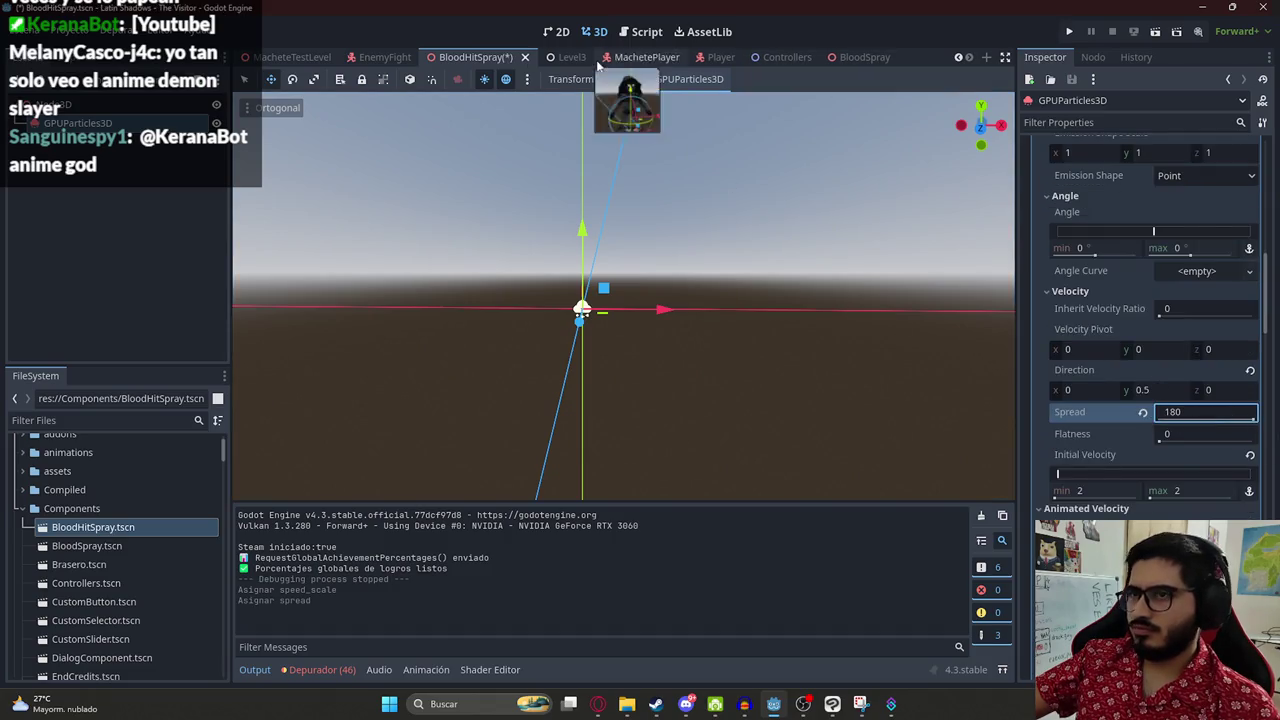
scroll(1204, 173, "up", 10)
left_click(1165, 166)
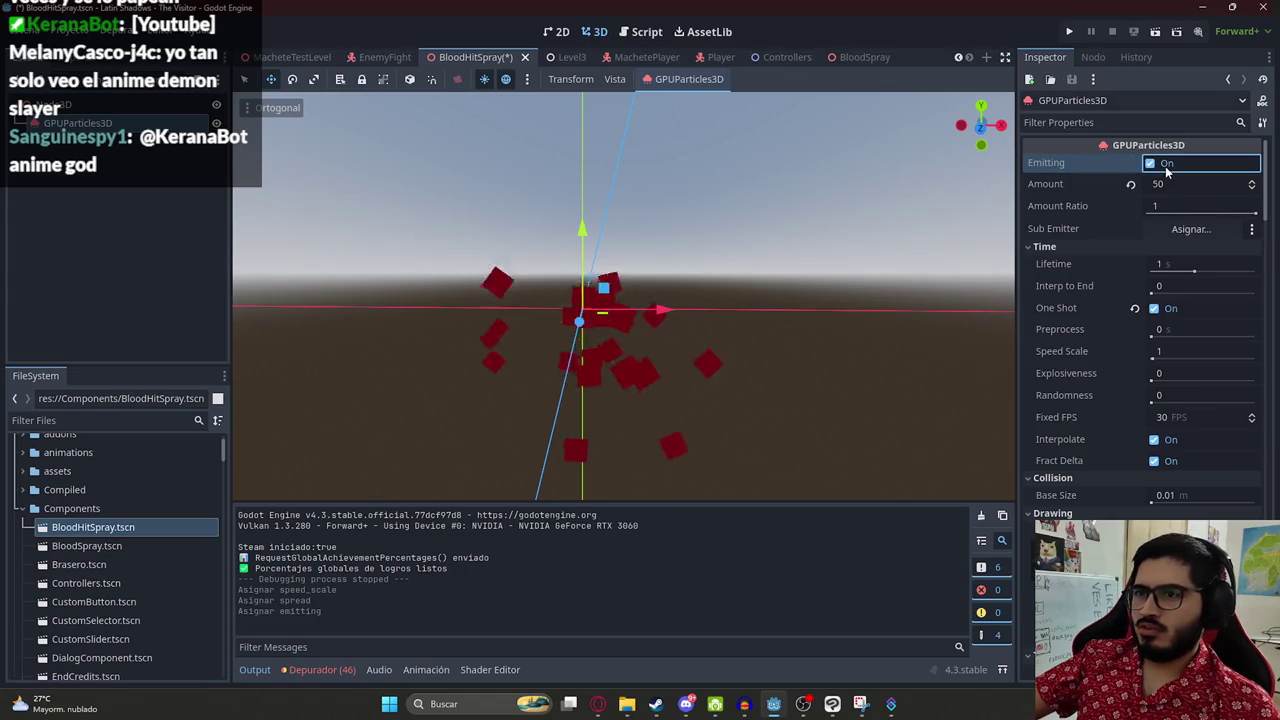
- Undo the Emitting toggle and save BloodHitSpray.tscn again
scroll(1221, 360, "down", 9)
key("ctrl+z")
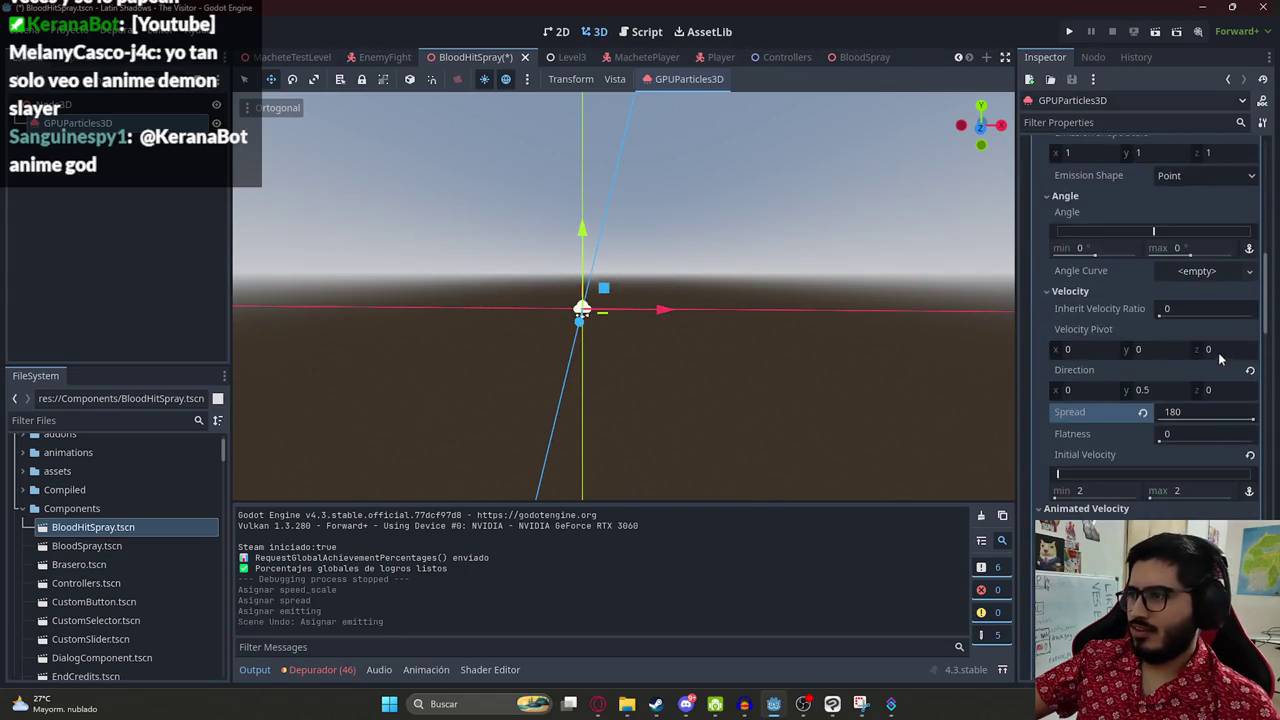
scroll(1193, 362, "down", 1)
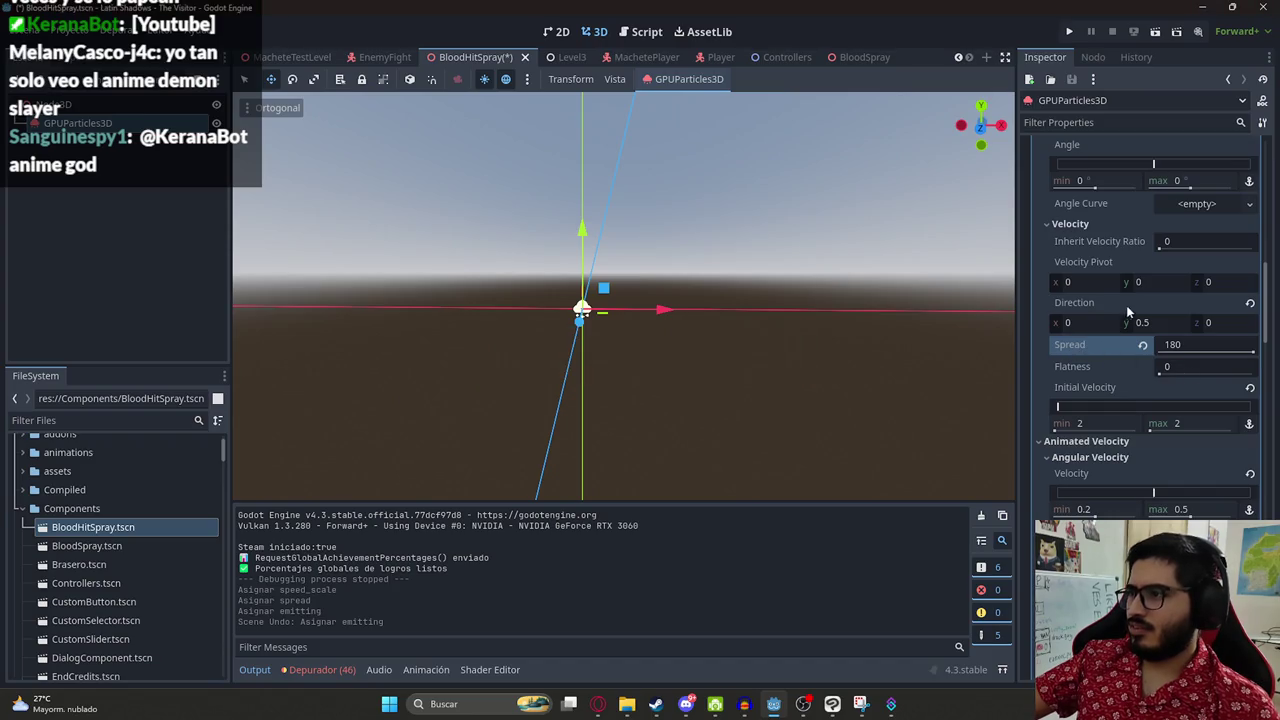
key("ctrl+s")
- Select the particle node in the scene tree and dismiss its context menu
scroll(1108, 395, "down", 3)
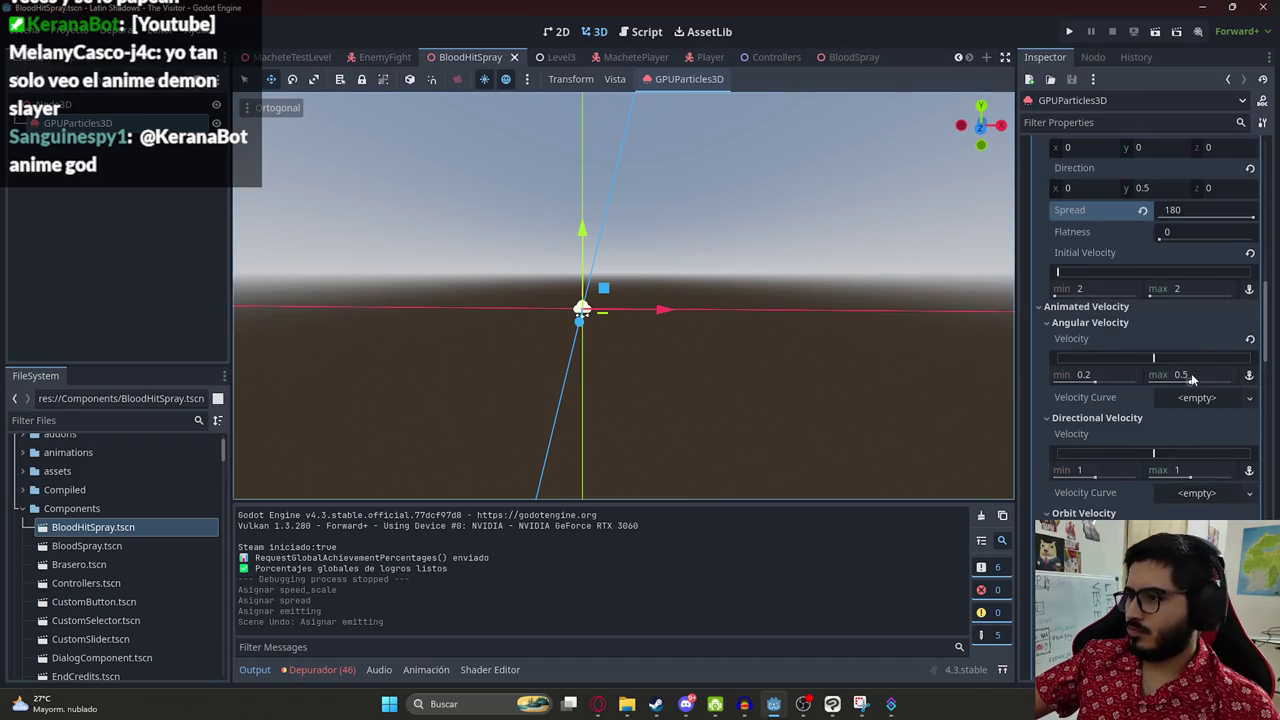
scroll(1192, 376, "down", 3)
scroll(1190, 385, "down", 3)
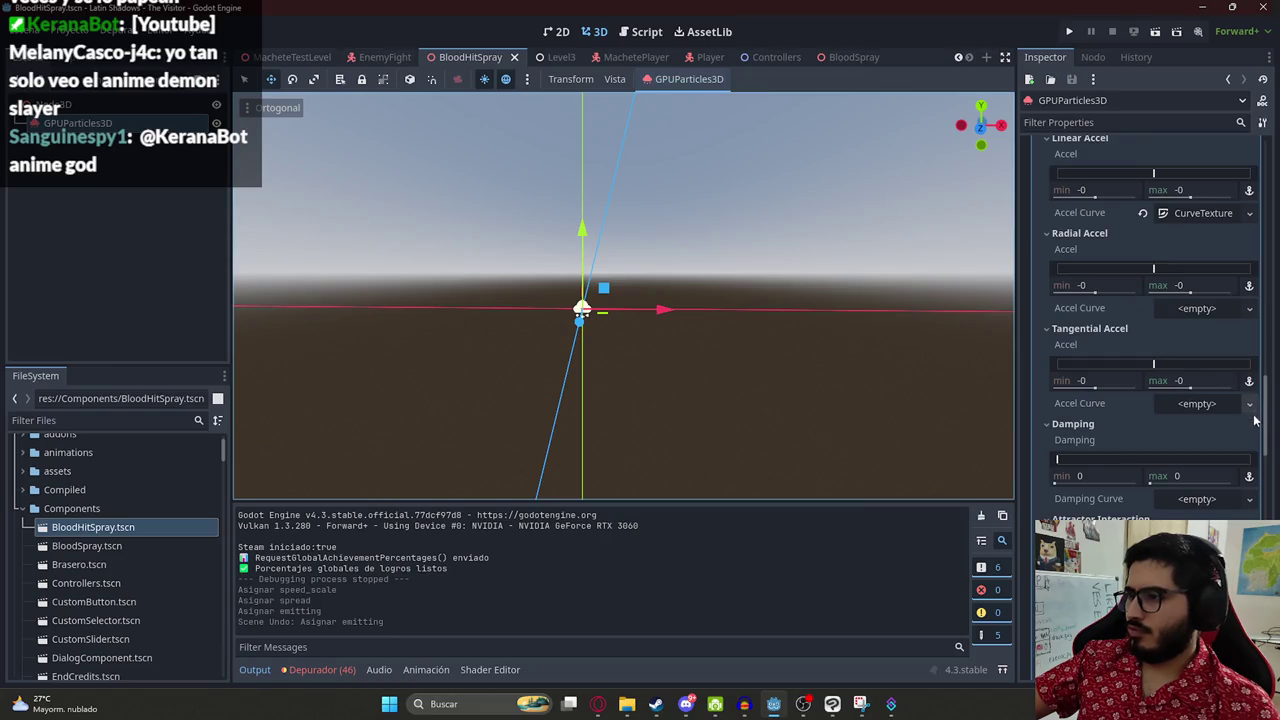
left_click_drag(1272, 445, 1266, 140)
left_click(107, 124)
right_click(91, 127)
left_click(66, 130)
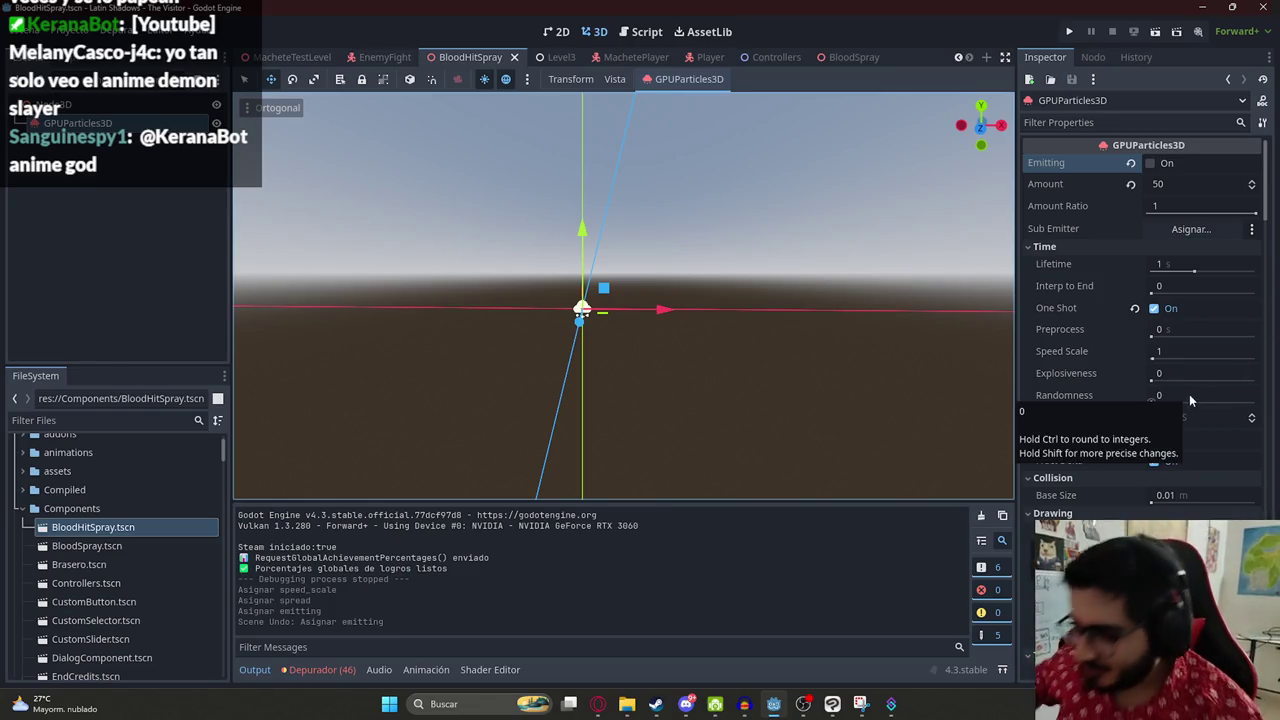
scroll(1189, 398, "down", 15)
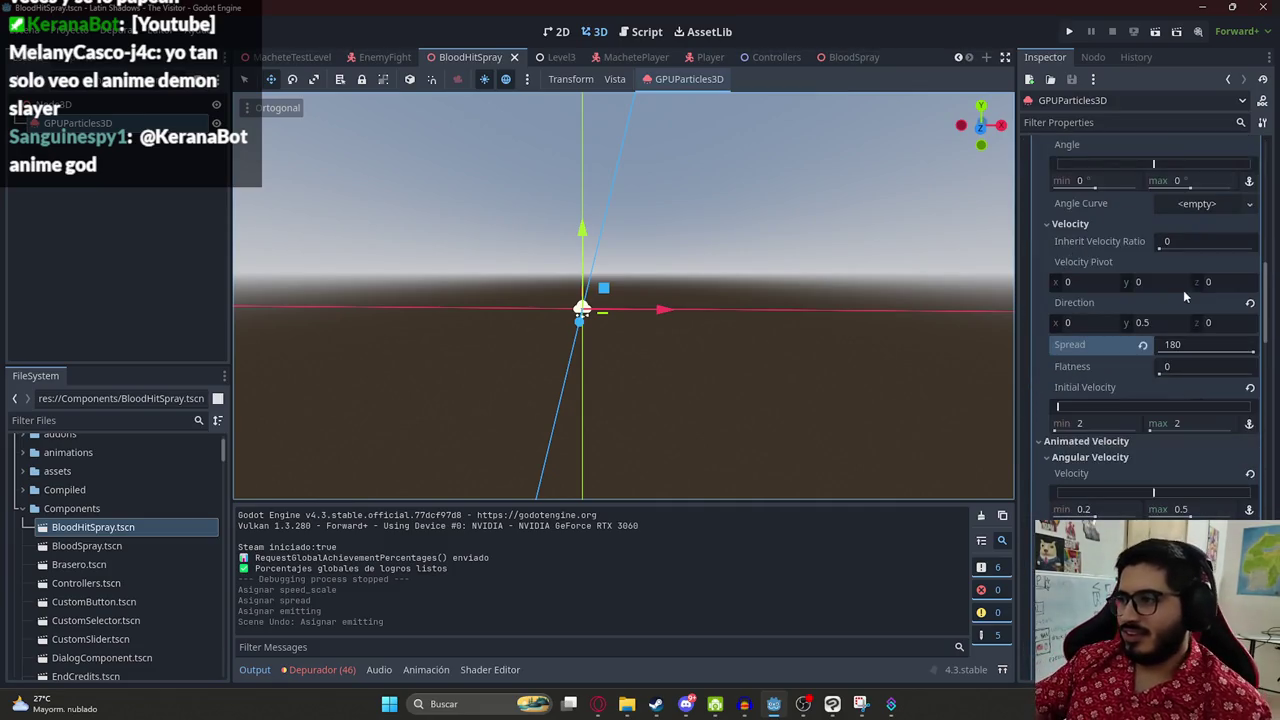
- Weaken Gravity y from -7 toward -5 and fire a test blood burst
scroll(1175, 245, "down", 8)
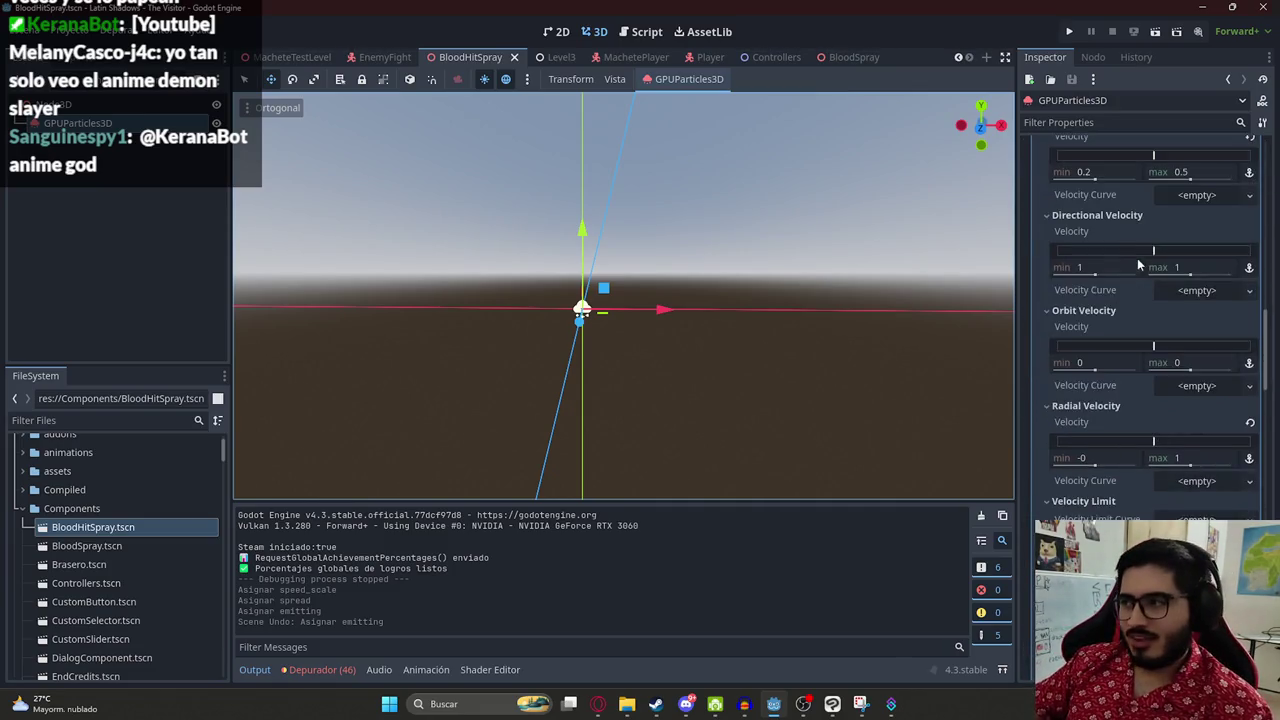
scroll(1178, 234, "down", 8)
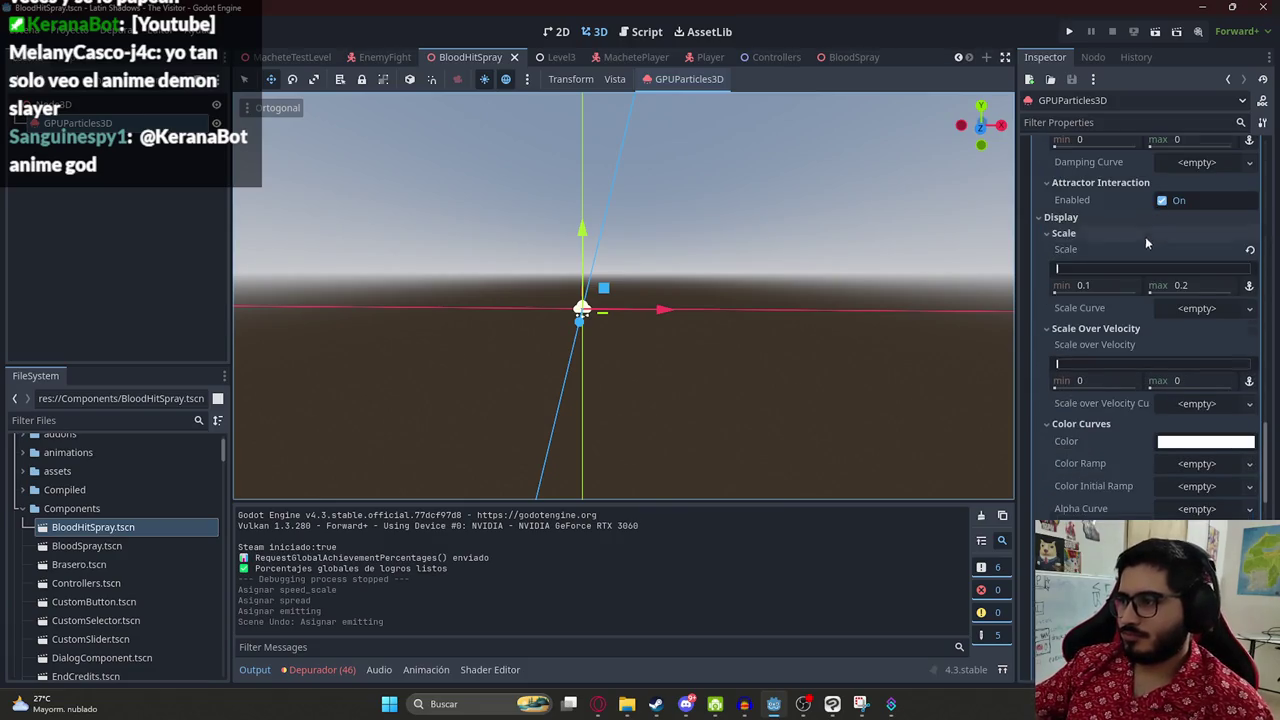
scroll(1150, 248, "down", 10)
scroll(1110, 280, "up", 8)
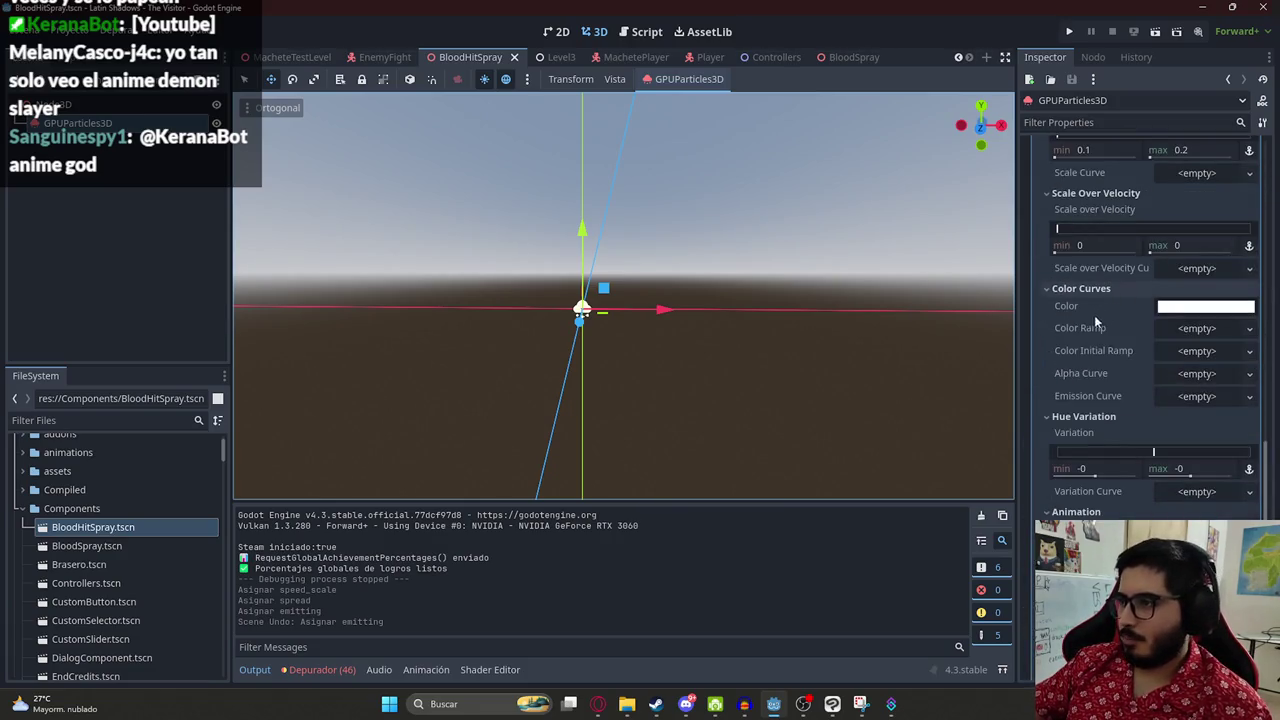
scroll(1060, 352, "up", 4)
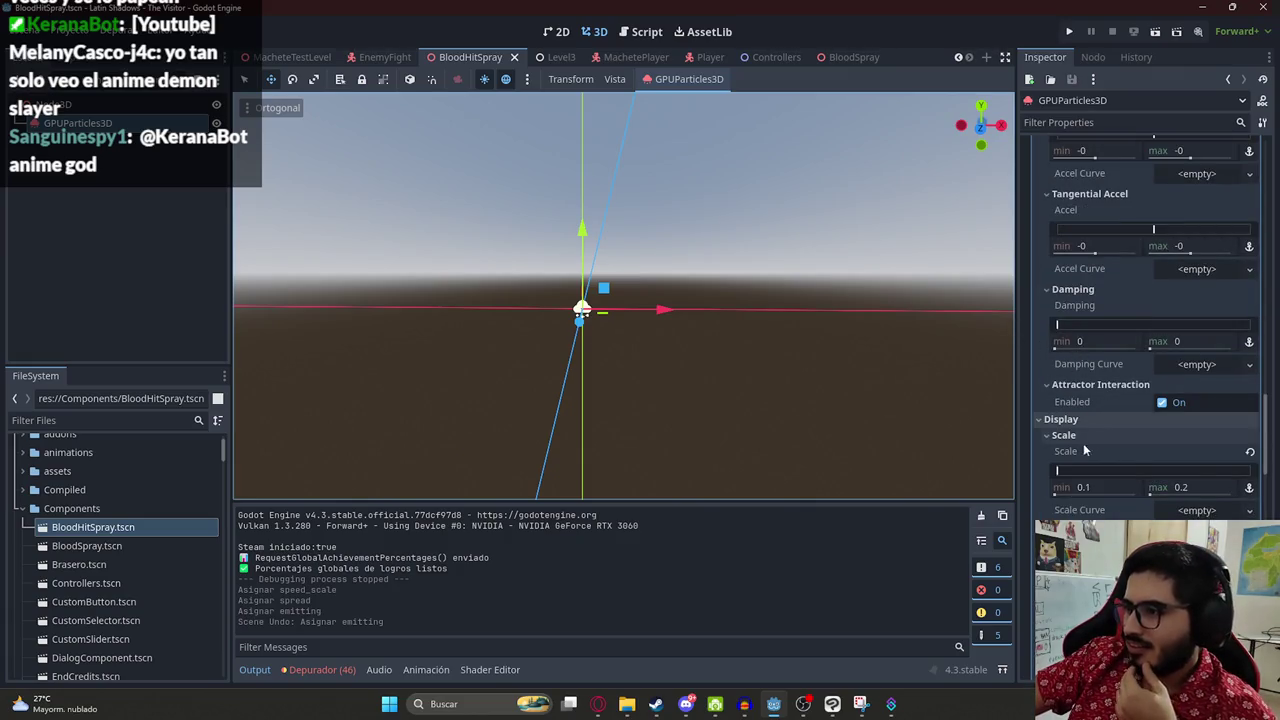
scroll(1090, 435, "up", 4)
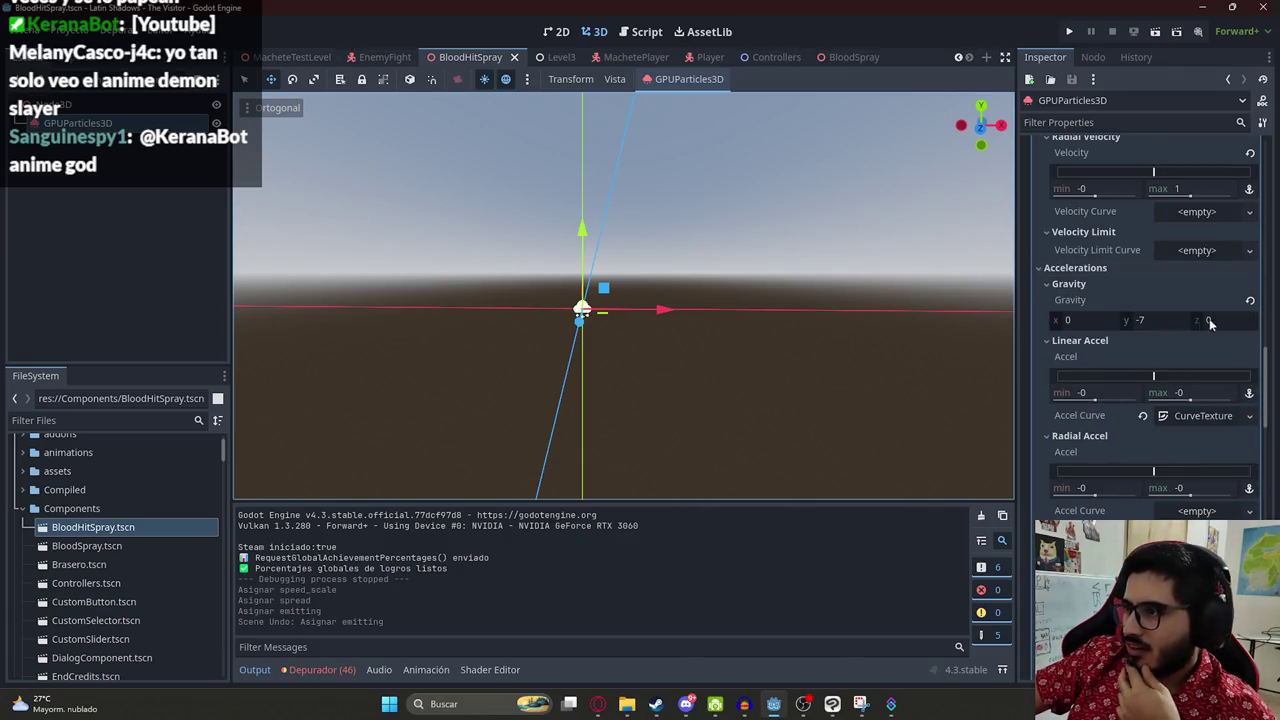
mouse_move(1149, 323)
left_mouse_down()
mouse_move(1125, 323)
mouse_move(1140, 323)
left_mouse_up()
scroll(1277, 365, "up", 10)
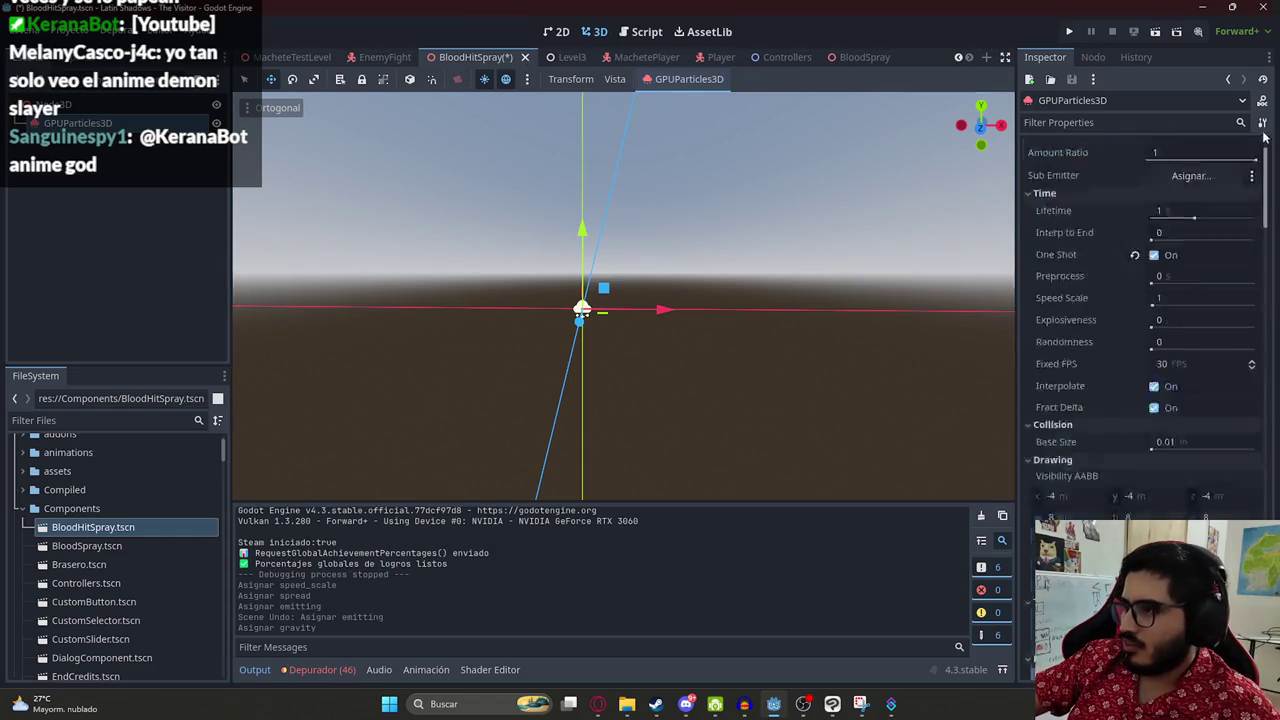
left_click(1163, 166)
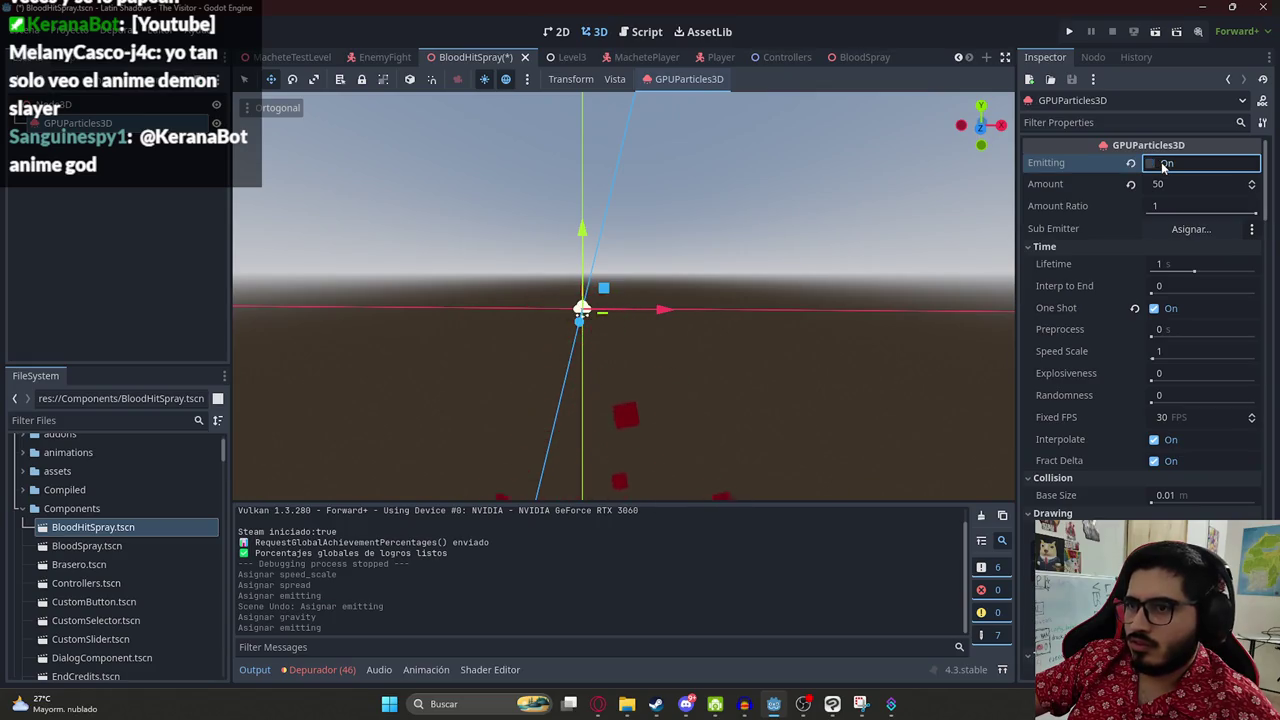
- Recheck the process material settings and fire another test burst
scroll(1170, 349, "down", 12)
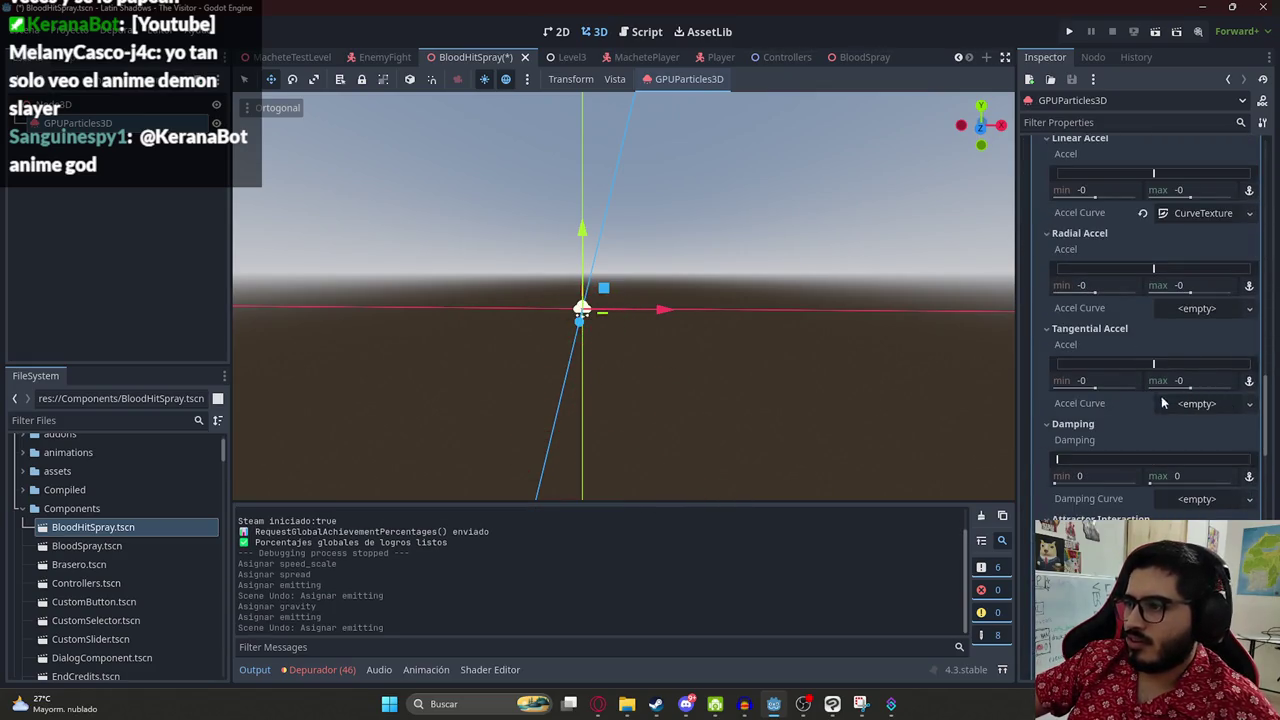
scroll(1170, 400, "down", 5)
scroll(1186, 378, "down", 4)
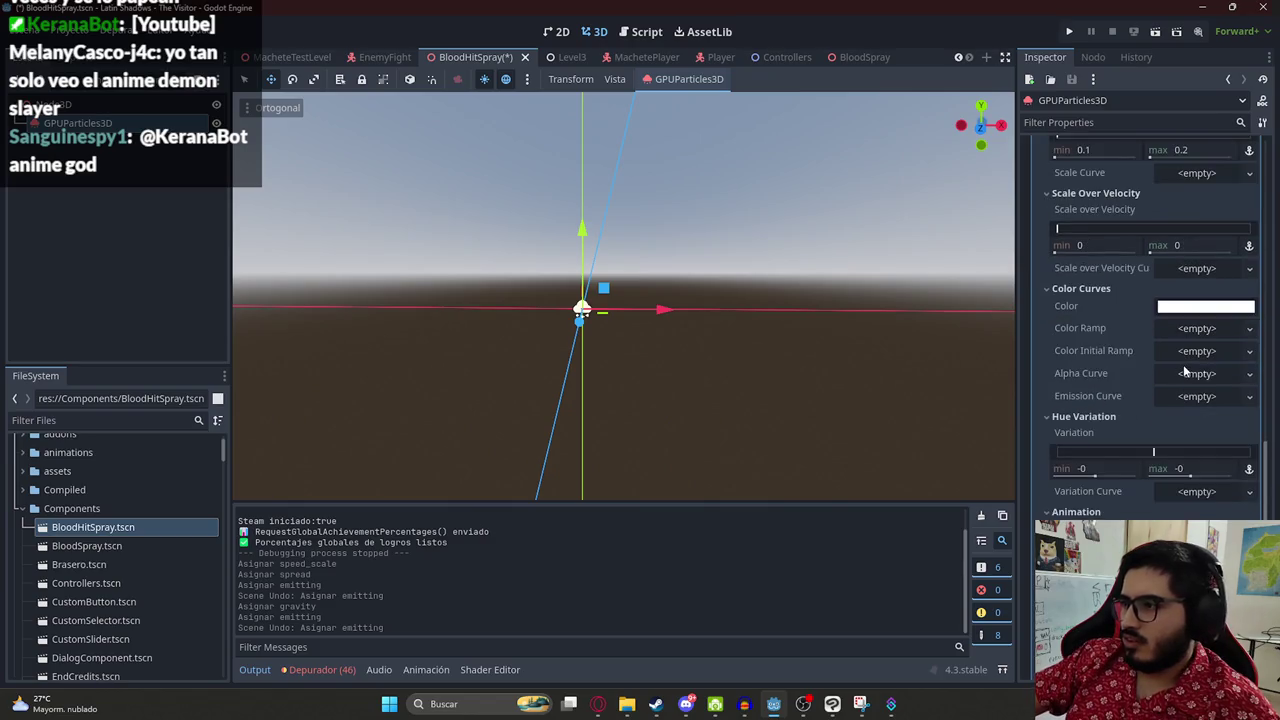
scroll(1188, 368, "down", 8)
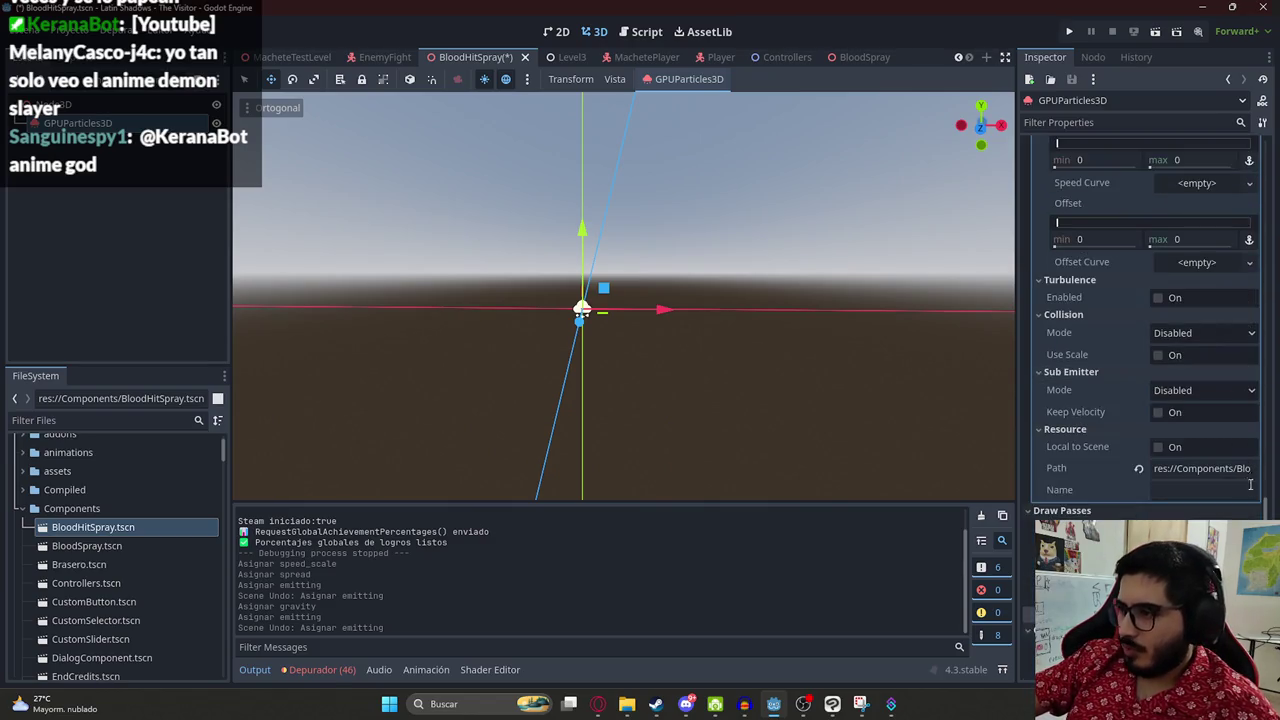
scroll(1204, 186, "up", 15)
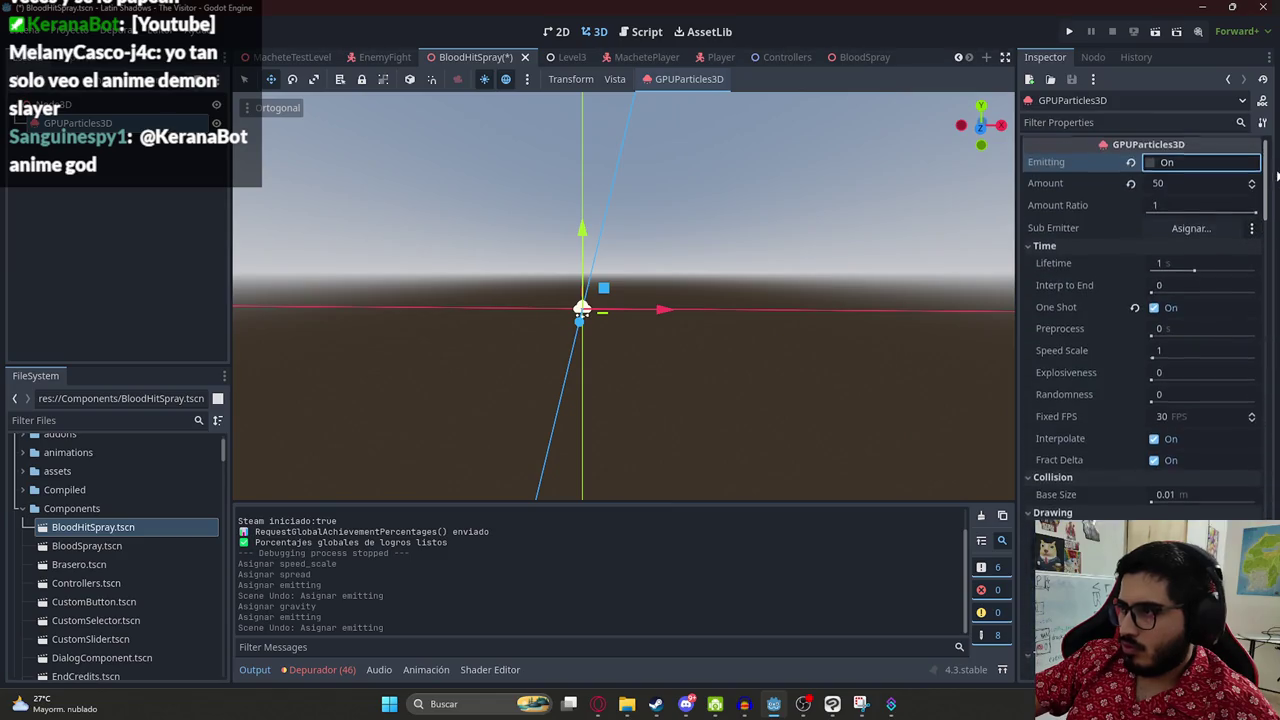
left_click(1160, 165)
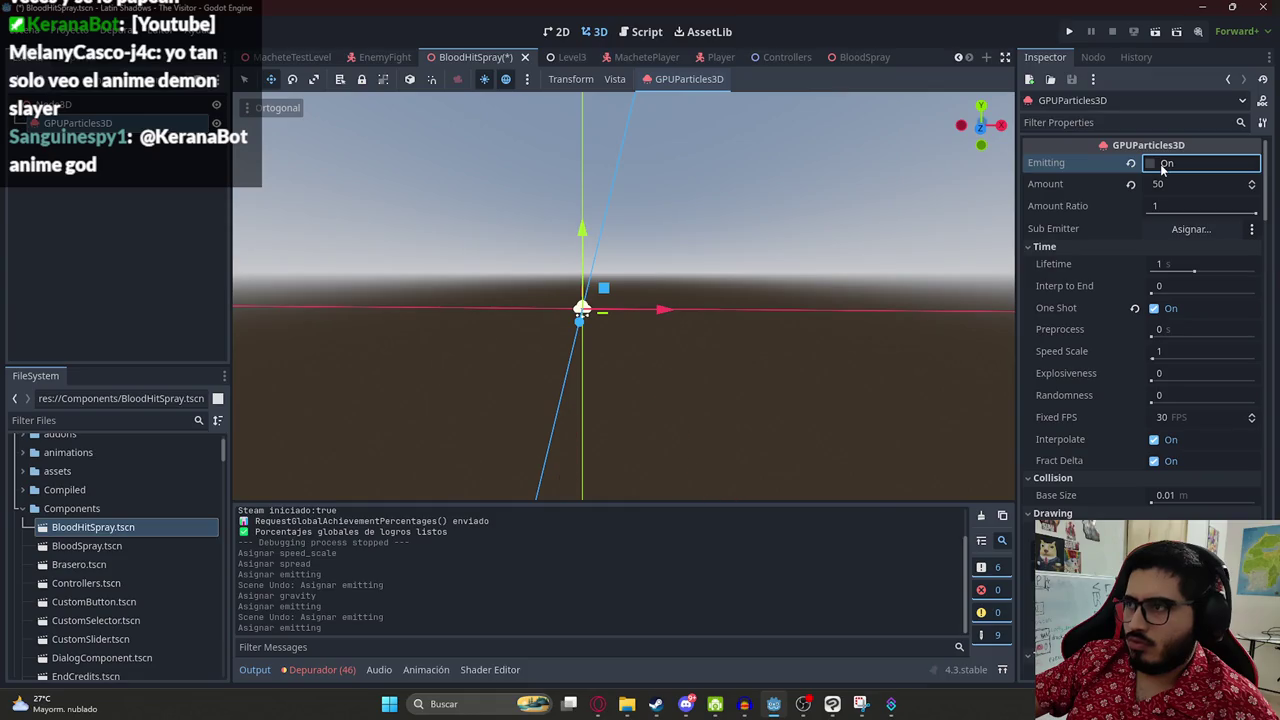
double_click(1168, 188)
type("1")
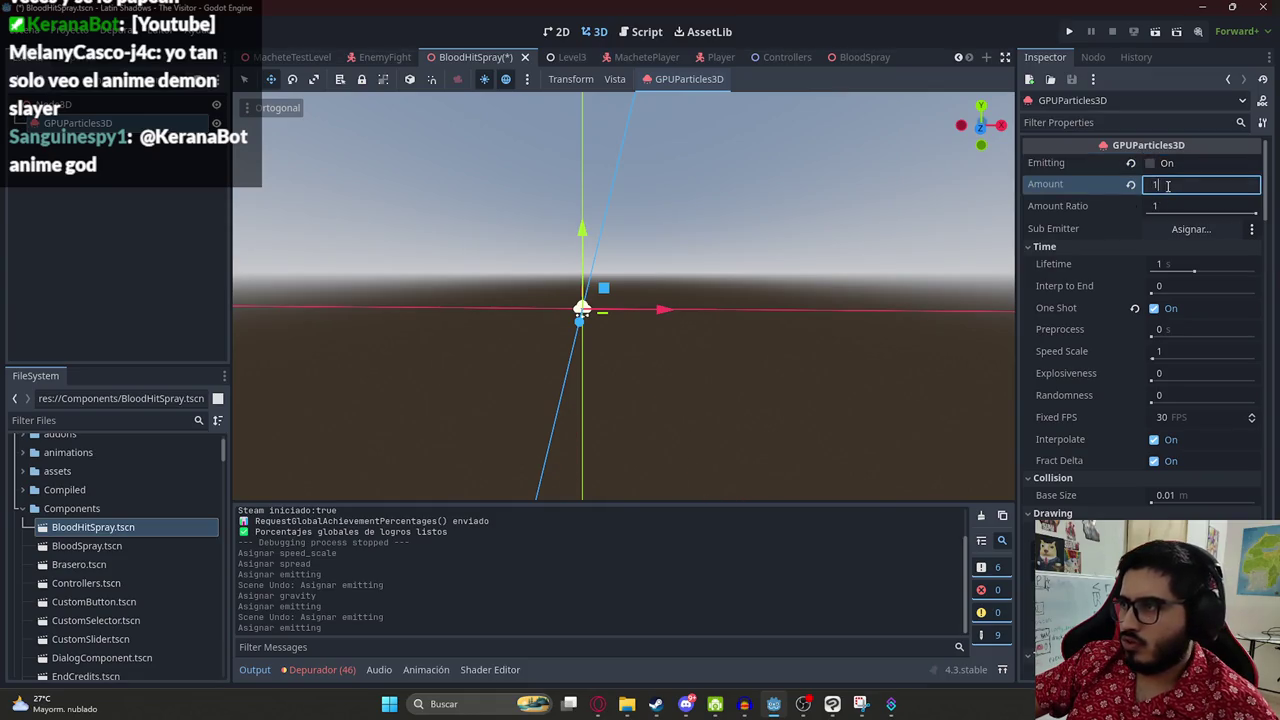
left_click(1163, 166)
left_click(1164, 184)
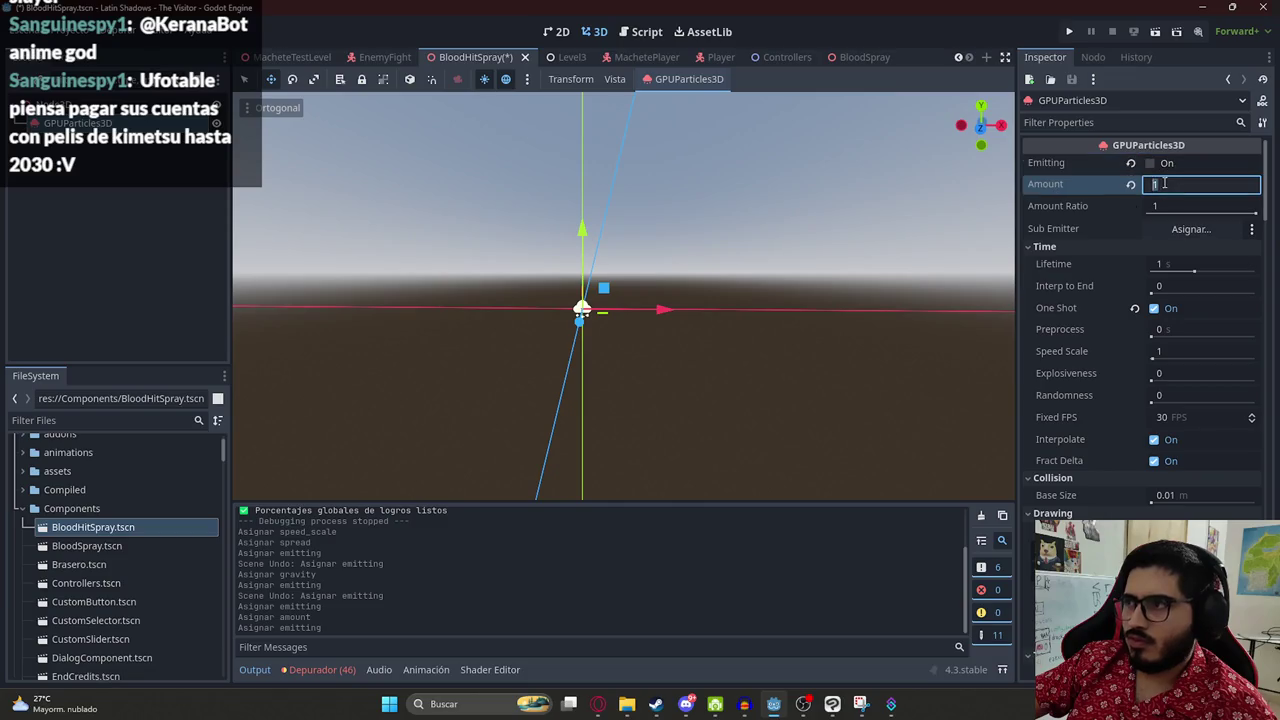
type("2")
key("Return")
left_click(1160, 164)
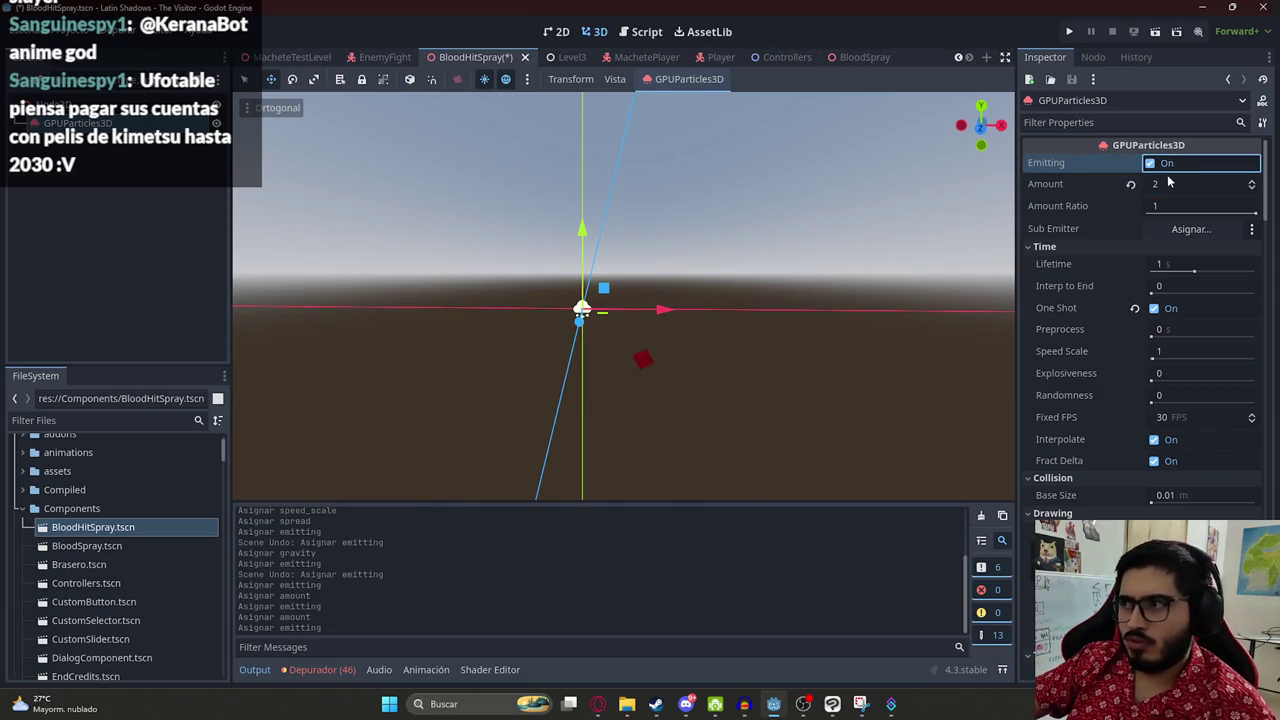
left_click(1168, 183)
type("10")
key("Return")
left_click(1165, 166)
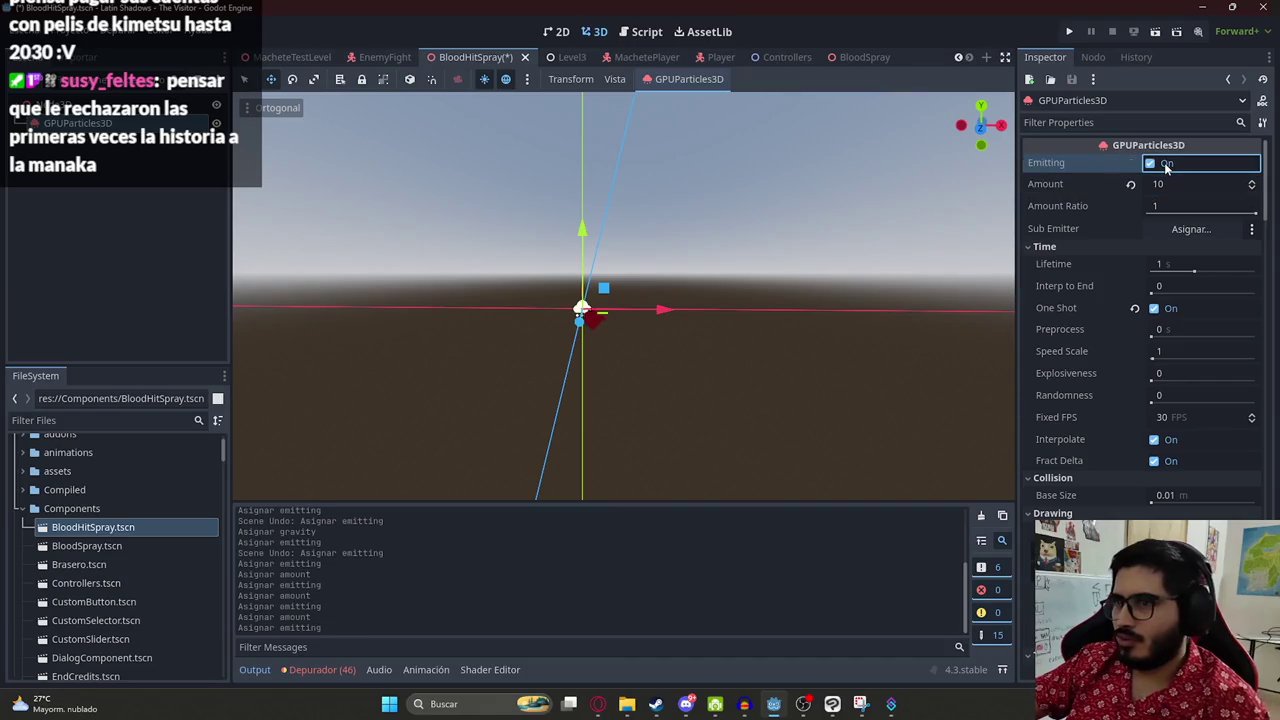
left_click(1165, 166)
left_click(1168, 183)
type("50")
key("Return")
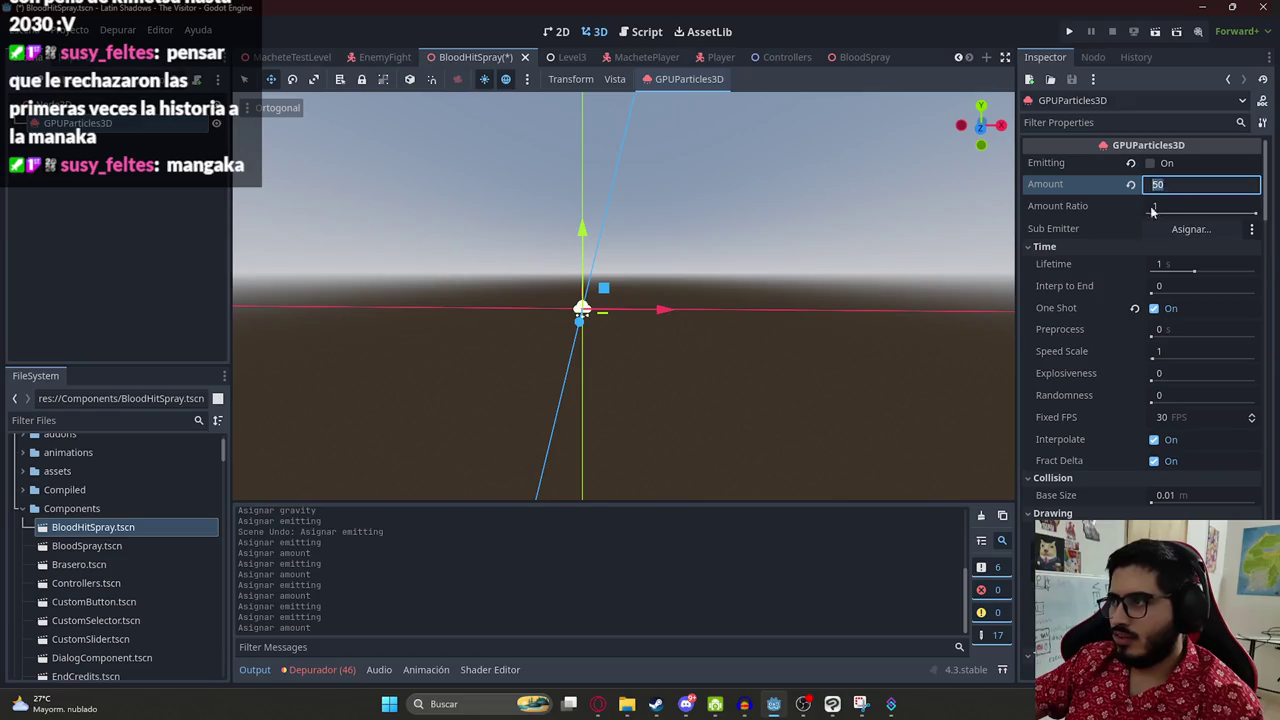
left_click(1150, 165)
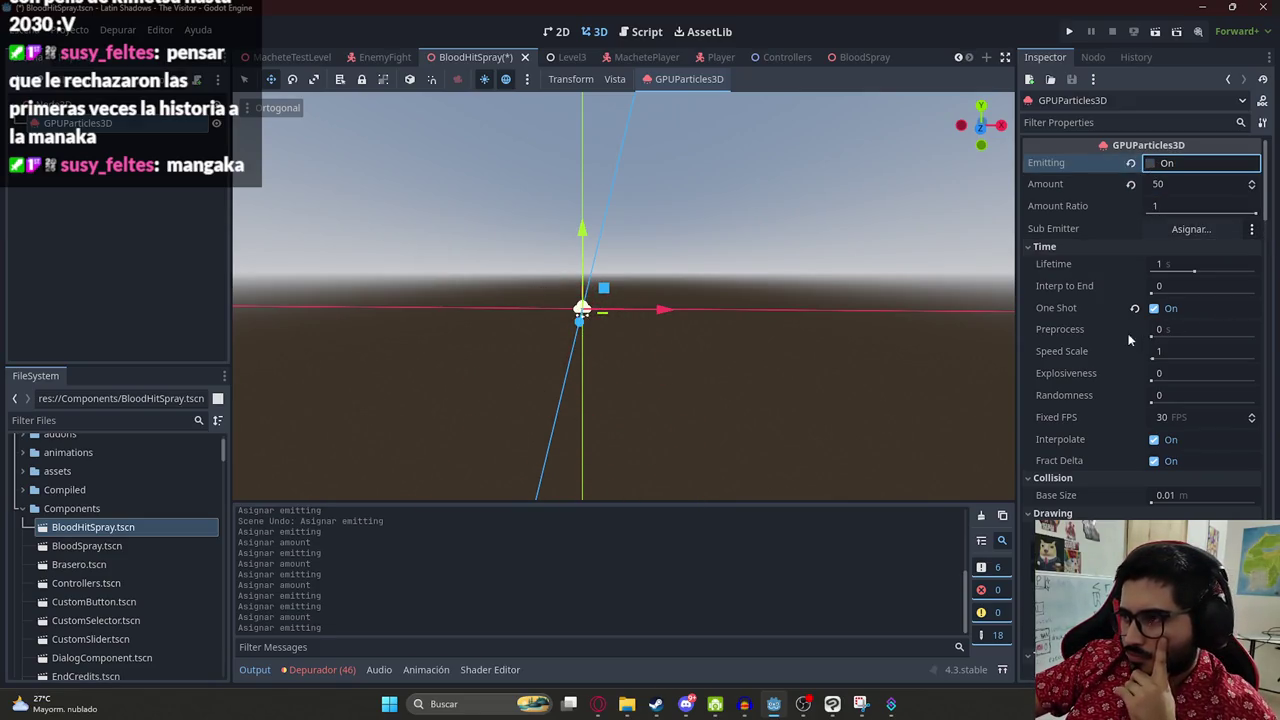
scroll(1174, 352, "down", 3)
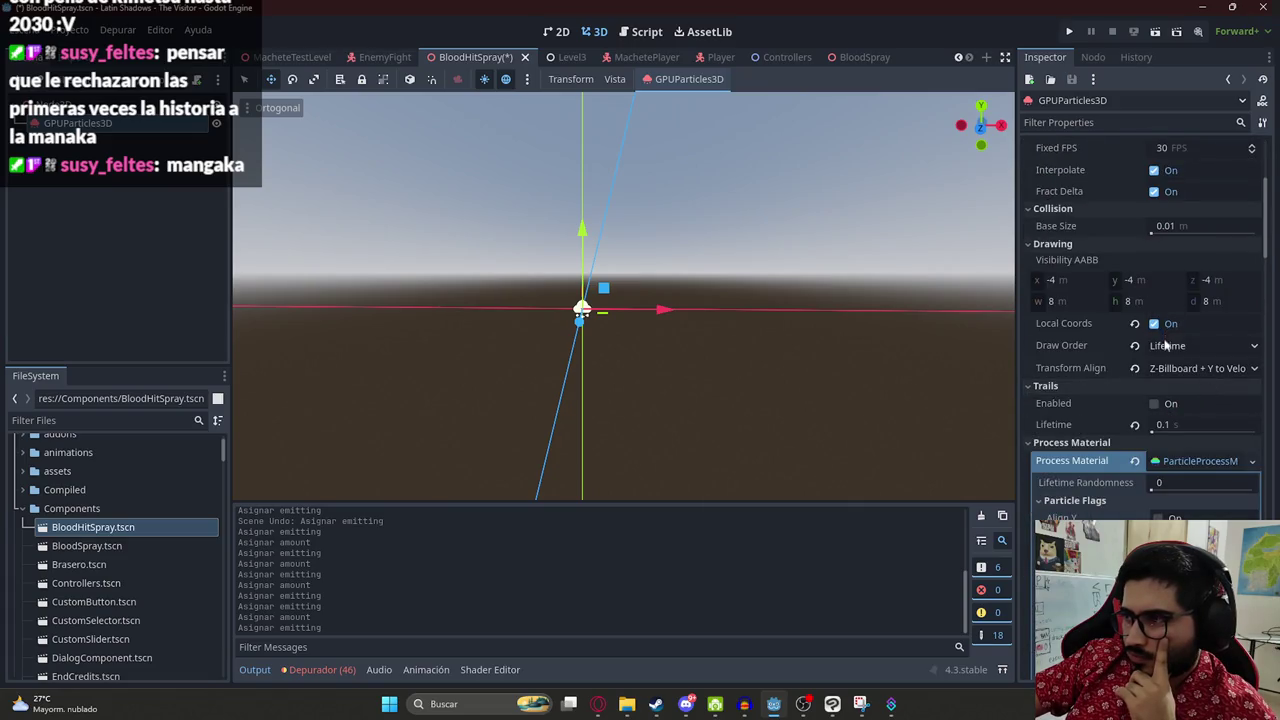
scroll(1190, 370, "down", 2)
scroll(1160, 392, "down", 2)
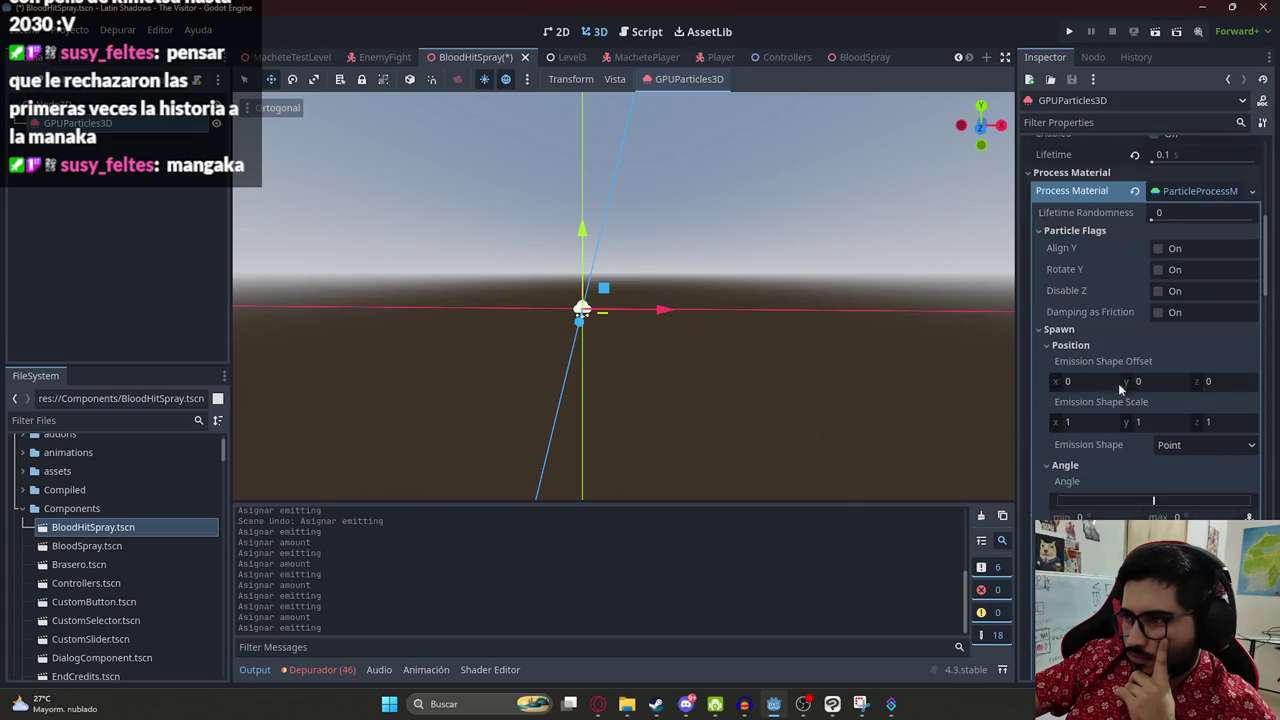
scroll(1110, 345, "down", 1)
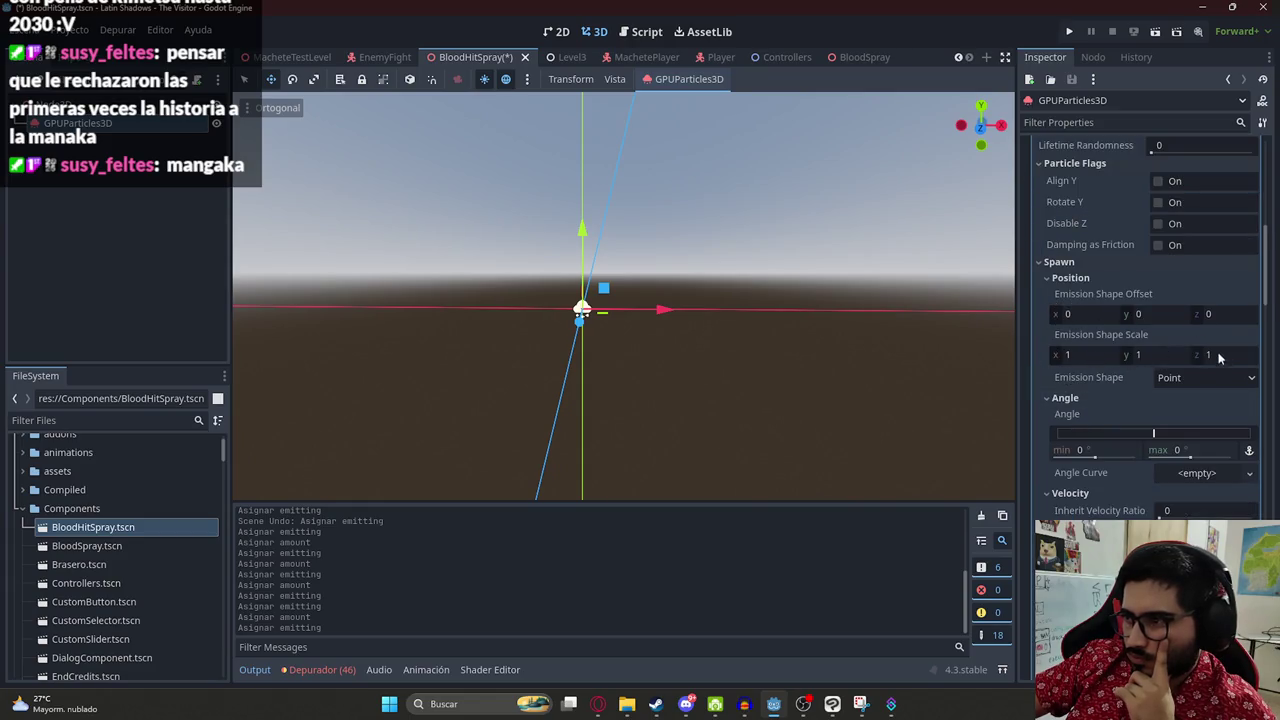
left_click(1200, 378)
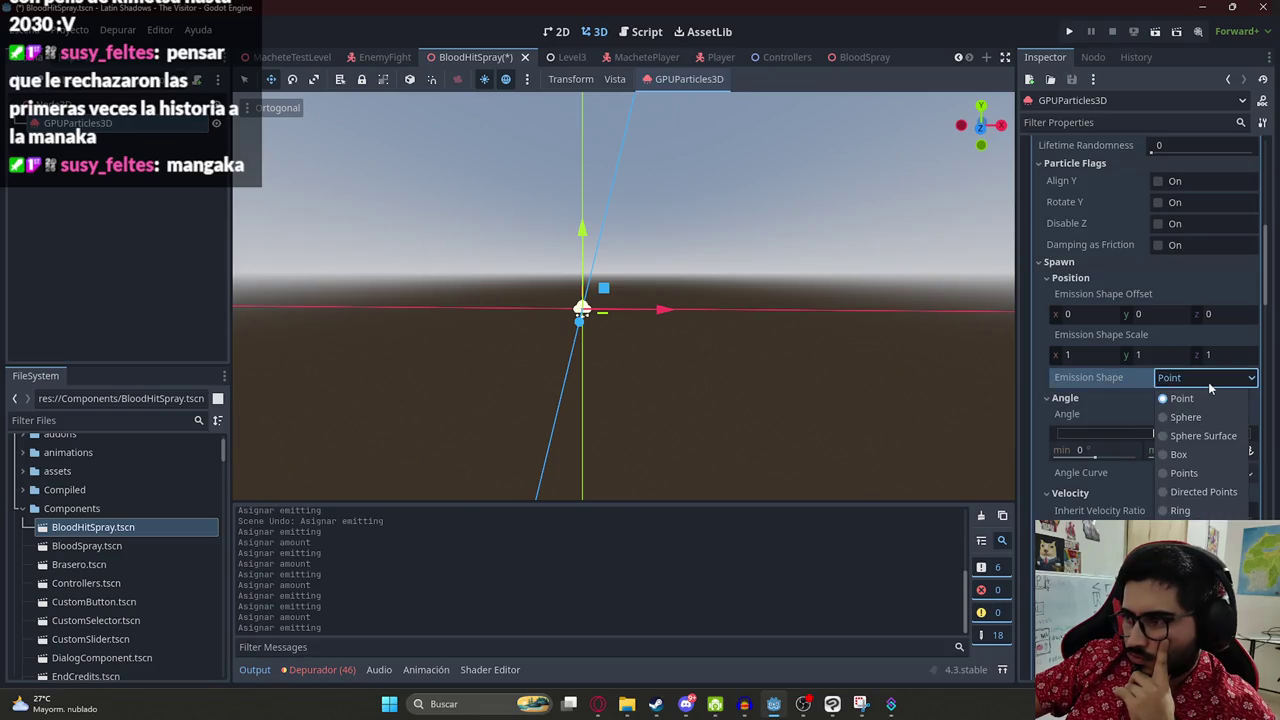
left_click(1209, 388)
scroll(1080, 410, "down", 2)
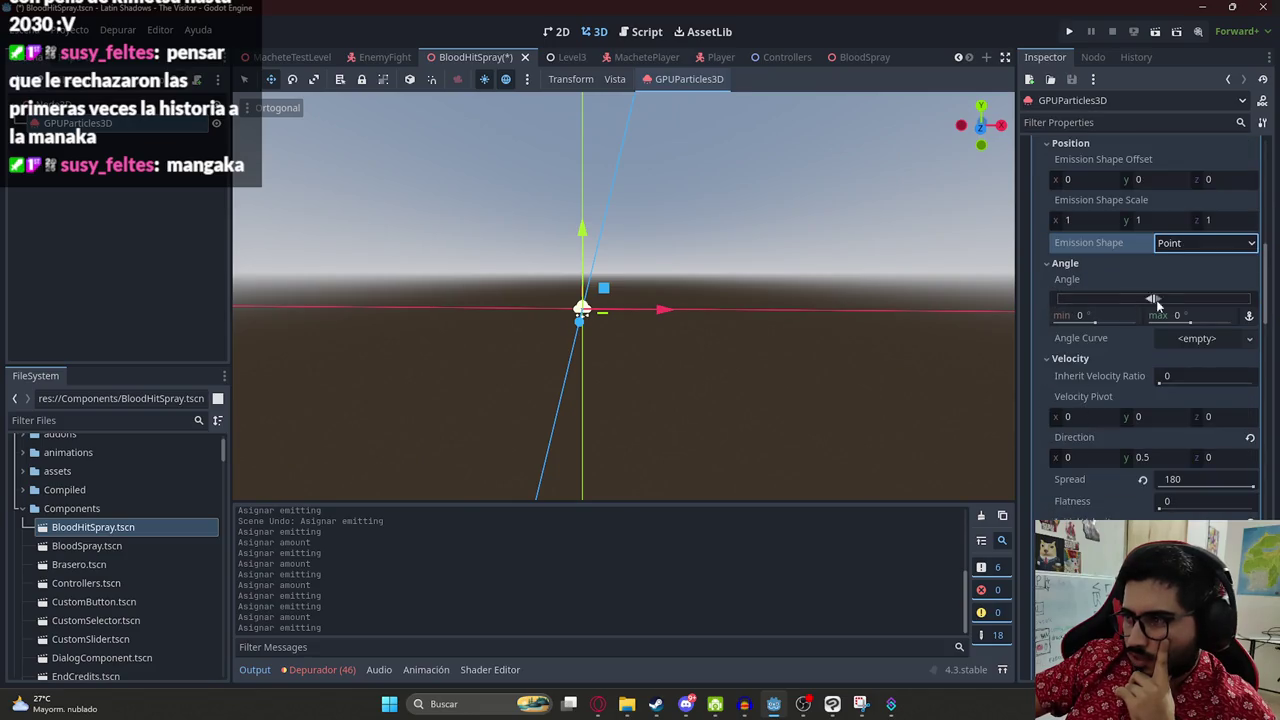
scroll(1140, 388, "down", 1)
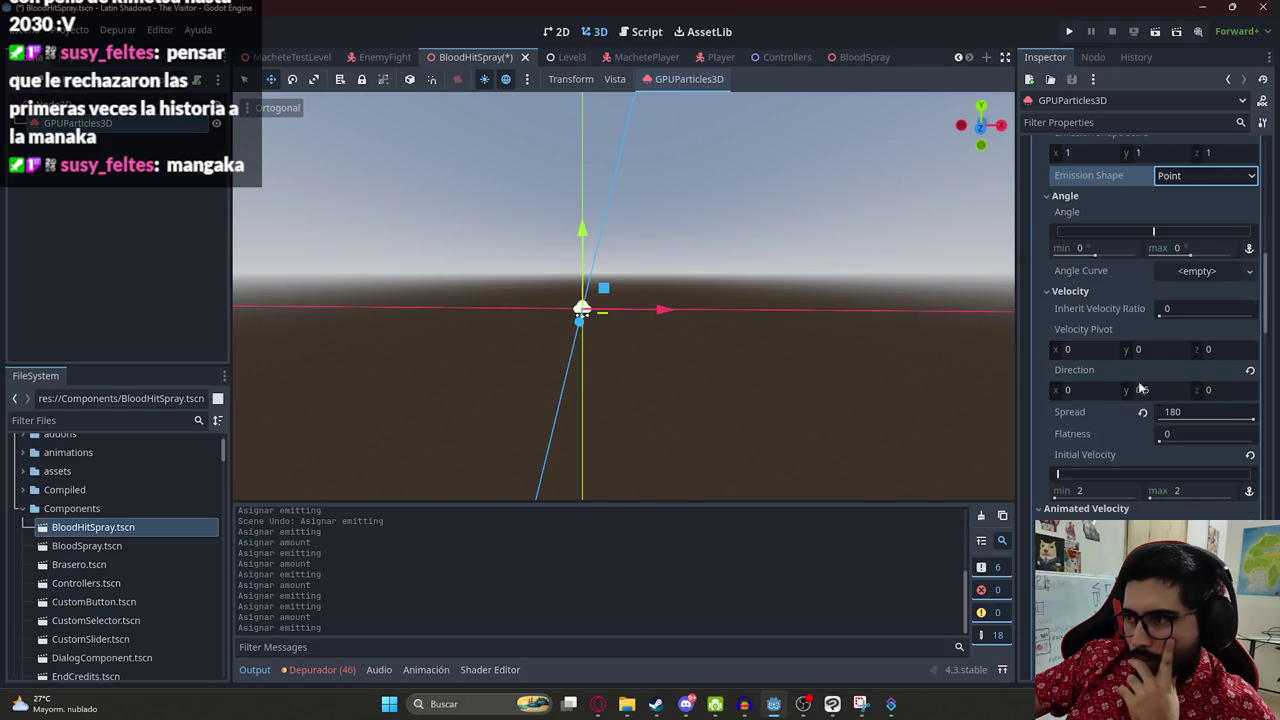
scroll(1125, 350, "down", 3)
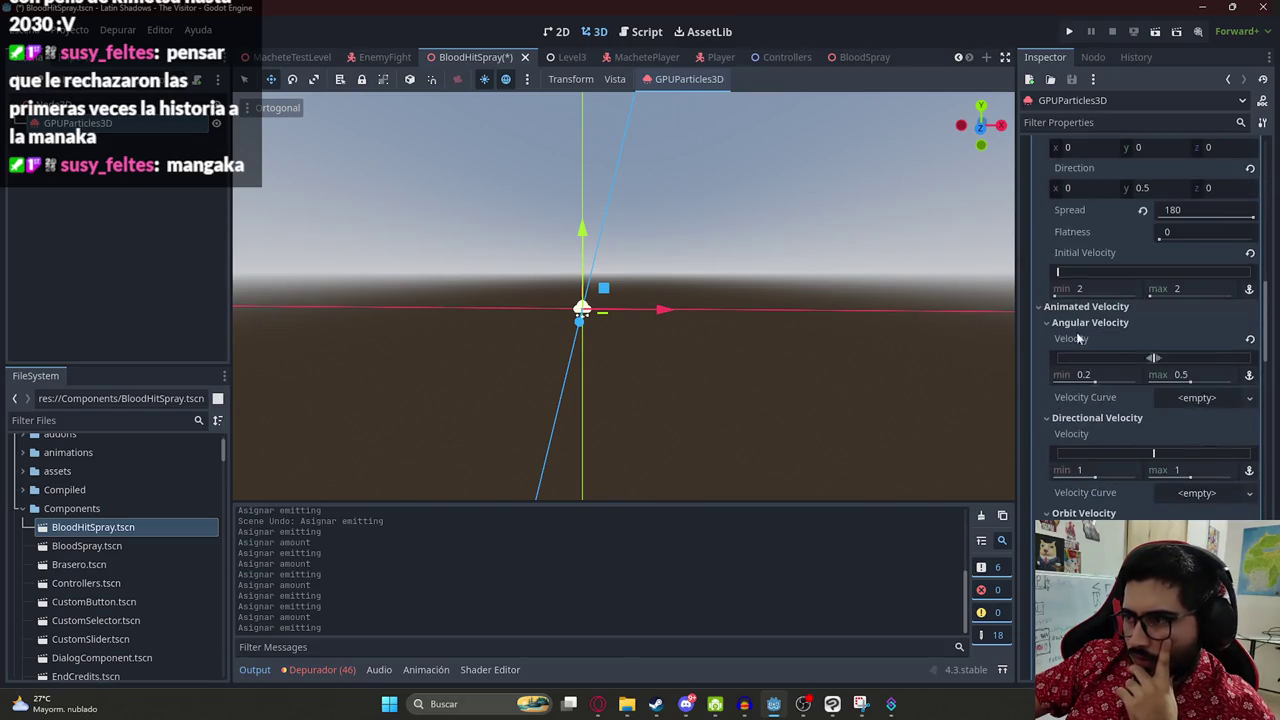
scroll(1137, 356, "down", 2)
scroll(1048, 358, "down", 3)
scroll(1065, 385, "down", 1)
scroll(1059, 368, "down", 1)
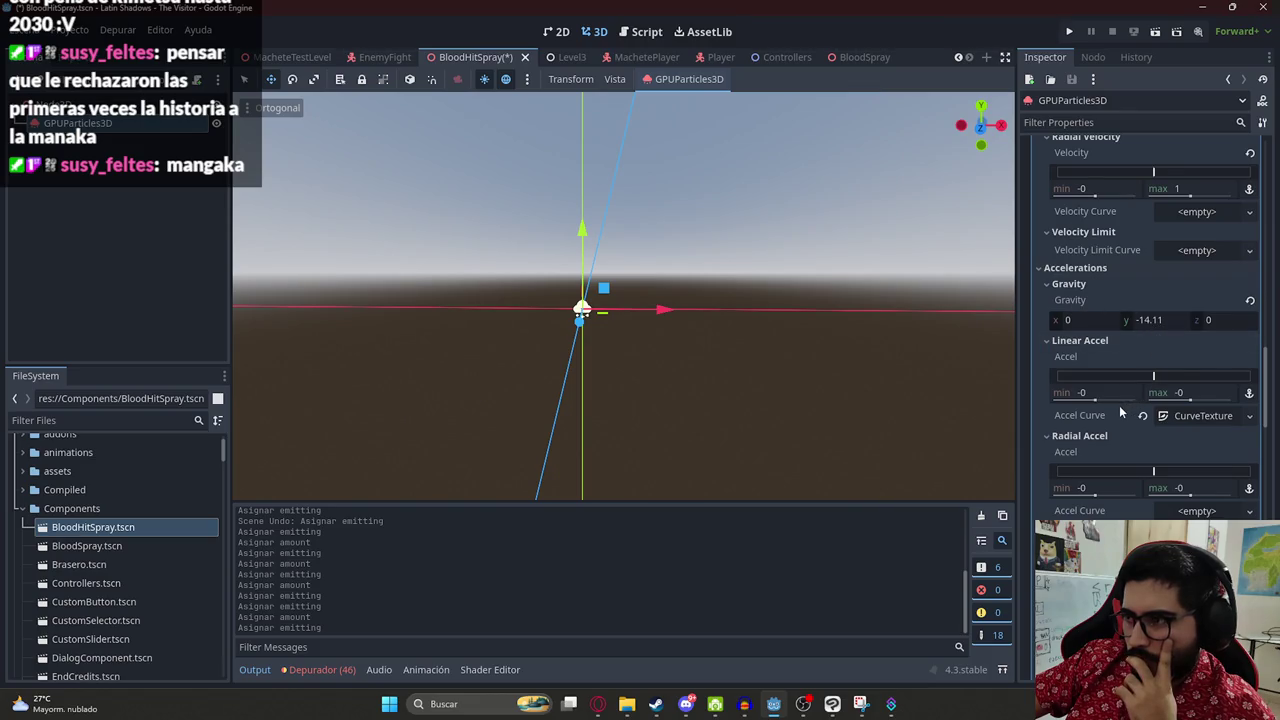
scroll(1095, 438, "down", 1)
scroll(1110, 472, "down", 2)
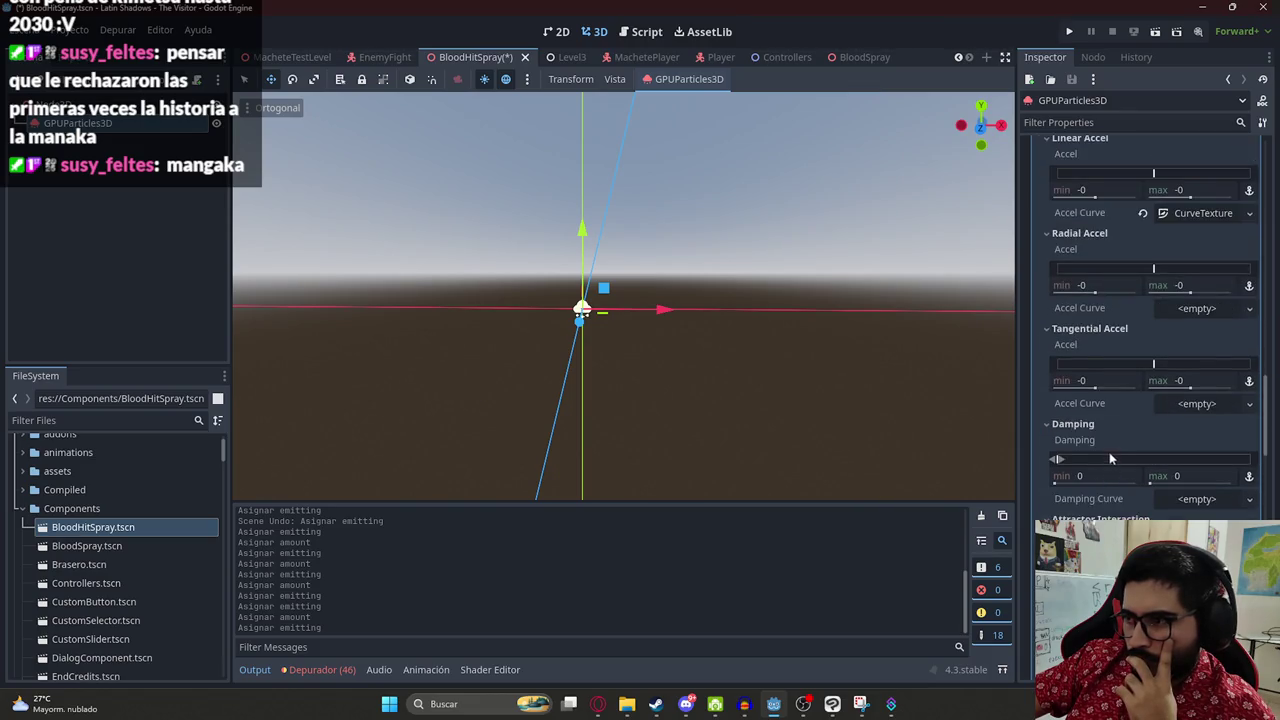
scroll(1095, 433, "down", 2)
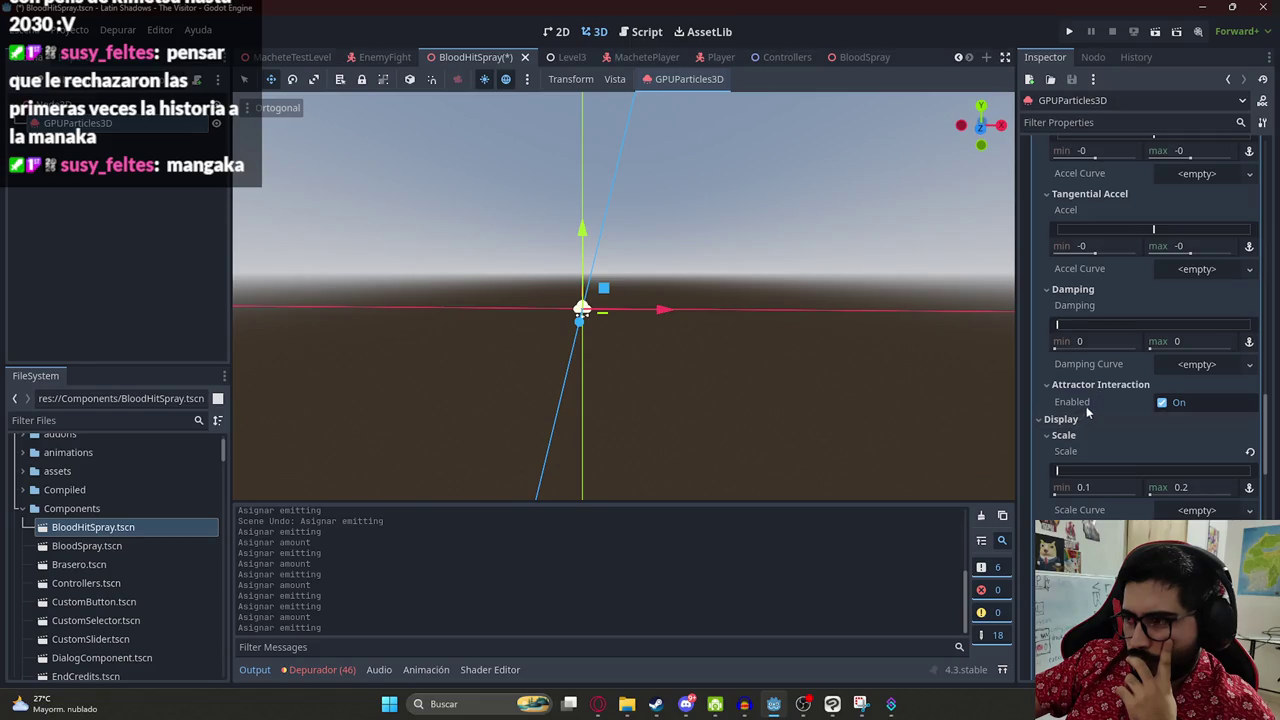
scroll(1098, 404, "down", 3)
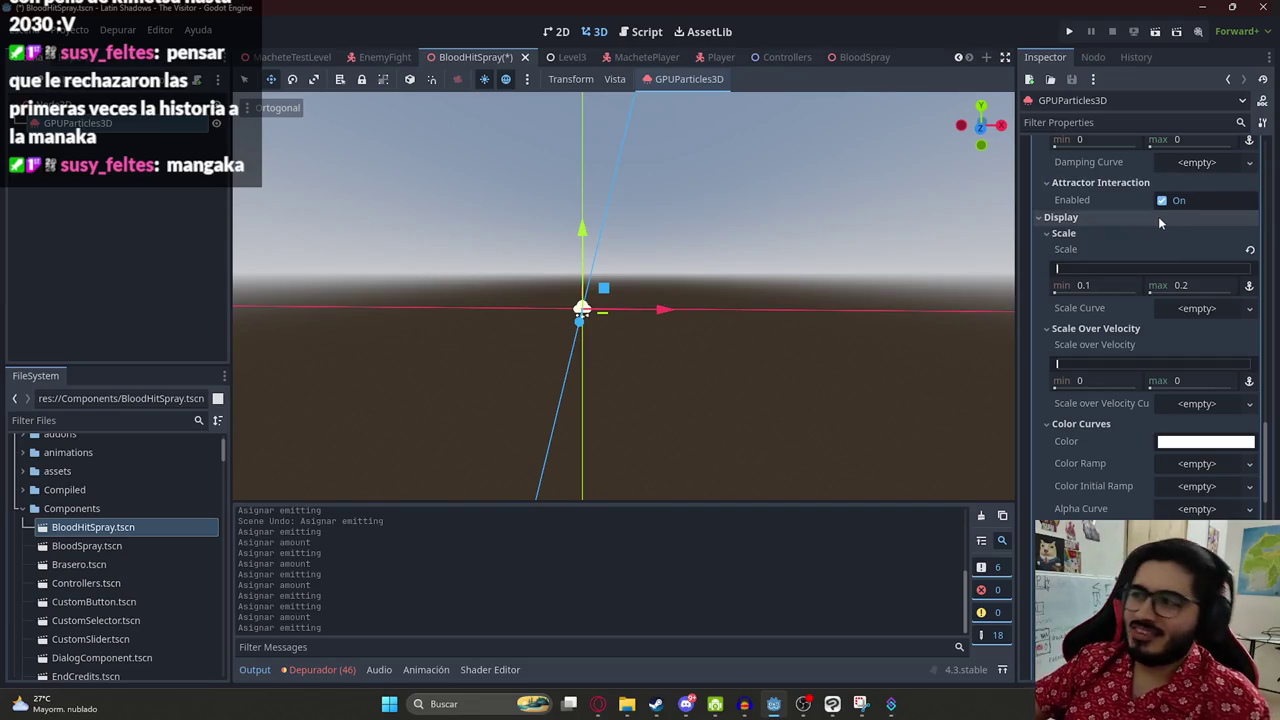
scroll(1150, 265, "down", 2)
scroll(1149, 275, "up", 1)
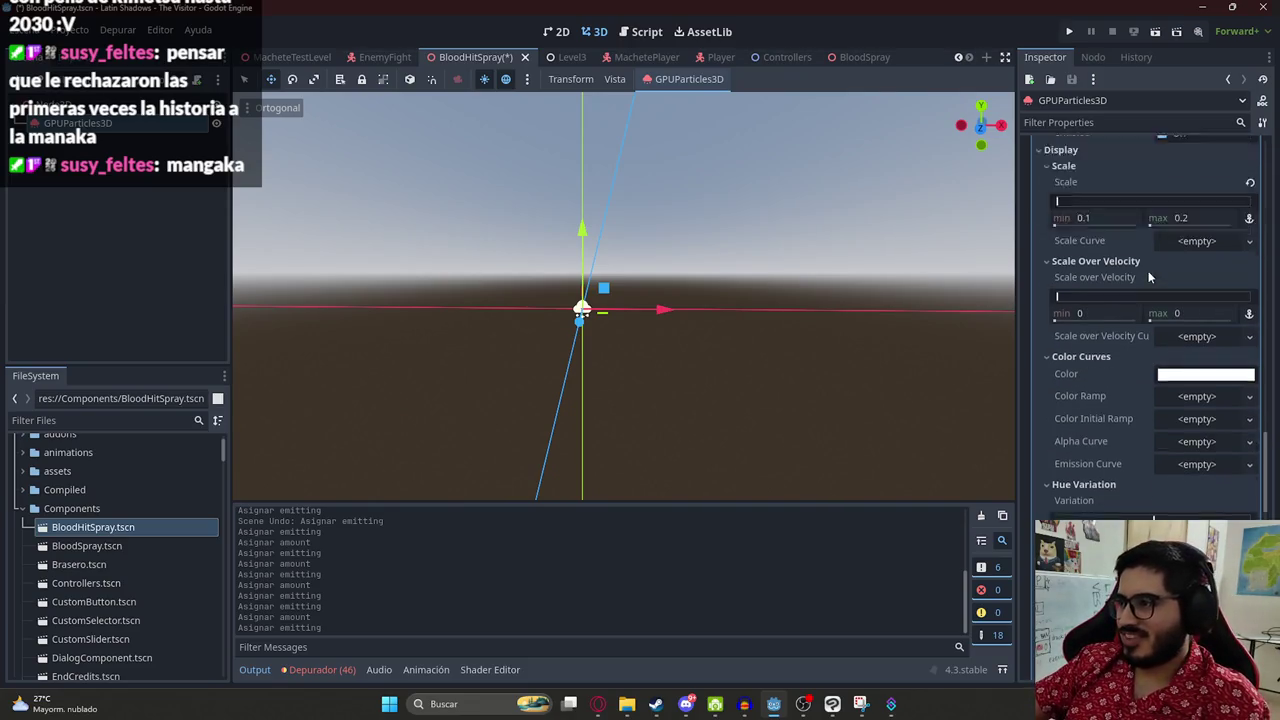
scroll(1149, 274, "up", 1)
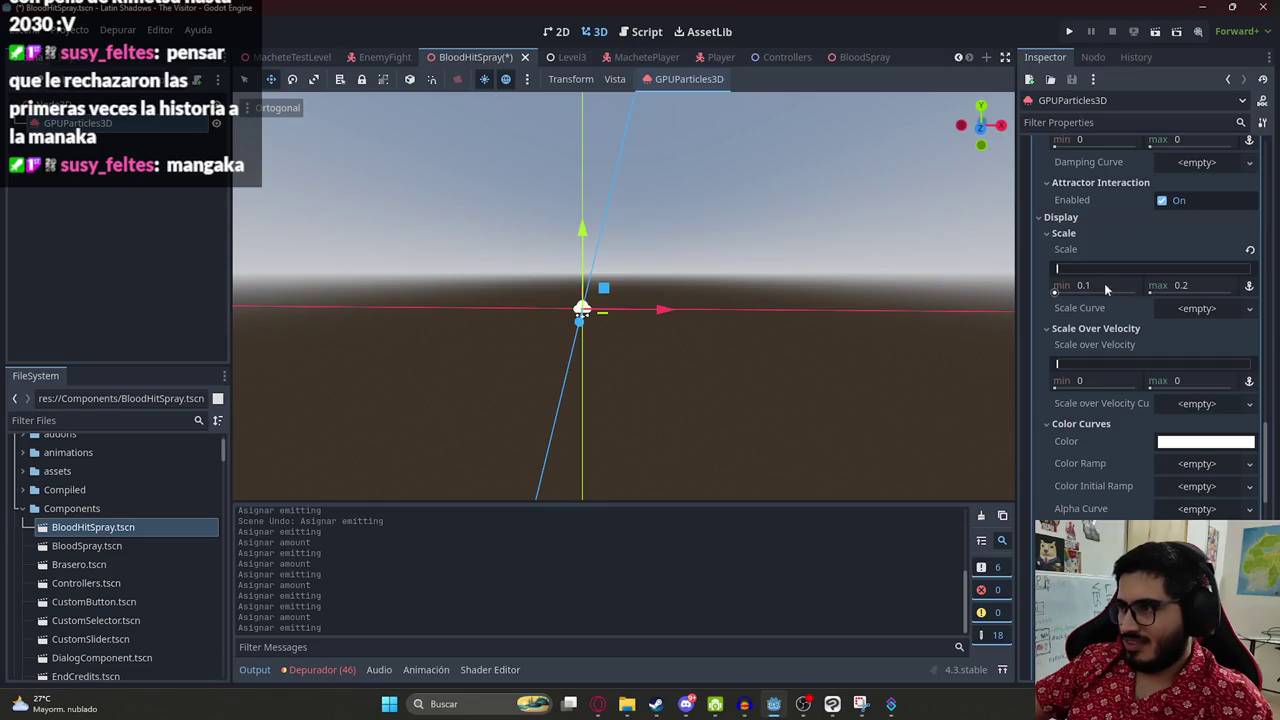
scroll(1087, 370, "down", 1)
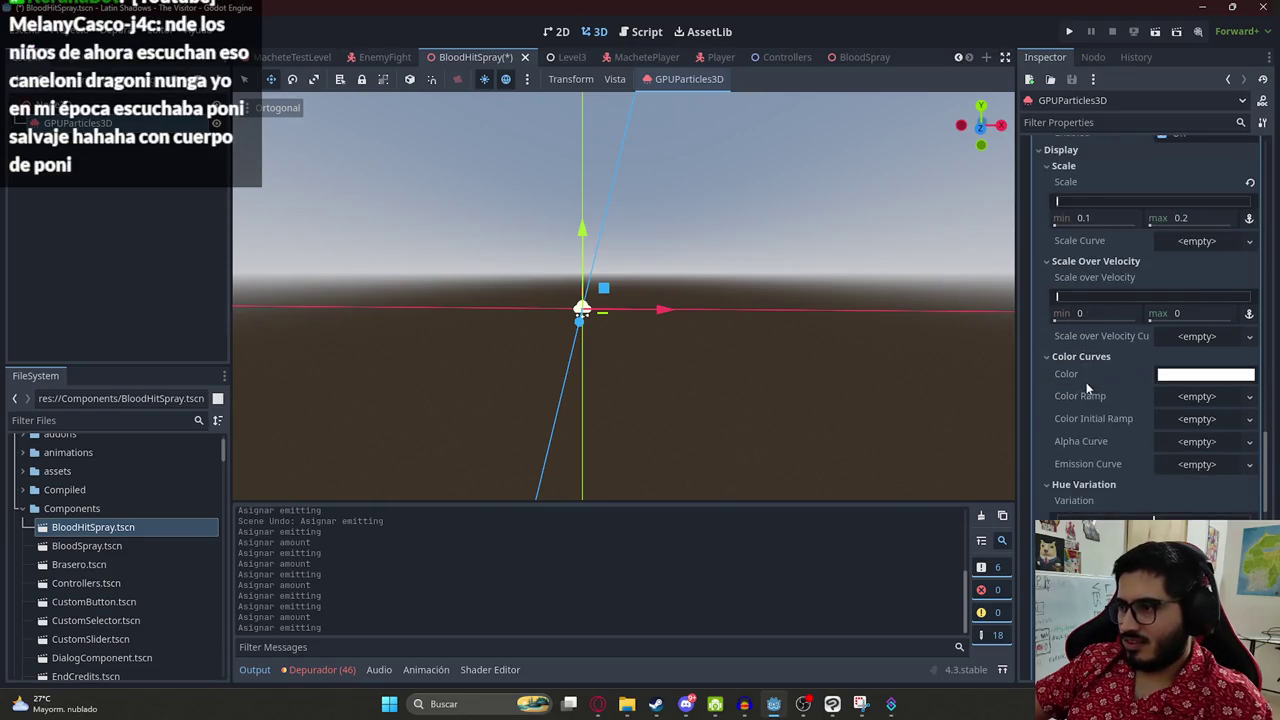
scroll(1080, 486, "down", 2)
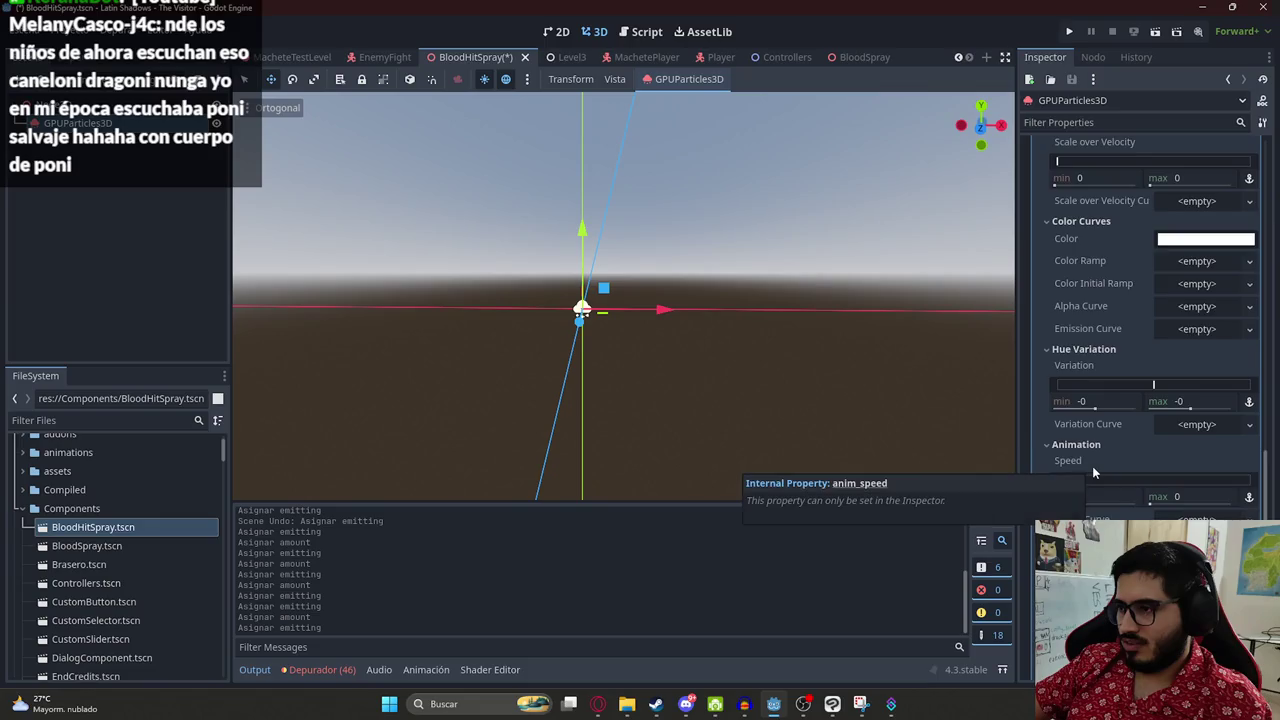
scroll(1092, 466, "down", 2)
scroll(1133, 448, "down", 2)
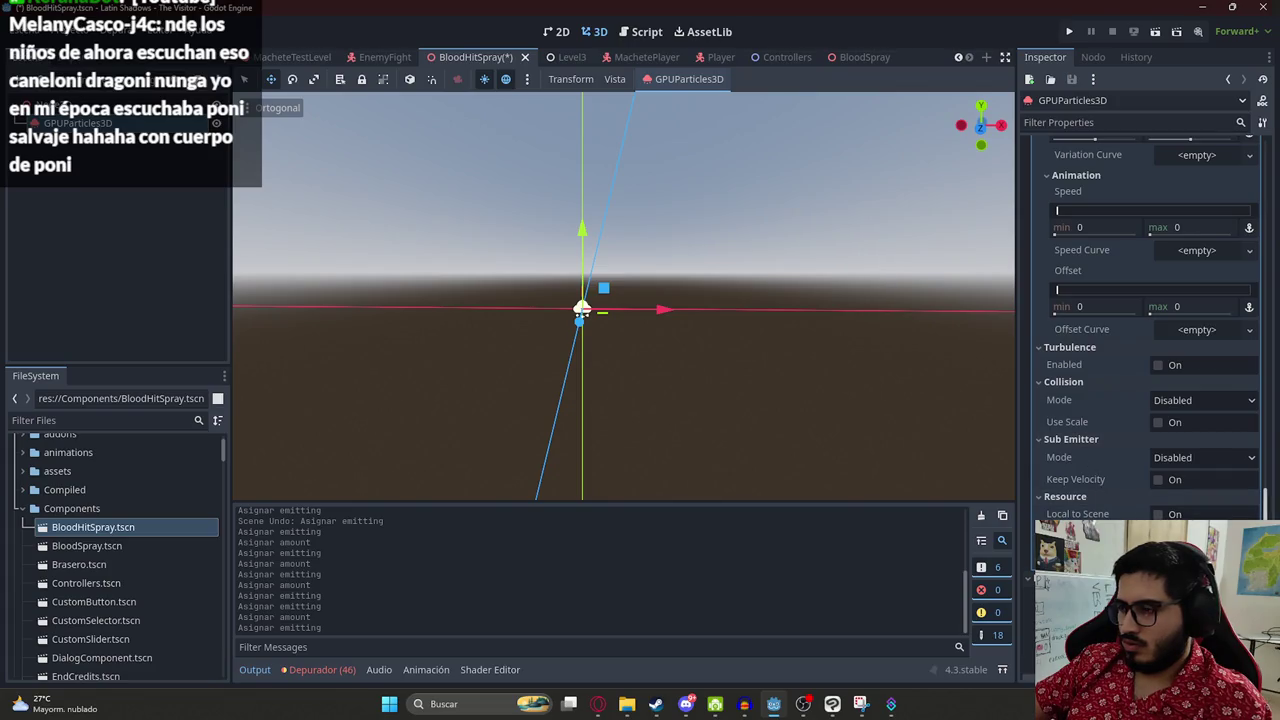
scroll(1140, 350, "up", 10)
right_click(76, 122)
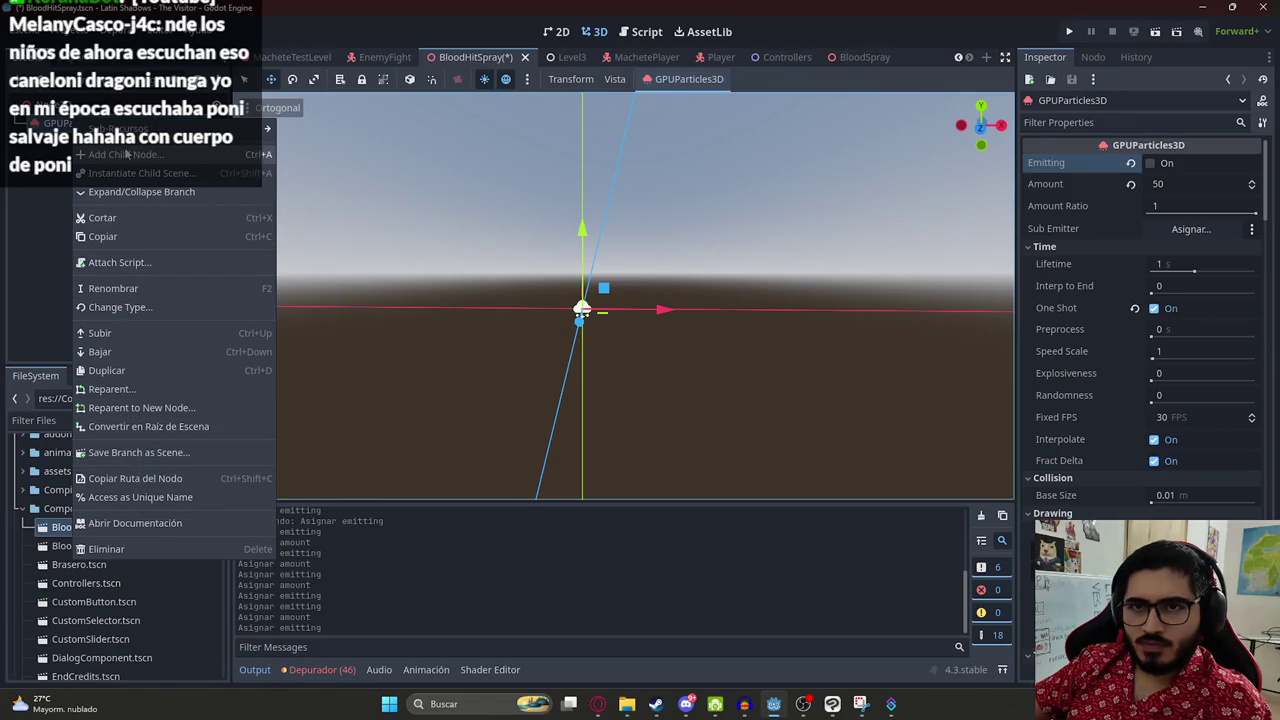
left_click(689, 681)
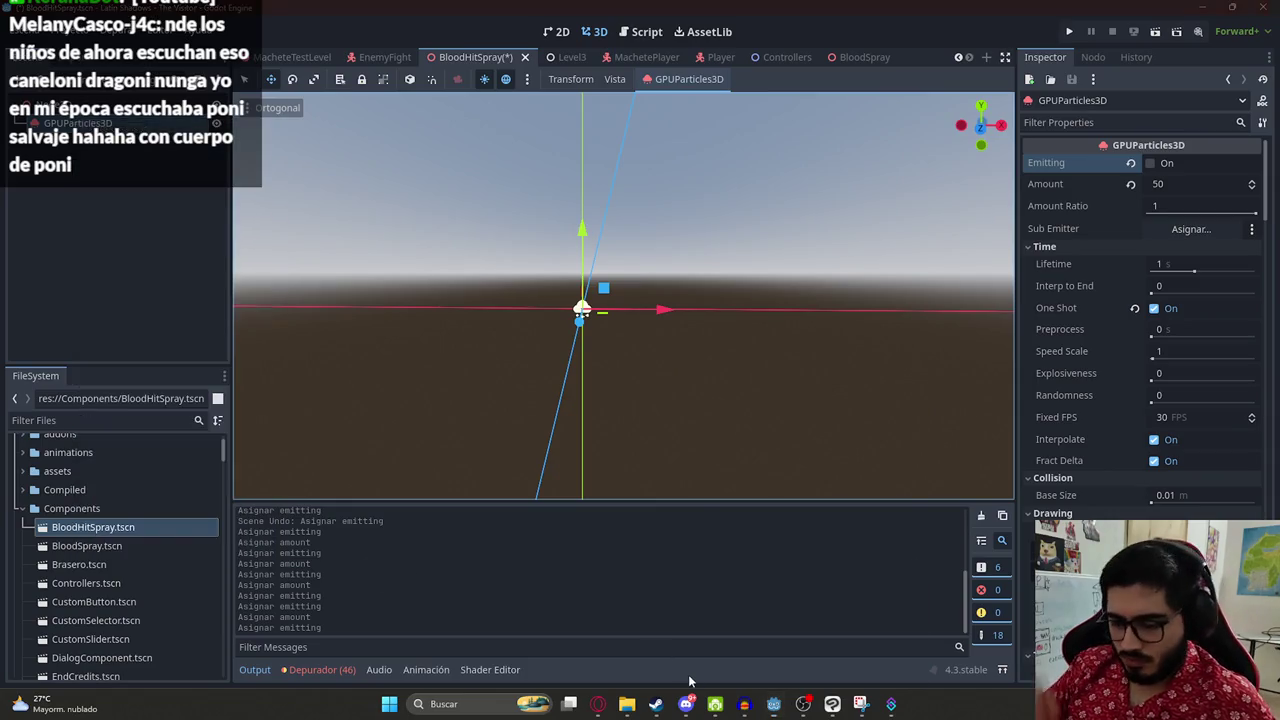
- Launch VS Code, clear the selection in player.gd, and close the Release Notes
key("super")
type("vs")
key("Escape")
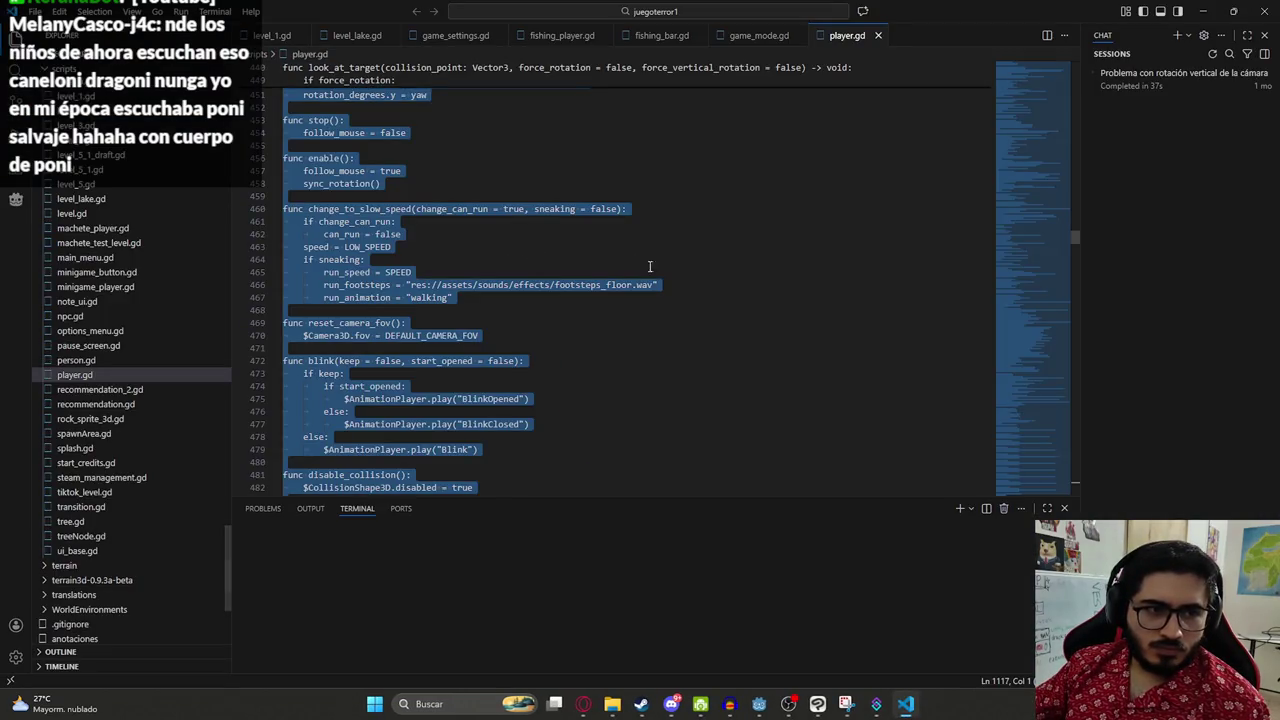
left_click(778, 108)
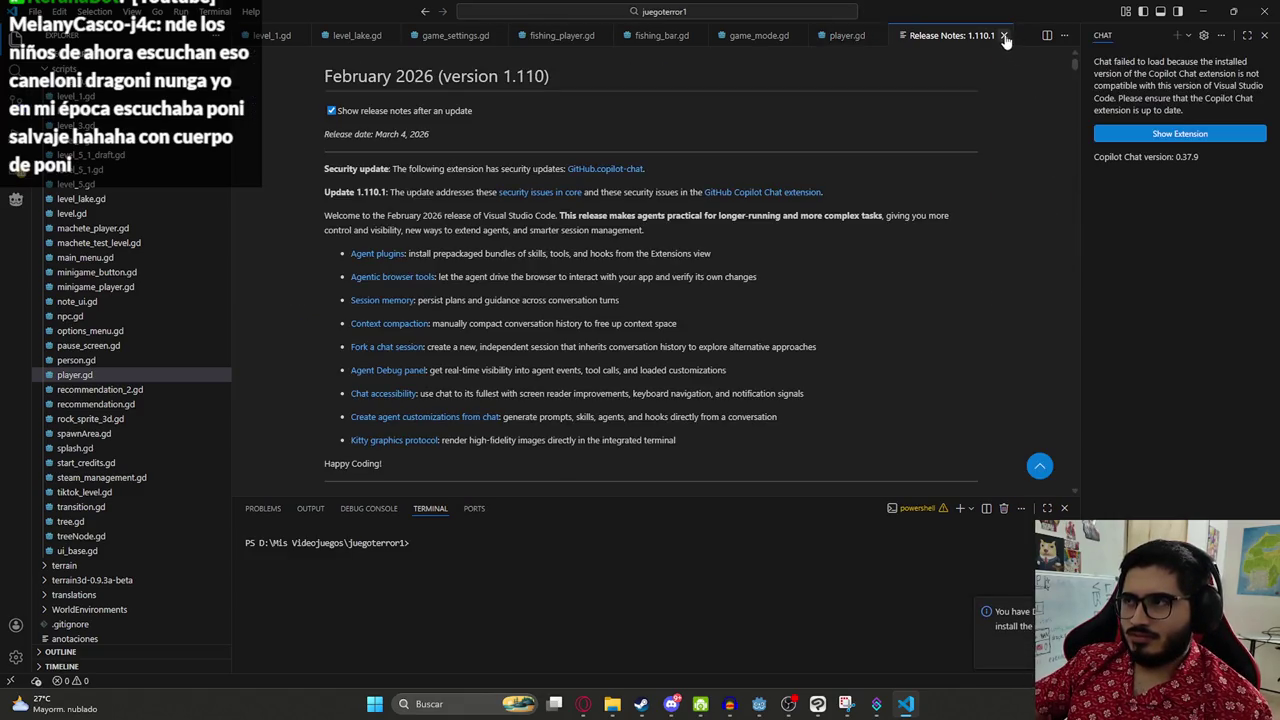
left_click(1004, 36)
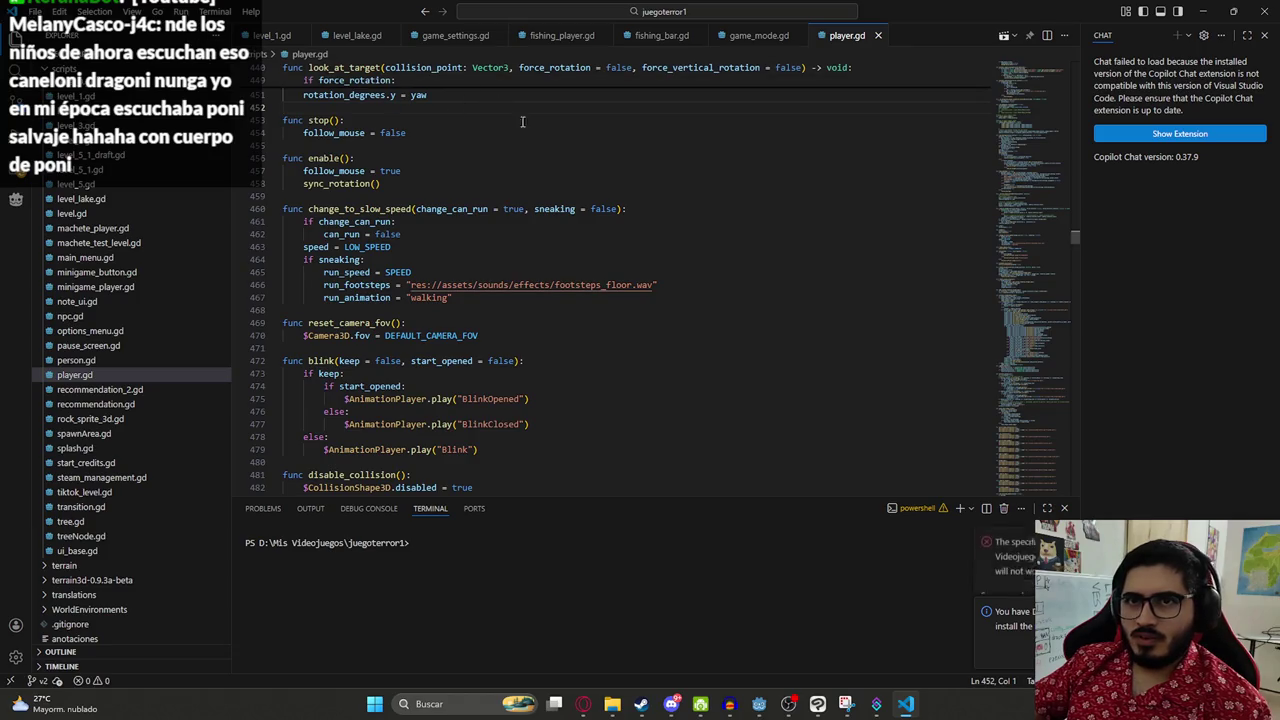
left_click(910, 706)
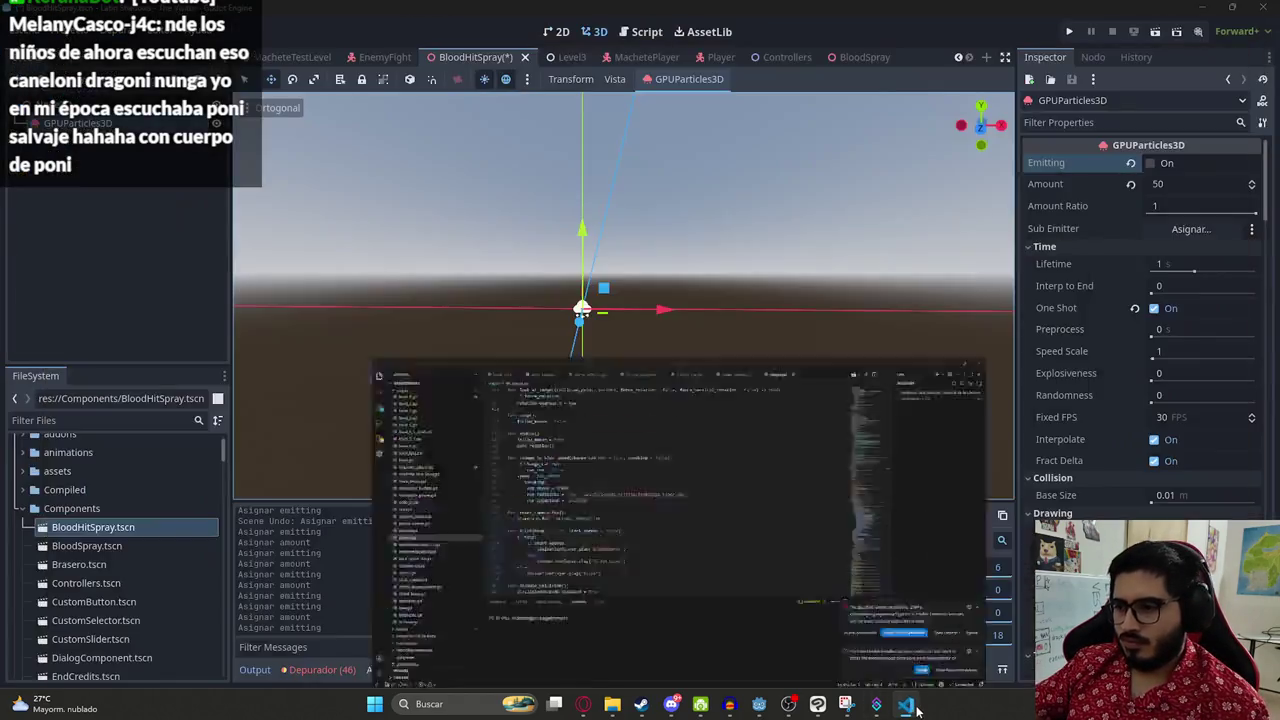
left_click(907, 706)
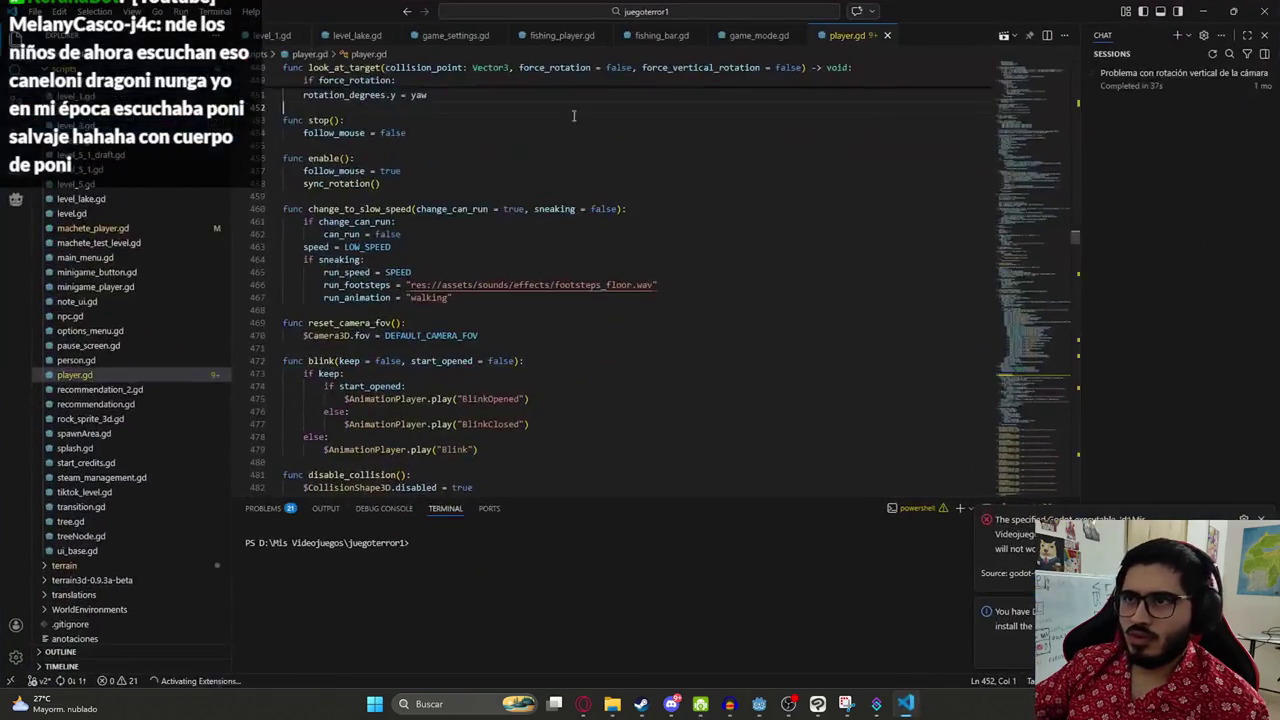
- Quick-open BloodHitSpray.tscn and select lines 14–44 with the particle settings
left_click(555, 8)
type("bloodhit")
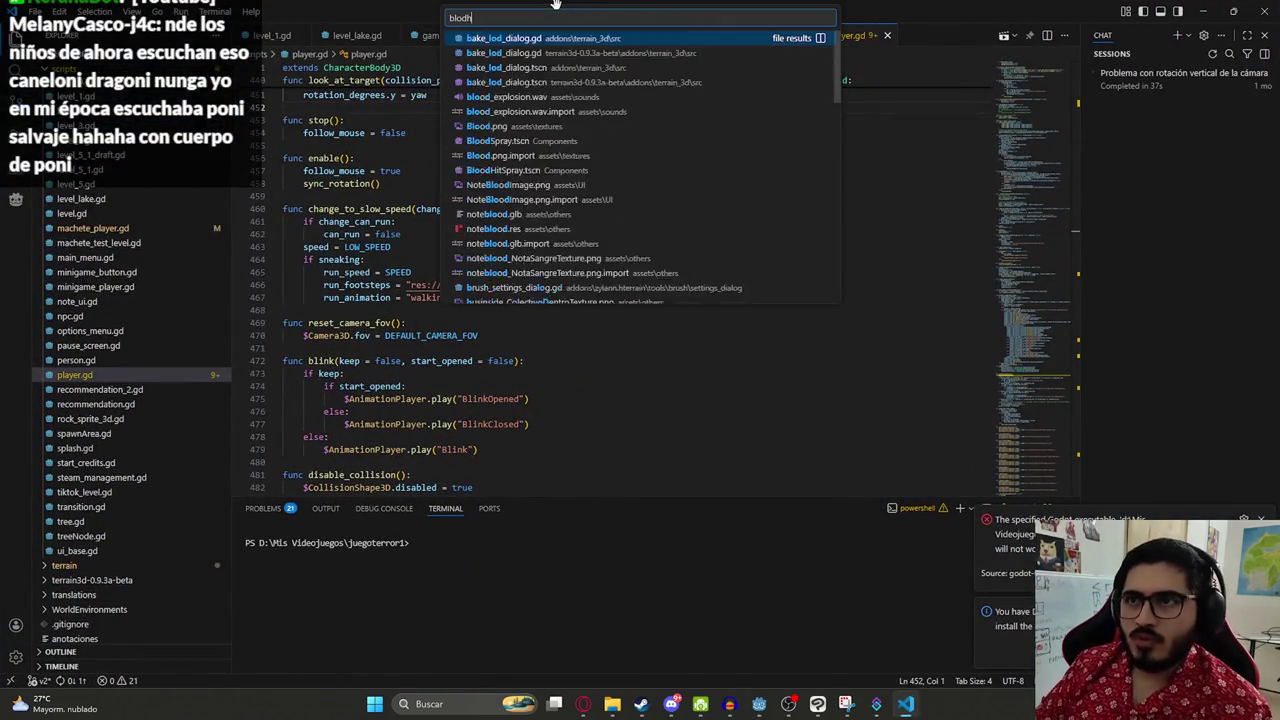
key("Return")
left_click(608, 181)
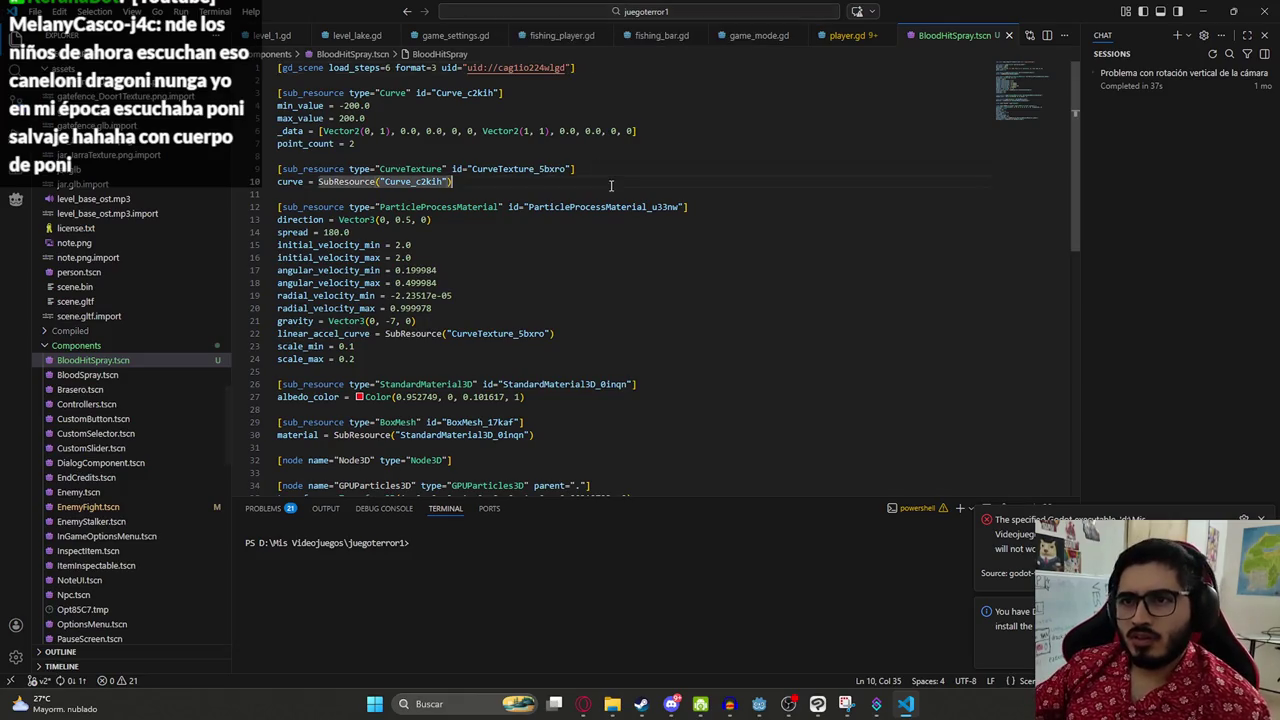
scroll(1028, 88, "down", 2)
scroll(1025, 95, "down", 1)
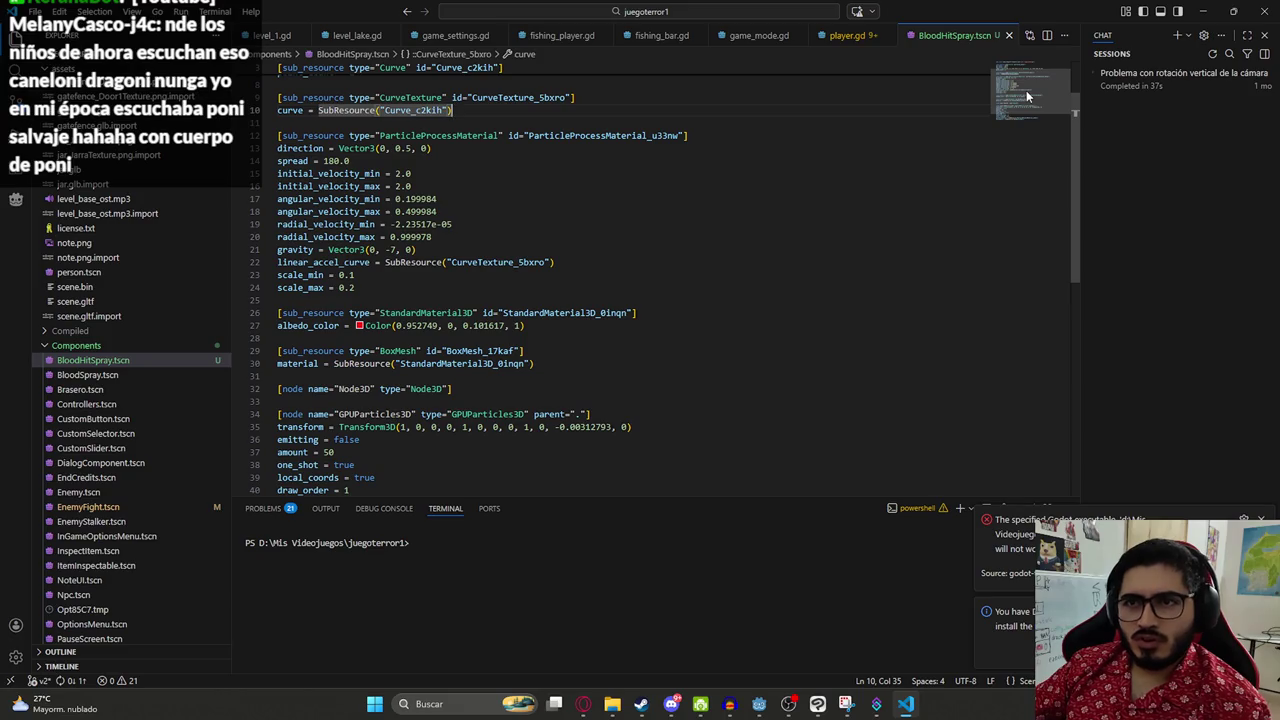
scroll(1026, 90, "down", 2)
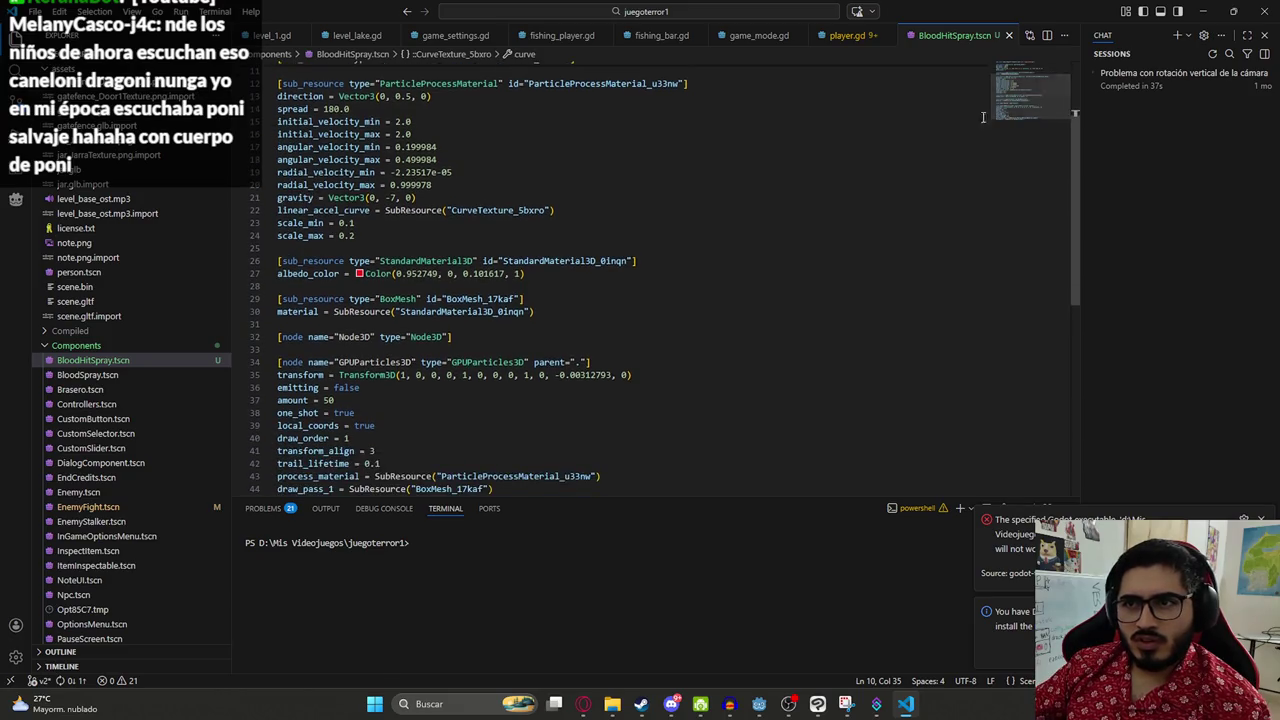
left_click_drag(257, 83, 617, 648)
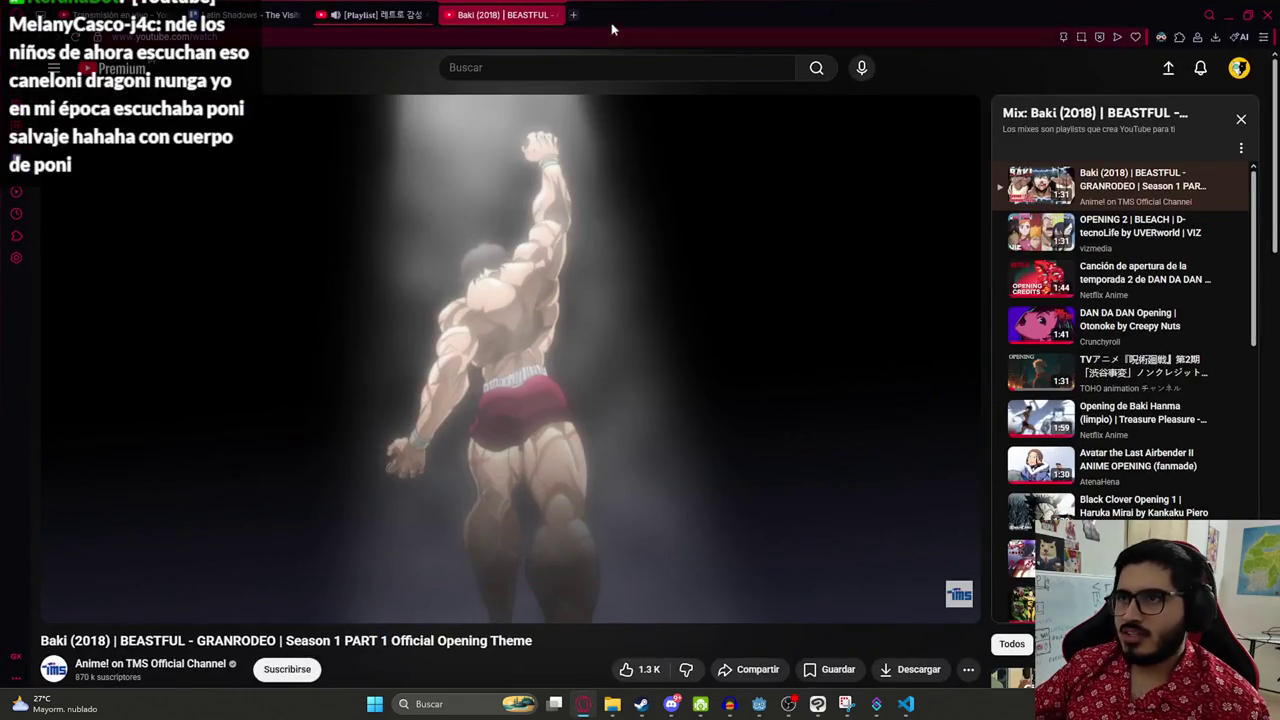
- Go to the ChatGPT home page in the browser
left_click(524, 40)
type("ch")
key("Return")
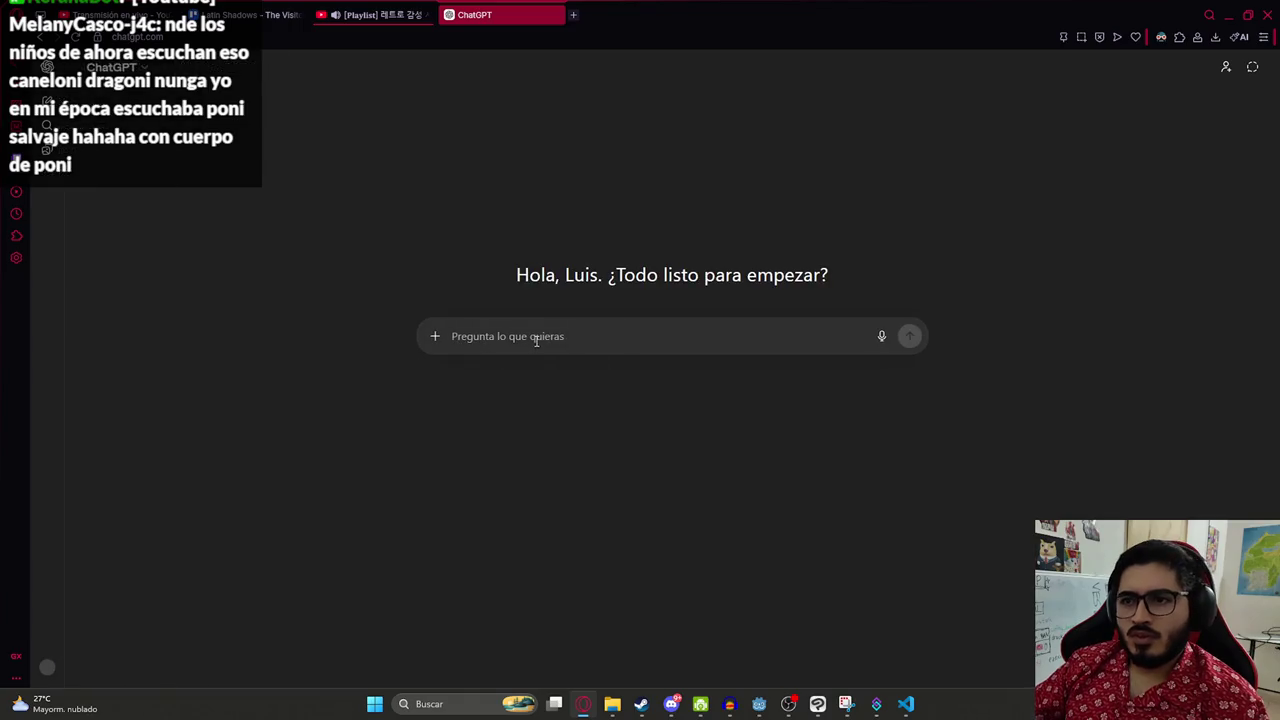
- Paste the GPUParticles3D text and ask, in Spanish, how to make the slow Godot 4 blood burst feel like a slash
type("Este nodo")
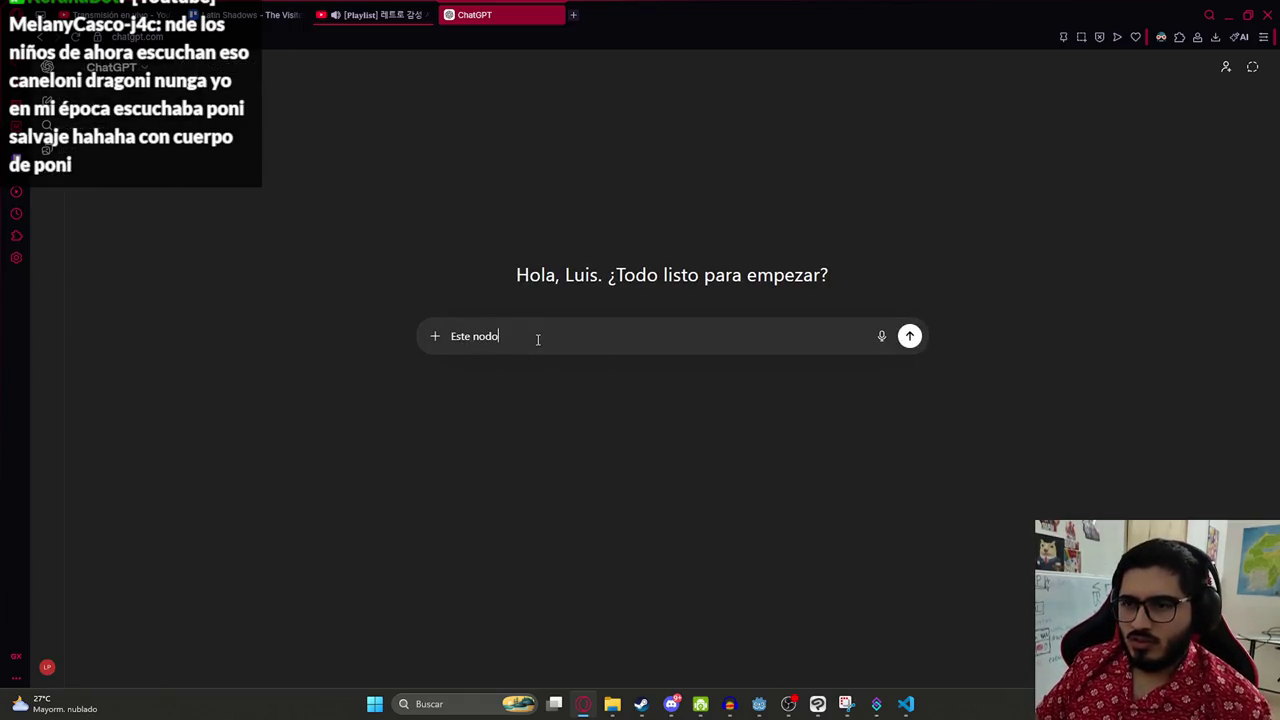
type(" que contiene ")
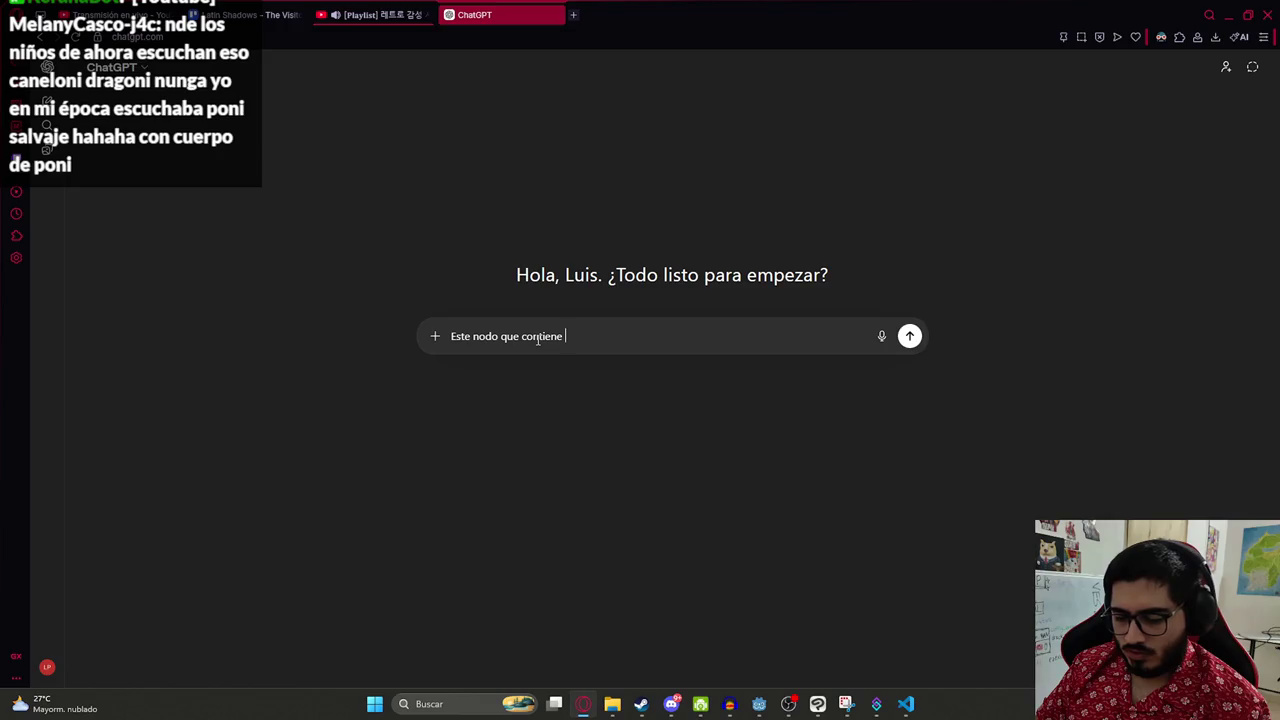
type("simulacion")
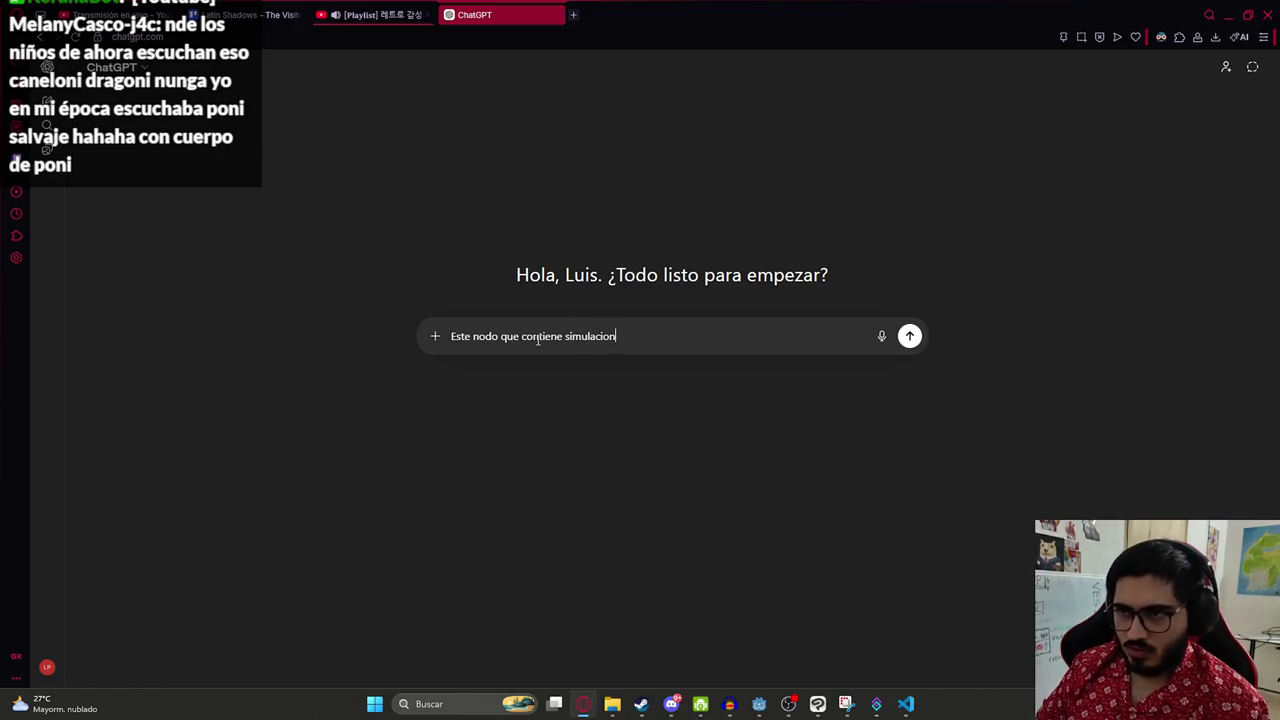
type(" de salpicadura de ")
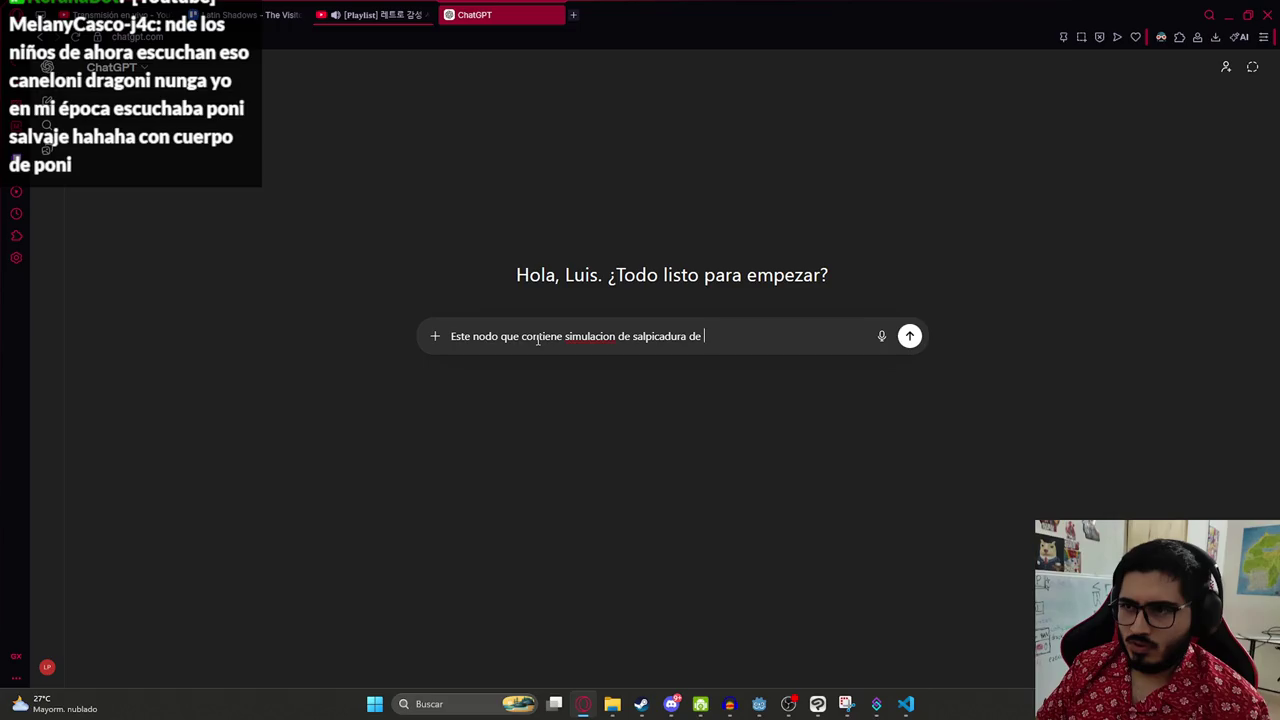
type("sangre de godot 4.3")
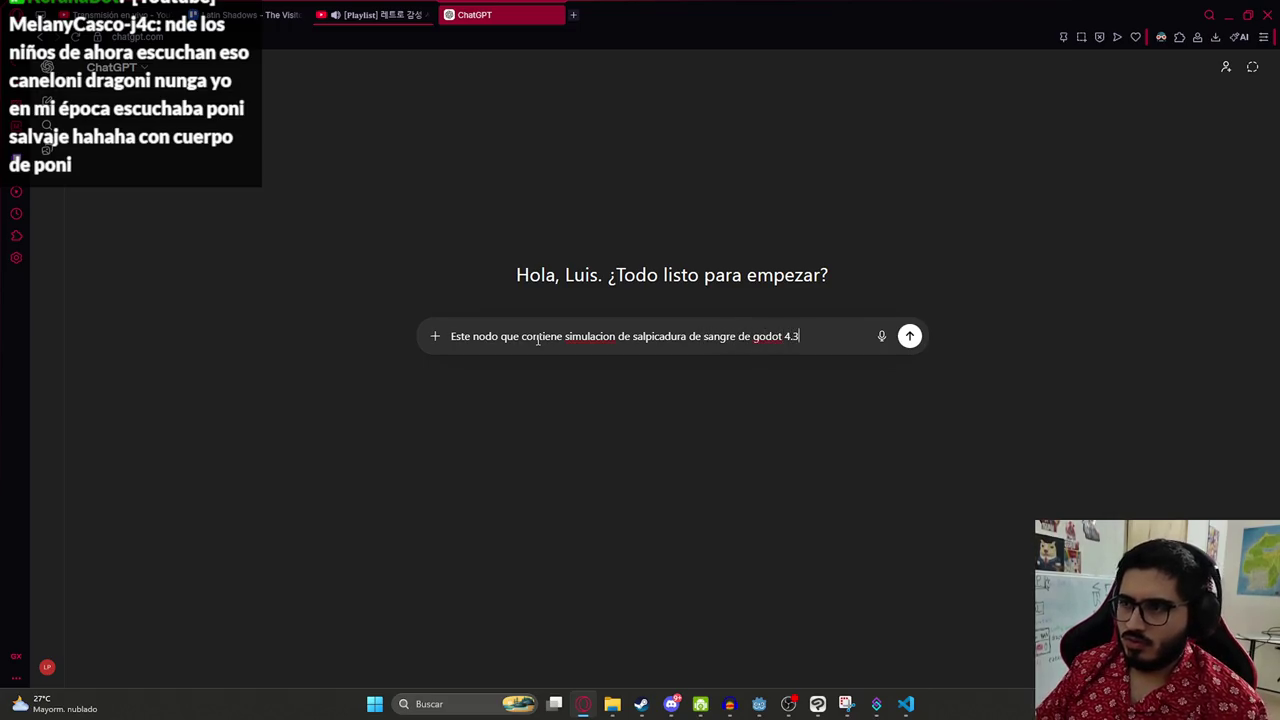
key("ctrl+v")
type("tualmente tarda m")
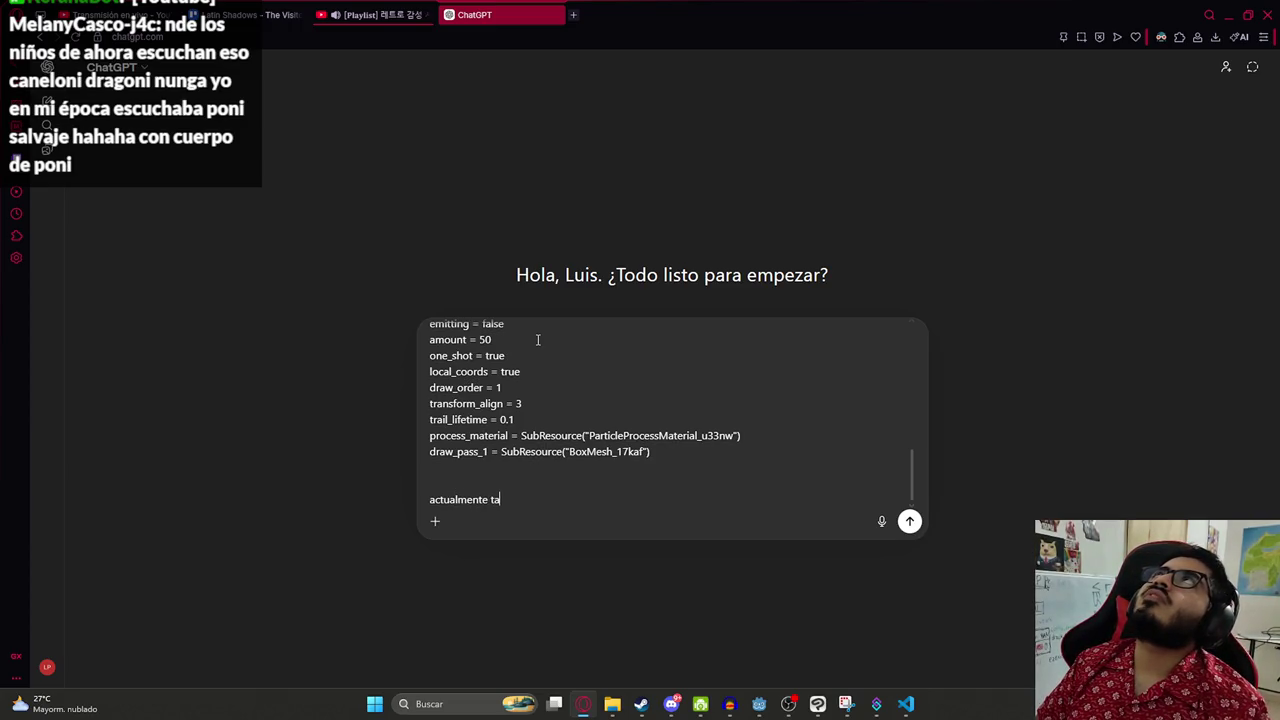
type("ucho en salir todas las parti")
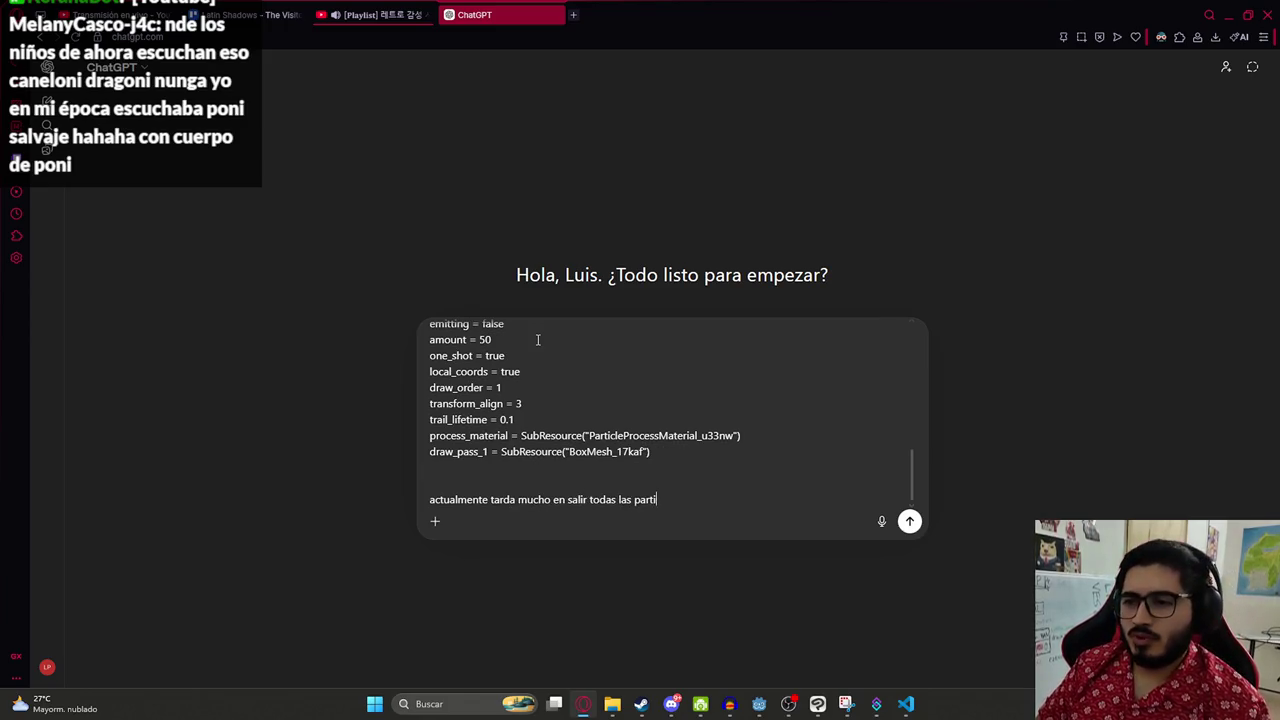
type("culas, quiero que sea mas como de un tajo y n ose")
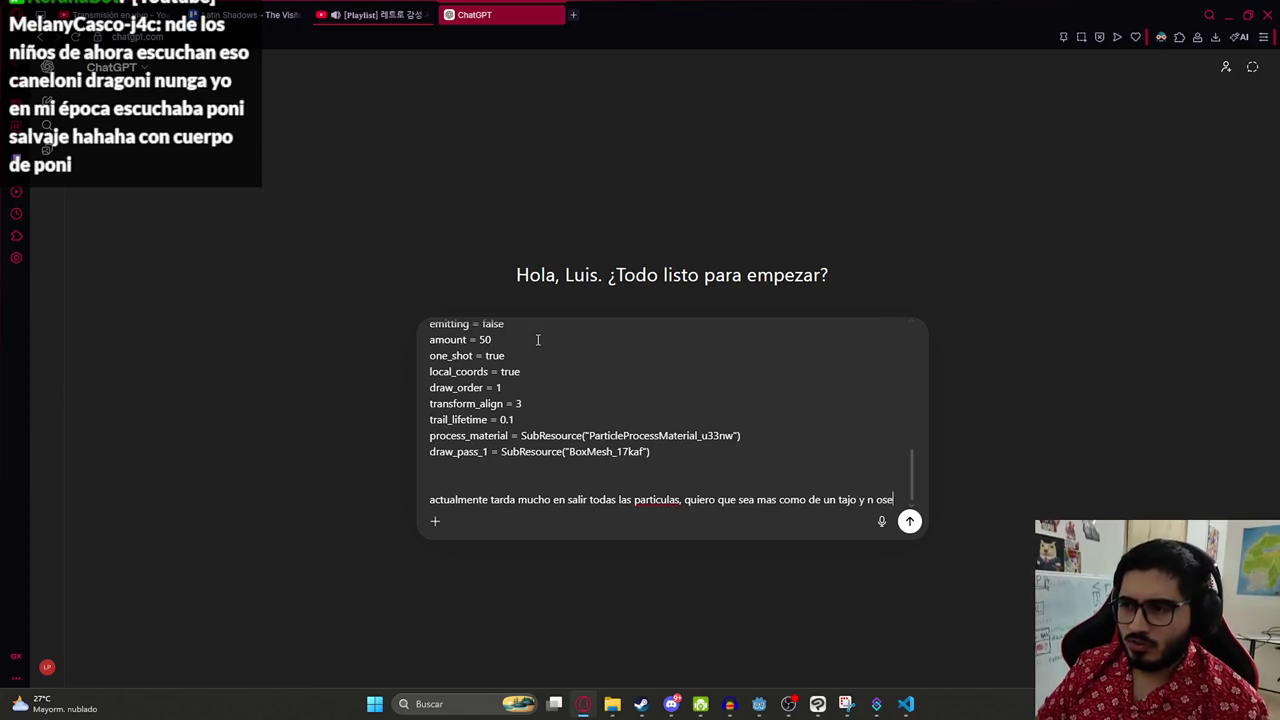
key("BackSpace")
key("BackSpace")
key("BackSpace")
key("BackSpace")
type("o se cual prop")
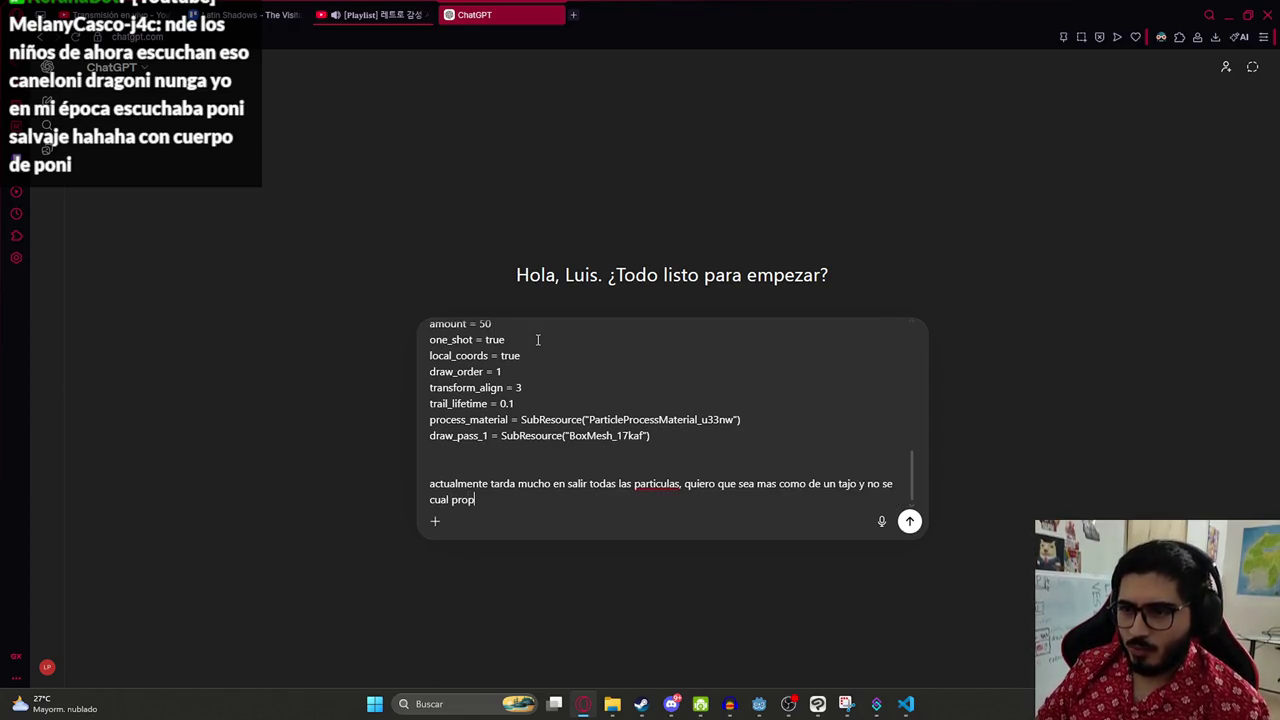
type("iedad mofificar")
key("Return")
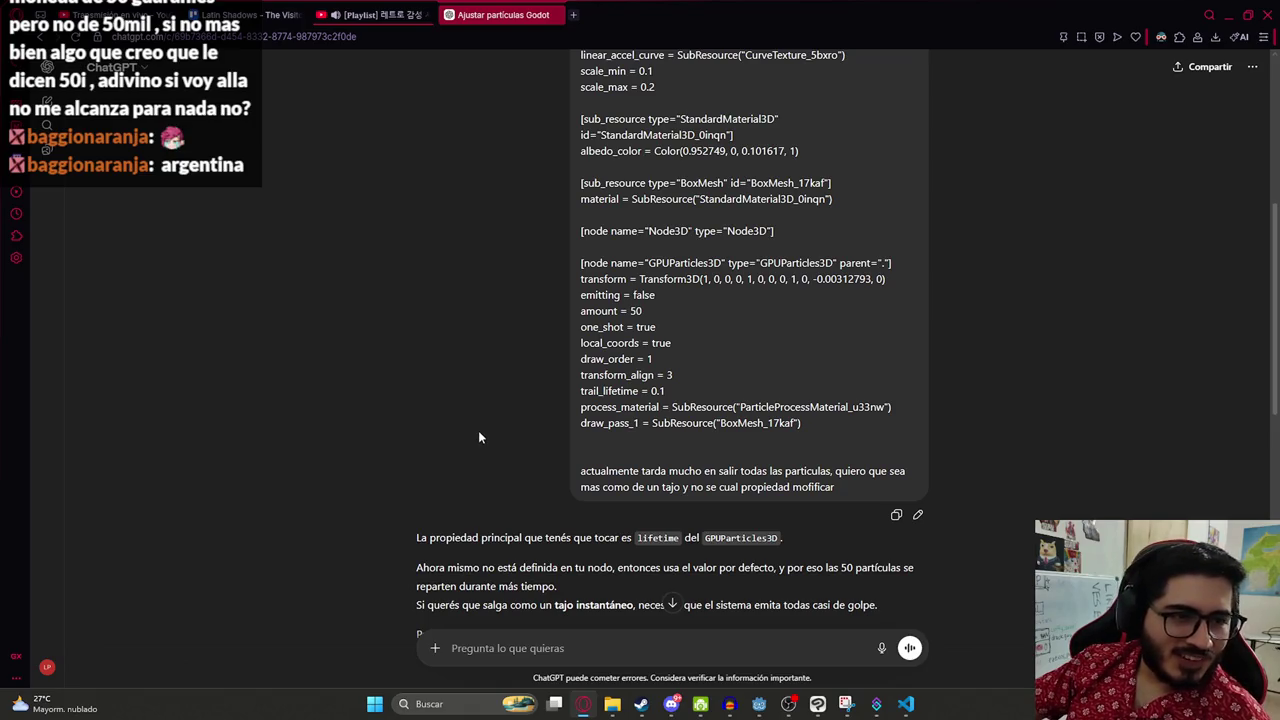
- Copy the GPUParticles3D node line from ChatGPT's answer and find it in BloodHitSpray.tscn
right_click(608, 422)
left_click(571, 405)
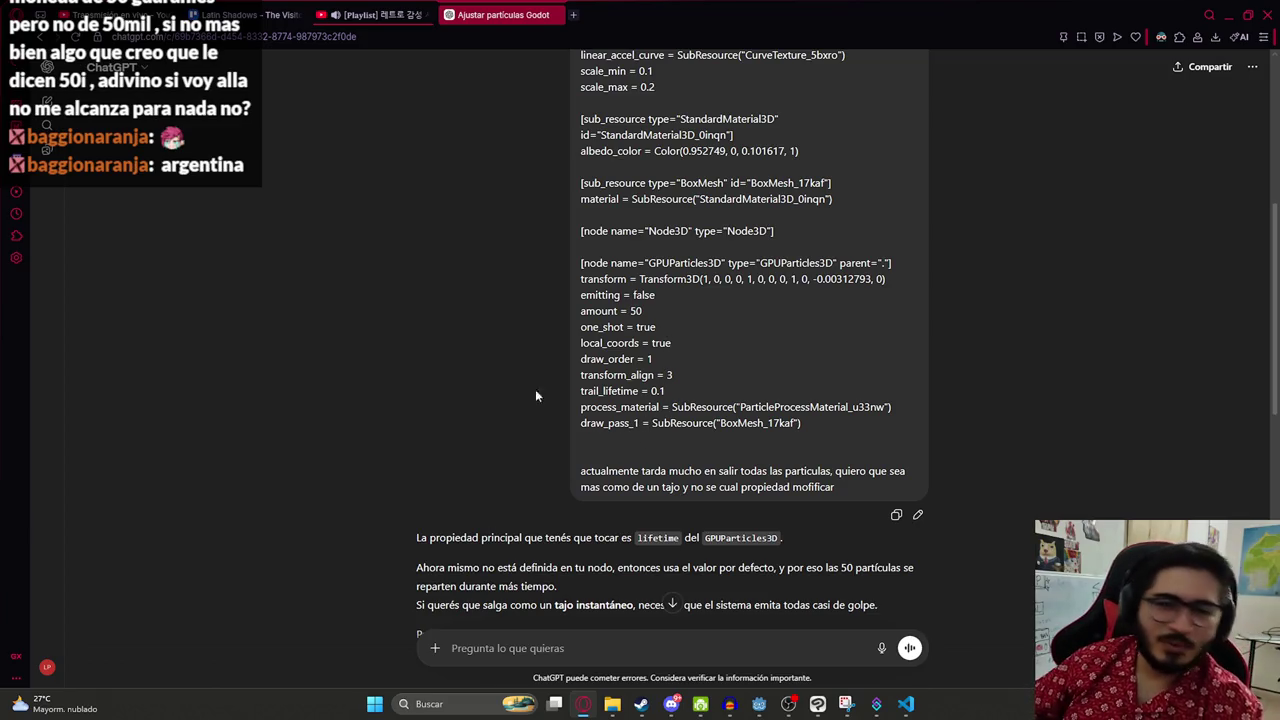
scroll(600, 350, "down", 5)
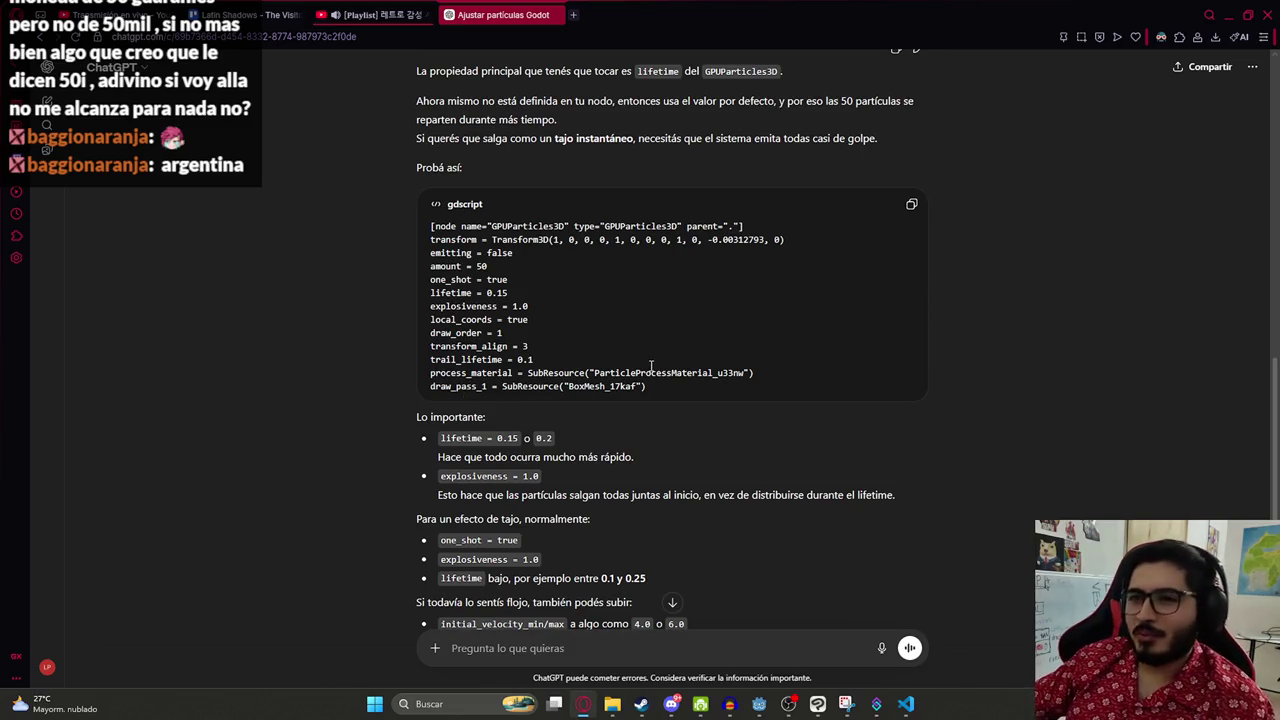
scroll(600, 375, "up", 1)
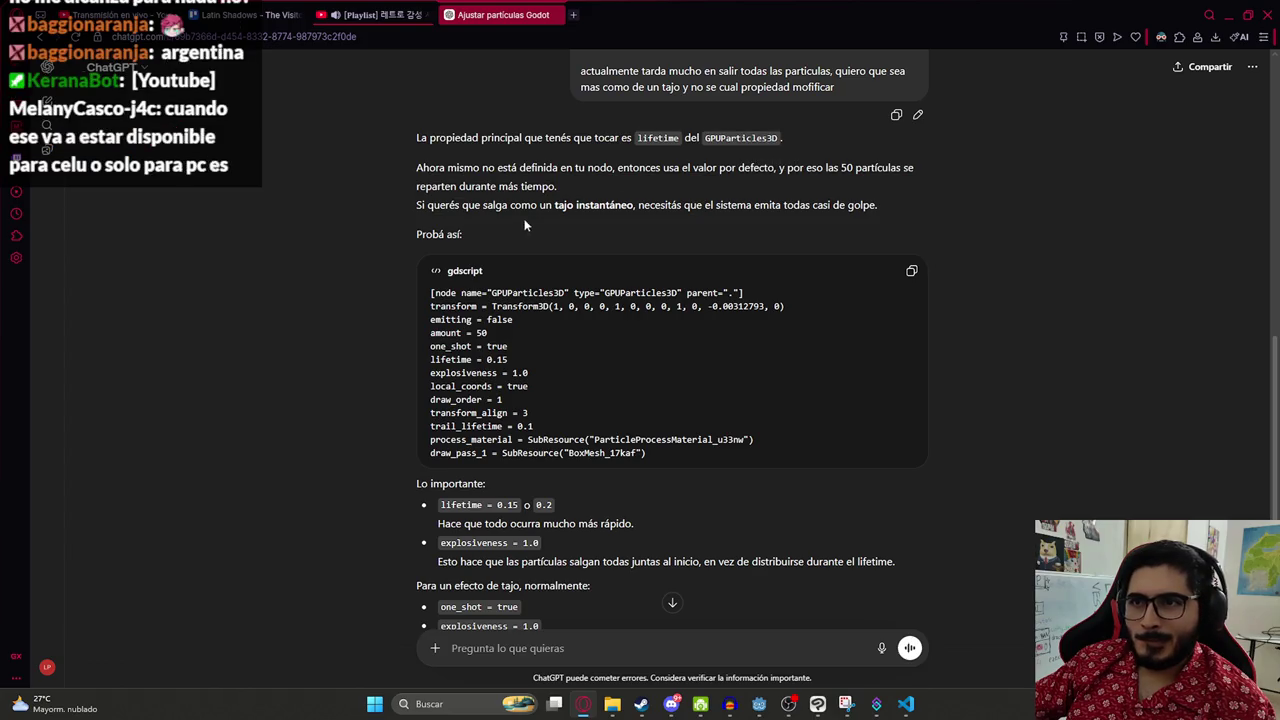
triple_click(731, 292)
key("ctrl+c")
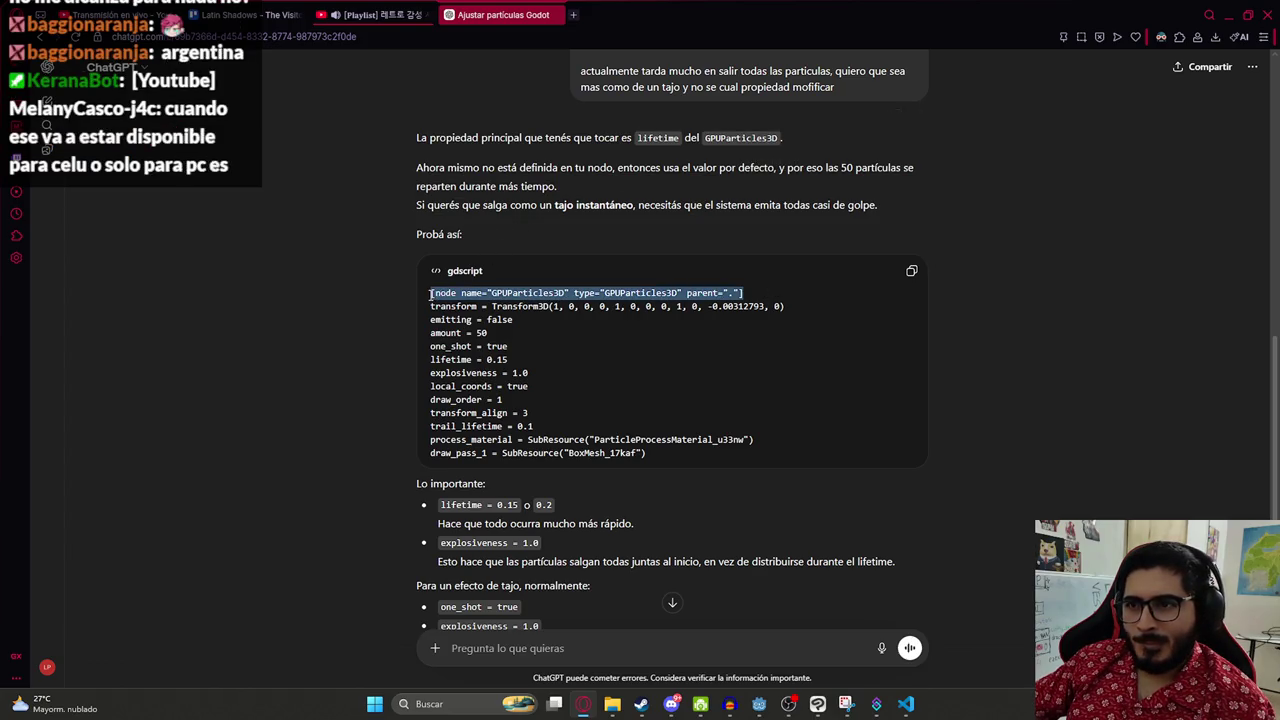
left_click(694, 354)
left_click(891, 706)
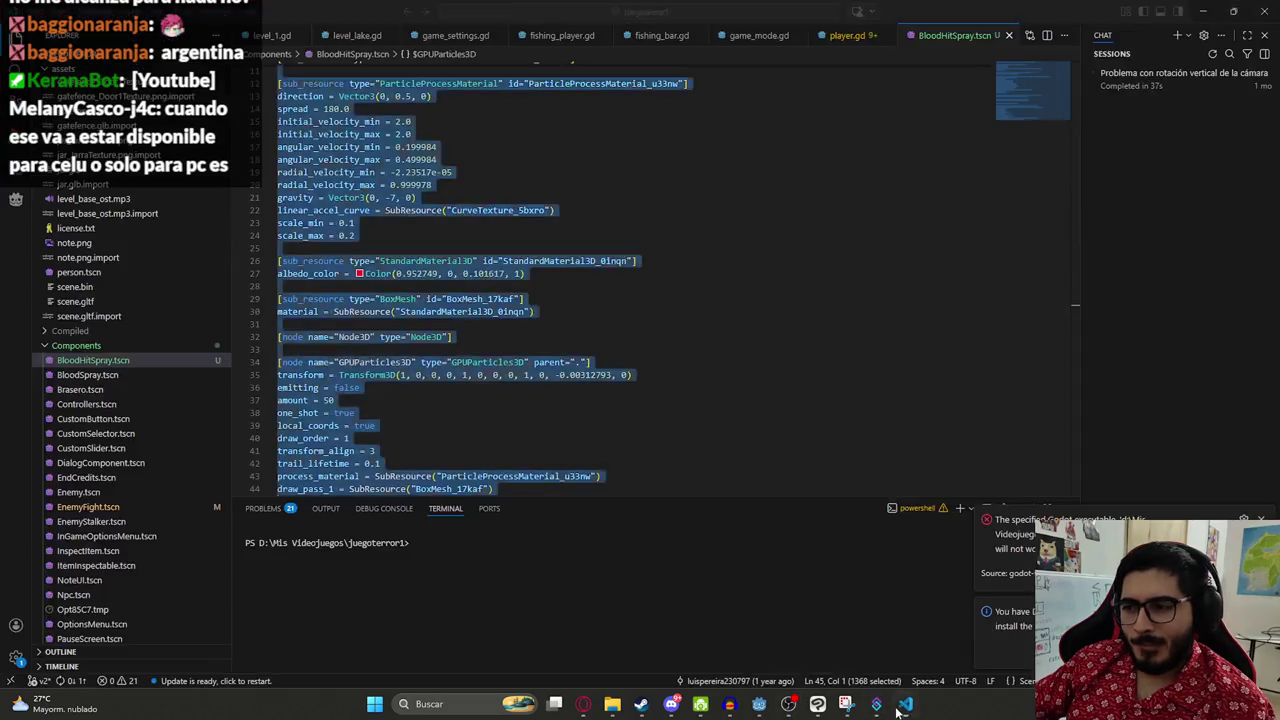
key("ctrl+f")
key("ctrl+v")
scroll(597, 337, "down", 2)
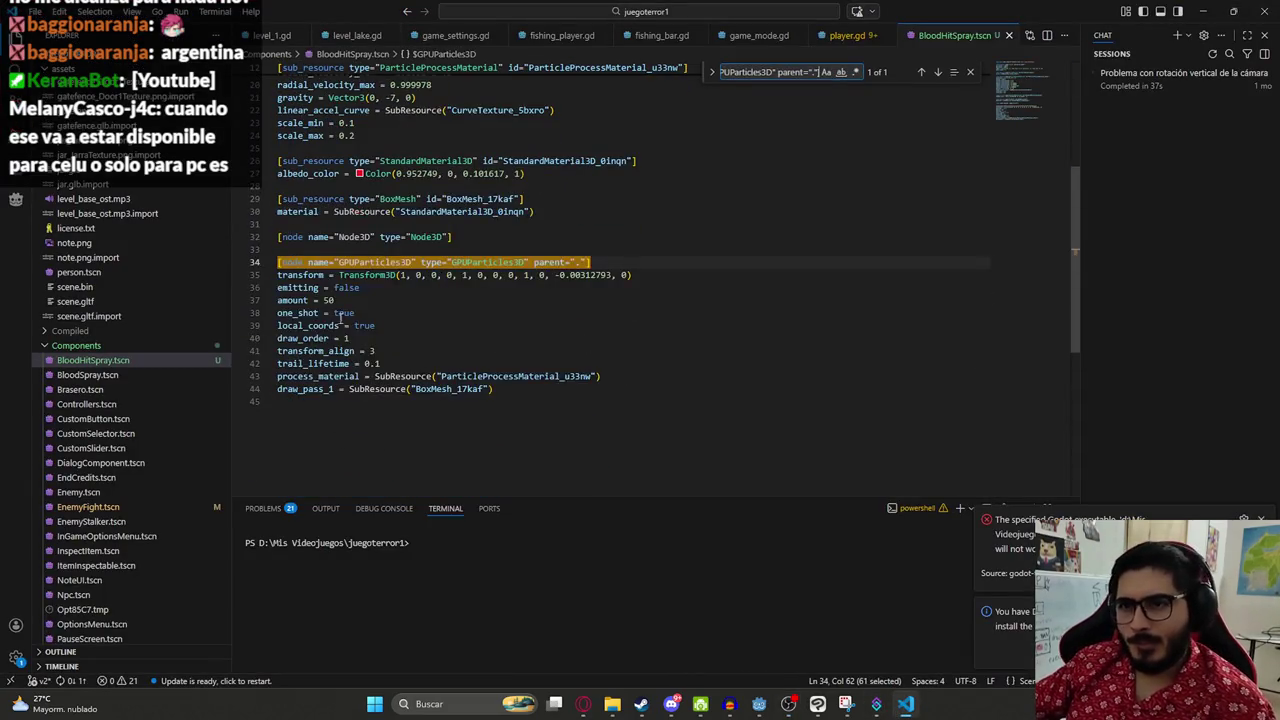
- Replace the old particle settings with the suggested ones (lifetime 0.15, explosiveness 1.0) and save
left_click(583, 704)
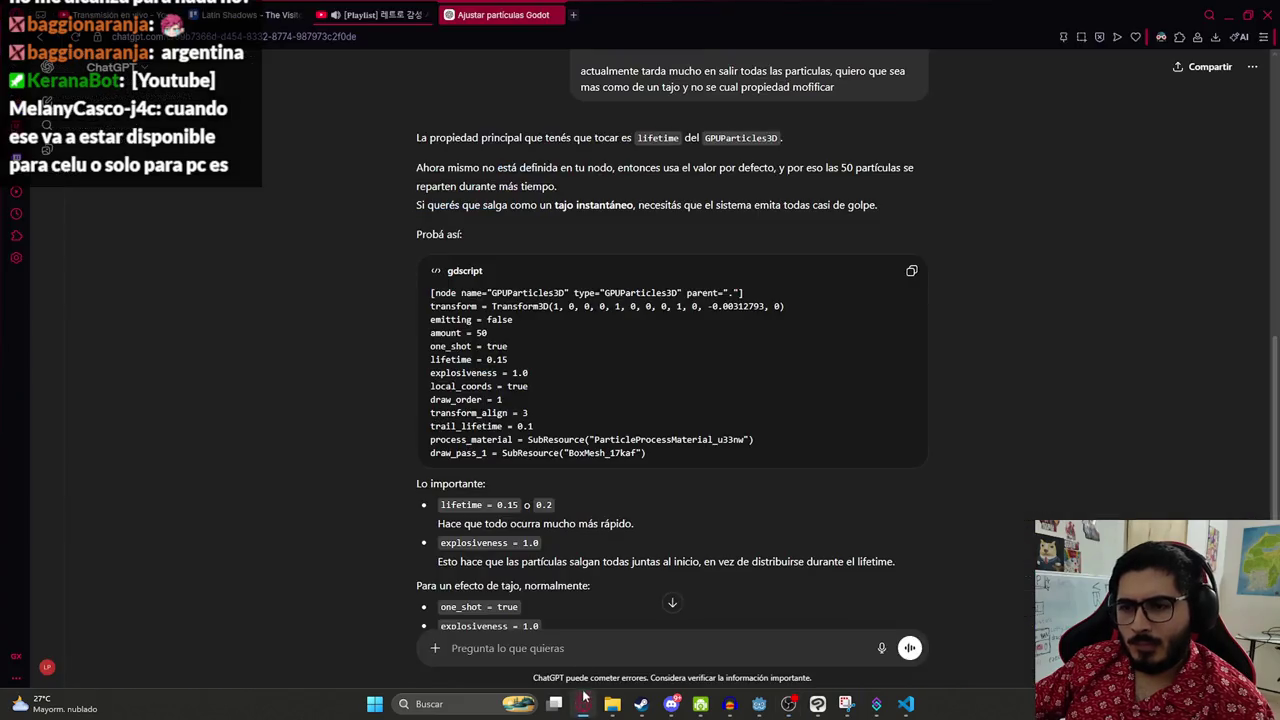
left_click_drag(685, 460, 391, 314)
key("ctrl+c")
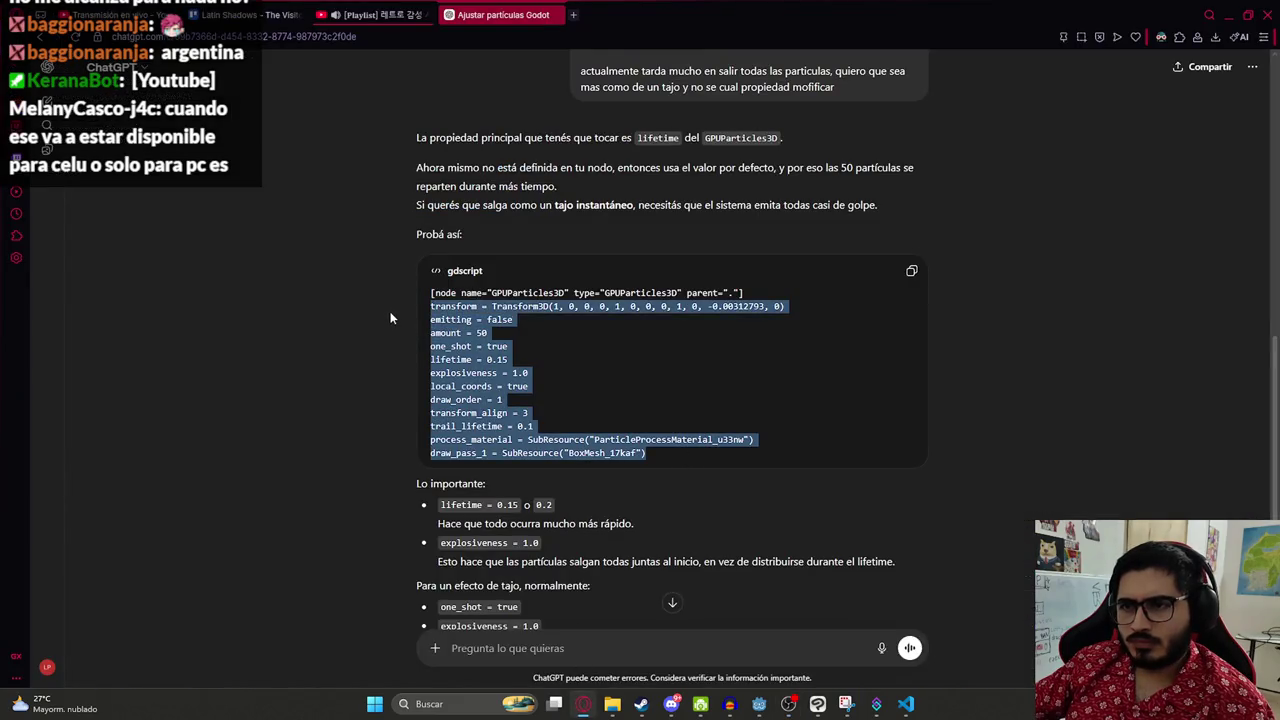
scroll(550, 416, "down", 2)
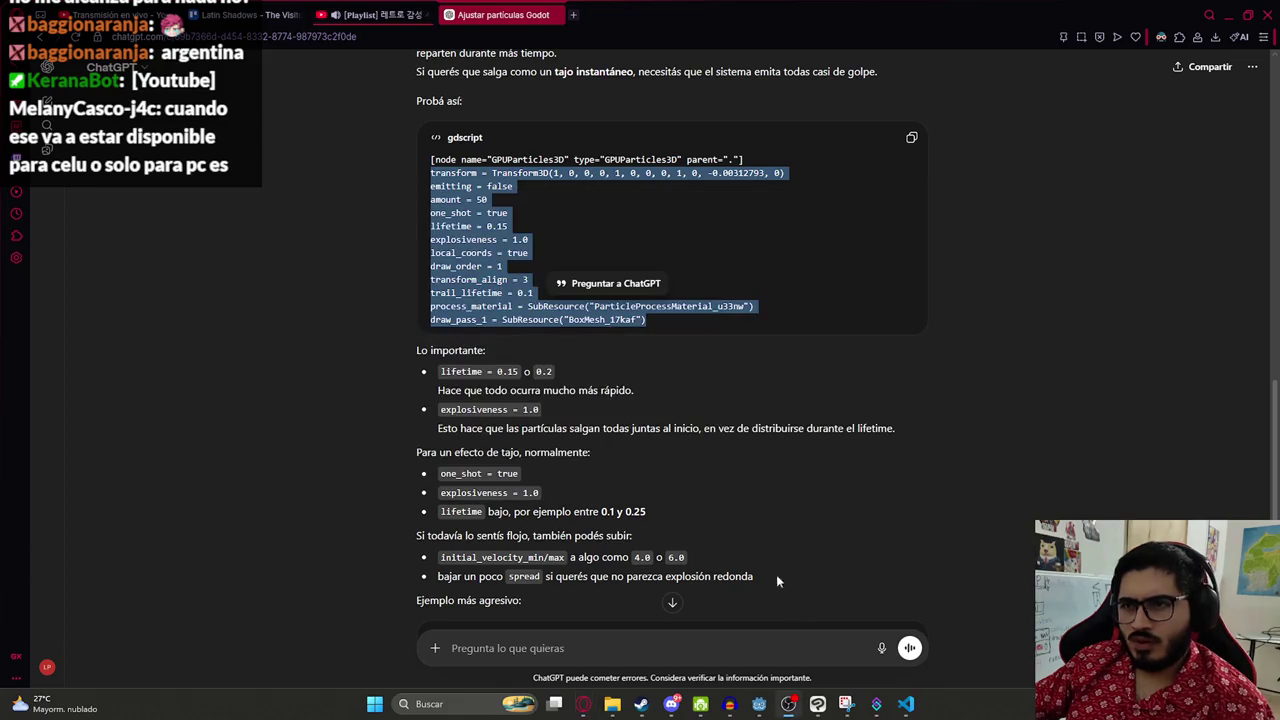
left_click(905, 704)
mouse_move(547, 386)
left_mouse_down()
mouse_move(300, 290)
mouse_move(171, 280)
left_mouse_up()
key("ctrl+v")
key("ctrl+s")
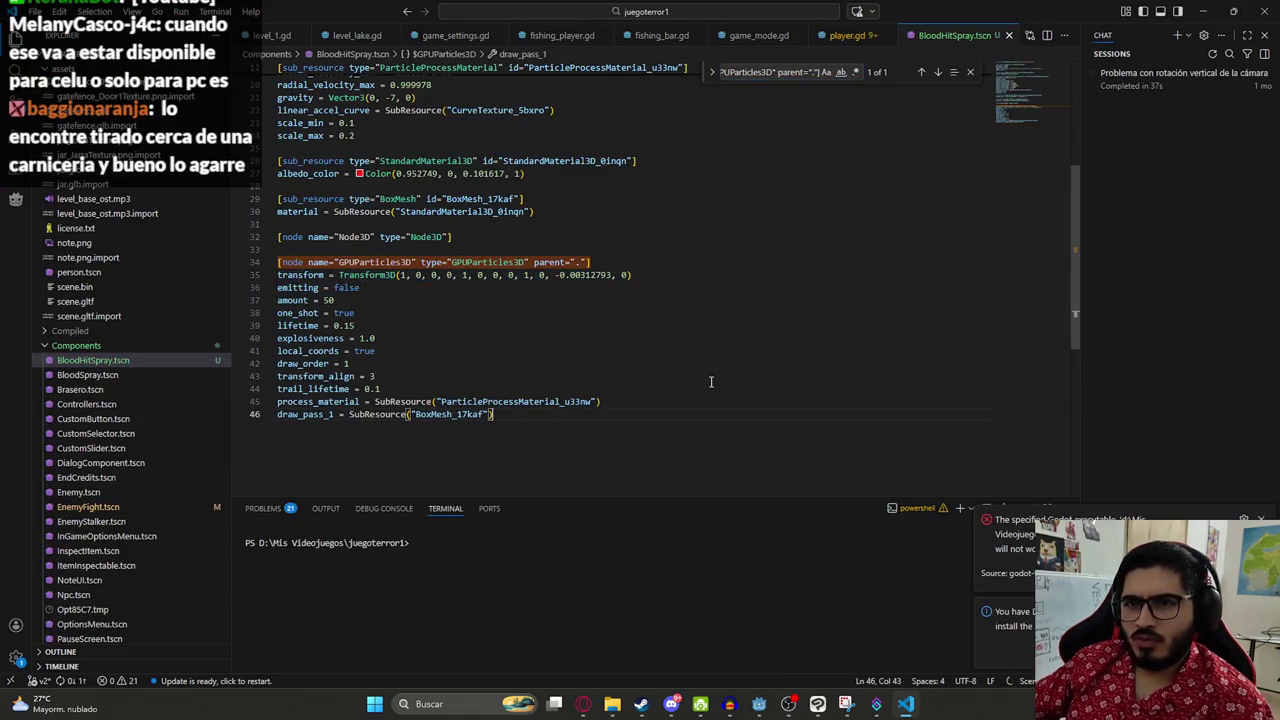
left_click(759, 704)
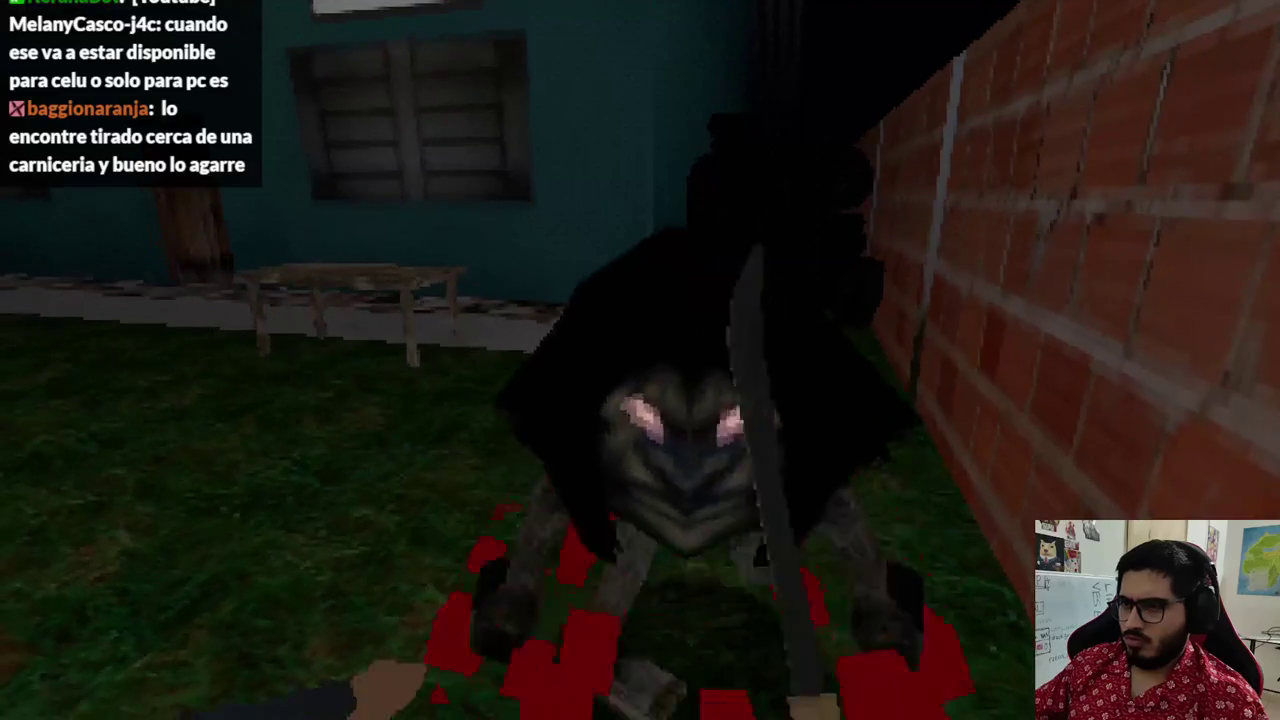
- Stop the running game after watching the faster blood burst on the enemy
key("F8")
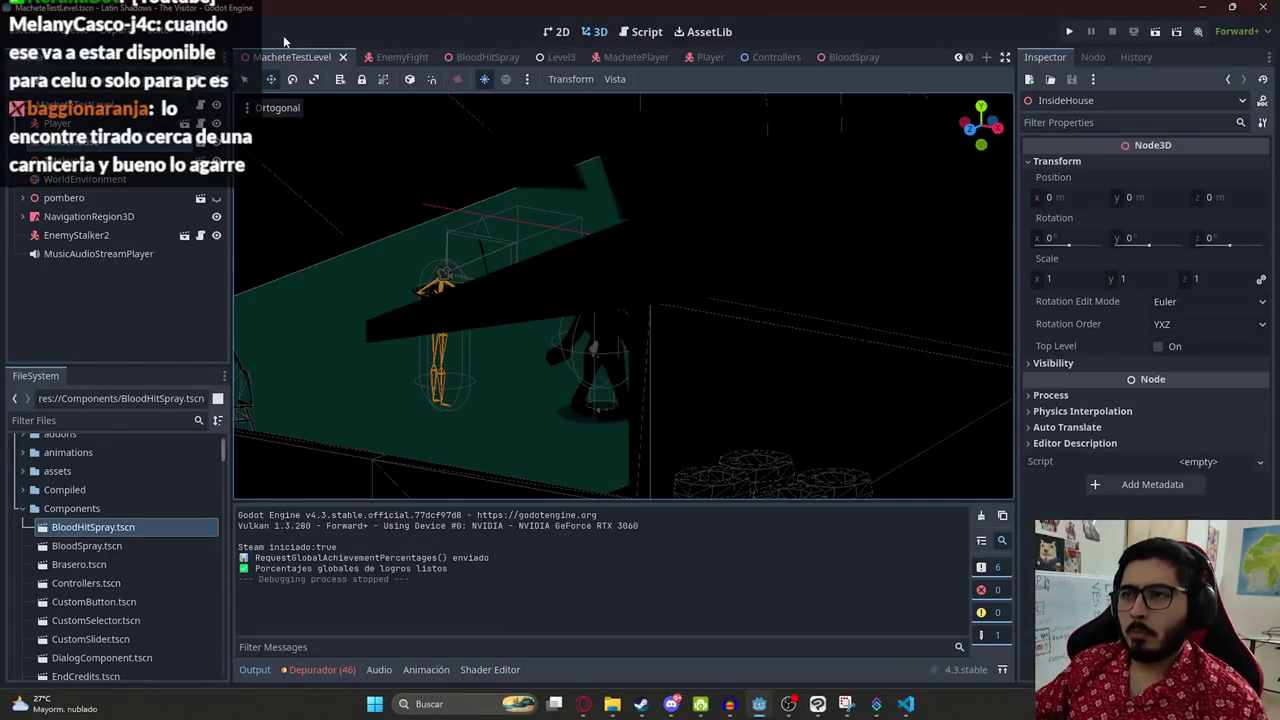
- Raise the Blood node higher on the enemy in the EnemyFight scene and save it
left_click(497, 58)
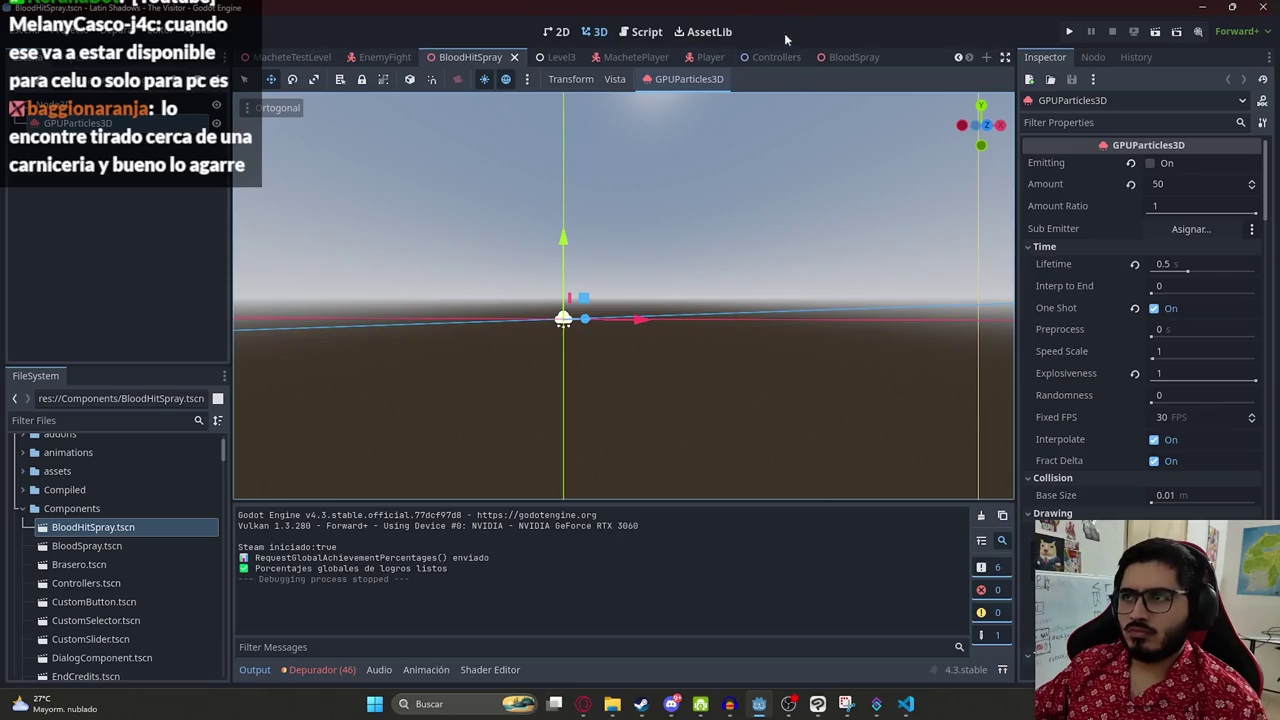
left_click_drag(532, 243, 600, 250)
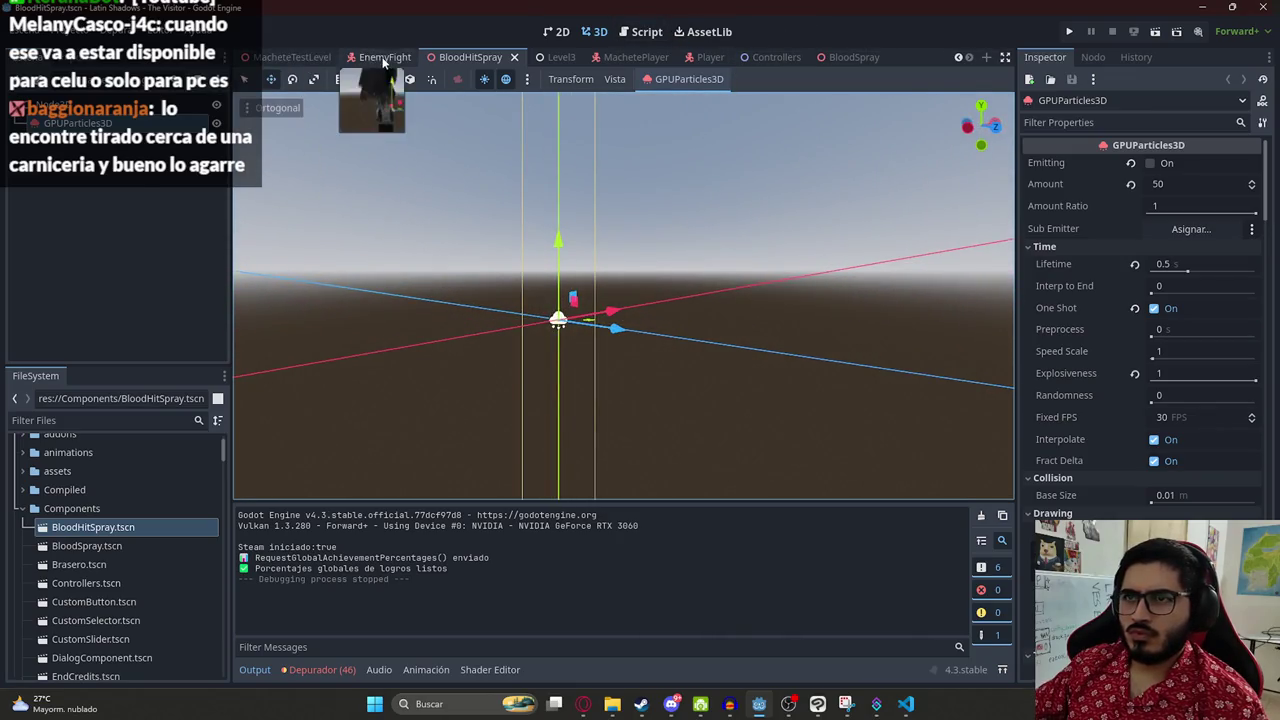
left_click(384, 60)
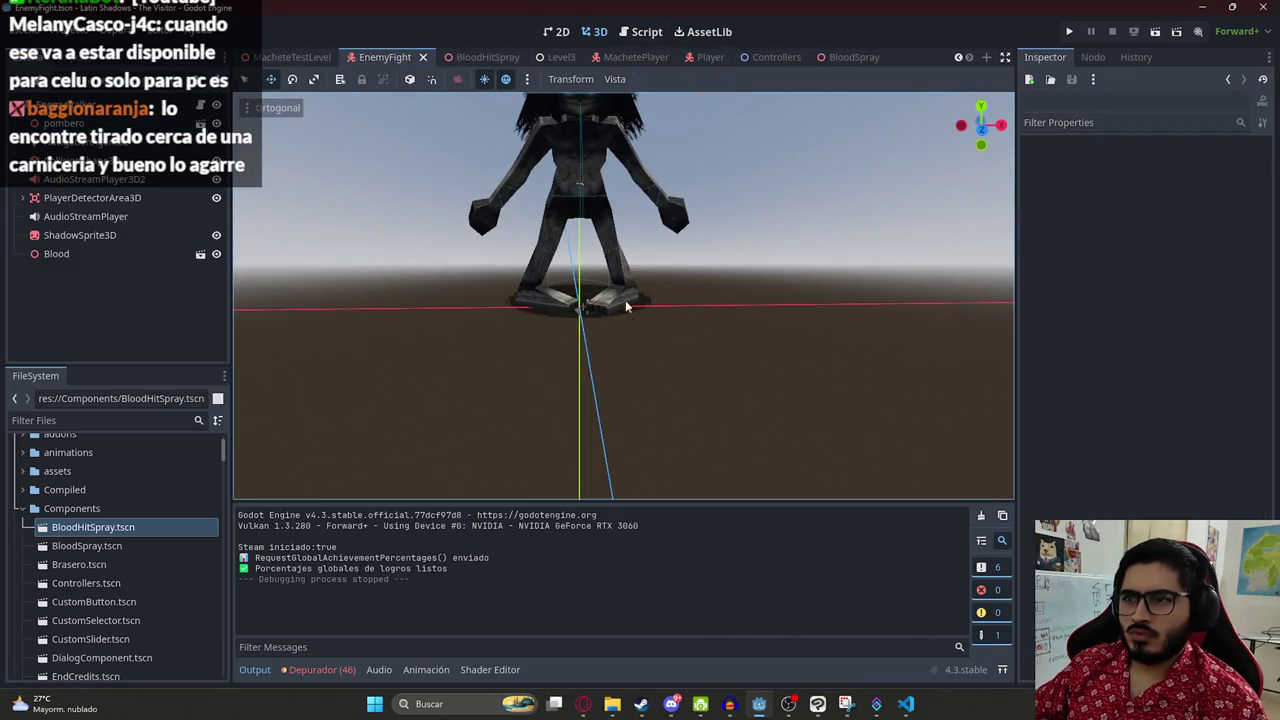
left_click(143, 253)
left_click_drag(596, 282, 601, 294)
left_click_drag(541, 205, 541, 178)
key("ctrl+s")
- Play the MacheteTestLevel scene to test the blood burst, then stop it
right_click(272, 57)
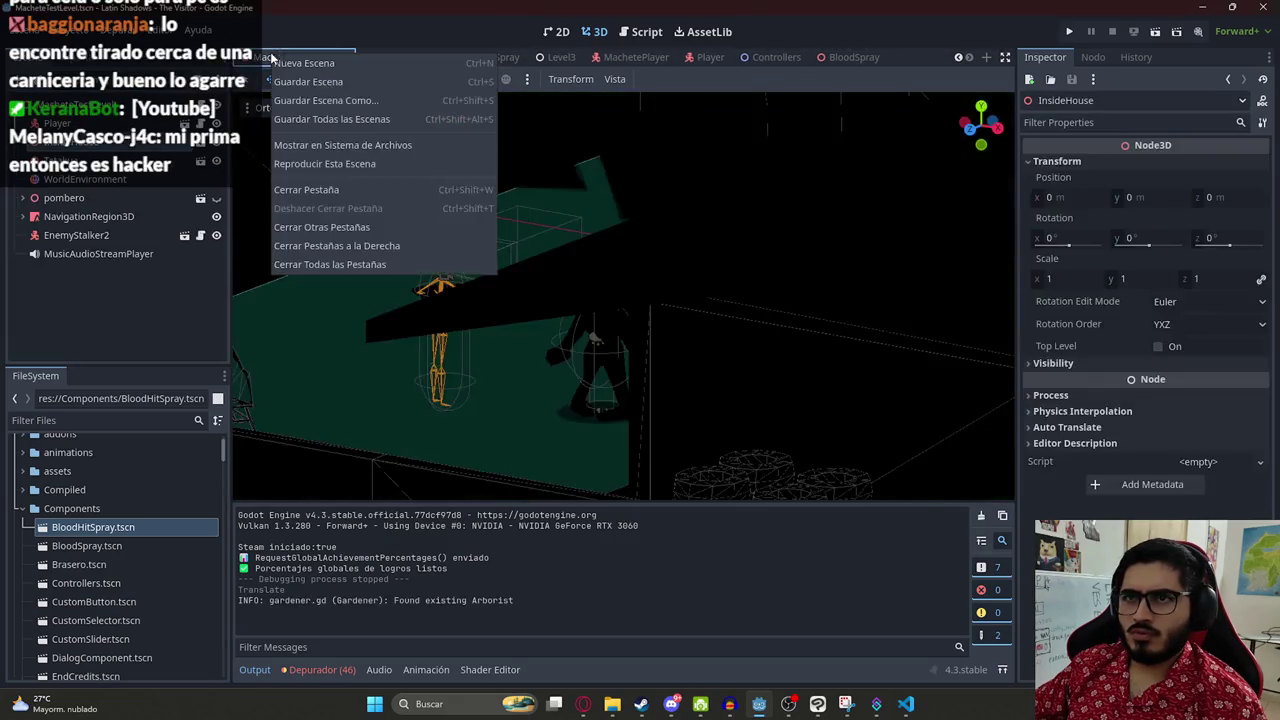
left_click(405, 166)
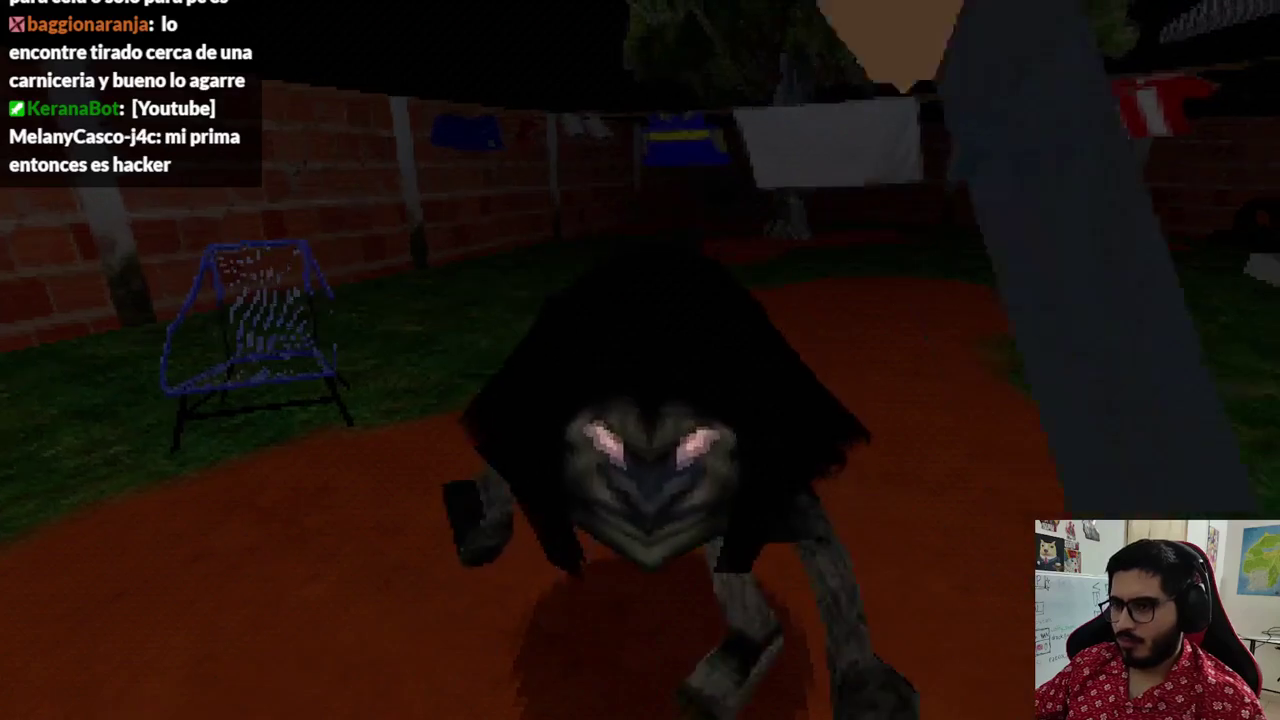
key("F8")
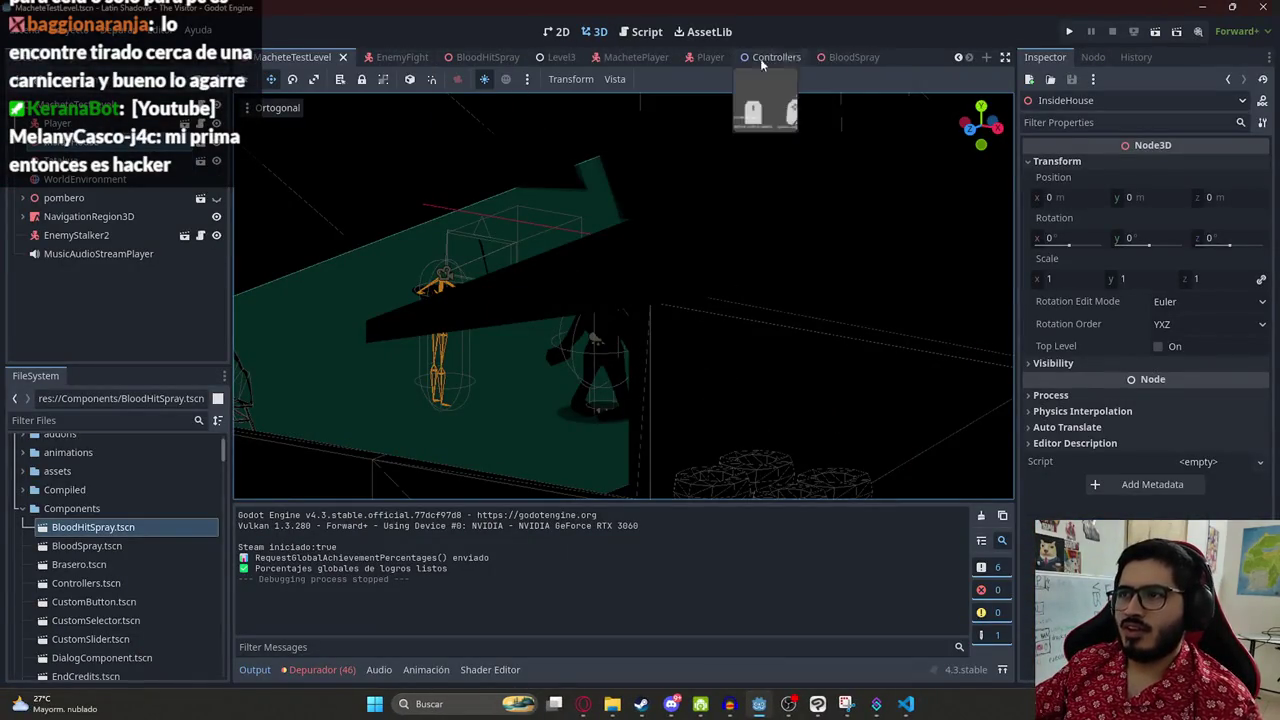
- Check machete_player.gd's attack code, then go to receive_attack in enemy_fight.gd
left_click(631, 61)
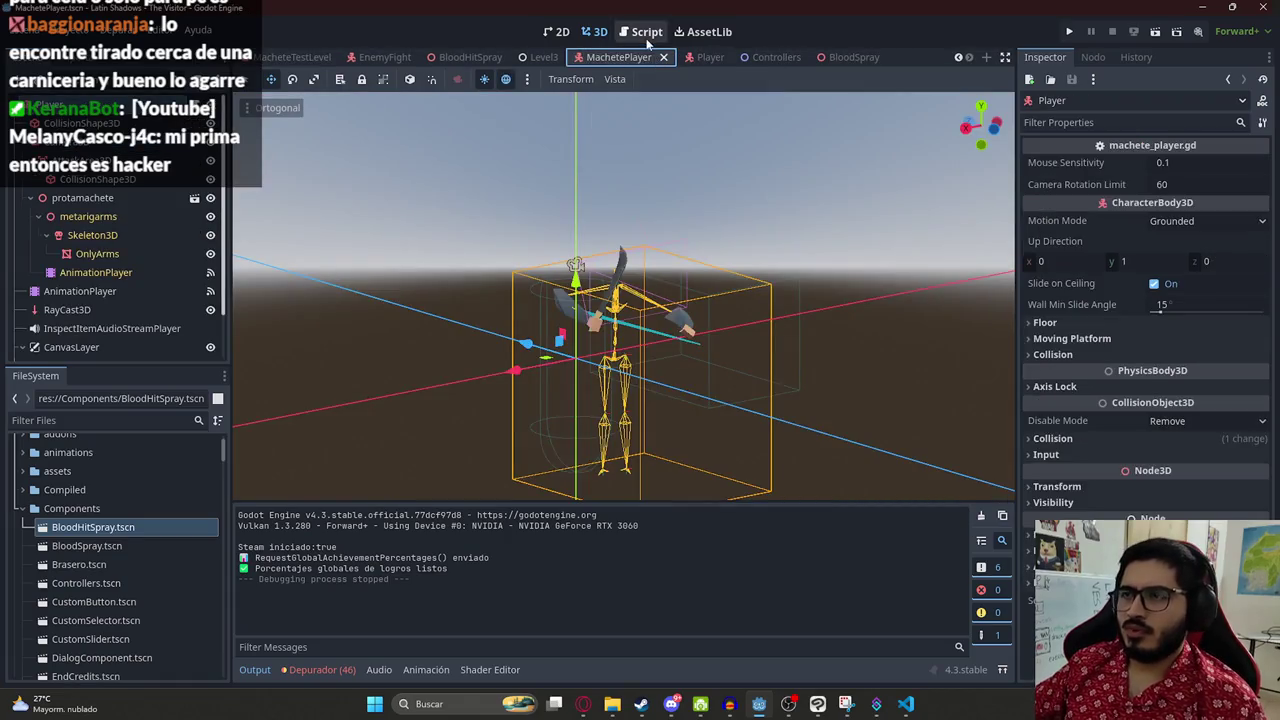
key("ctrl+F3")
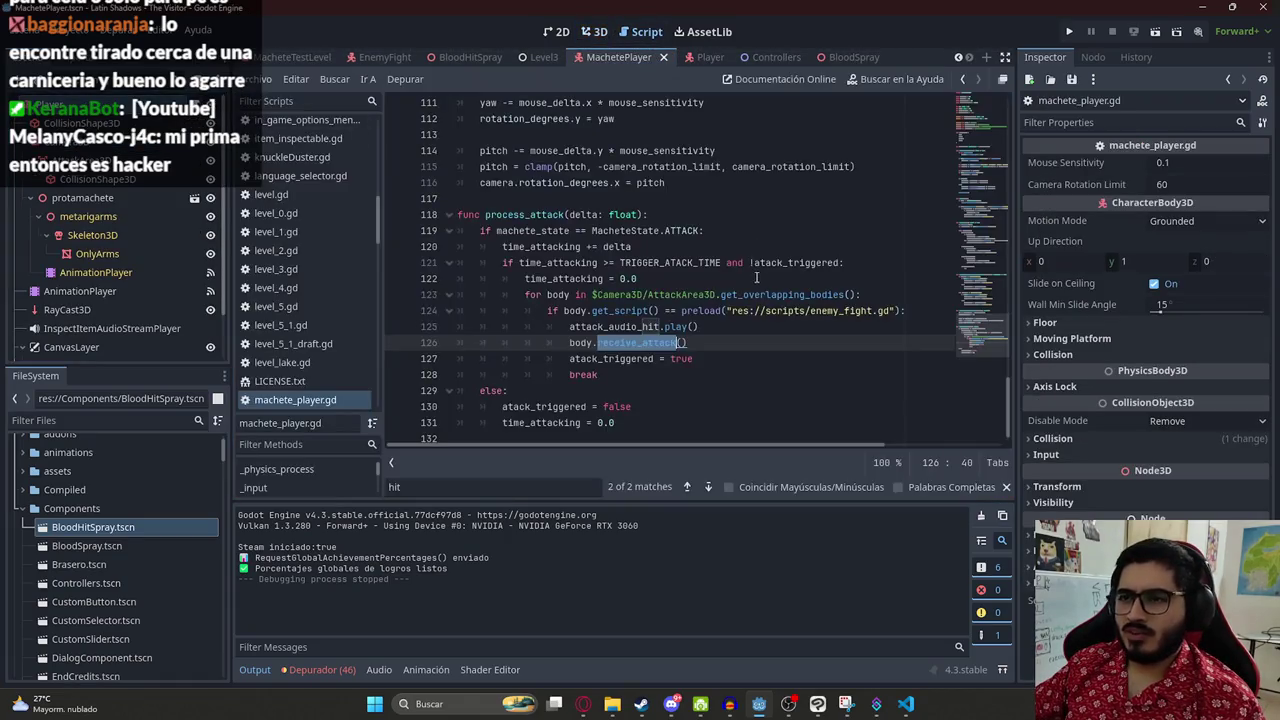
left_click(385, 57)
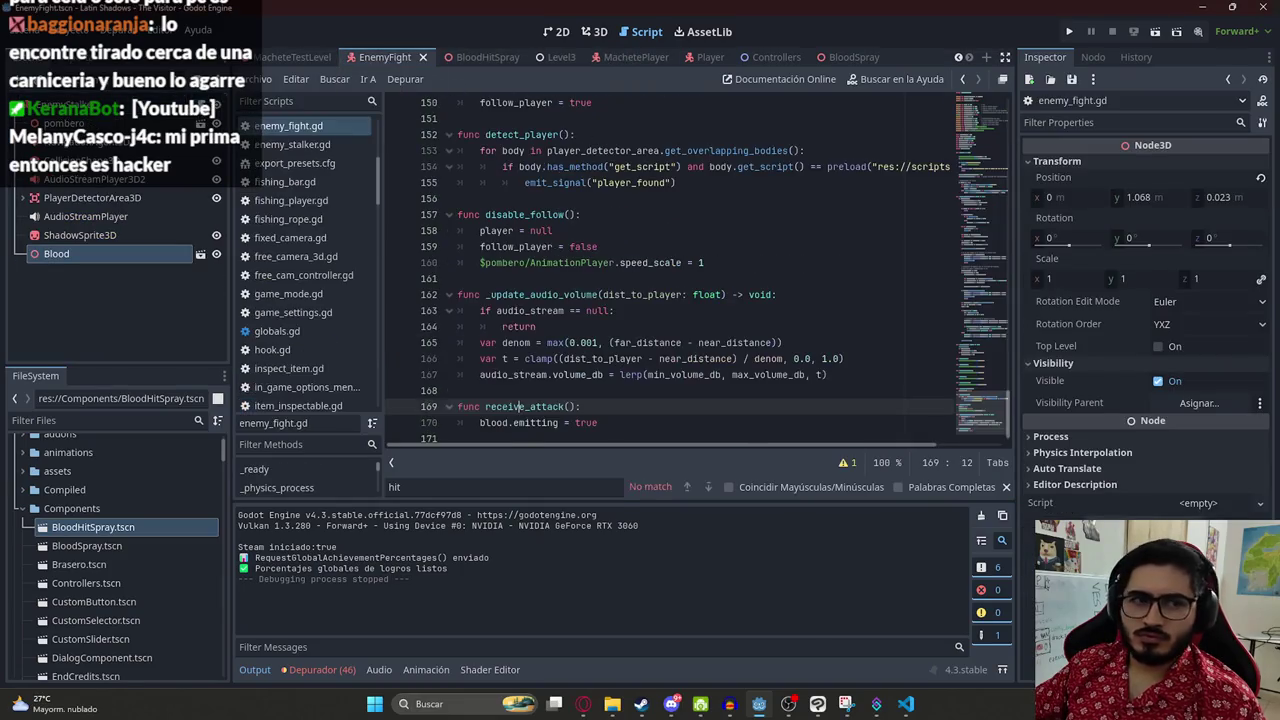
left_click(685, 251)
left_click(614, 421)
key("Return")
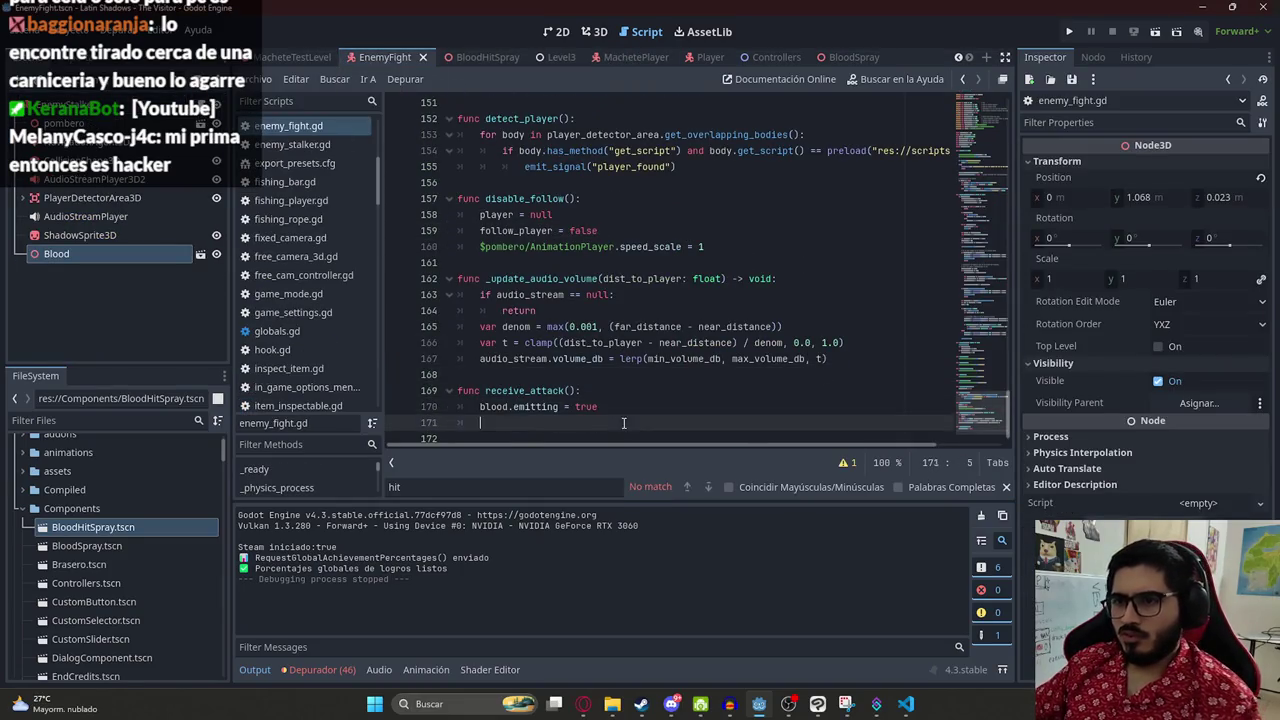
type("blo")
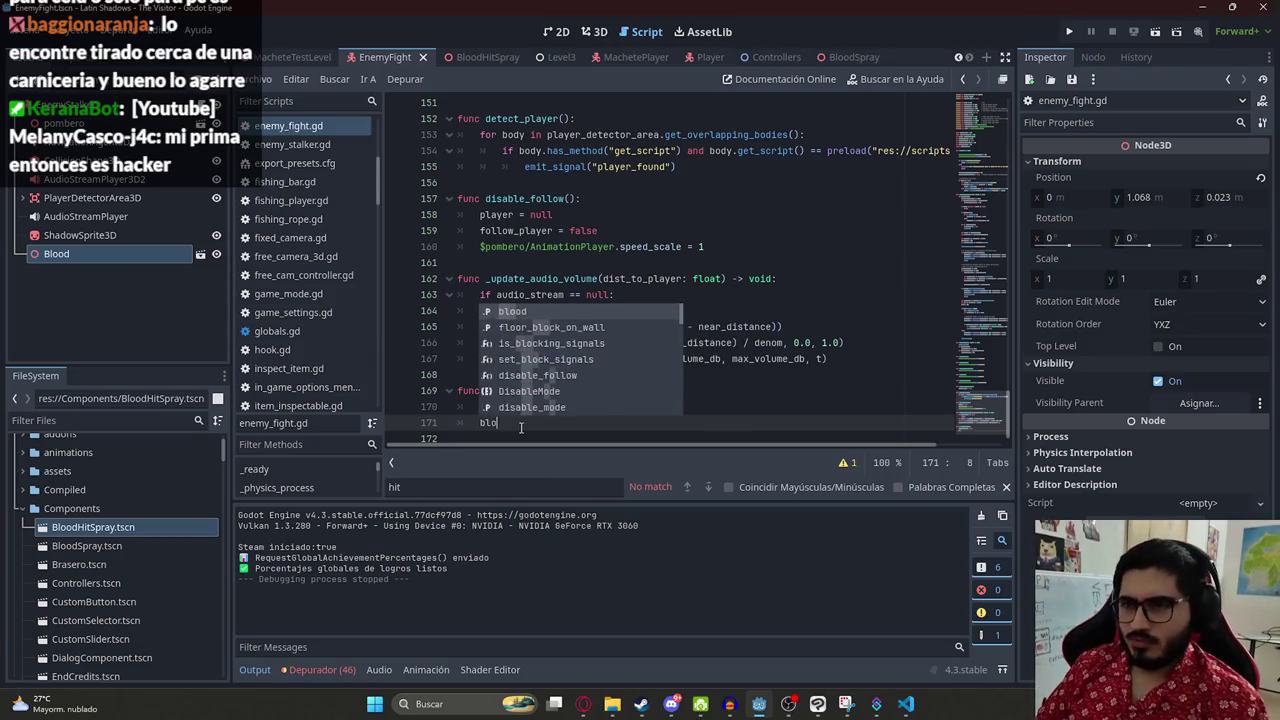
type("od.emm")
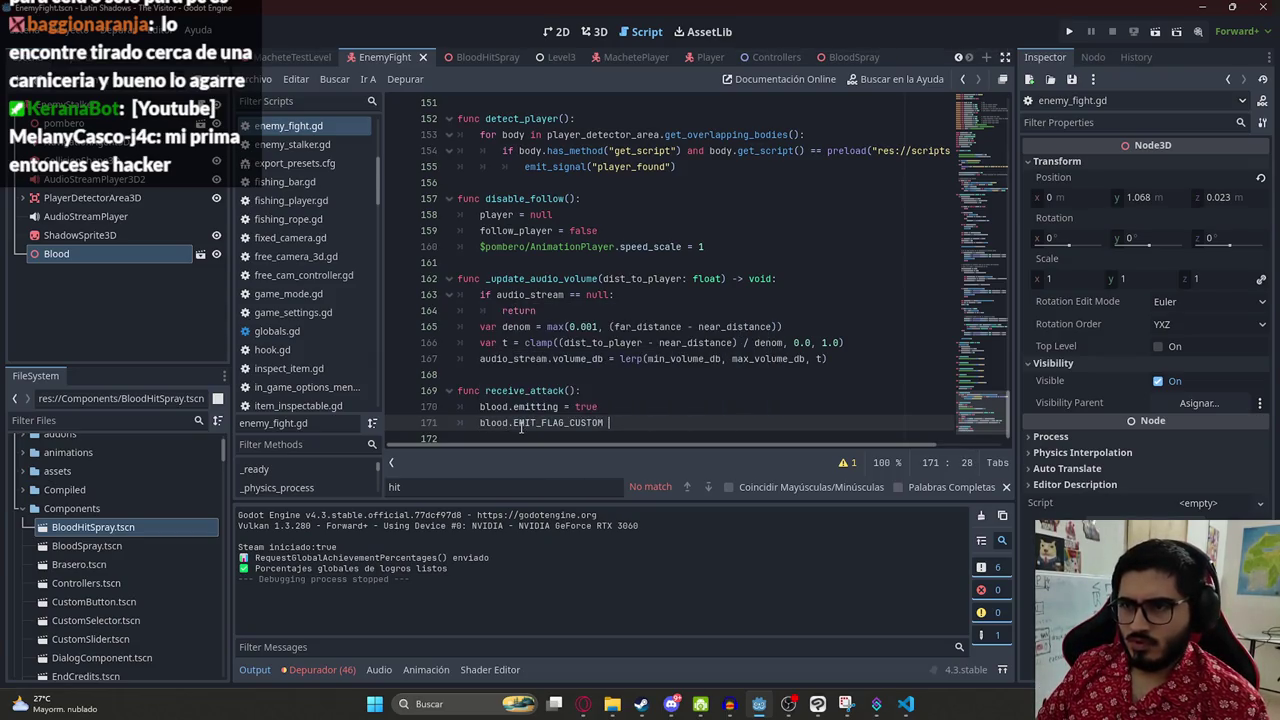
key("BackSpace")
key("BackSpace")
key("BackSpace")
- Duplicate 'blood.emitting = true', change the upper copy to false, and run the game with F5
left_click_drag(600, 406, 480, 406)
key("ctrl+shift+d")
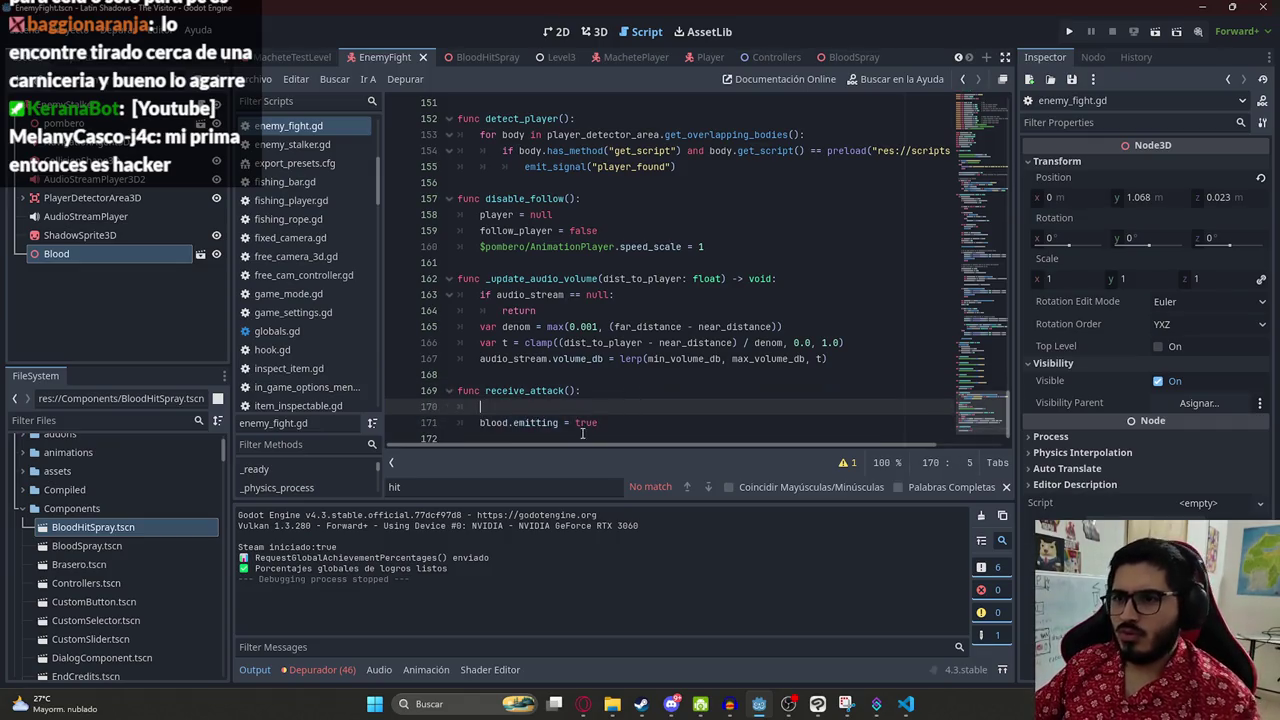
double_click(586, 406)
type("false")
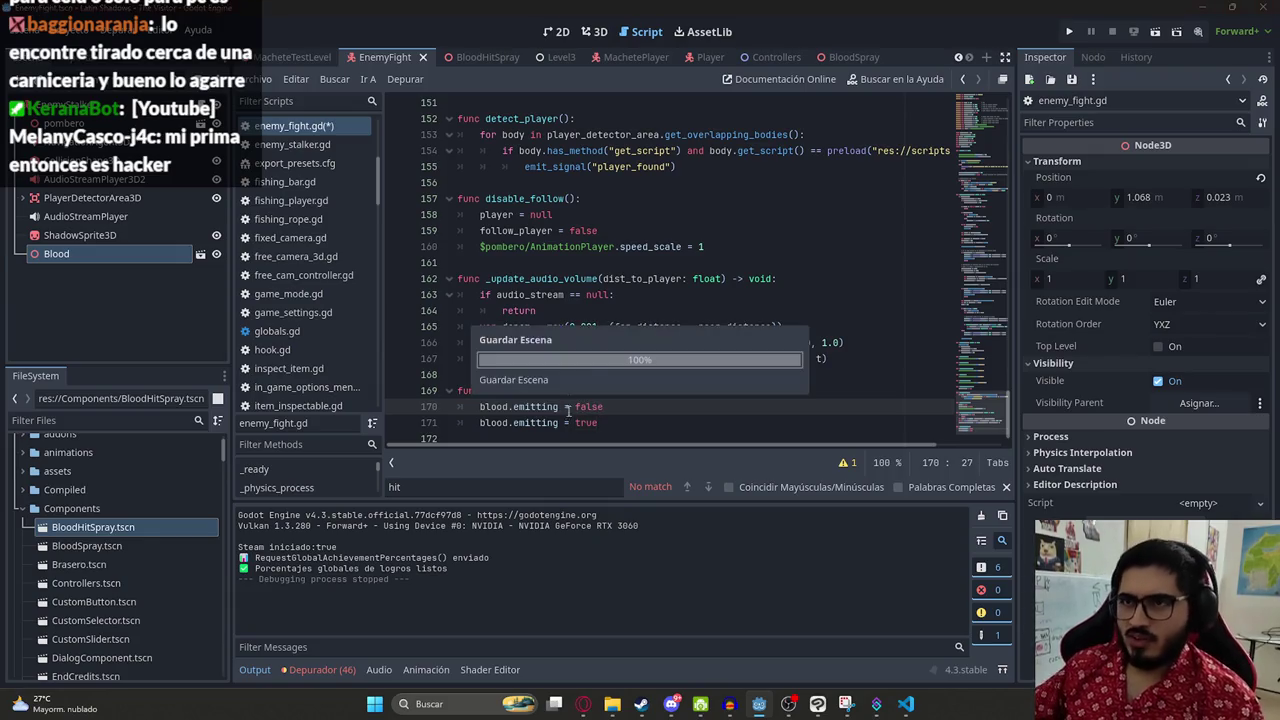
right_click(284, 57)
left_click(407, 149)
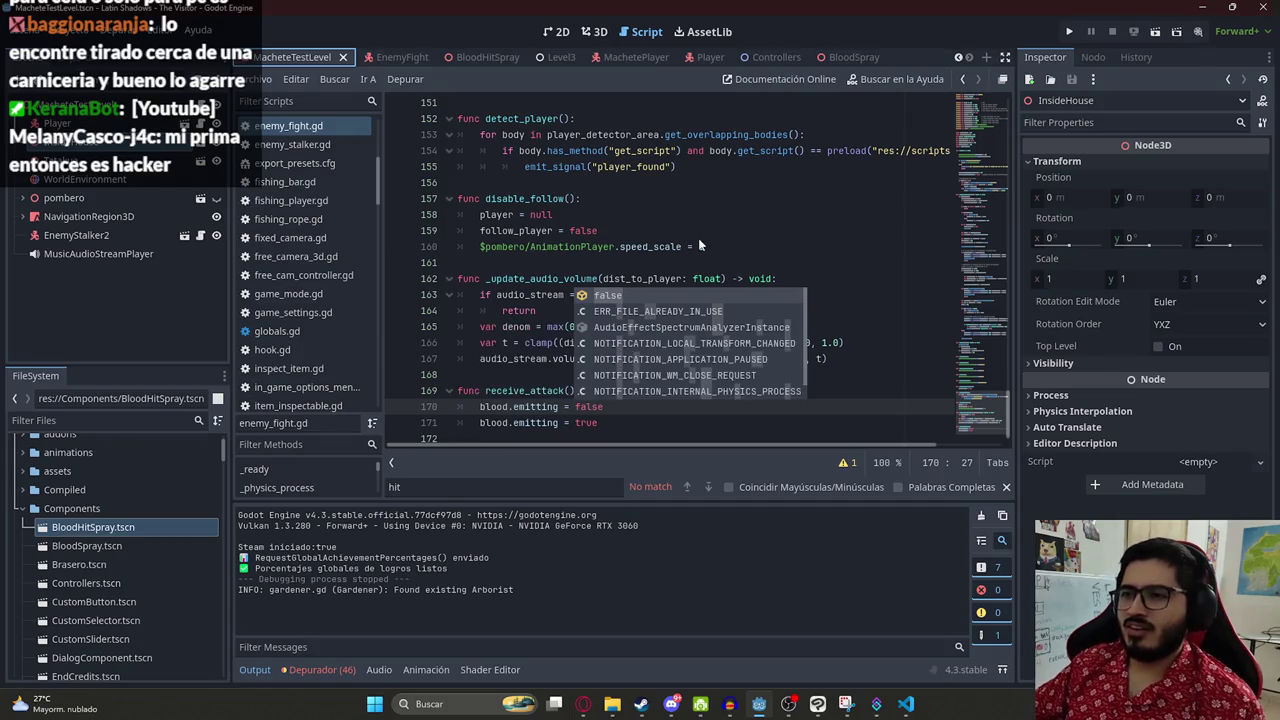
key("F5")
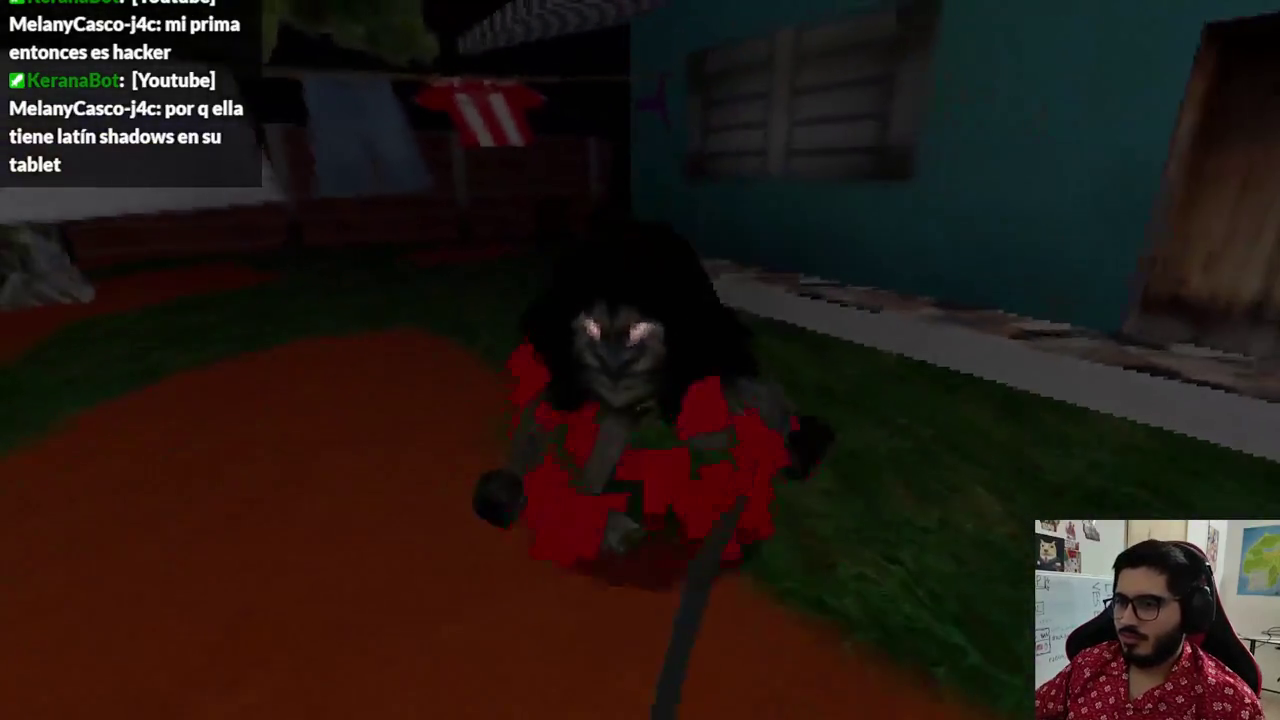
- Stop the game after striking the enemy repeatedly to check the blood bursts
key("F8")
- Paste the receive_attack function into ChatGPT and ask why blood misses every other hit
left_click(664, 212)
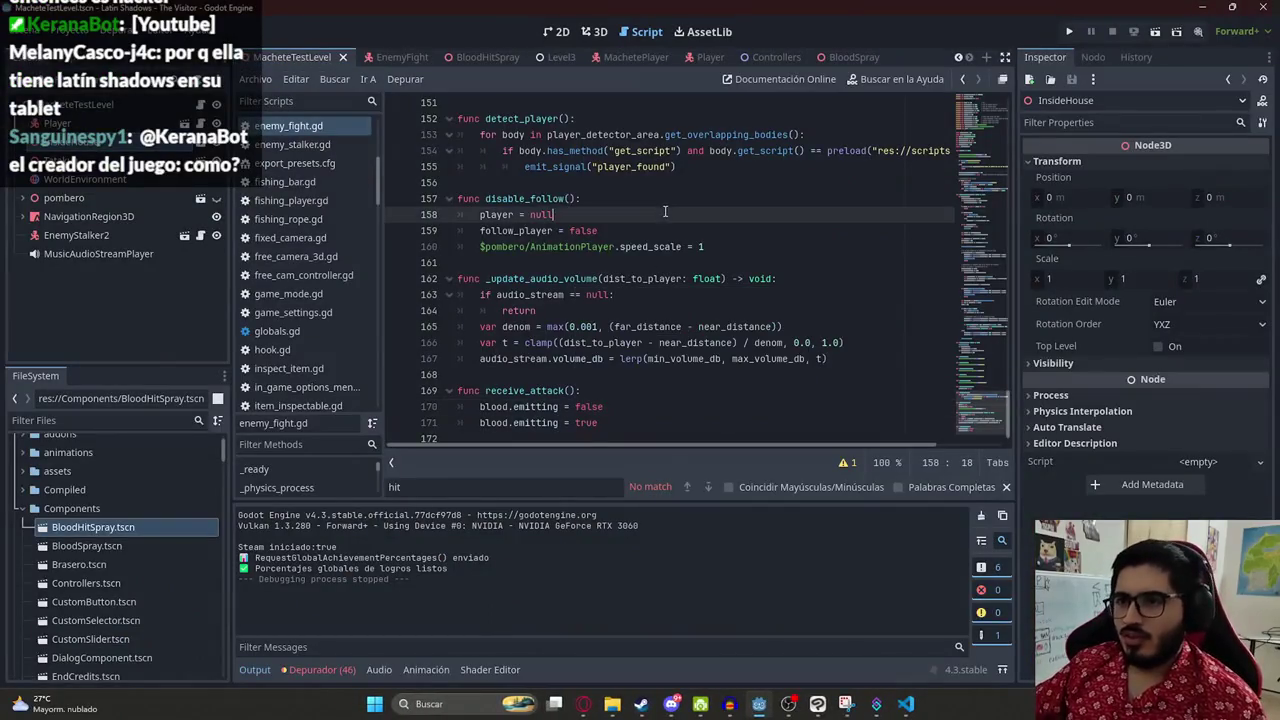
left_click_drag(615, 423, 409, 389)
key("ctrl+c")
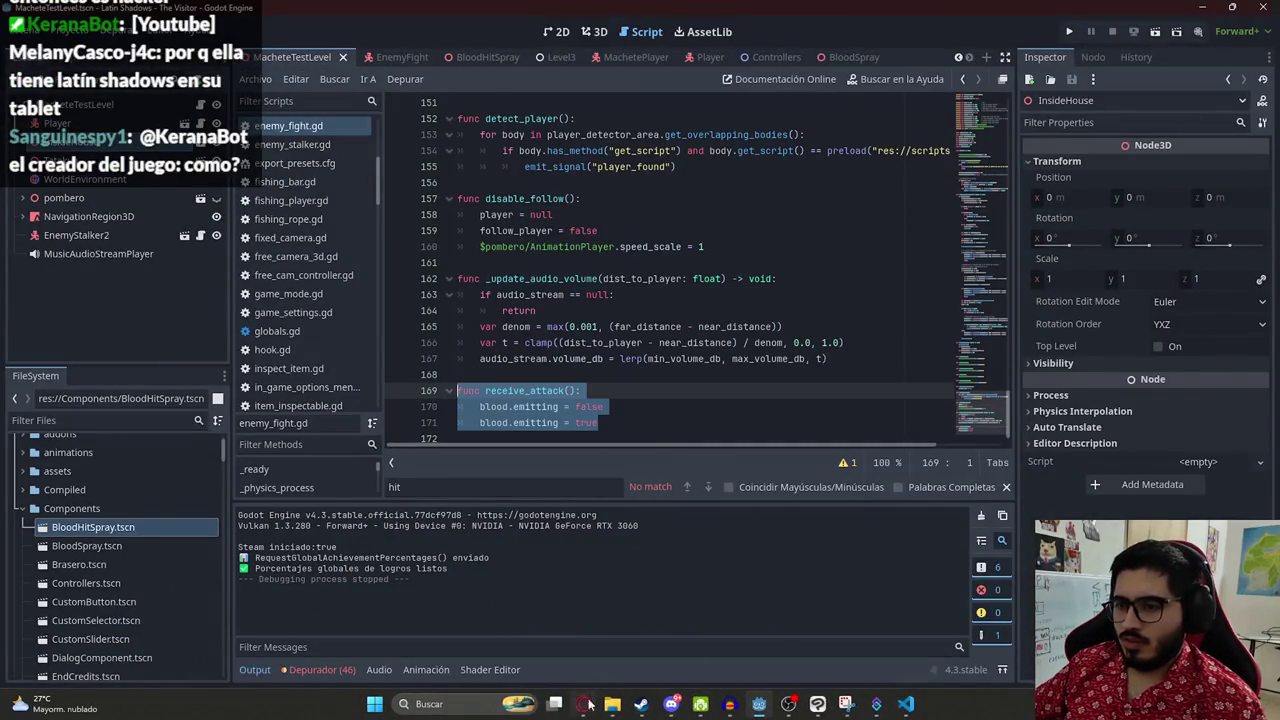
left_click(586, 704)
key("ctrl+v")
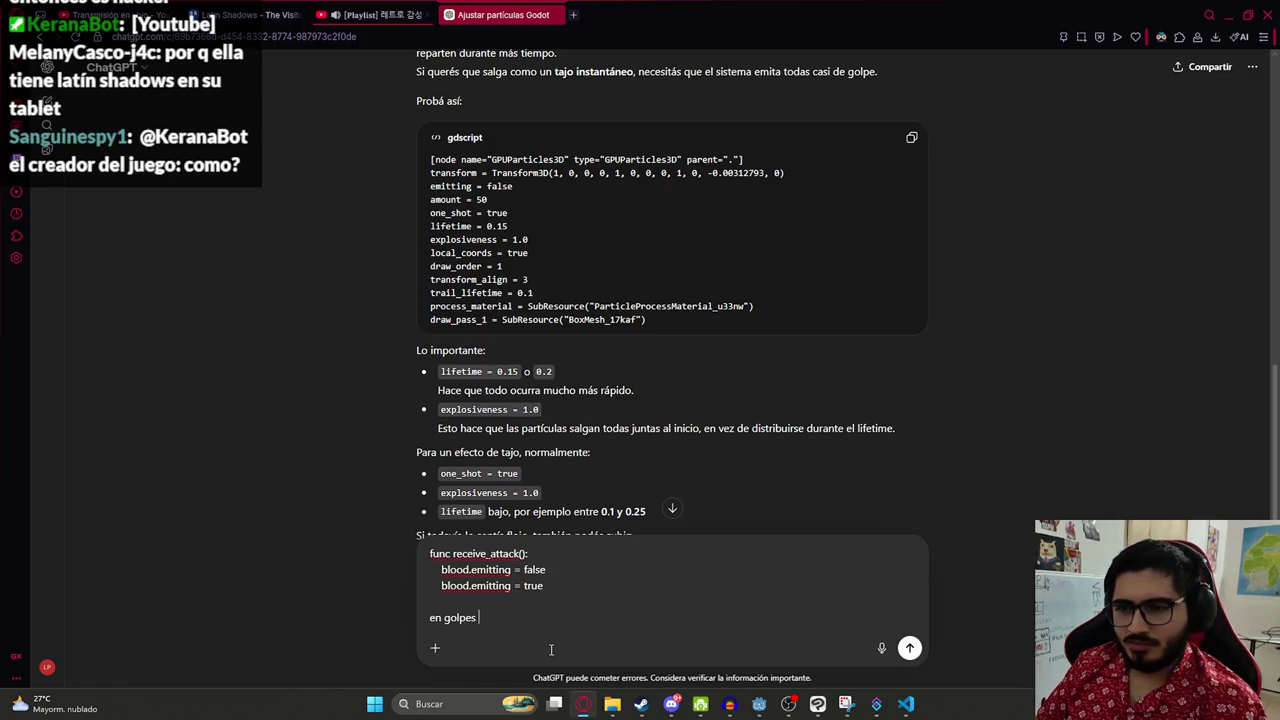
type("pares no emite")
key("Return")
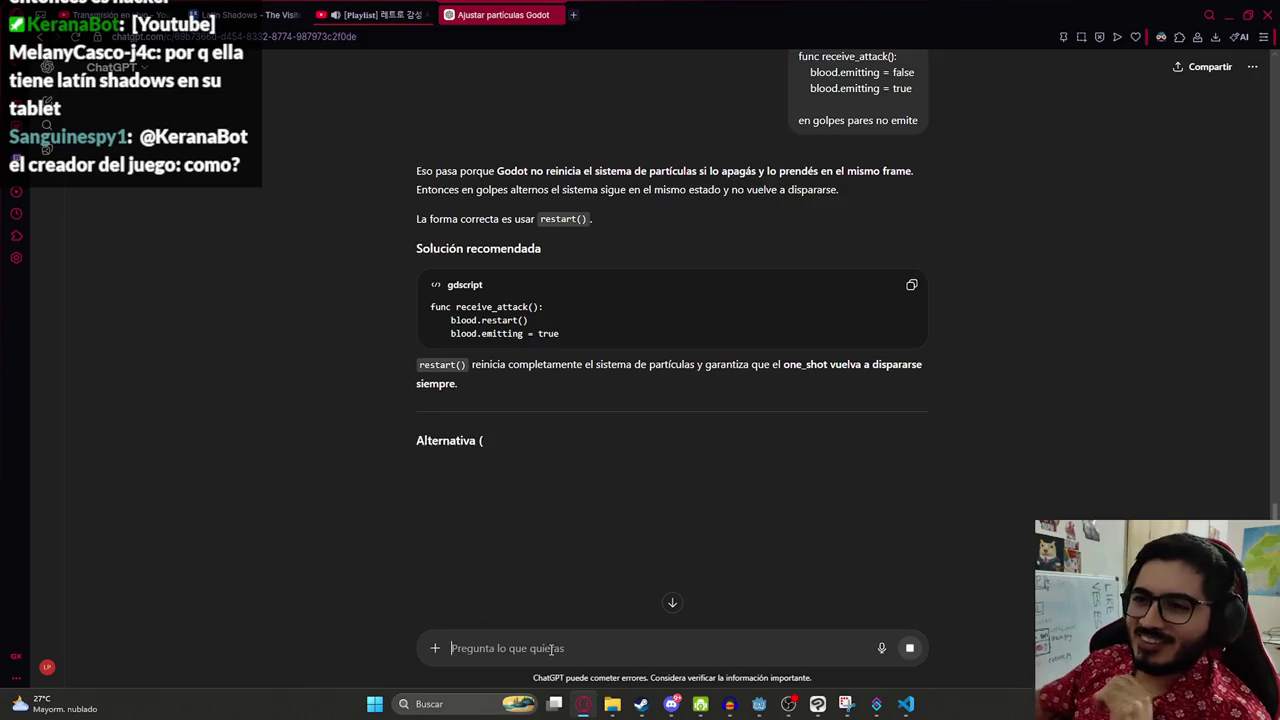
- Copy ChatGPT's restart() fix and paste it over receive_attack in enemy_fight.gd
triple_click(475, 313)
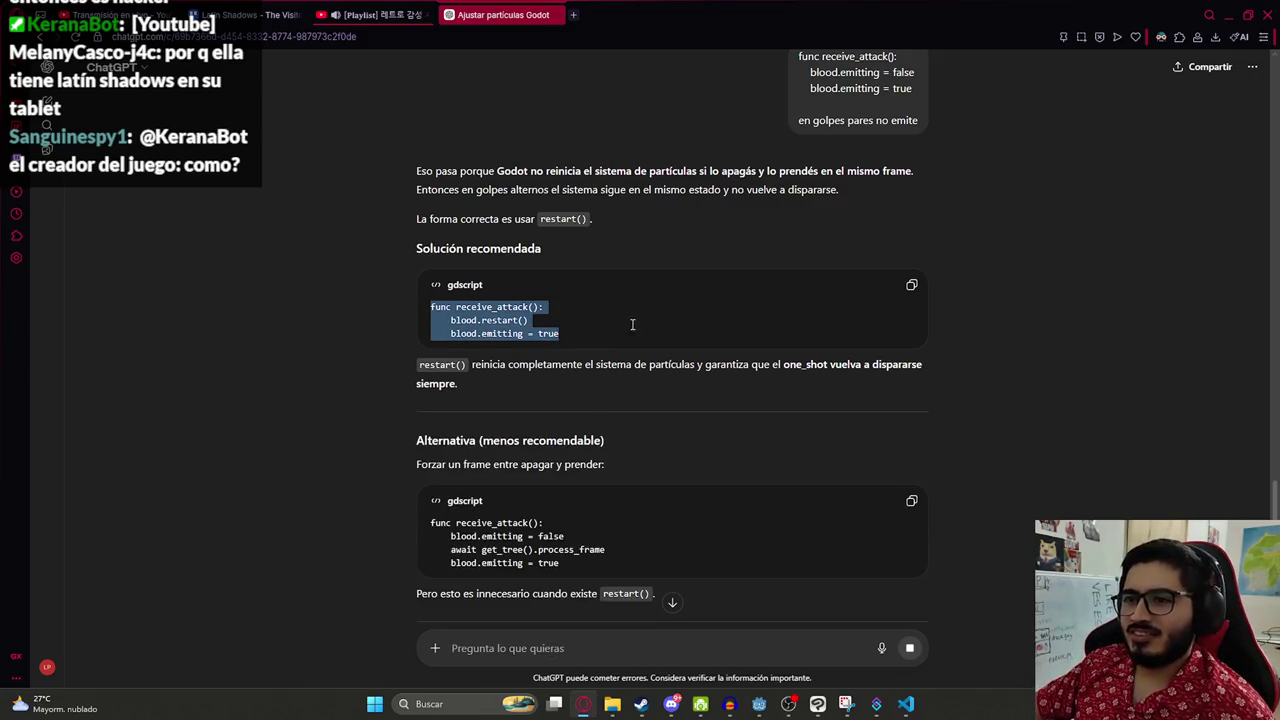
key("ctrl+c")
key("alt+Tab")
key("ctrl+v")
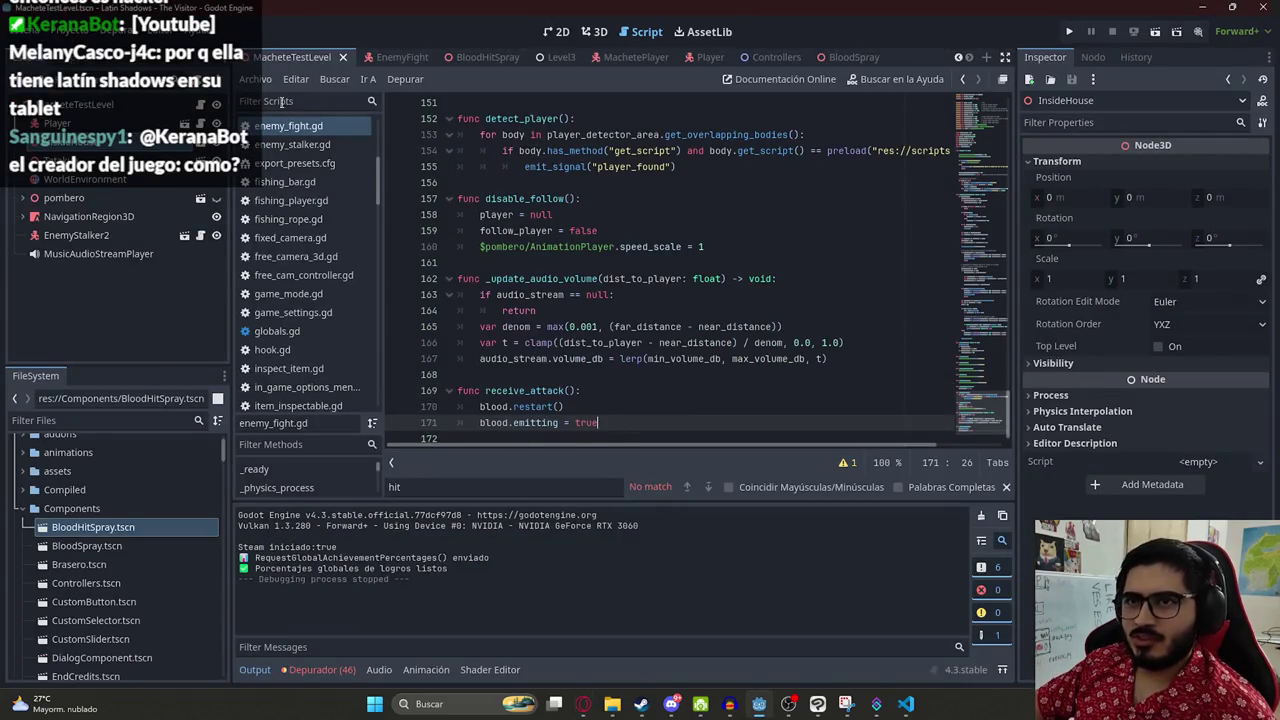
- Run the game with the blood.restart() code, then open the MachetePlayer scene
left_click(295, 79)
left_click(436, 186)
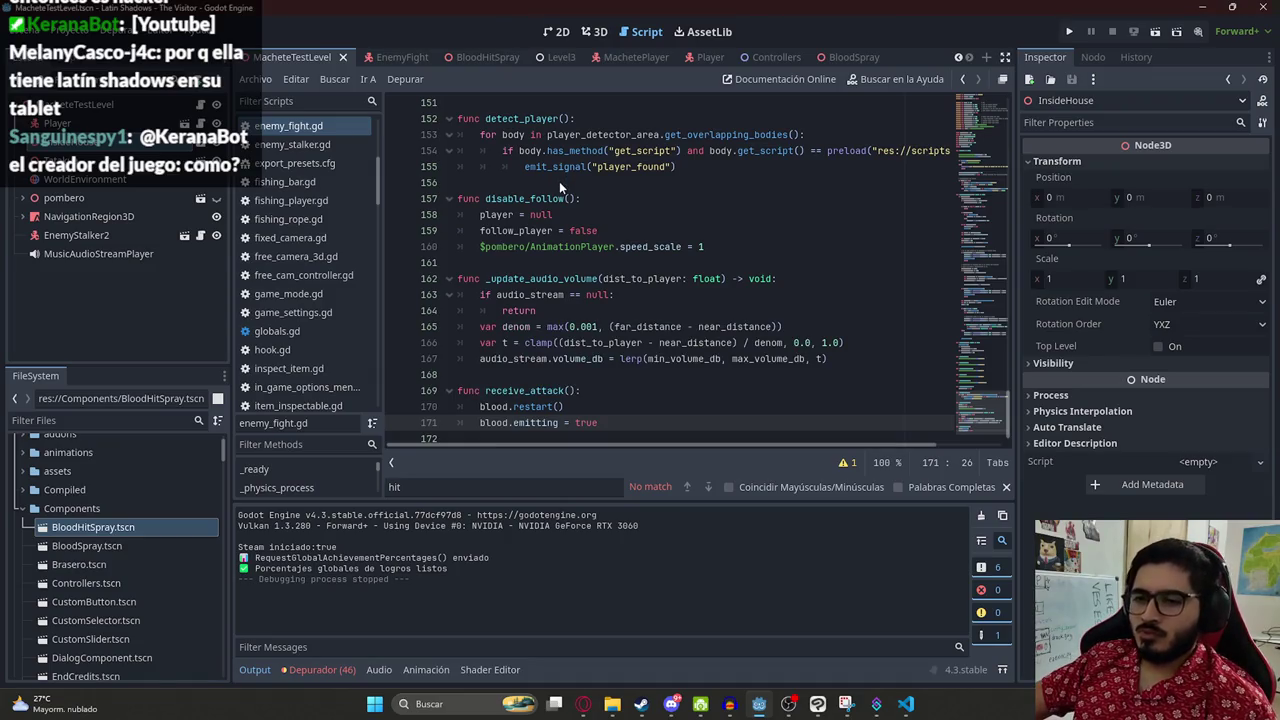
key("F5")
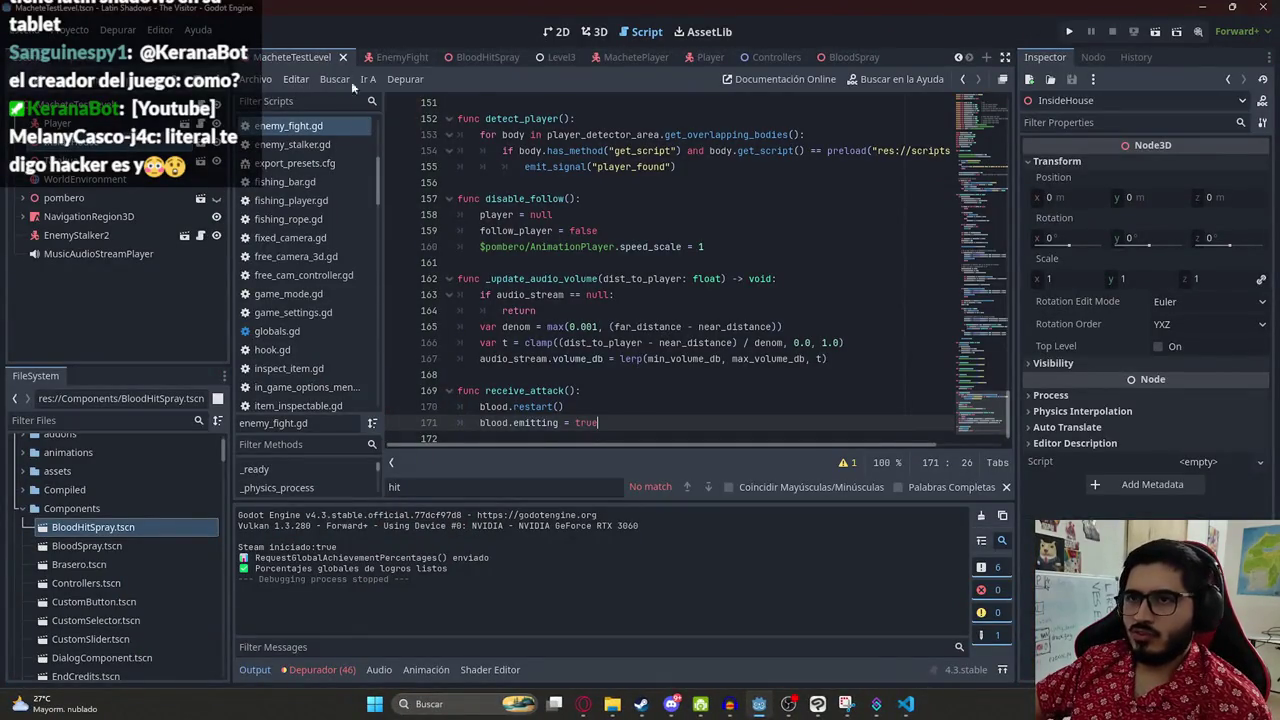
left_click(490, 57)
left_click(620, 57)
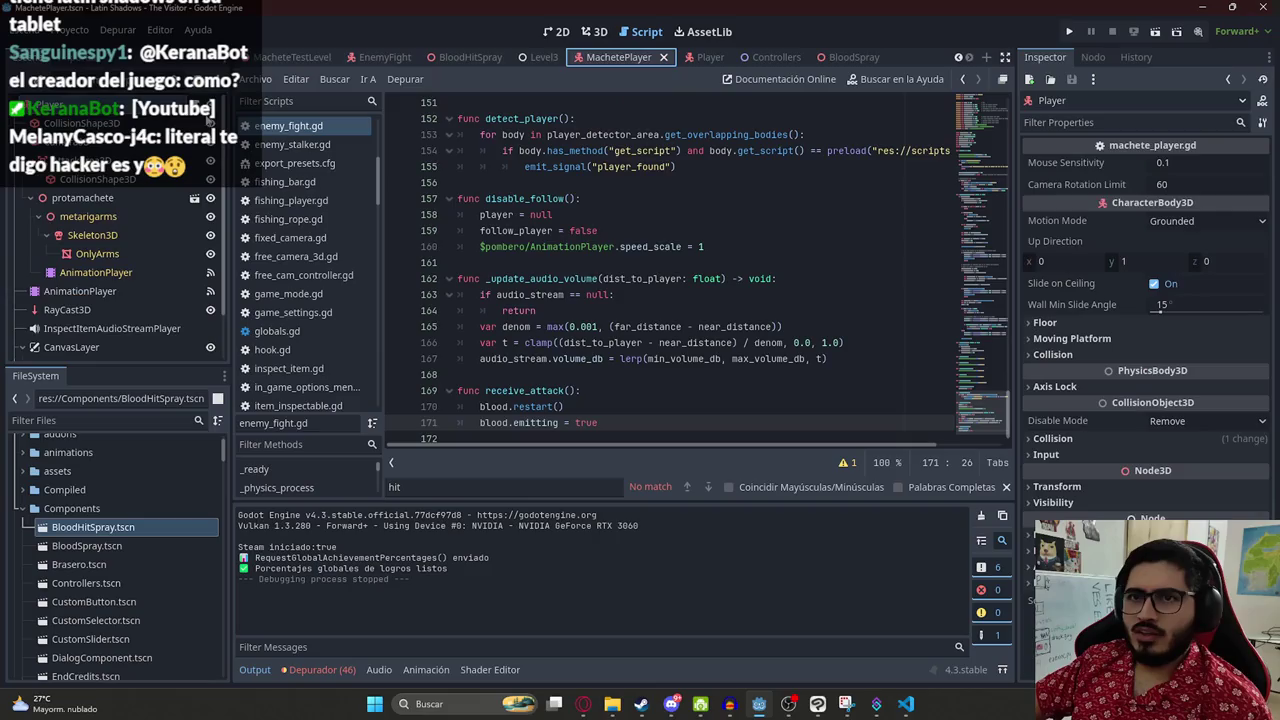
- Open machete_player.gd and look over the hit-handling lines in process_attack
left_click(679, 344)
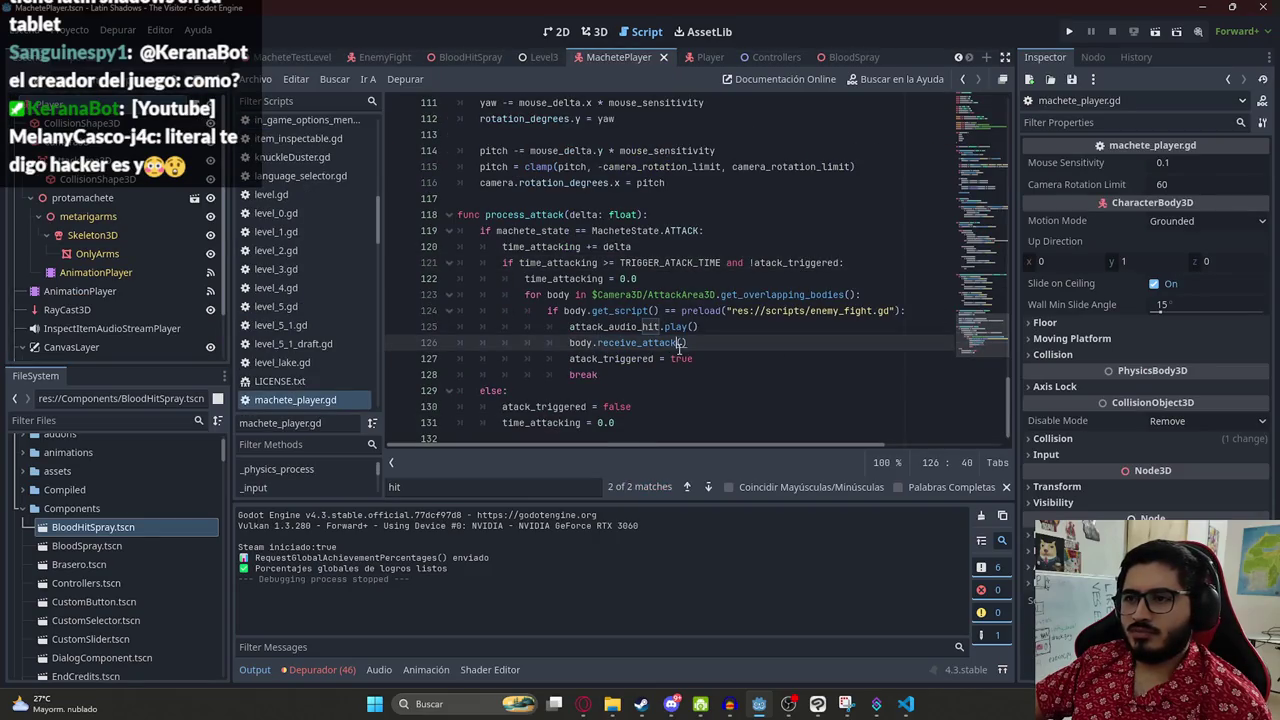
left_click_drag(612, 377, 566, 327)
left_click(569, 375)
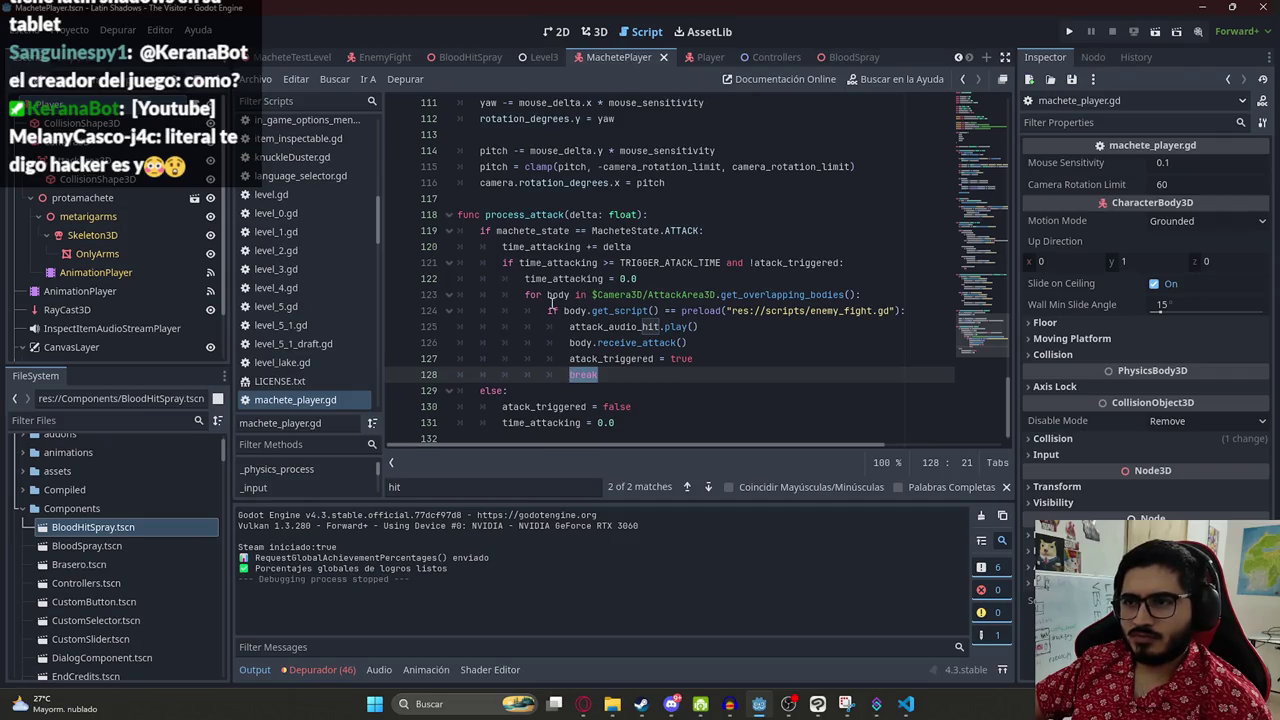
left_click(571, 328)
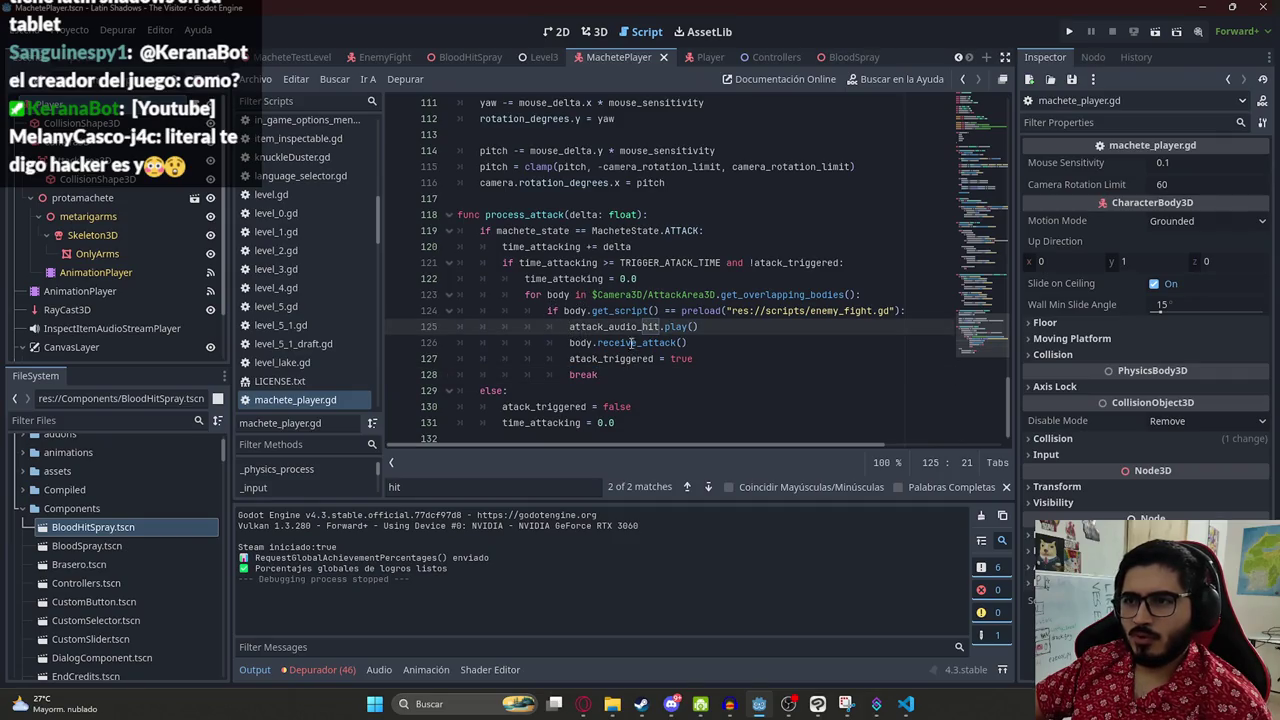
left_click(527, 230)
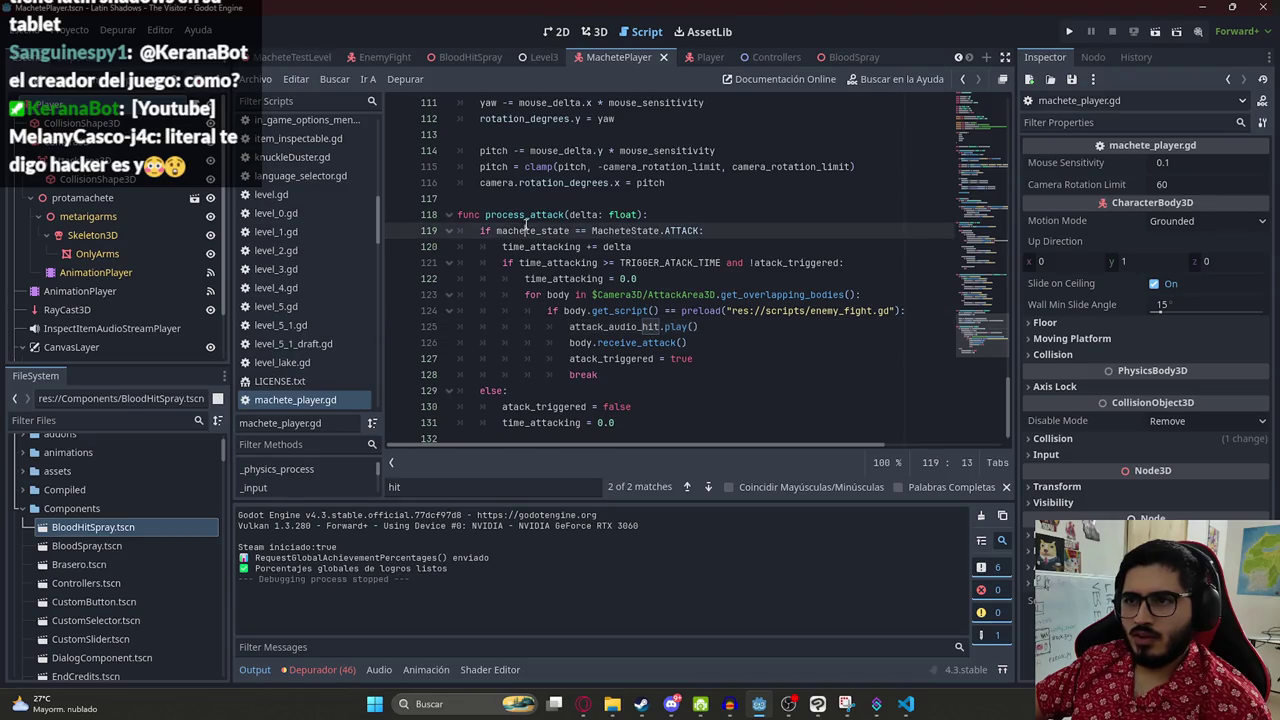
double_click(530, 215)
- Search for process_attack matches and inspect the time_attacking checks on lines 119-120
key("ctrl+f")
key("Return")
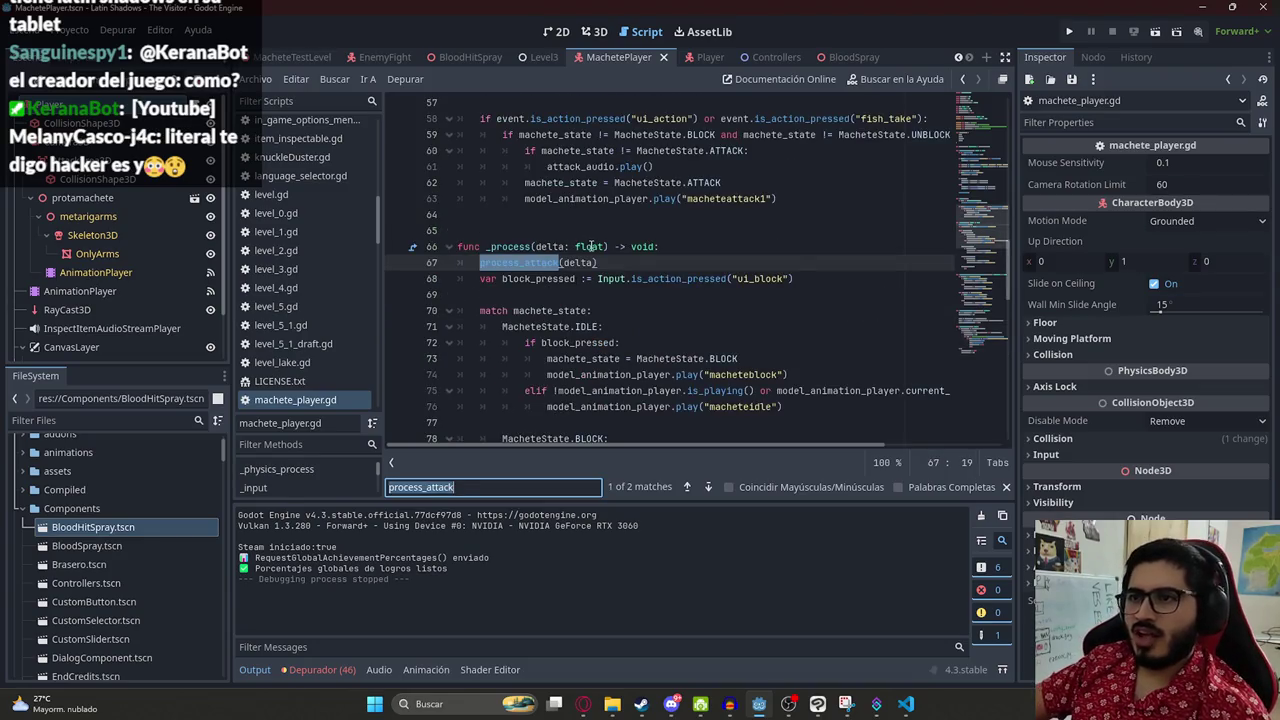
key("Return")
left_click_drag(704, 280, 496, 280)
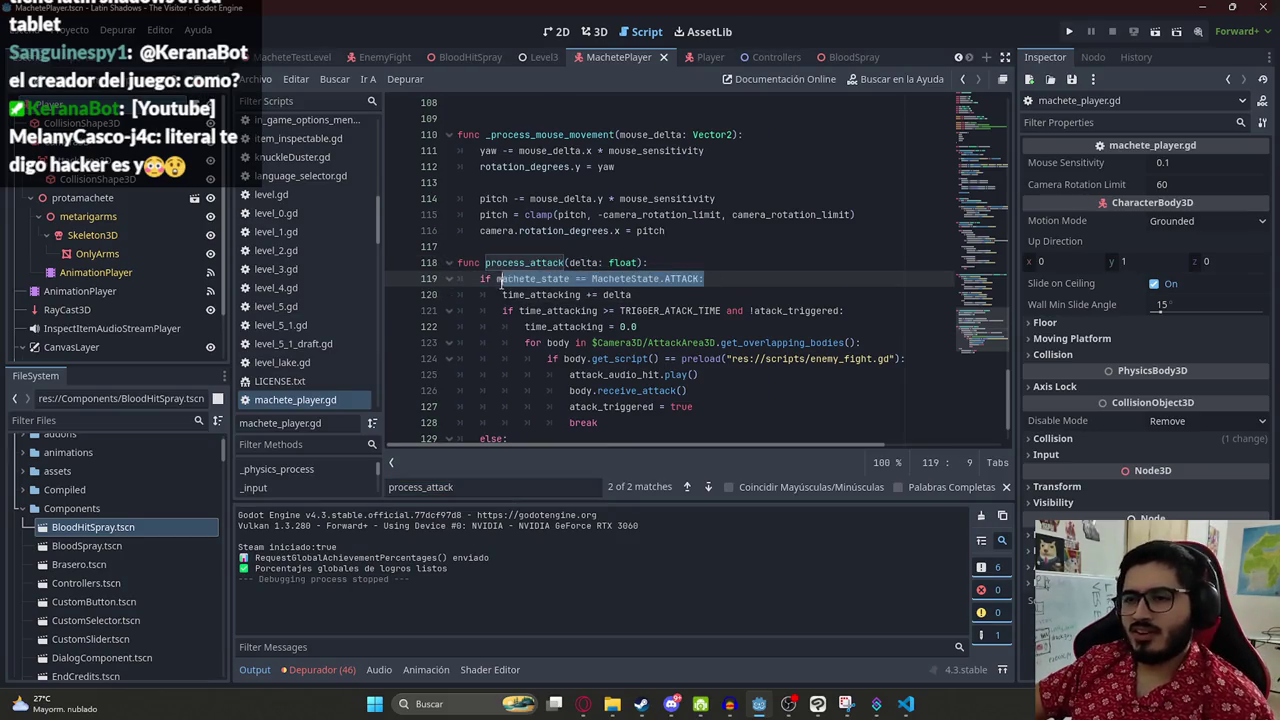
left_click(615, 294)
double_click(548, 294)
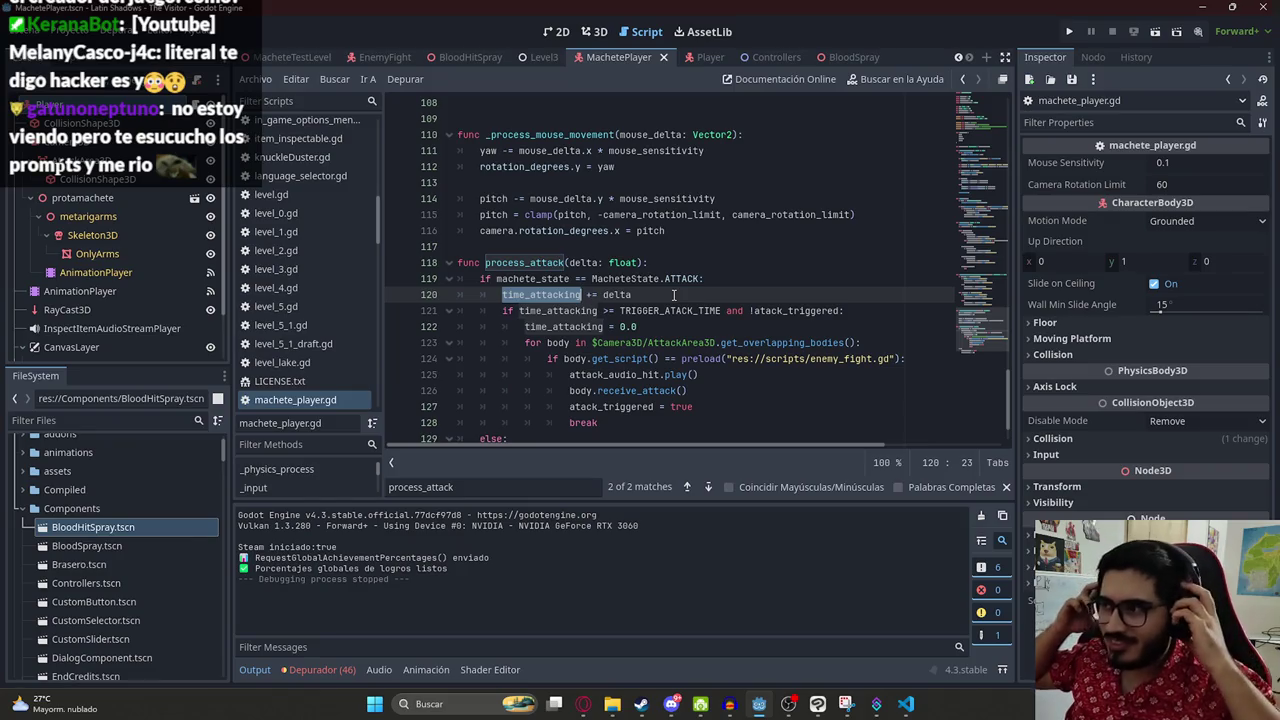
left_click(720, 294)
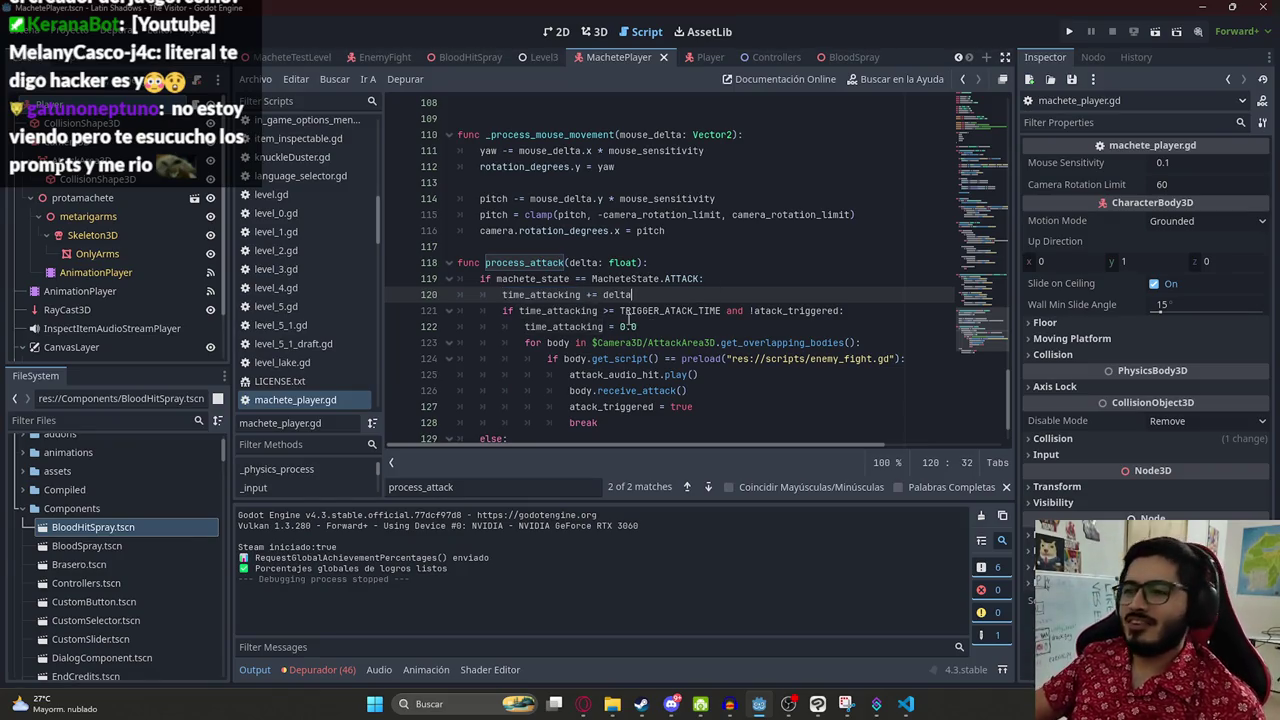
double_click(588, 310)
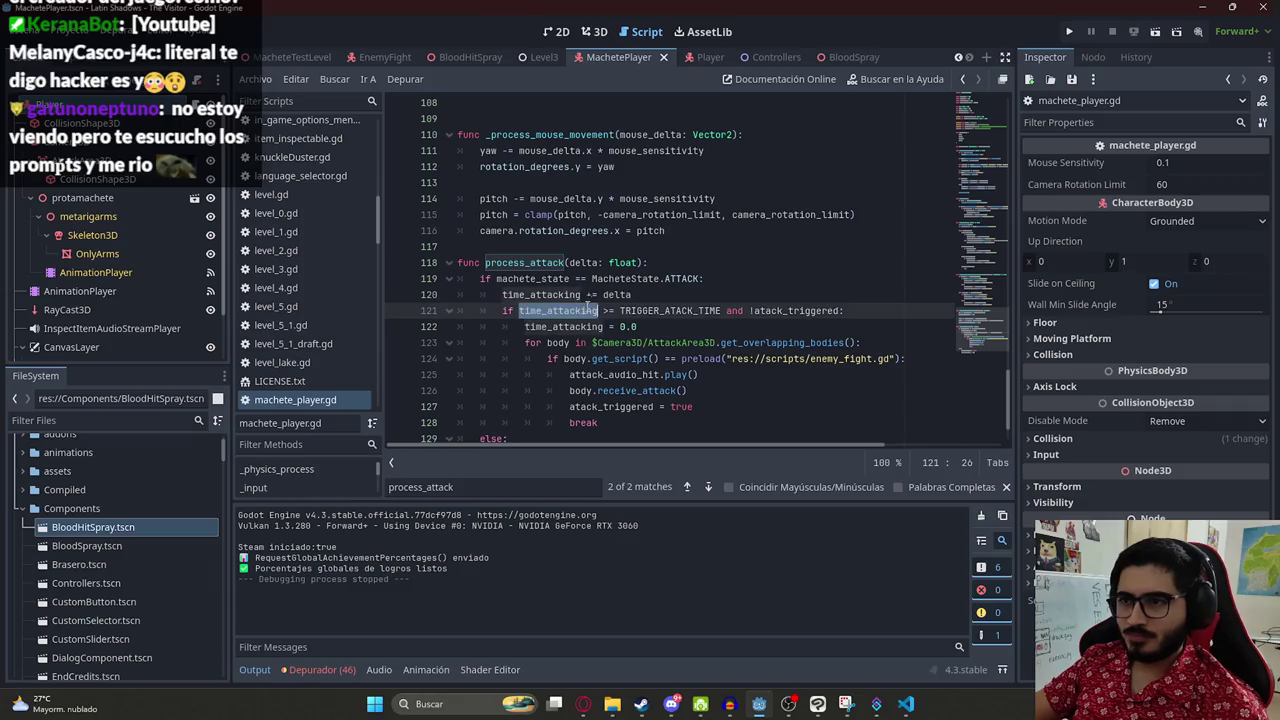
left_click(740, 294)
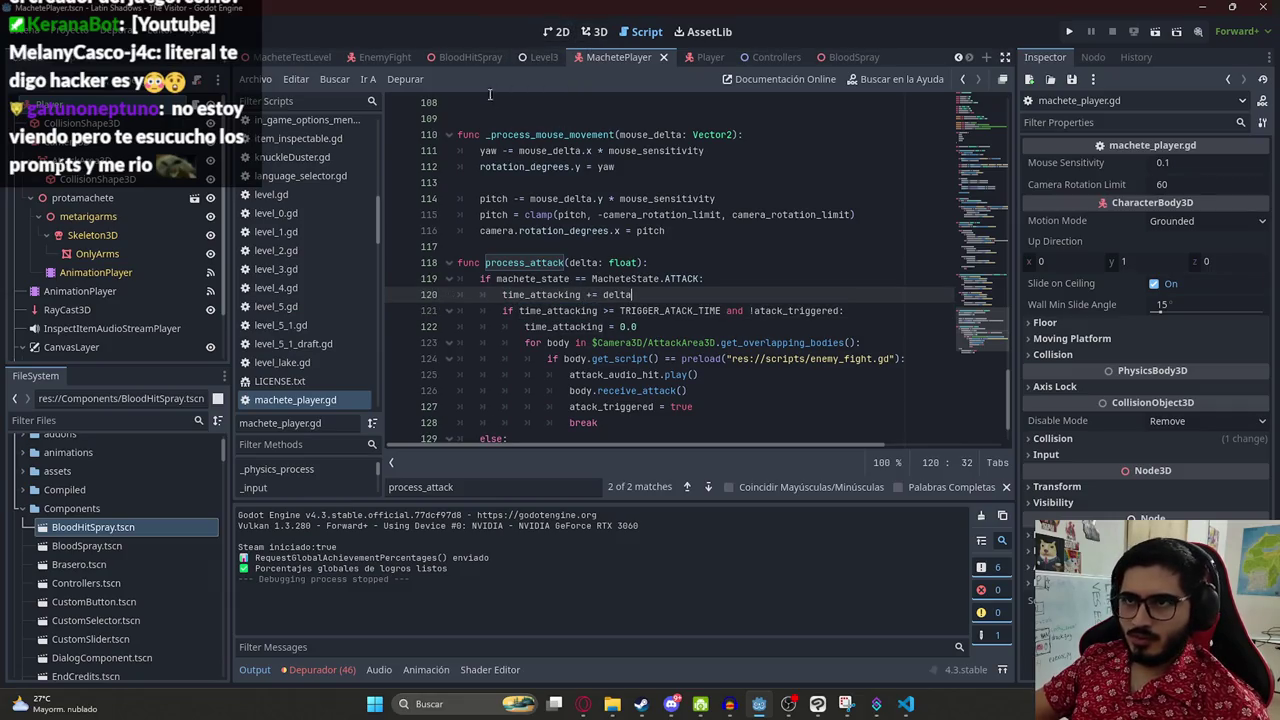
- Compare the attack lines against ChatGPT's answer, then return to the MacheteTestLevel scene
key("alt+Tab")
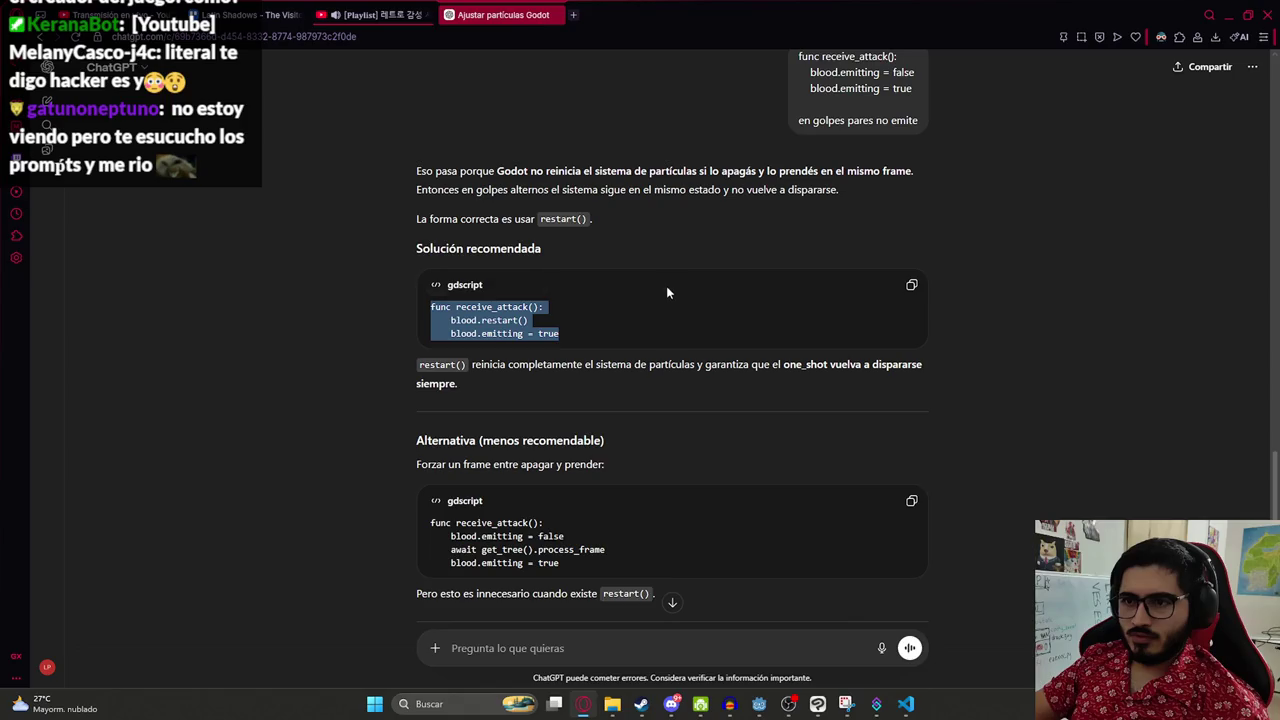
key("alt+Tab")
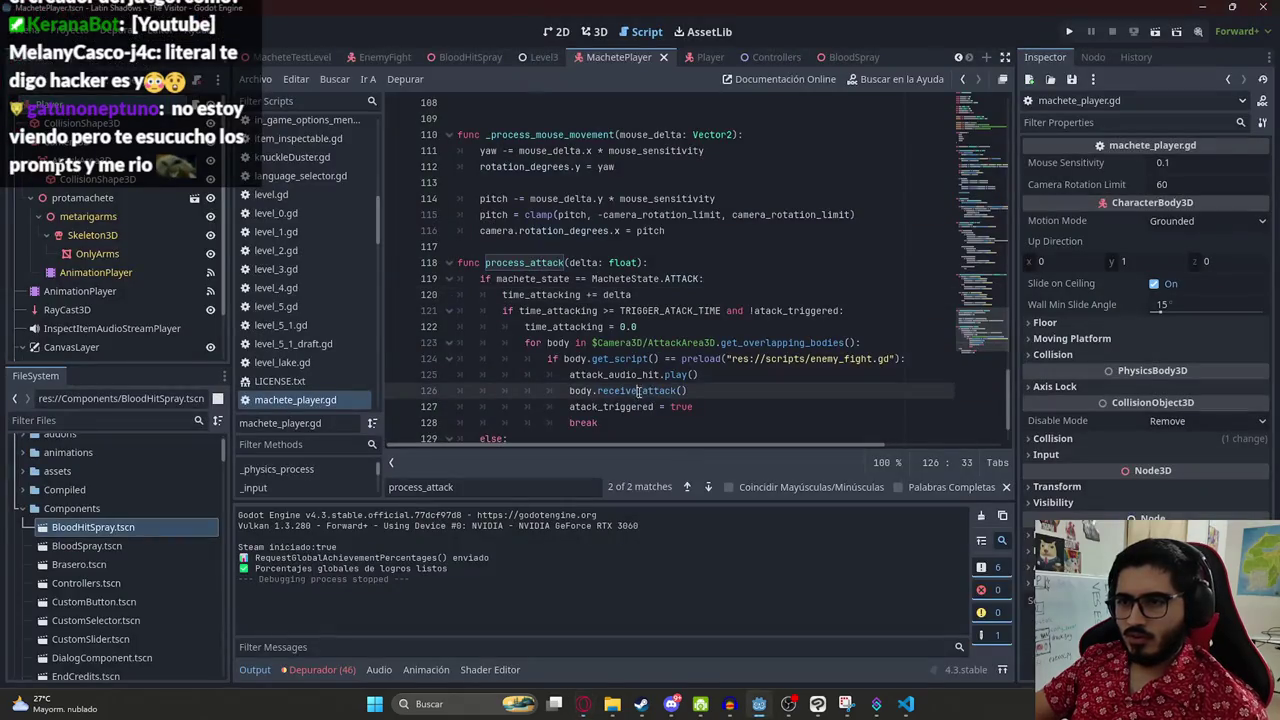
scroll(638, 391, "down", 2)
left_click_drag(502, 230, 665, 346)
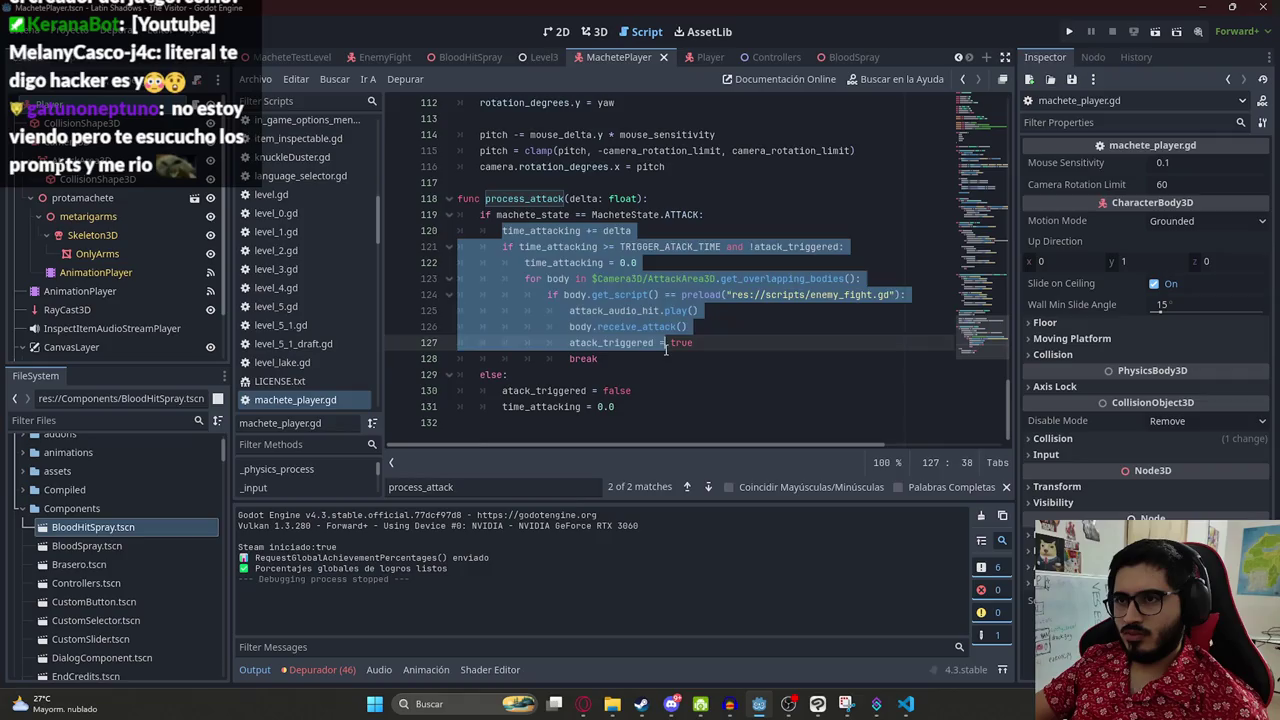
left_click(661, 369)
right_click(316, 56)
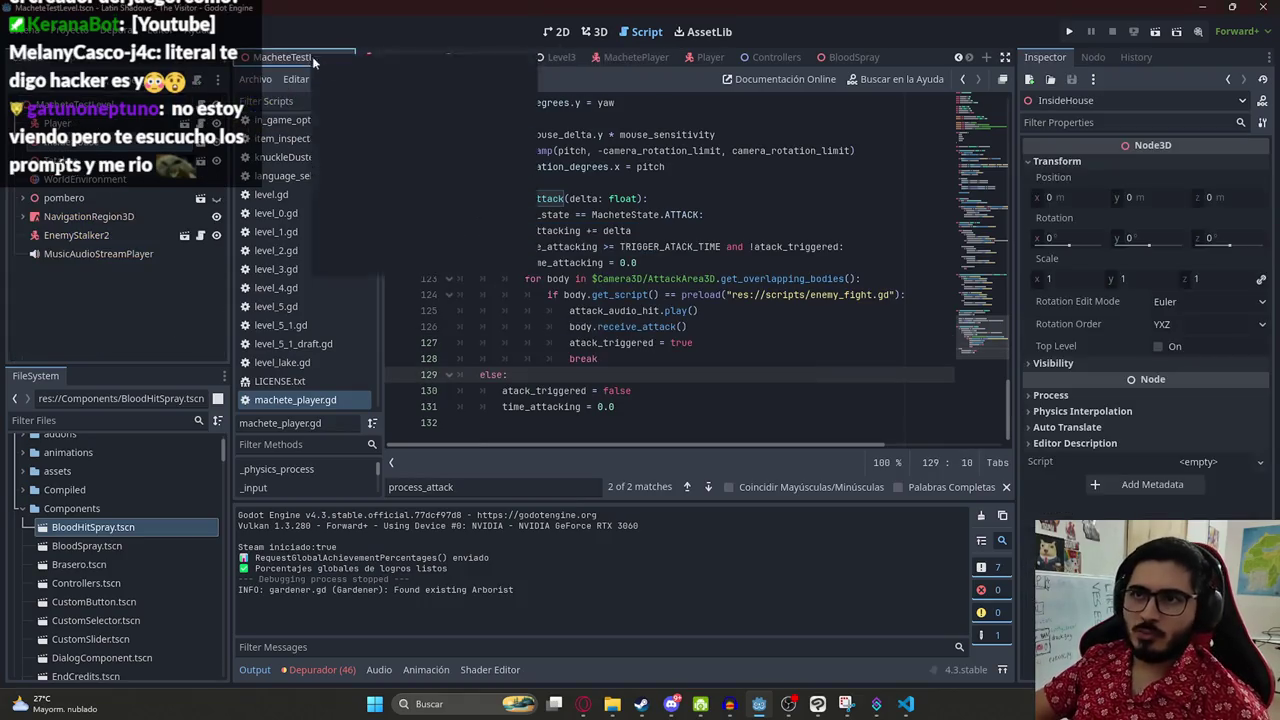
left_click(385, 165)
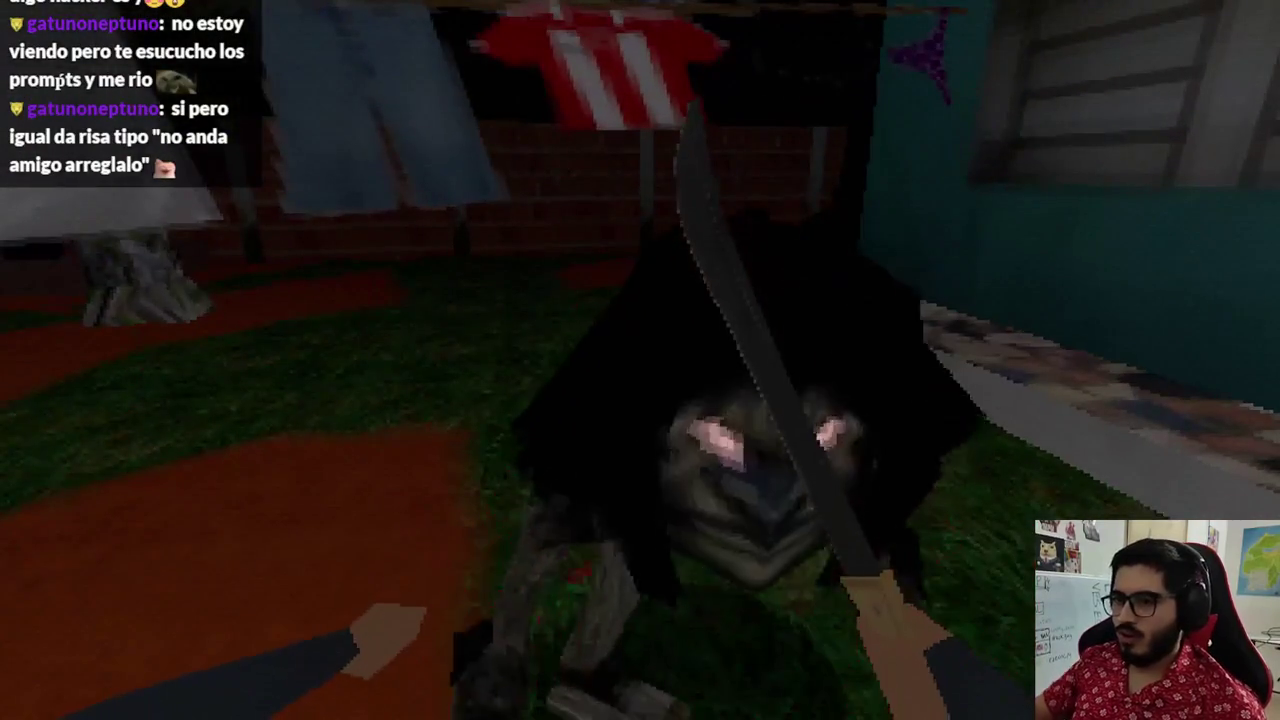
- Review process_attack's time_attacking uses and the TRIGGER_ATACK_TIME check in machete_player.gd
left_click(525, 184)
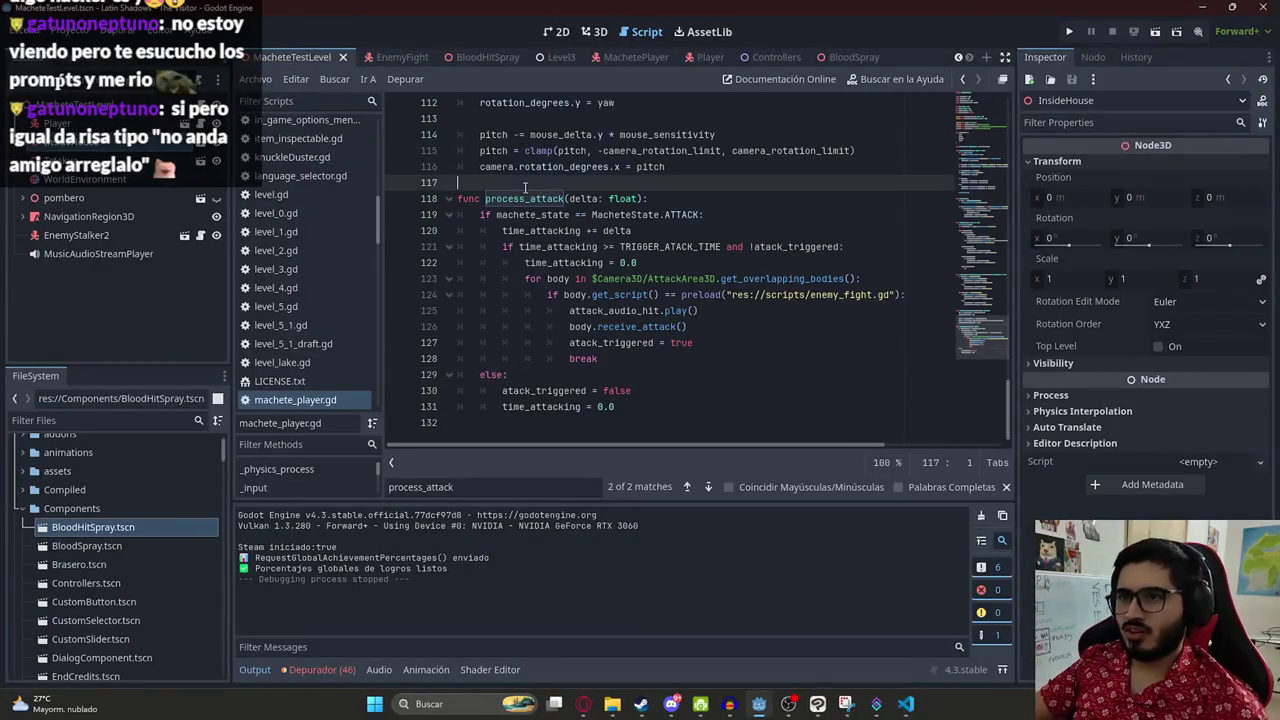
double_click(550, 198)
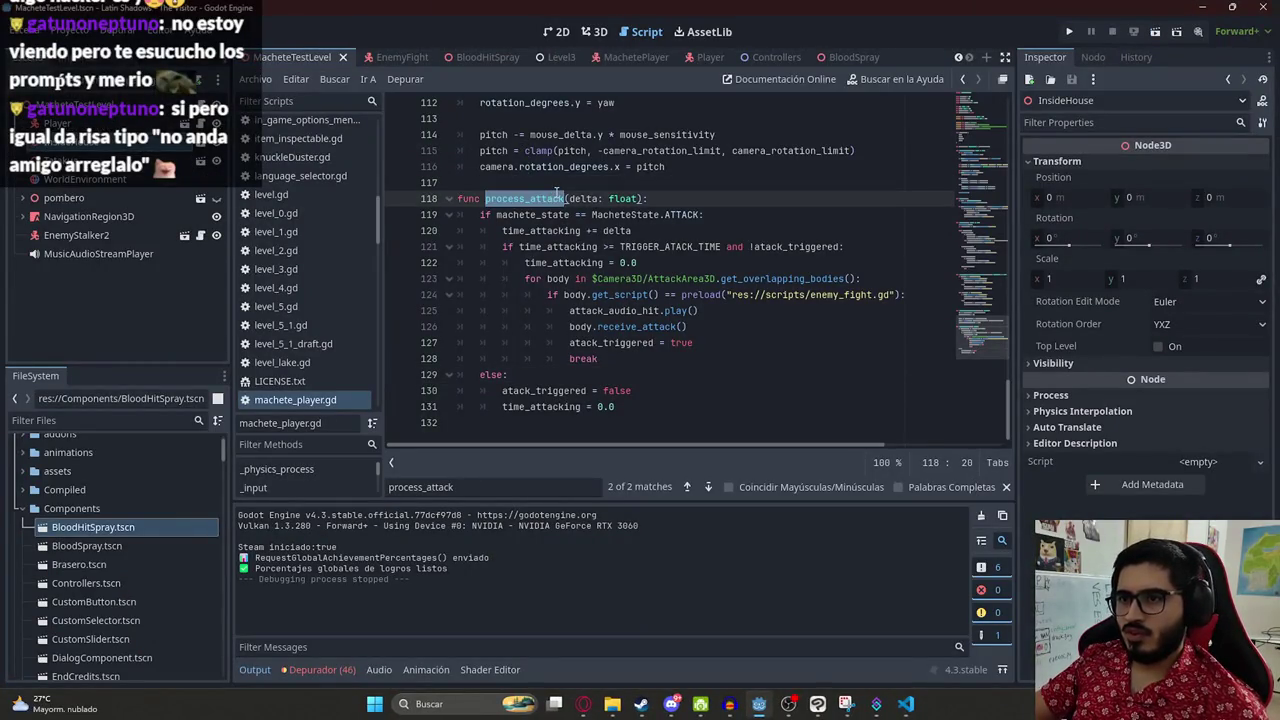
left_click(663, 215)
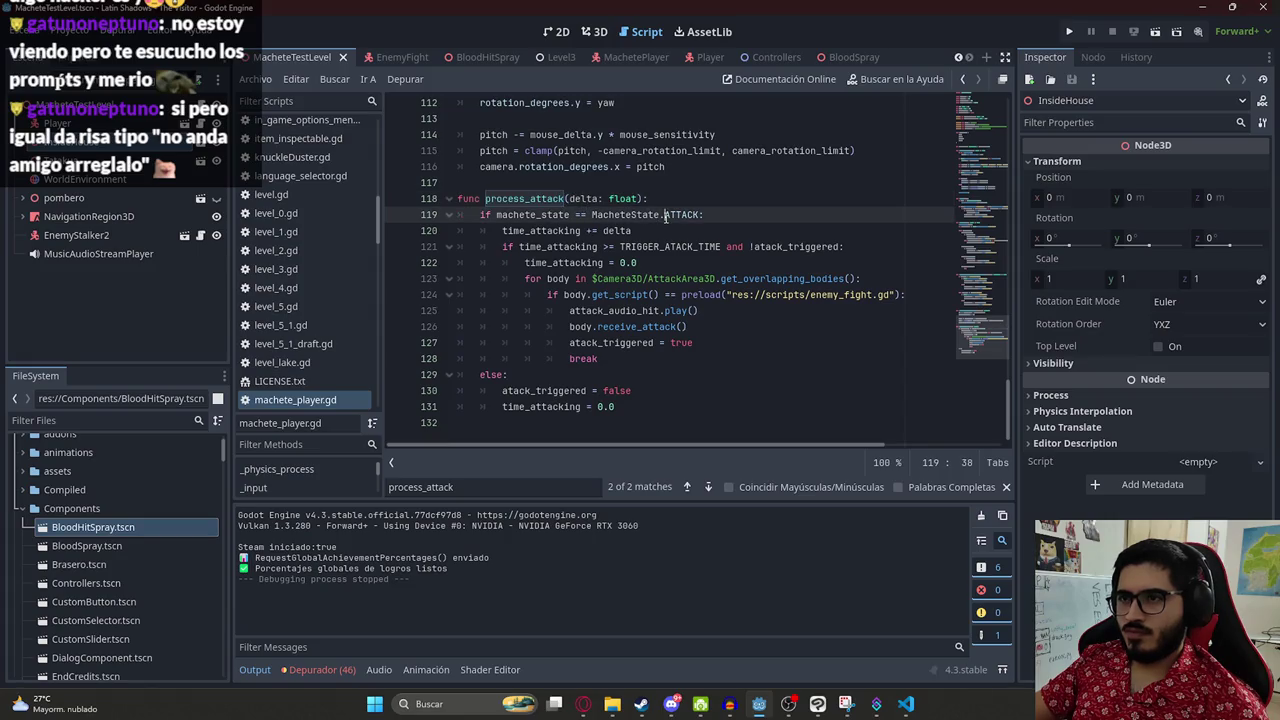
double_click(539, 231)
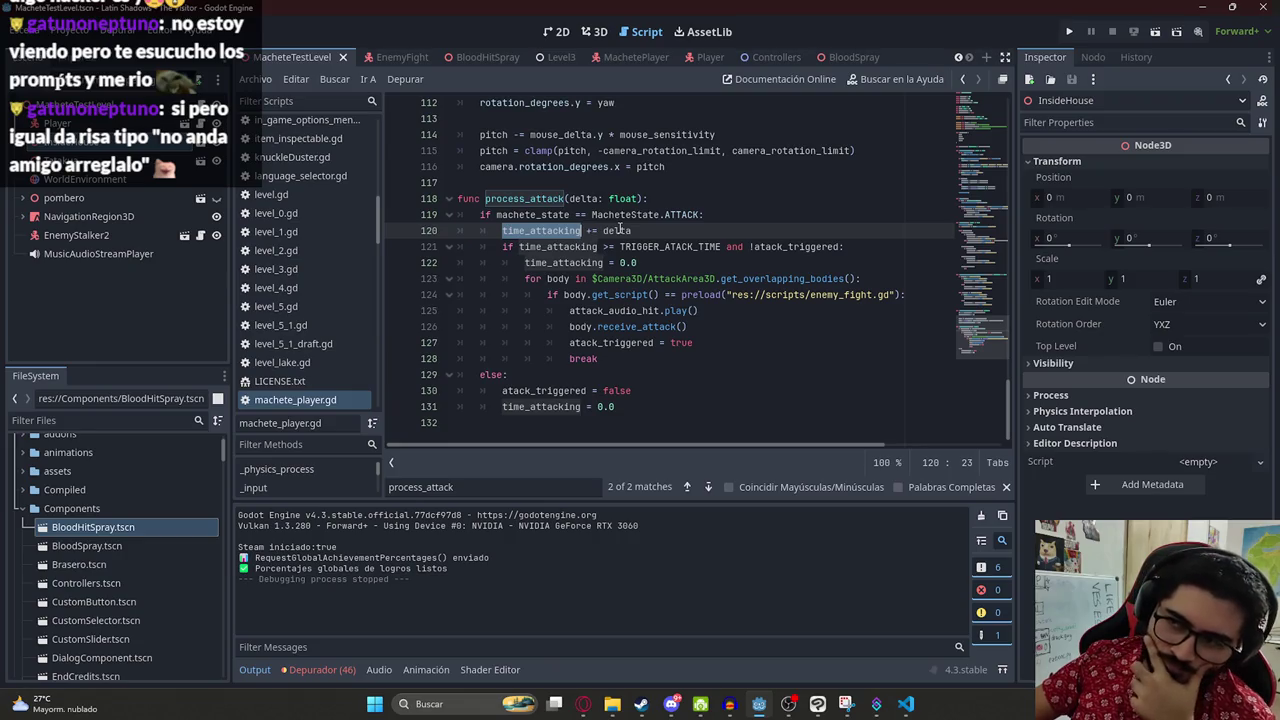
left_click(688, 327)
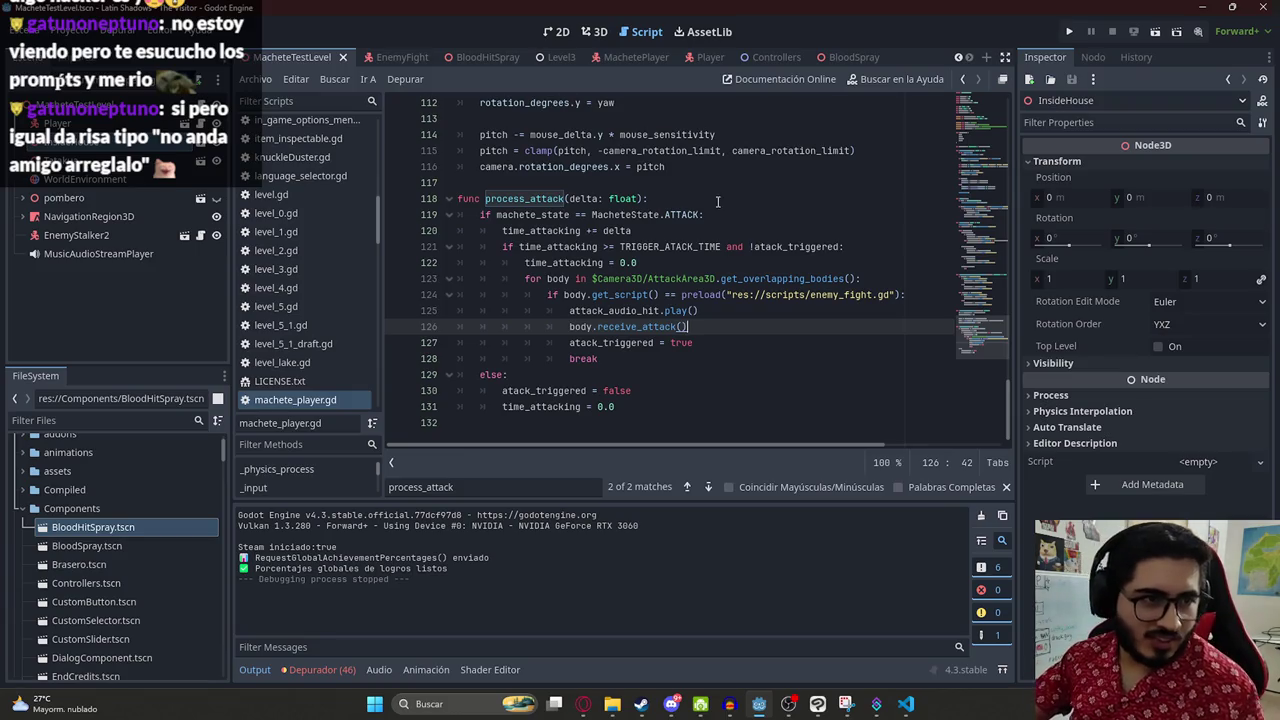
left_click(695, 247)
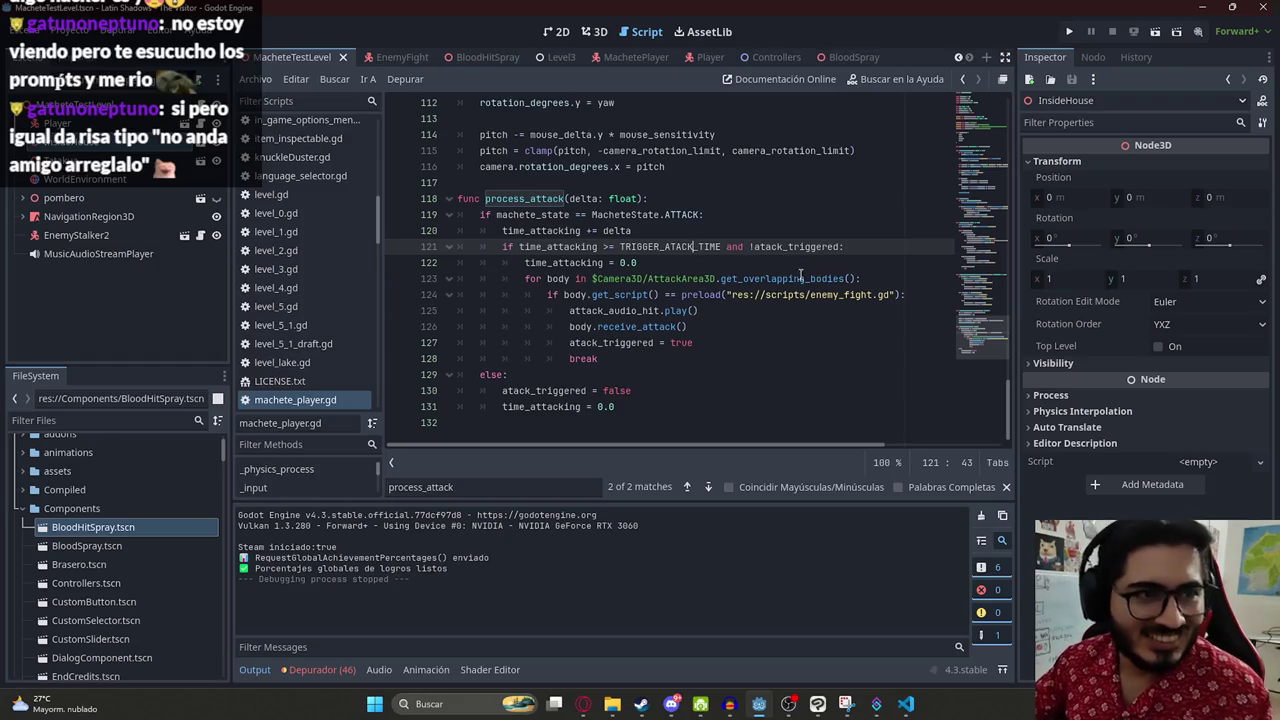
left_click(760, 343)
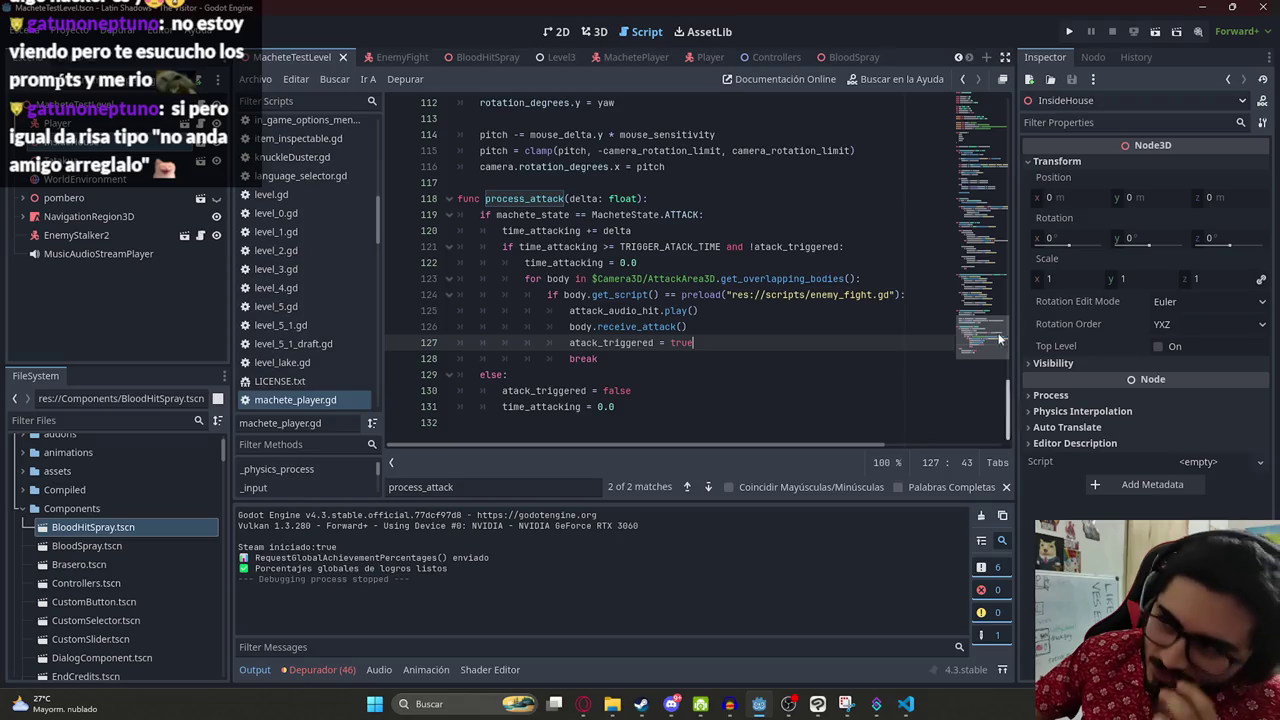
scroll(978, 315, "up", 3)
scroll(920, 348, "down", 3)
left_click(680, 279)
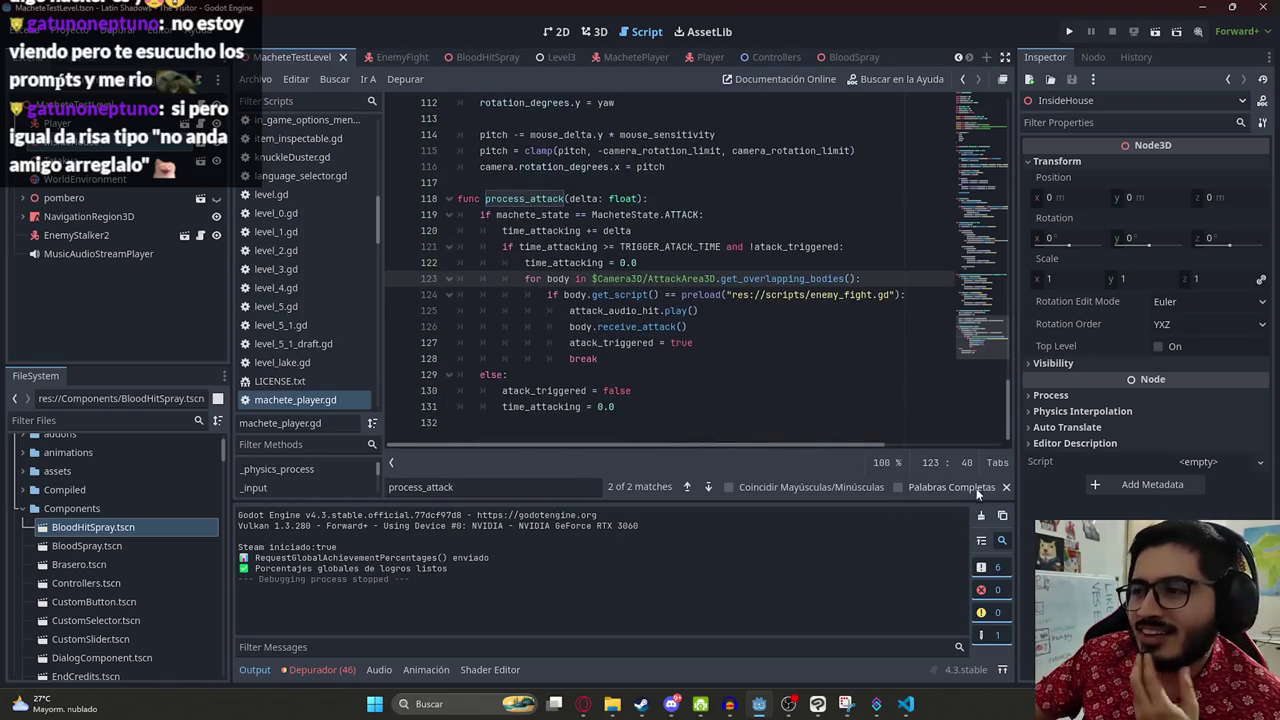
- Paste process_attack into a ChatGPT prompt after 'En este script', followed by 'cuando'
left_click(1006, 487)
left_click(733, 326)
left_click_drag(645, 423, 427, 217)
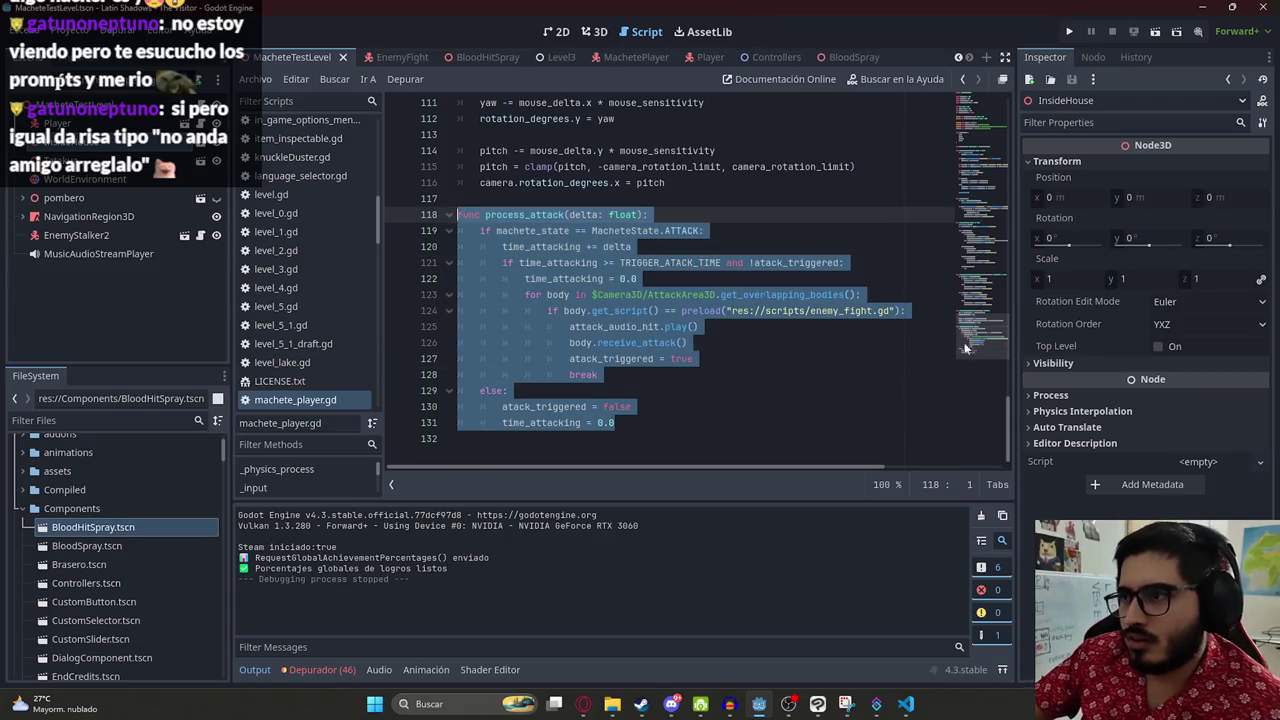
left_click(583, 704)
left_click(490, 656)
type("En este script")
key("ctrl+v")
key("shift+Return")
type("cuando")
key("alt+Tab")
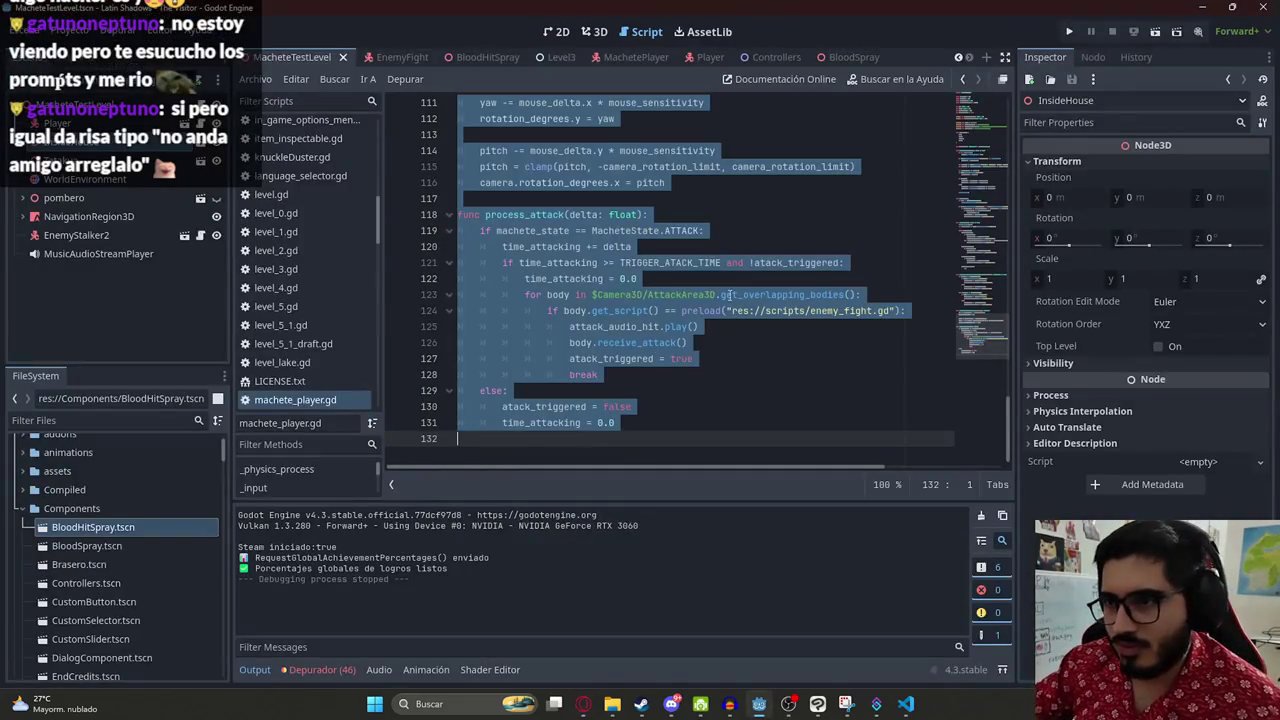
mouse_move(660, 410)
left_mouse_down()
mouse_move(394, 246)
mouse_move(396, 229)
left_mouse_up()
key("alt+Tab")
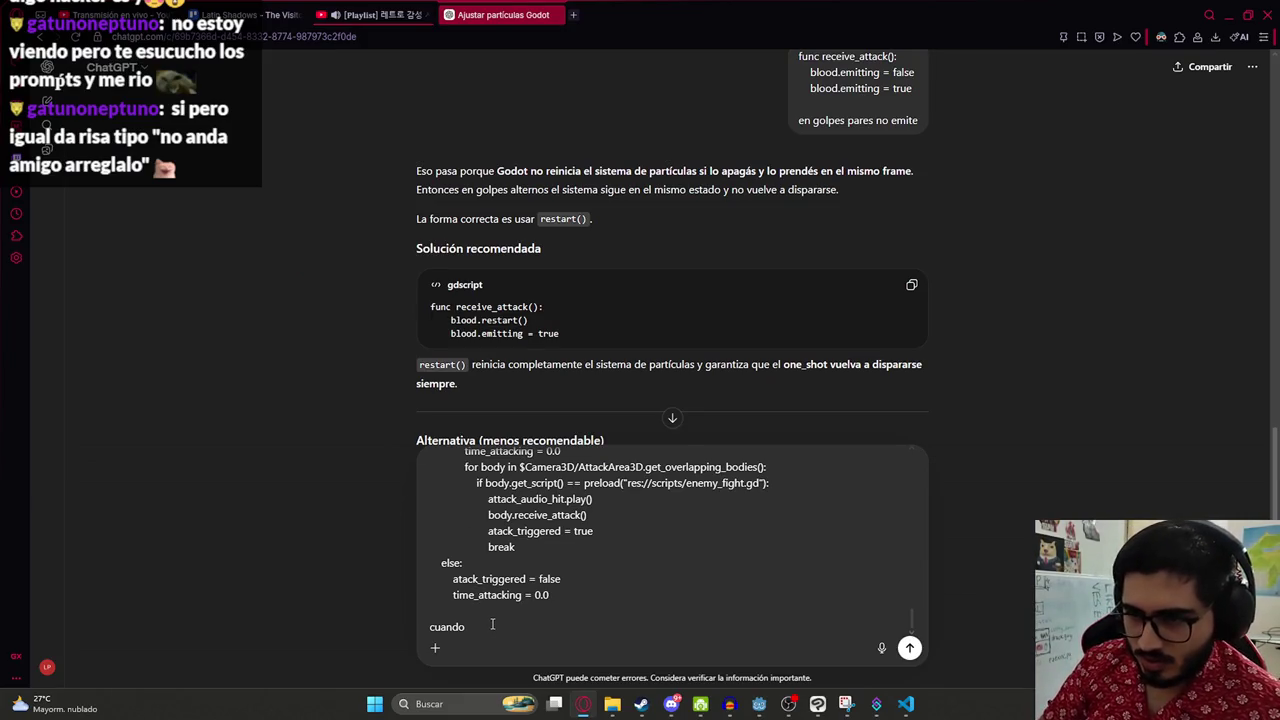
- Ask that hits be valid only within a 0.1-second window stored in a constant
type("hh")
type("ce")
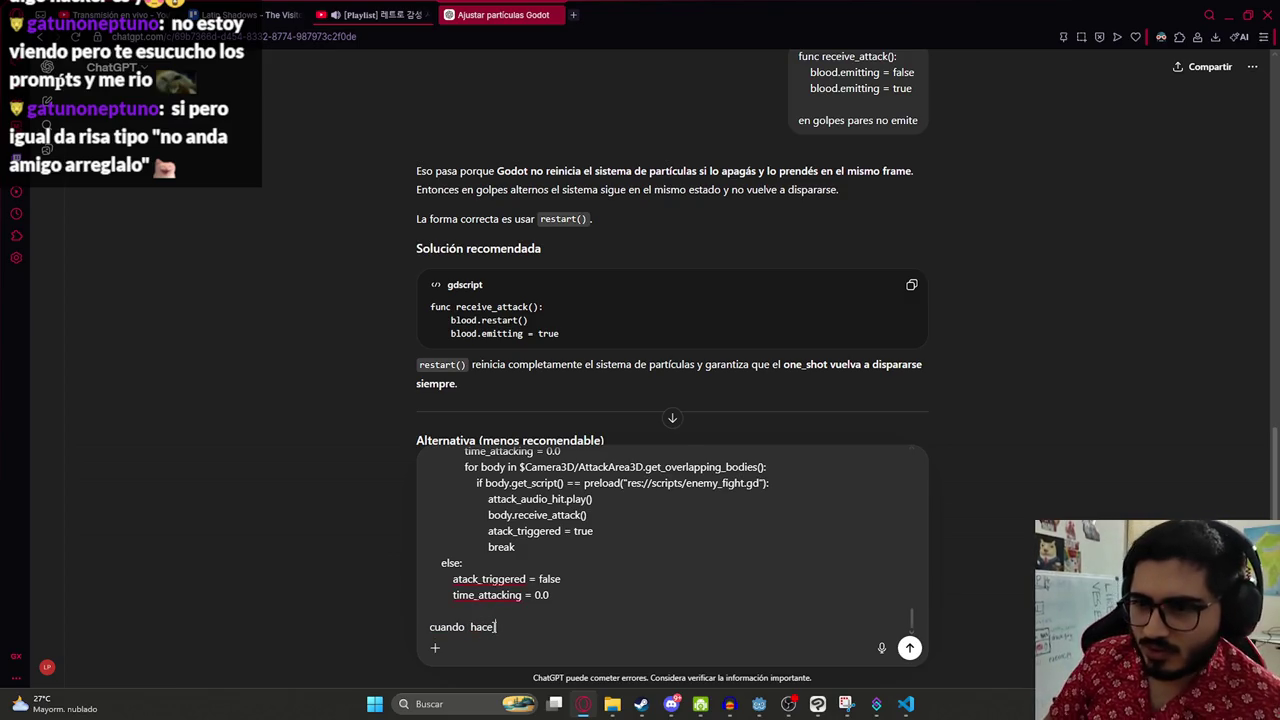
key("BackSpace")
key("BackSpace")
key("BackSpace")
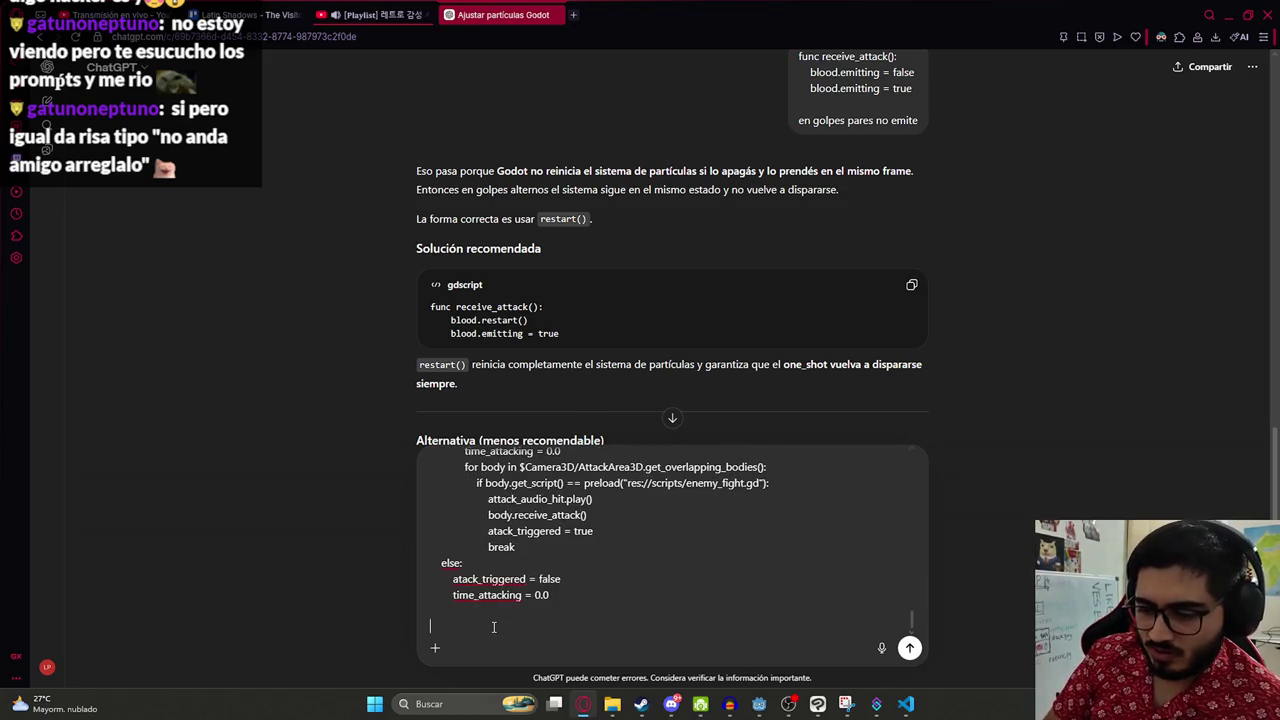
type("debe ha")
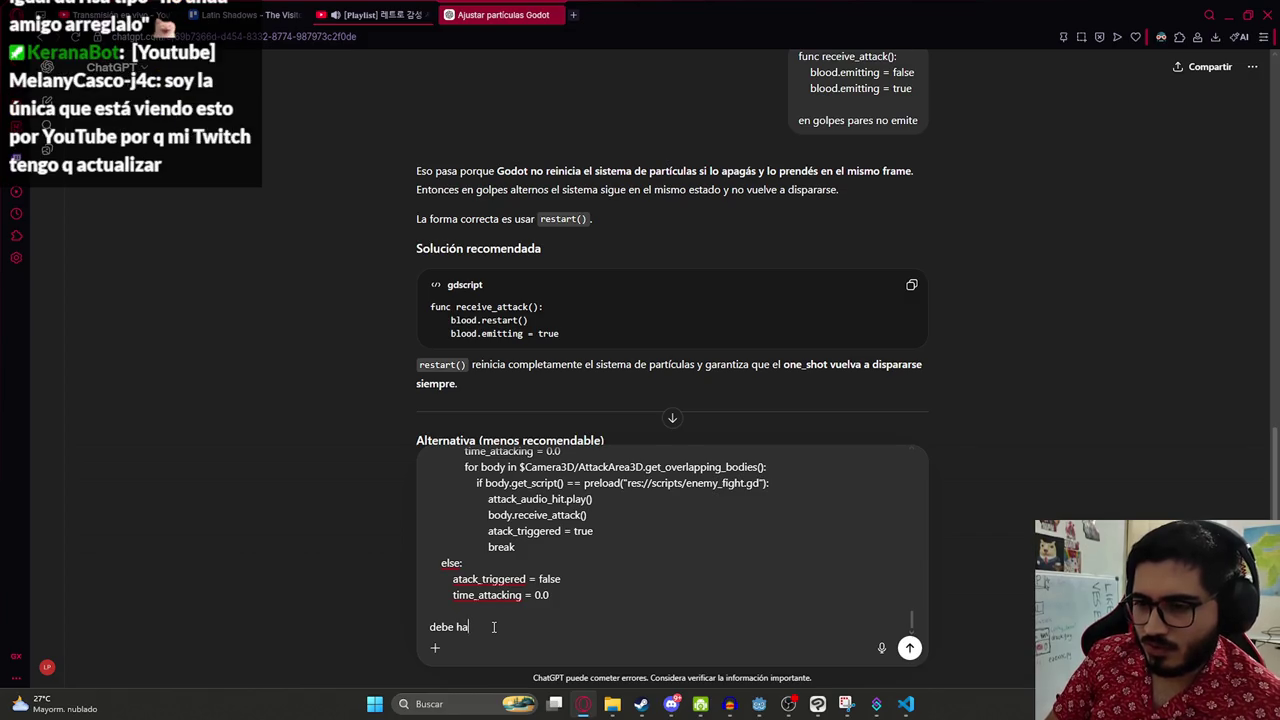
type("cerlo")
key("BackSpace")
key("BackSpace")
key("BackSpace")
type("er val")
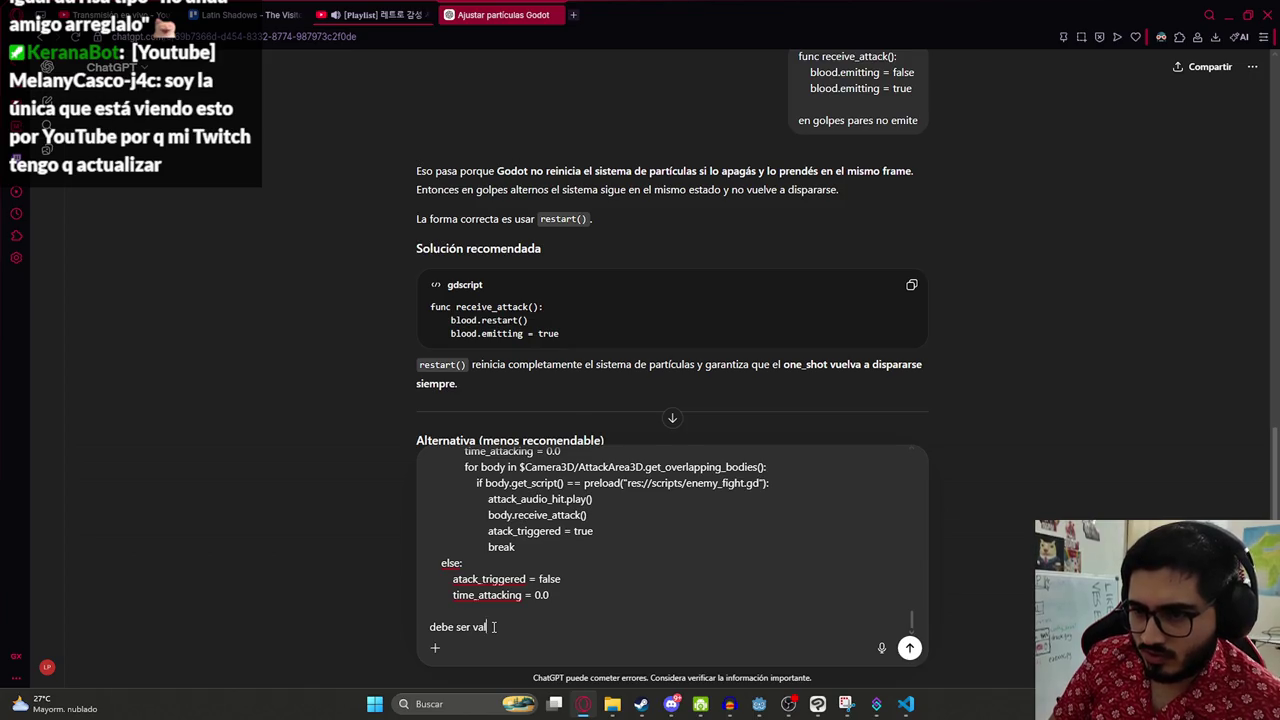
type("ido solo en un rango de tiempo")
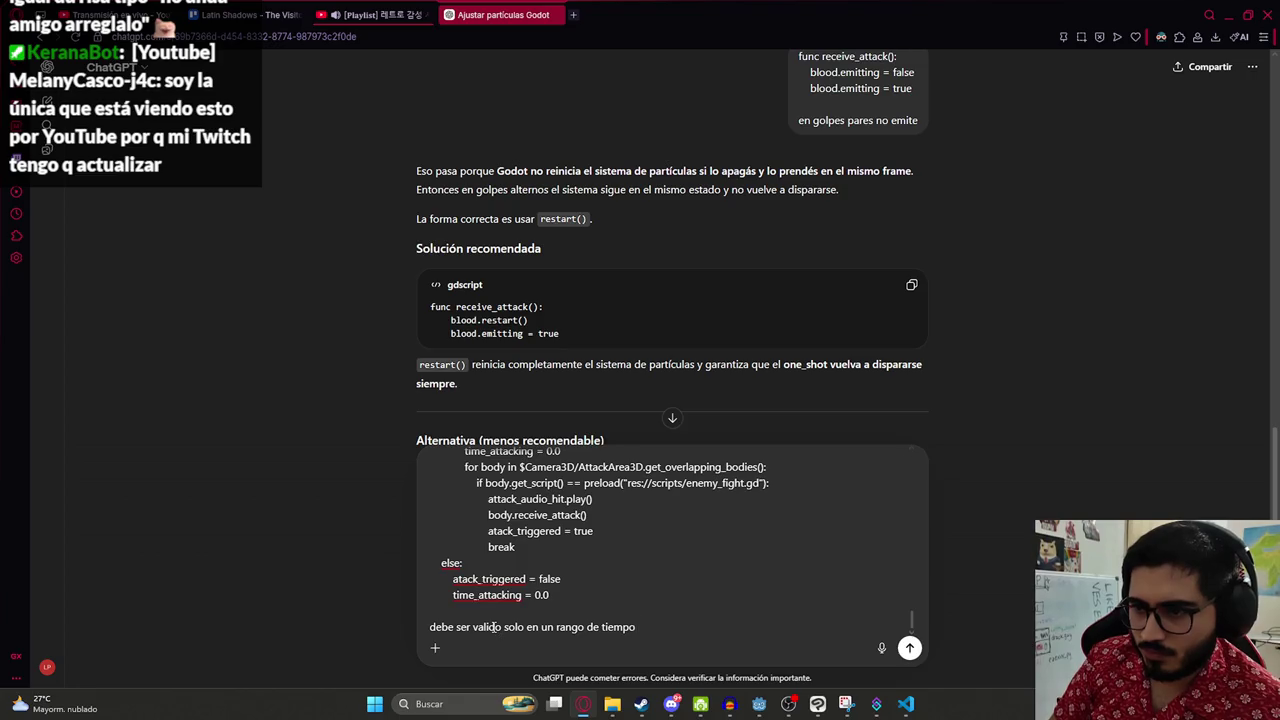
scroll(600, 560, "up", 2)
type(" de")
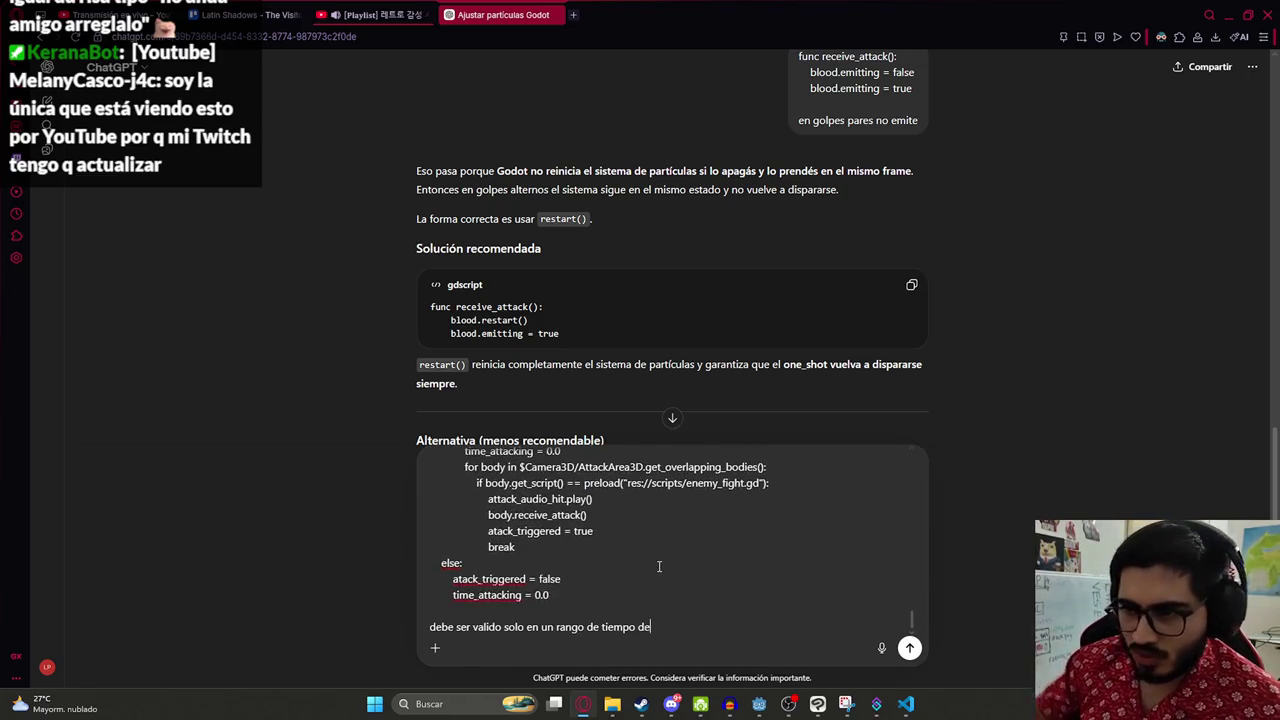
type(" 0.1 segundos")
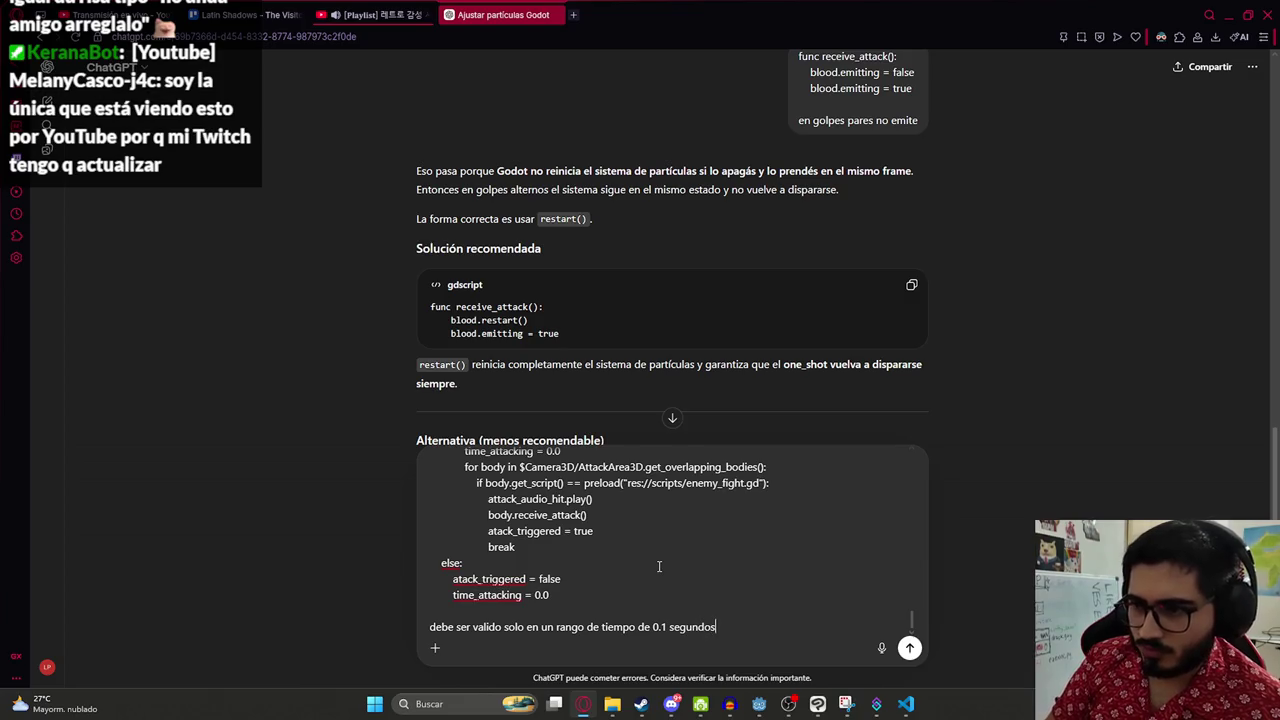
type(" que este en u")
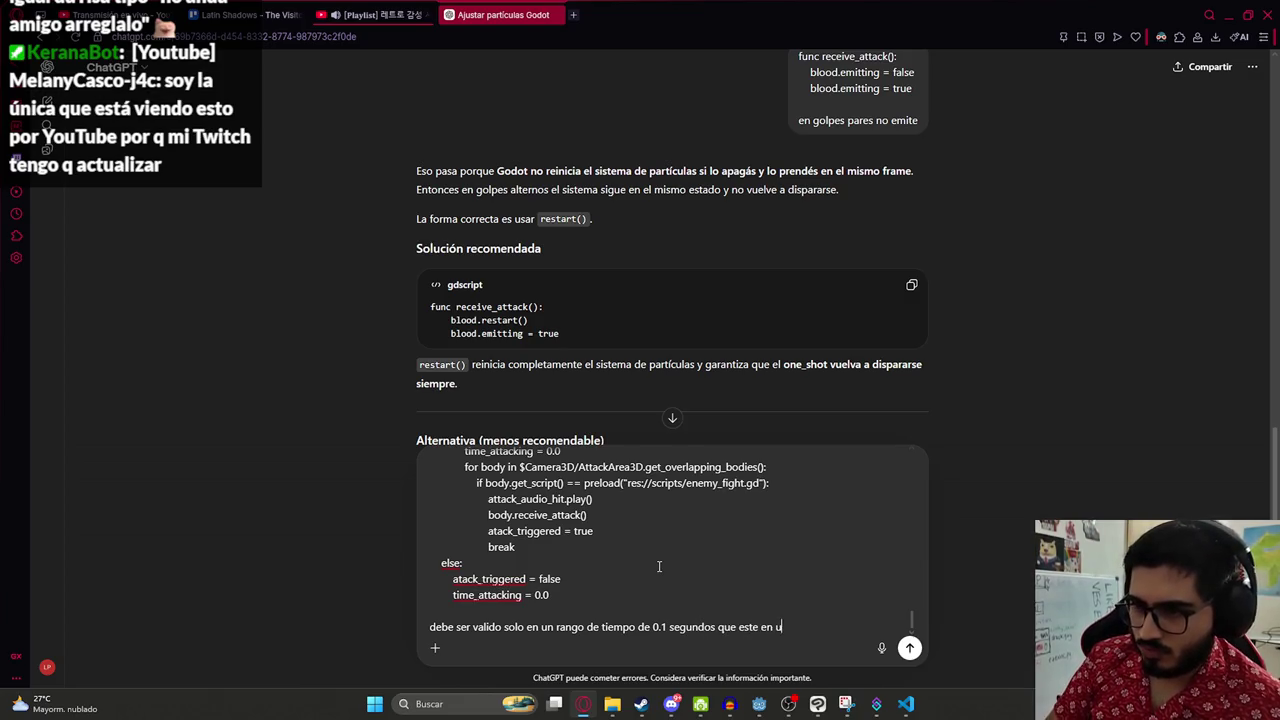
type("na constante")
- Add the example 'if time_attacking >= TRIGGER_ATACK_TIME and time_attacking <= T', send, and select the ATTACK_WINDOW reply line
scroll(659, 566, "up", 3)
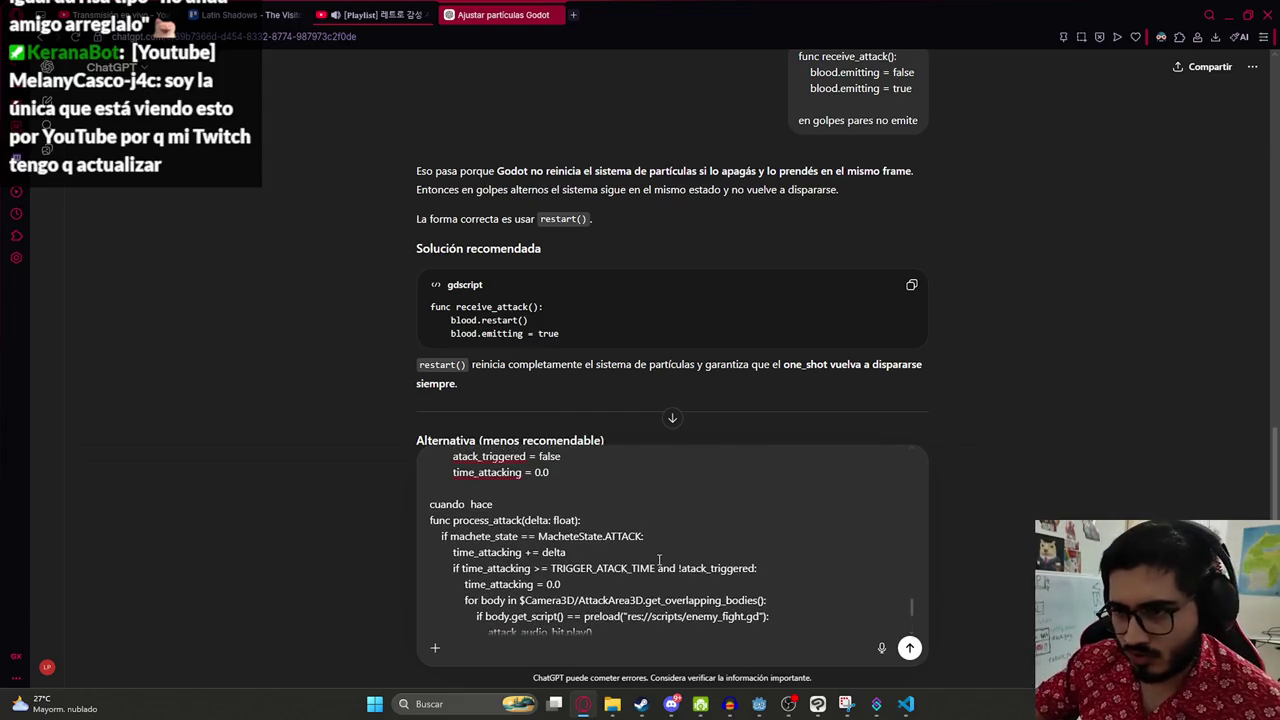
left_click_drag(657, 568, 462, 569)
key("ctrl+c")
scroll(748, 560, "down", 3)
left_click(848, 617)
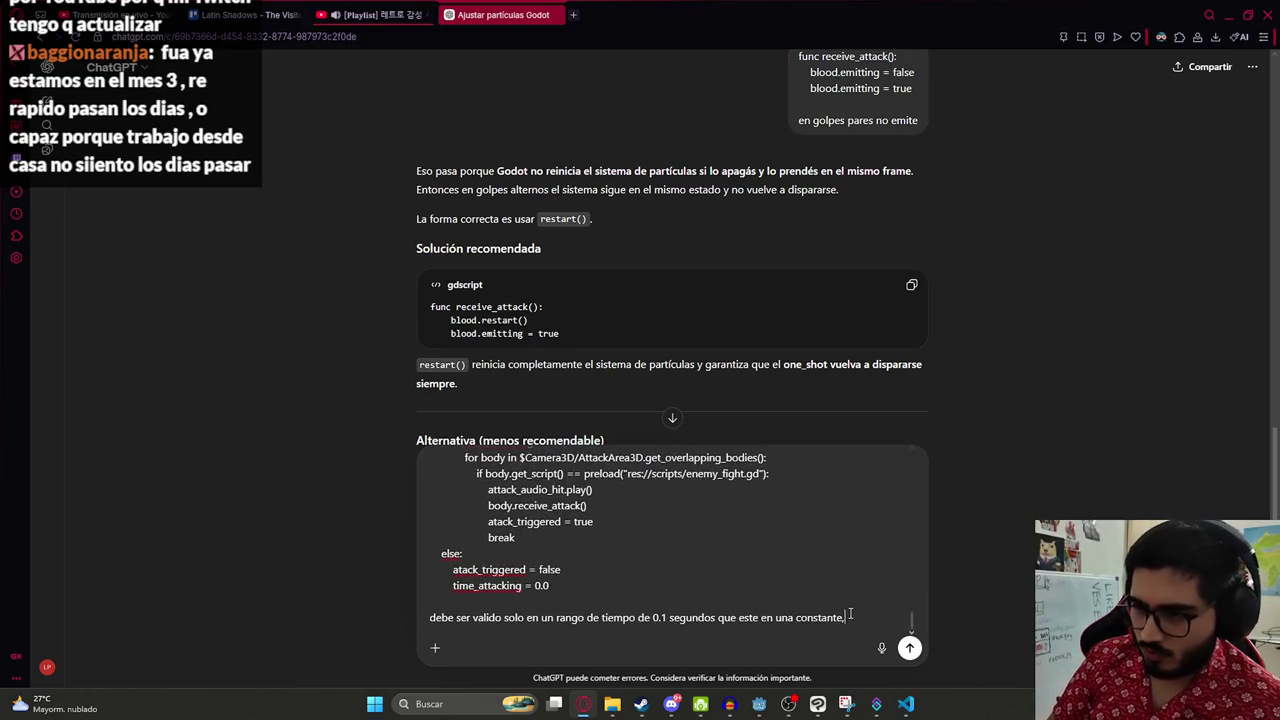
type("seria algo como")
key("ctrl+v")
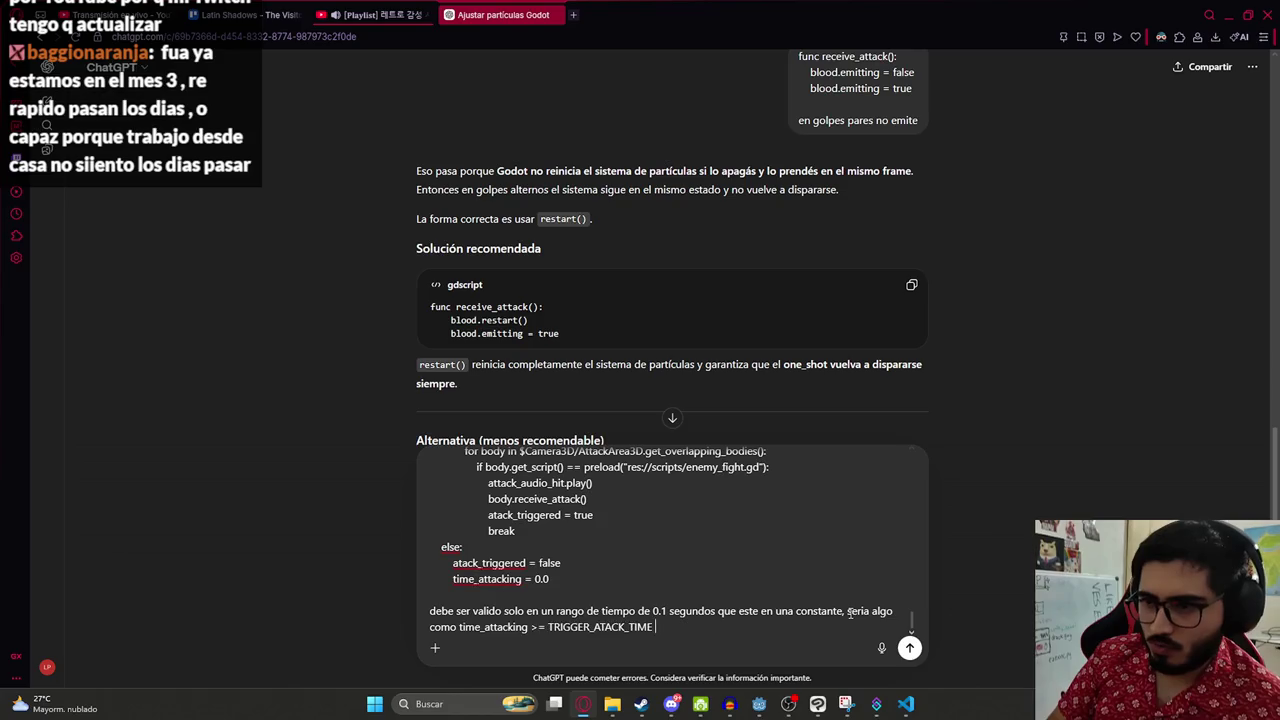
key("BackSpace")
key("BackSpace")
key("BackSpace")
key("BackSpace")
key("BackSpace")
key("BackSpace")
type("if")
key("ctrl+v")
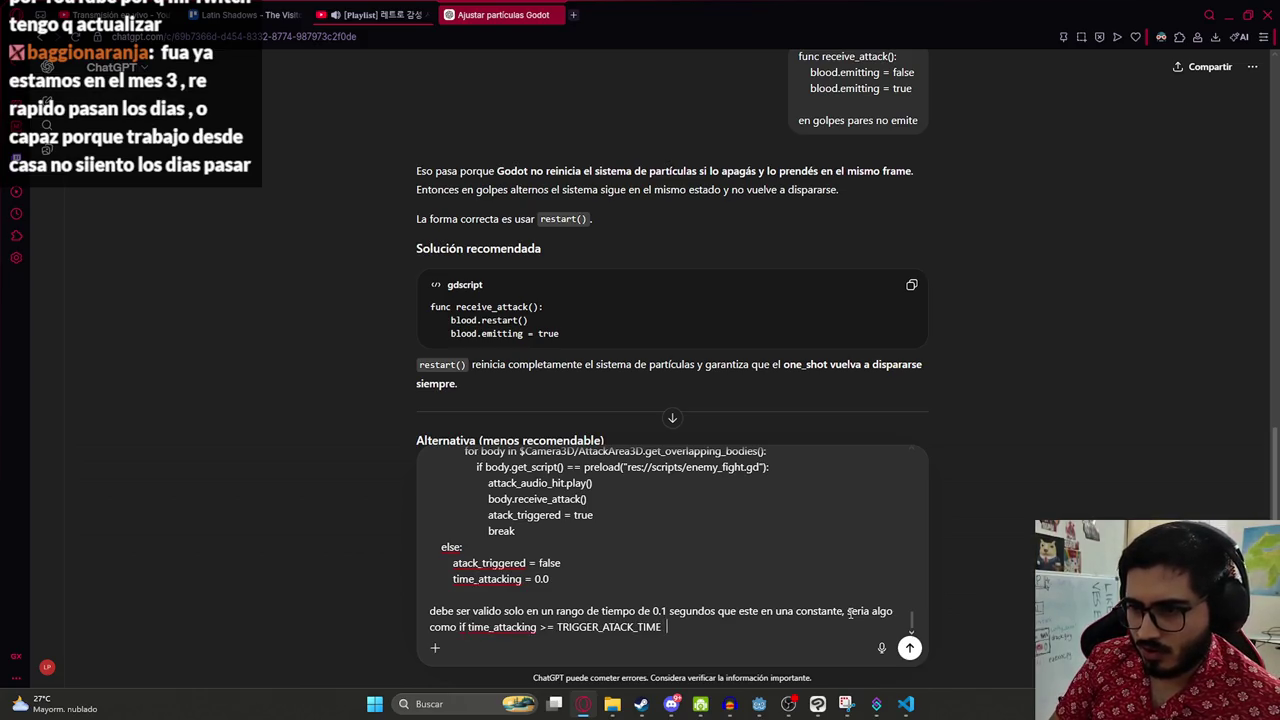
type("and time_")
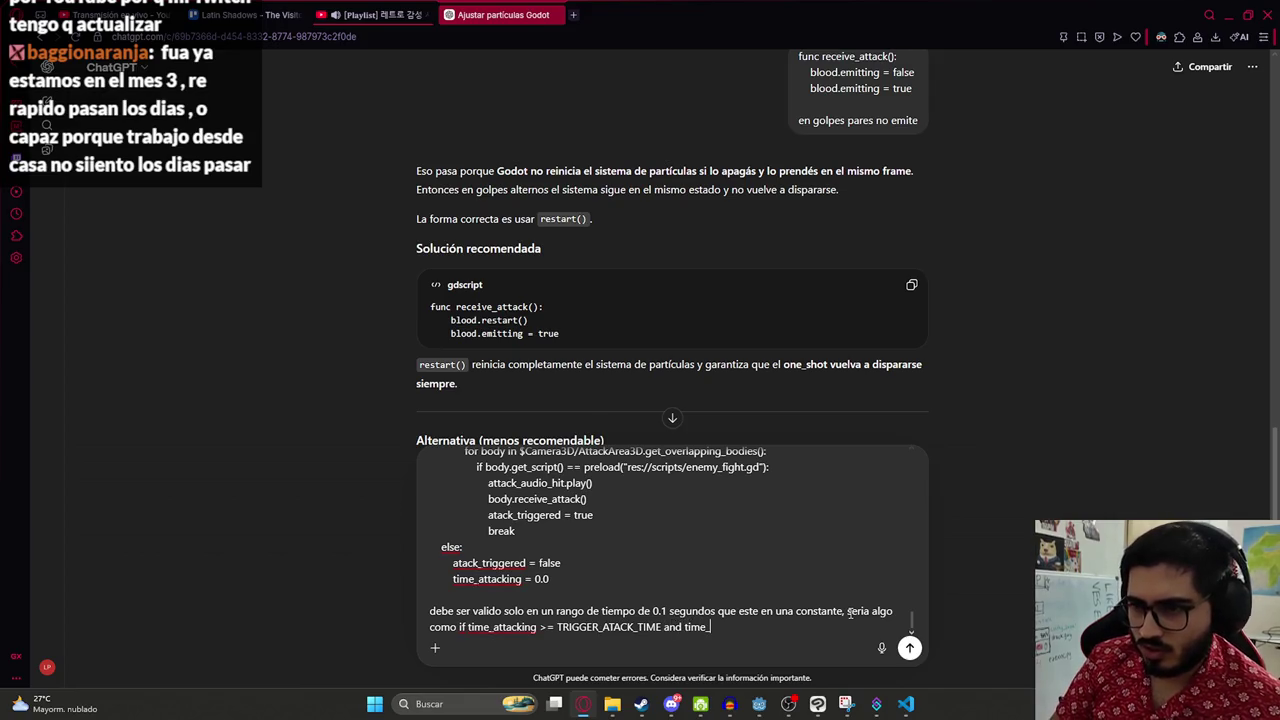
type("attacking <")
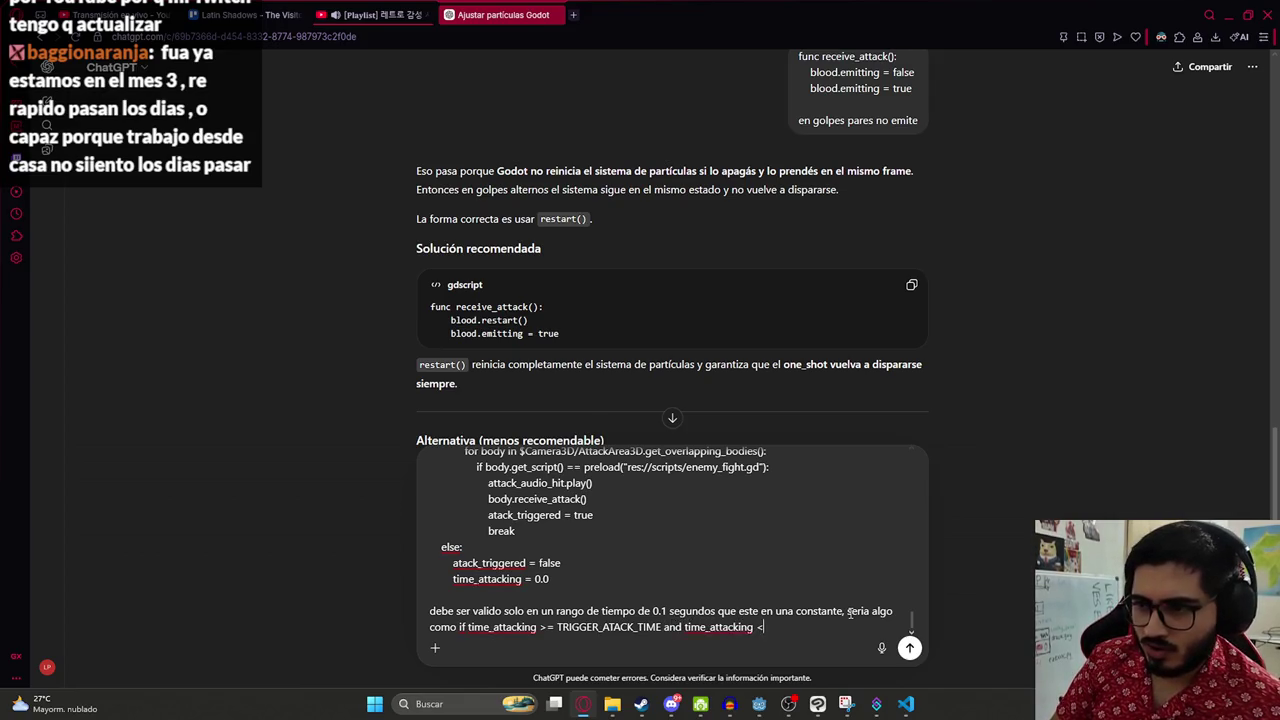
type("= T")
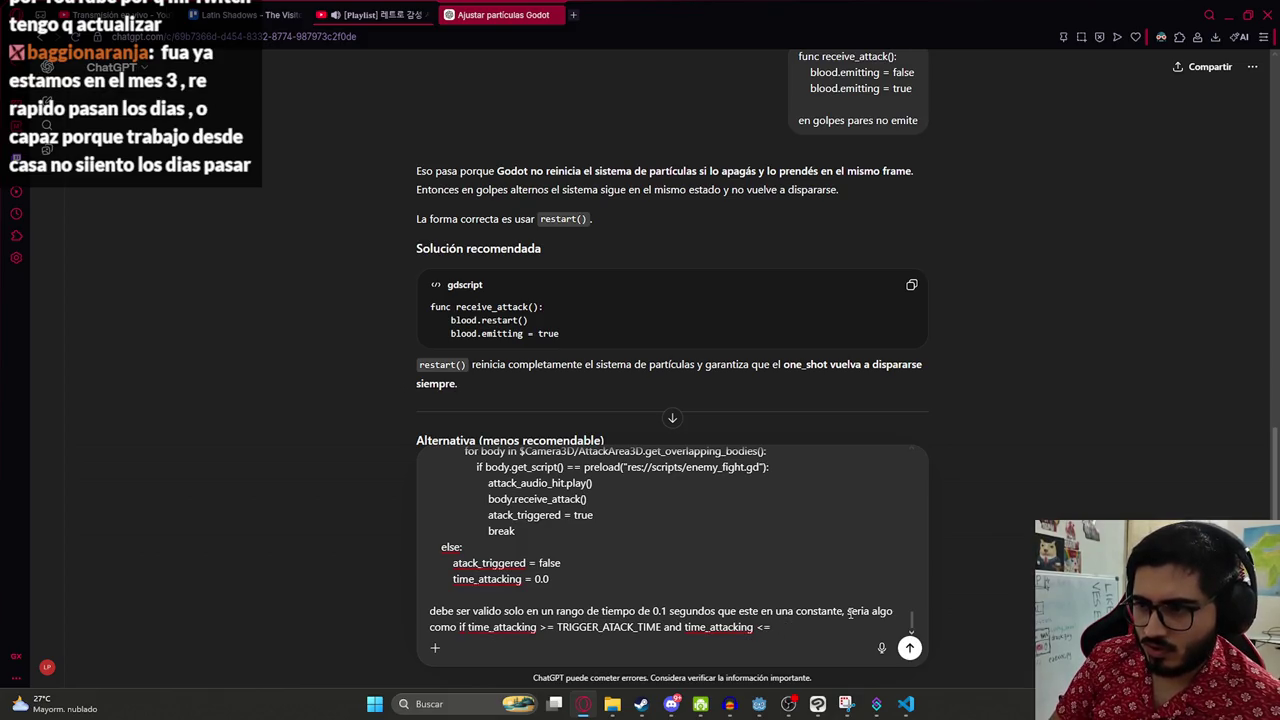
key("Return")
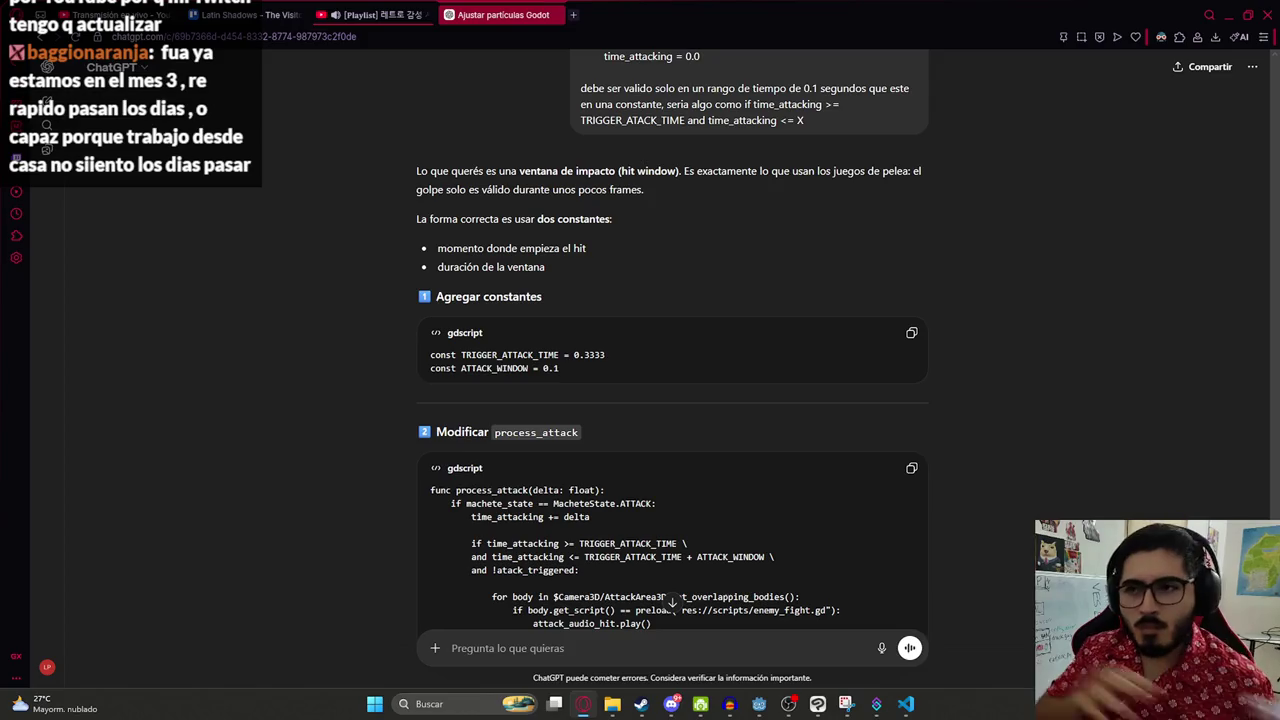
left_click_drag(570, 370, 432, 371)
- Paste the ATTACK_WINDOW constant on a new line below TRIGGER_ATACK_TIME at the script's top
key("alt+Tab")
left_click(689, 295)
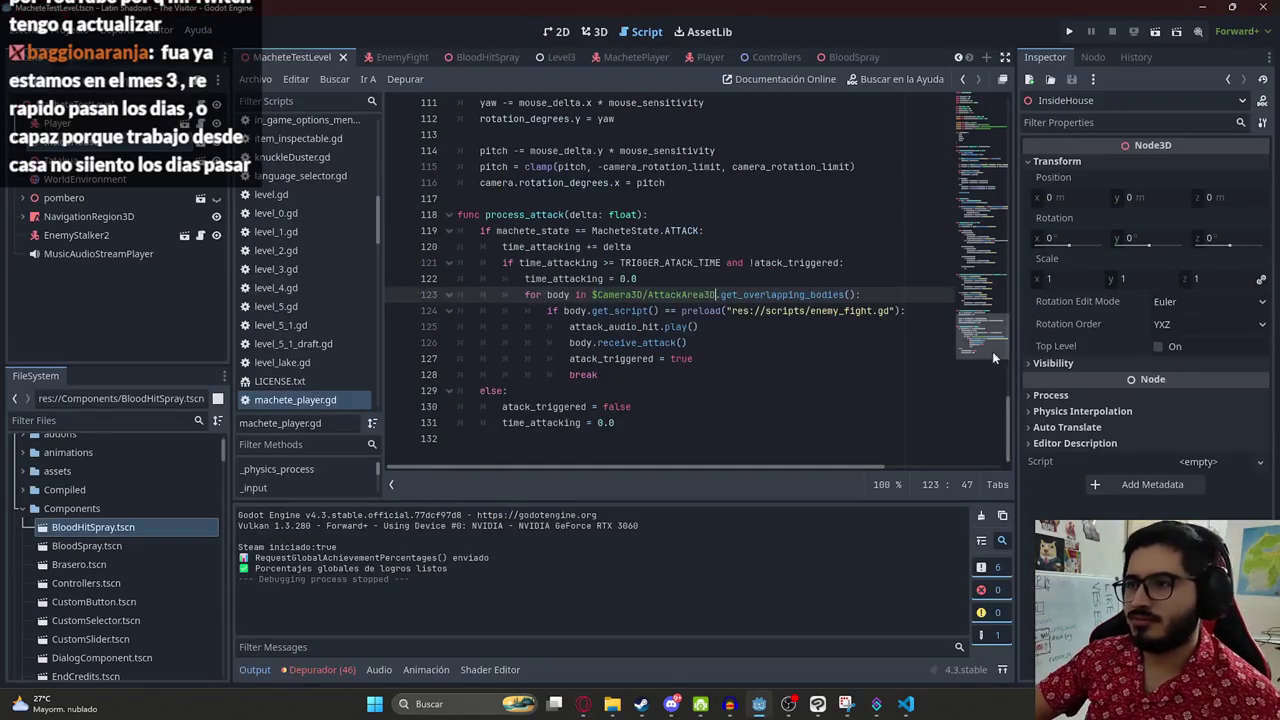
key("ctrl+Home")
left_click(660, 183)
key("Return")
key("ctrl+v")
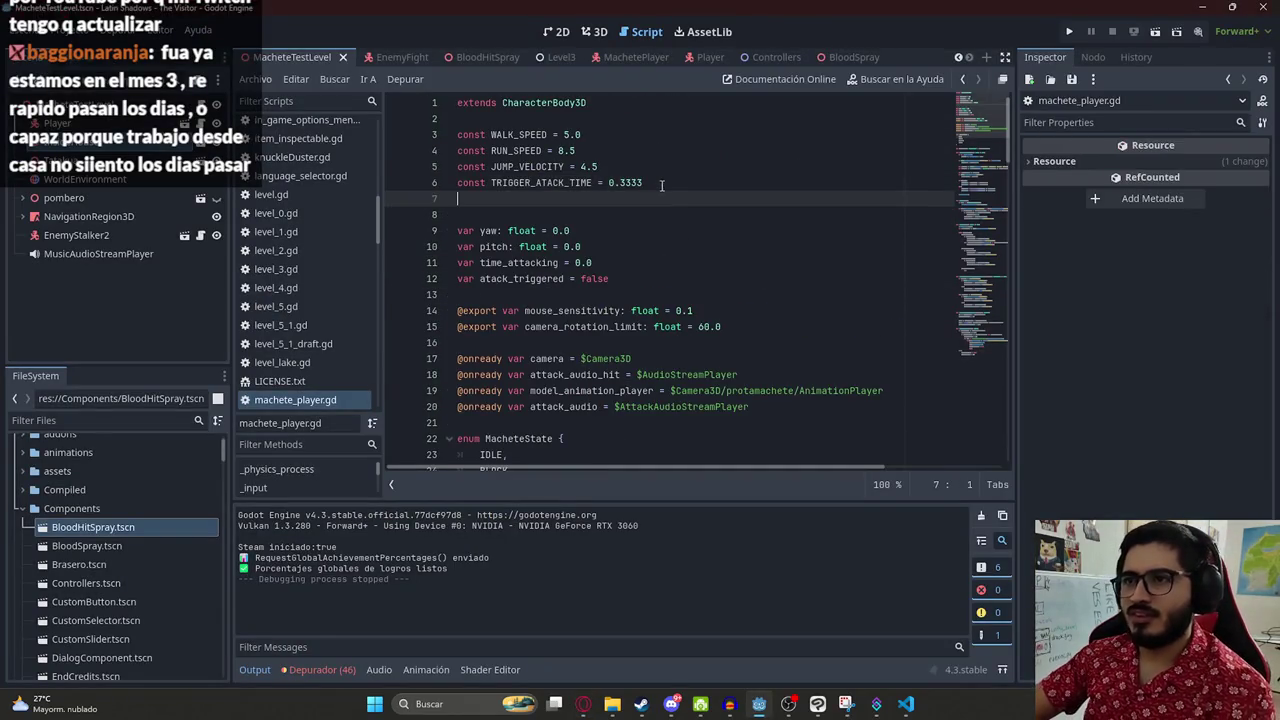
- Replace the old process_attack function with ChatGPT's suggested code and save
key("alt+Tab")
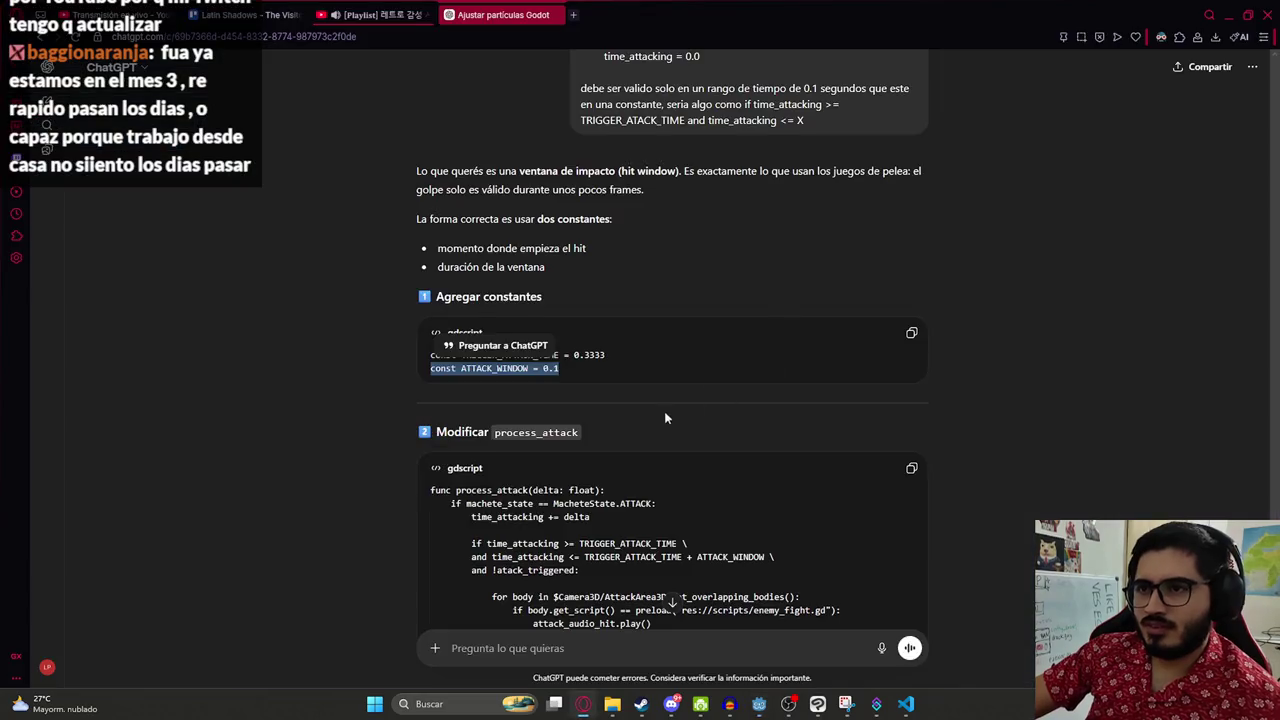
left_click_drag(598, 507, 394, 294)
key("ctrl+c")
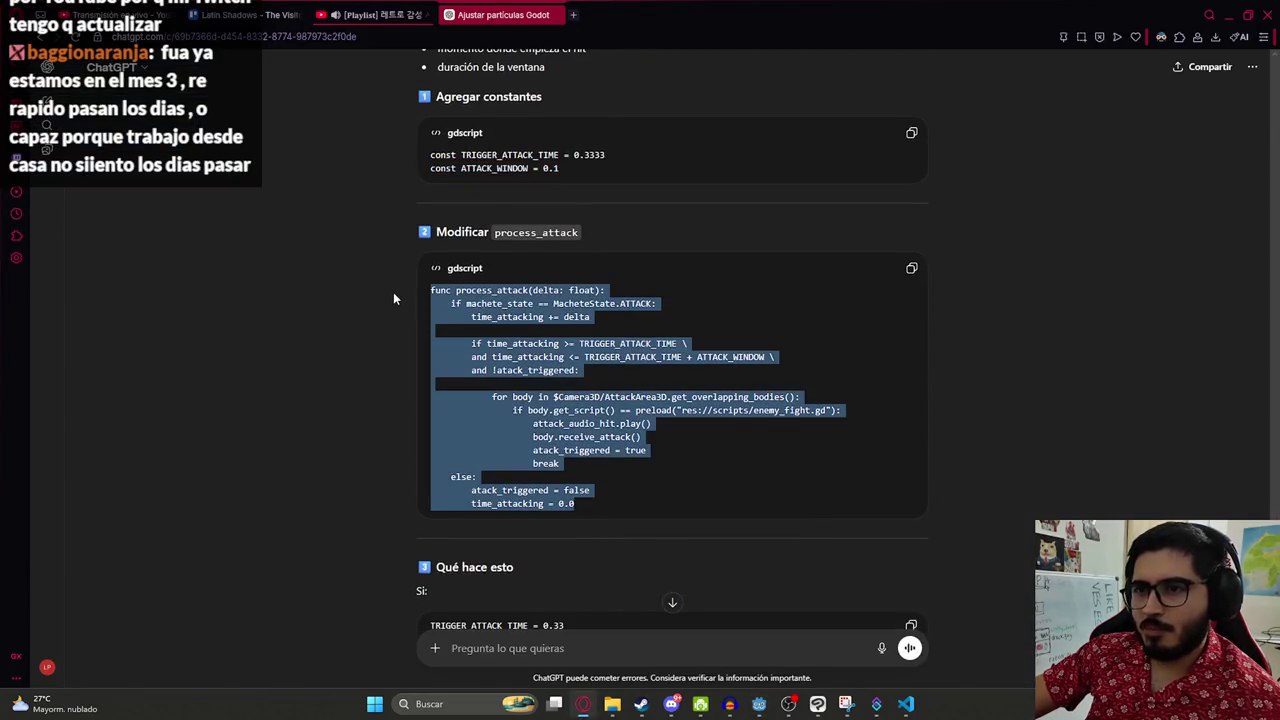
key("alt+Tab")
scroll(600, 300, "down", 10)
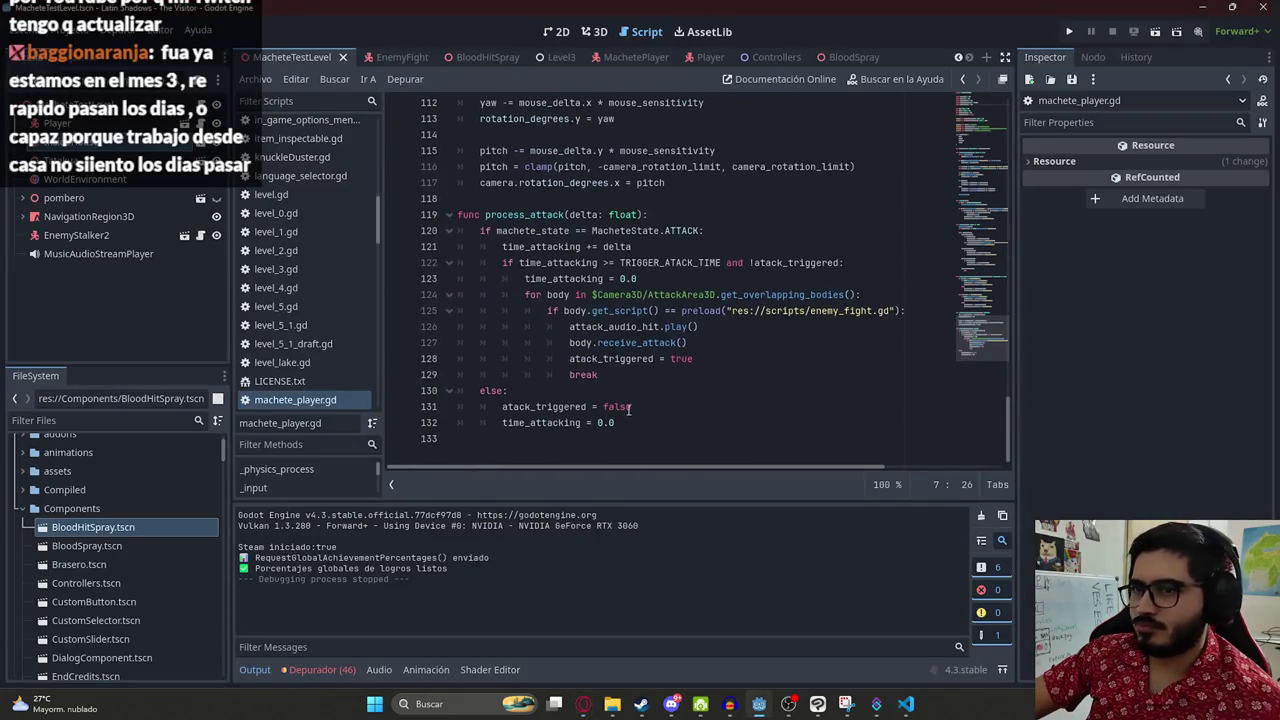
left_click_drag(615, 422, 510, 390)
left_click(457, 214, "shift")
key("ctrl+v")
key("ctrl+s")
- Join the backslash-continued hit-window condition into a single if line
mouse_move(630, 375)
left_mouse_down()
mouse_move(612, 352)
mouse_move(465, 282)
mouse_move(493, 247)
left_mouse_up()
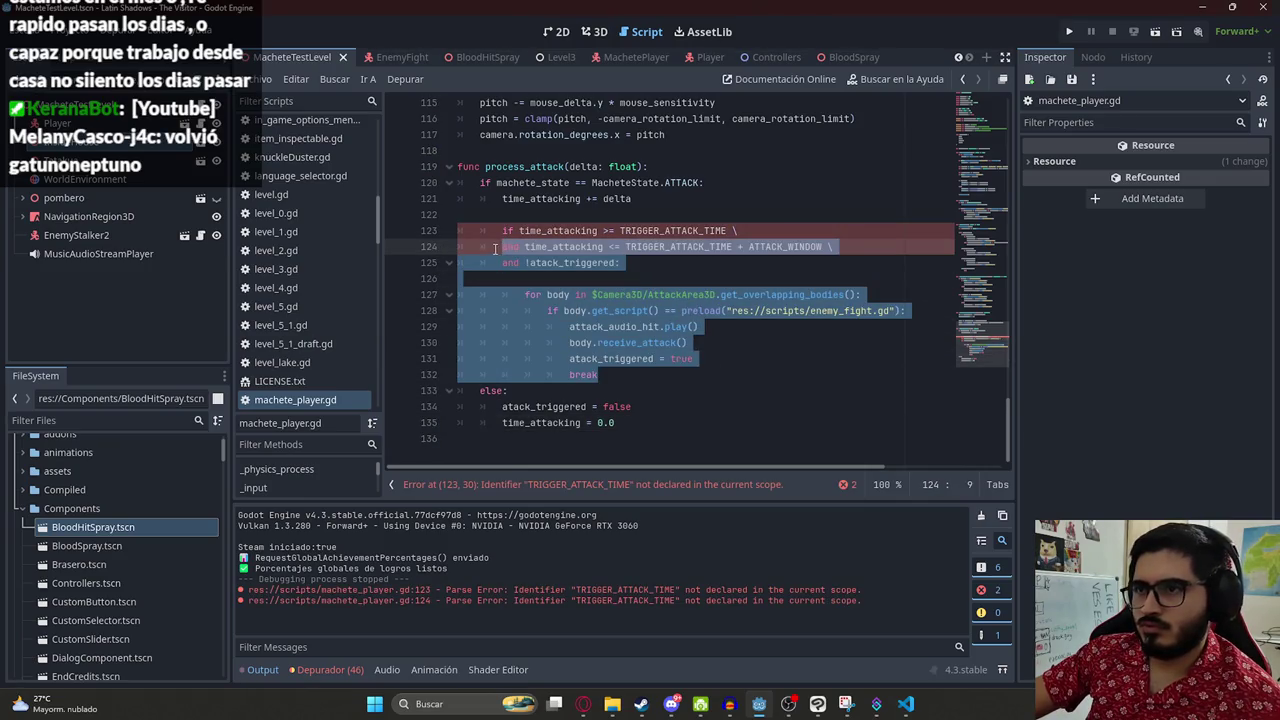
left_click(495, 248)
key("Tab")
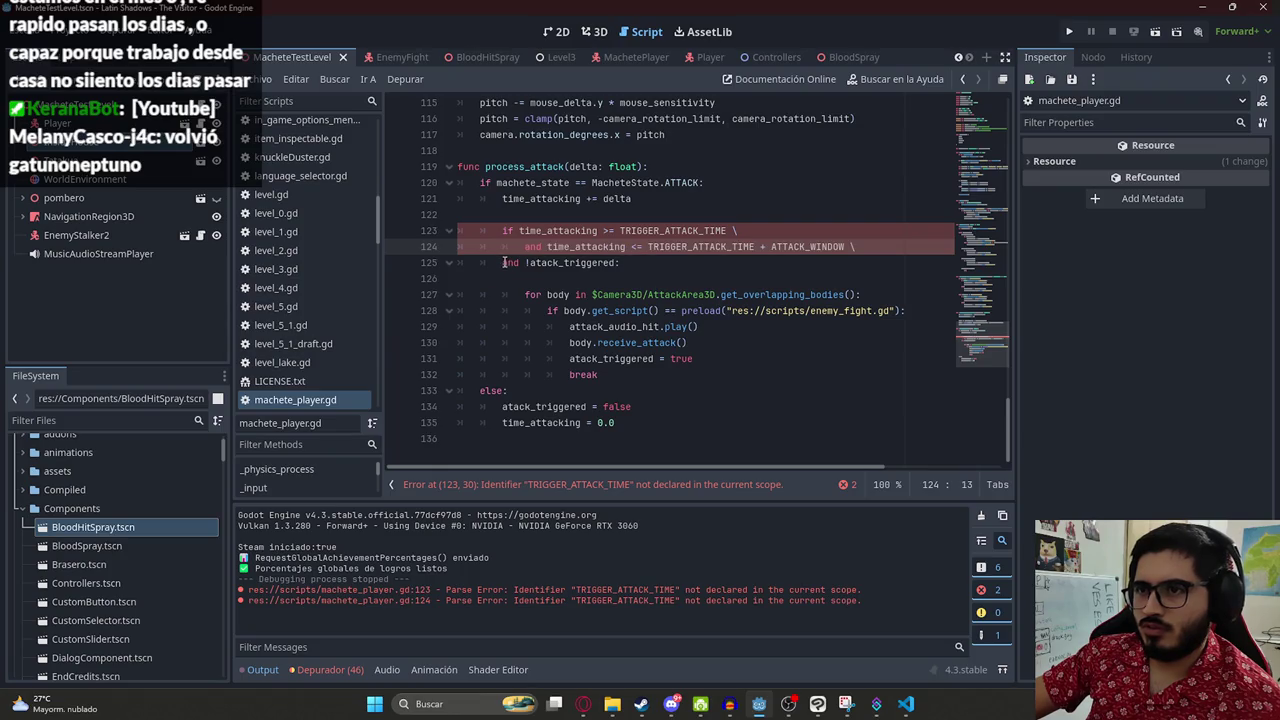
left_click(505, 262)
key("Tab")
left_click(526, 248)
key("BackSpace")
key("BackSpace")
key("BackSpace")
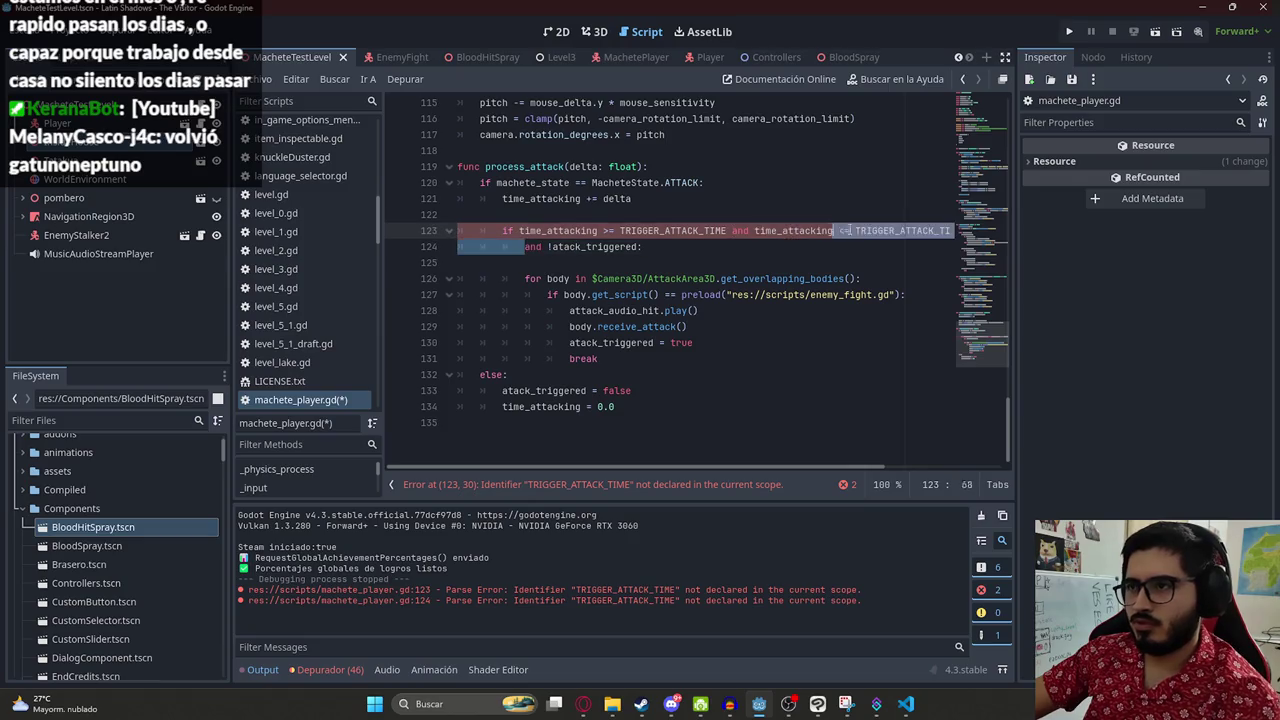
key("End")
key("BackSpace")
key("Delete")
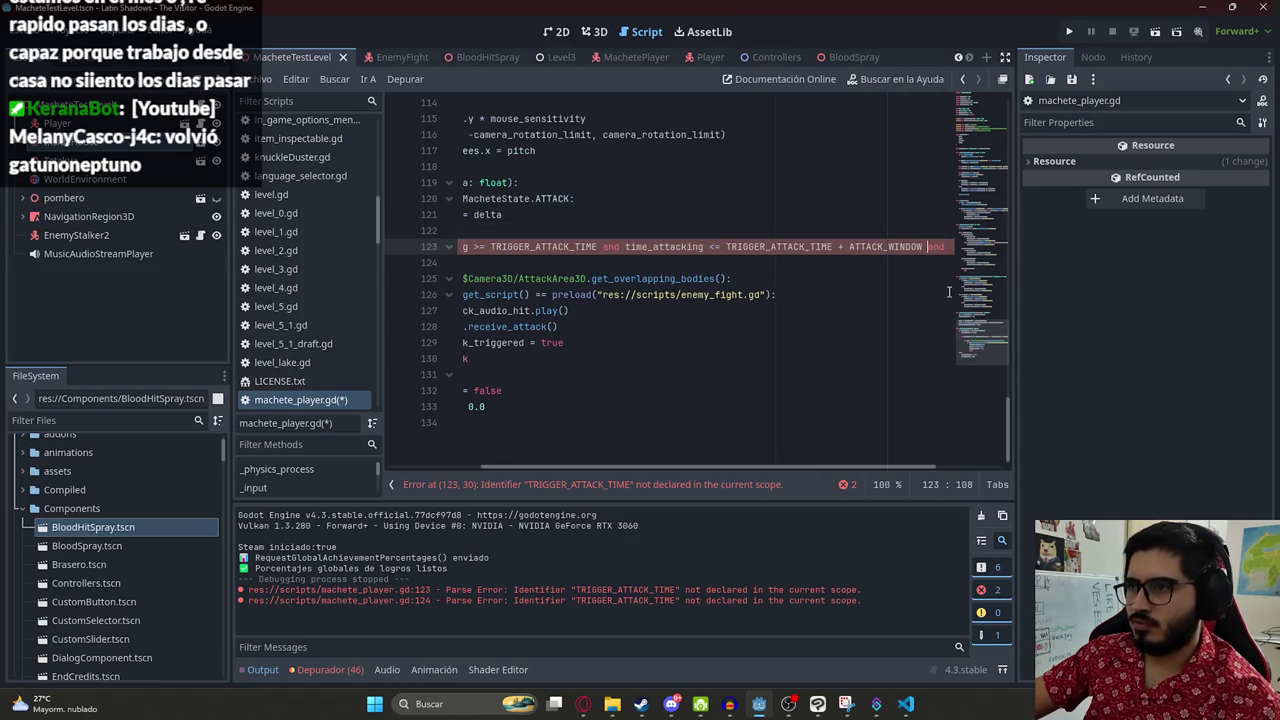
left_click_drag(851, 467, 991, 457)
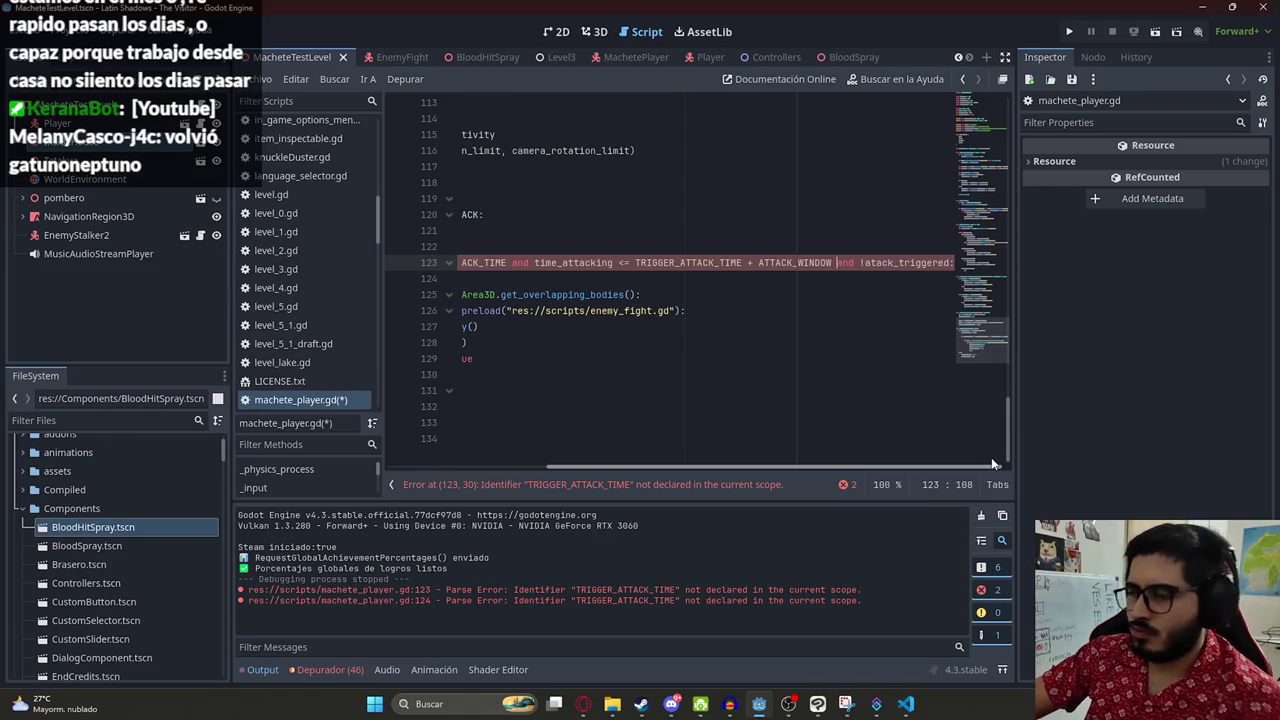
- Delete the blank lines around the condition and save machete_player.gd
key("Down")
key("BackSpace")
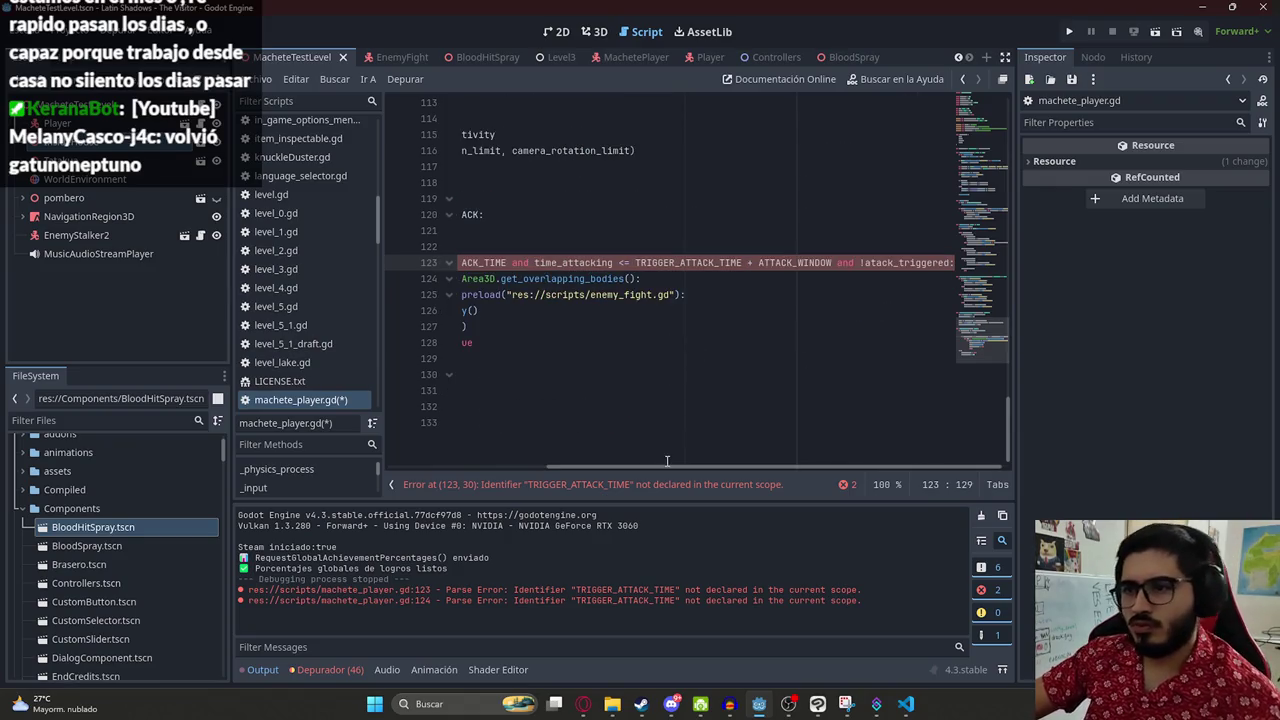
key("Up")
key("BackSpace")
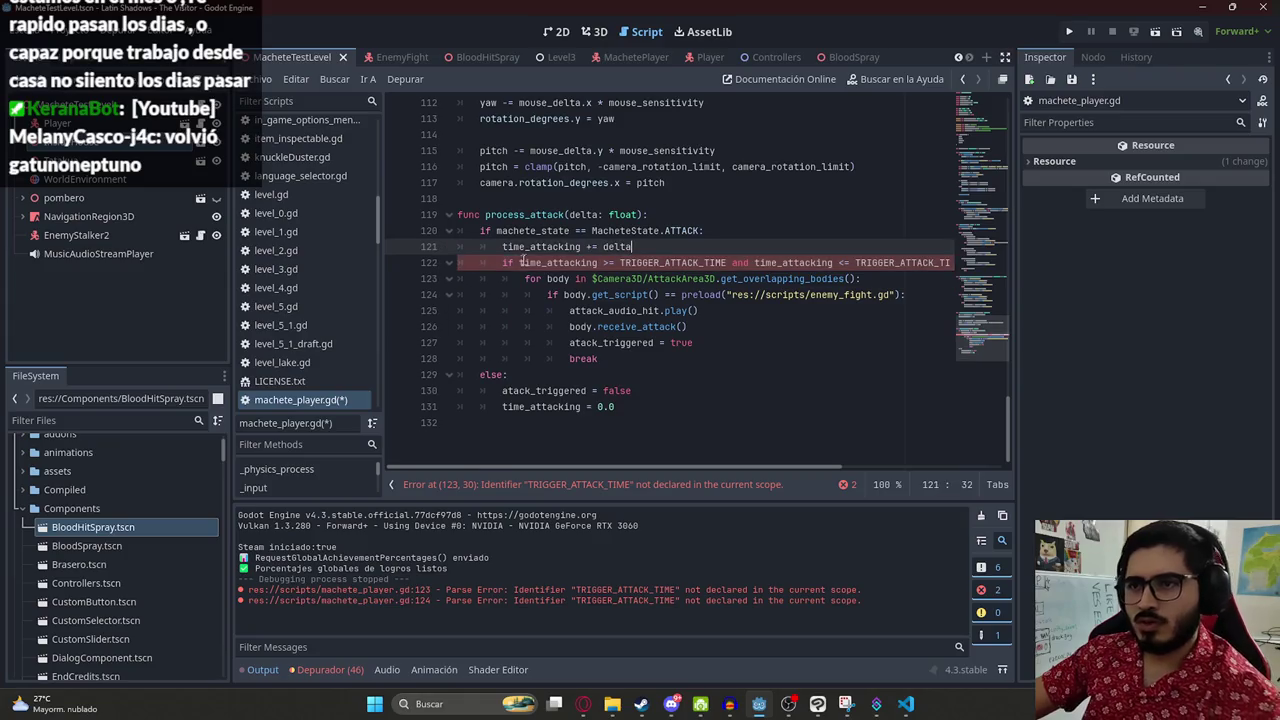
left_click(660, 310)
left_click(648, 343)
key("ctrl+s")
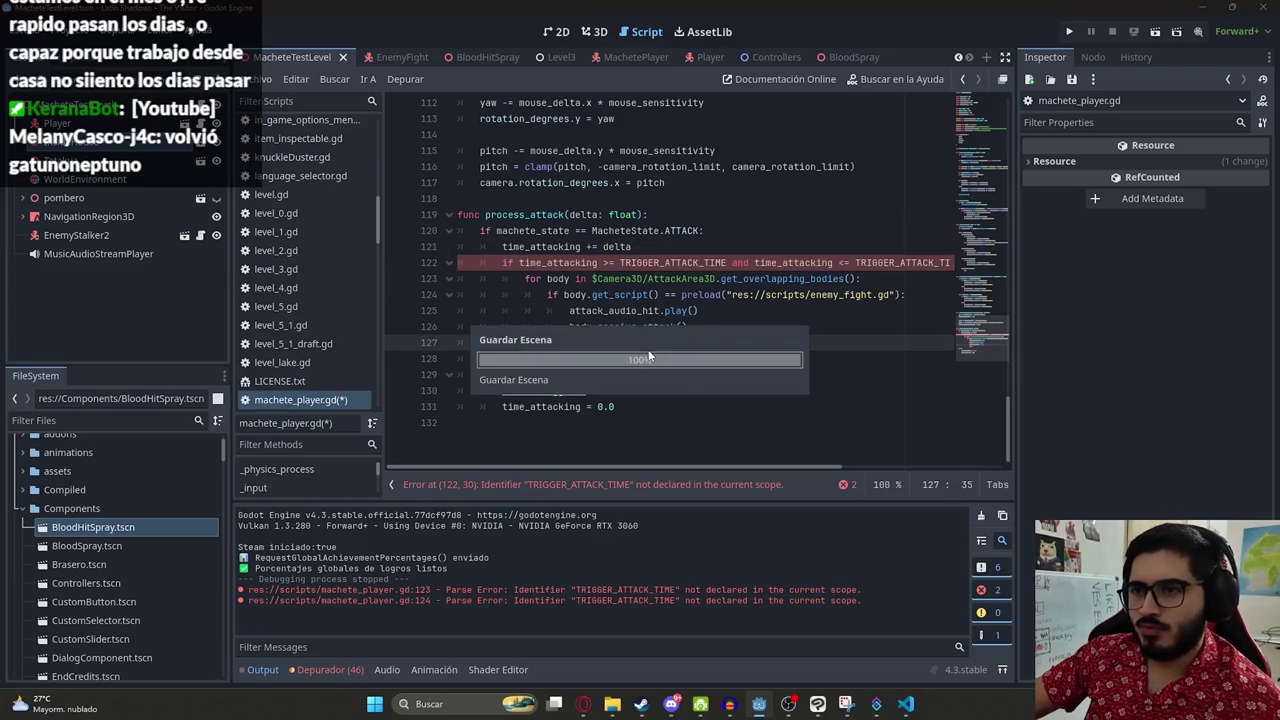
- Undo and redo back to the single-line condition version of process_attack, then save
left_click(740, 422)
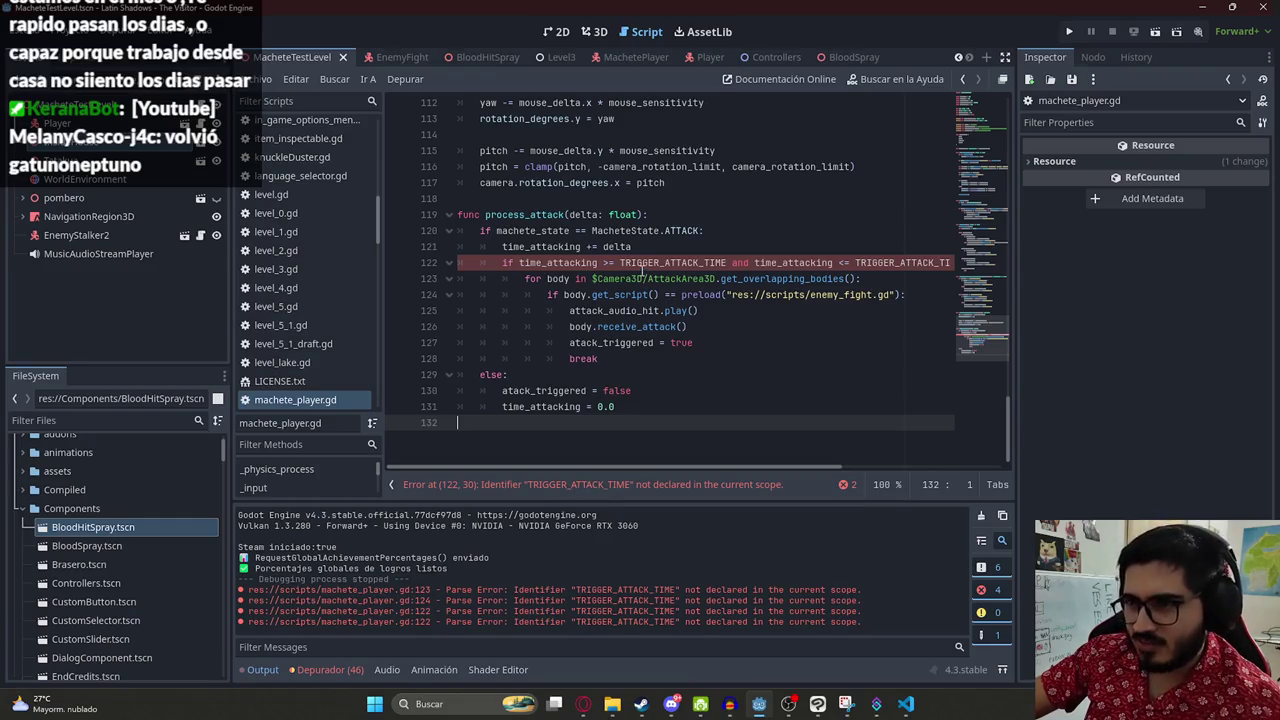
double_click(713, 262)
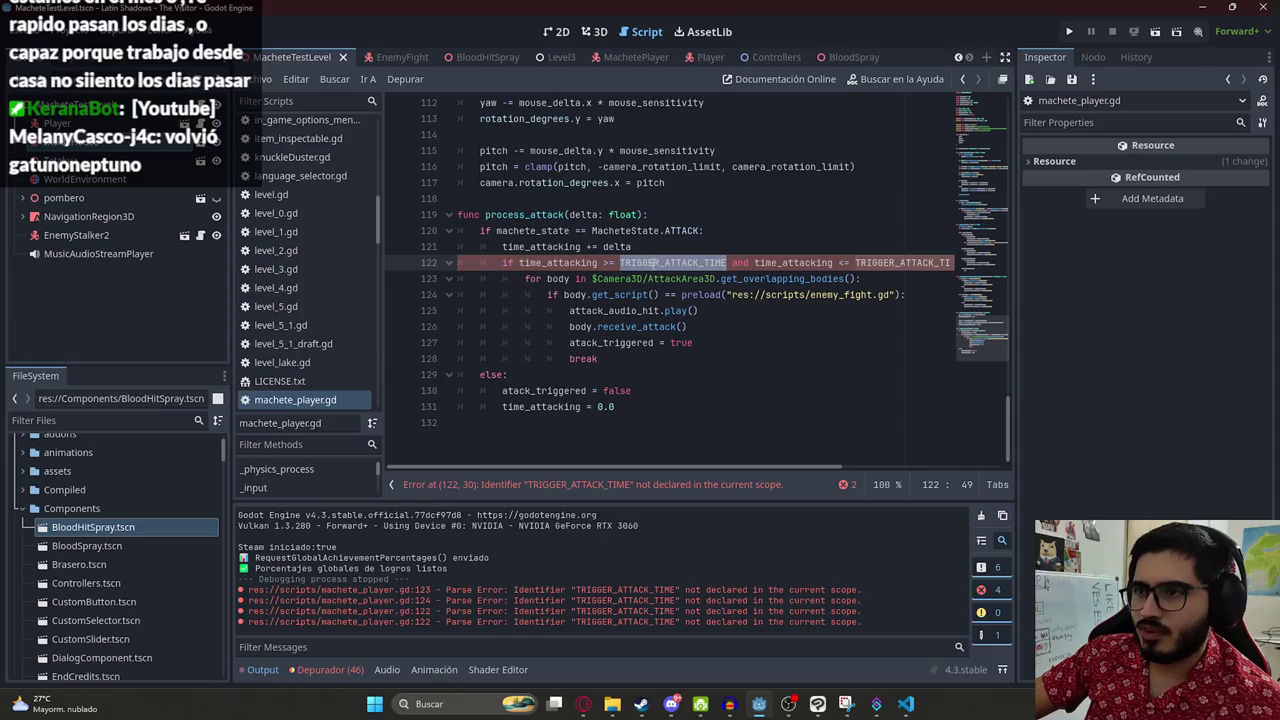
key("ctrl+shift+Return")
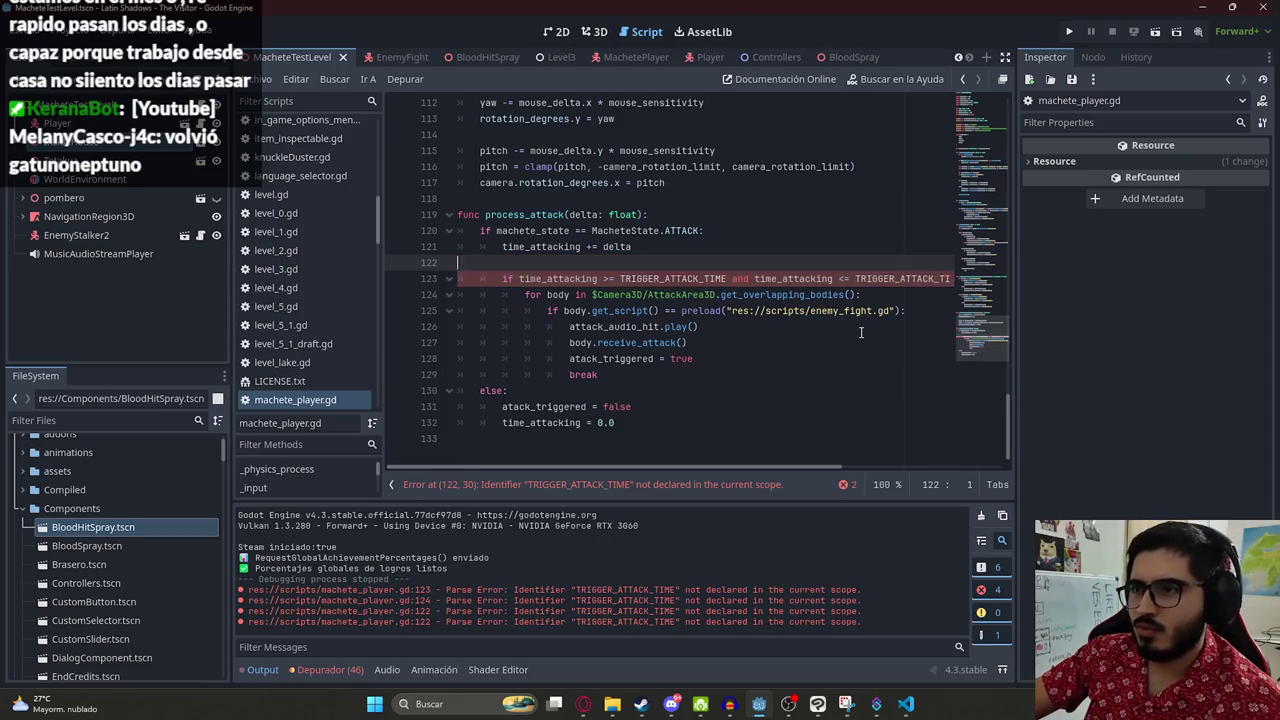
key("ctrl+z")
key("ctrl+z")
key("ctrl+z")
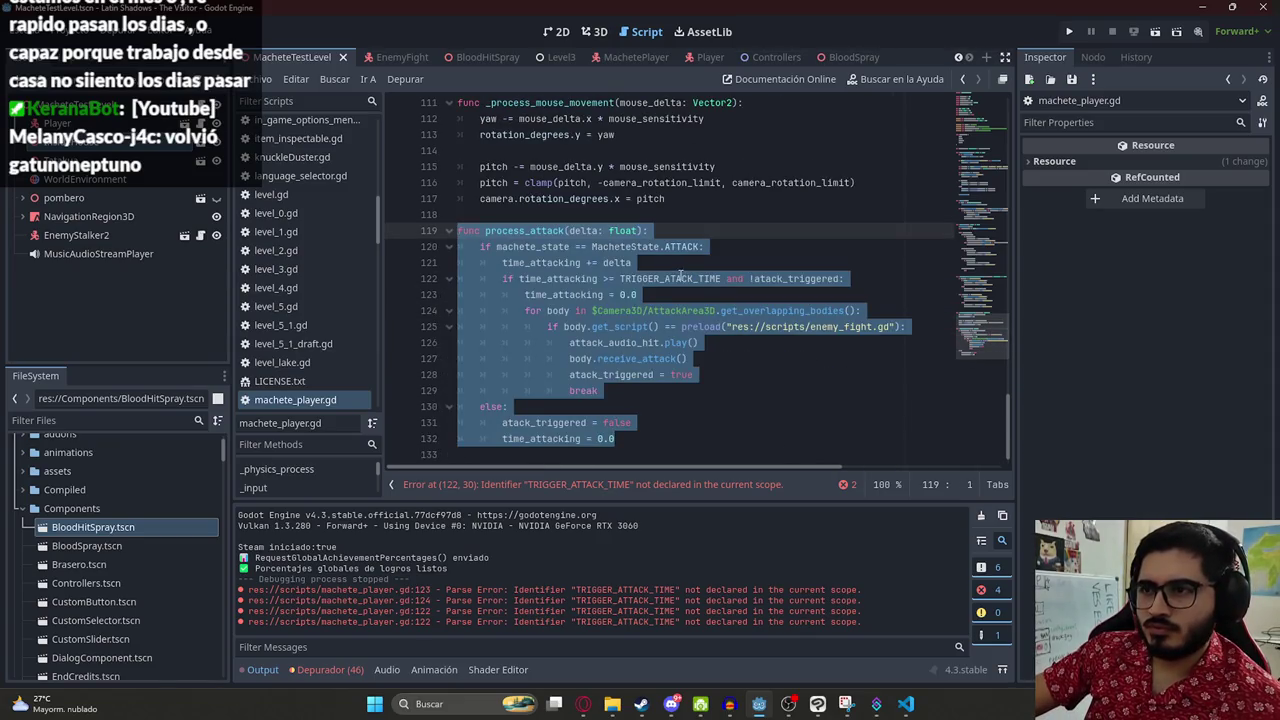
double_click(643, 280)
key("ctrl+c")
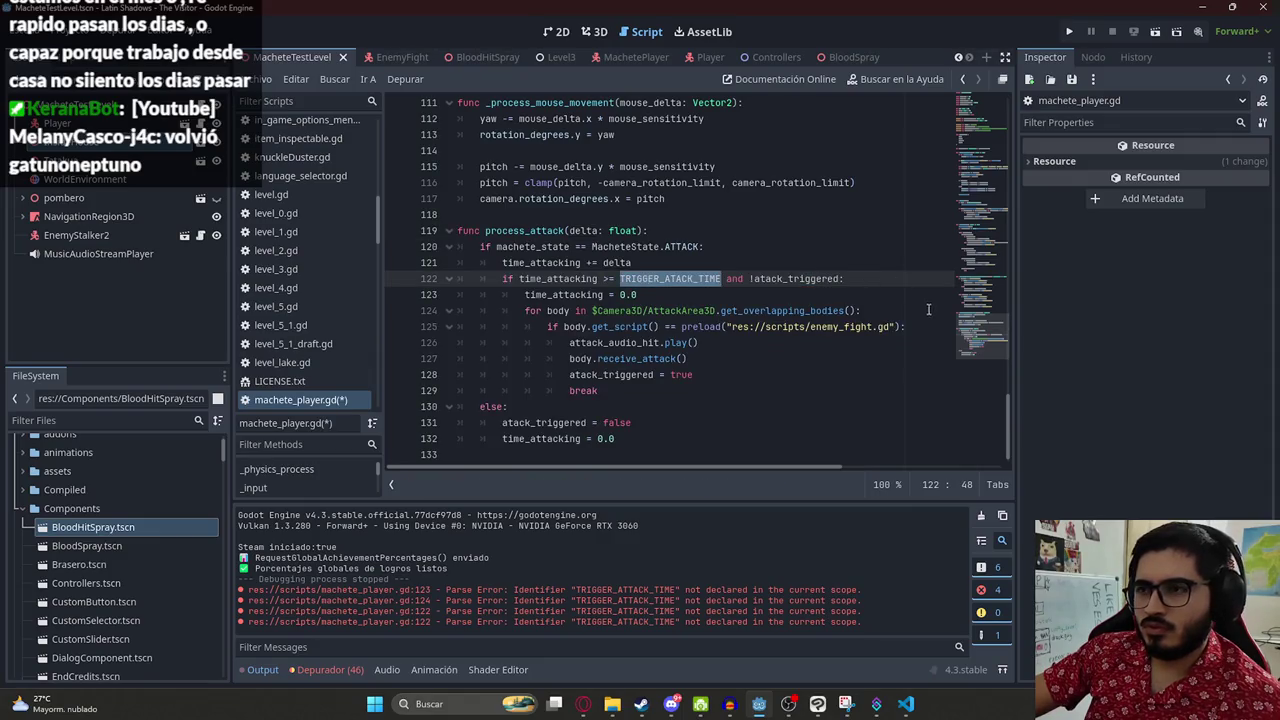
key("ctrl+y")
key("ctrl+z")
key("ctrl+z")
key("ctrl+z")
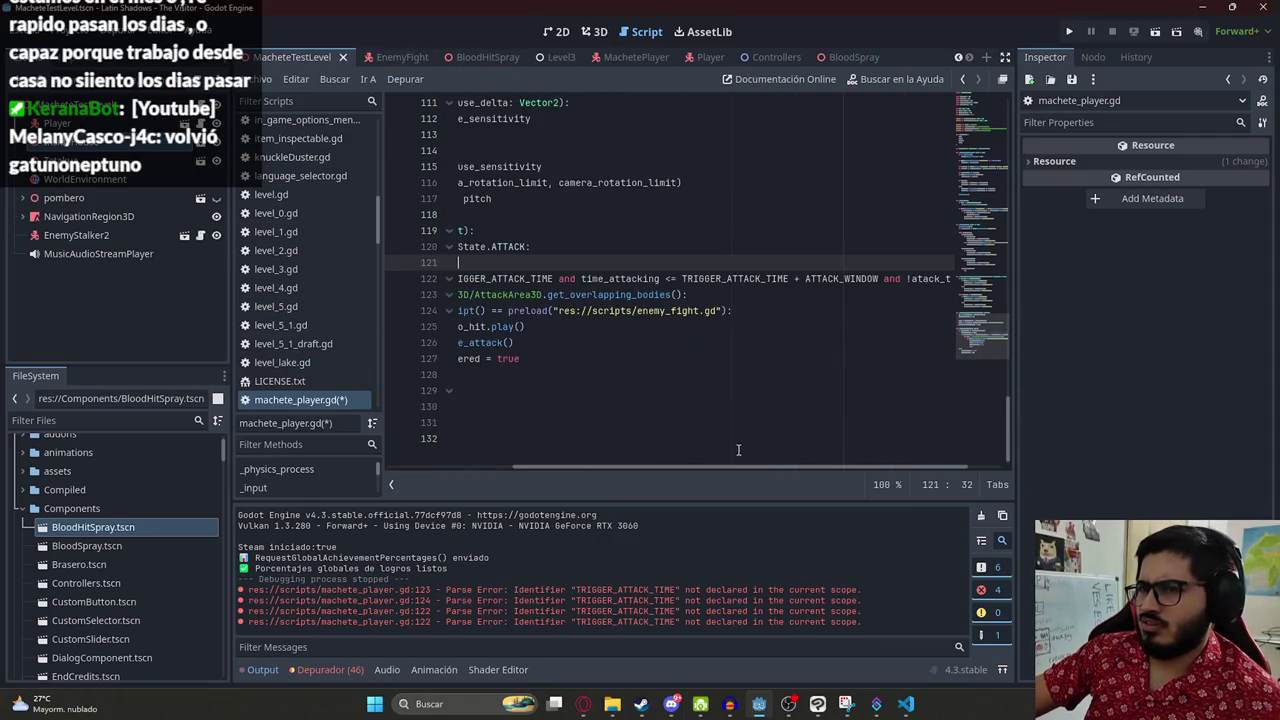
key("ctrl+s")
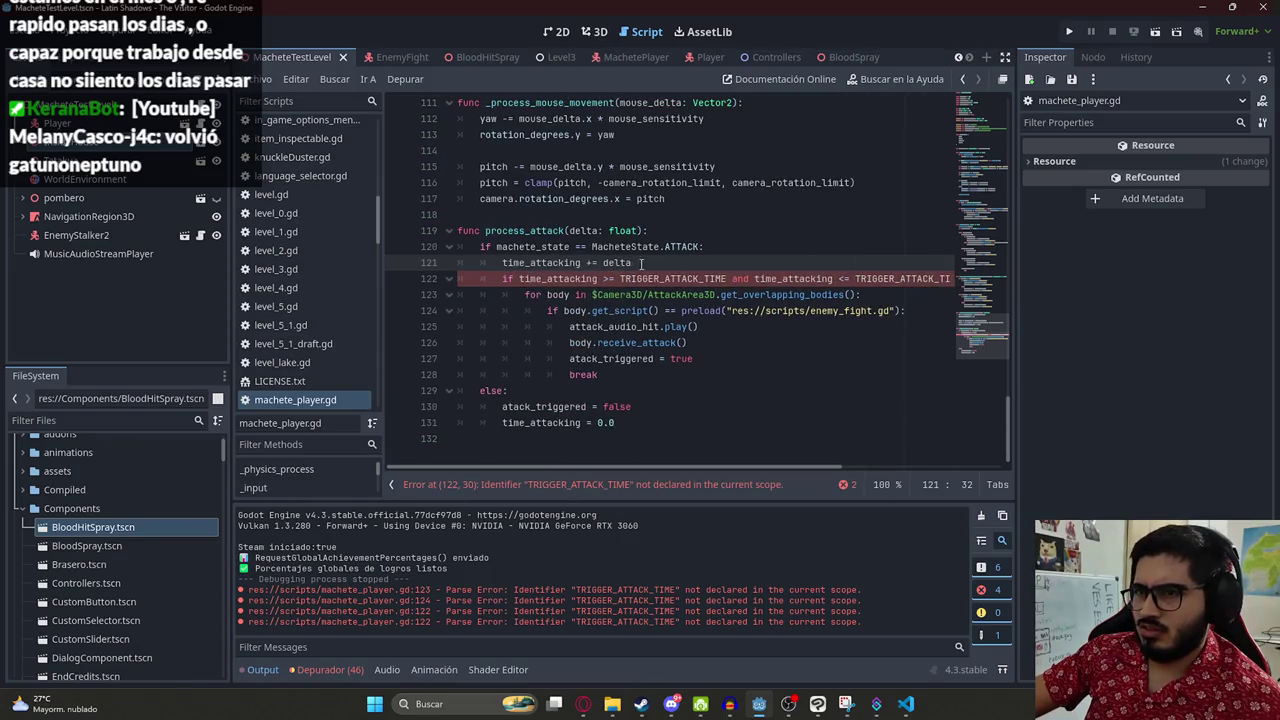
- Find the TRIGGER_ATACK_TIME declaration with Ctrl+F and jump to its use on line 122
left_click(482, 247)
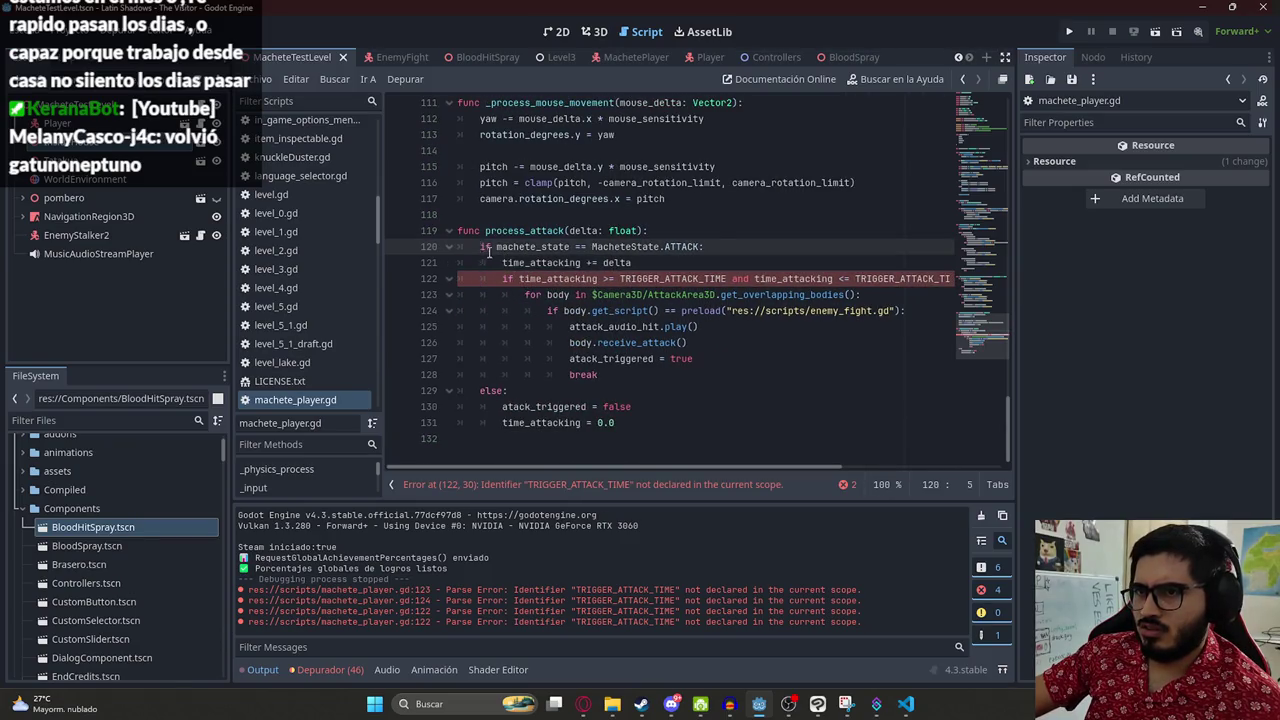
left_click(635, 262)
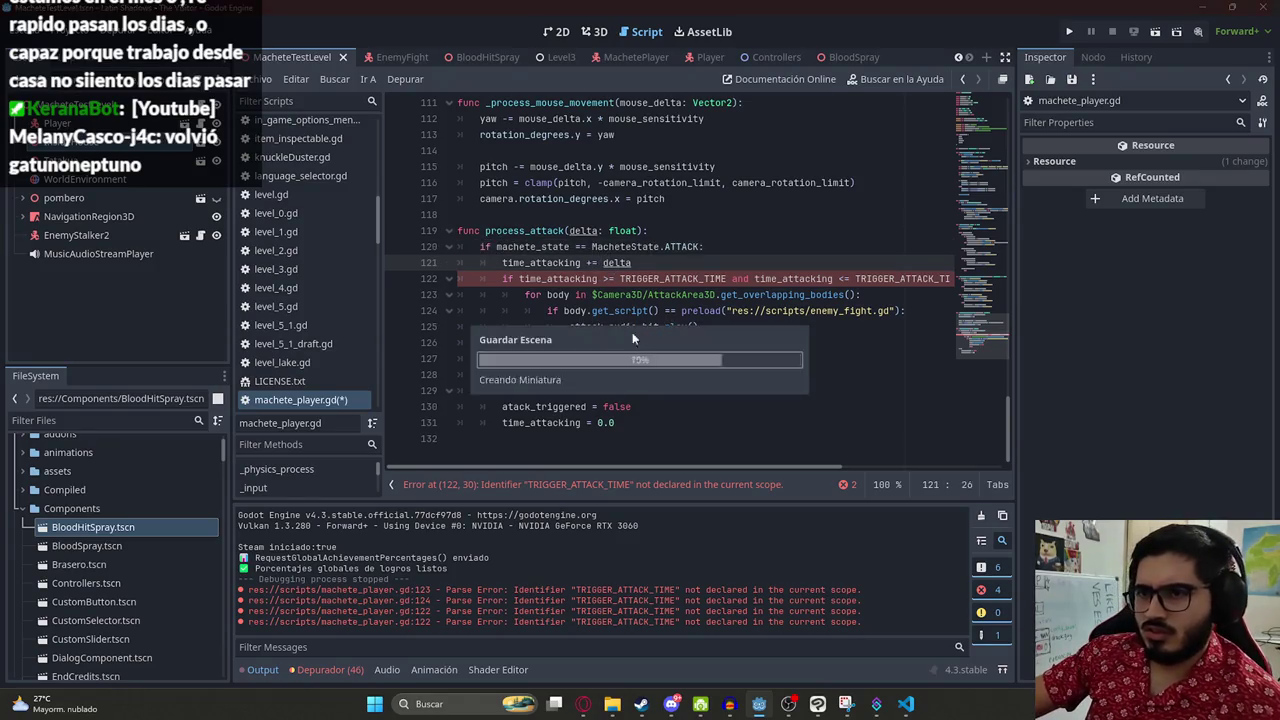
key("ctrl+s")
key("ctrl+f")
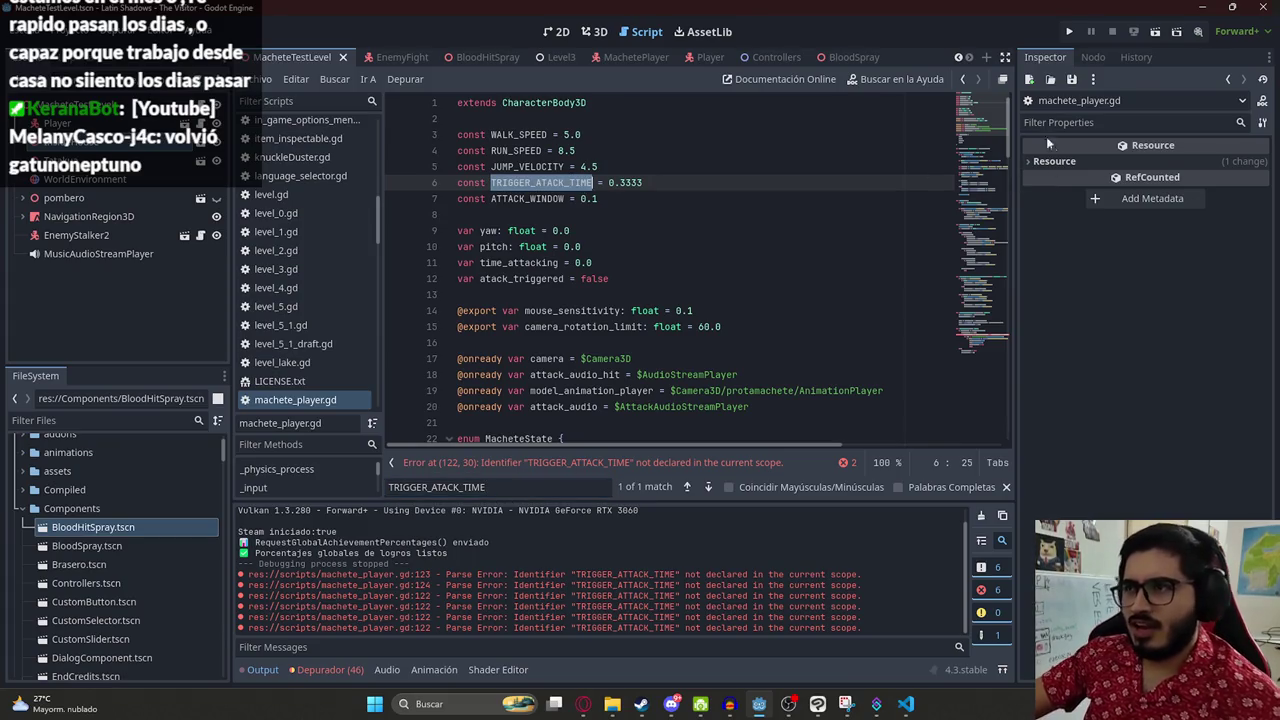
left_click(958, 360)
left_click(660, 254)
key("F3")
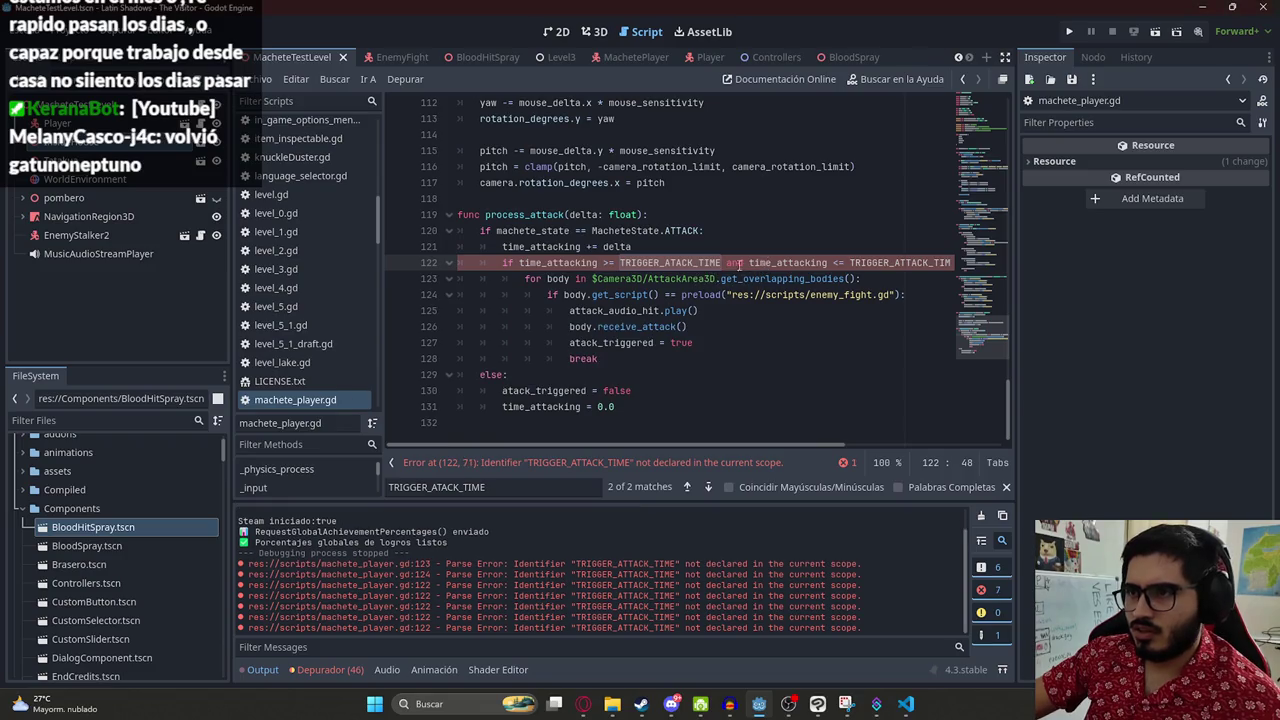
- Paste TRIGGER_ATACK_TIME over the misspelled name on line 122, save, and playtest MacheteTestLevel
left_click(677, 278)
double_click(878, 266)
key("ctrl+v")
key("ctrl+s")
left_click_drag(813, 445, 1078, 441)
key("Down")
key("Down")
key("Down")
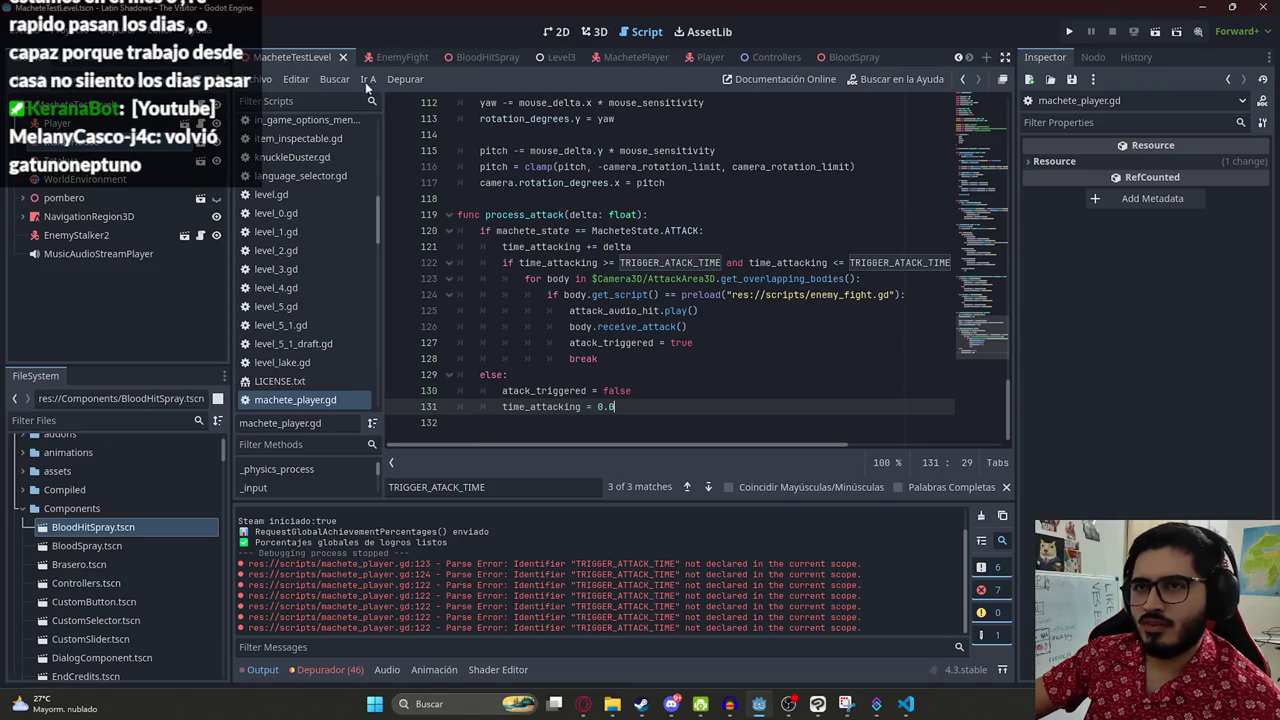
right_click(300, 60)
left_click(422, 176)
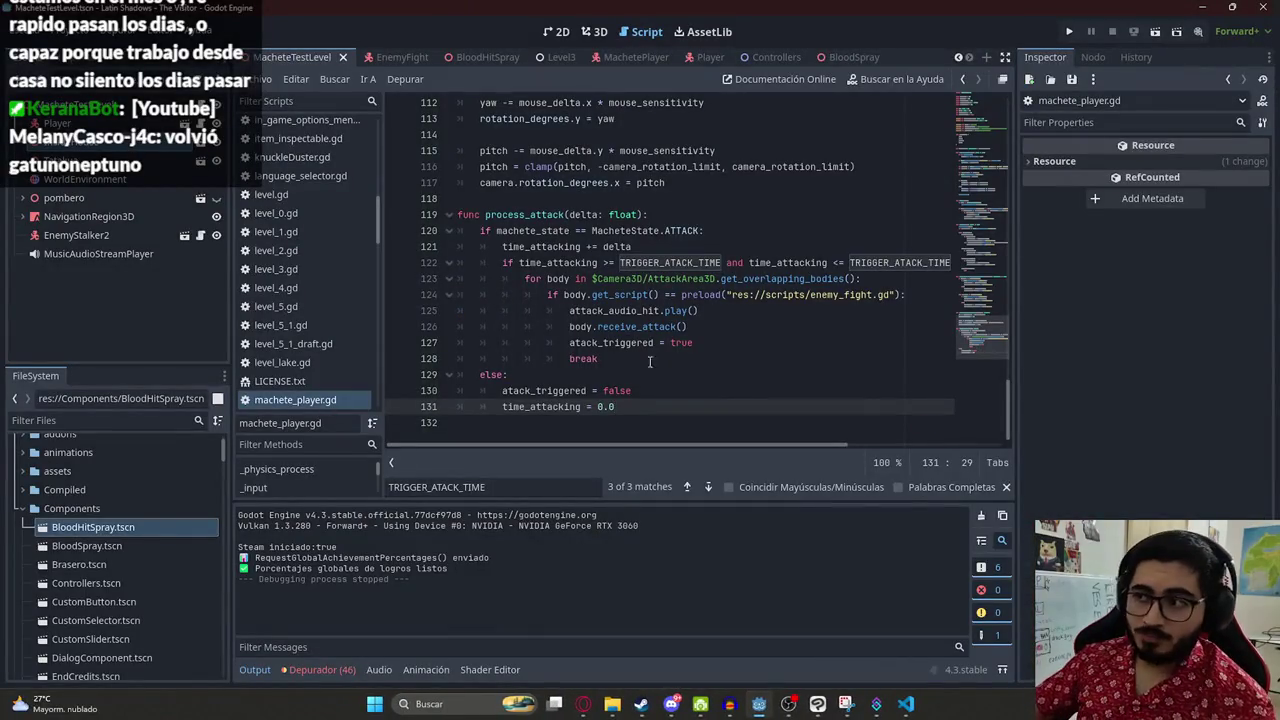
- Open the Trello board, read the Extra Ending 4 card's description, then close it
left_click(583, 704)
left_click(280, 14)
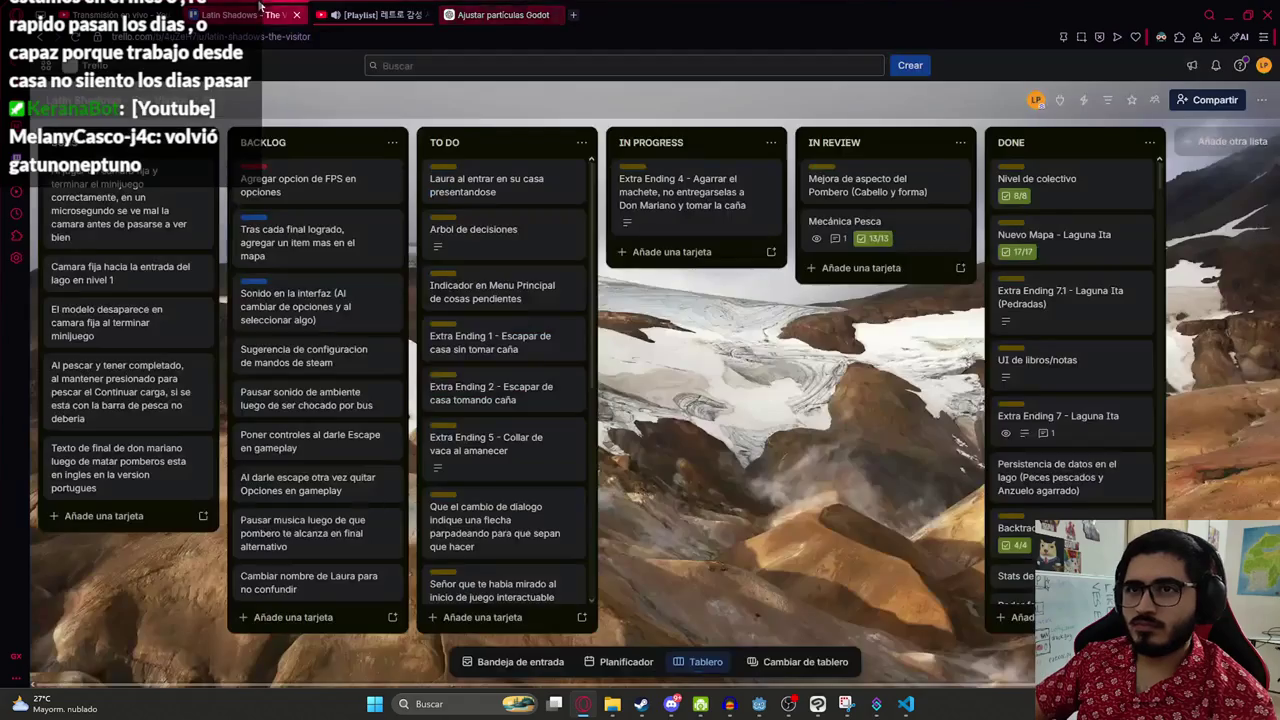
left_click(690, 190)
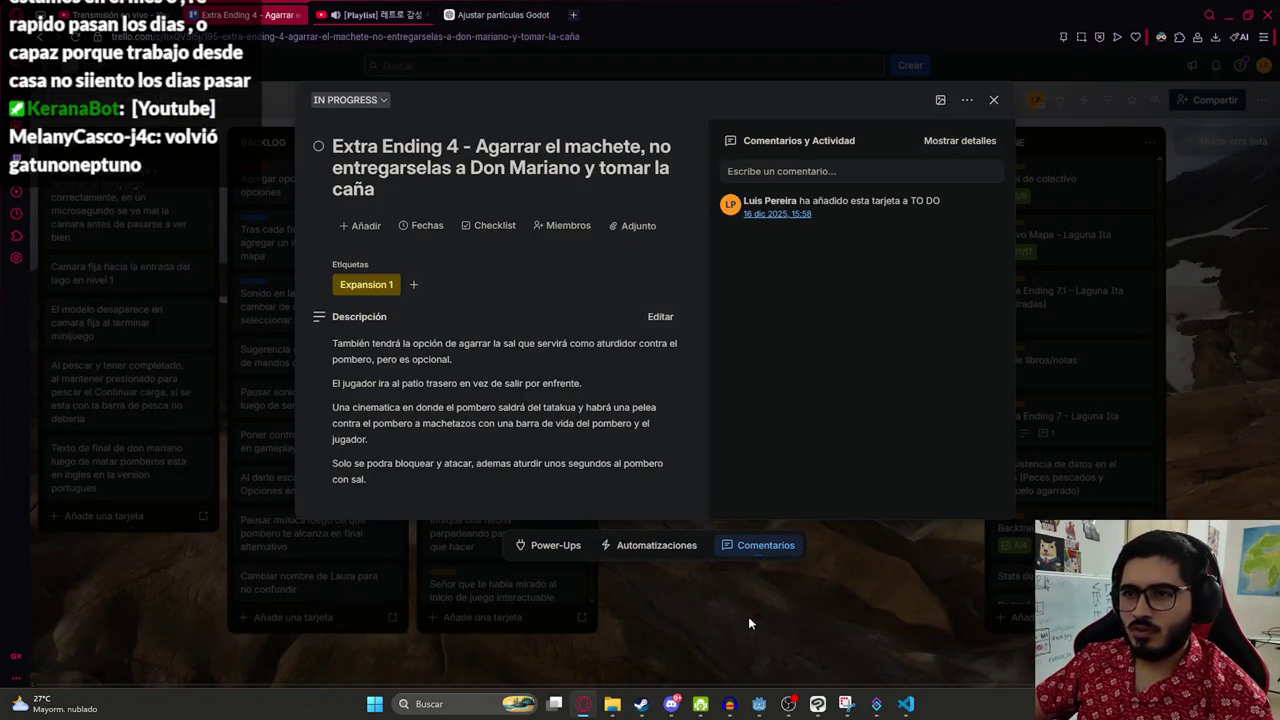
left_click(748, 604)
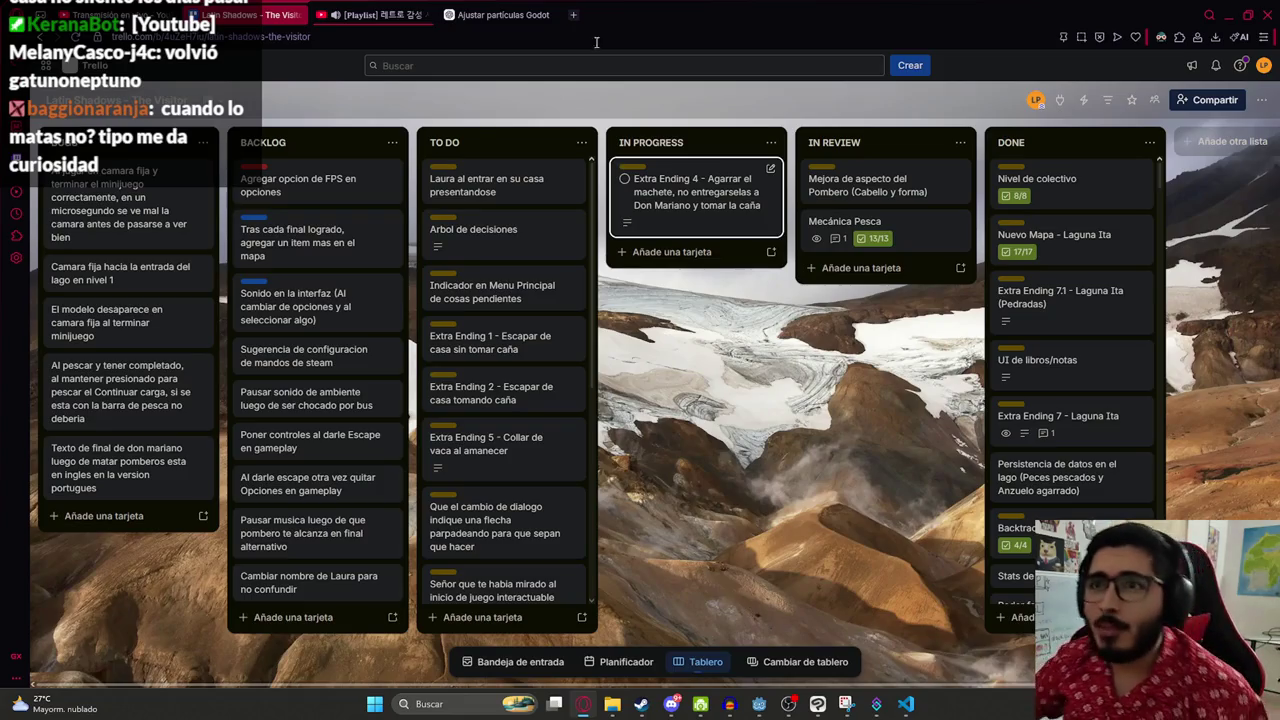
left_click(370, 14)
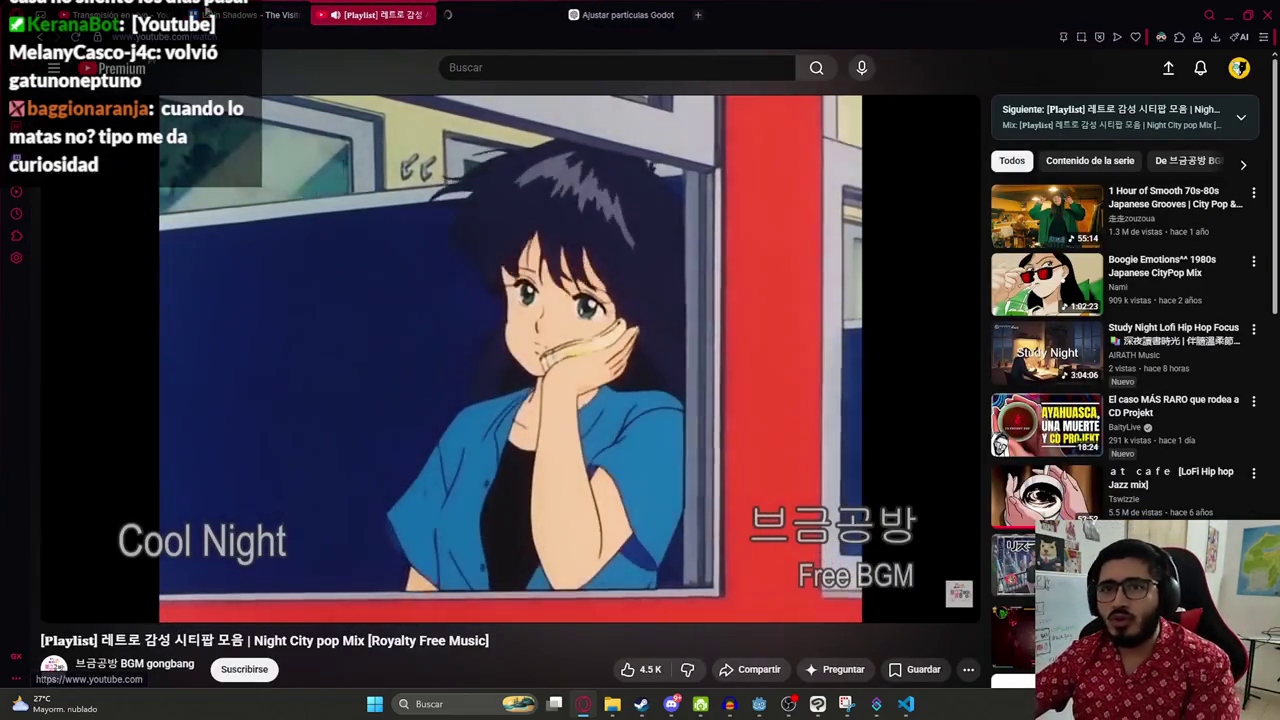
- Pause the music, search YouTube for 'cosas girando', and play the Happy Monkey Circle video full screen
left_click(450, 98)
left_click(470, 14)
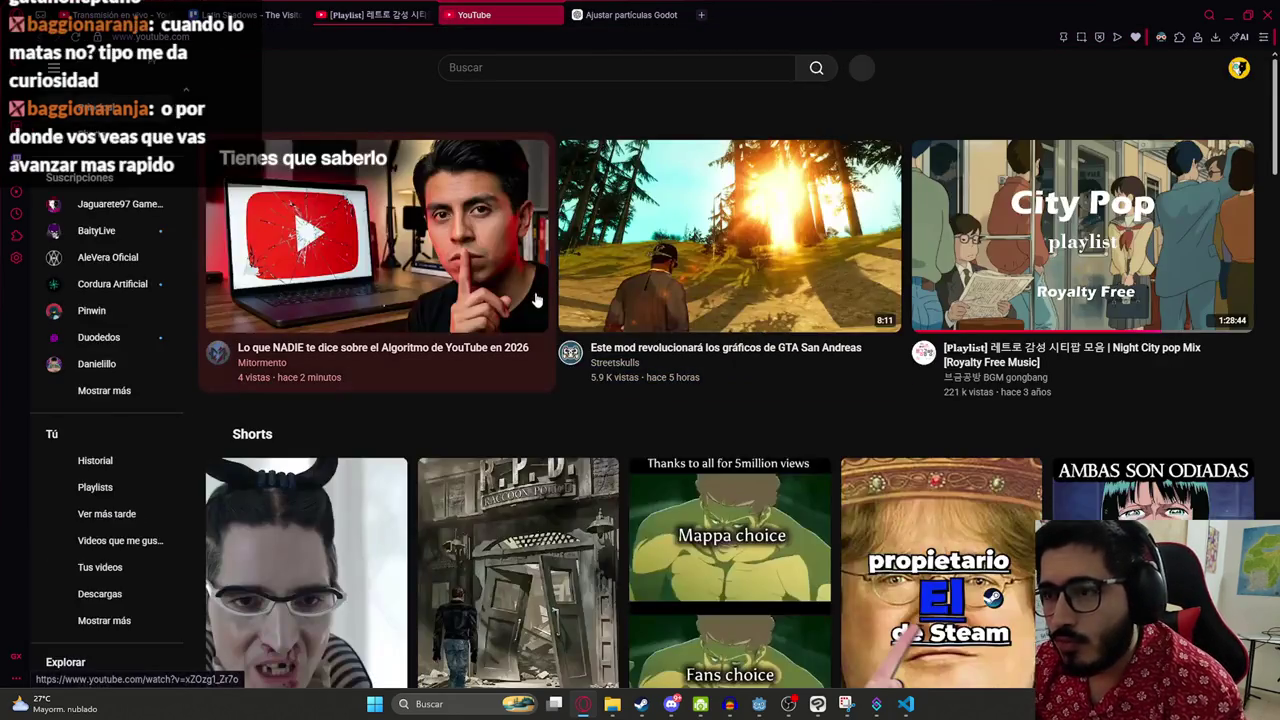
left_click(542, 76)
type("cos")
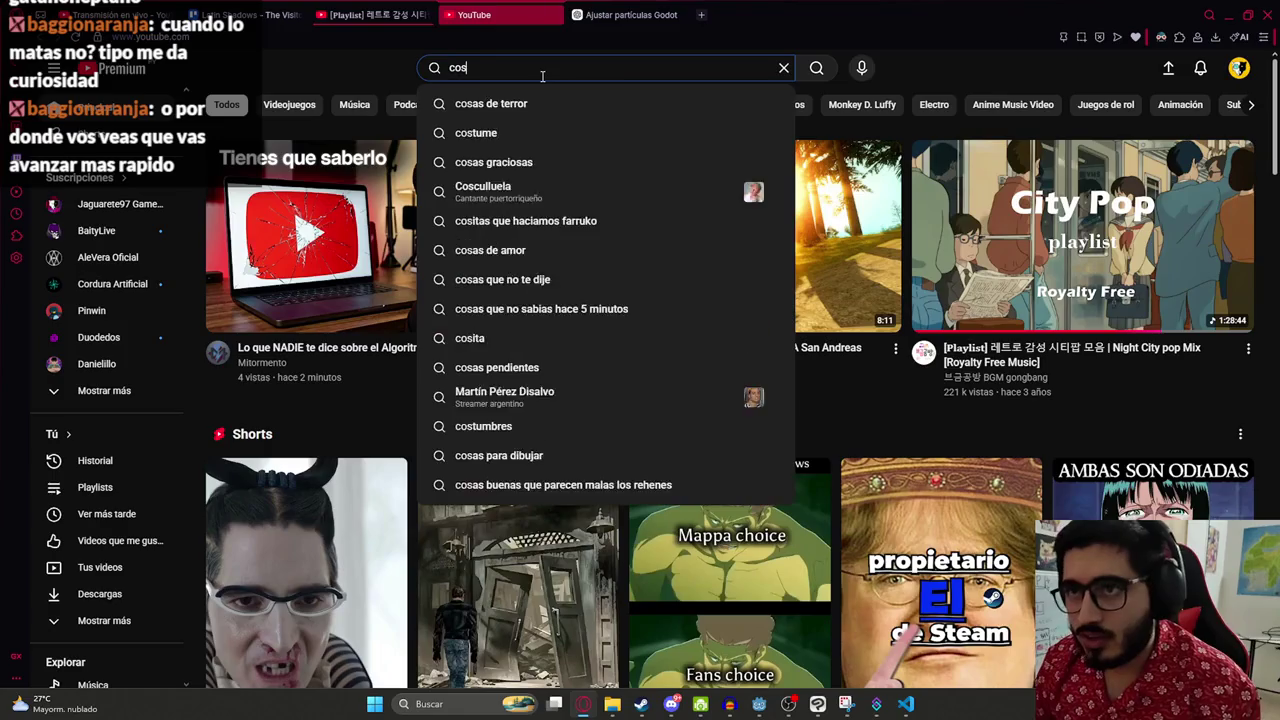
type("as girando")
key("Return")
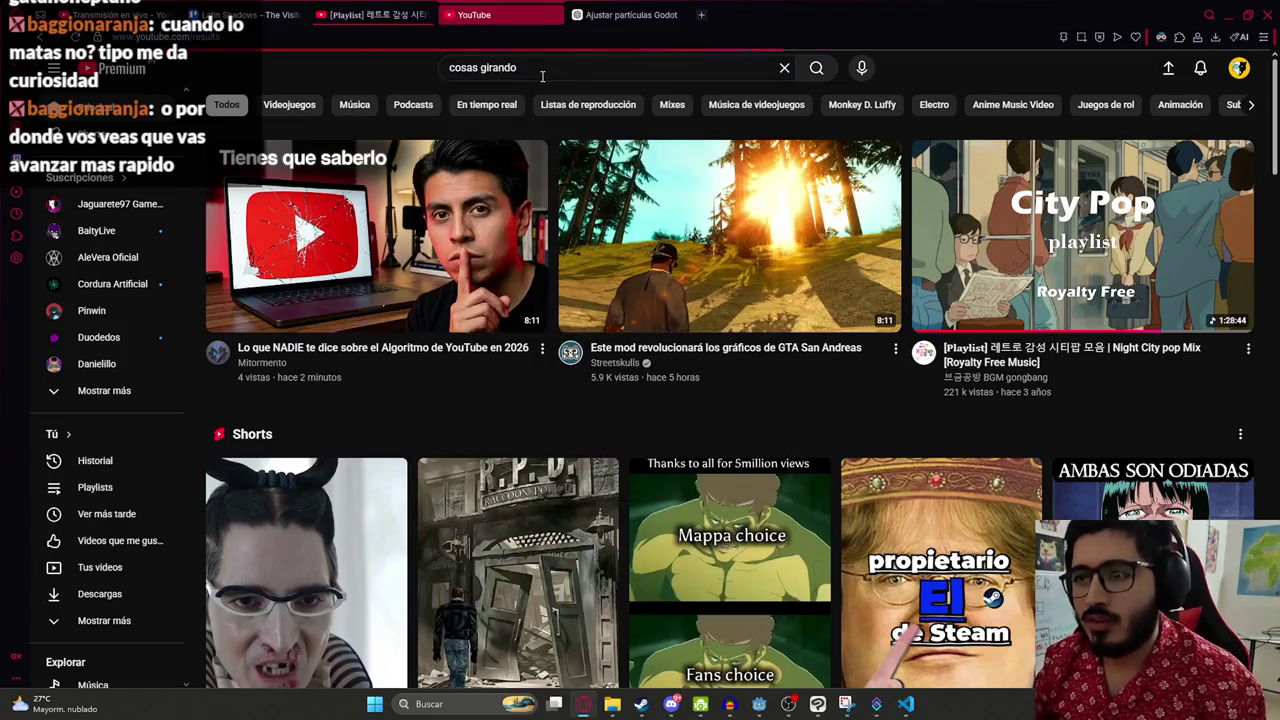
left_click(520, 259)
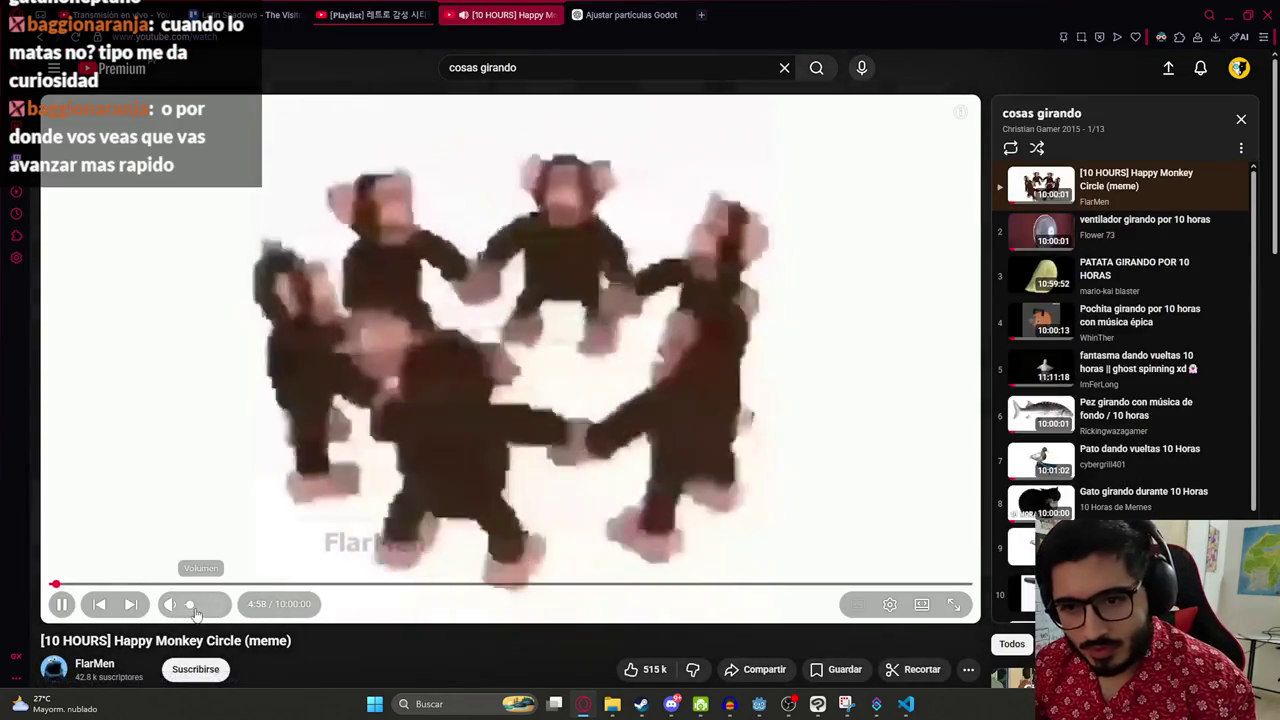
double_click(372, 432)
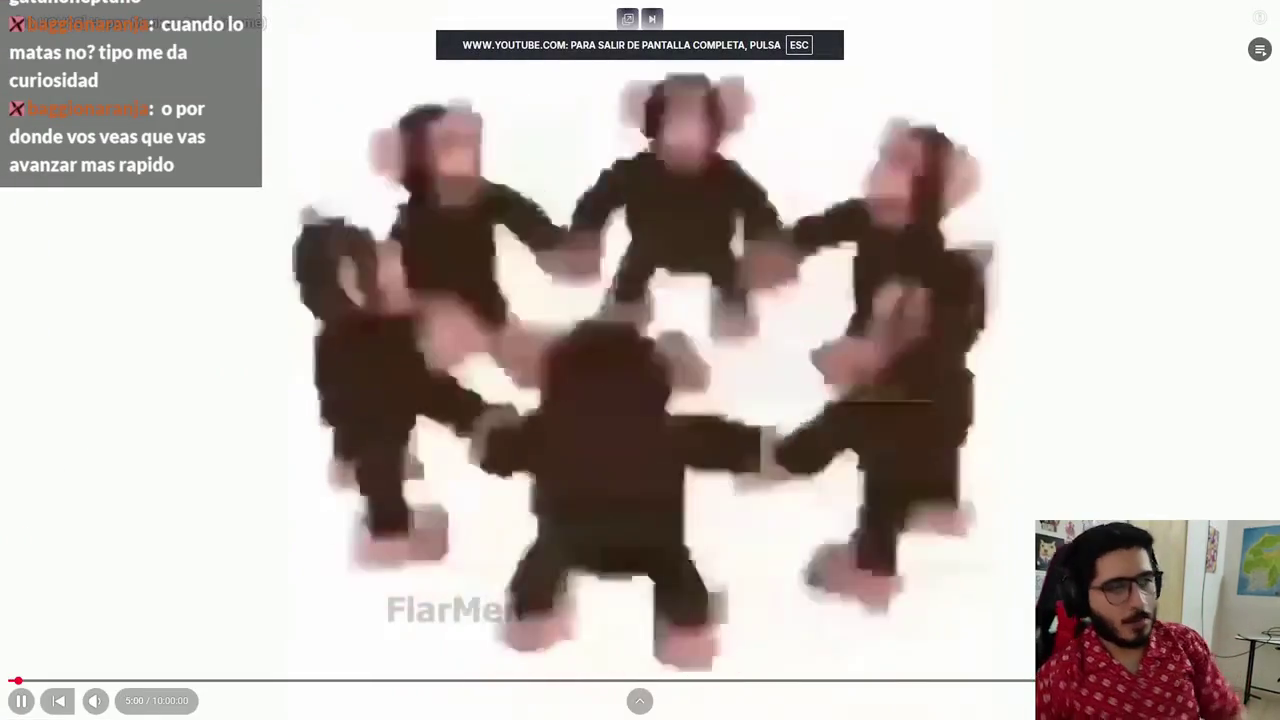
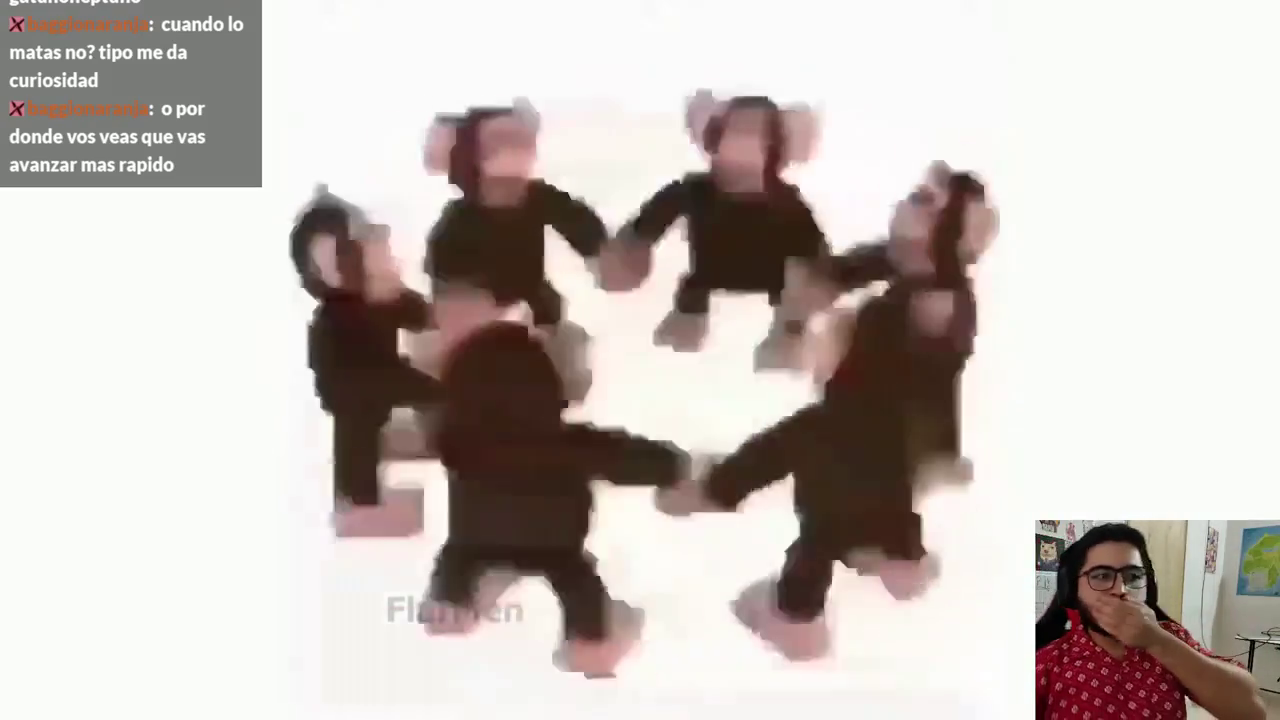
- Pause the Happy Monkey video, switch to the City Pop playlist tab, and return to Godot
key("space")
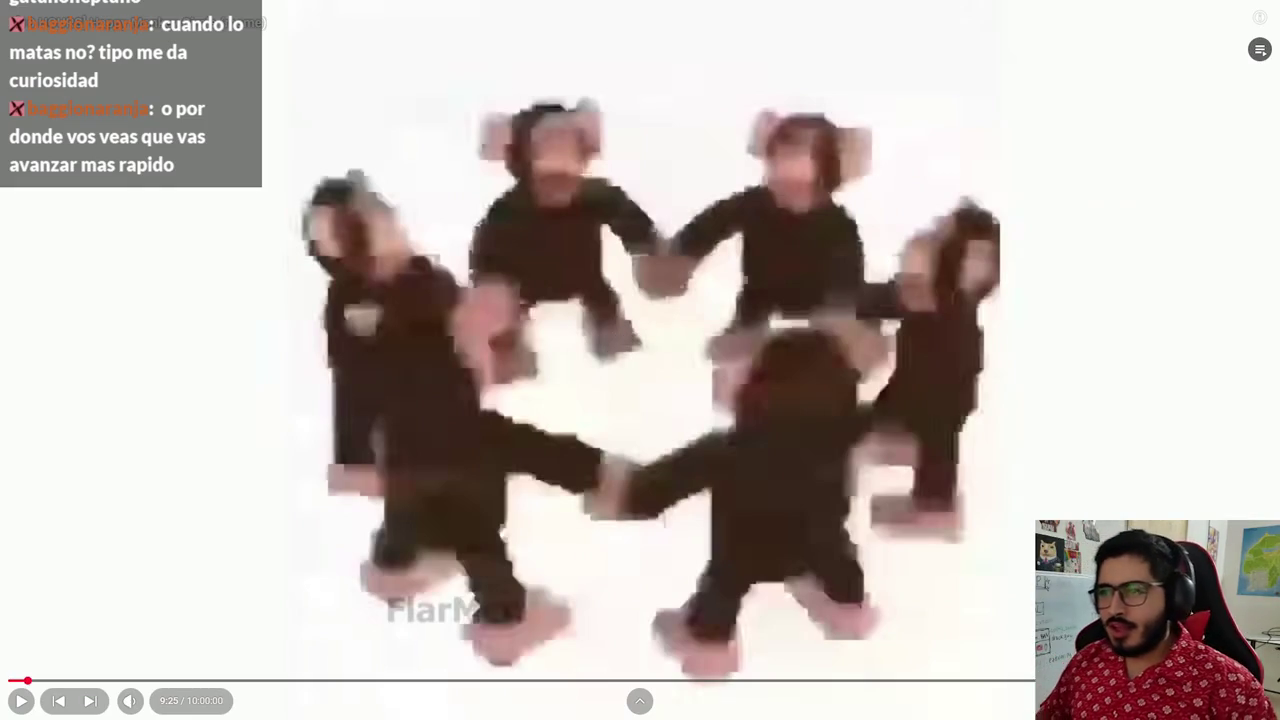
key("Escape")
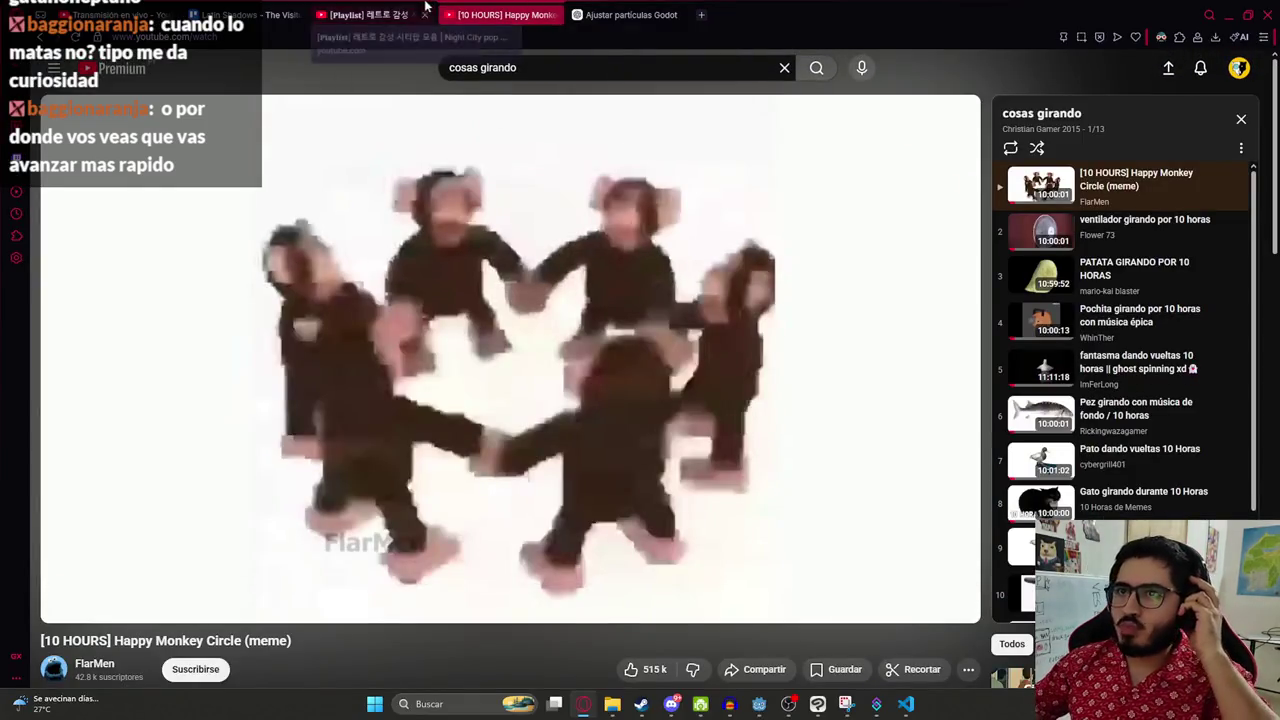
key("ctrl+shift+Tab")
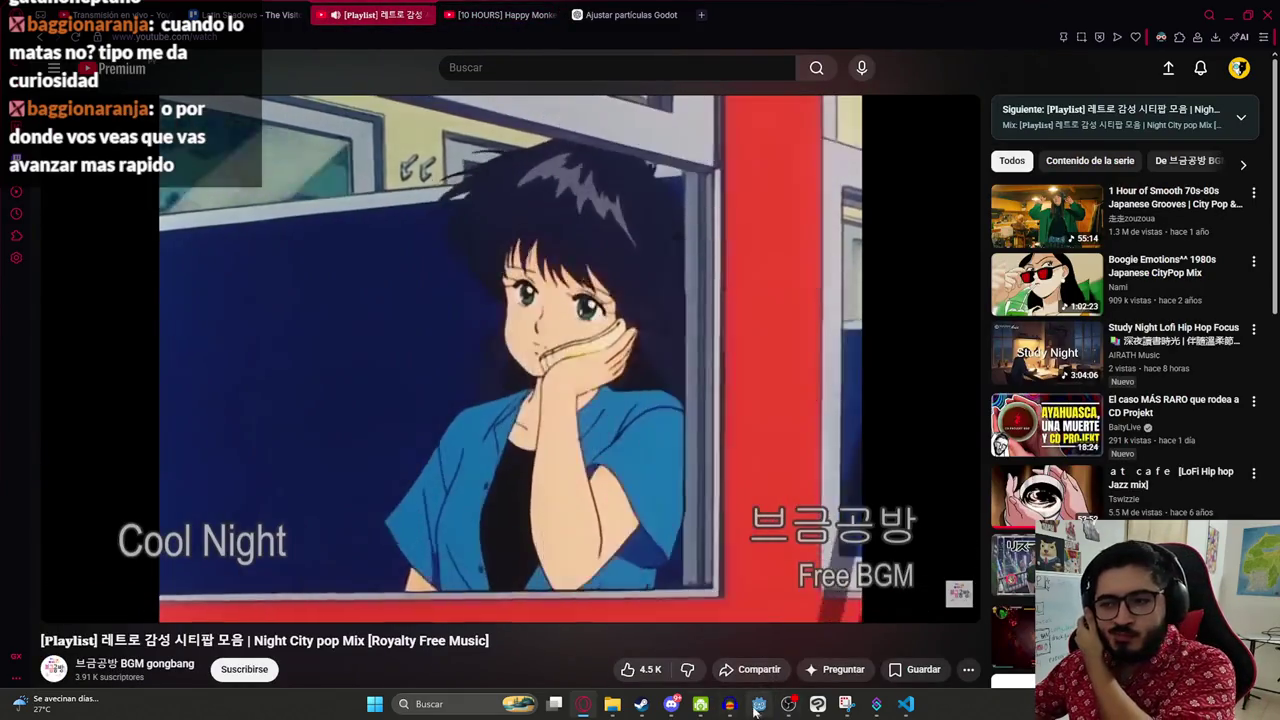
left_click(758, 705)
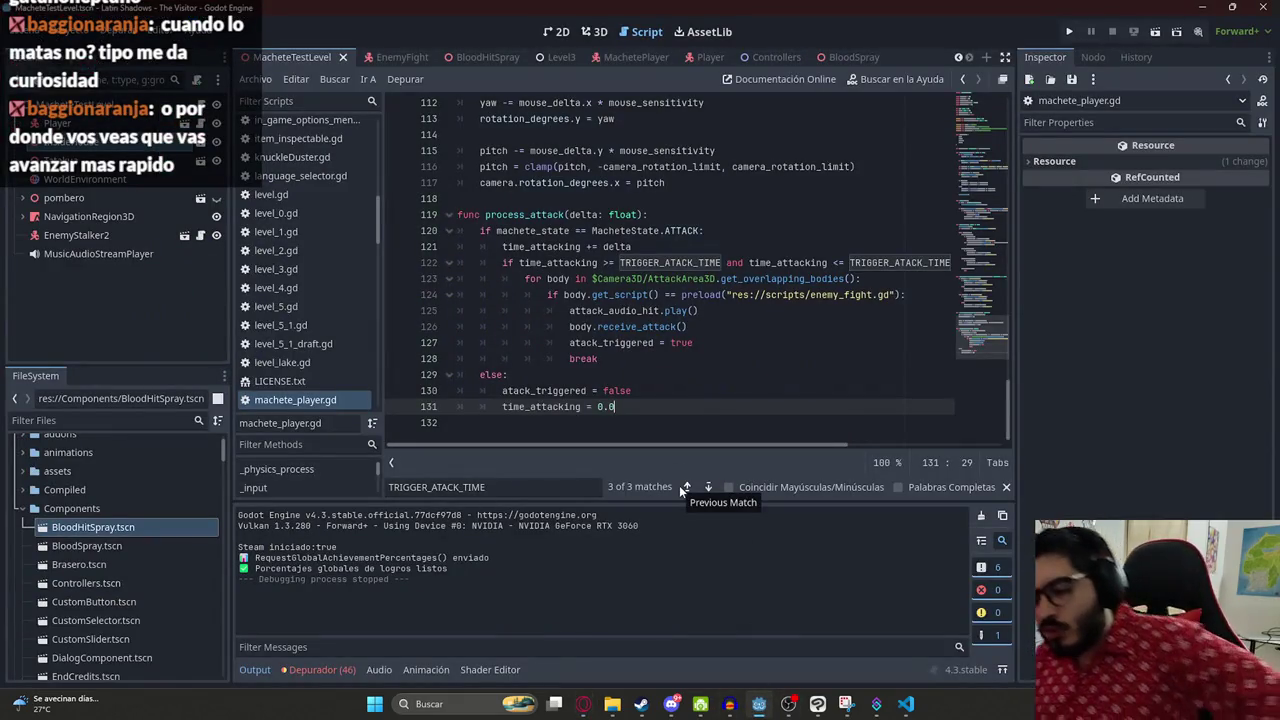
- Launch Blender 4.3 by searching 'bl' in the Windows Start menu
key("super")
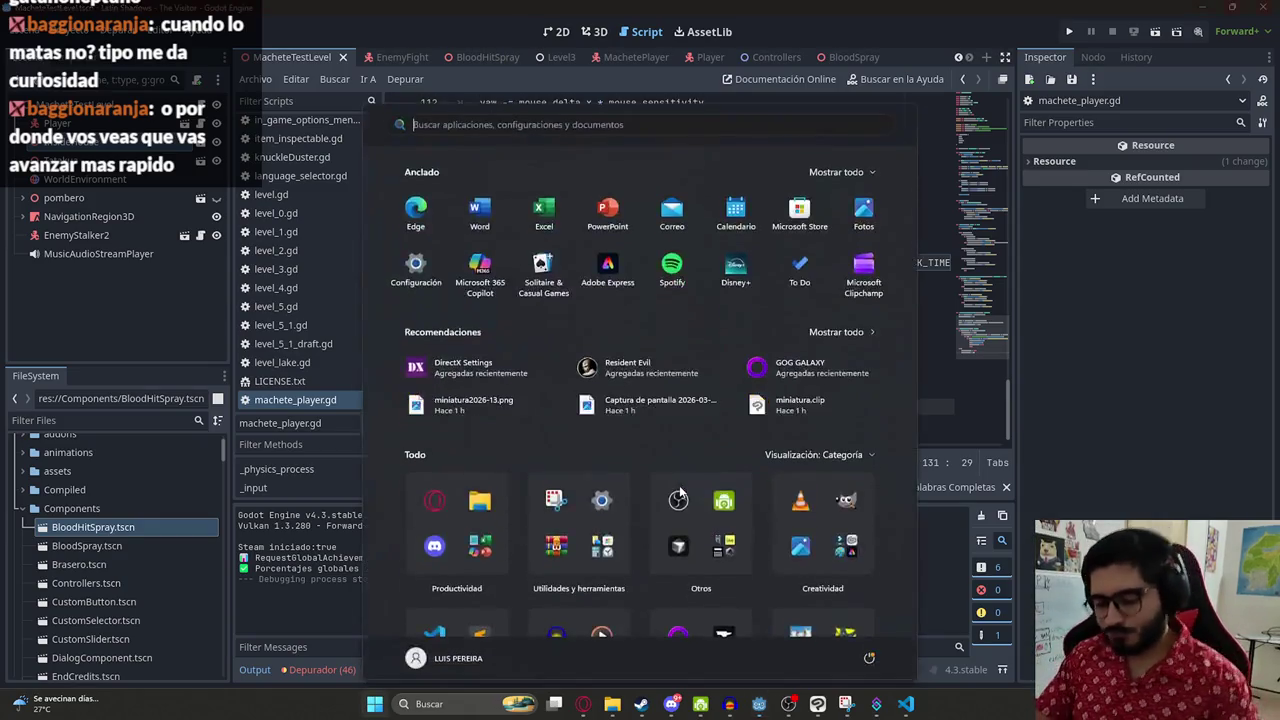
type("bl")
key("Escape")
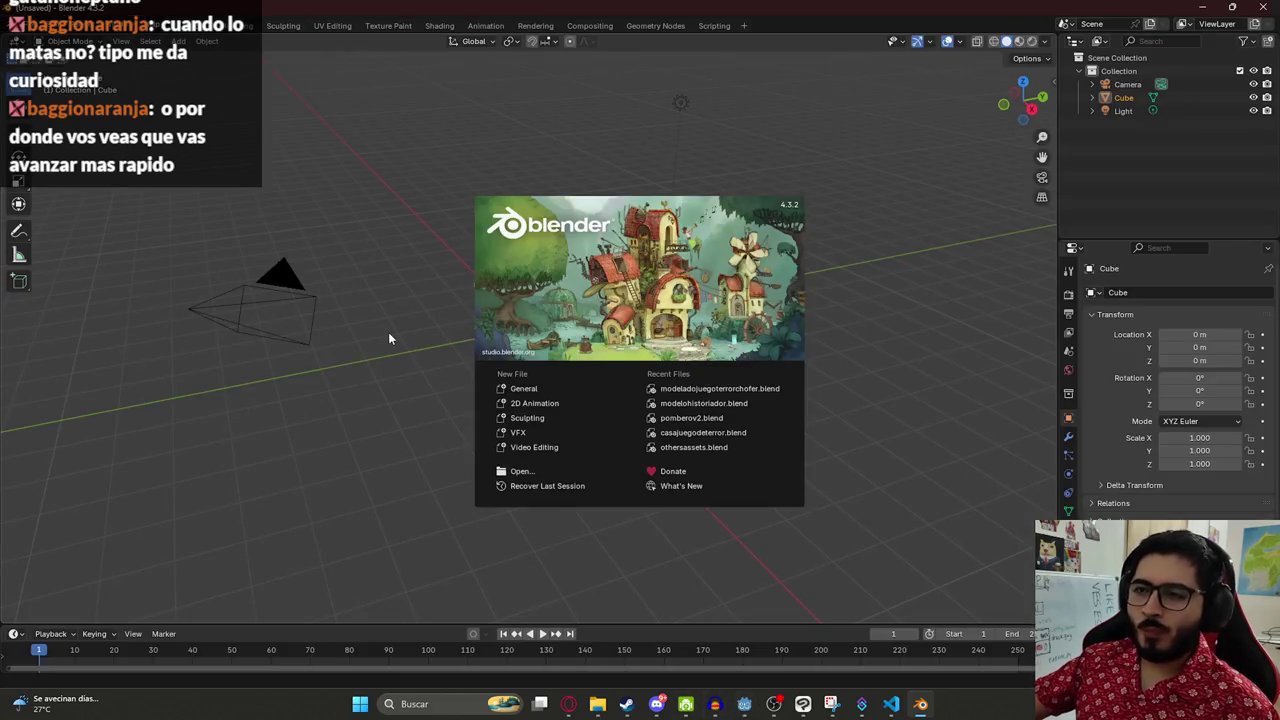
- Dismiss the splash screen and open pomberov2.blend from the recent files
left_click(390, 338)
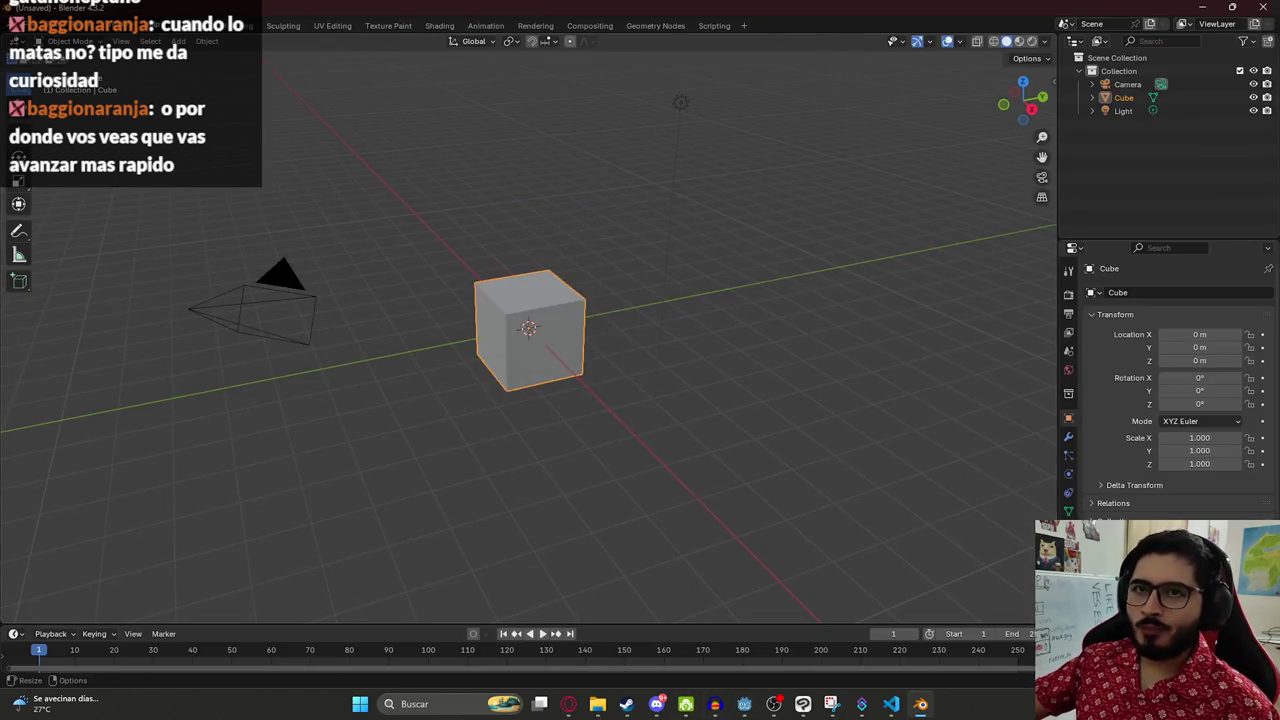
left_click(35, 33)
mouse_move(62, 66)
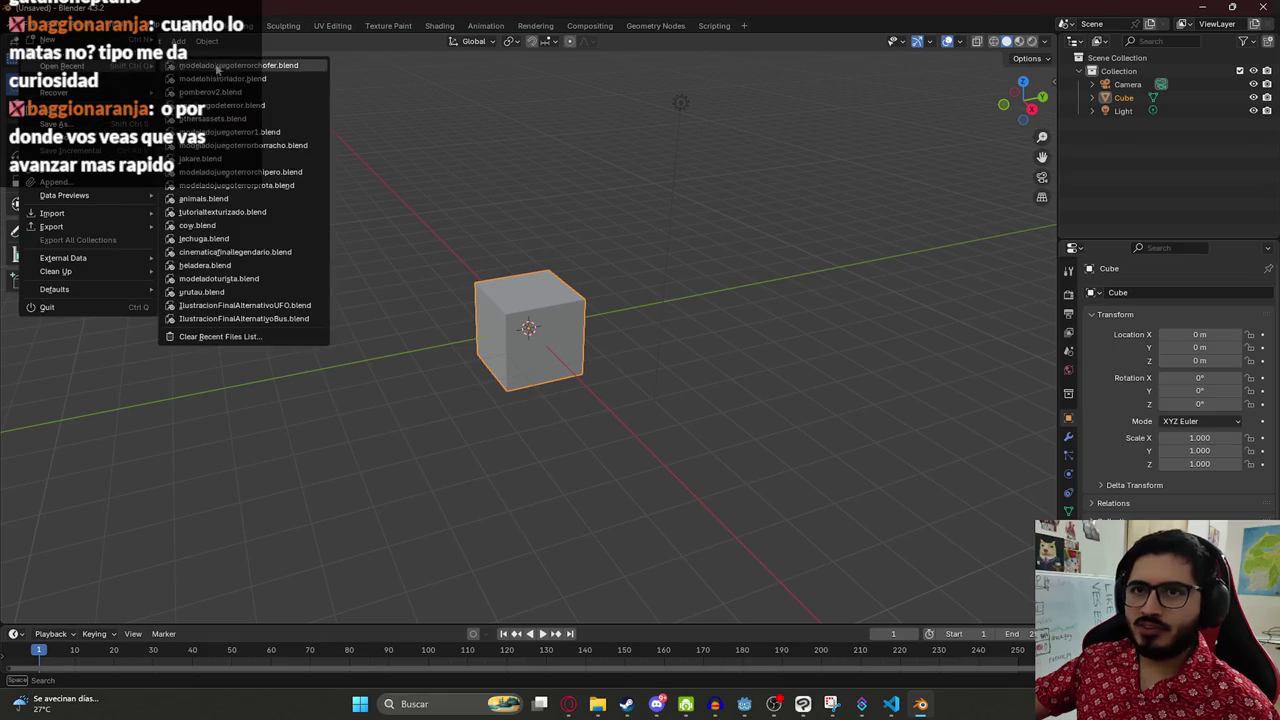
left_click(276, 91)
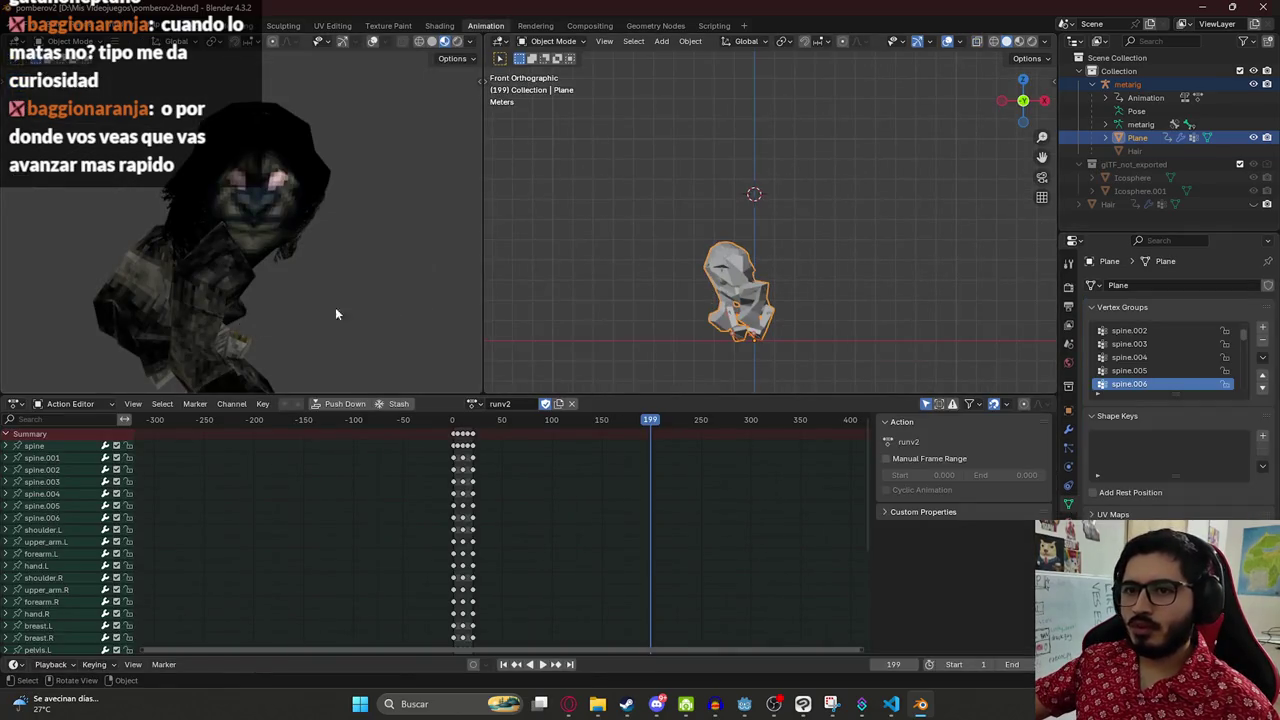
- Put the metarig in Pose Mode, load the runv2 action, and move to frame 0
left_click(757, 340)
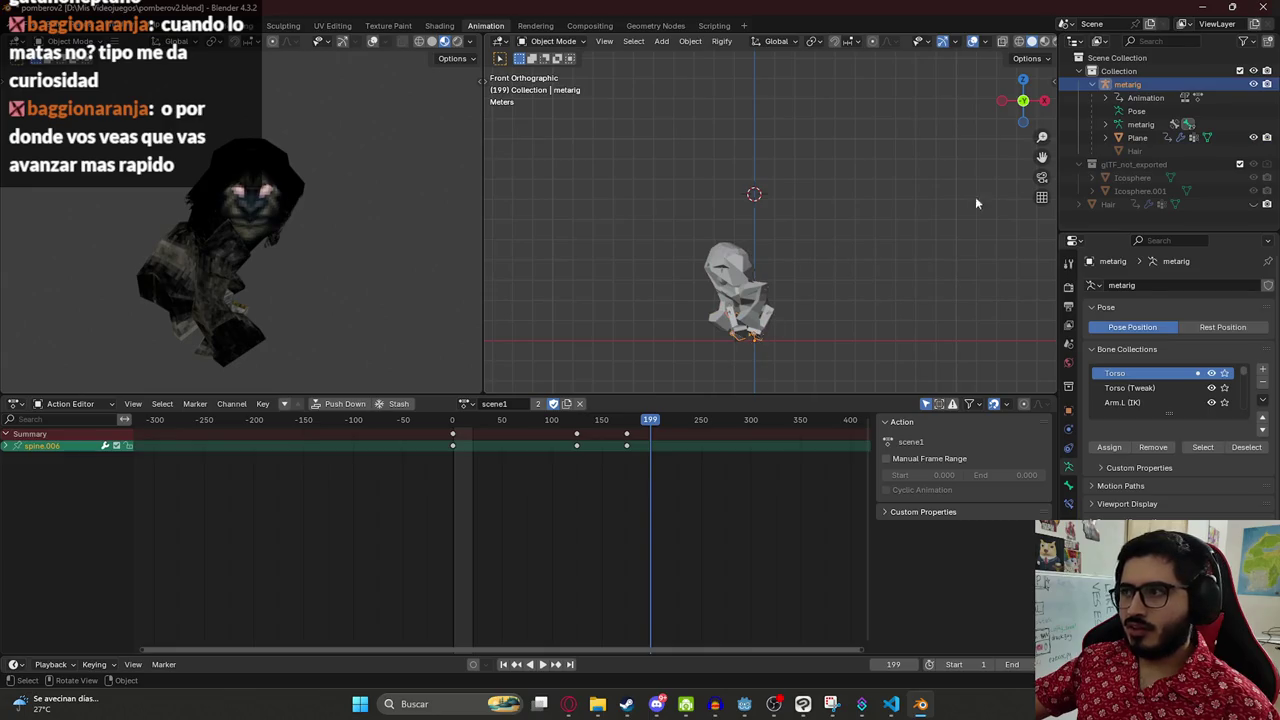
left_click(553, 41)
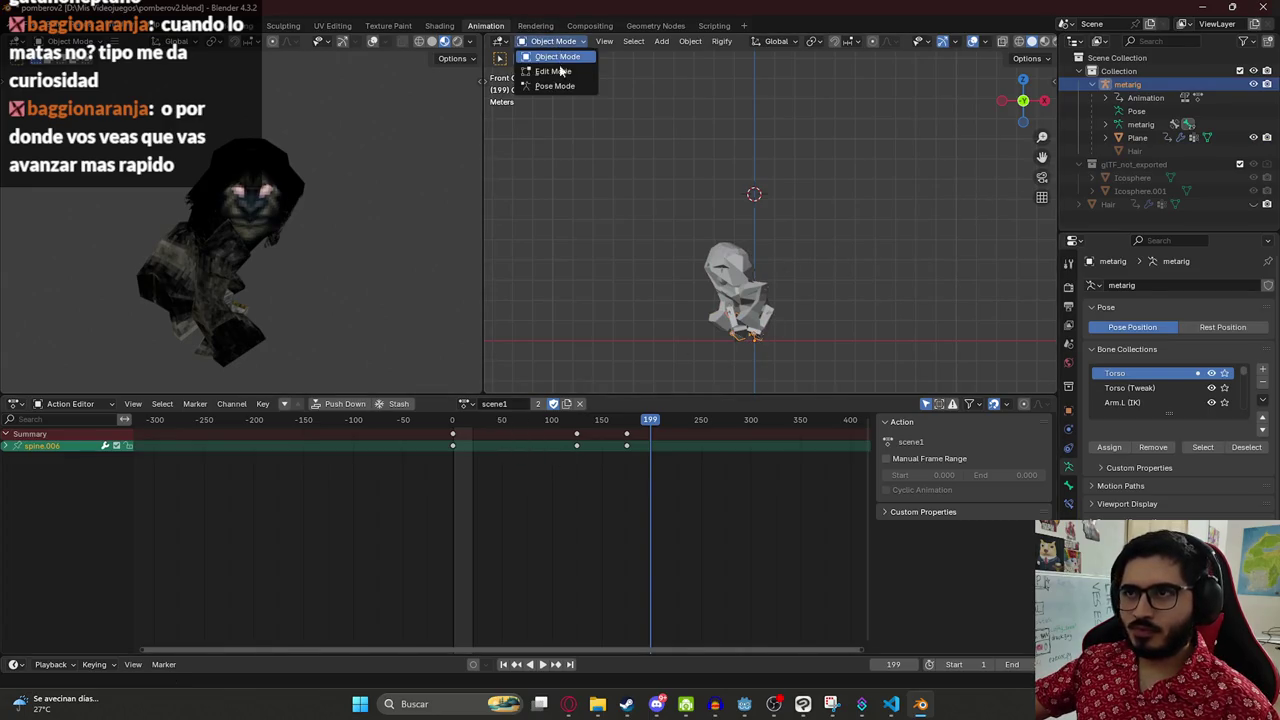
left_click(560, 70)
left_click(463, 403)
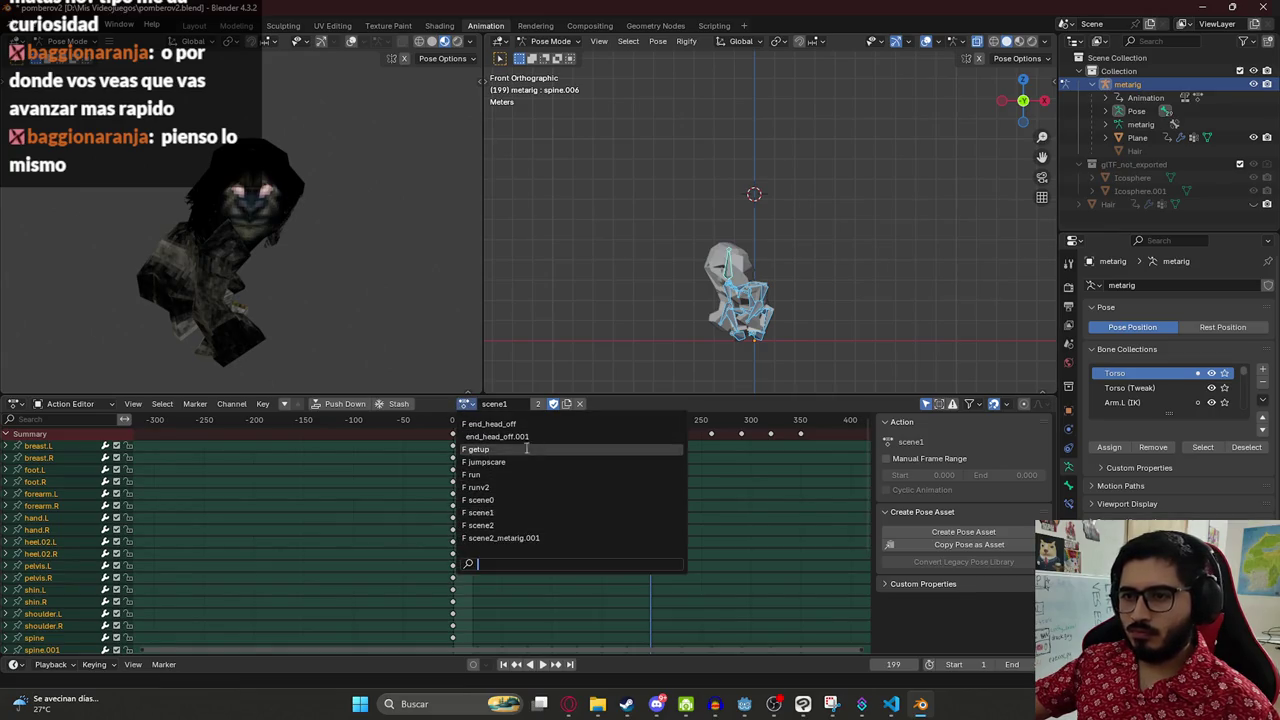
left_click(488, 487)
left_click_drag(456, 421, 453, 421)
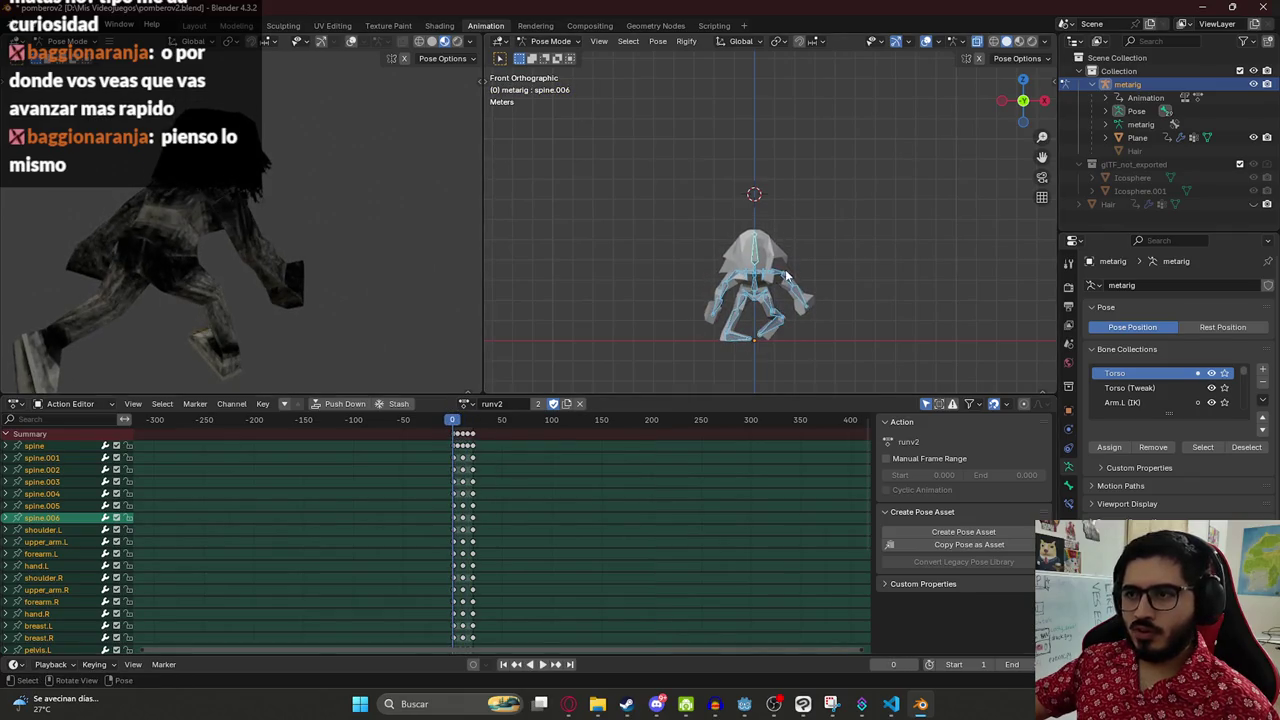
- Copy the pose, duplicate runv2 as a new action, and delete the frame-5 and frame-20 keys
key("ctrl+c")
left_click(567, 404)
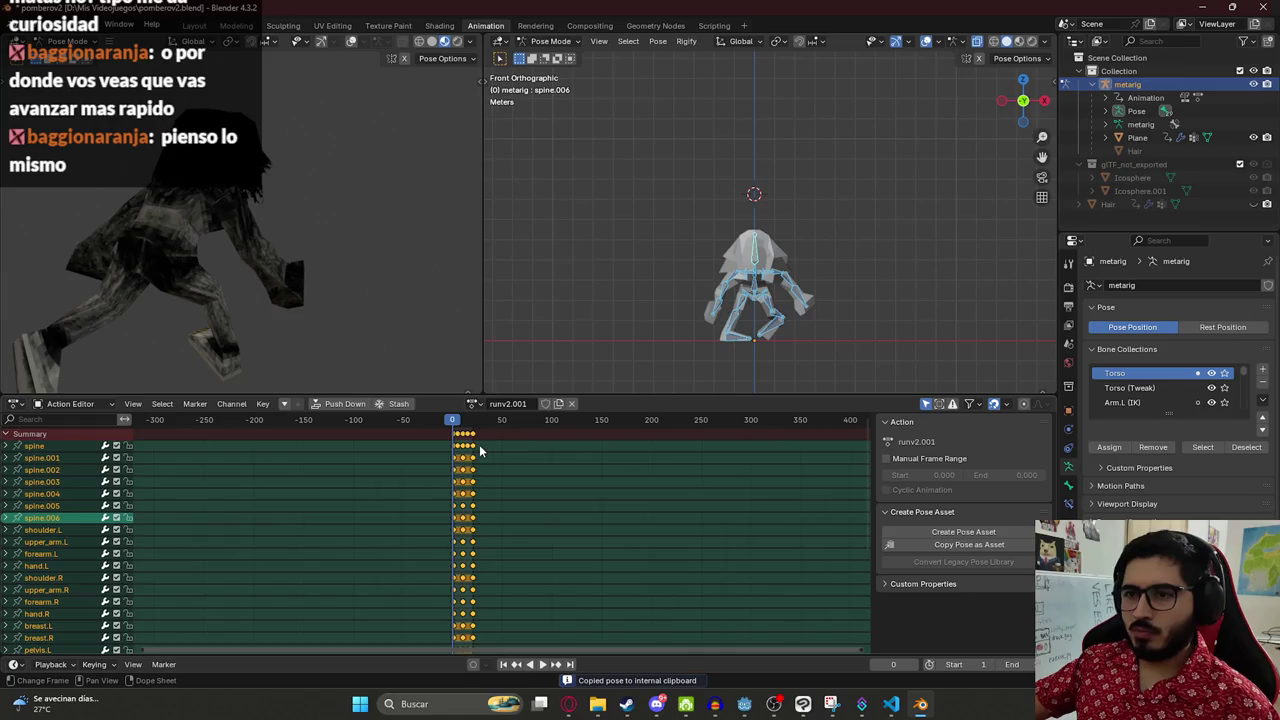
left_click(480, 449)
scroll(515, 480, "up", 1)
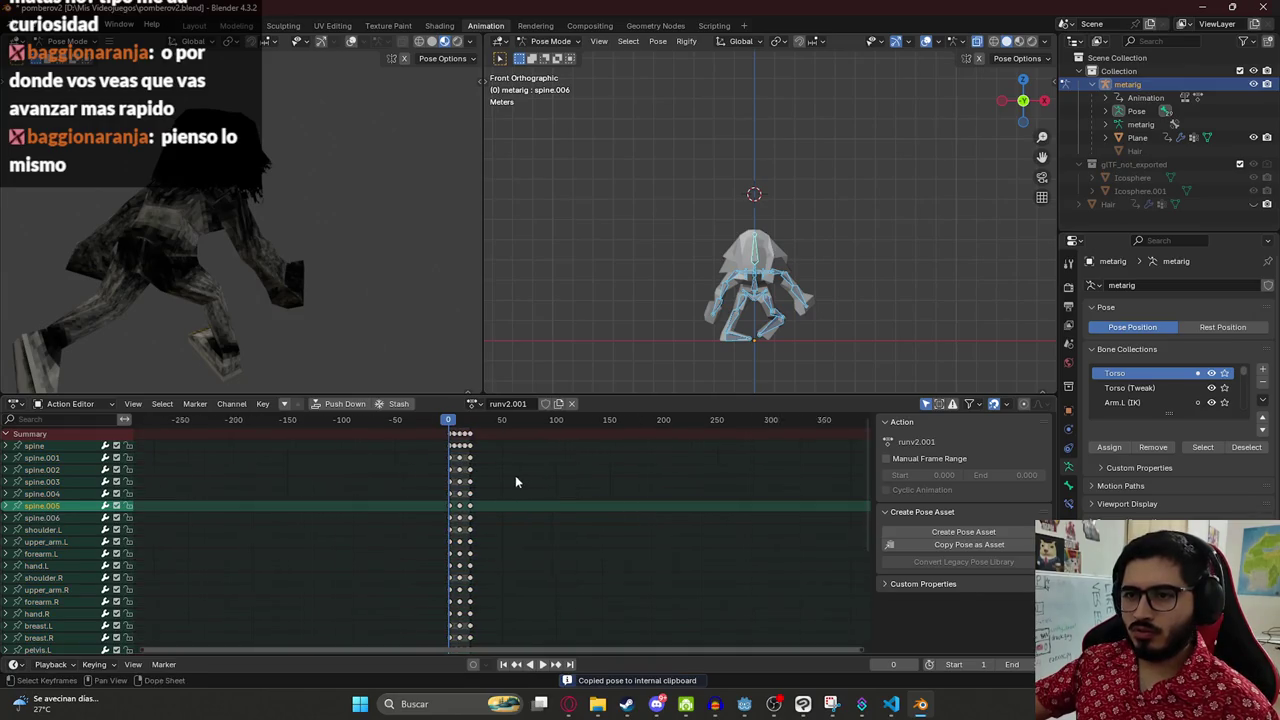
scroll(515, 475, "up", 3)
left_click(370, 445)
left_click(416, 435, "shift")
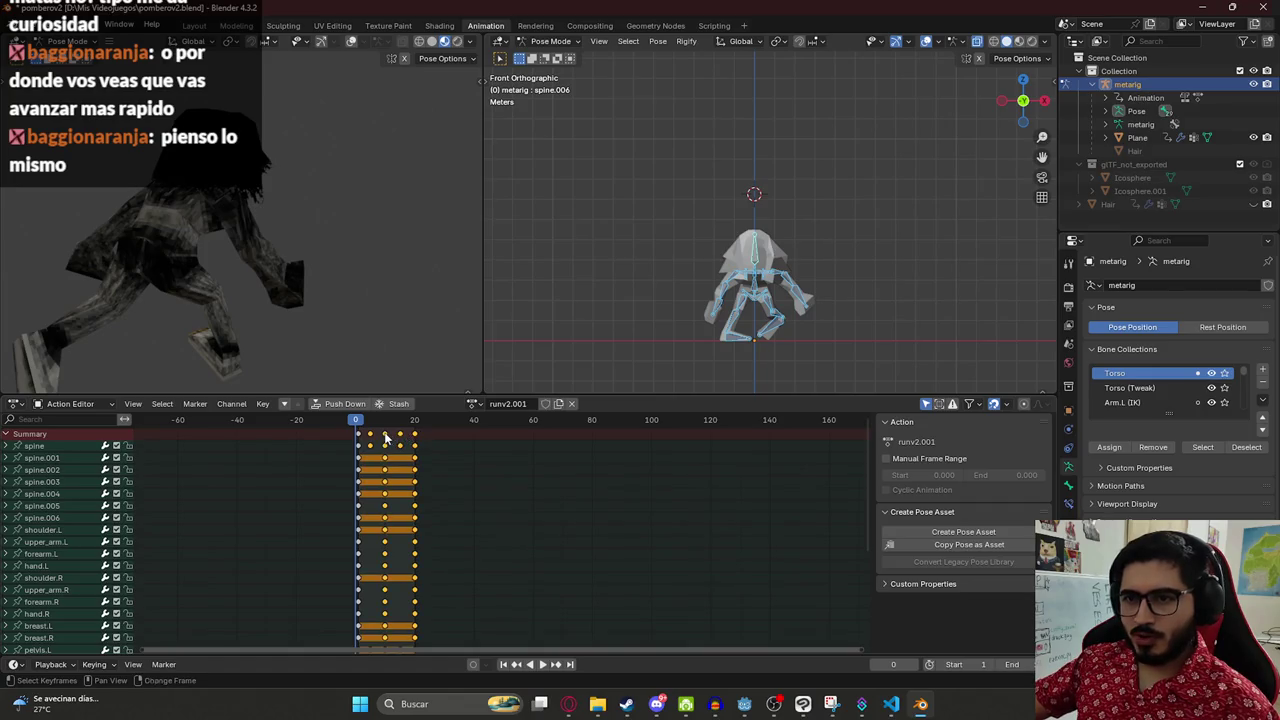
key("x")
left_click(400, 440)
- Protect the new action with a fake user, name it attack1, and play it
left_click(545, 404)
type("attack1")
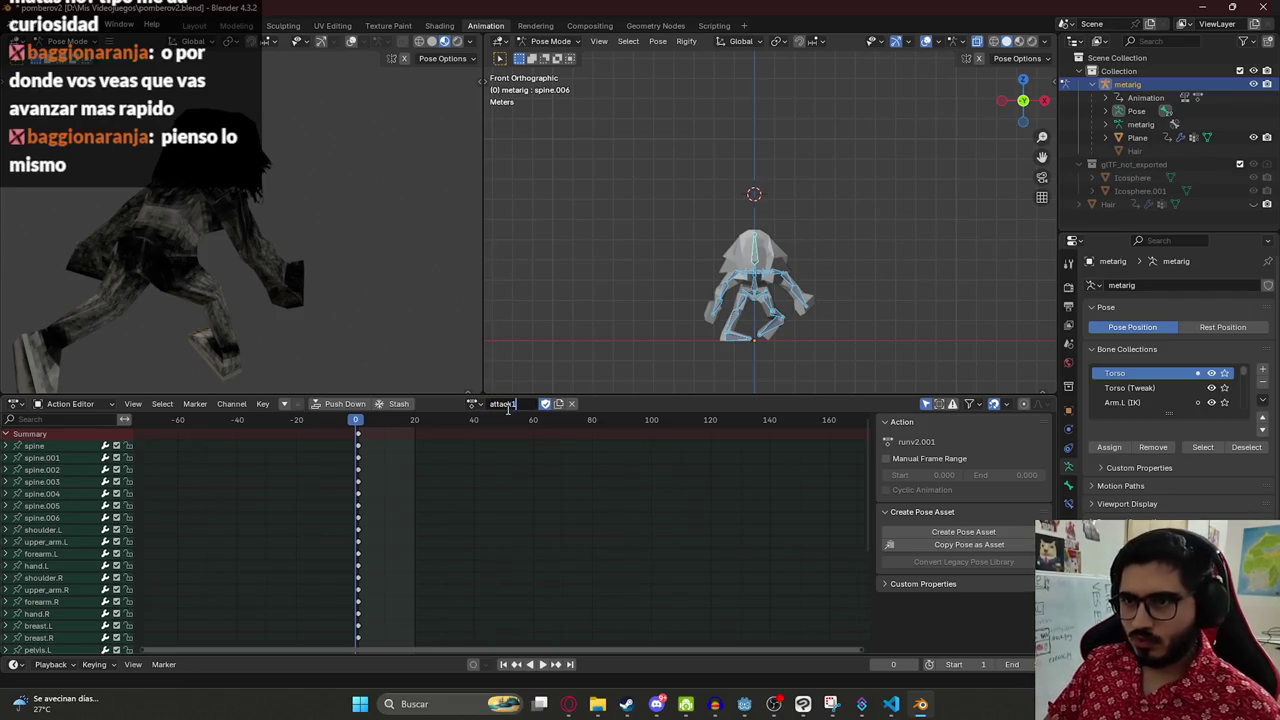
key("Return")
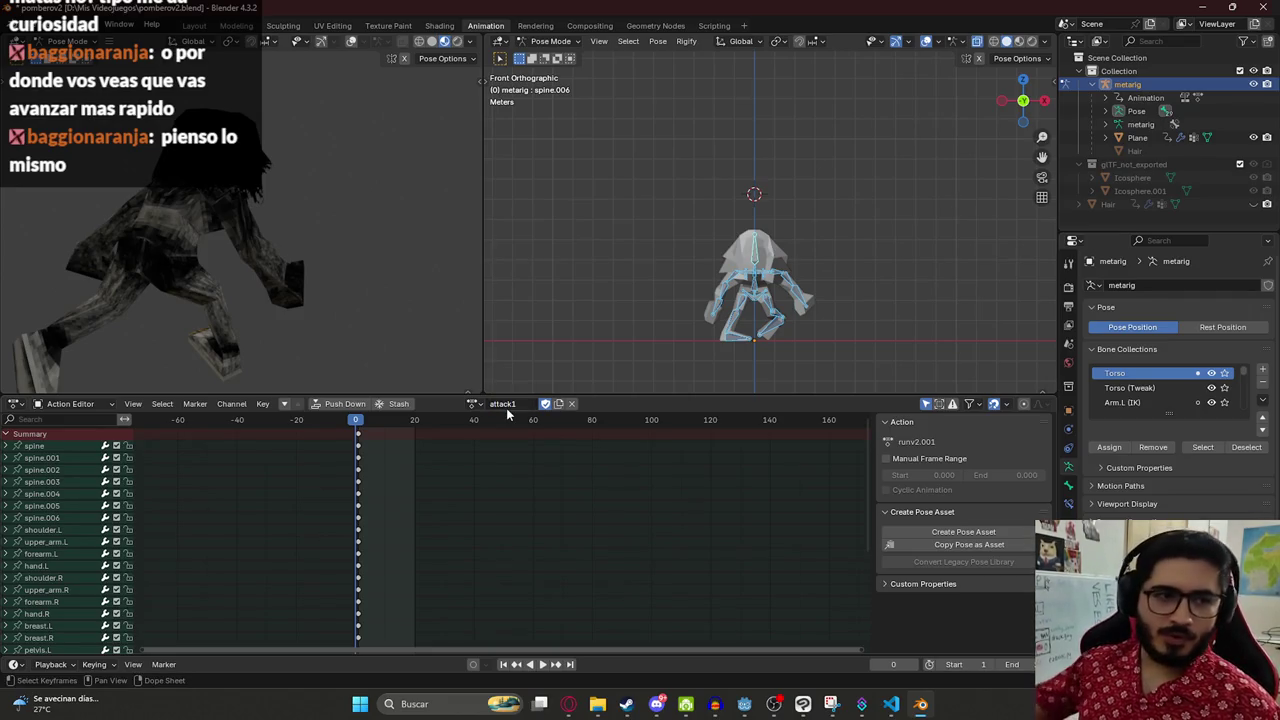
key("space")
key("space")
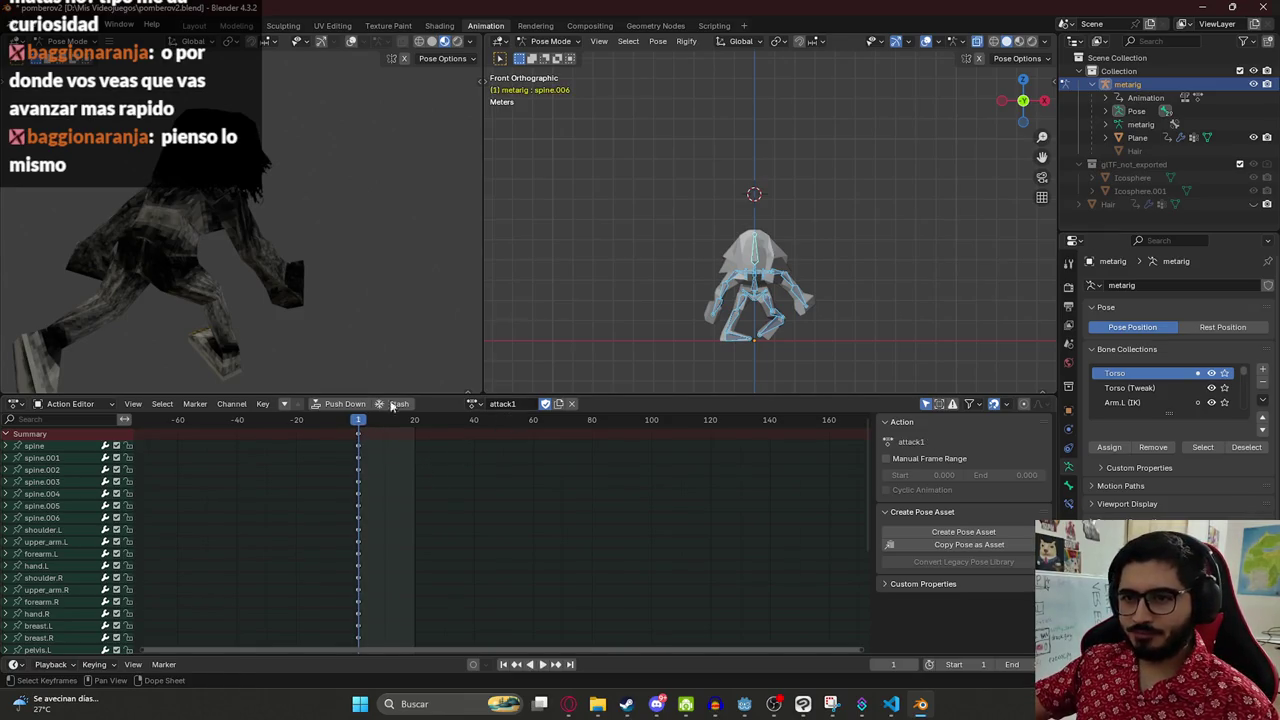
mouse_move(300, 265)
left_mouse_down()
mouse_move(240, 258)
mouse_move(264, 245)
mouse_move(268, 216)
left_mouse_up()
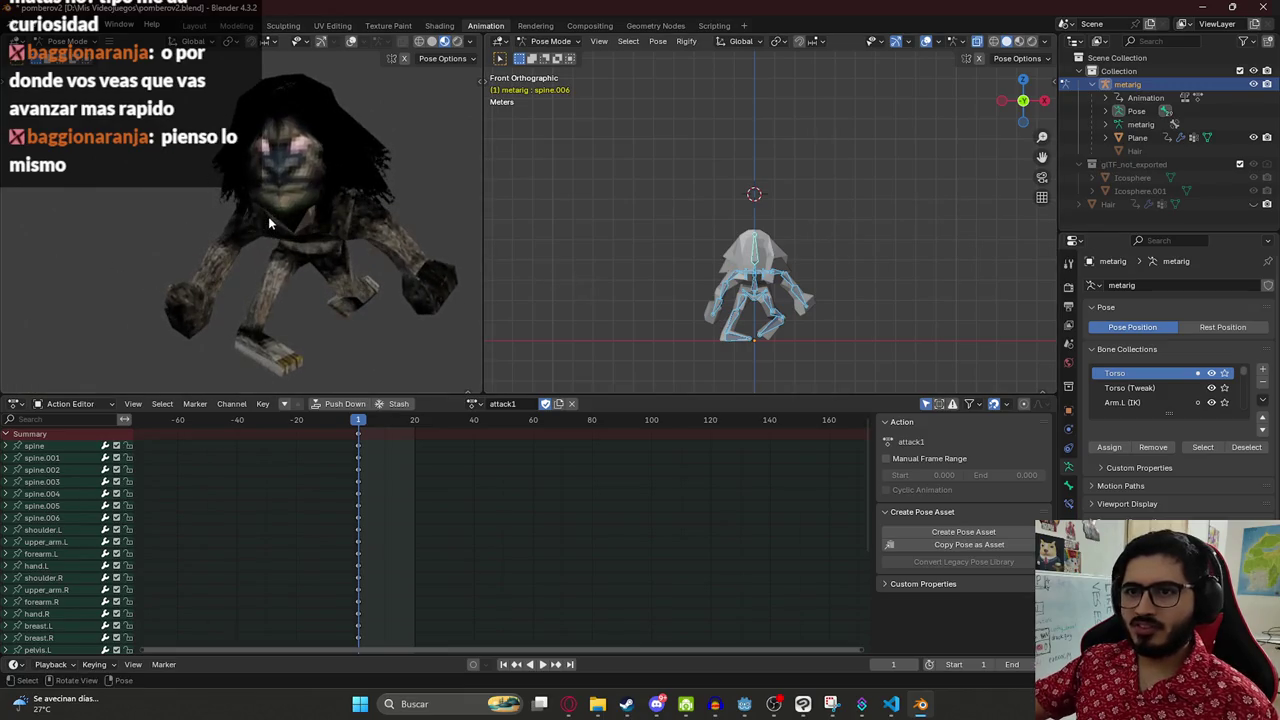
- Rotate the thigh.L and toe.L bones to bend the character's left leg and foot
left_click_drag(786, 290, 768, 268)
scroll(768, 268, "up", 4)
left_click(648, 242)
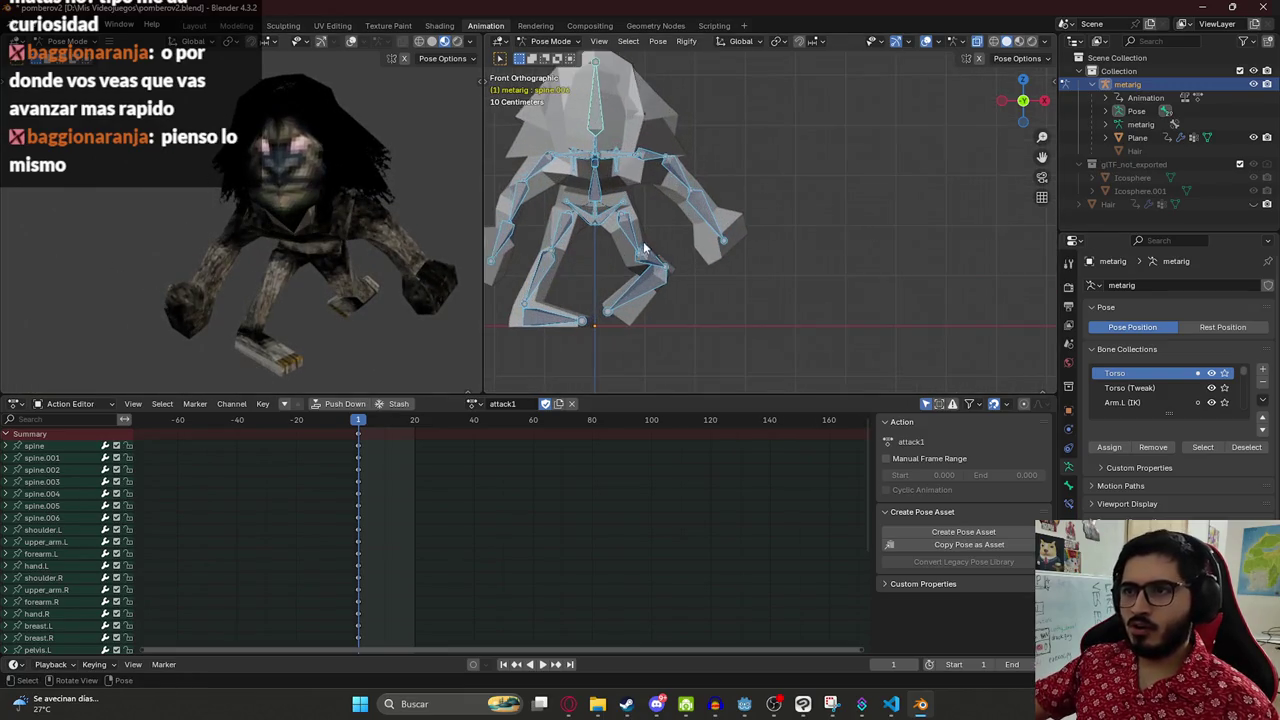
scroll(700, 235, "up", 2)
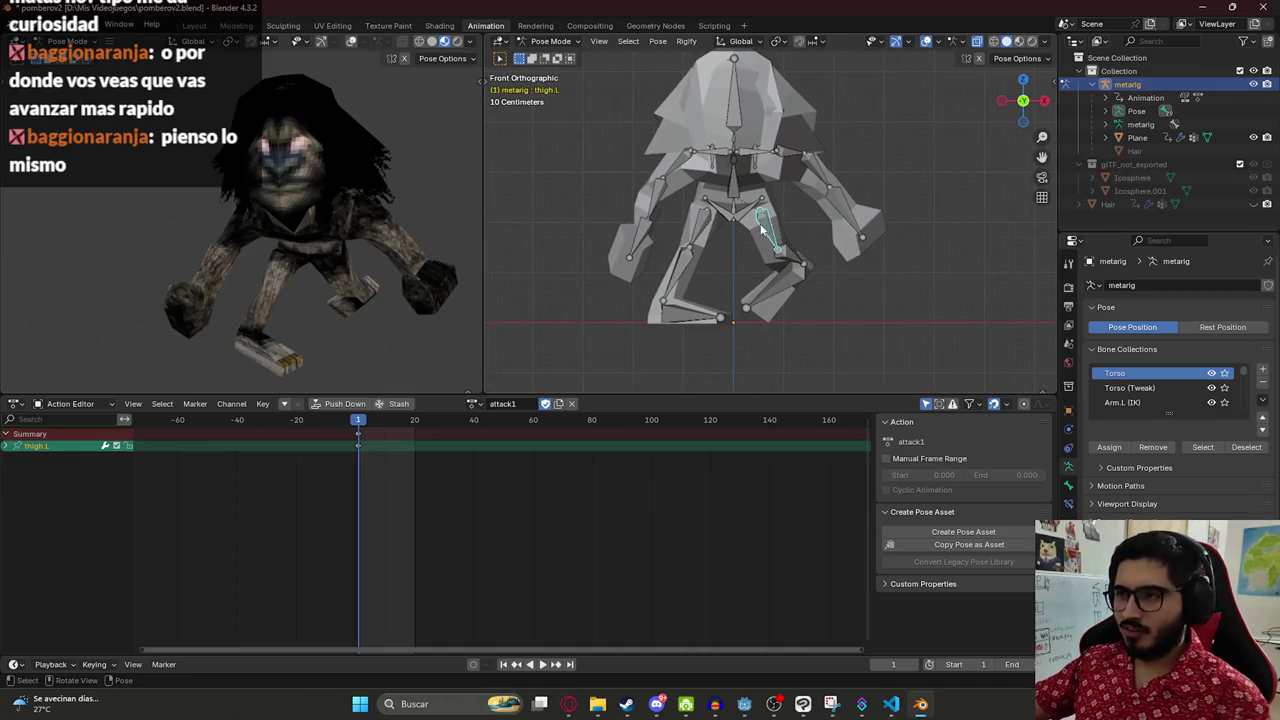
scroll(760, 230, "down", 1)
scroll(760, 230, "up", 2)
key("r")
left_click(748, 300)
left_click(750, 312)
key("r")
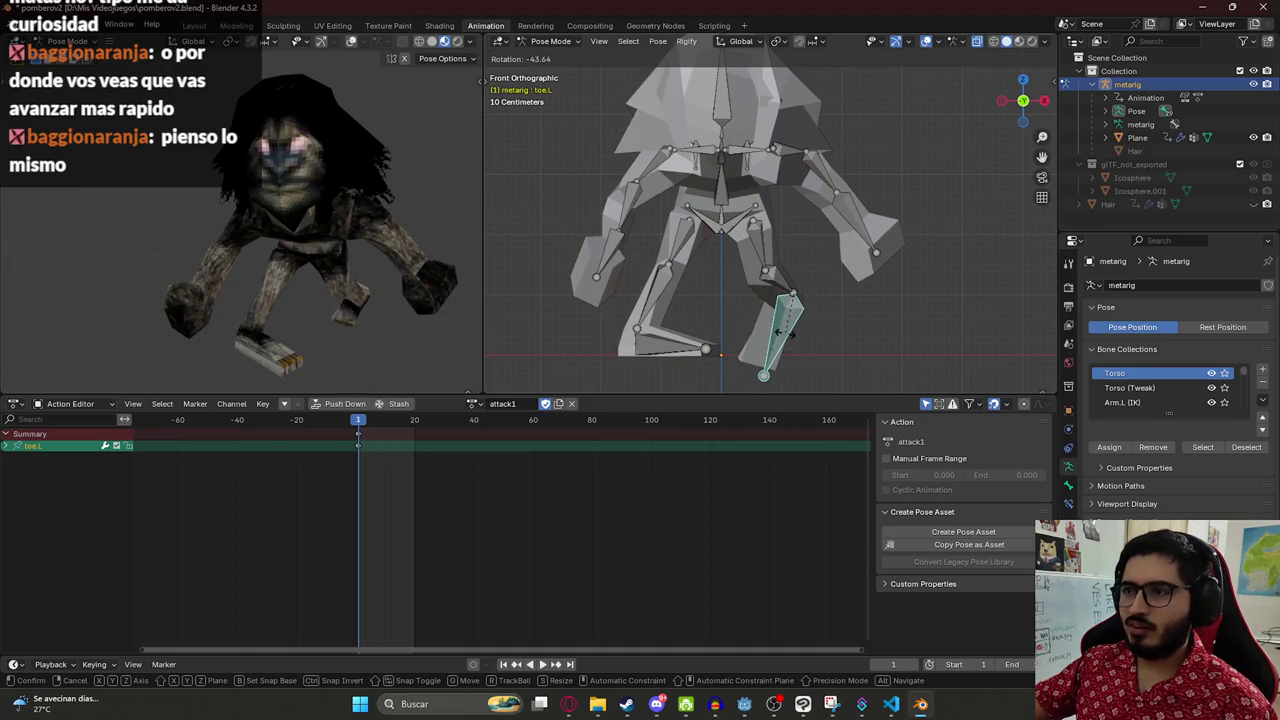
left_click(787, 333)
scroll(741, 222, "down", 3)
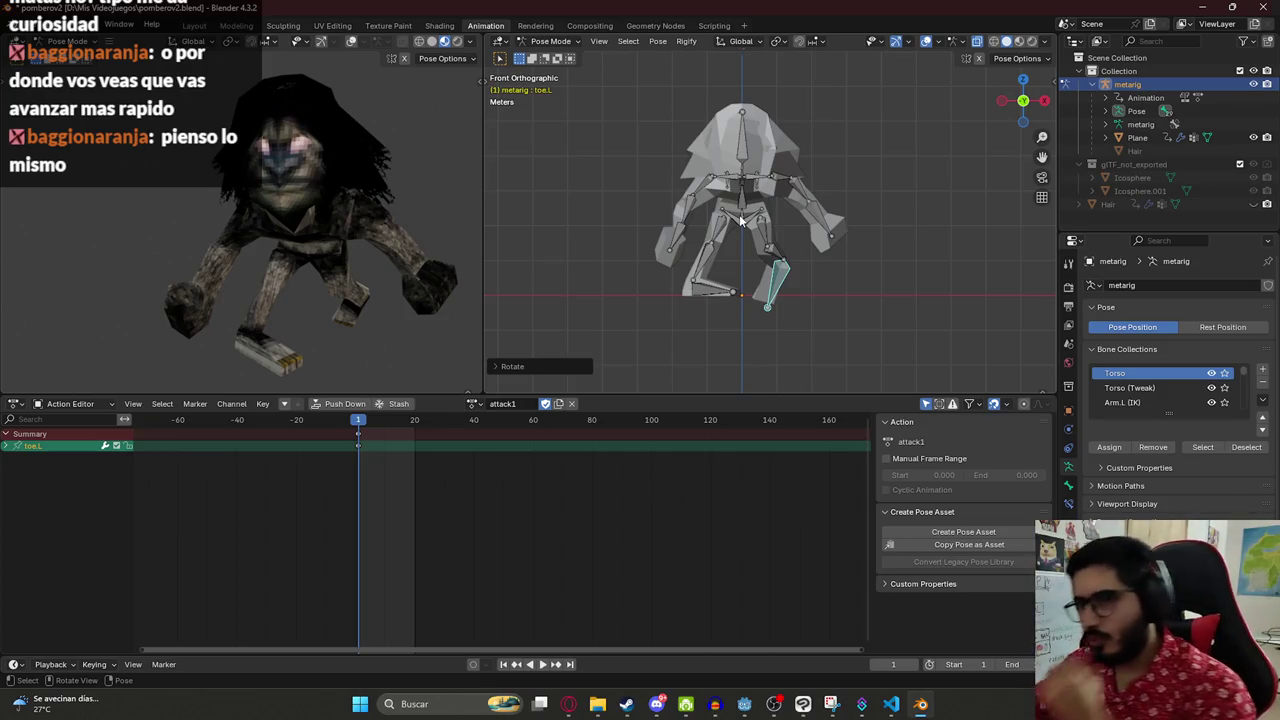
- At frame 5, twist the selected spine bone around the global Z axis
key("a")
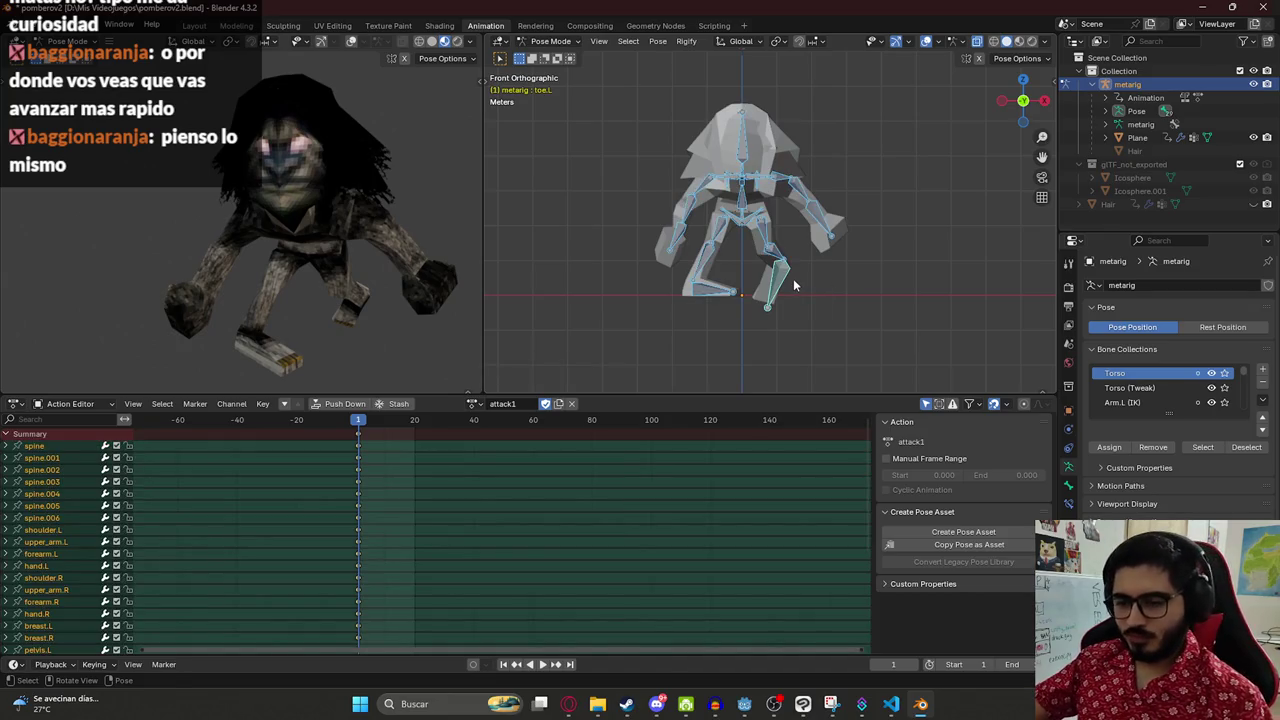
scroll(372, 450, "up", 5)
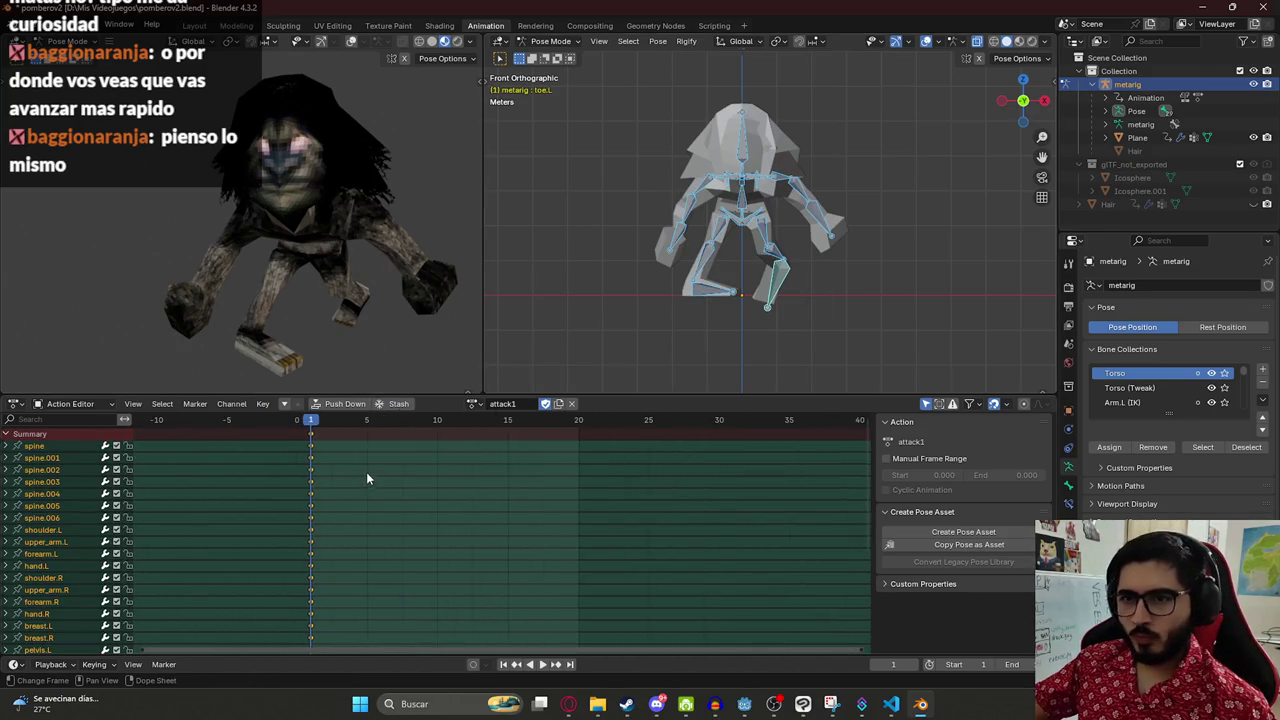
left_click(837, 304)
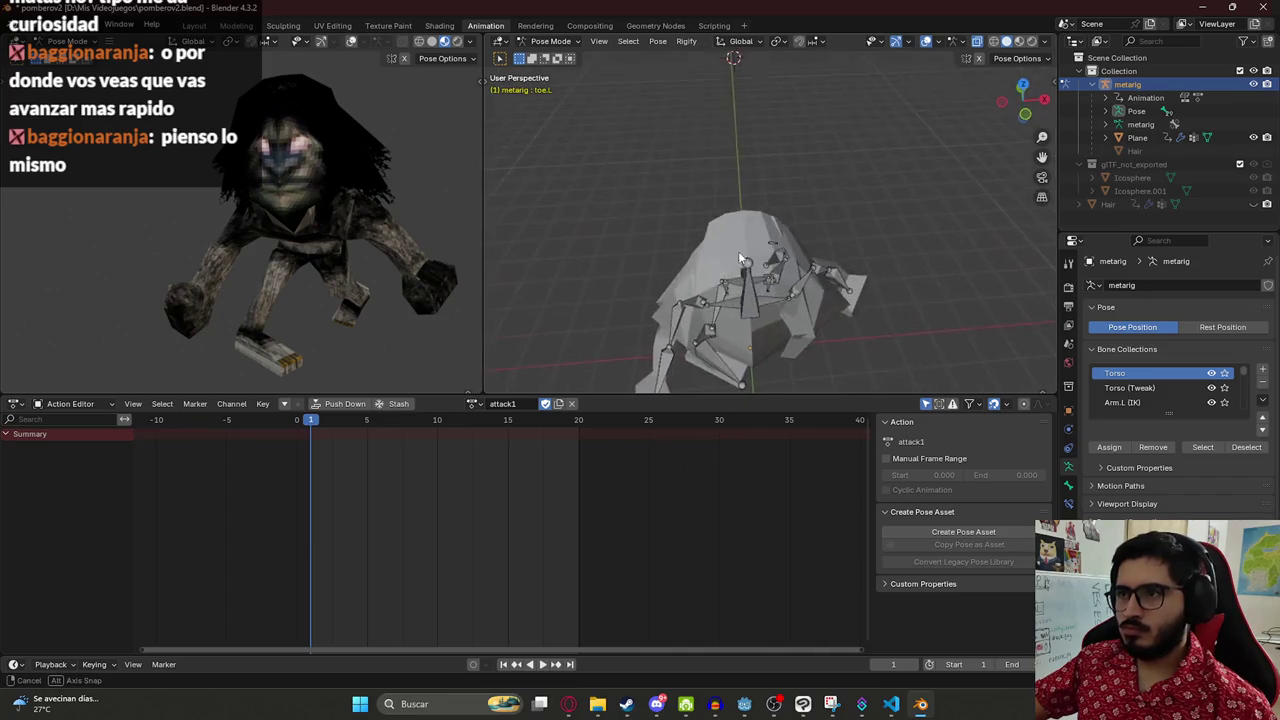
left_click(704, 302)
key("space")
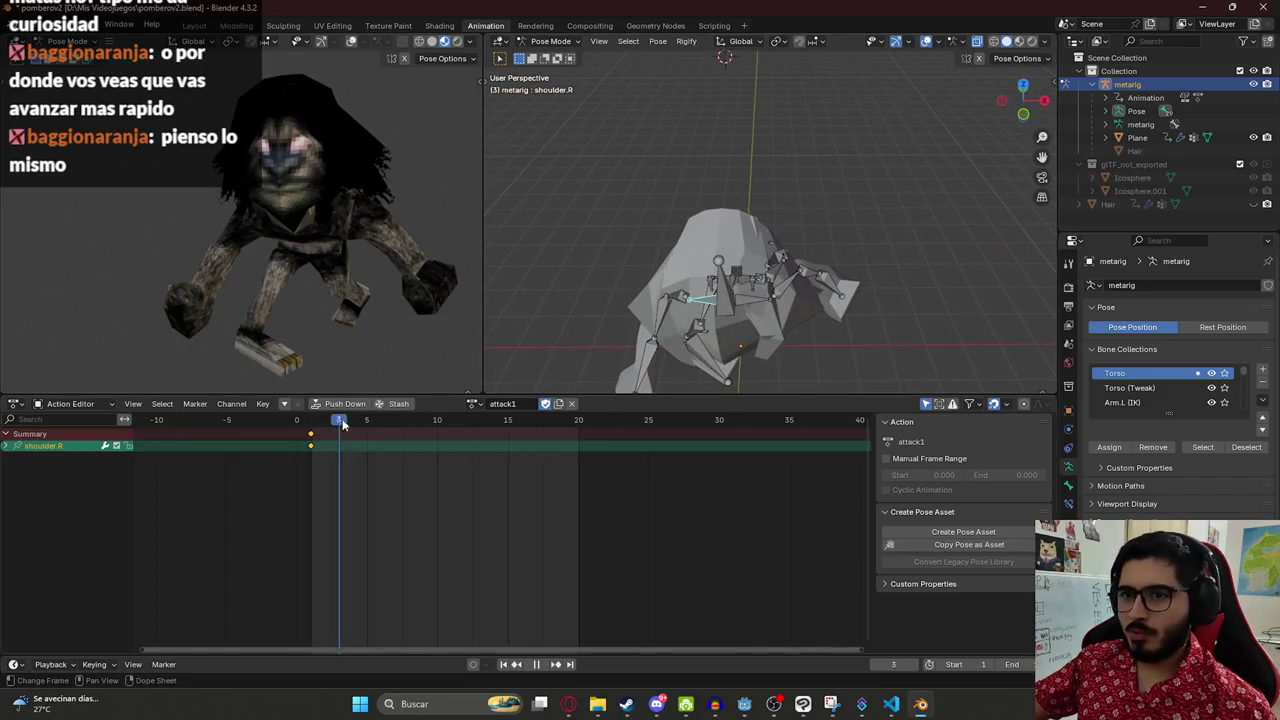
mouse_move(741, 287)
left_mouse_down()
mouse_move(693, 253)
mouse_move(748, 263)
left_mouse_up()
mouse_move(797, 314)
left_mouse_down()
mouse_move(884, 310)
mouse_move(721, 272)
mouse_move(731, 298)
left_mouse_up()
key("r")
key("z")
left_click(862, 331)
- Rotate the shoulder.L bone to hunch the torso forward
left_click(716, 286)
key("r")
left_click(840, 370)
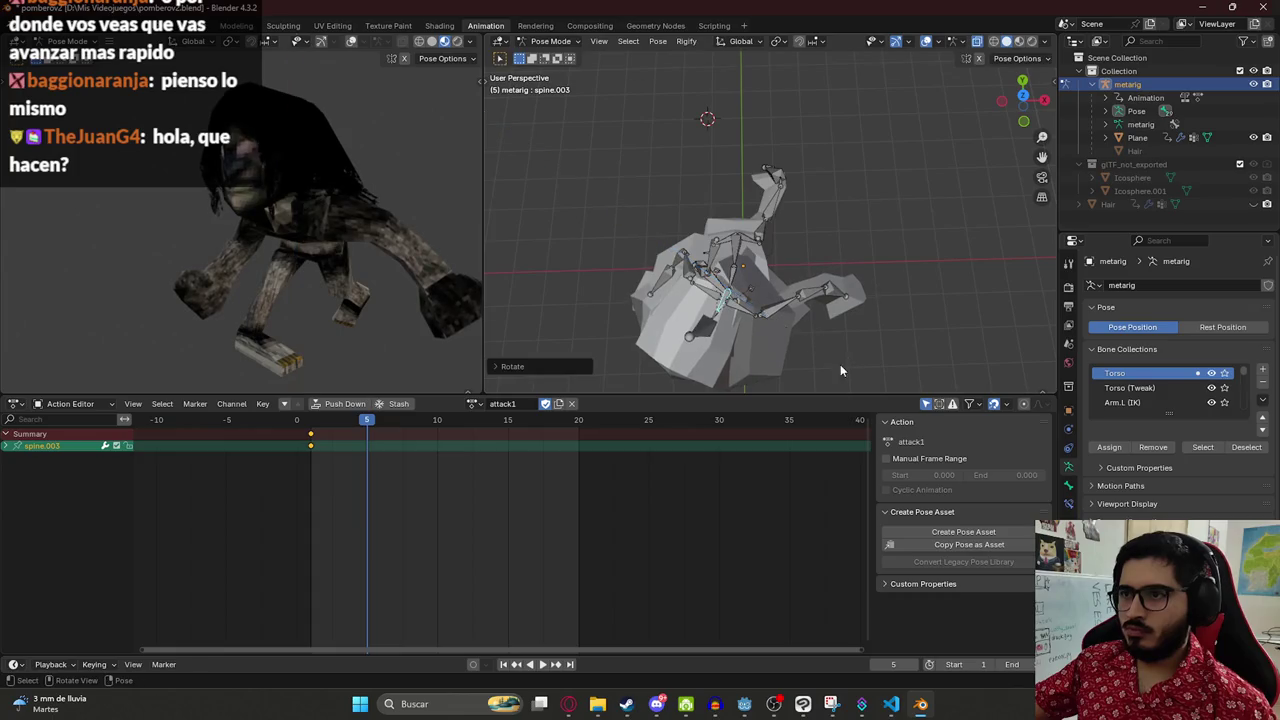
- Swing the right shoulder and rotate the right upper arm on local X
left_click(706, 289)
key("r")
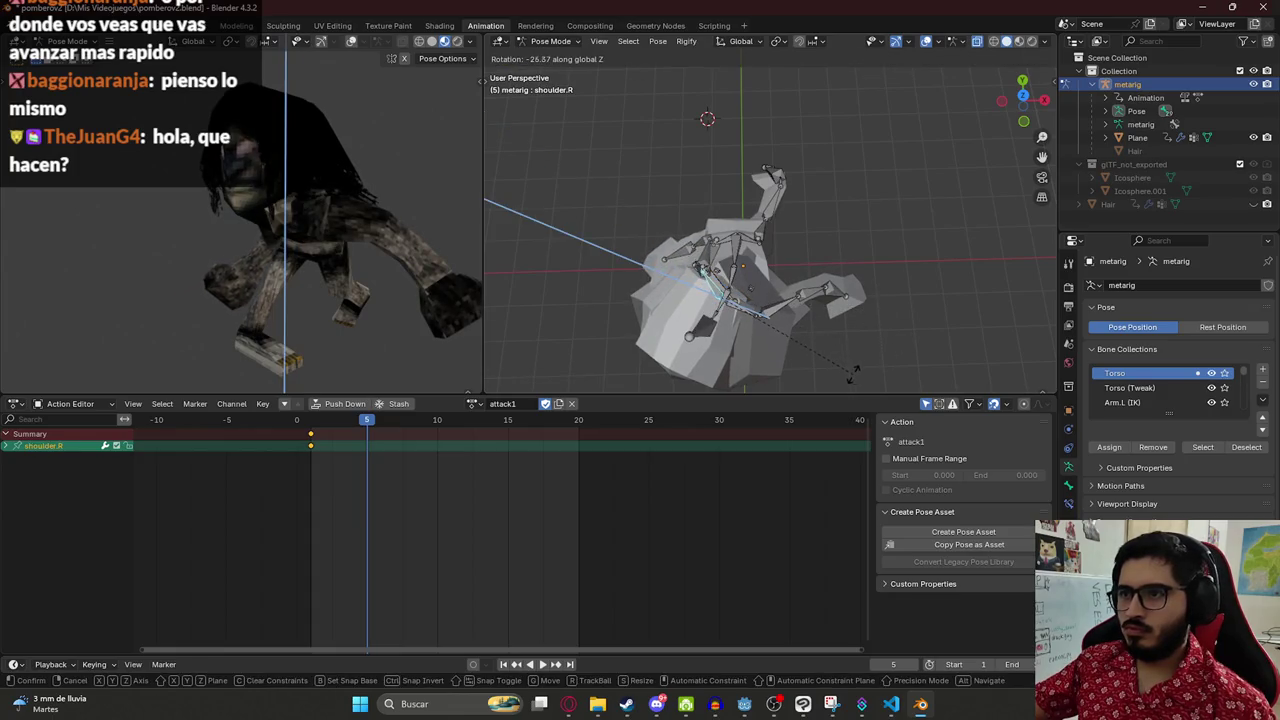
left_click(643, 287)
left_click_drag(643, 287, 838, 204)
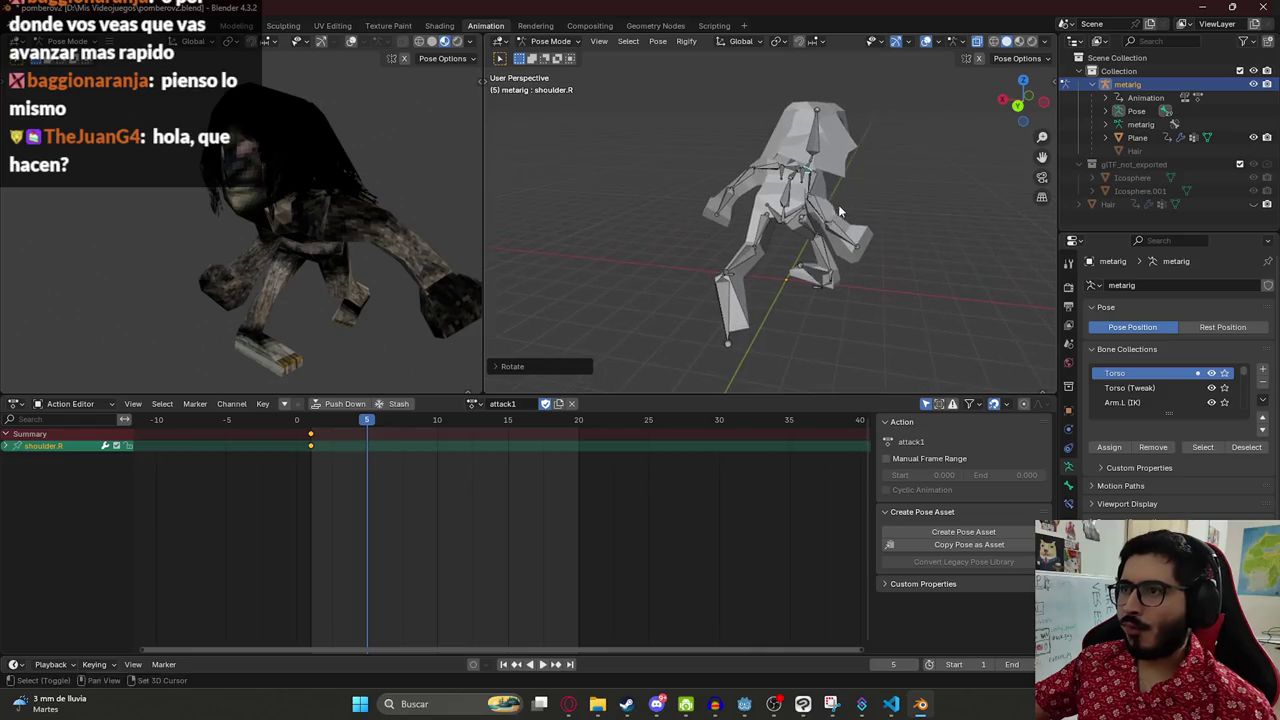
left_click(815, 183)
key("r")
key("x")
key("x")
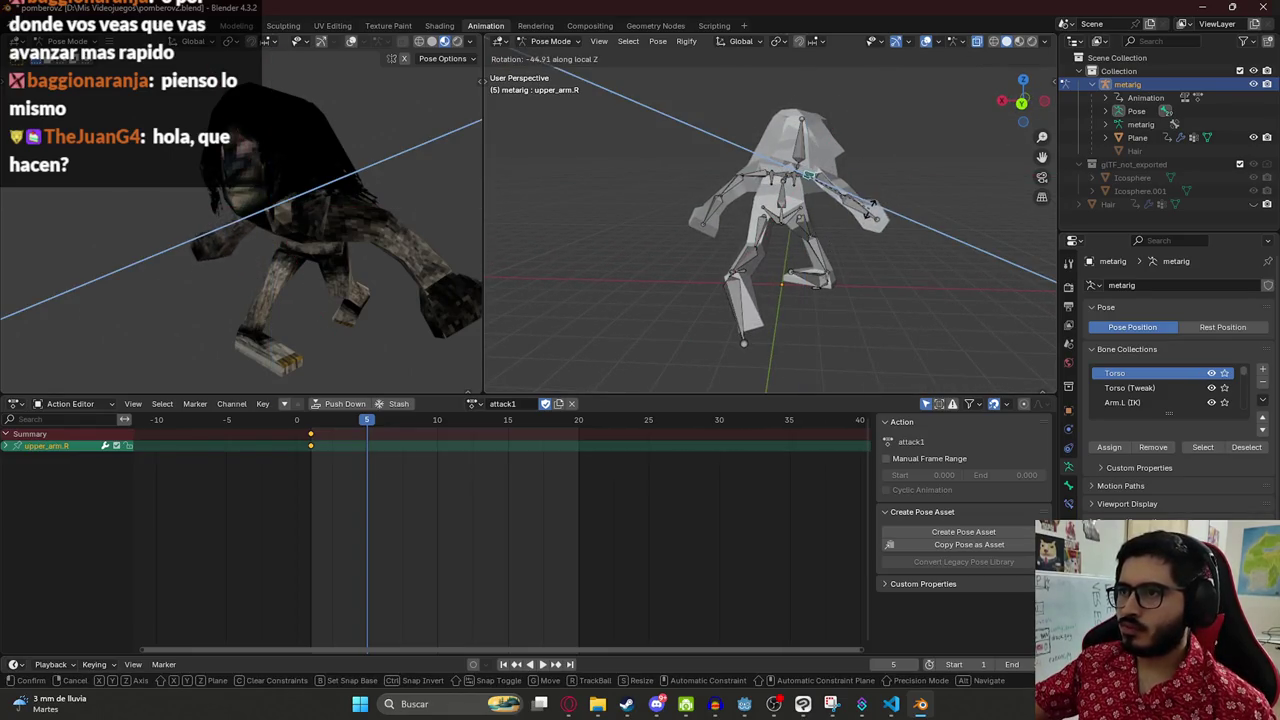
left_click(860, 226)
- Bend the right forearm on local X, then rotate it further on global Z
left_click(864, 222)
key("r")
key("x")
key("x")
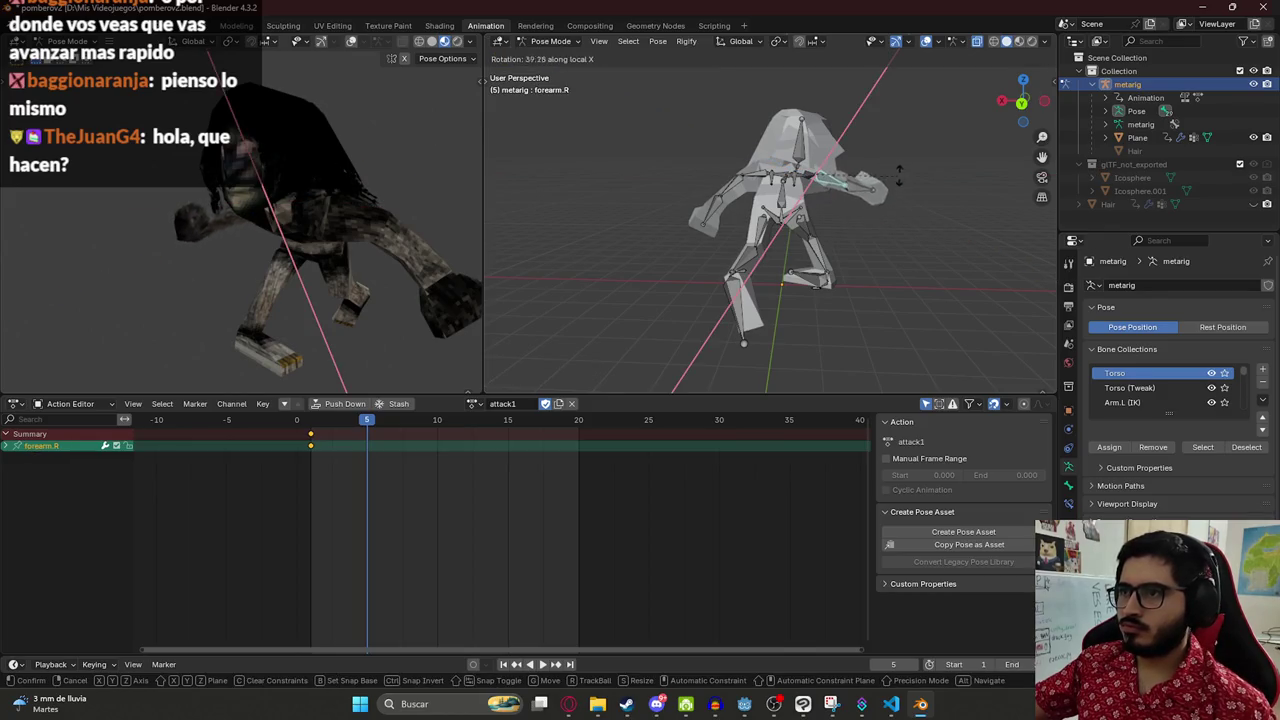
left_click(900, 172)
left_click(870, 190)
mouse_move(870, 190)
left_mouse_down()
mouse_move(835, 286)
mouse_move(833, 190)
left_mouse_up()
left_click(830, 180)
key("r")
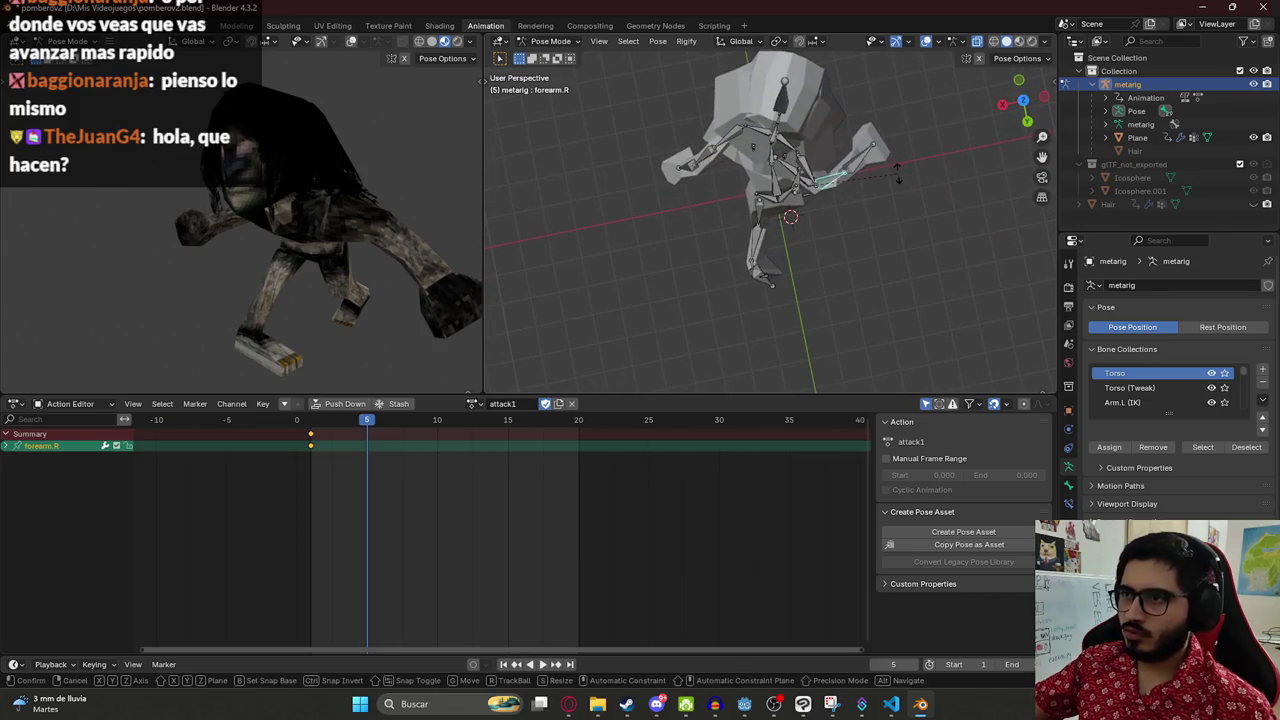
key("z")
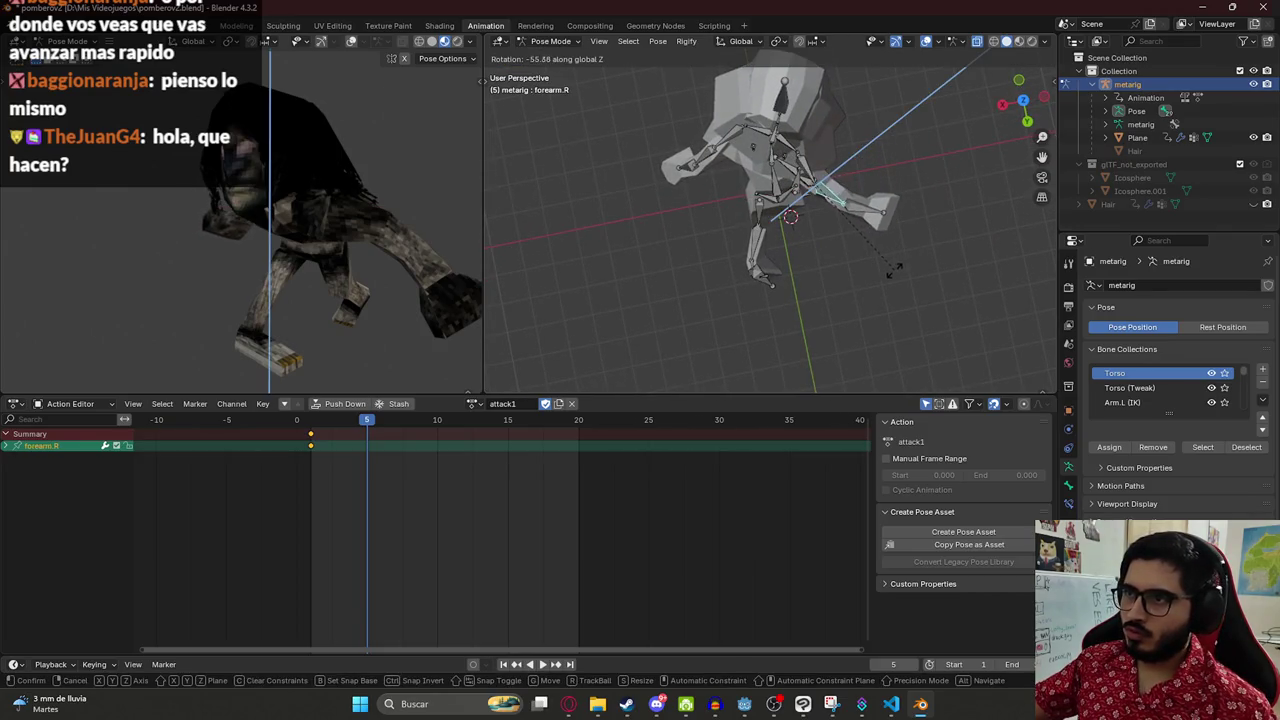
left_click(908, 257)
- Rotate the right hand twice around the global Z axis
left_click(866, 198)
key("r")
key("z")
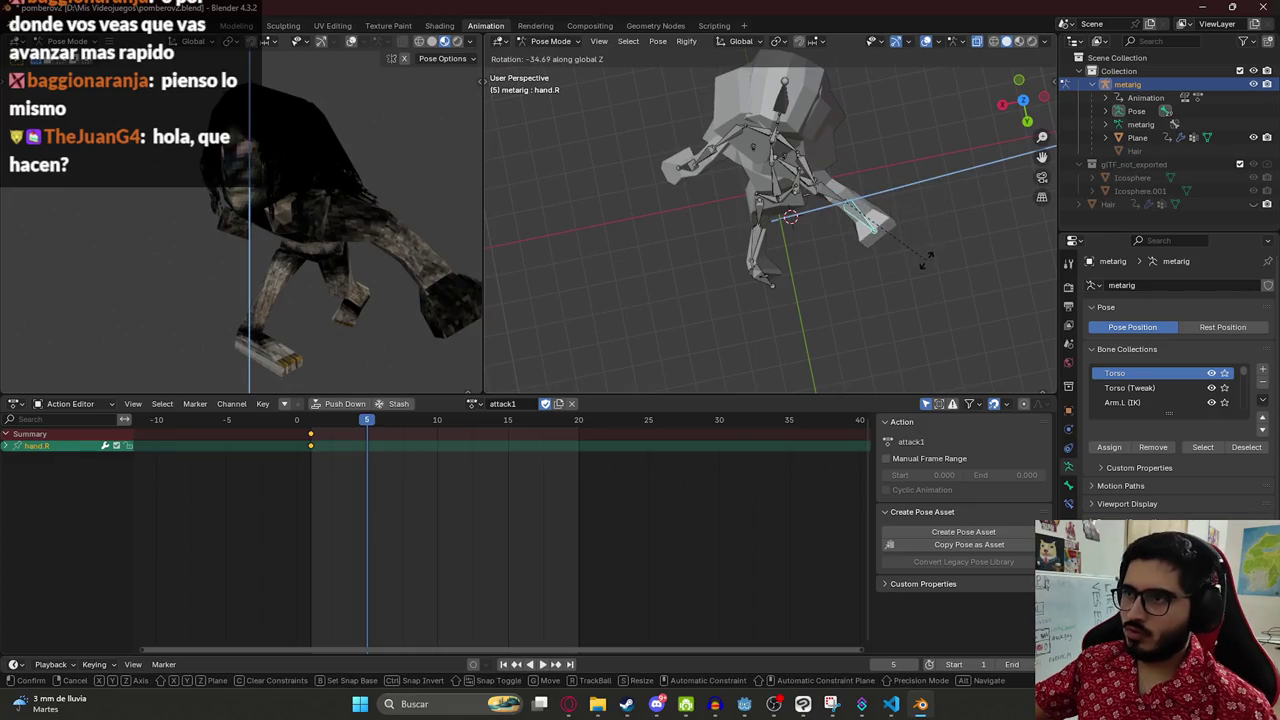
left_click(929, 251)
key("r")
key("z")
left_click(926, 270)
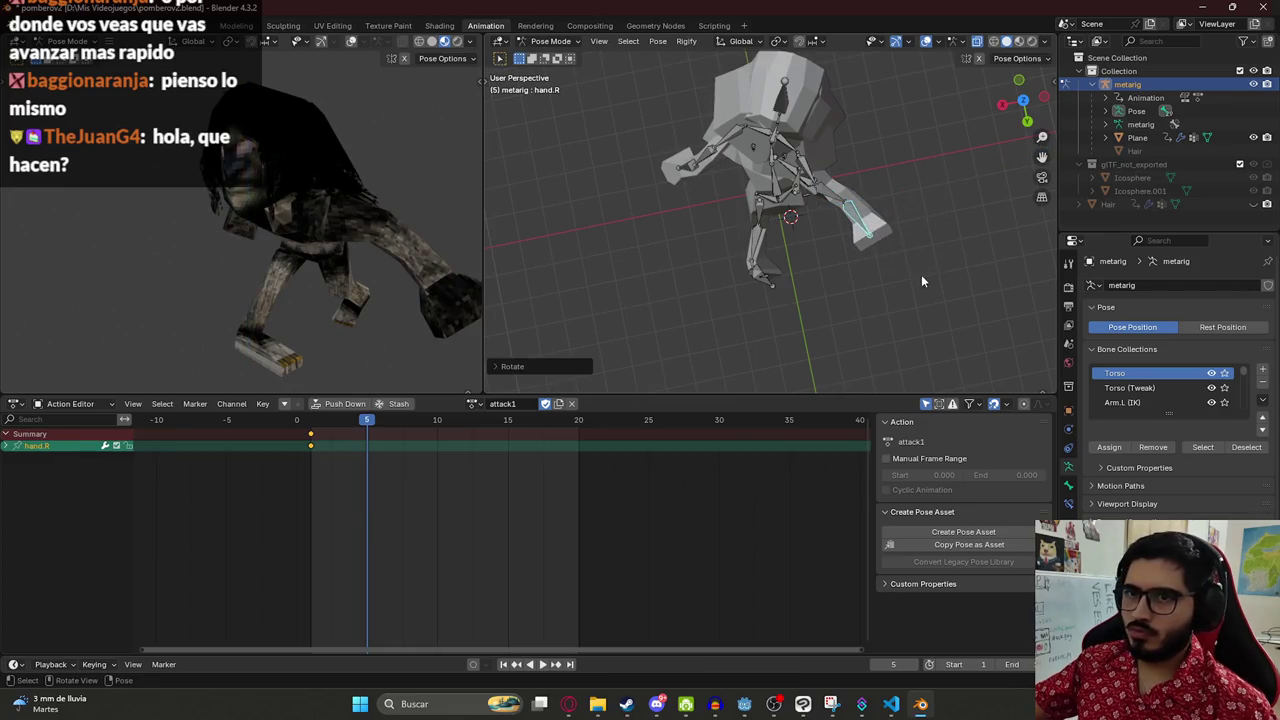
- In front view, turn the head bone spine.006 around global Z
key("KP_1")
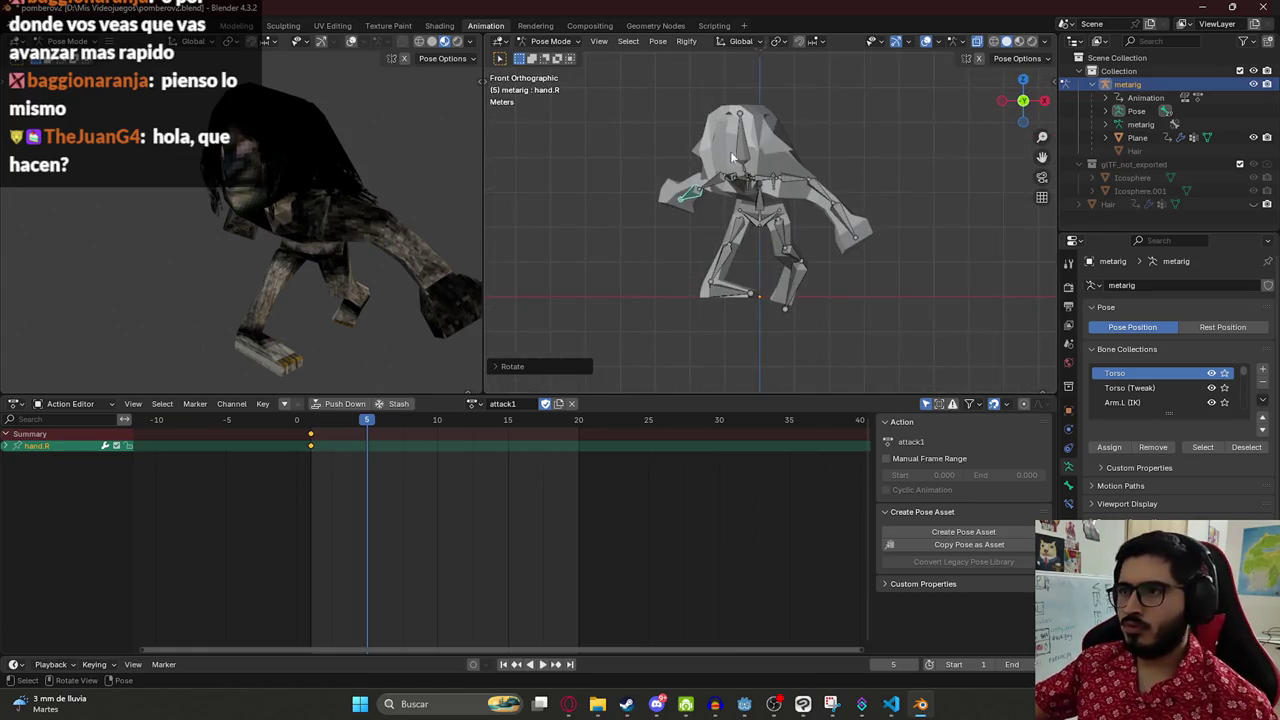
left_click(733, 157)
key("r")
key("z")
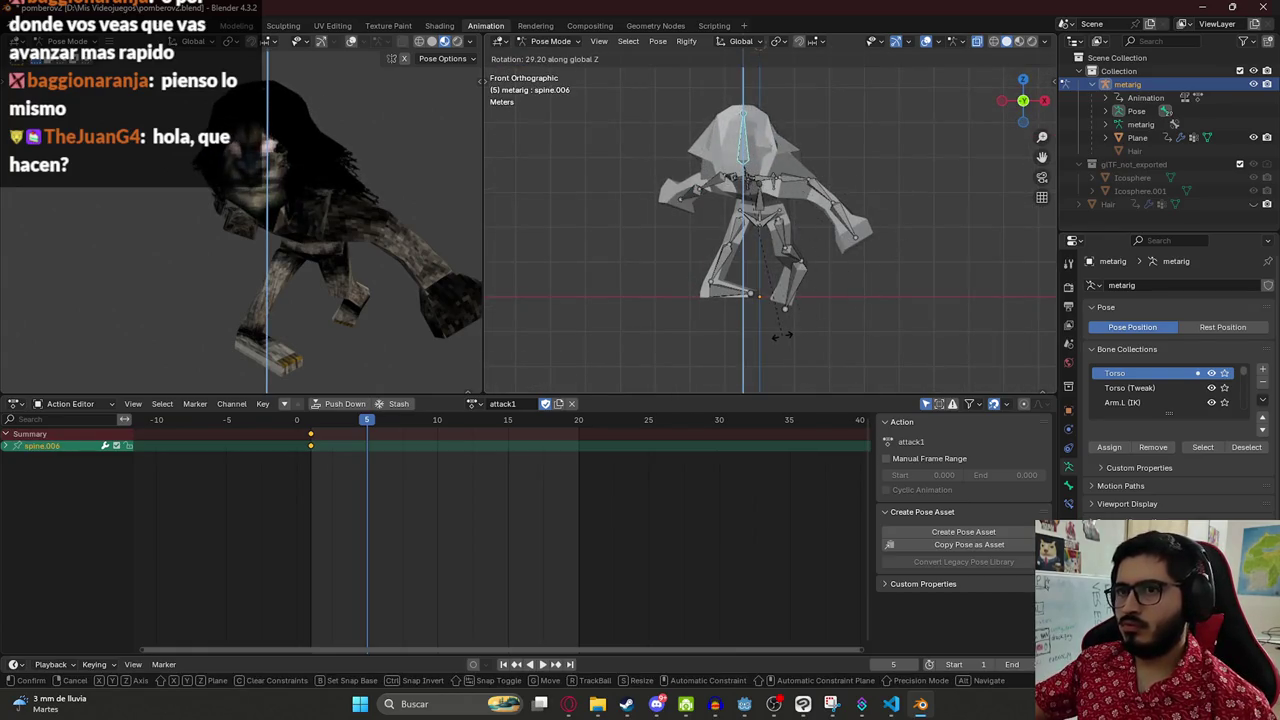
left_click(781, 336)
- Keyframe the whole rig at frame 5 and preview the attack animation
scroll(768, 218, "up", 2)
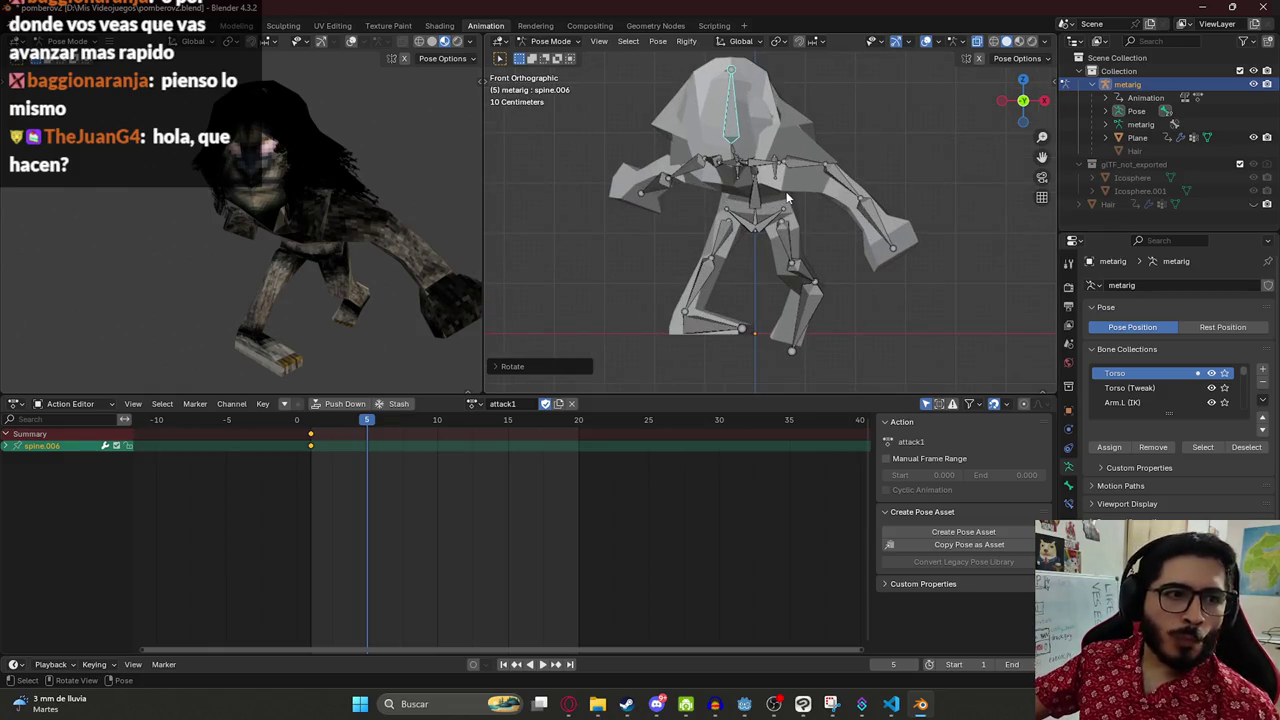
key("a")
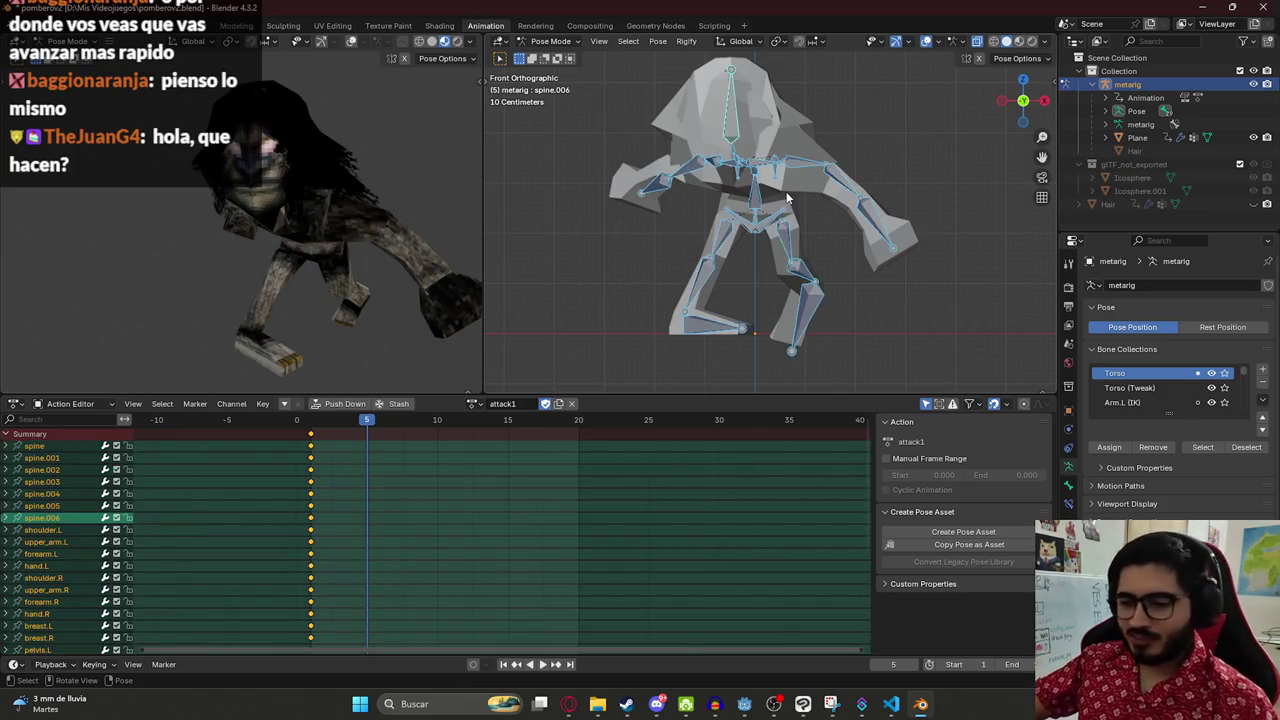
key("i")
key("space")
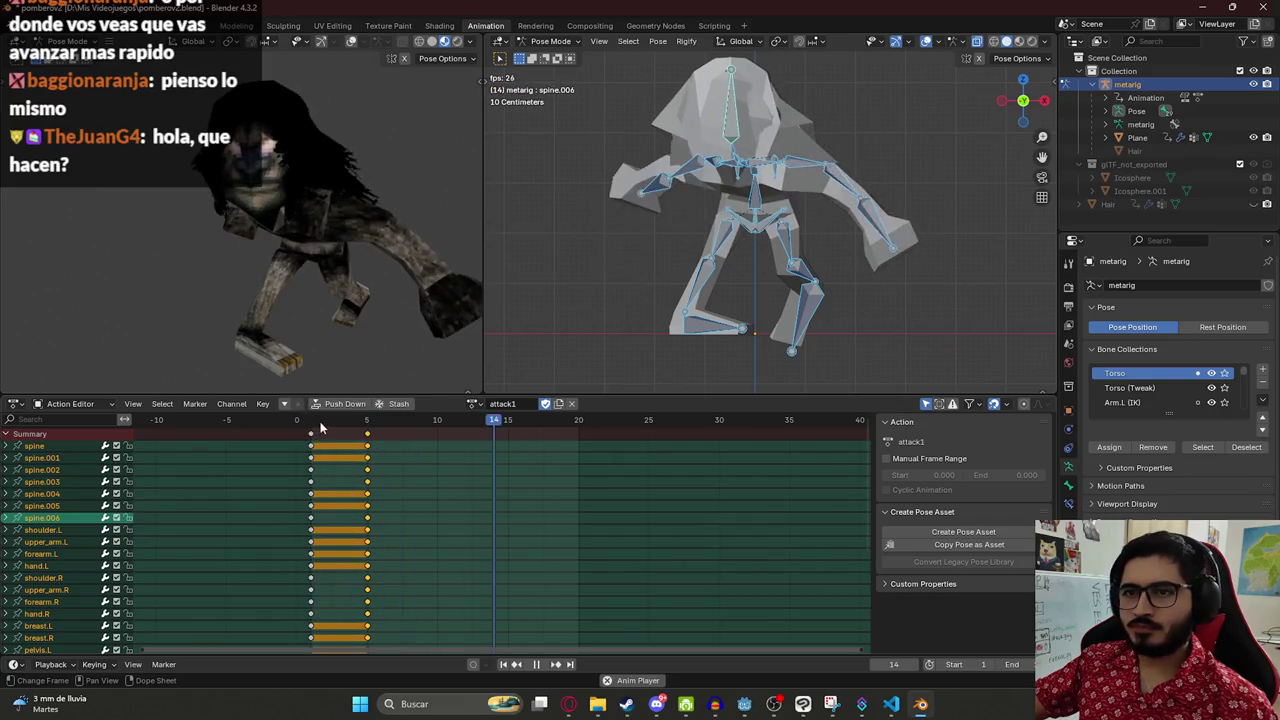
key("space")
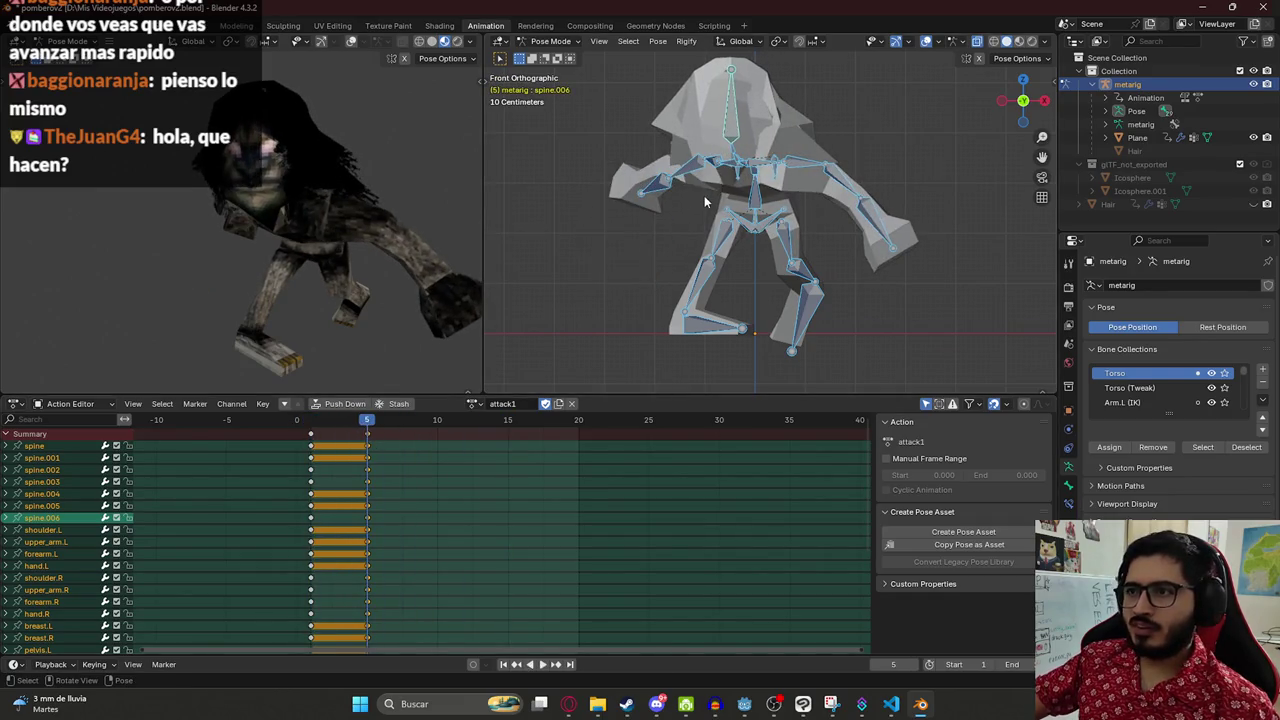
- Rotate the spine.001 torso on Z, the spine.004 chest, and the left upper arm
left_click(735, 120)
left_click(748, 200)
key("r")
key("z")
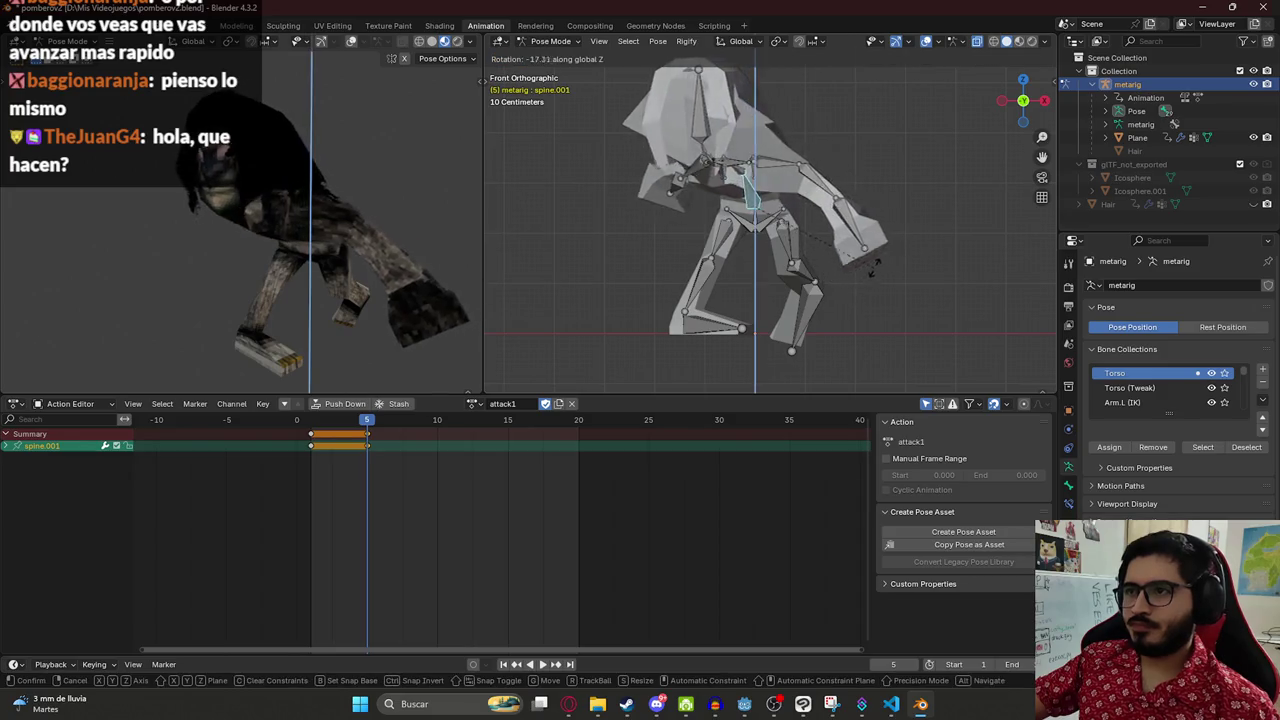
left_click(895, 238)
left_click(693, 158)
key("r")
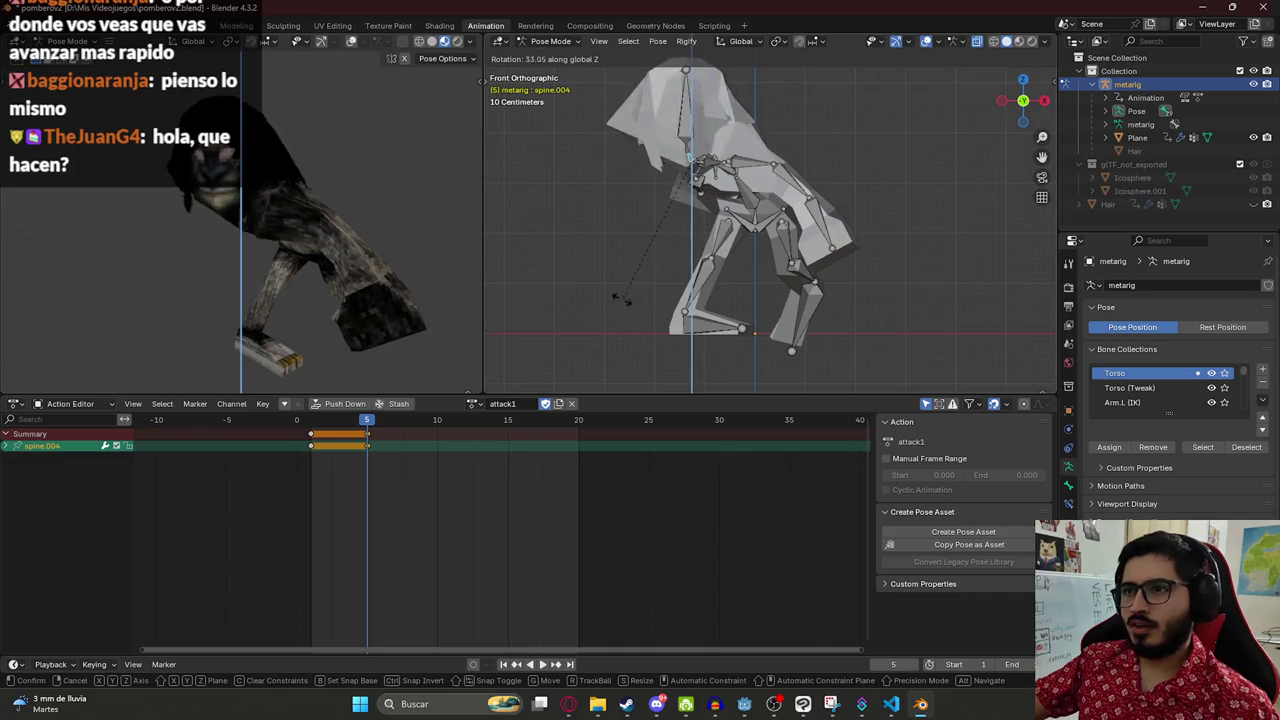
left_click(571, 277)
left_click(733, 178)
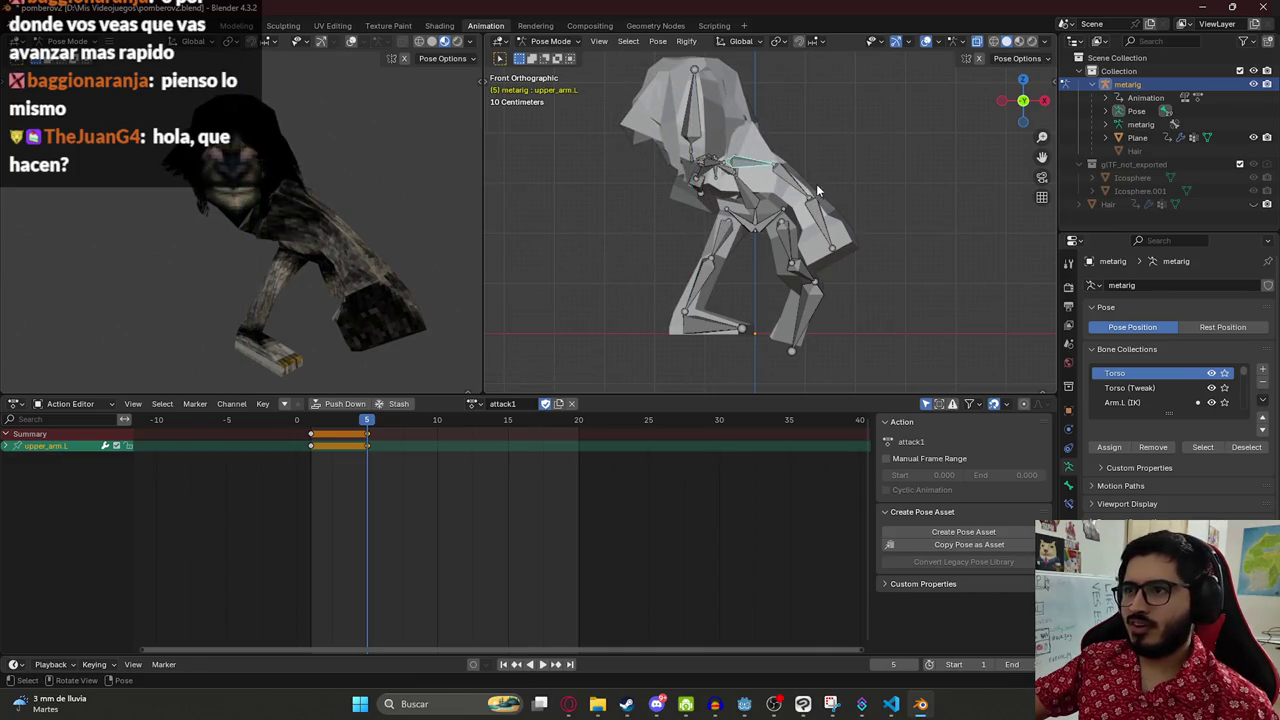
key("r")
left_click(701, 205)
- Select all bones, play the animation, and scrub back toward frame 1
key("a")
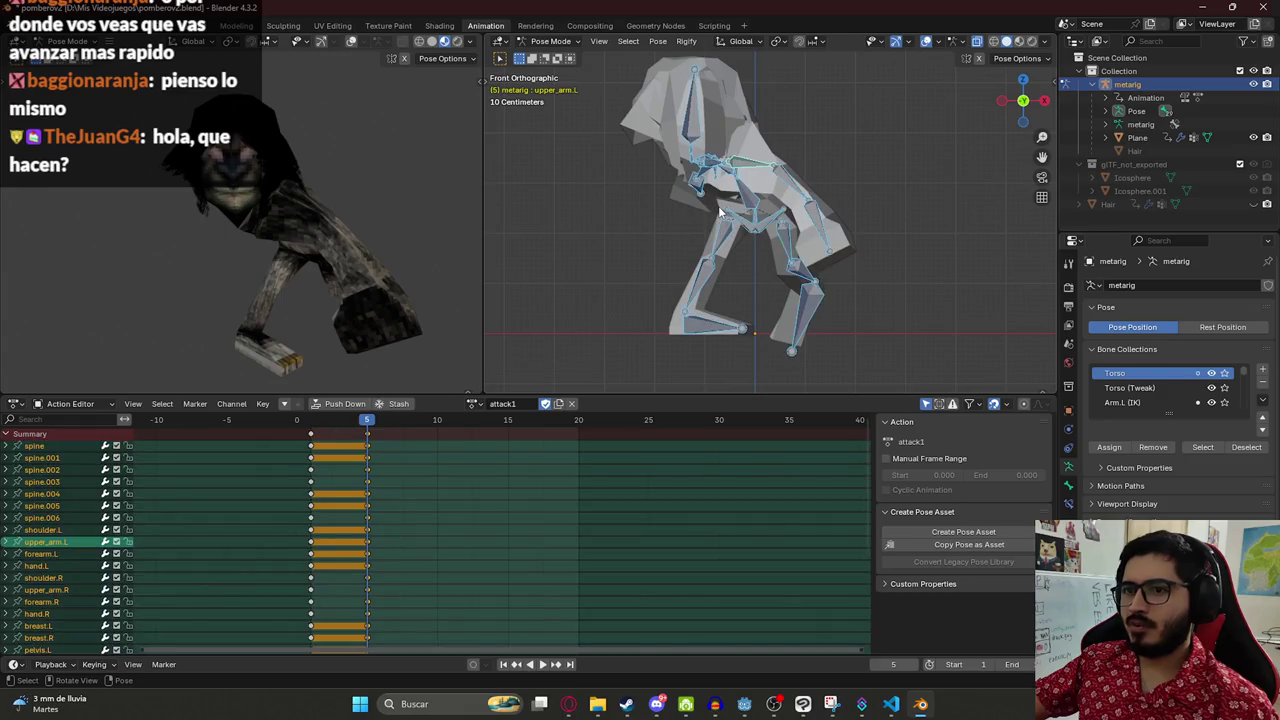
key("space")
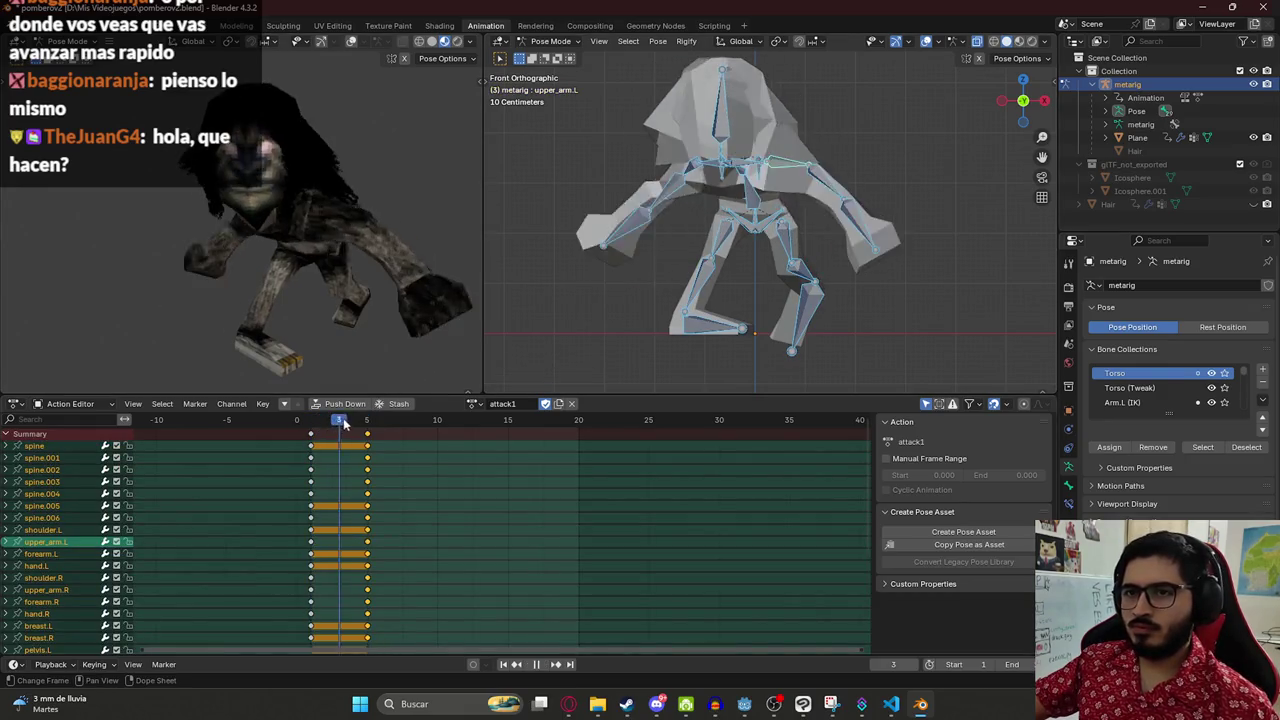
mouse_move(368, 422)
left_mouse_down()
mouse_move(311, 422)
mouse_move(368, 422)
left_mouse_up()
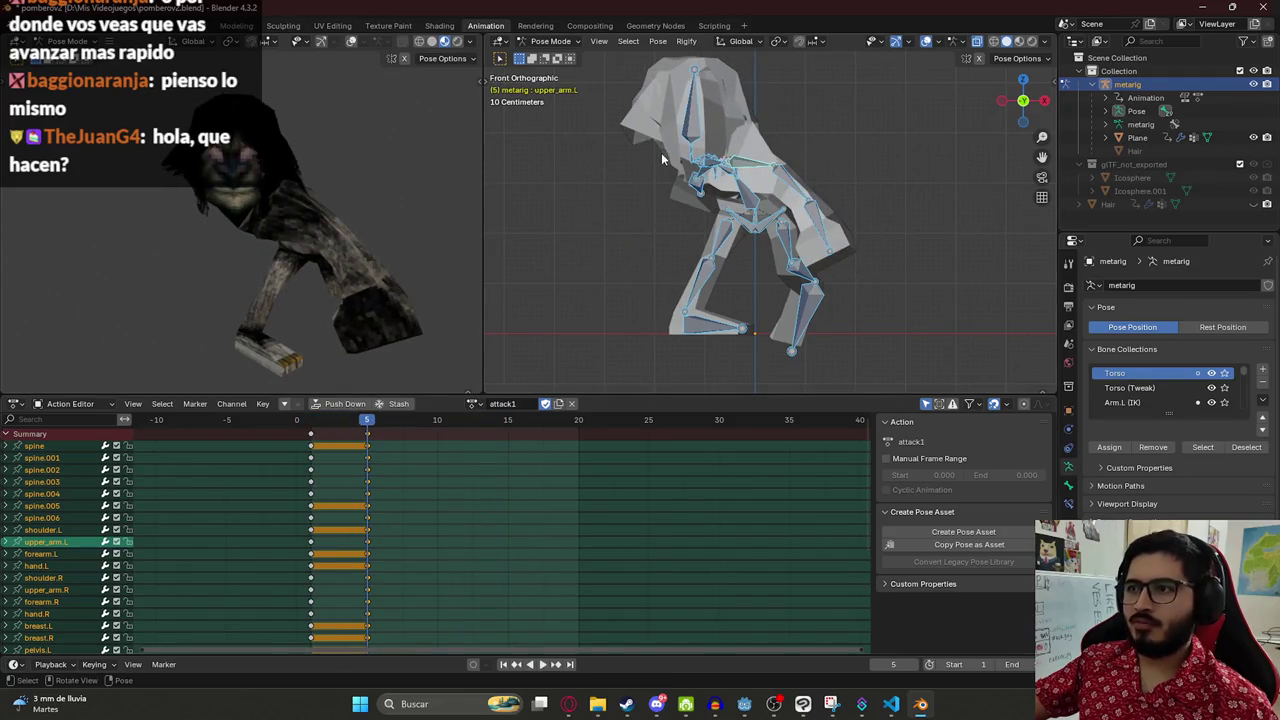
- In top view, rotate the right forearm further, then select all bones and replay the attack
key("KP_7")
left_click(716, 242)
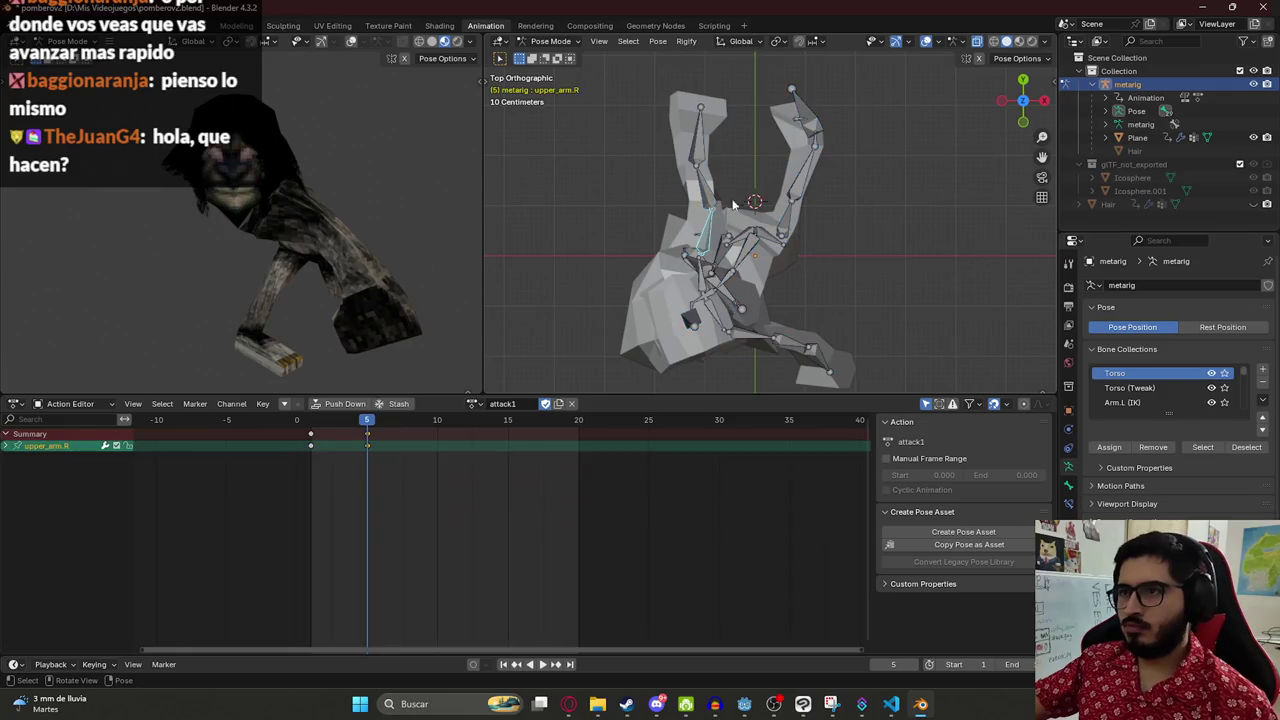
key("r")
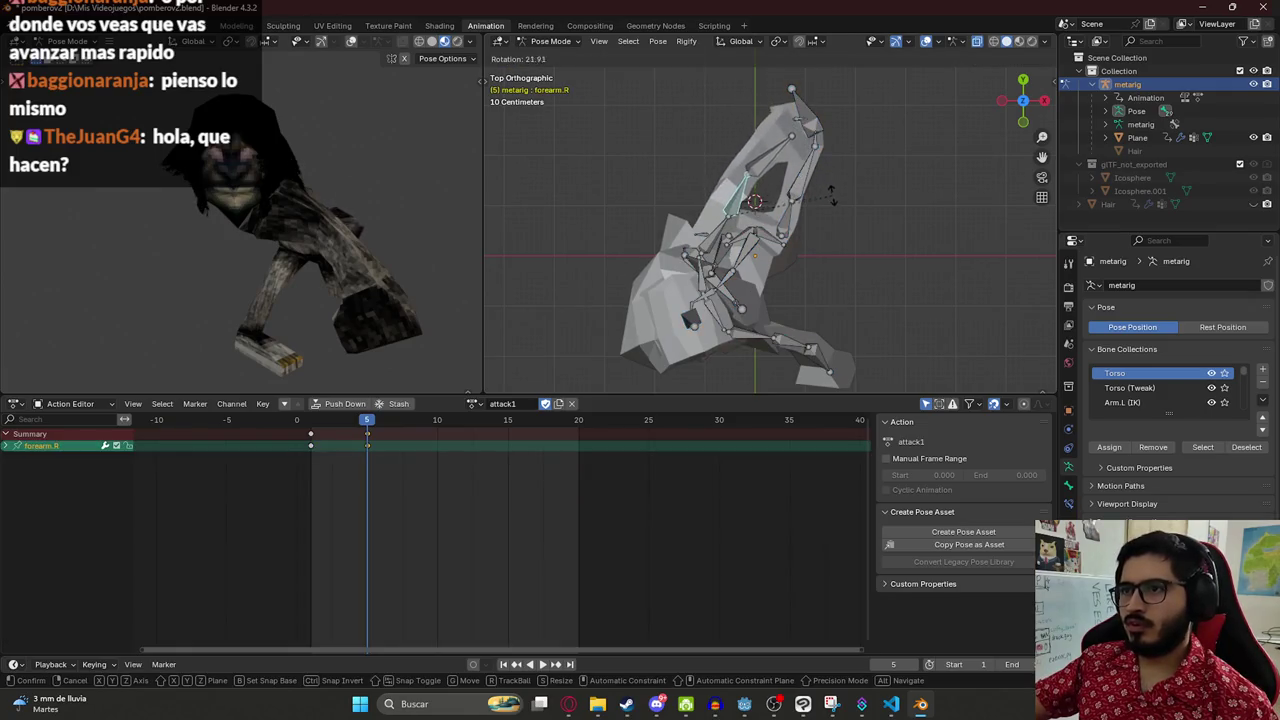
left_click(828, 195)
left_click(766, 171)
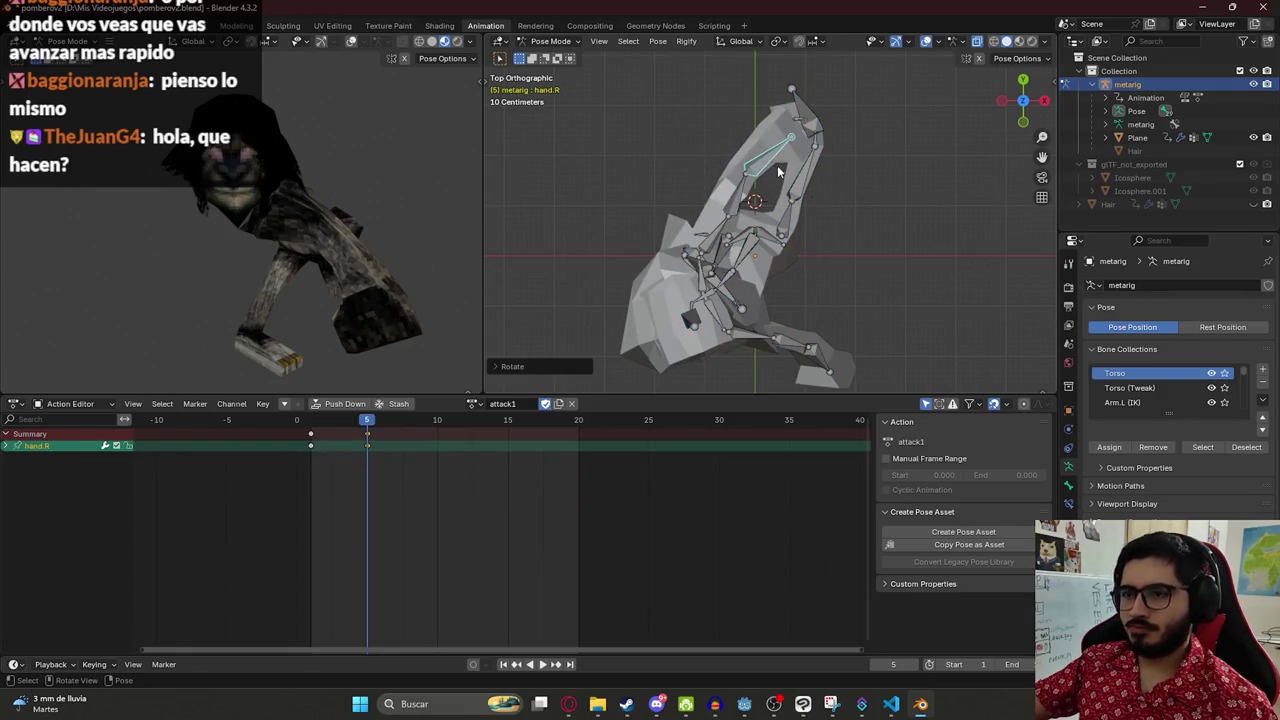
key("a")
key("space")
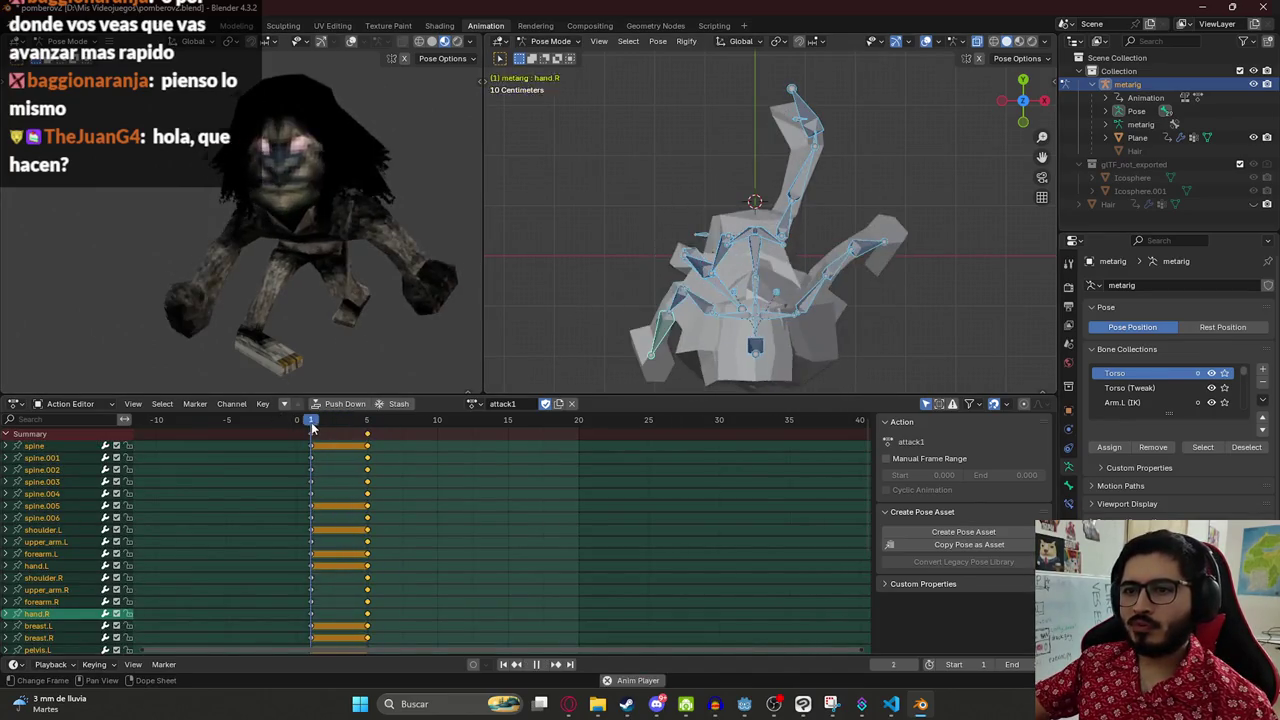
- Stop playback and clear the spine.001 torso bone's rotation, viewing the rig from the front
key("space")
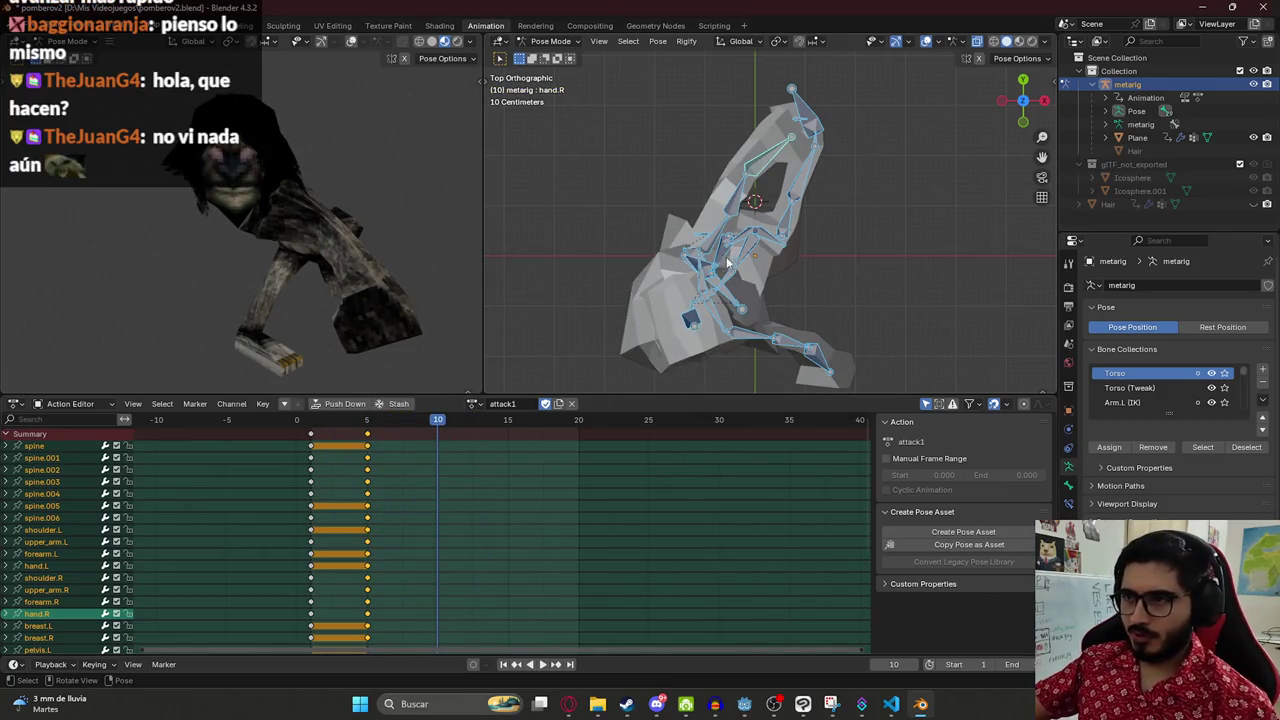
left_click(730, 264)
key("alt+r")
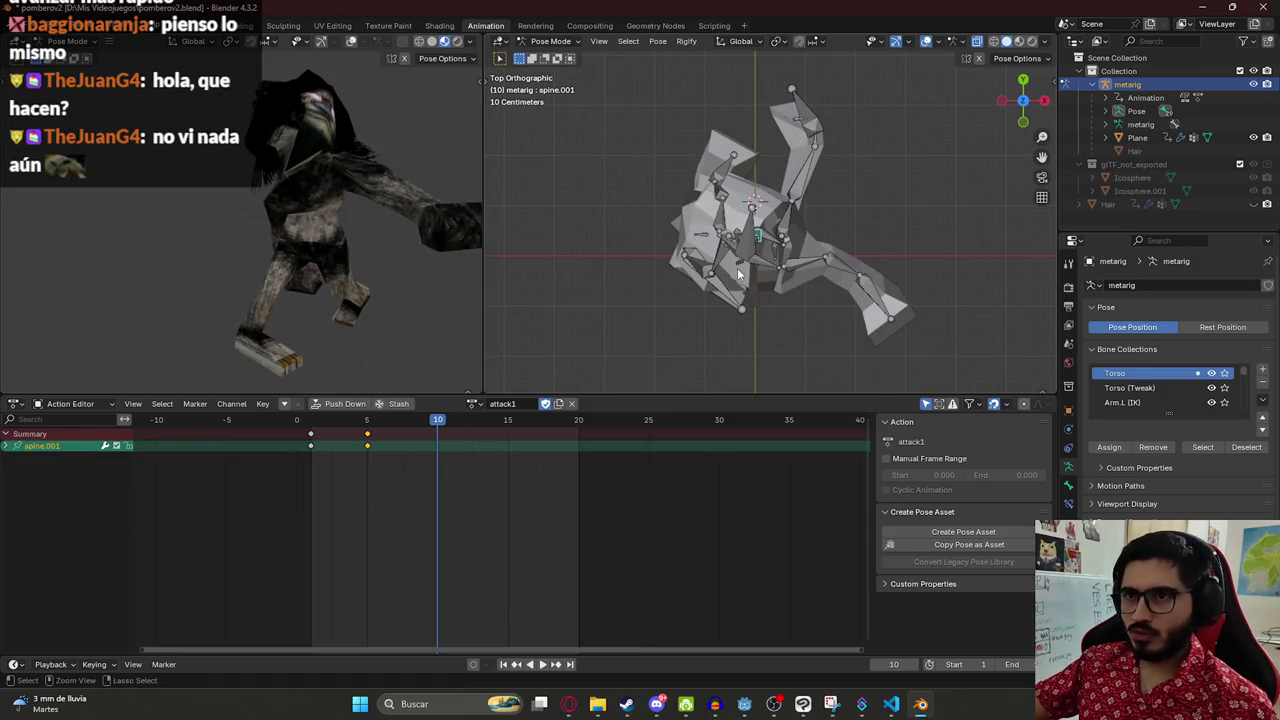
left_click_drag(737, 268, 715, 205)
key("KP_1")
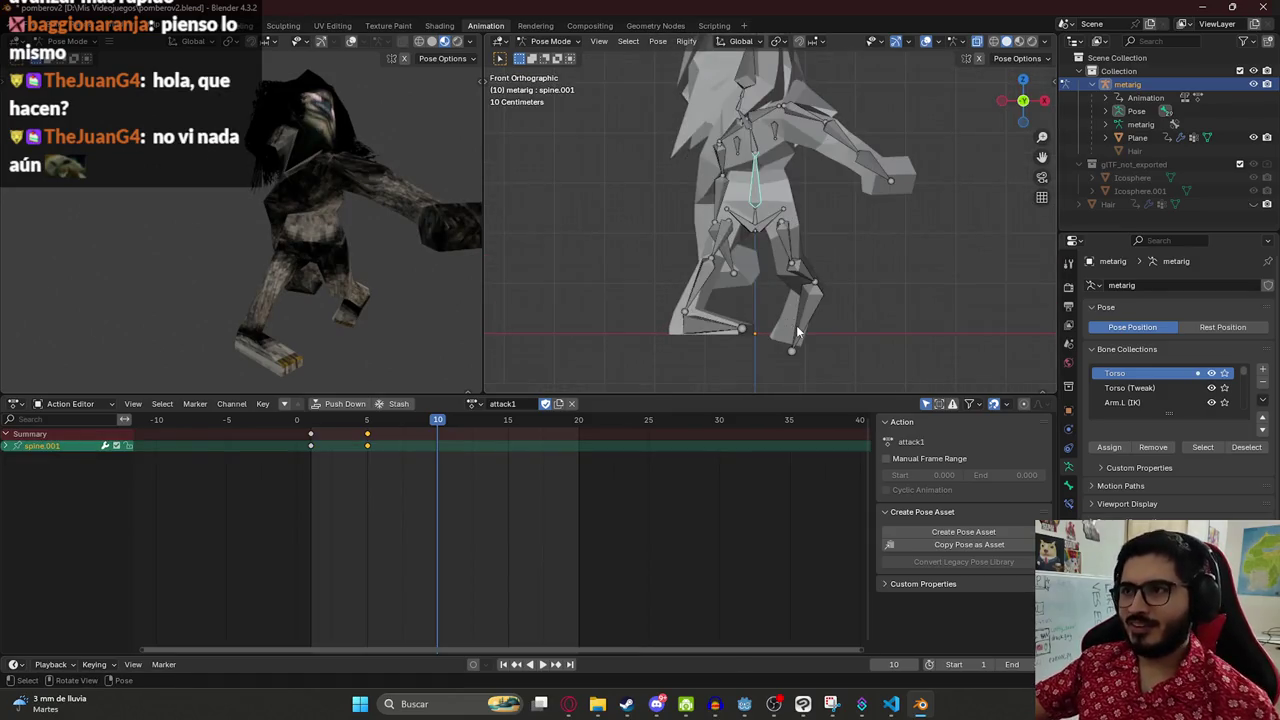
key("r")
left_click(786, 340)
key("alt+r")
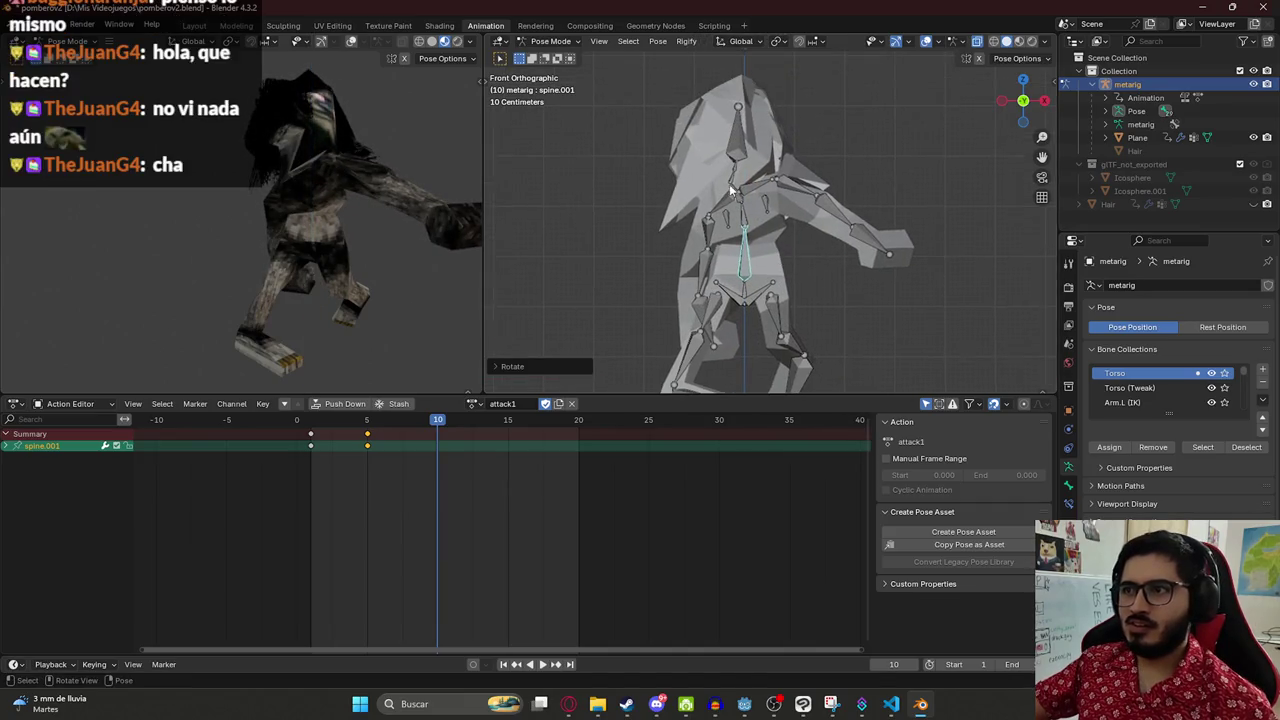
- Lean the torso by rotating the spine.001 bone around Z
left_click(732, 178)
left_click(724, 172)
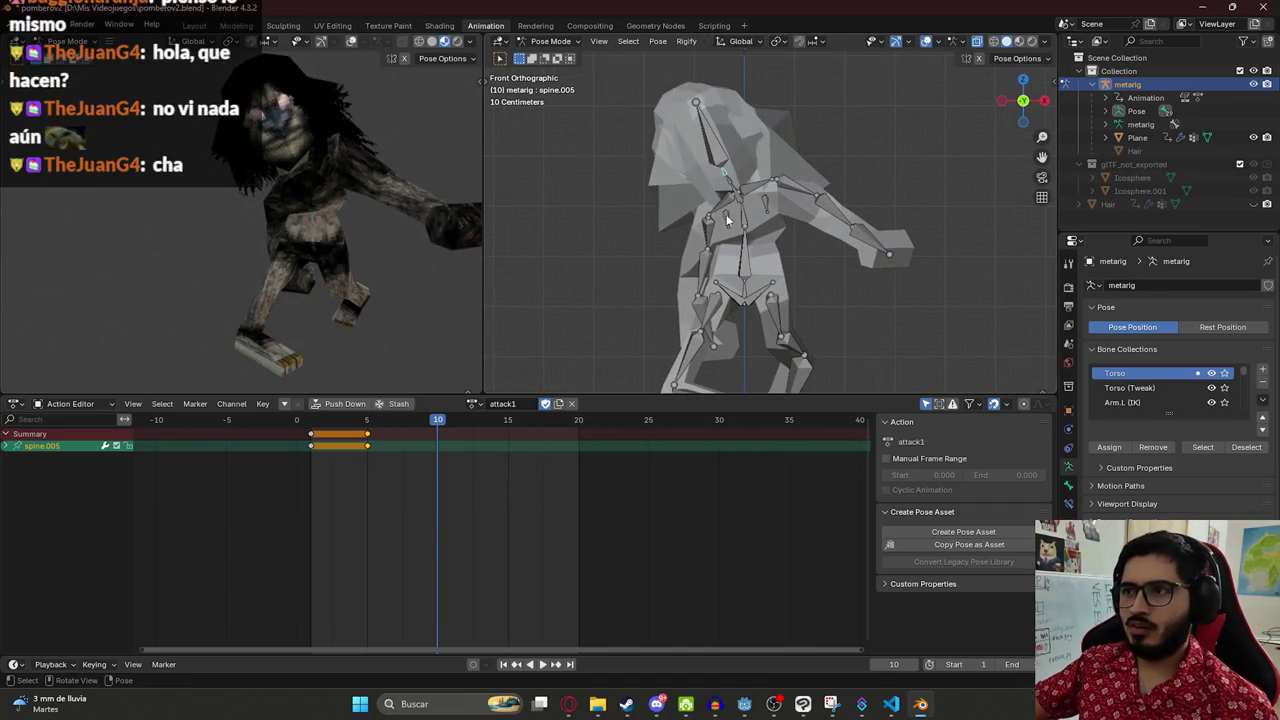
left_click(746, 268)
key("r")
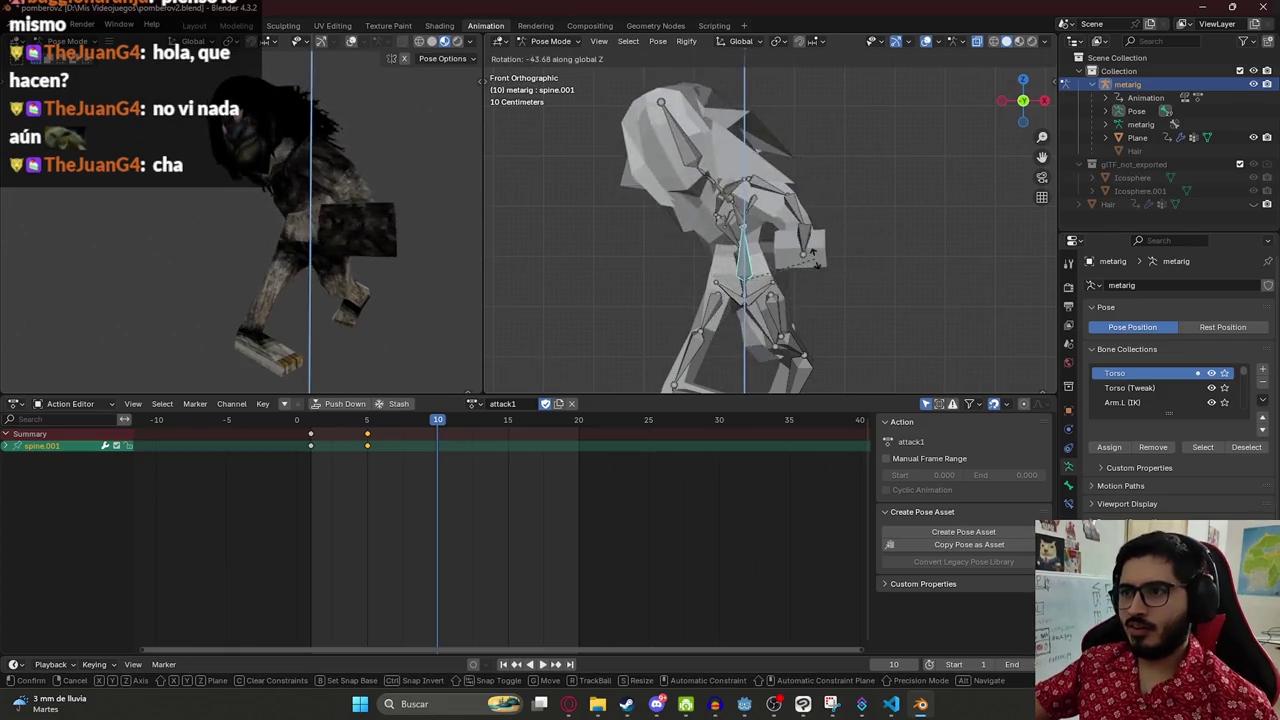
left_click(741, 204)
- Rotate the right shoulder bone around the global X axis
left_click(741, 204)
key("r")
key("x")
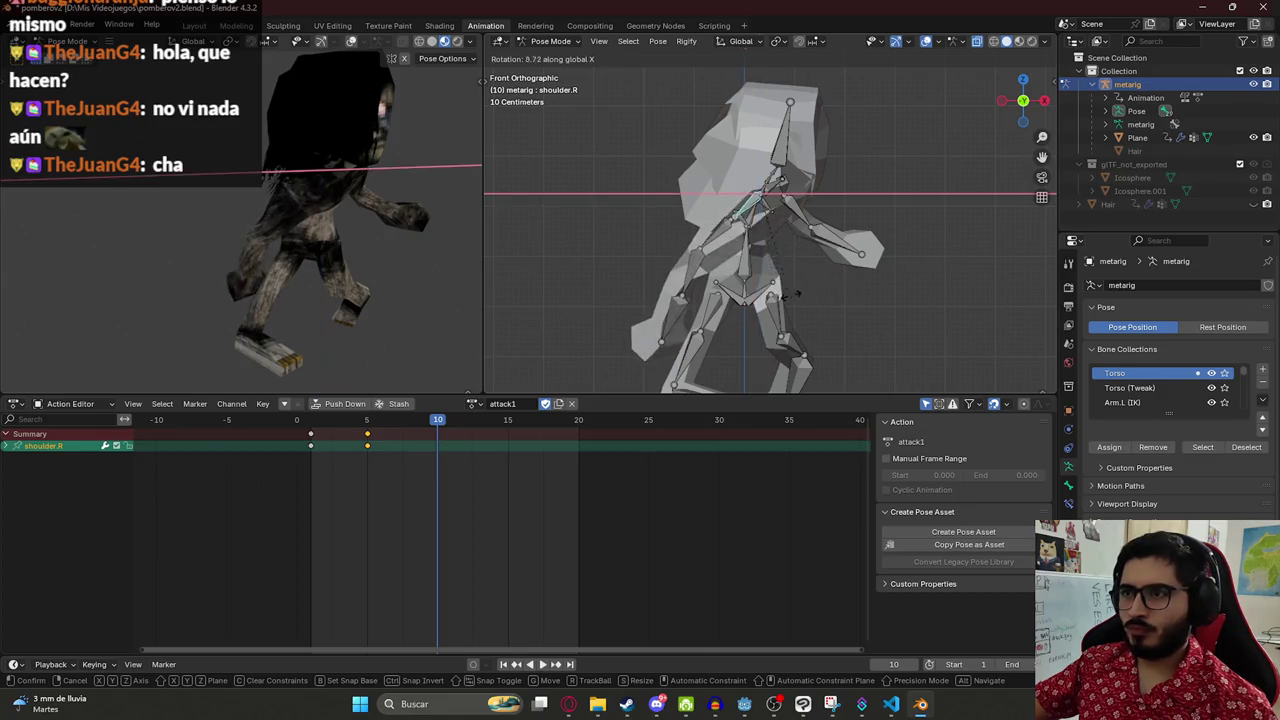
left_click(866, 238)
left_click(714, 213)
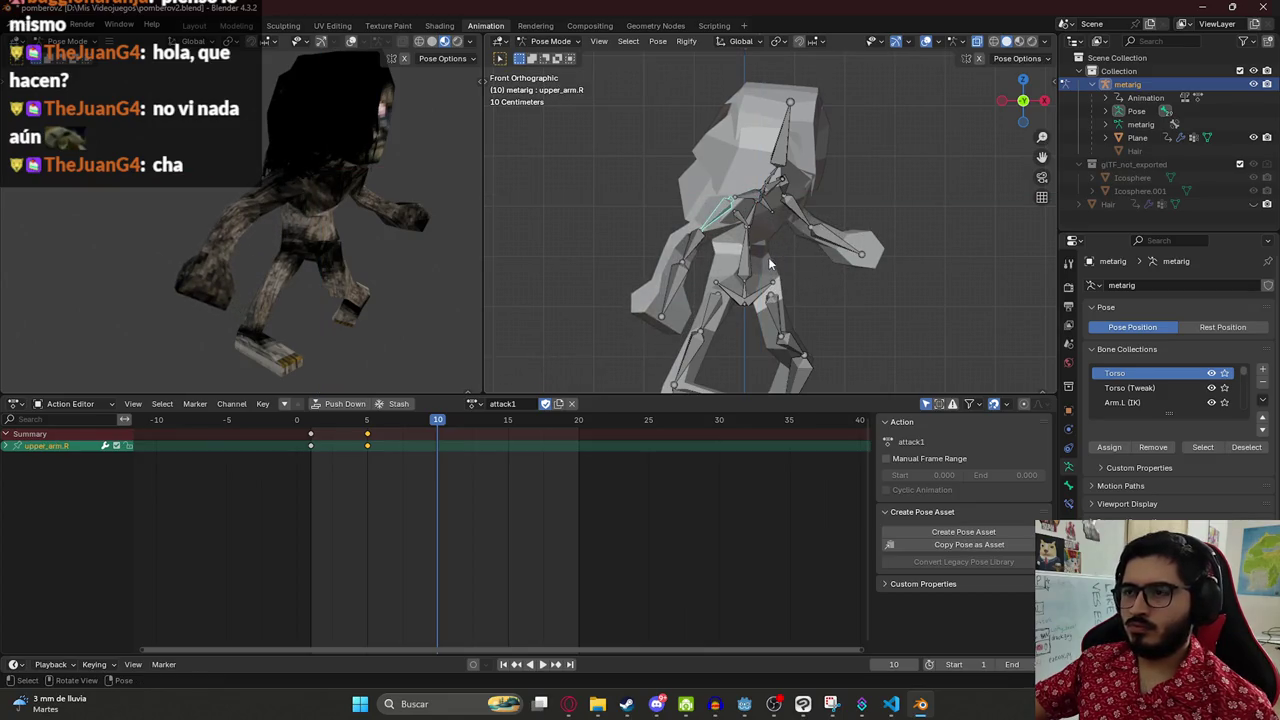
left_click(741, 204)
key("r")
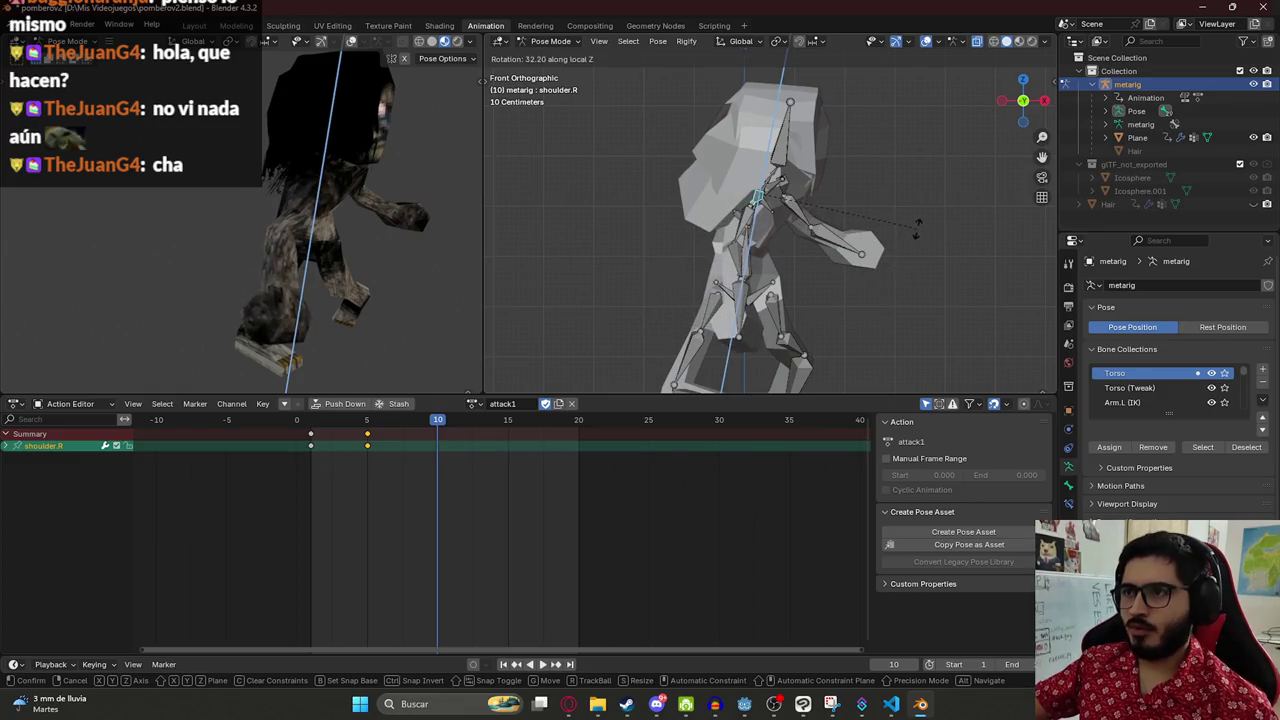
left_click(743, 225)
- Raise the right upper arm forward
left_click(743, 225)
key("r")
left_click(966, 183)
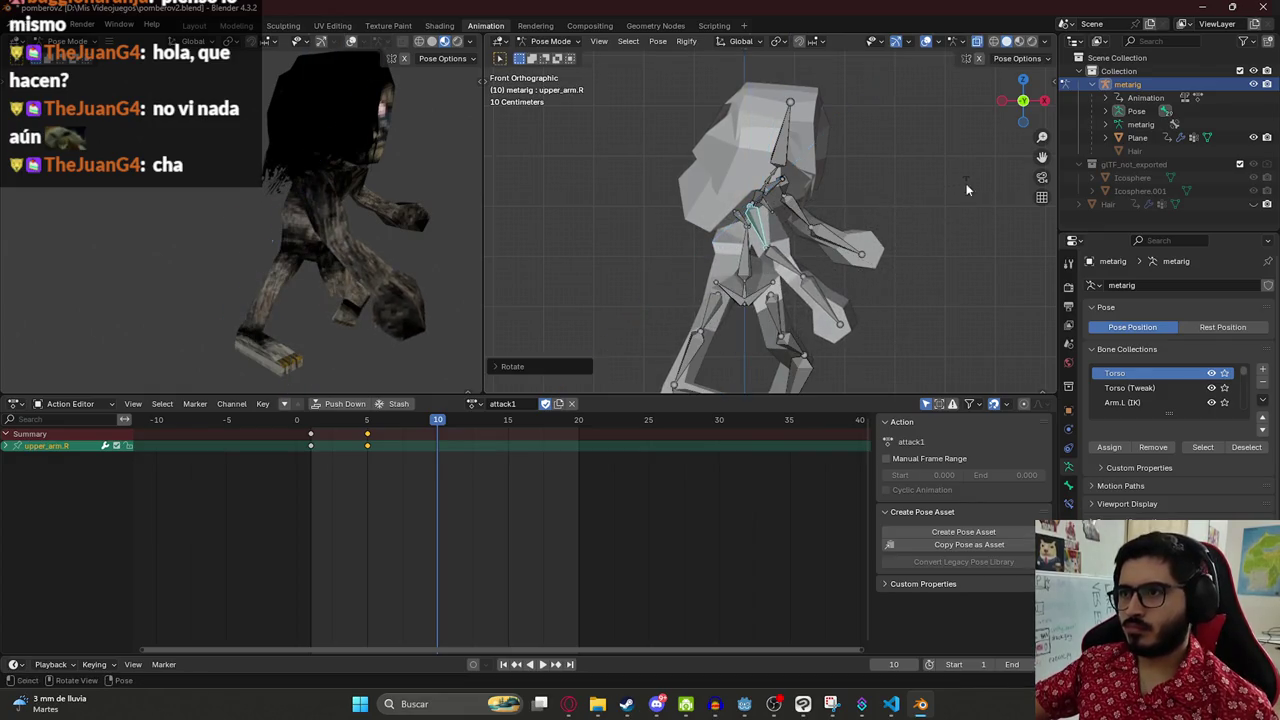
left_click(784, 265)
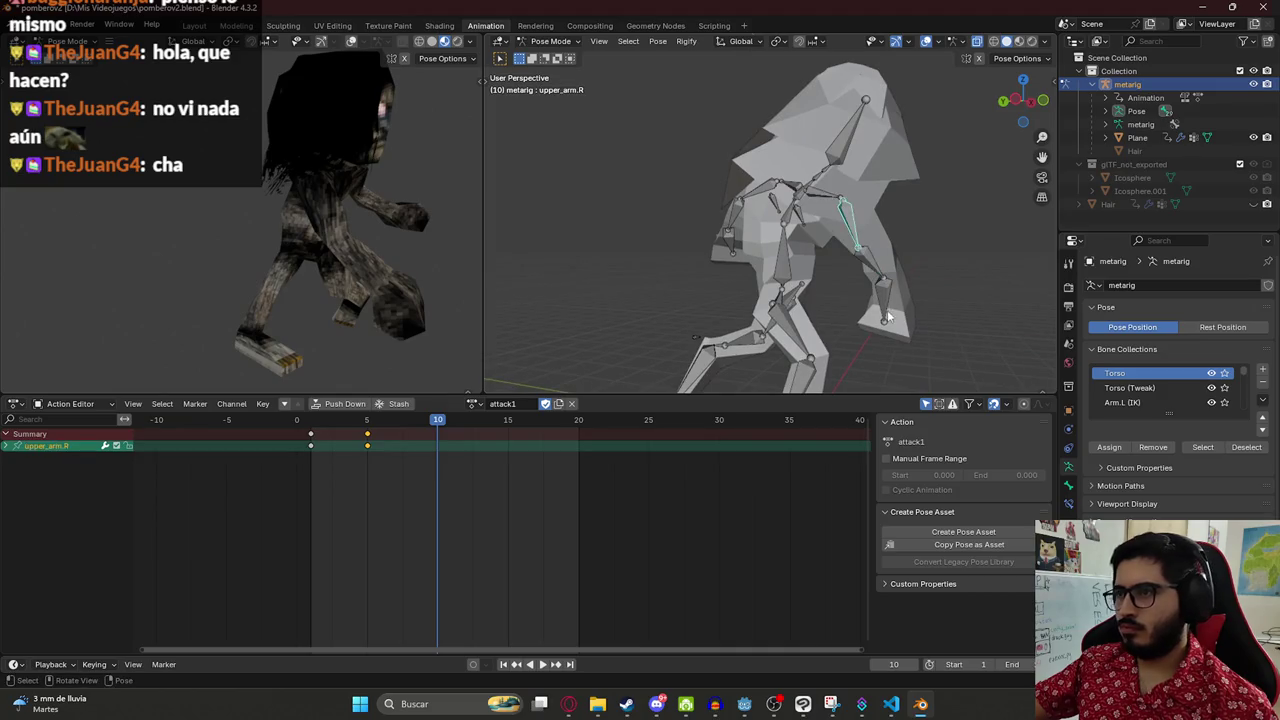
key("r")
left_click(938, 255)
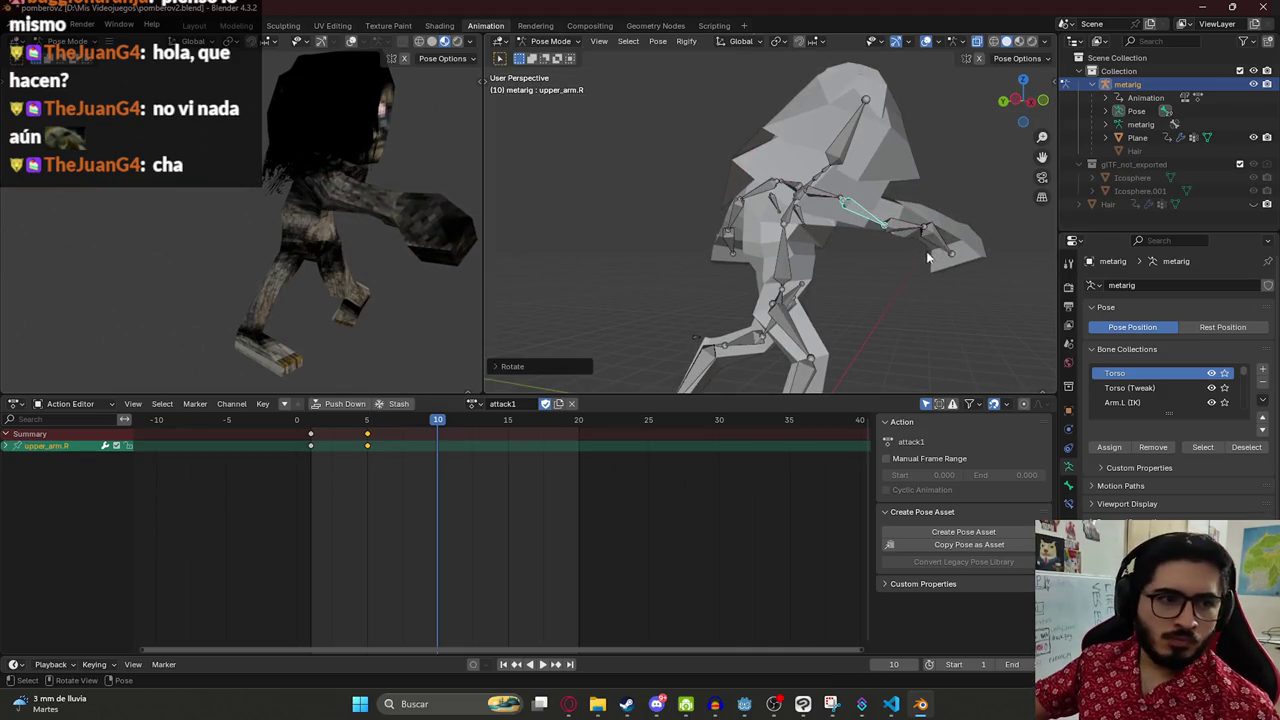
- From a top view, rotate the right forearm to point forward
mouse_move(884, 220)
left_mouse_down()
mouse_move(876, 272)
mouse_move(785, 308)
mouse_move(768, 263)
left_mouse_up()
key("KP_7")
left_click(768, 263)
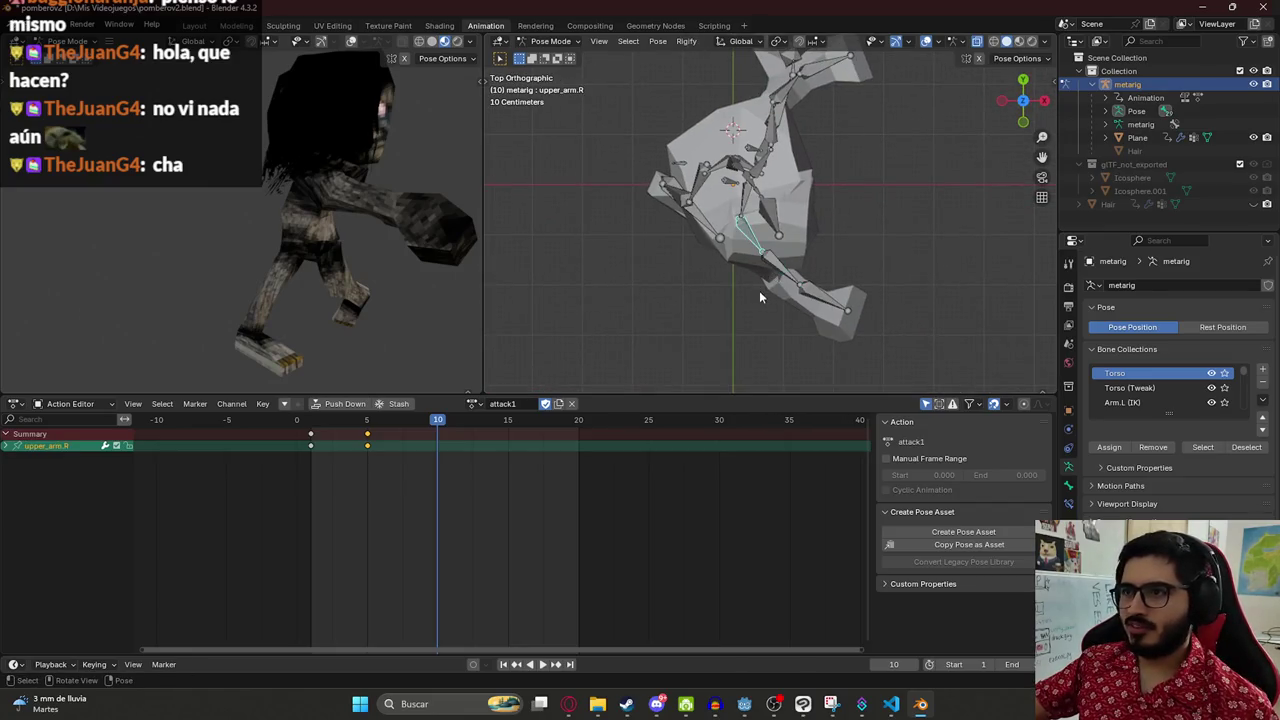
left_click(770, 270)
key("r")
left_click(807, 276)
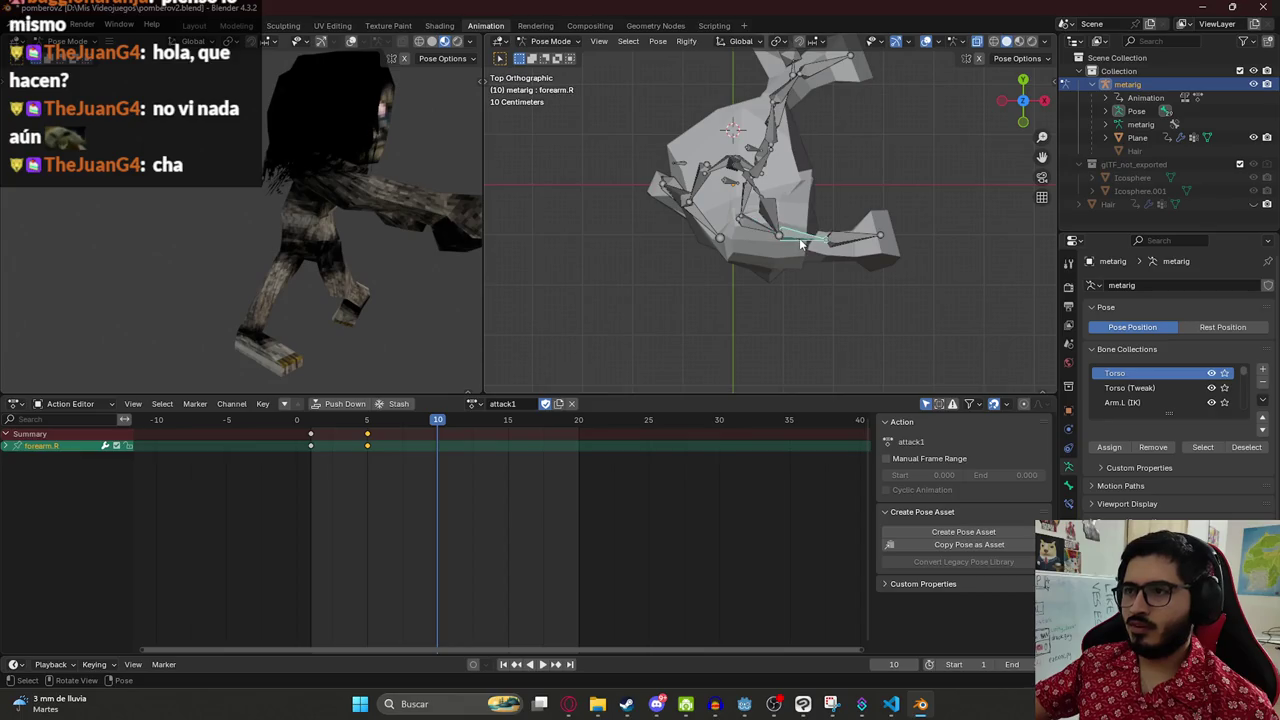
key("r")
left_click(804, 248)
left_click(866, 260)
- Rotate the right hand bone and keyframe all bones at frame 10
key("r")
left_click(875, 272)
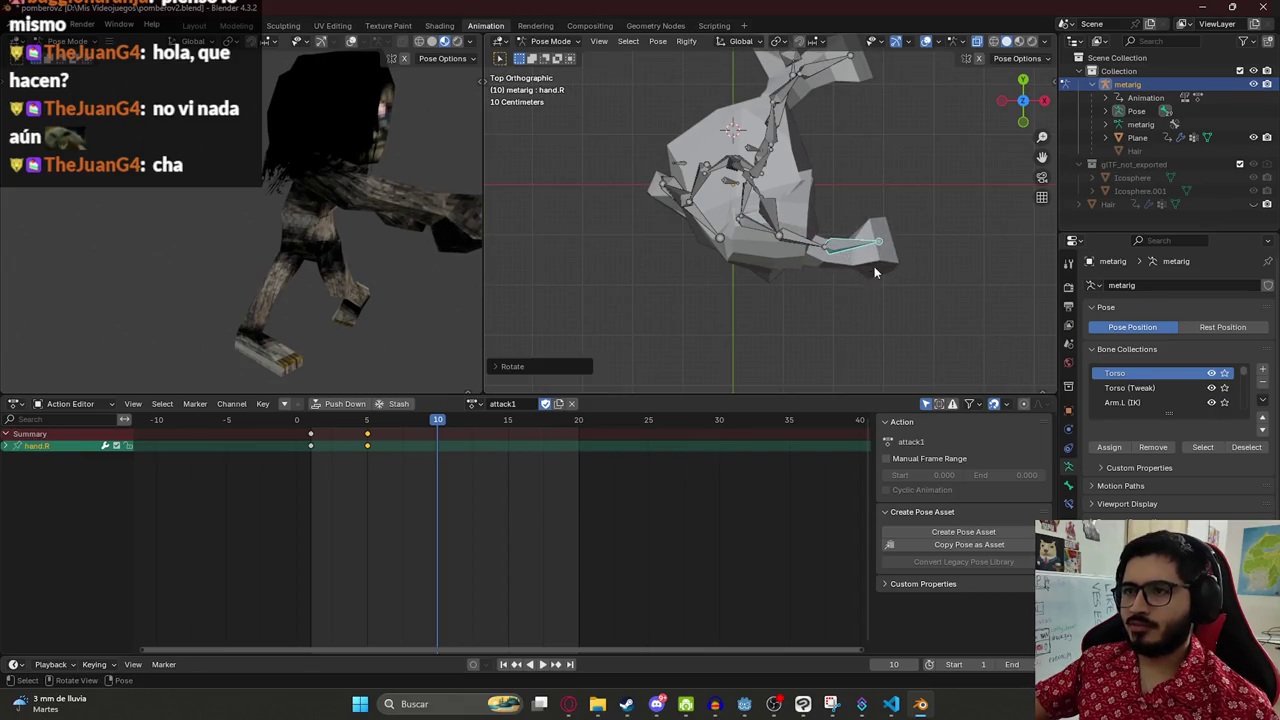
key("a")
key("i")
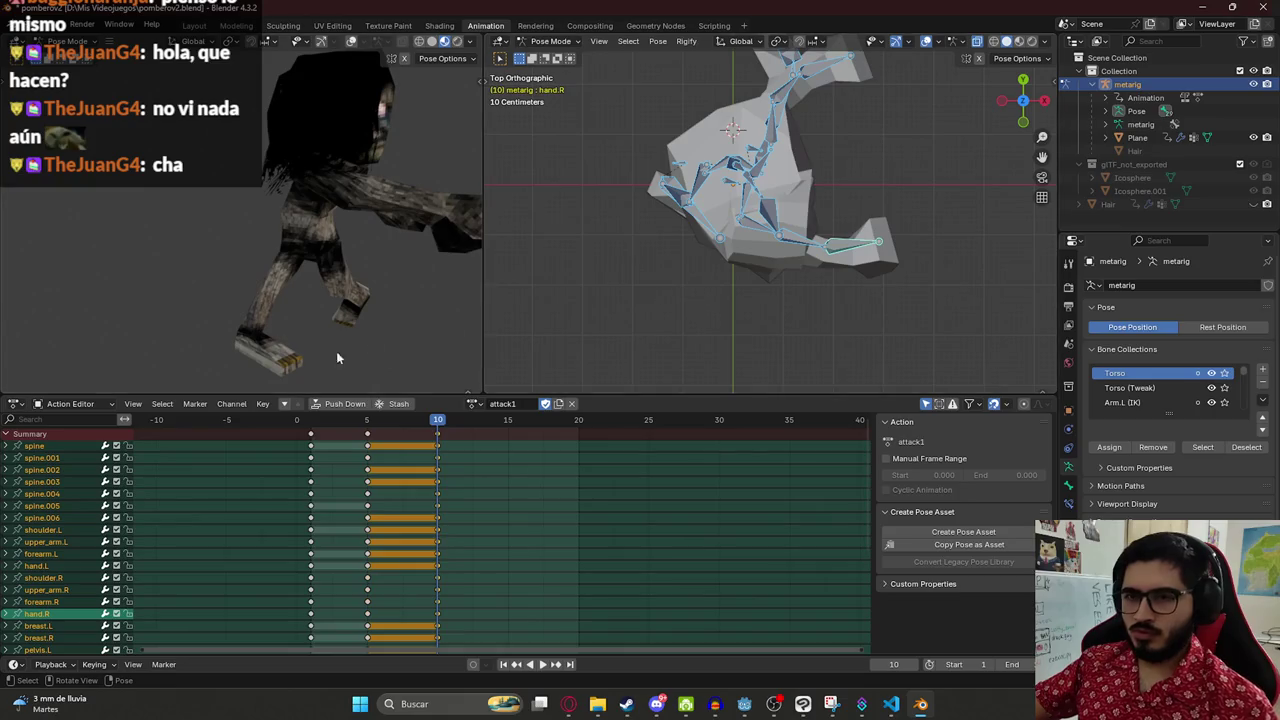
- Play back the attack animation to check the pose, then switch to side view
key("space")
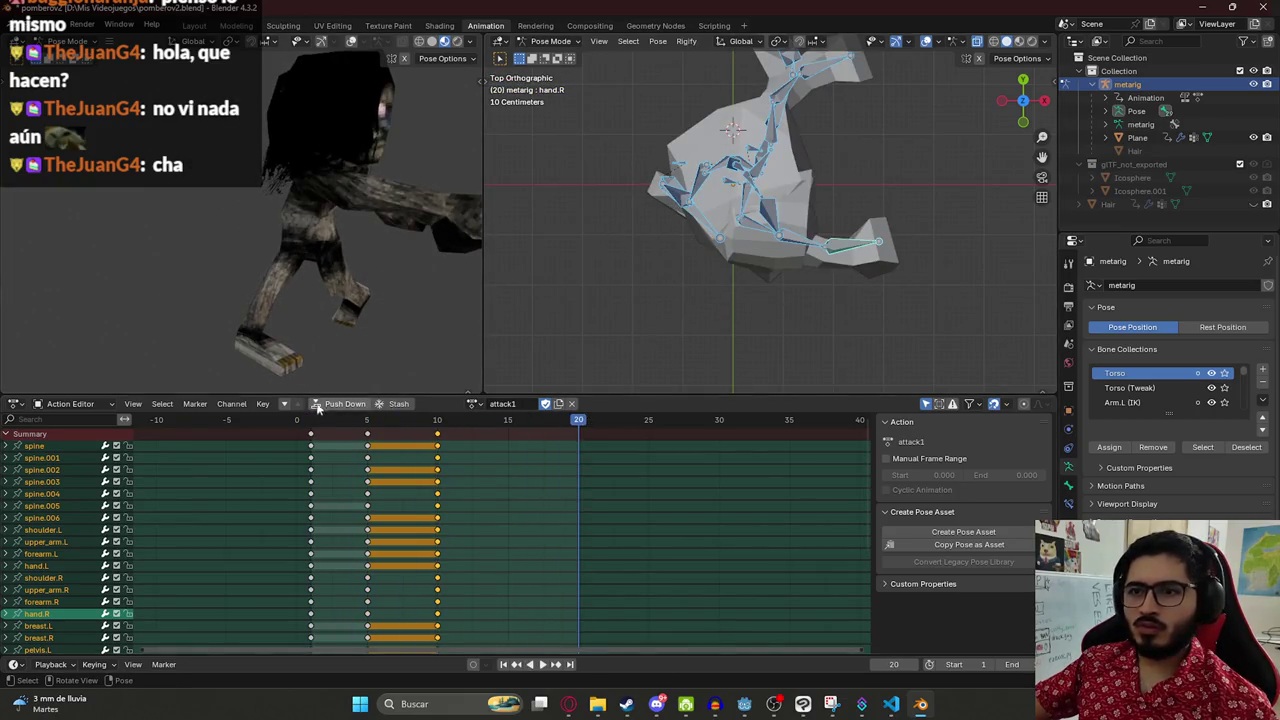
left_click(381, 425)
key("space")
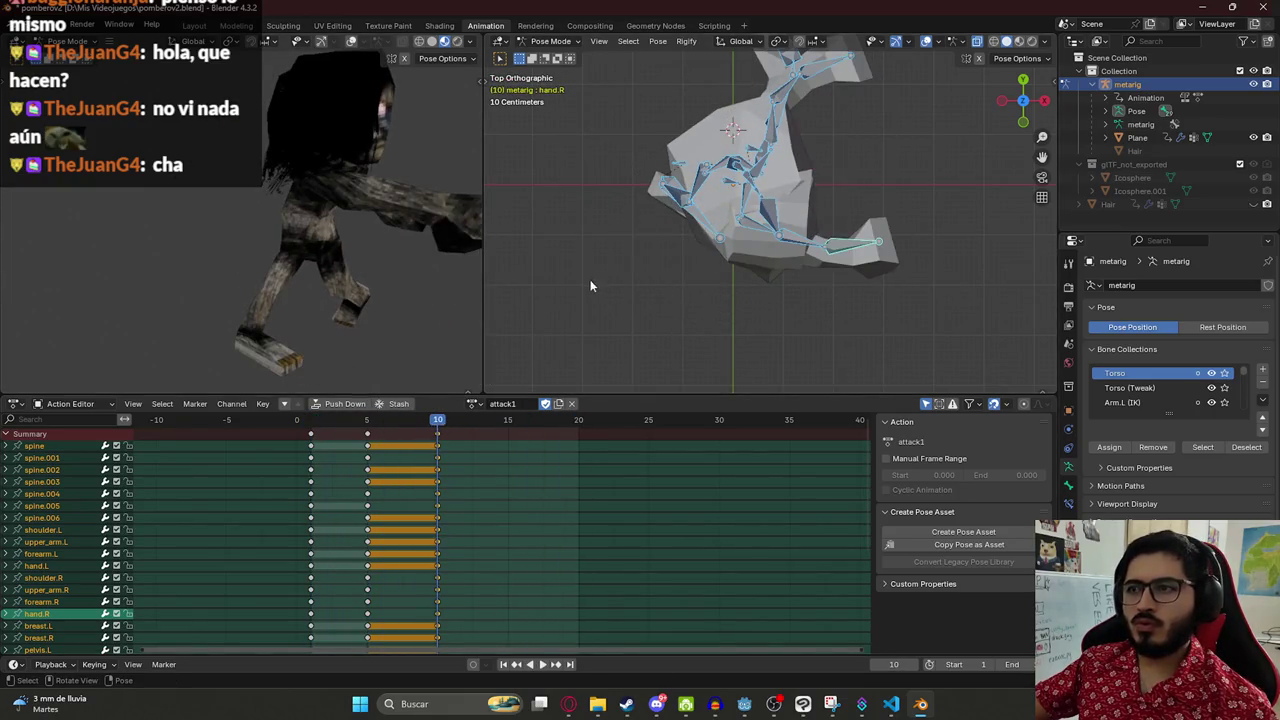
key("KP_3")
- Tilt the lower spine forward and rotate the head bone around Z
left_click(813, 262)
key("r")
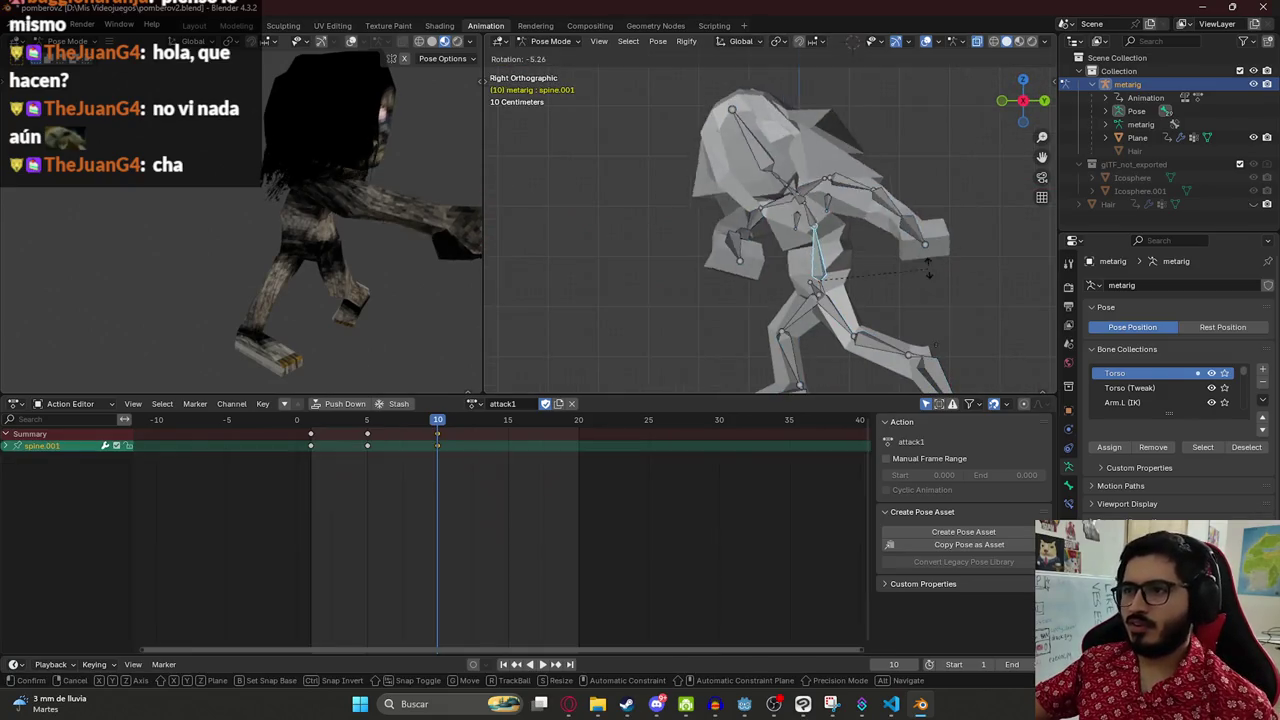
left_click(717, 181)
key("r")
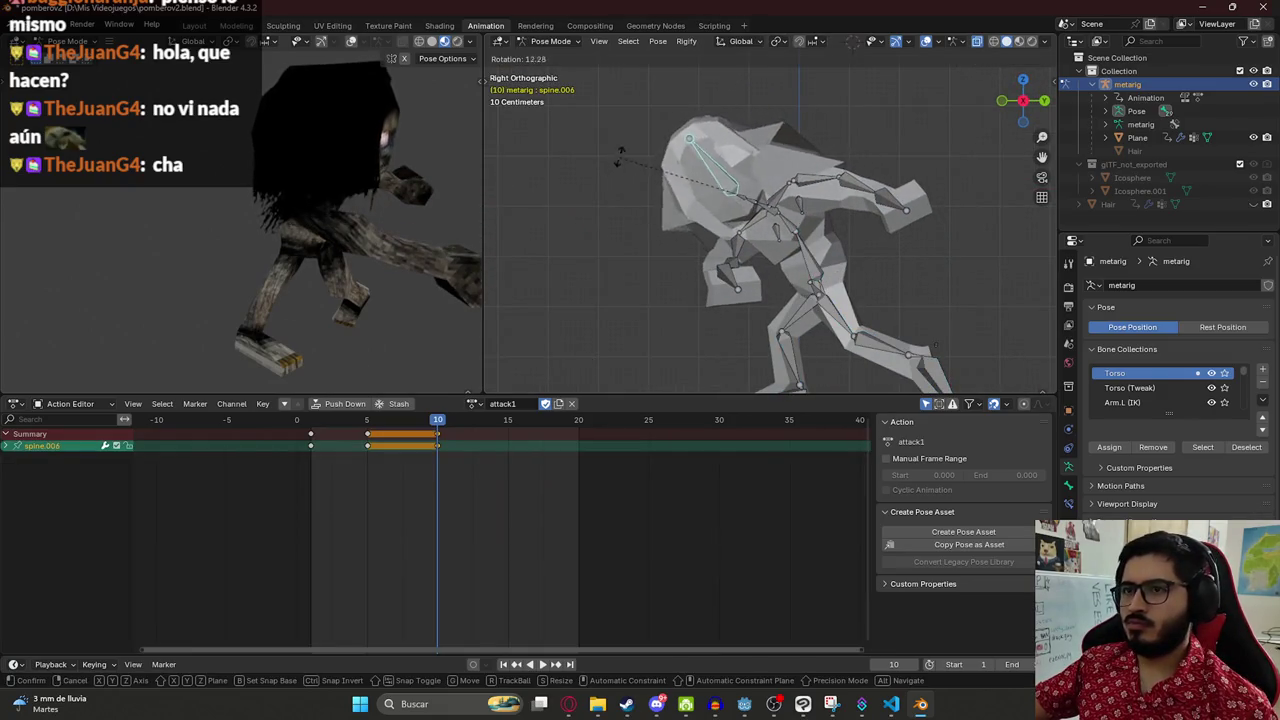
left_click(651, 126)
key("r")
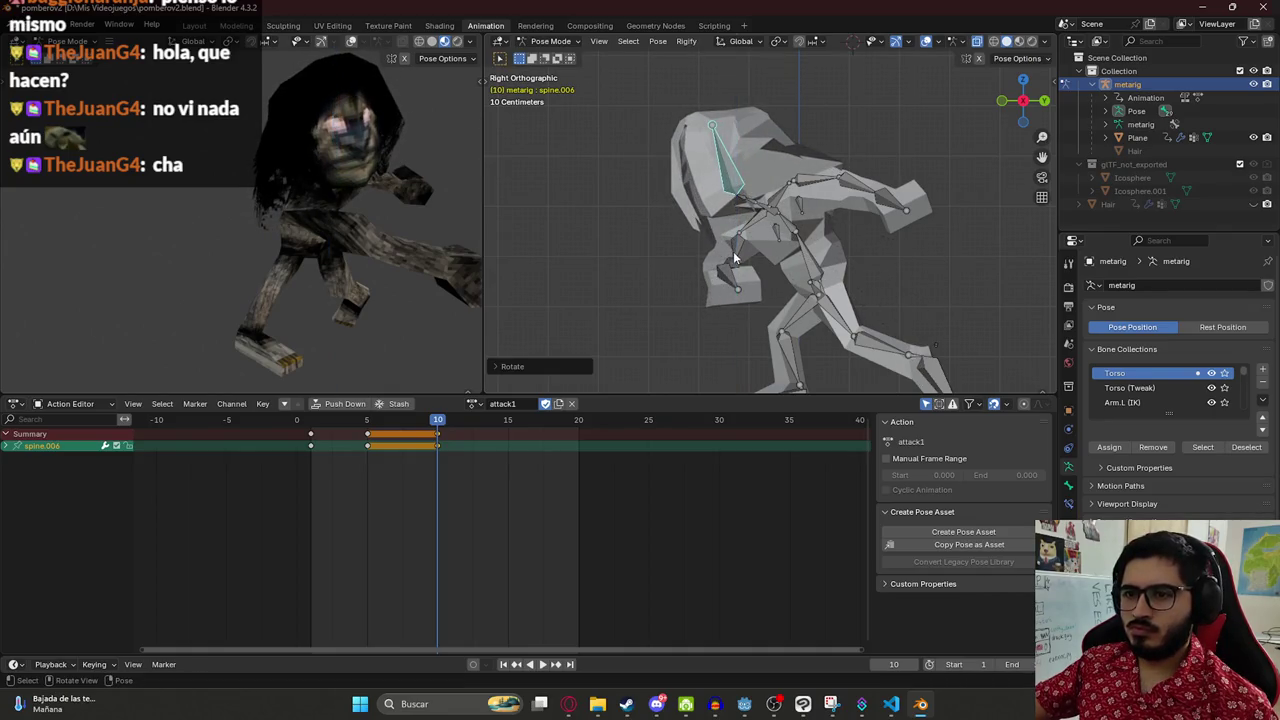
left_click(644, 299)
- Select all bones, rewind, and replay the attack, scrubbing to frame 6
key("a")
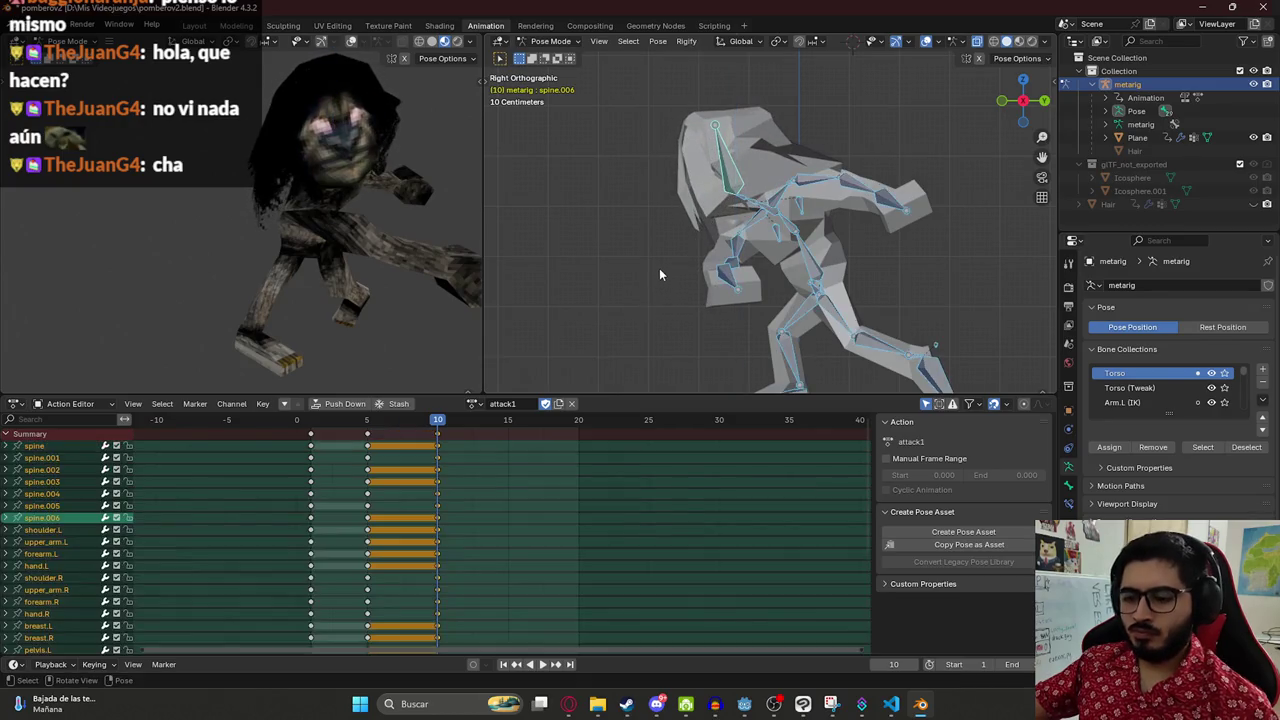
left_click_drag(401, 418, 305, 430)
key("space")
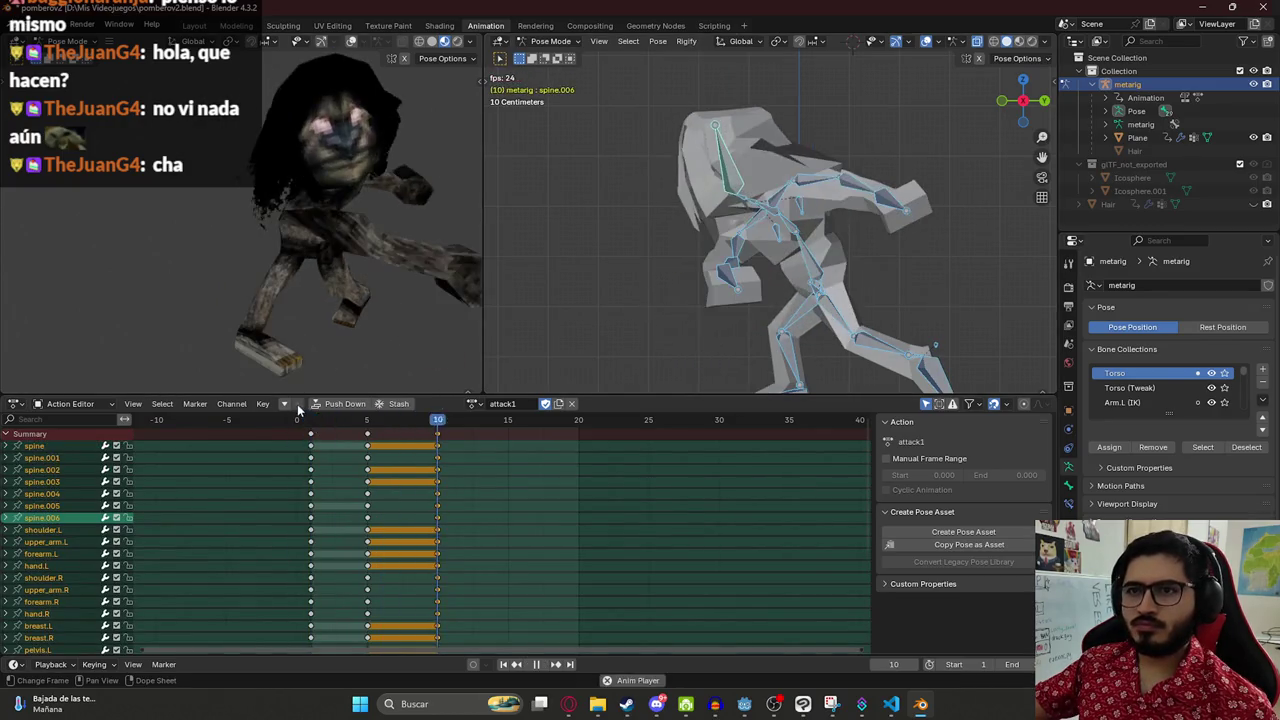
left_click(298, 420)
mouse_move(313, 422)
left_mouse_down()
mouse_move(413, 437)
mouse_move(337, 435)
mouse_move(400, 442)
left_mouse_up()
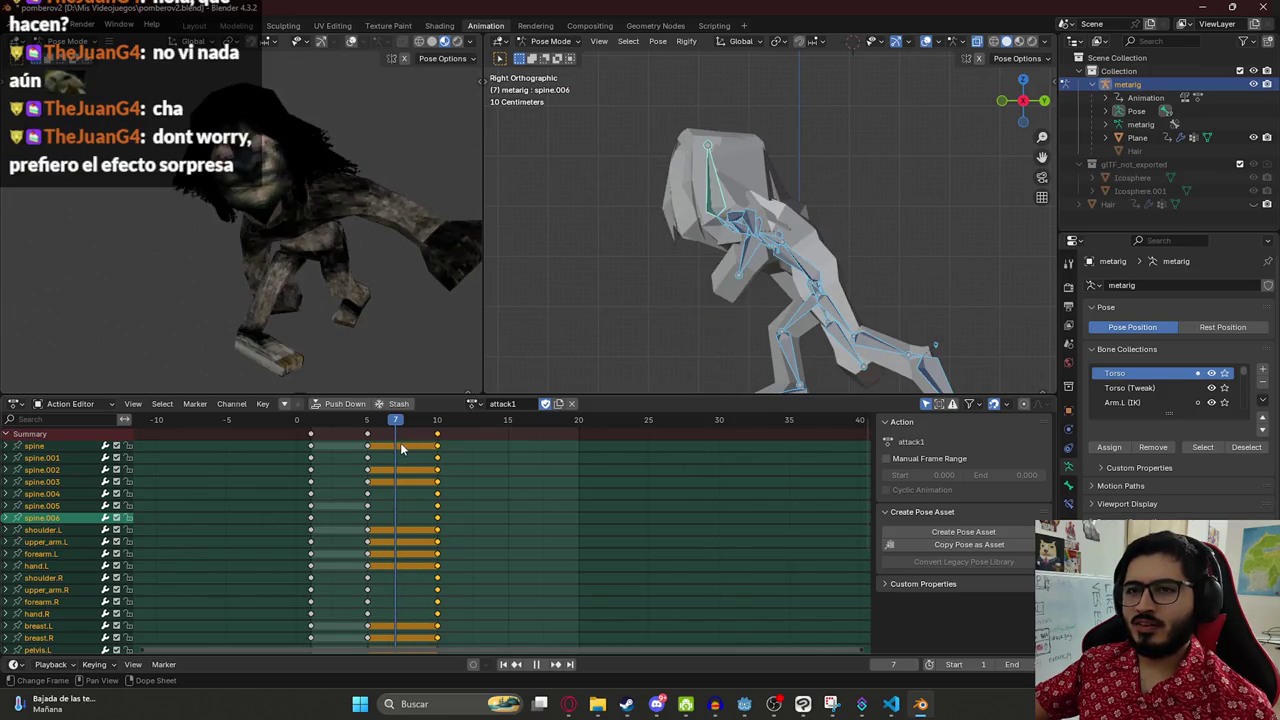
- At frame 7, rotate the right upper arm around the X axis
key("KP_1")
left_click(670, 271)
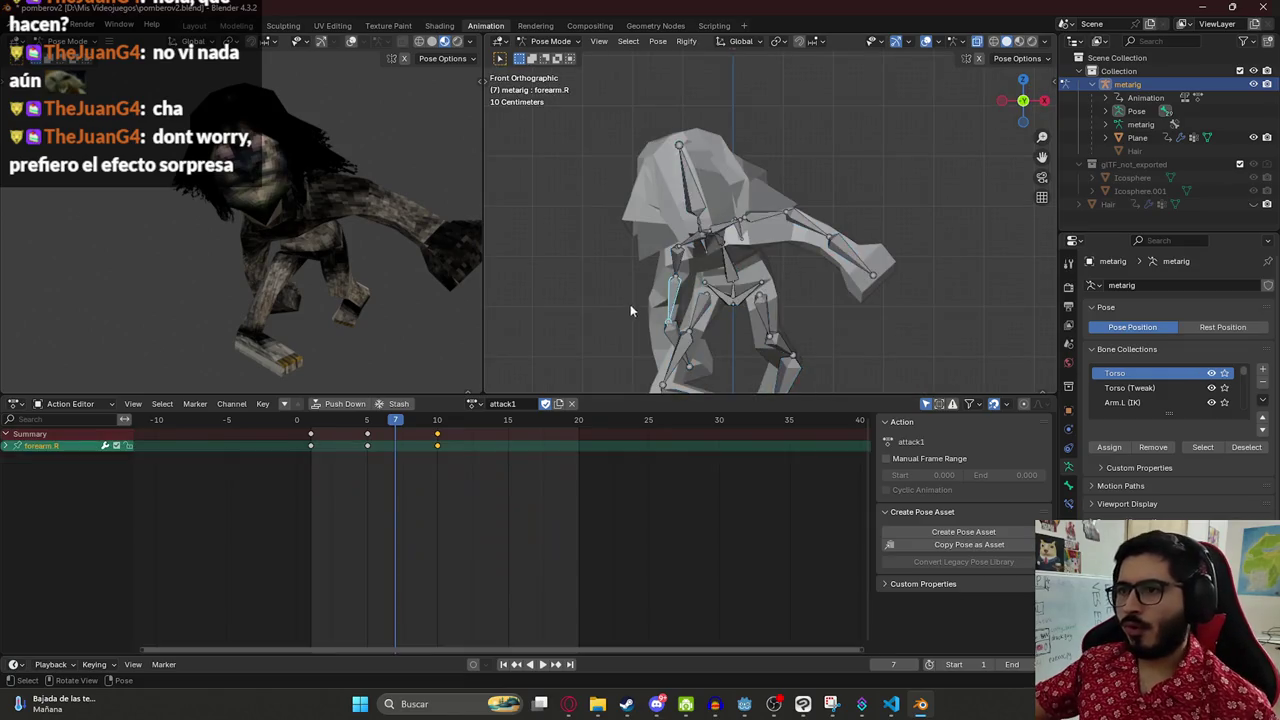
key("r")
key("x")
key("x")
key("x")
key("x")
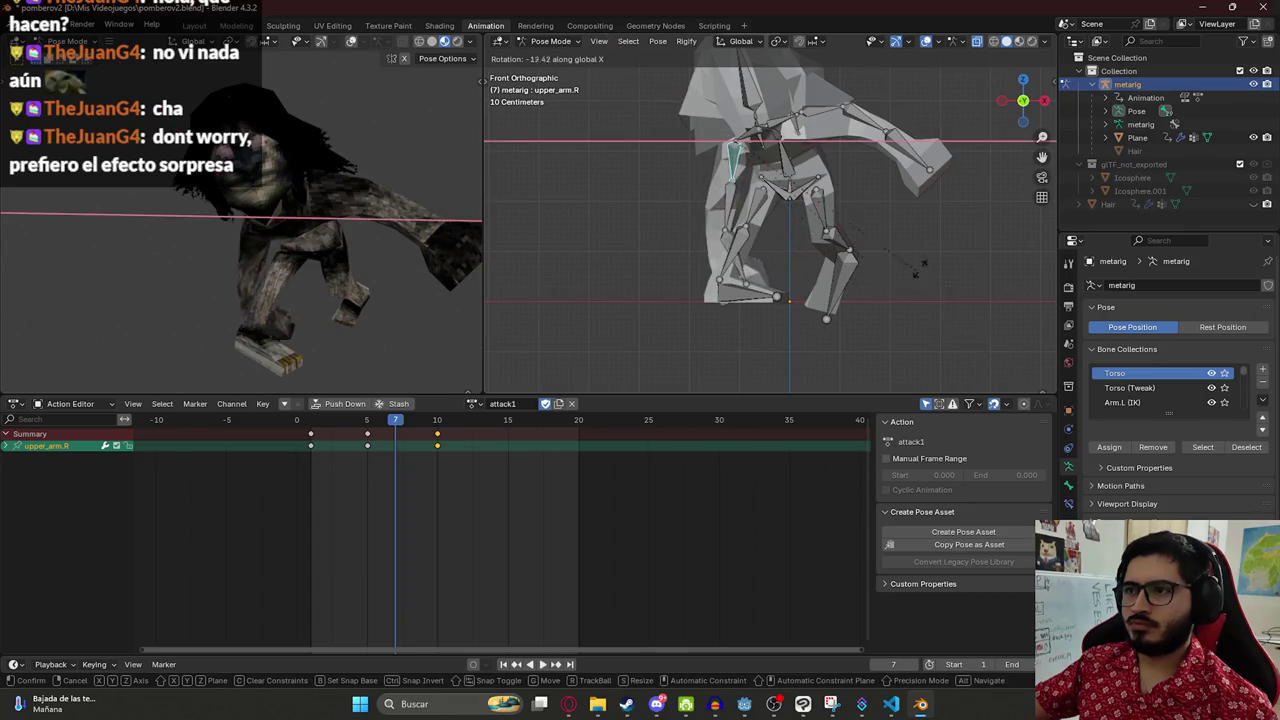
left_click(938, 346)
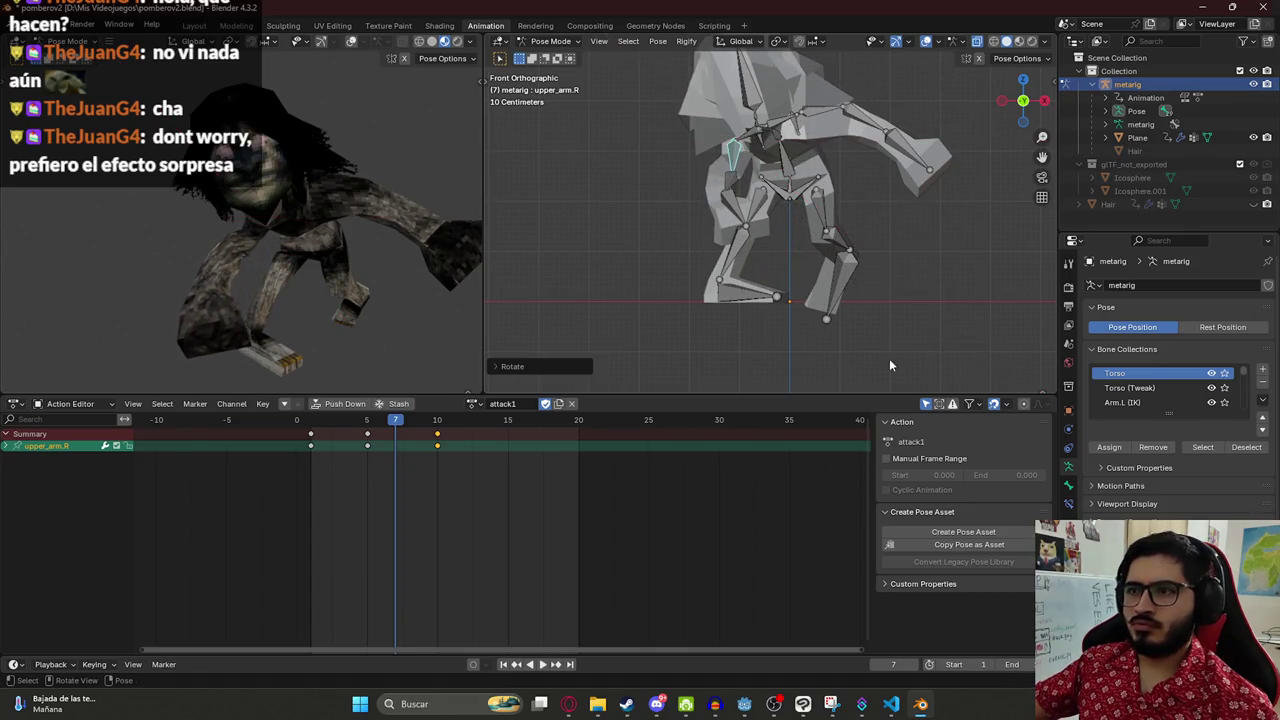
key("r")
key("x")
key("Escape")
- Rotate the right hand around X and the right forearm around local Y
left_click(736, 186)
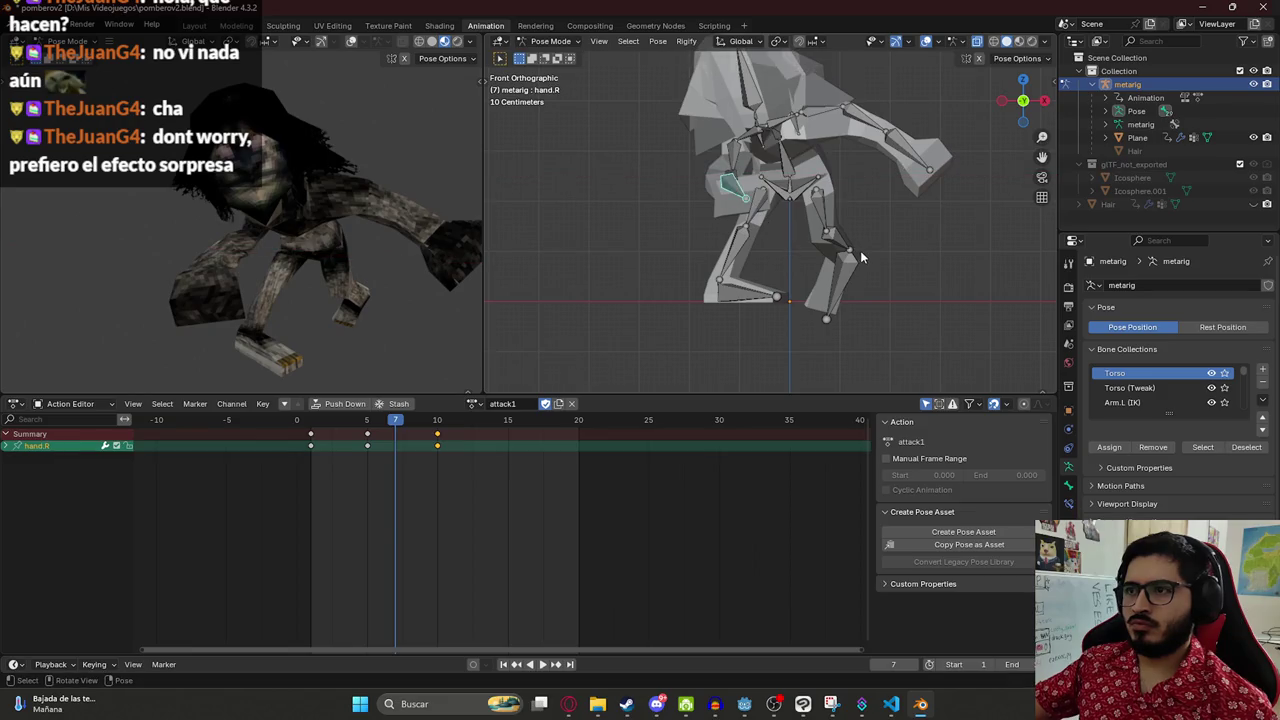
key("r")
key("x")
left_click(868, 241)
left_click_drag(776, 222, 722, 186)
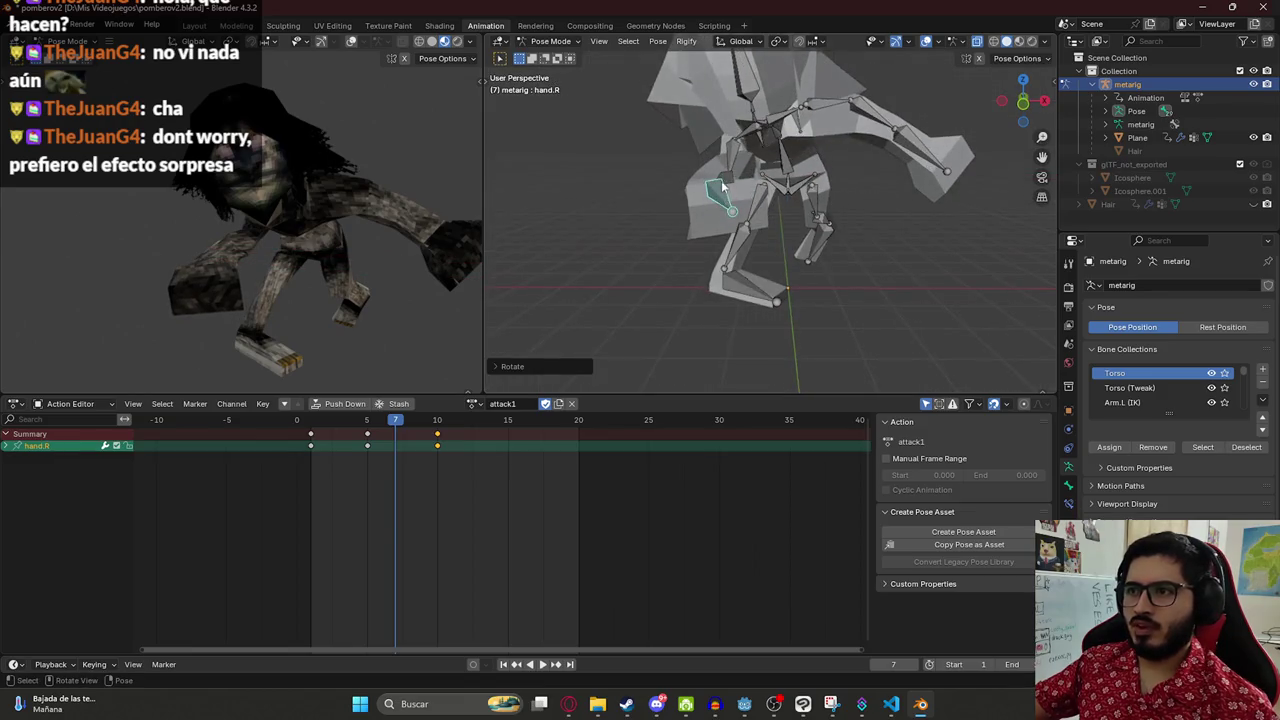
key("r")
key("y")
key("y")
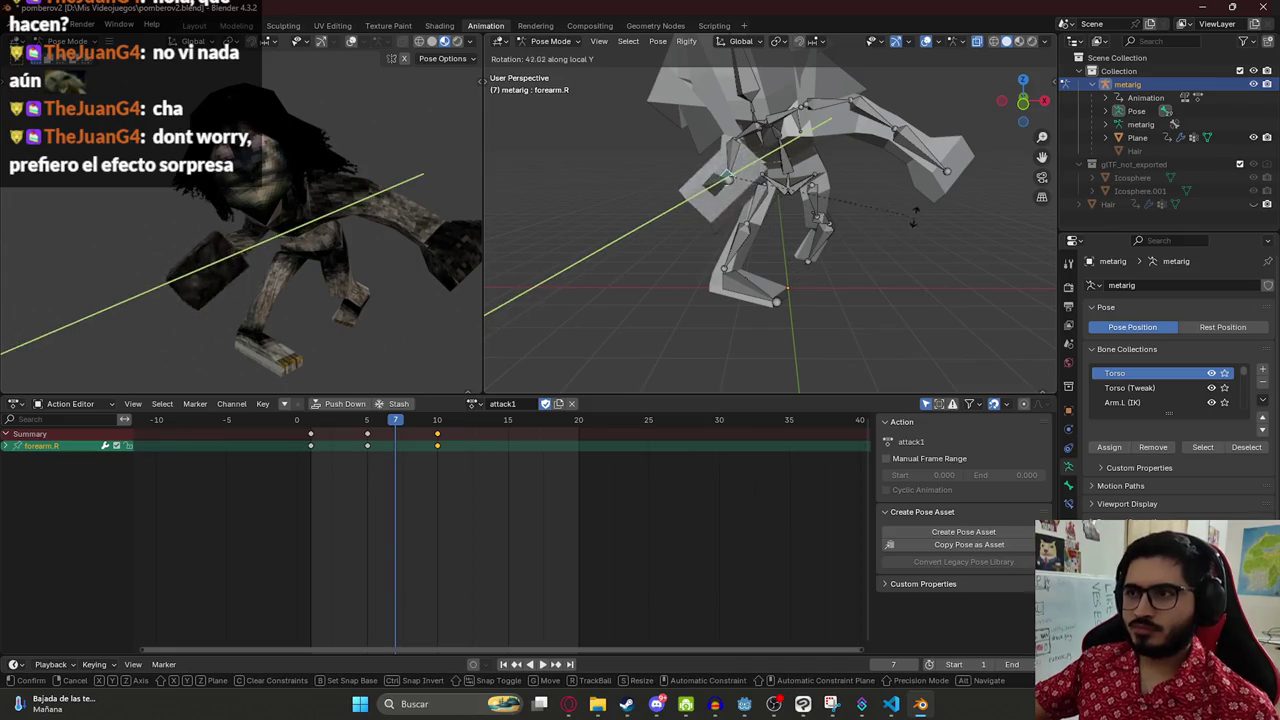
left_click(804, 128)
- Rotate the right forearm around global X, keeping the upper arm's rotation
left_click_drag(740, 183, 696, 240)
key("r")
key("x")
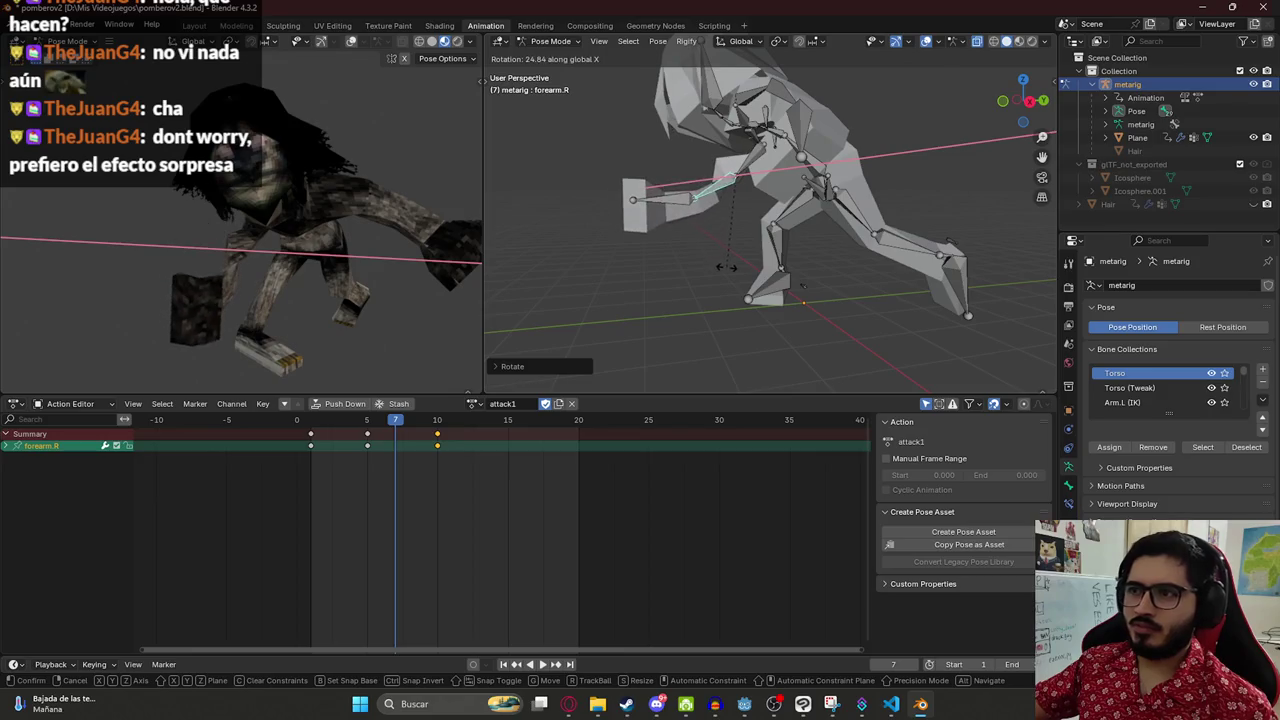
left_click(726, 267)
left_click(724, 196)
key("alt+r")
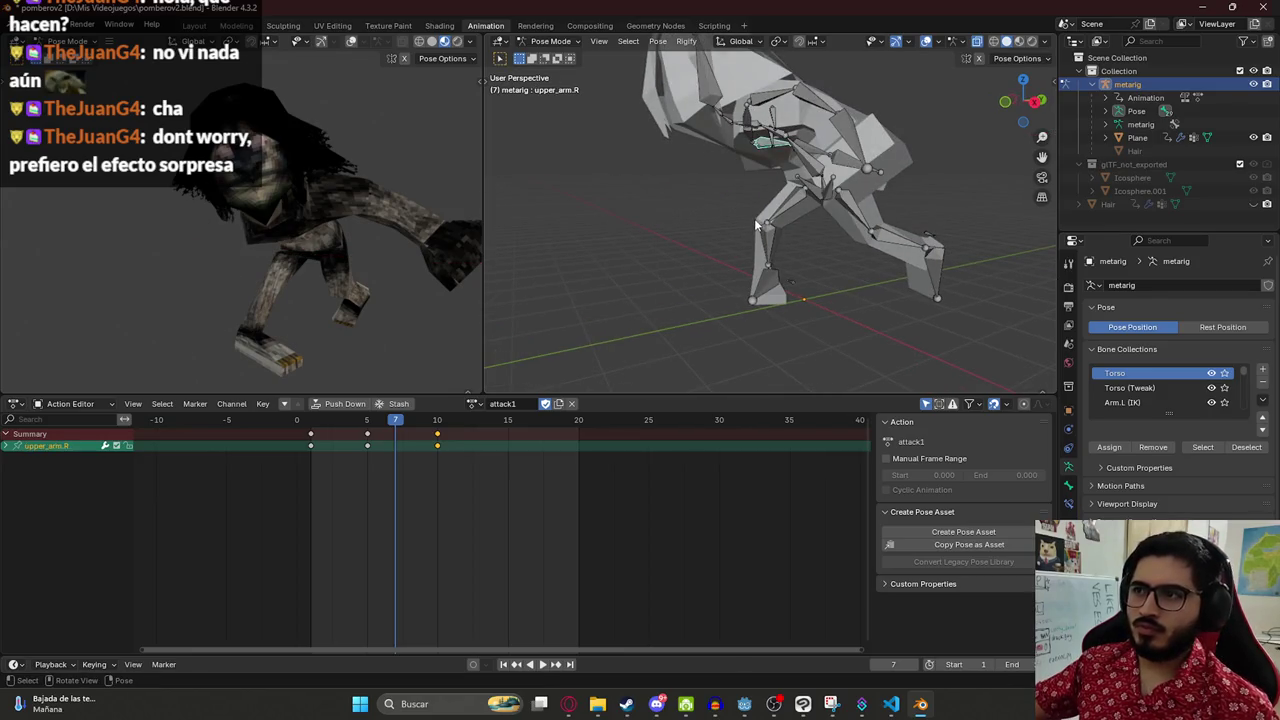
key("ctrl+z")
scroll(732, 258, "down", 3)
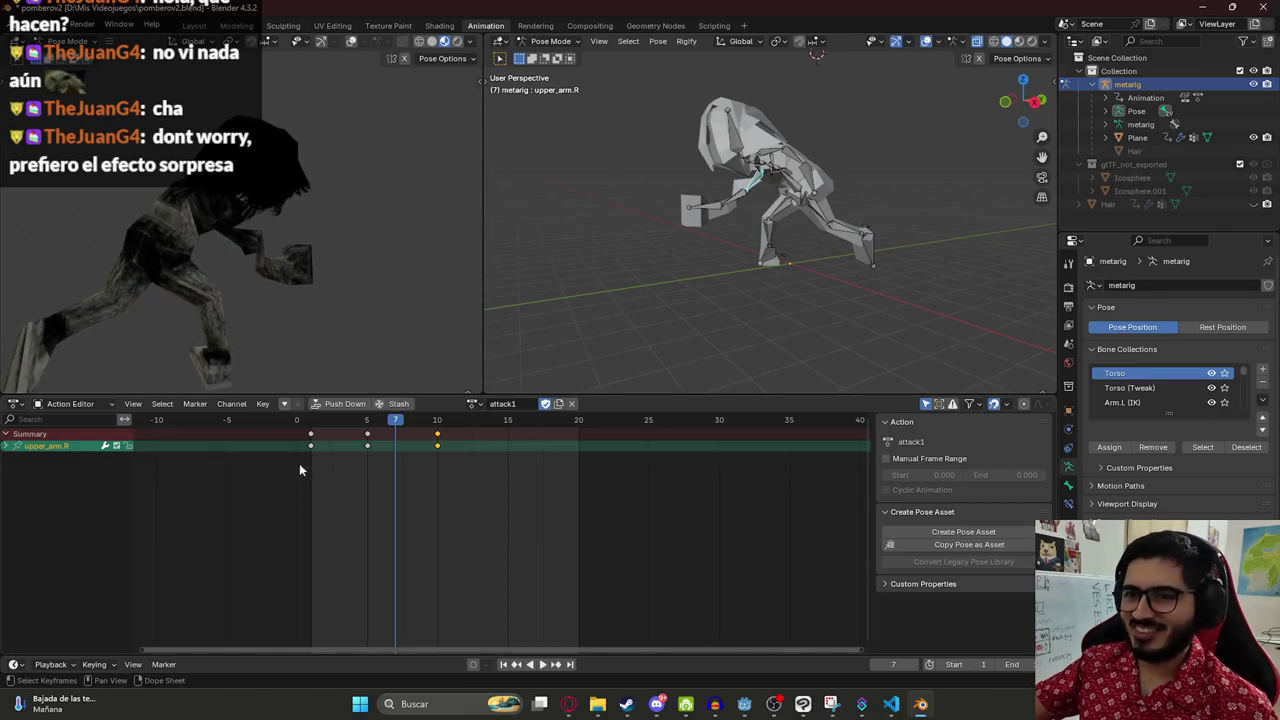
- Play the attack, save the blend file, and scrub through to frame 9
key("space")
left_click(317, 425)
key("ctrl+s")
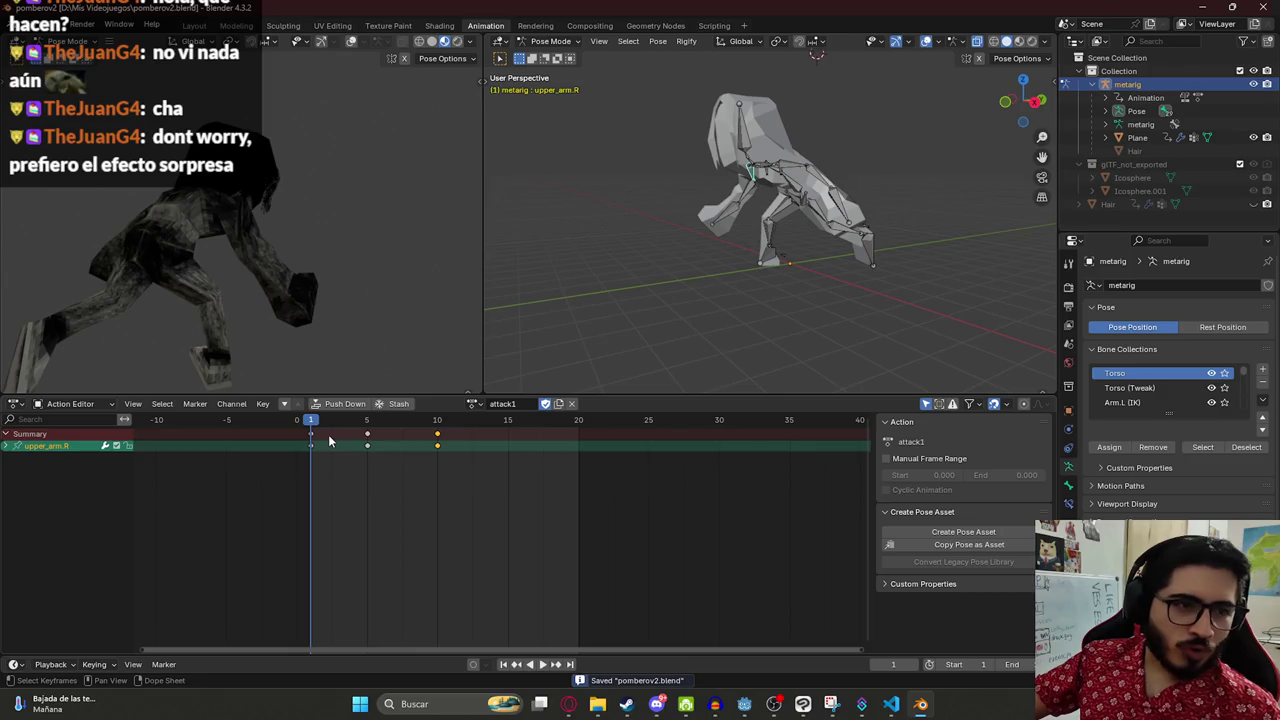
key("KP_1")
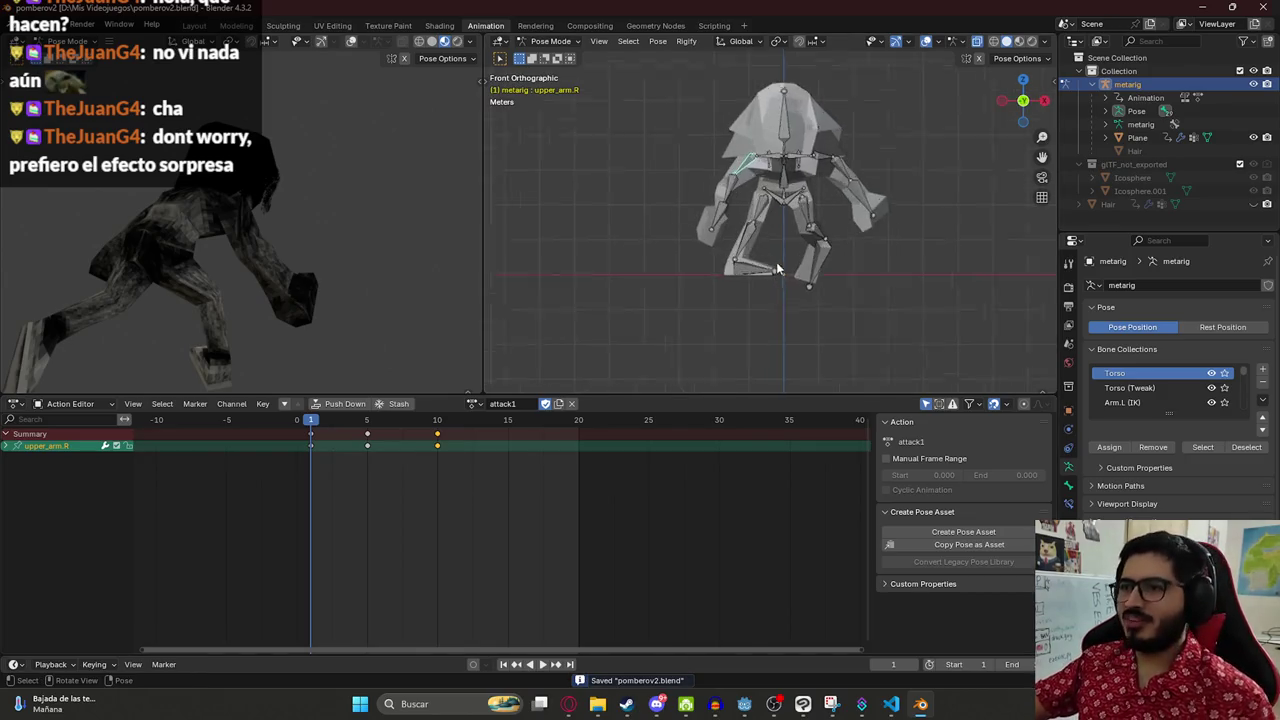
scroll(776, 262, "up", 2)
mouse_move(319, 428)
left_mouse_down()
mouse_move(432, 428)
mouse_move(350, 432)
mouse_move(402, 435)
left_mouse_up()
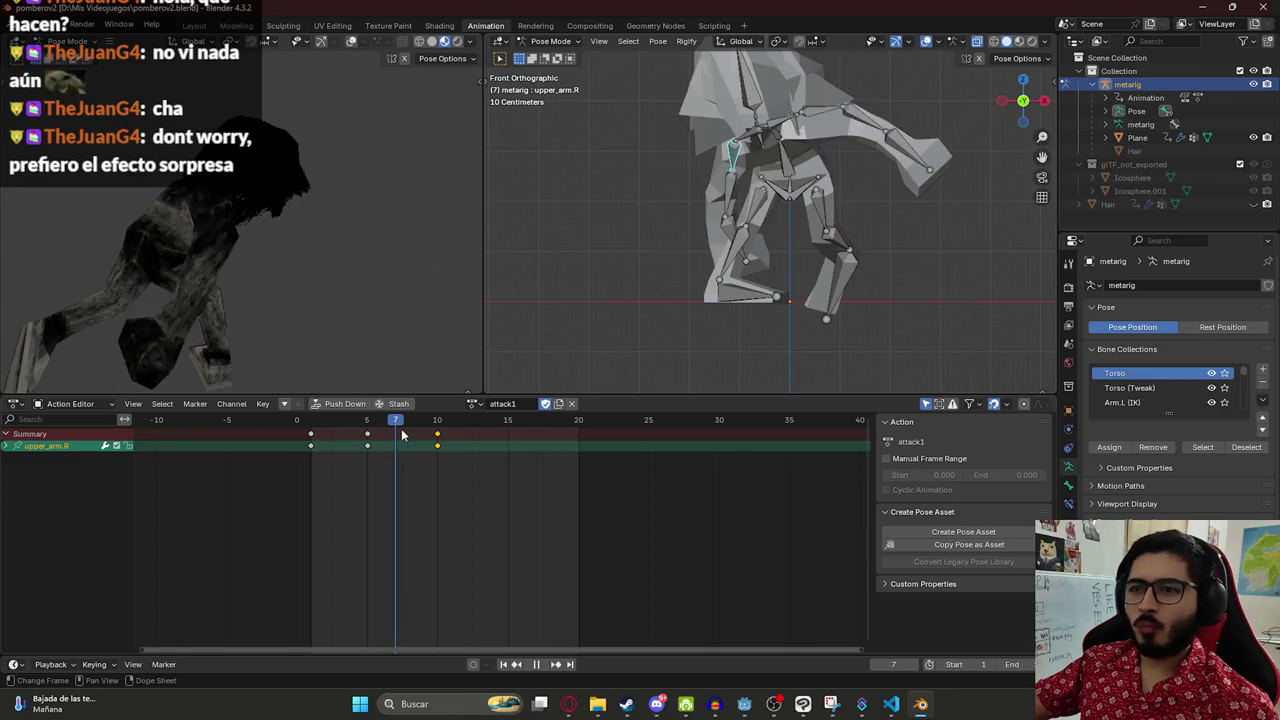
scroll(797, 247, "up", 1)
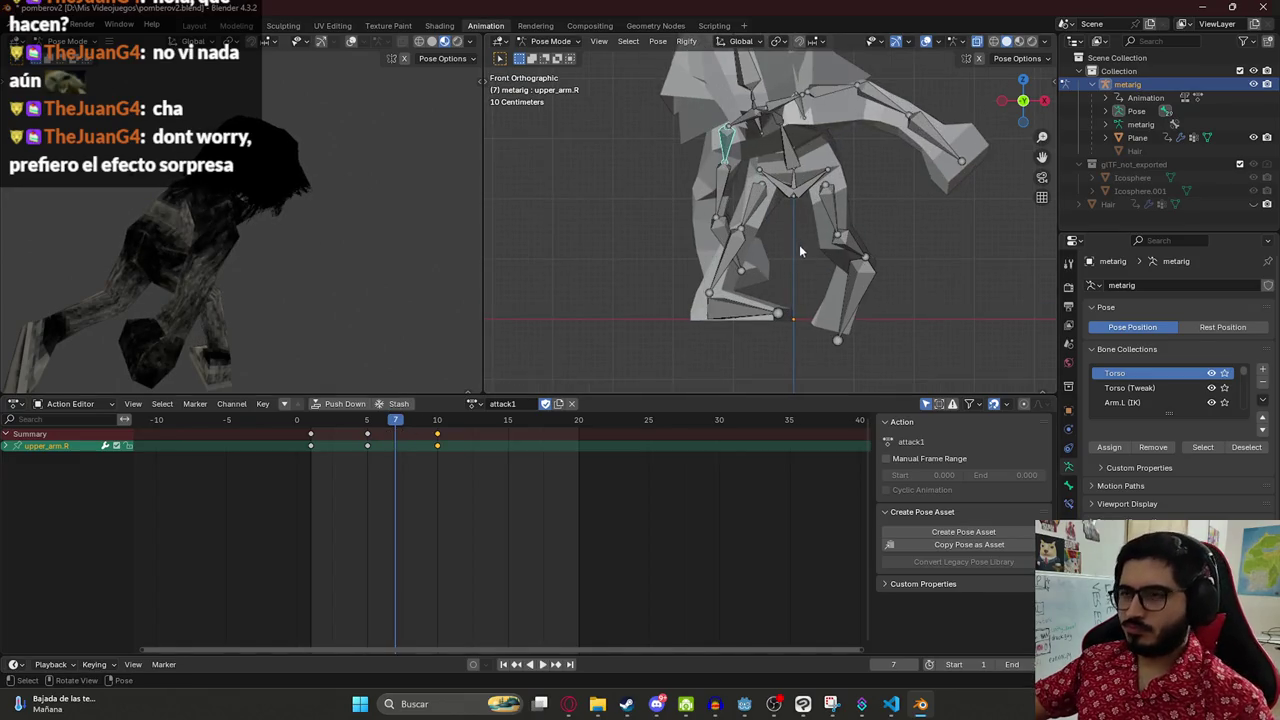
- Swing upper_arm.R around global X and rotate forearm.R around its X axis
left_click(724, 136)
key("r")
key("r")
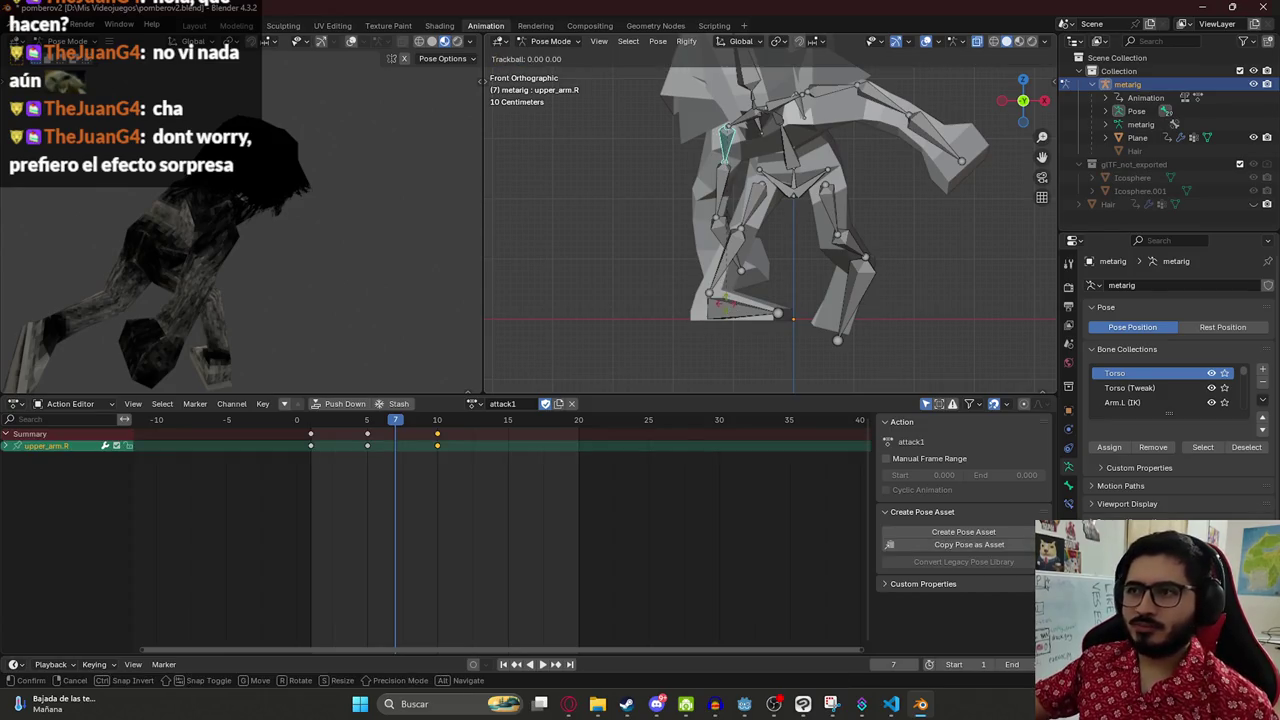
key("z")
key("z")
key("x")
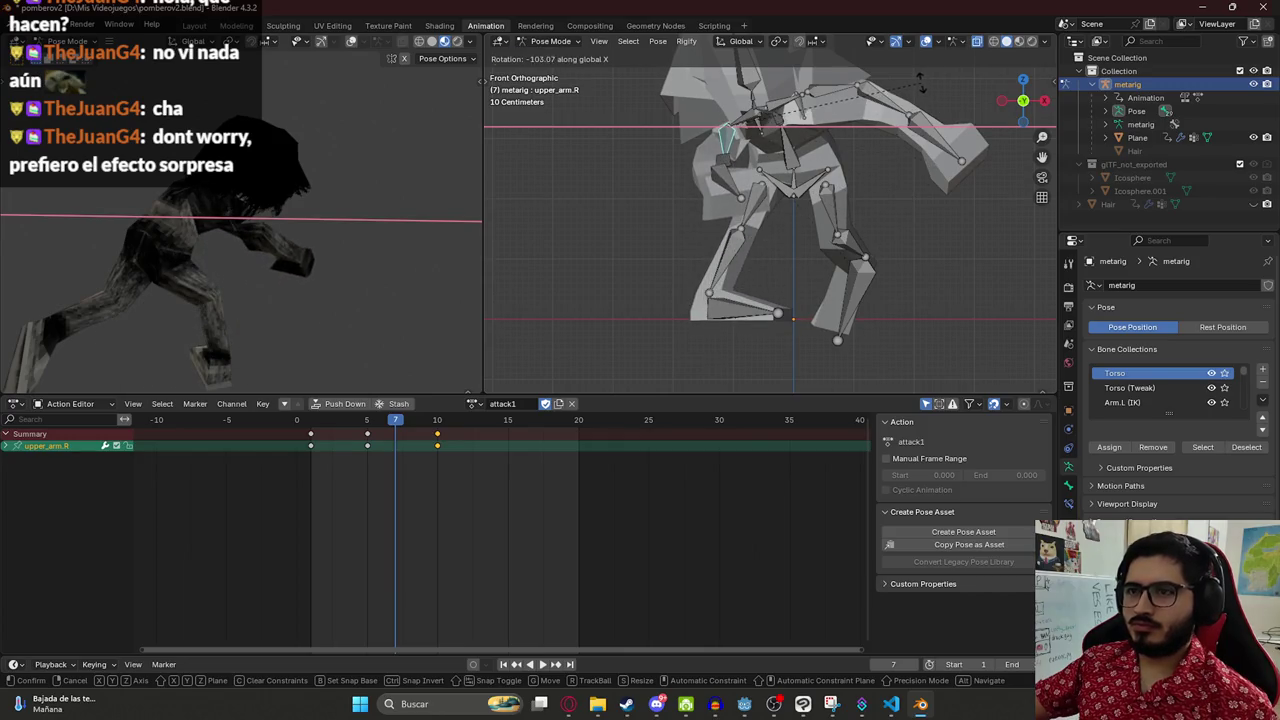
key("Return")
left_click(838, 168)
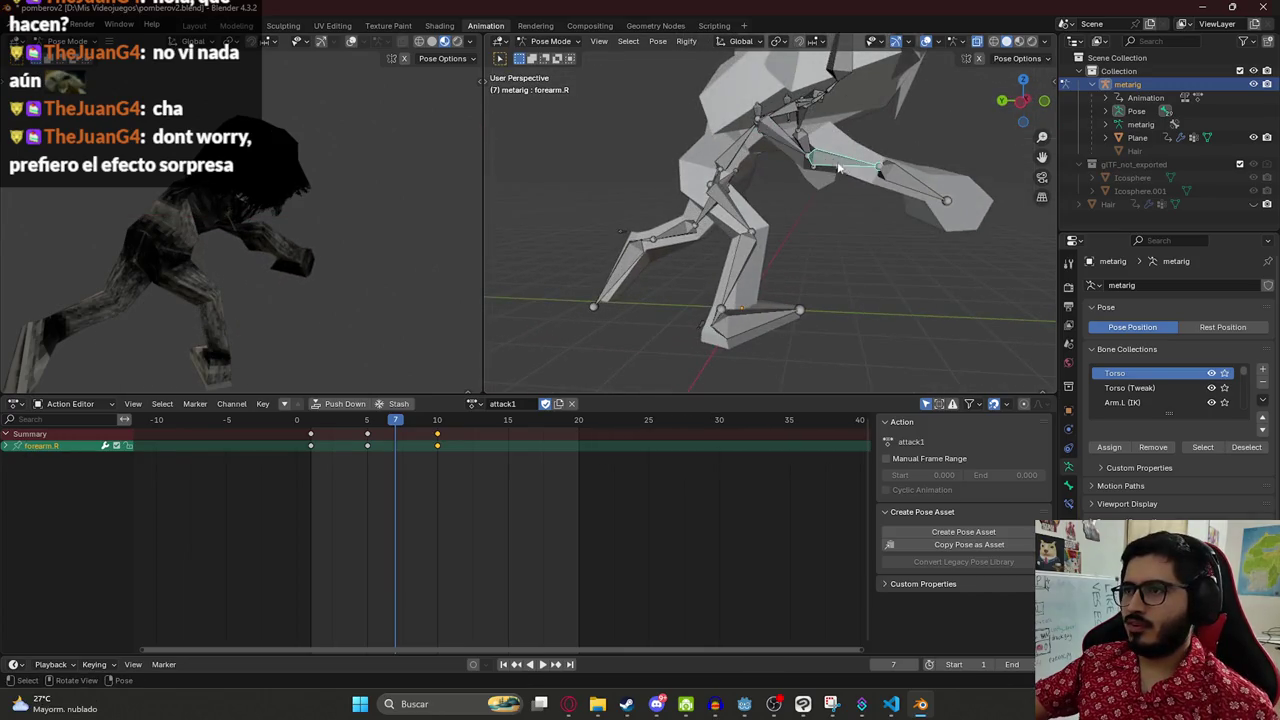
key("r")
key("x")
key("x")
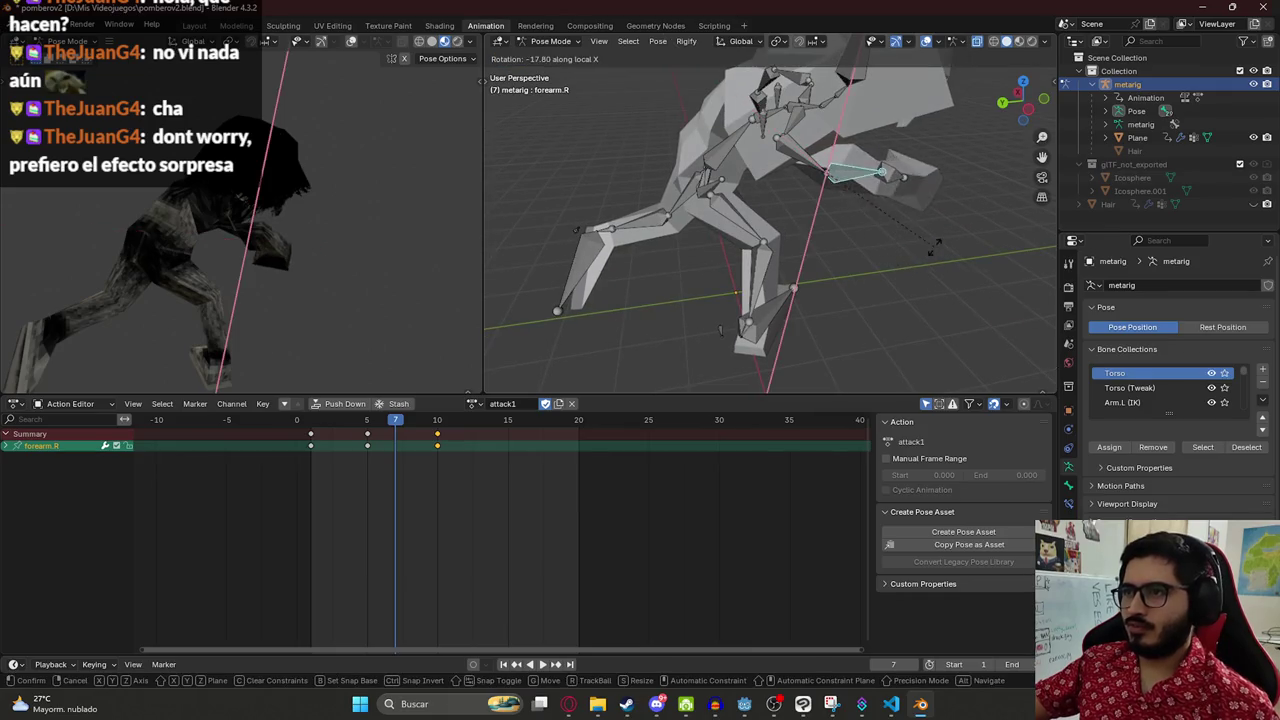
key("Return")
- Raise the upper_arm.R bone further into the attack position
left_click(790, 140)
key("r")
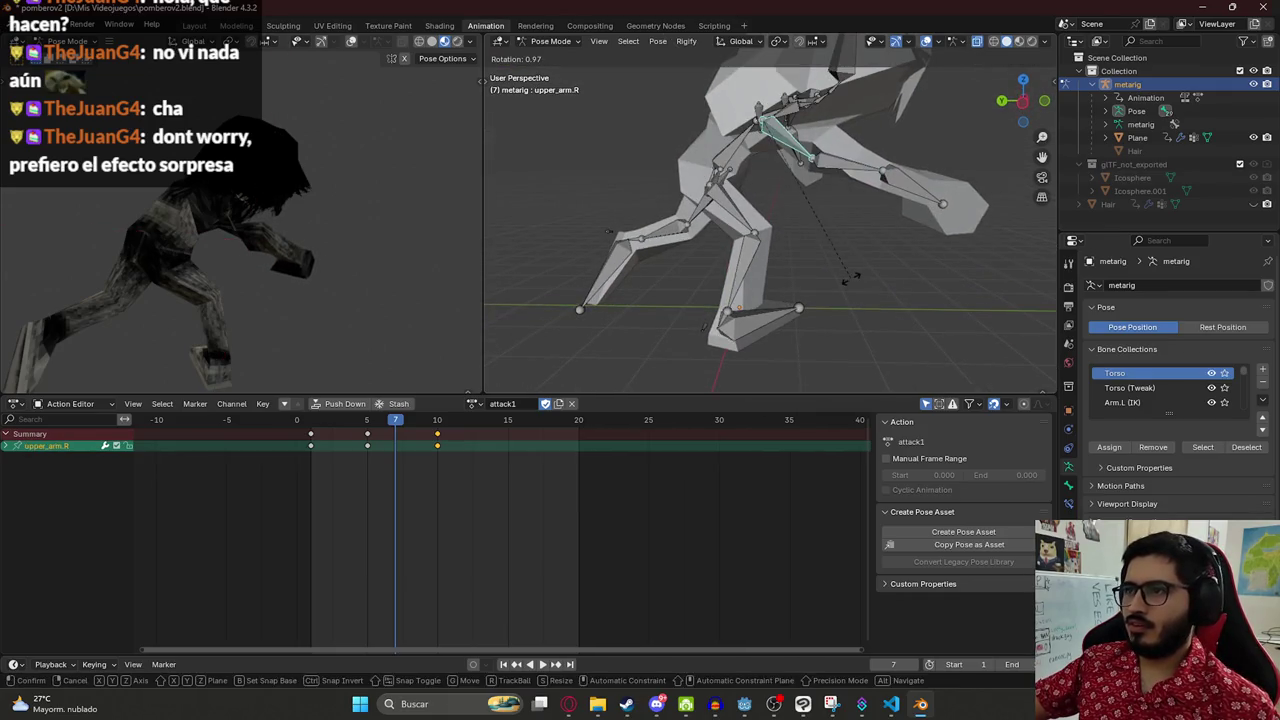
left_click(906, 214)
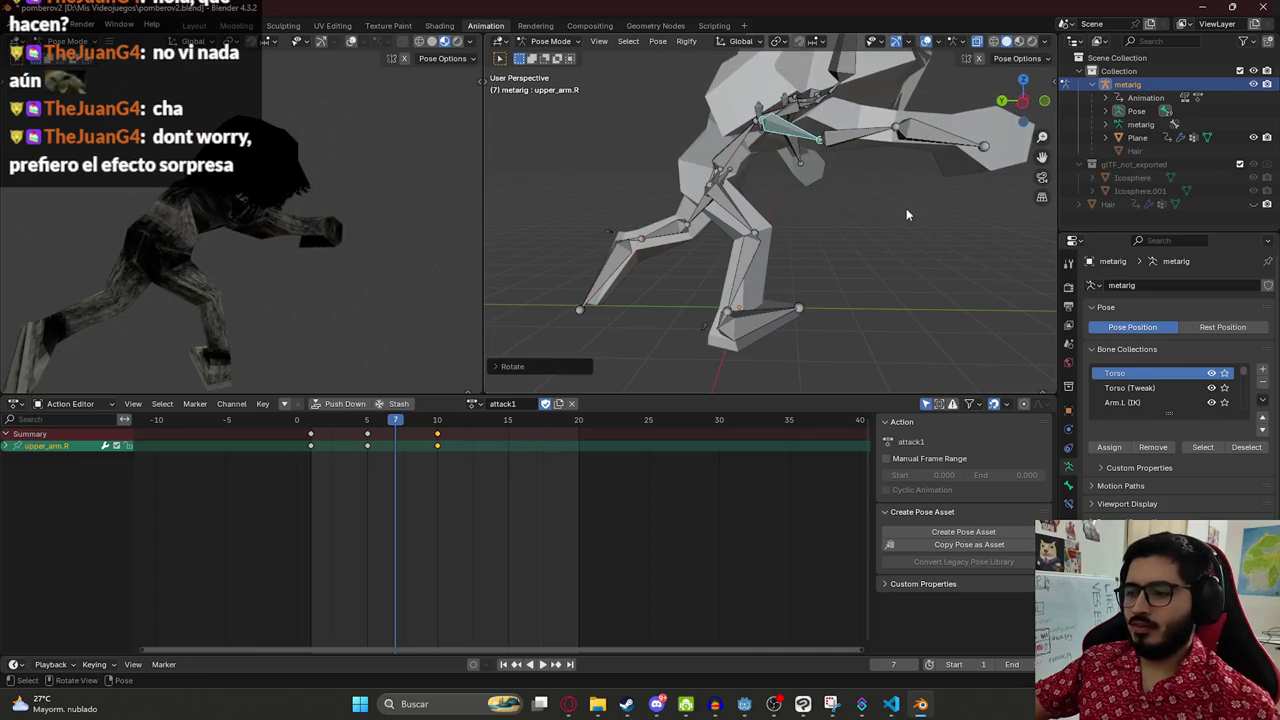
key("KP_7")
left_click(707, 284)
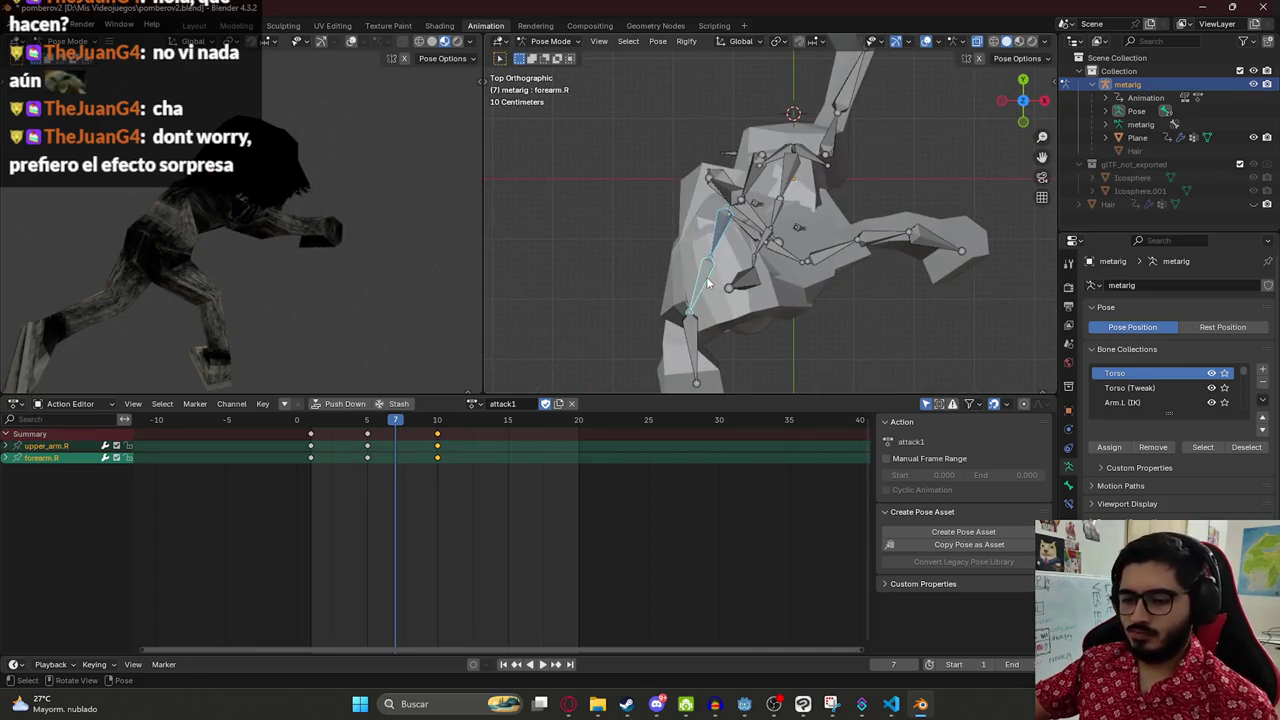
- Preview the attack animation, stopping on frame 5
key("space")
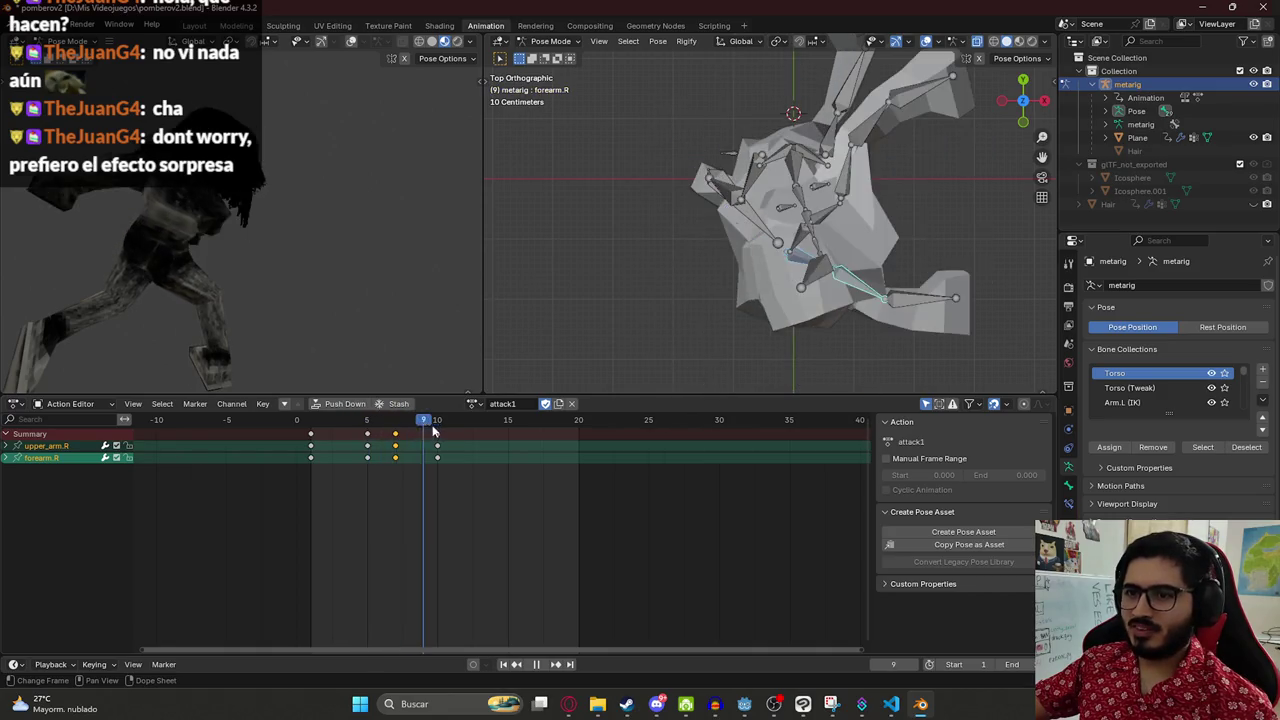
mouse_move(418, 430)
left_mouse_down()
mouse_move(288, 430)
mouse_move(366, 431)
left_mouse_up()
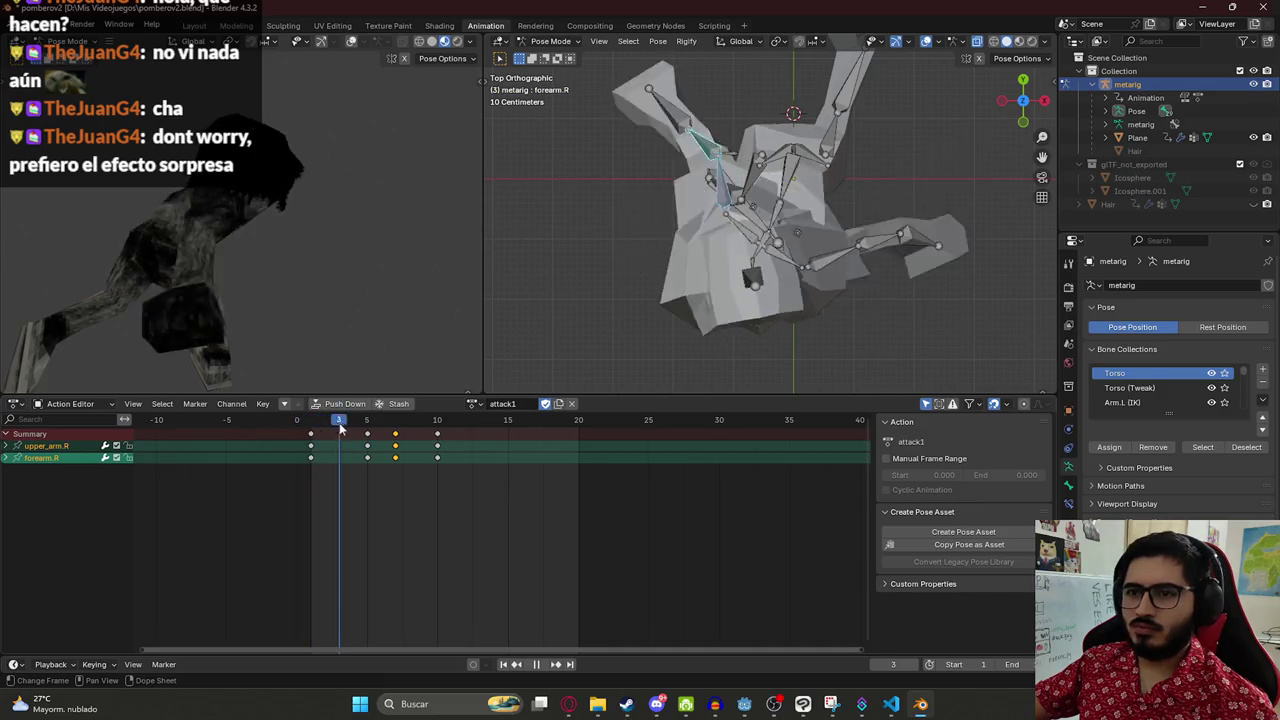
key("space")
- Delete the attack1 keyframes after frame 1 and play back to check the result
key("a")
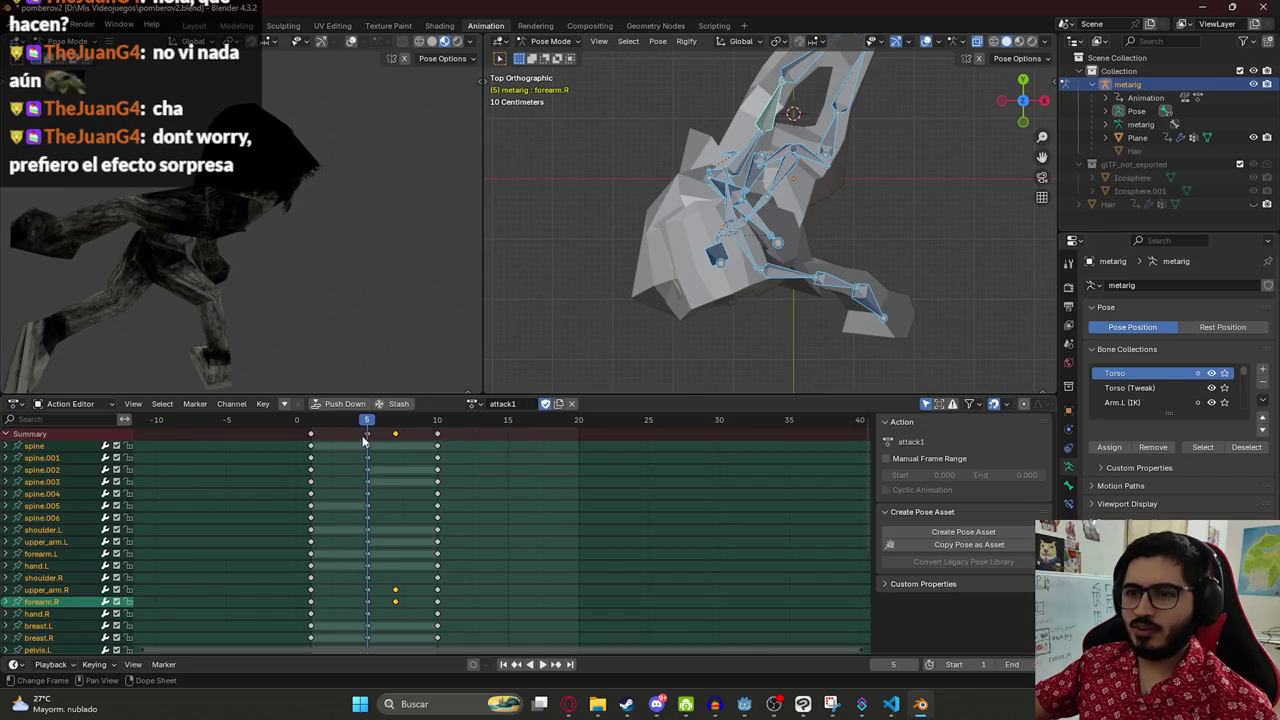
left_click(364, 437)
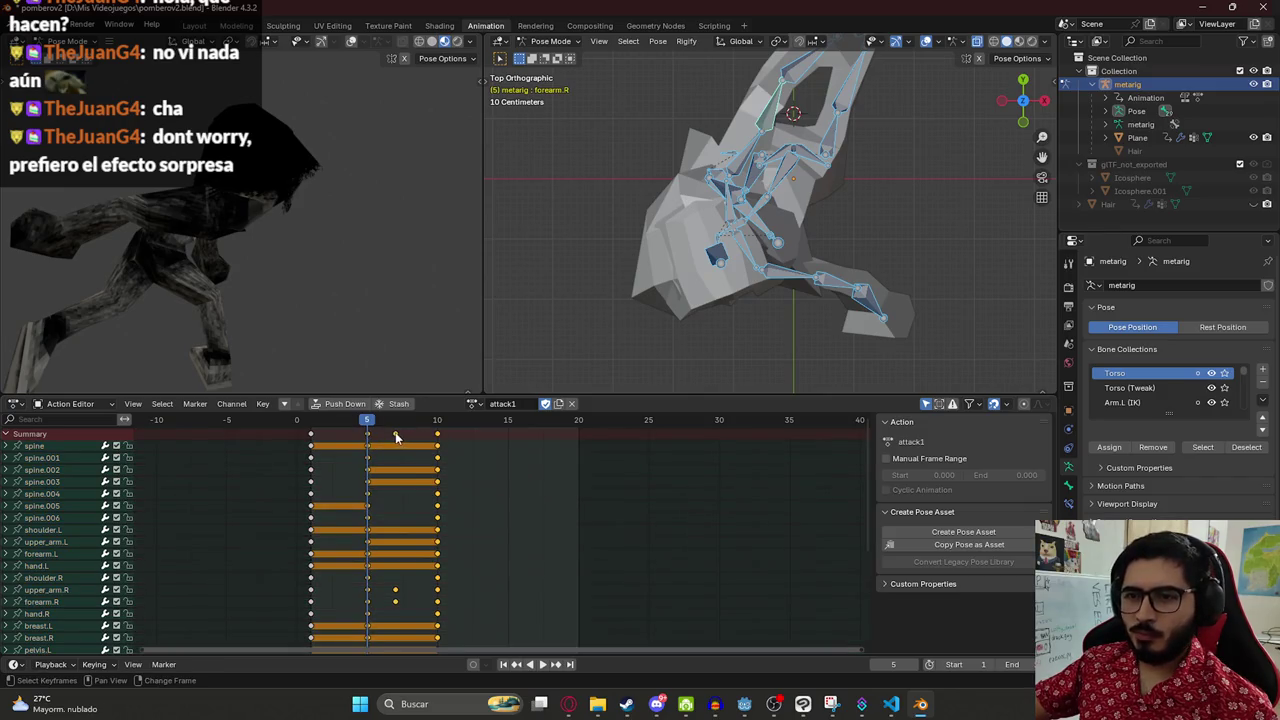
key("Delete")
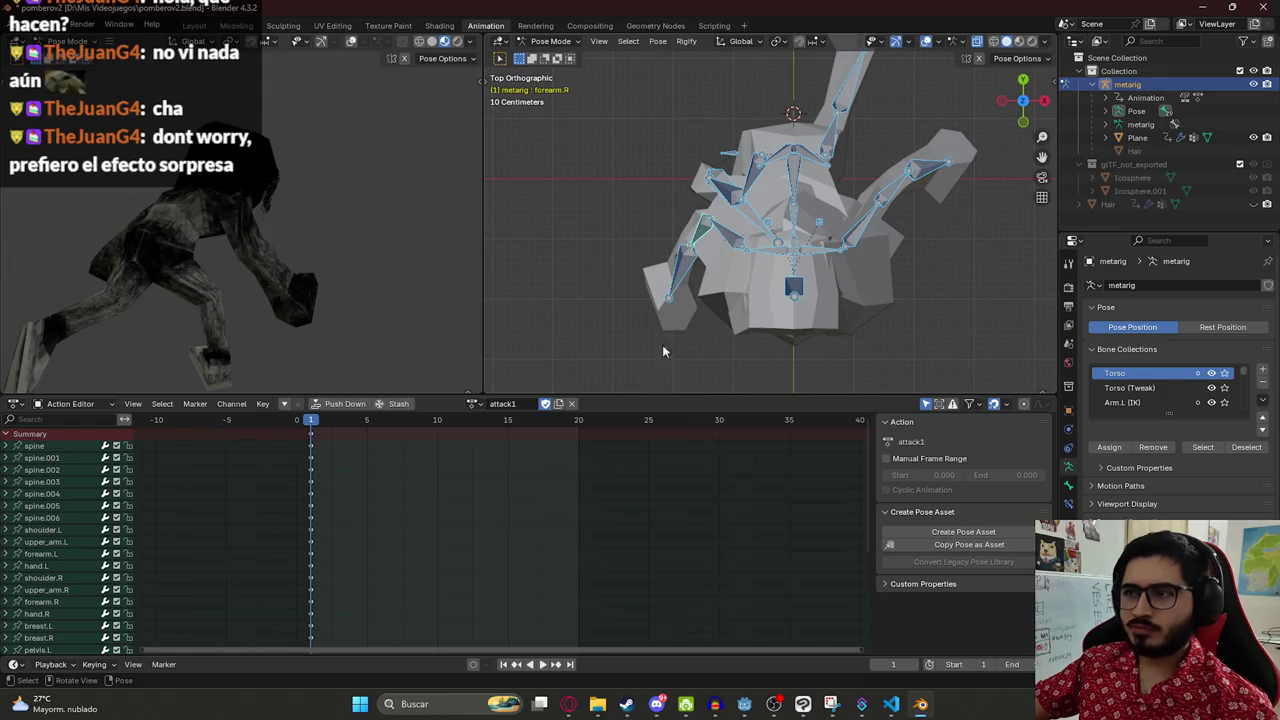
scroll(765, 242, "down", 5)
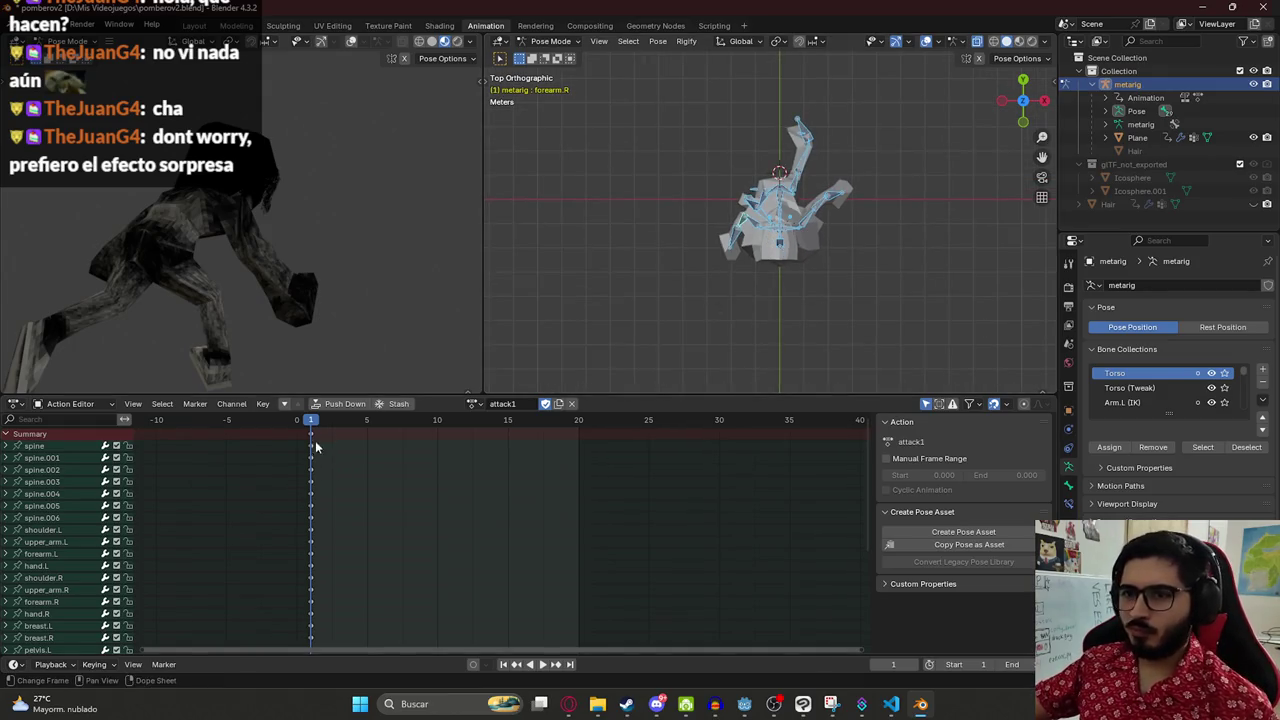
key("a")
key("space")
key("space")
mouse_move(423, 297)
left_mouse_down()
mouse_move(213, 218)
mouse_move(286, 206)
mouse_move(463, 263)
left_mouse_up()
scroll(775, 215, "up", 4)
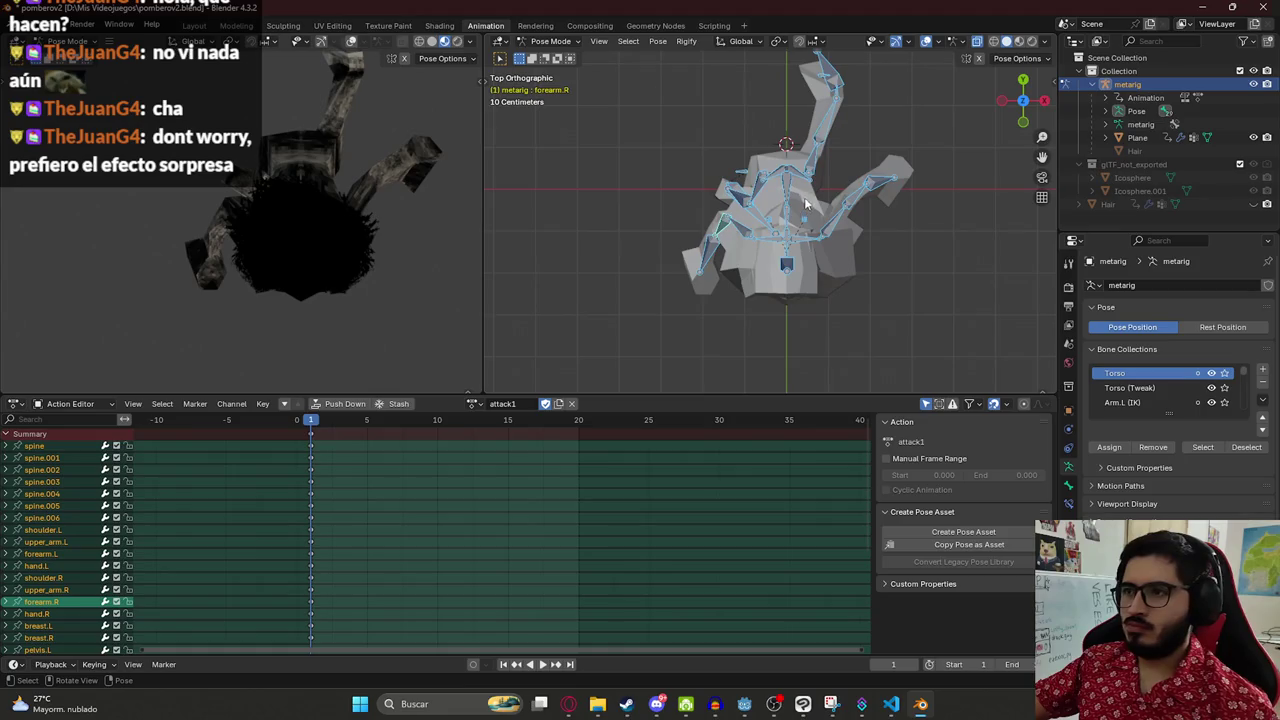
- Rotate spine.001, then bend spine.002 downward
left_click(790, 203)
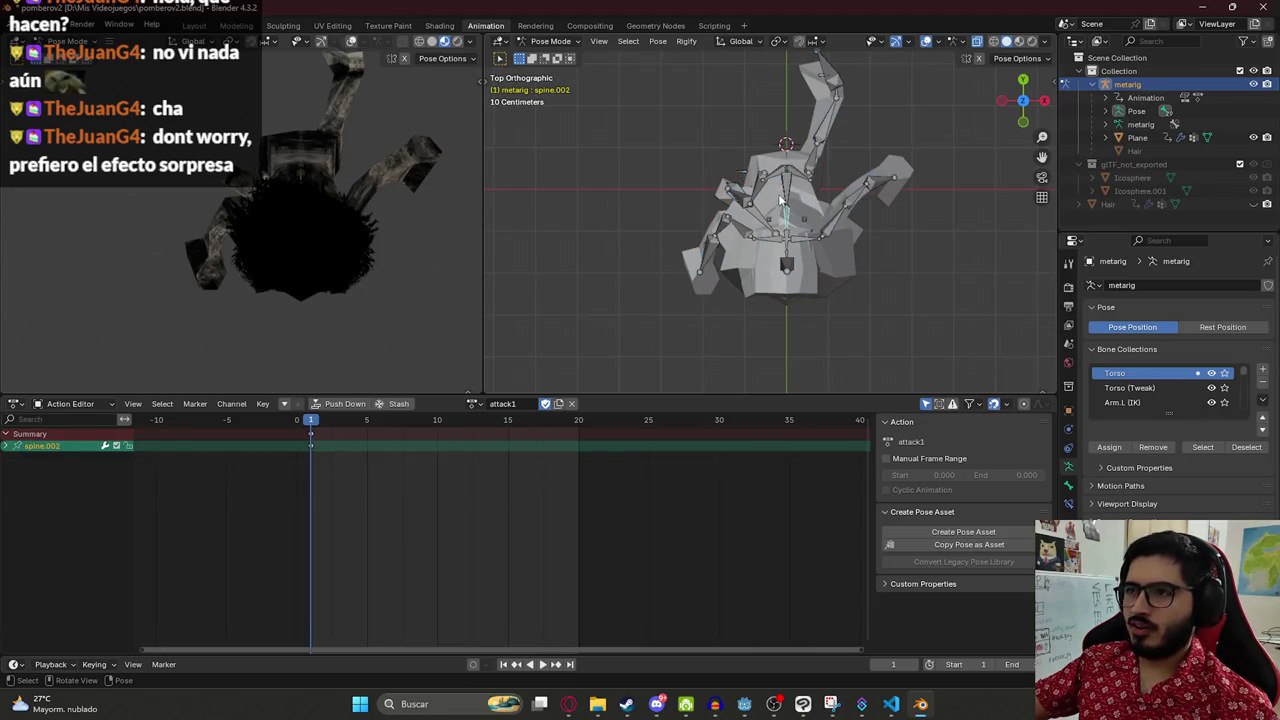
left_click(780, 200)
key("r")
left_click(760, 212)
left_click(760, 210)
key("r")
left_click(818, 308)
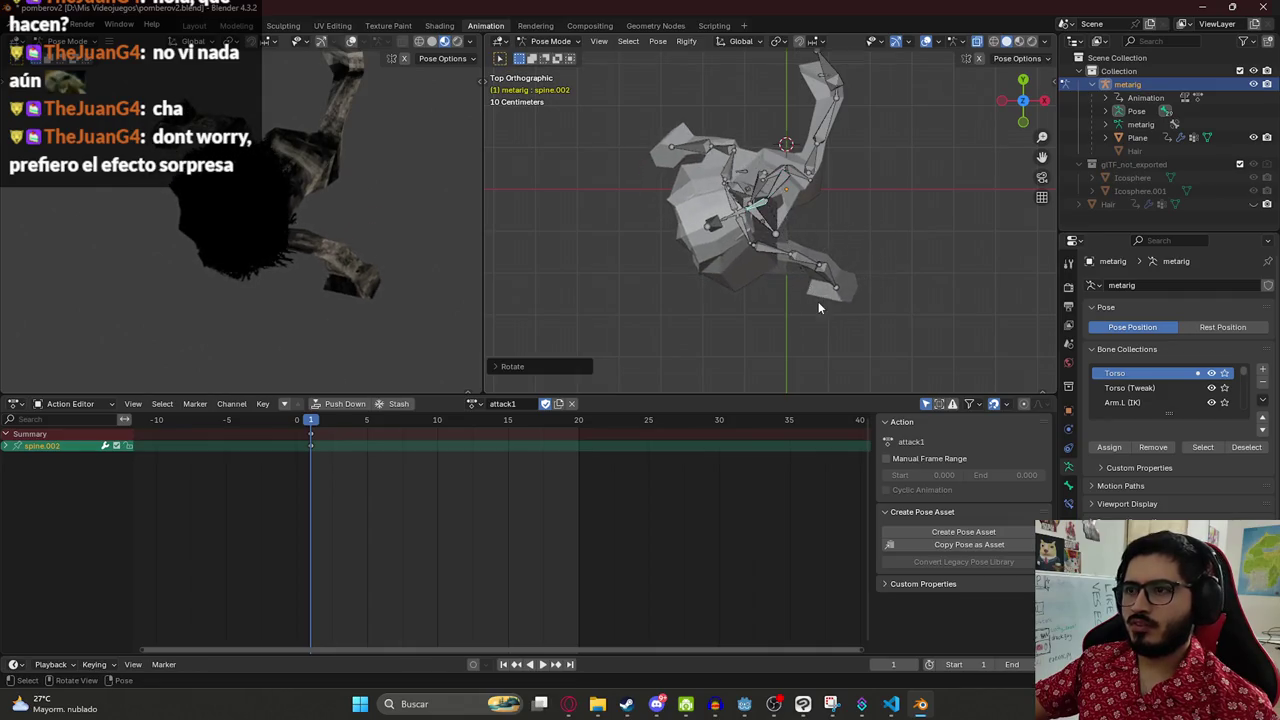
- Rotate forearm.R upward, reset it, then set a new forearm angle
left_click(730, 162)
key("r")
left_click(740, 152)
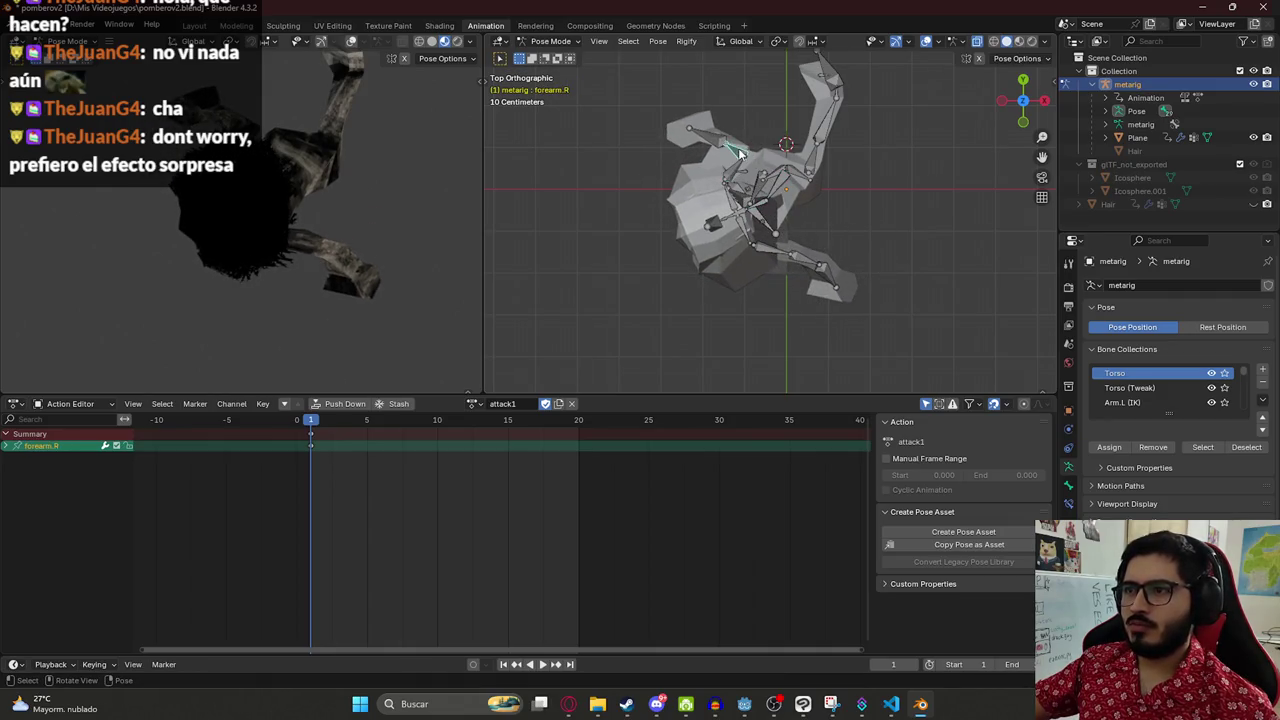
key("alt+r")
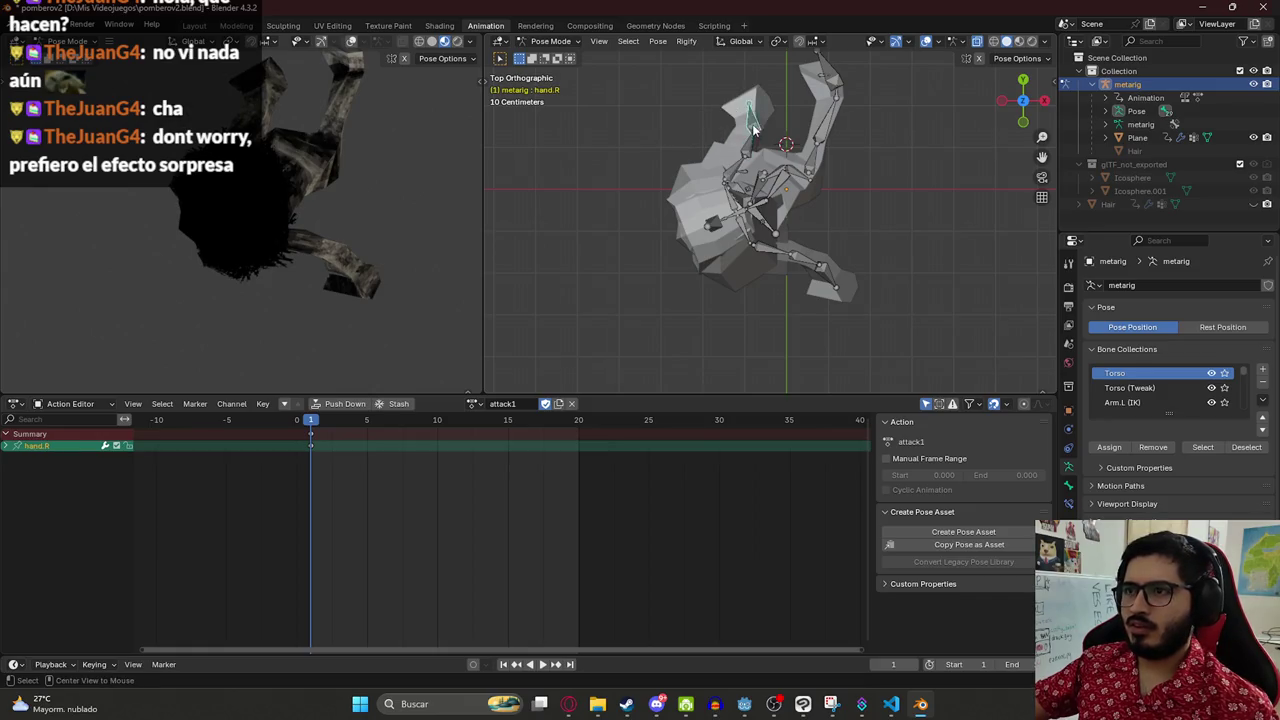
left_click(755, 135)
key("r")
left_click(833, 167)
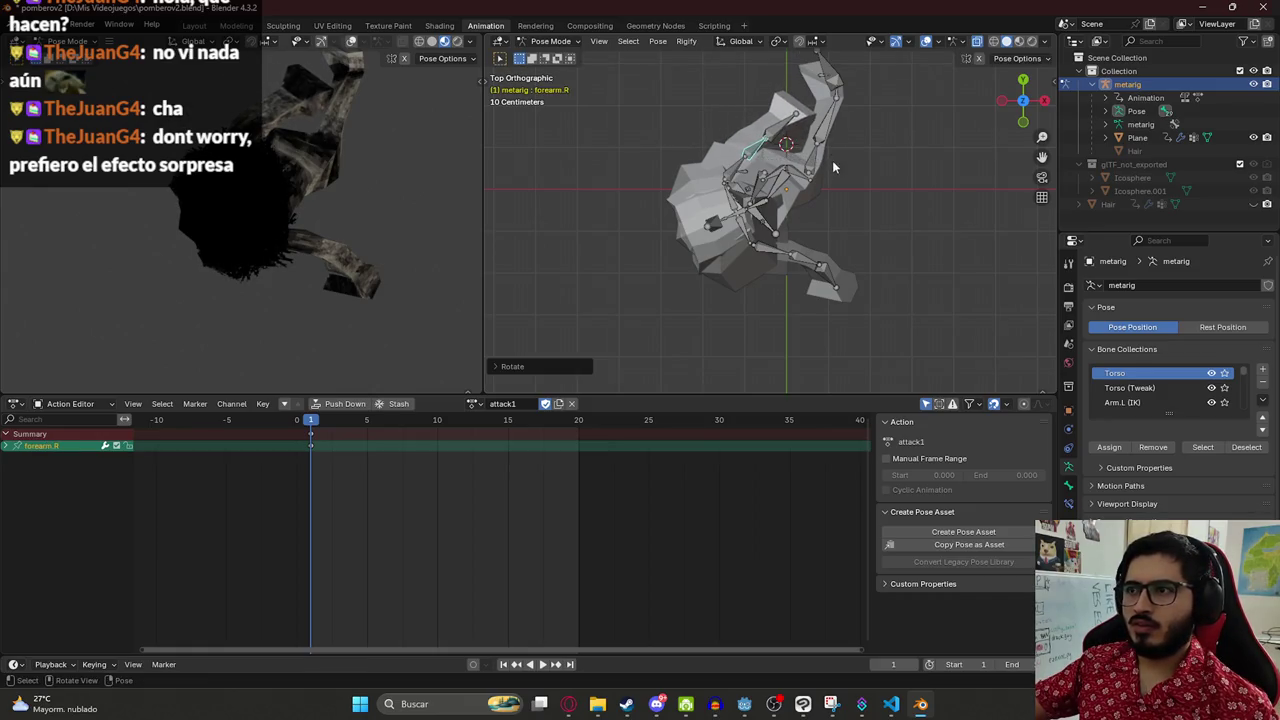
mouse_move(337, 261)
left_mouse_down()
mouse_move(312, 130)
mouse_move(311, 148)
left_mouse_up()
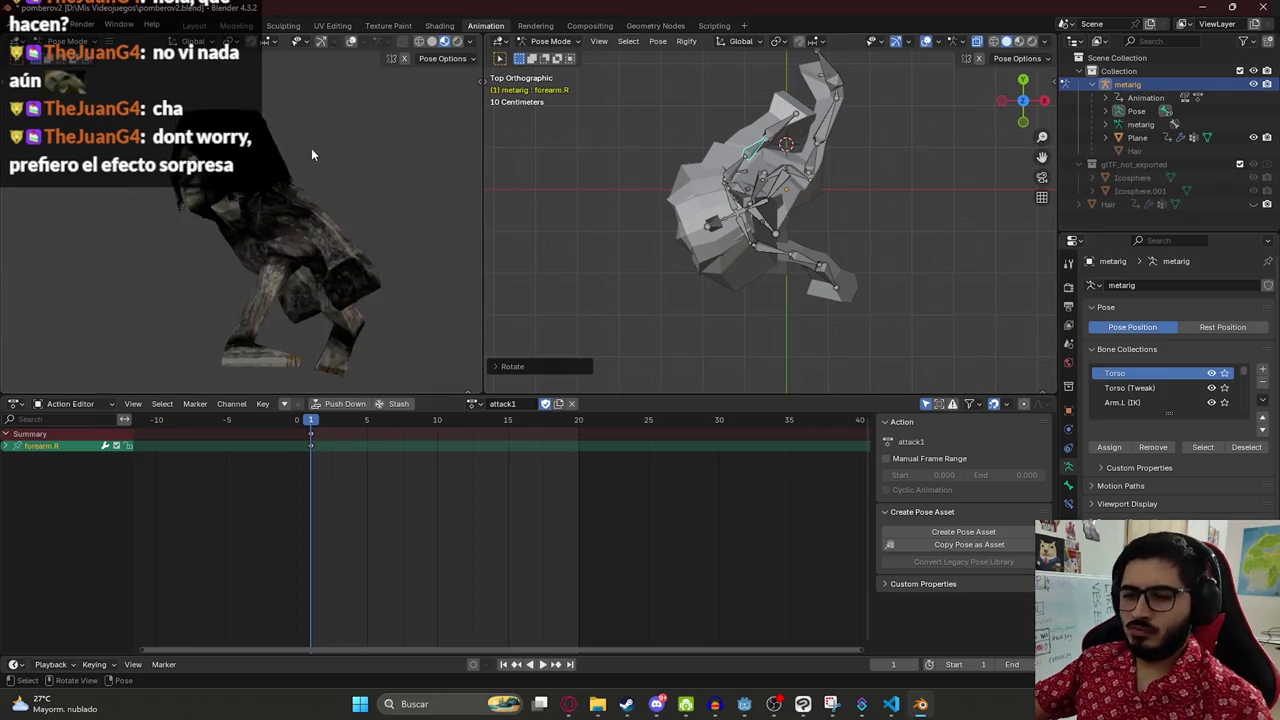
- Twist spine.004 around the vertical axis and rotate spine.006 on its local X axis
left_click(728, 214)
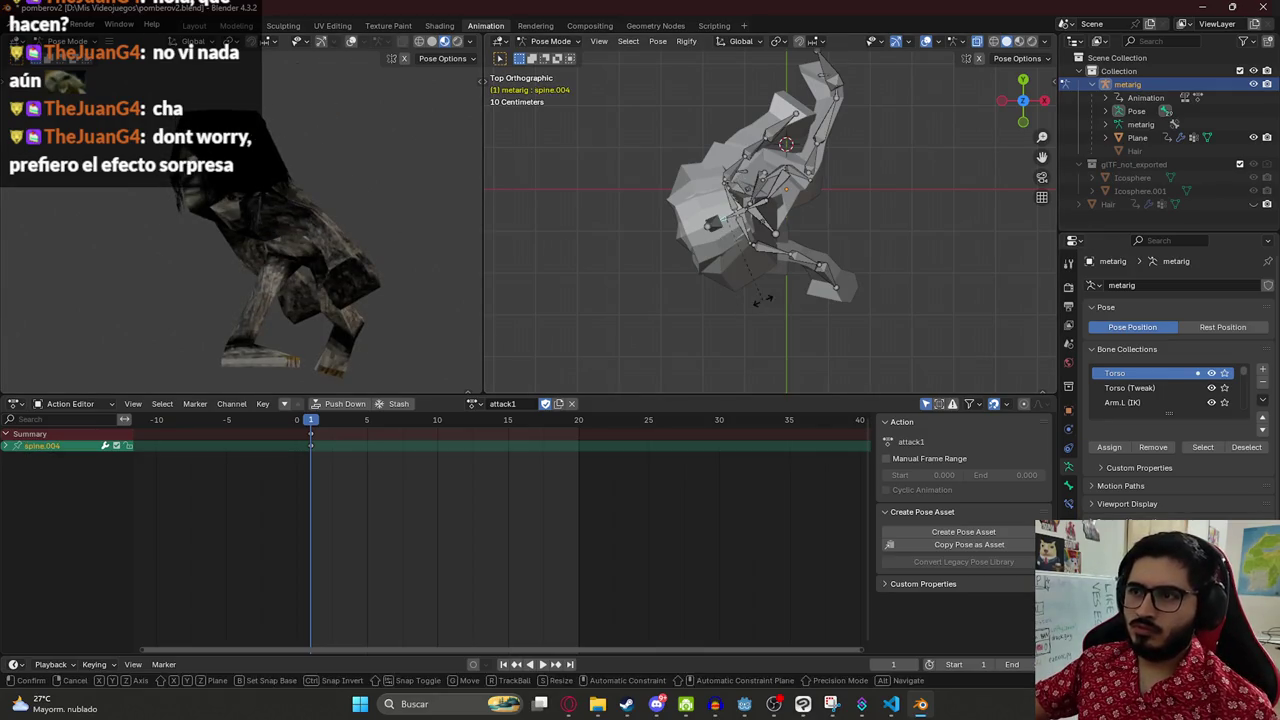
key("r")
left_click(873, 230)
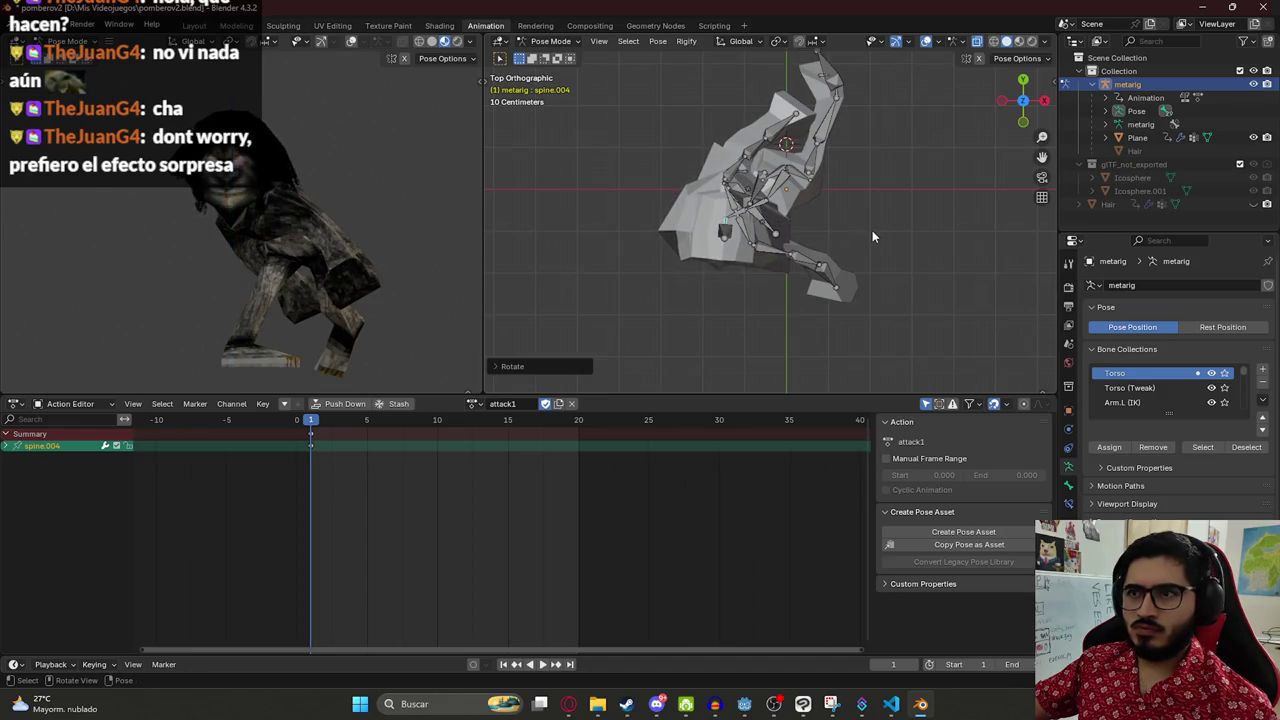
key("KP_1")
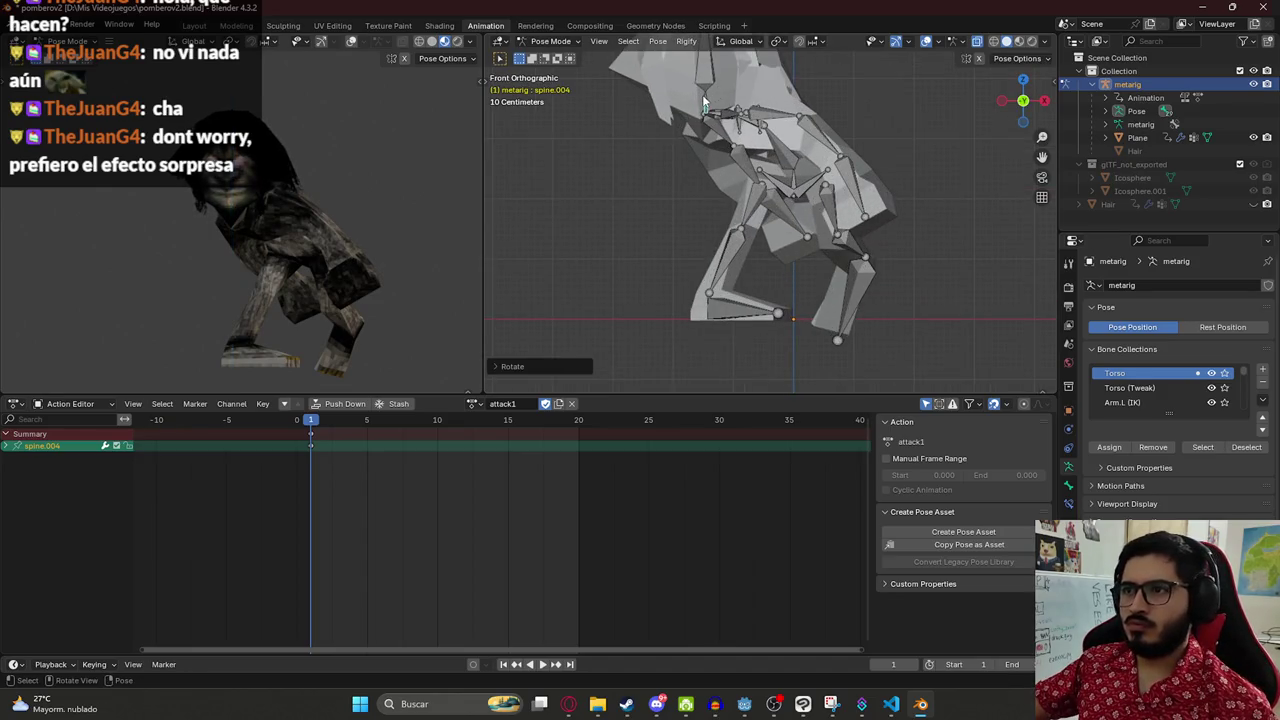
key("r")
key("x")
key("x")
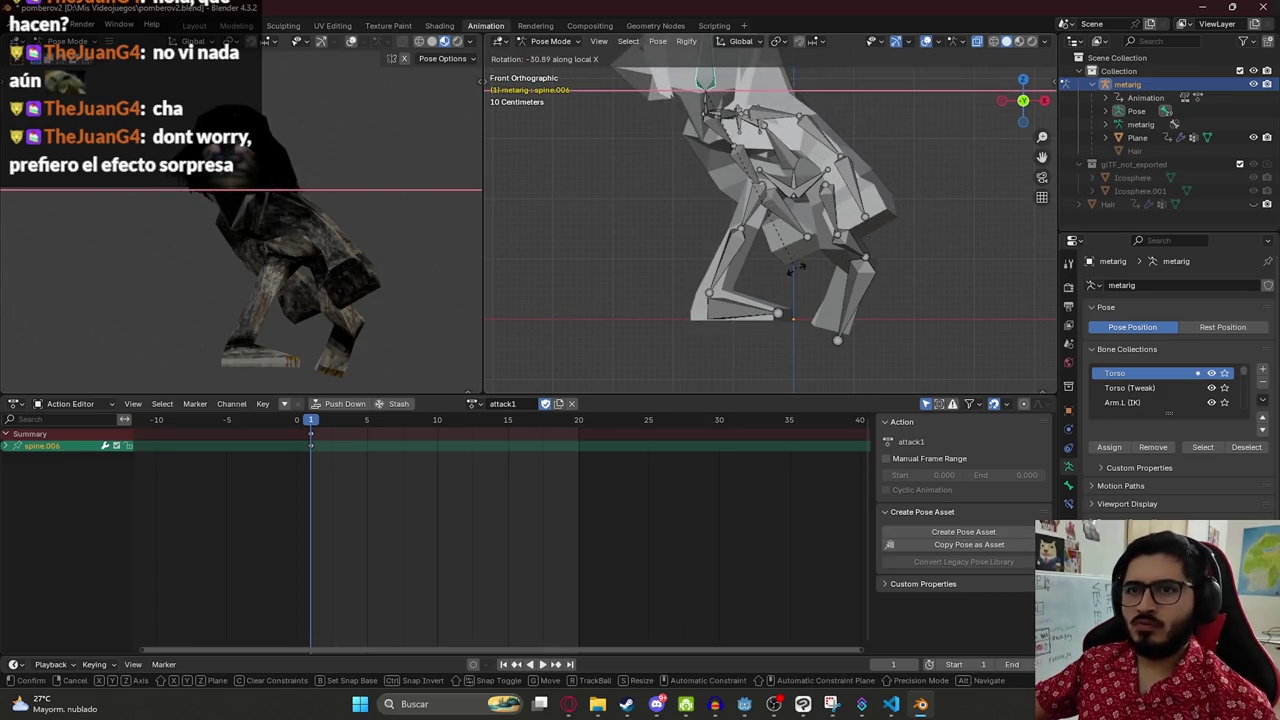
left_click(717, 156)
mouse_move(717, 156)
left_mouse_down()
mouse_move(599, 208)
mouse_move(739, 196)
mouse_move(832, 224)
mouse_move(898, 226)
mouse_move(878, 237)
mouse_move(746, 196)
left_mouse_up()
- Rotate upper_arm.R and forearm.R, then copy the whole rig's pose and play
left_click(670, 162)
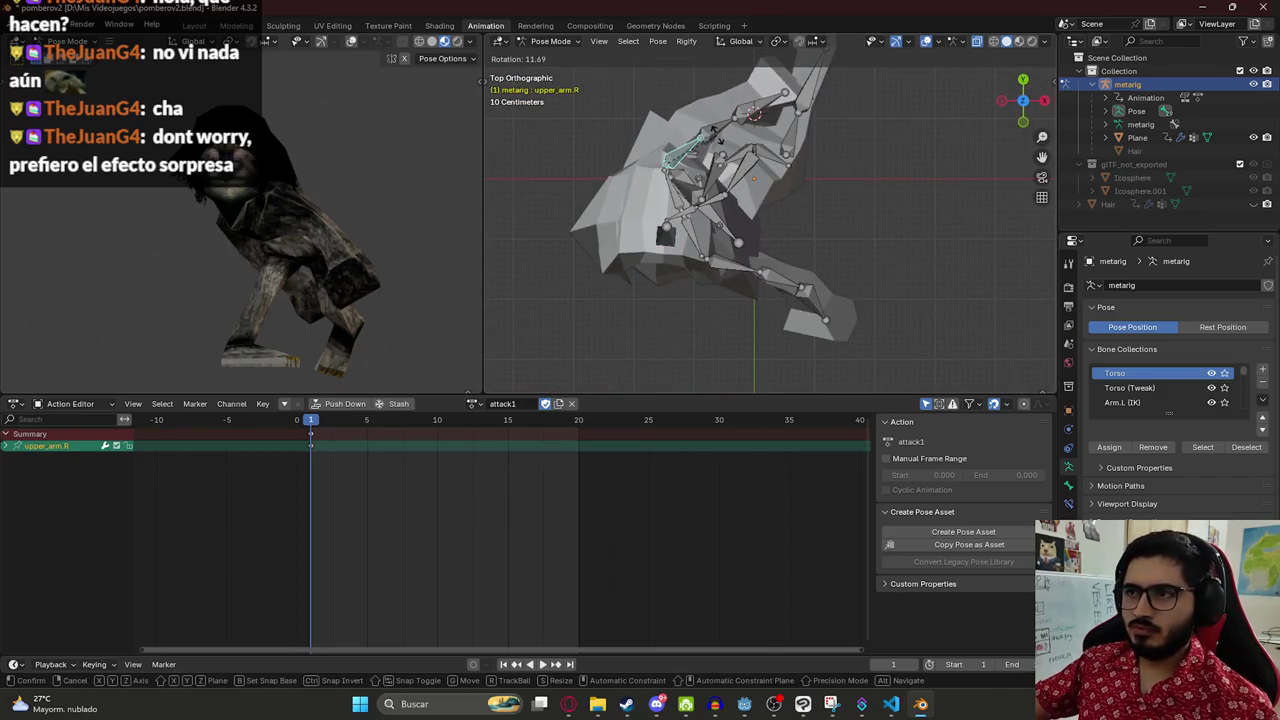
key("KP_1")
key("r")
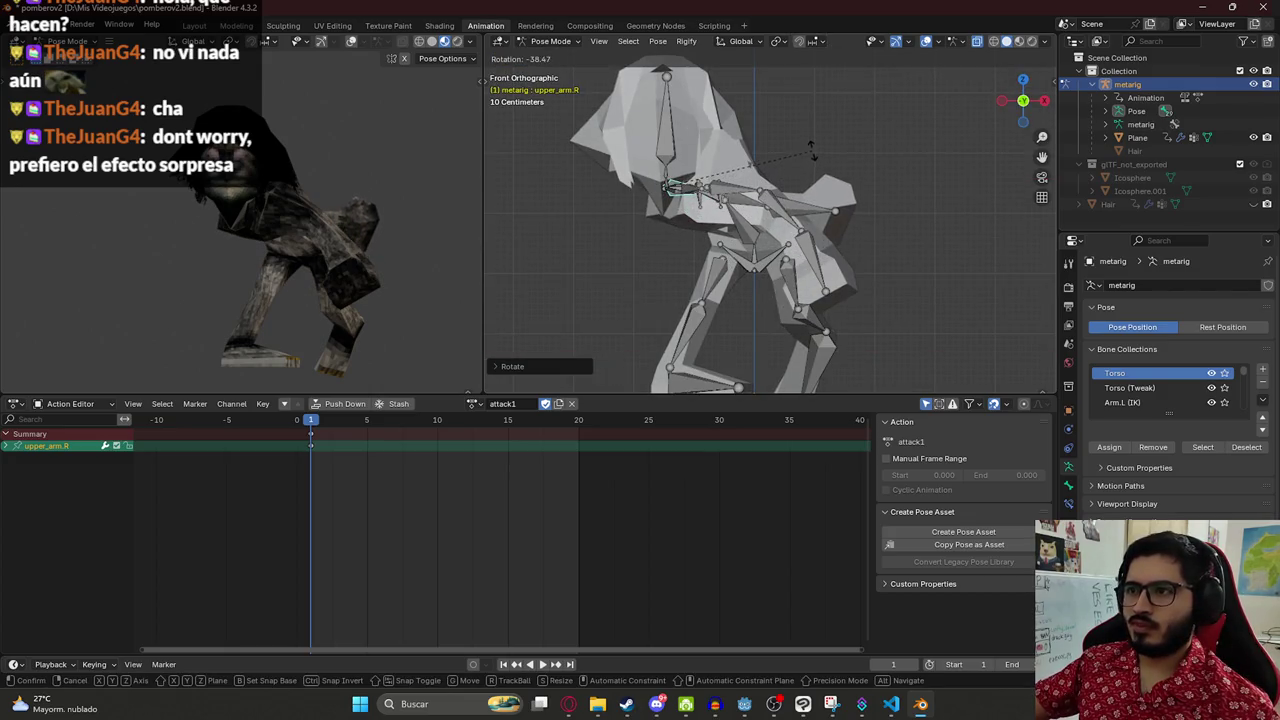
left_click(812, 148)
left_click(738, 212)
key("r")
left_click(735, 218)
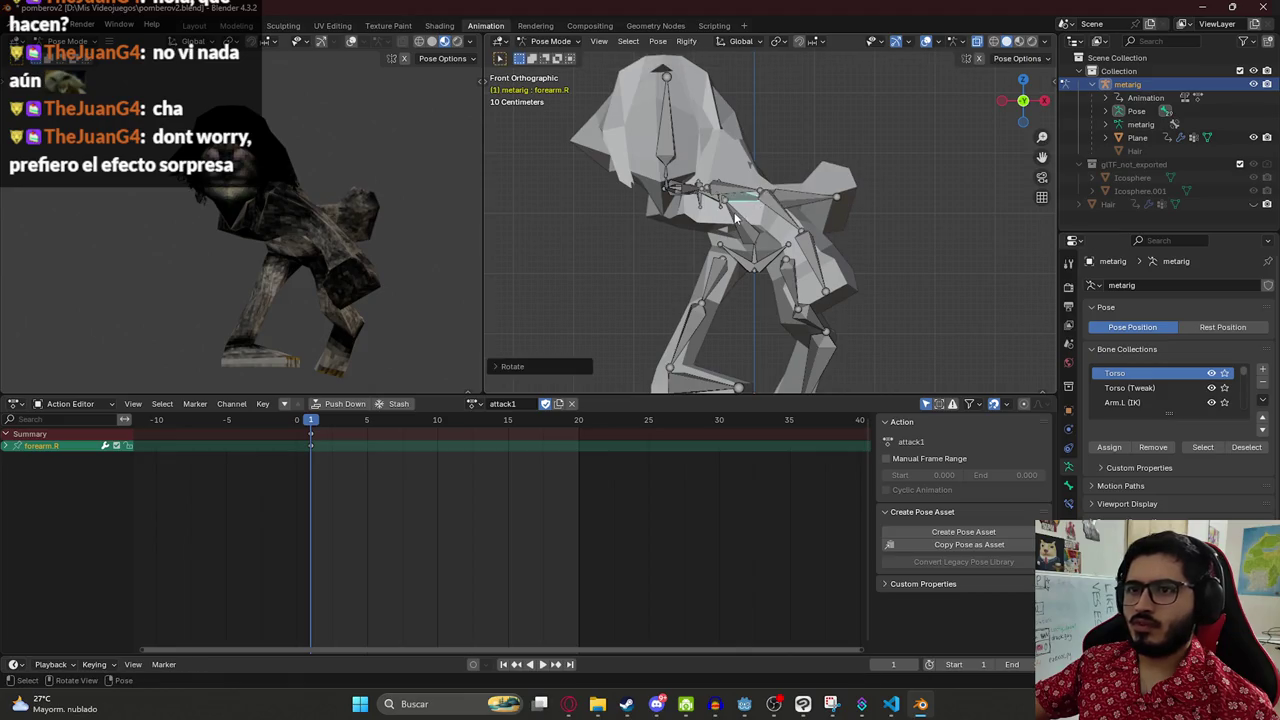
key("a")
key("ctrl+c")
key("space")
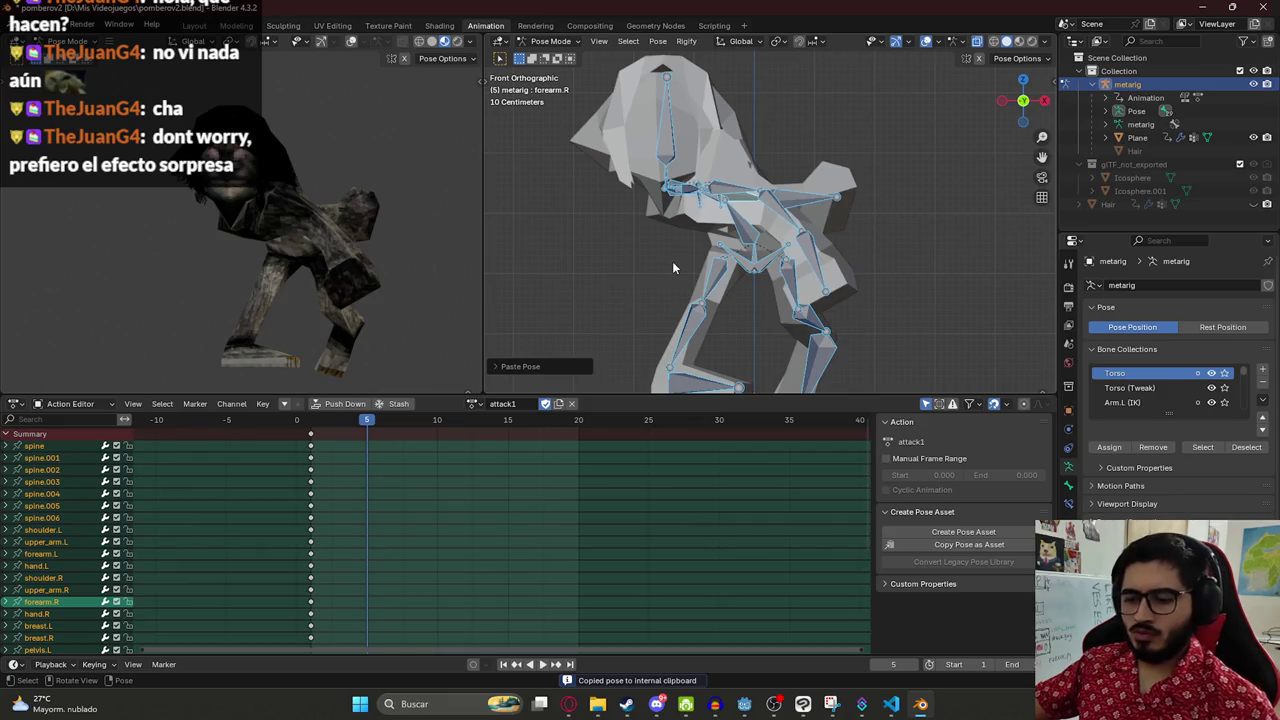
- Paste the copied pose at frame 5 and rotate spine.001 around Z
key("ctrl+v")
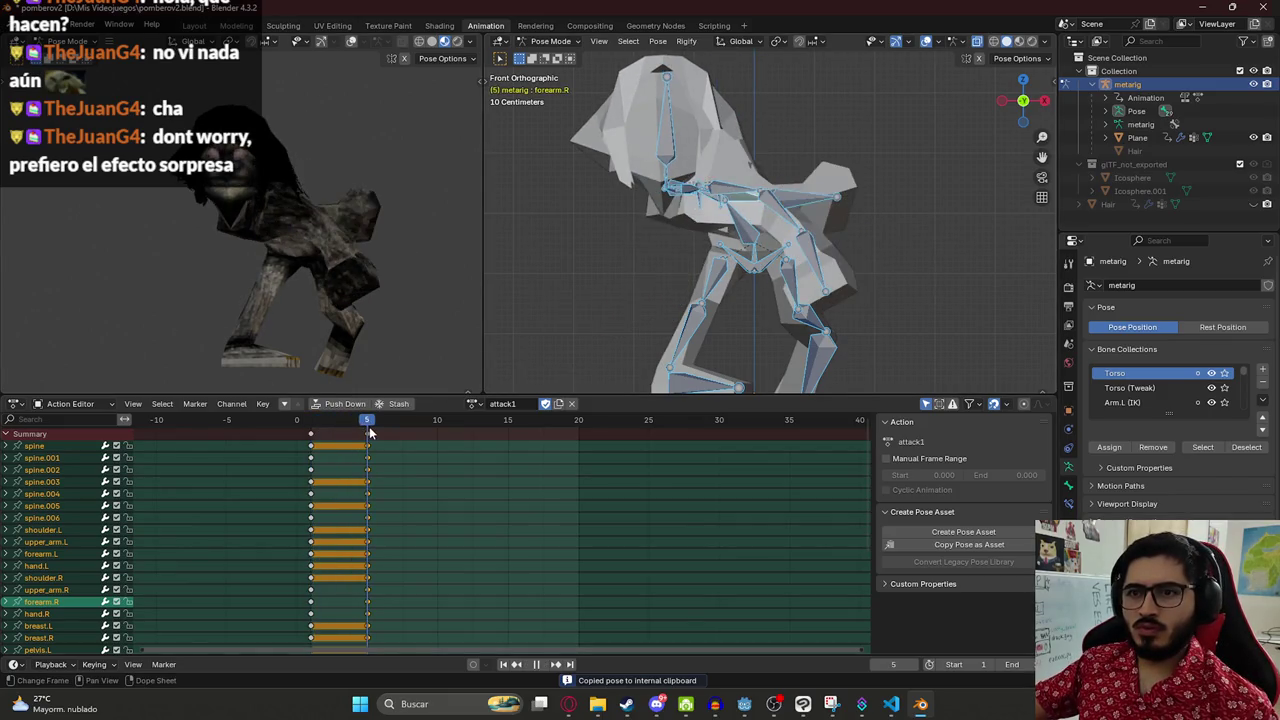
key("space")
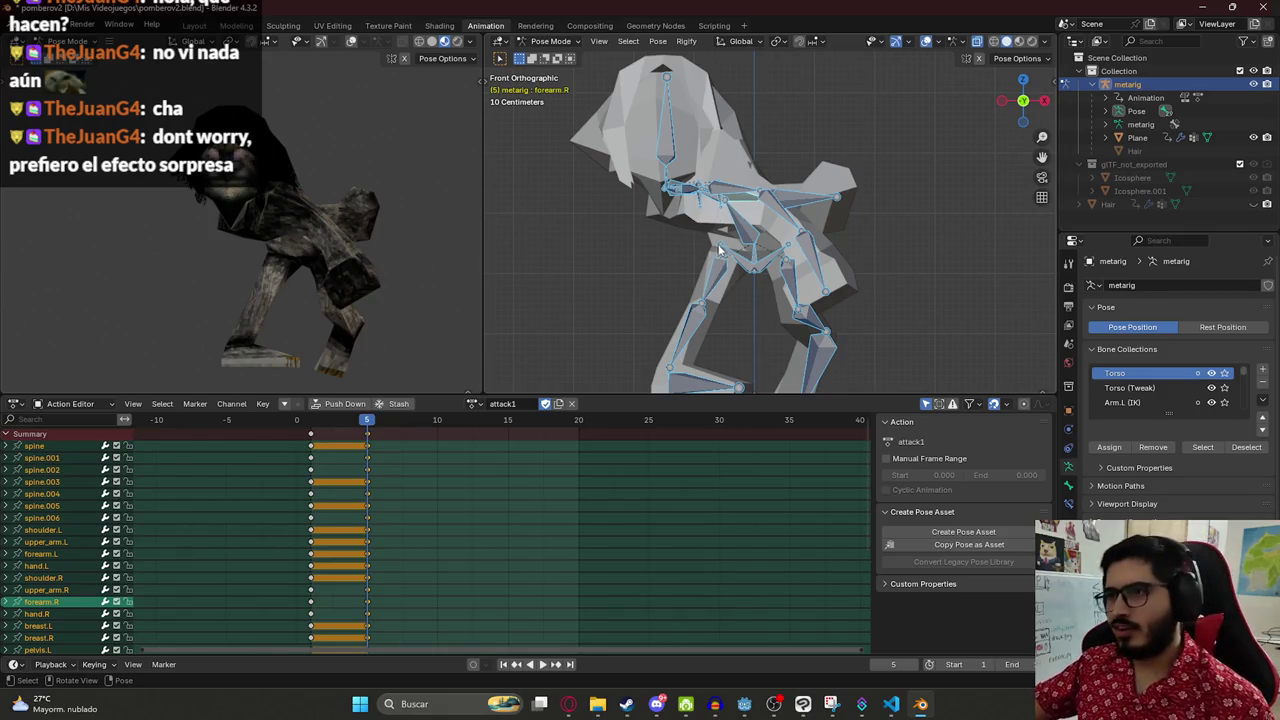
left_click(740, 230)
key("r")
key("z")
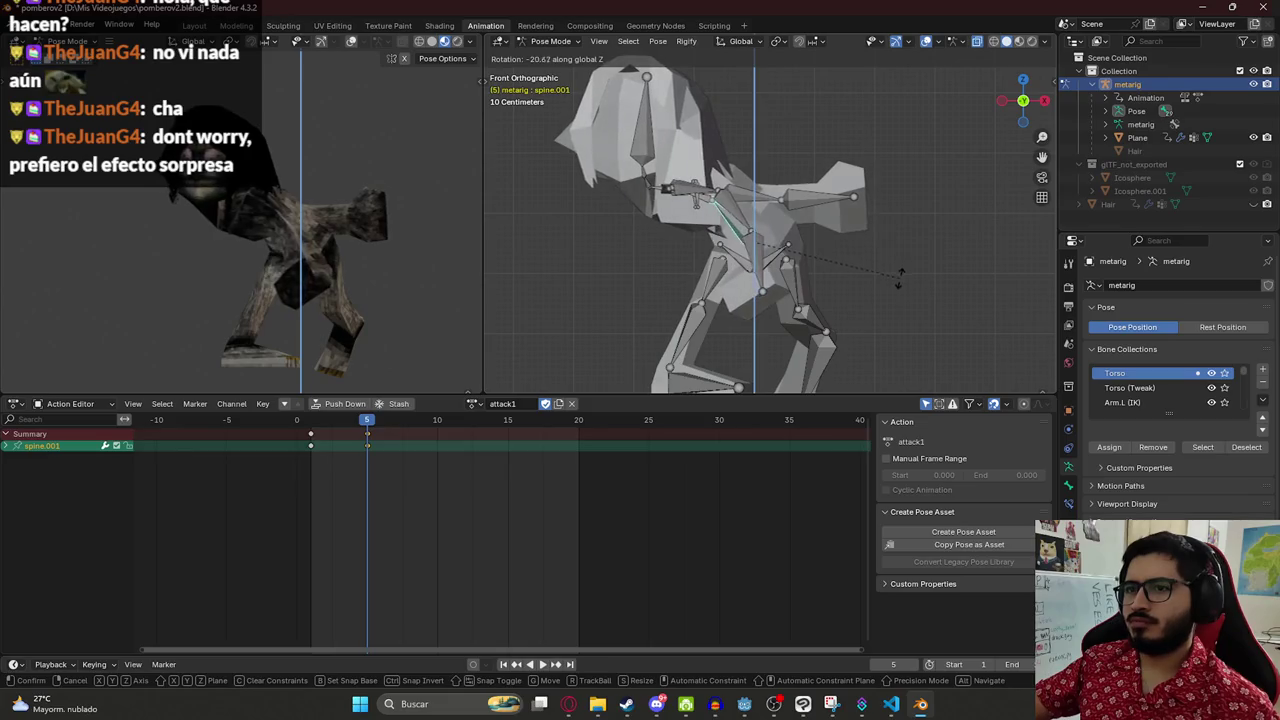
left_click(878, 285)
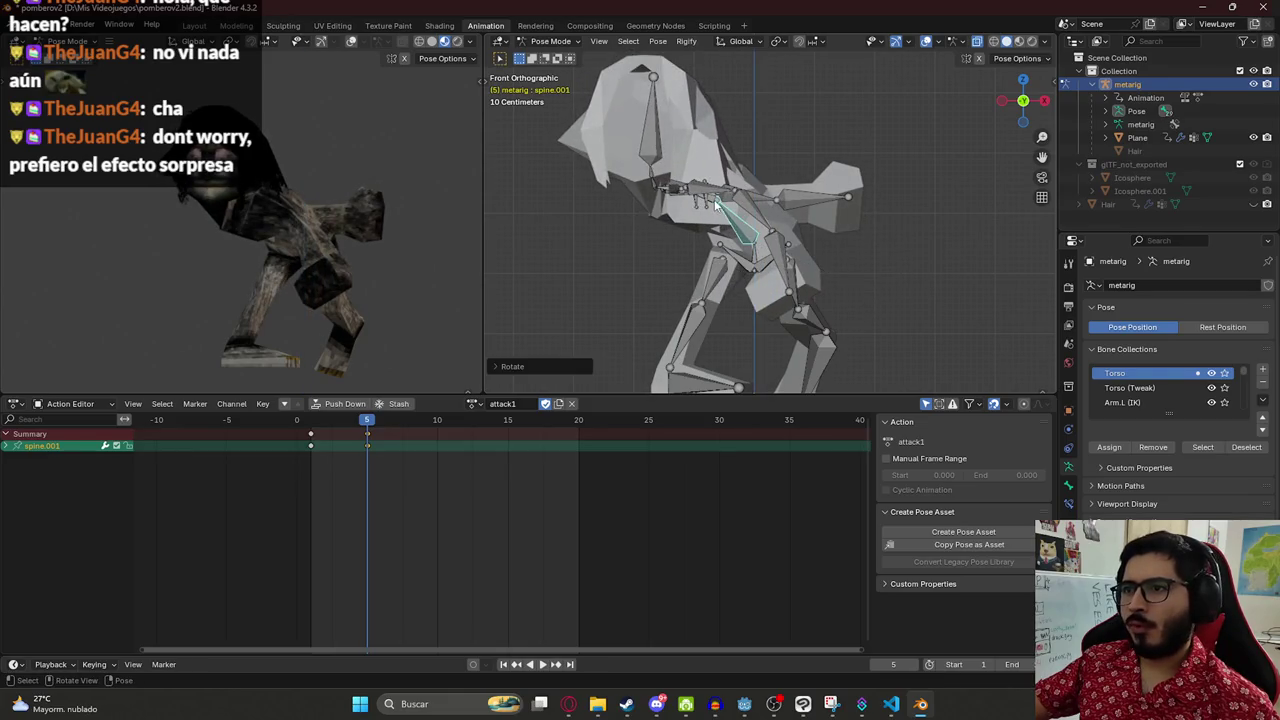
- Rotate spine.002 and the spine.006 head bone around Z
left_click(715, 205)
key("r")
key("z")
key("z")
key("z")
key("z")
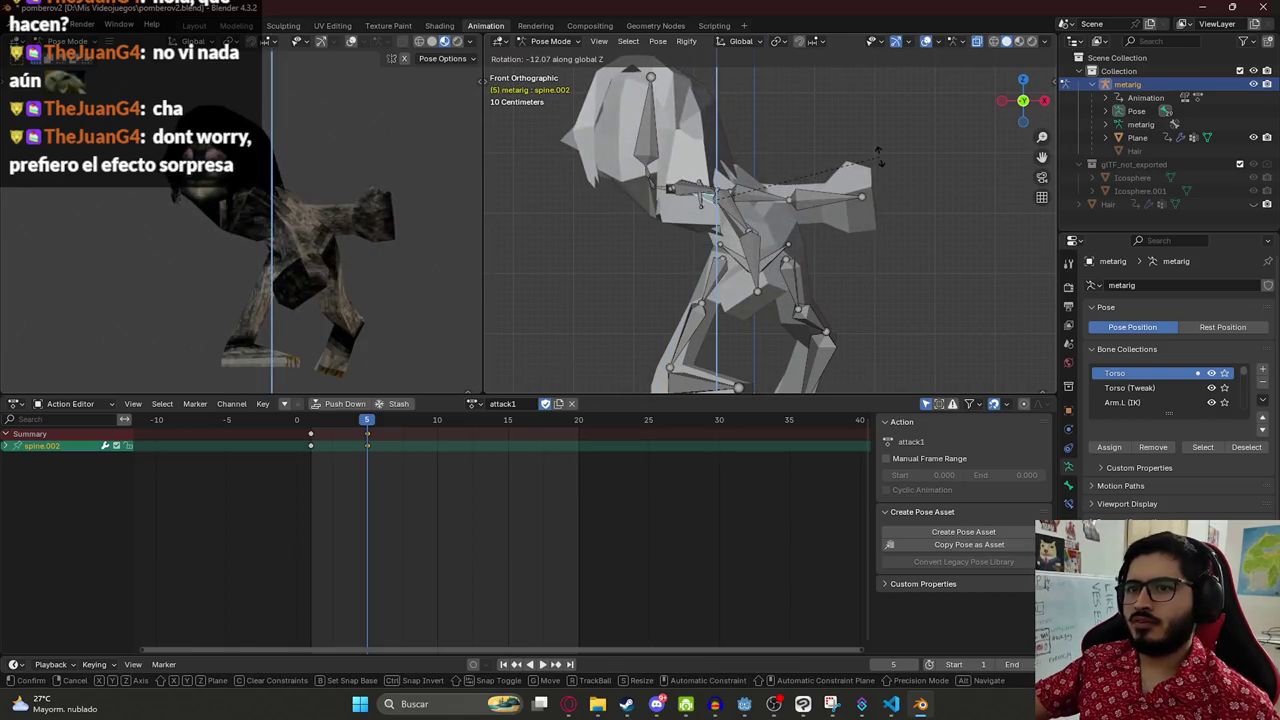
left_click(880, 168)
left_click(655, 160)
key("r")
key("z")
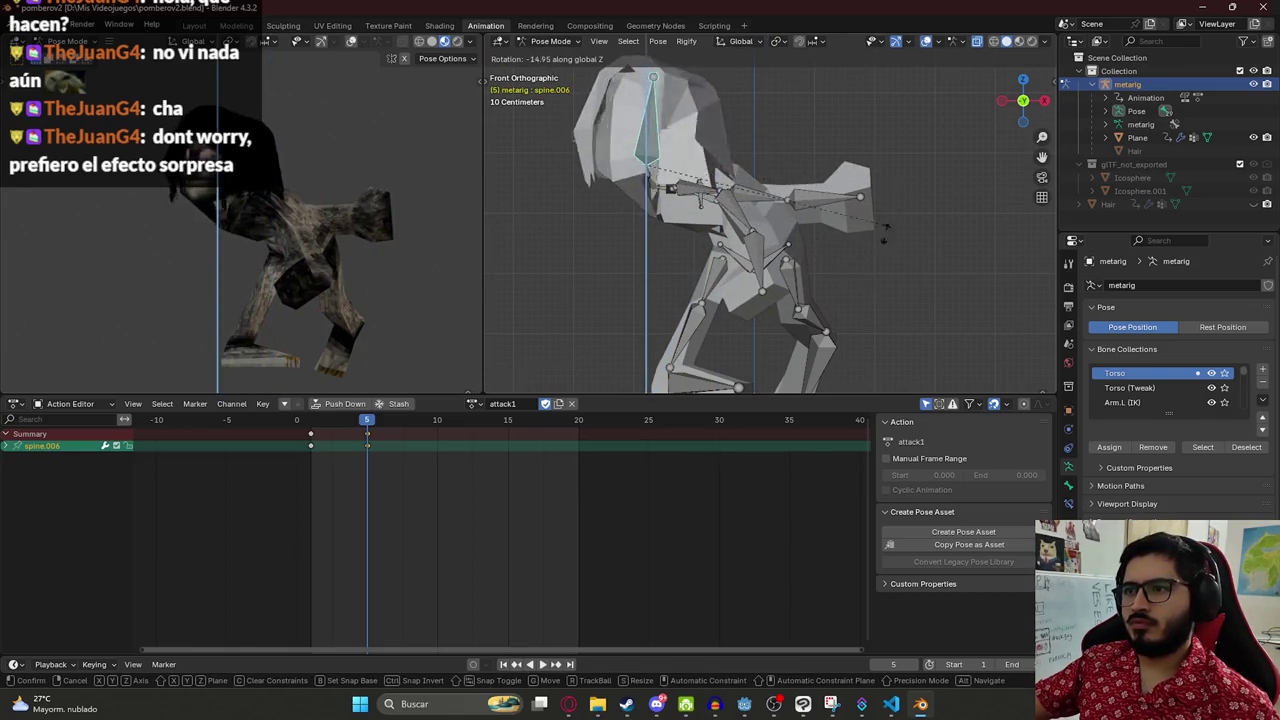
left_click(755, 276)
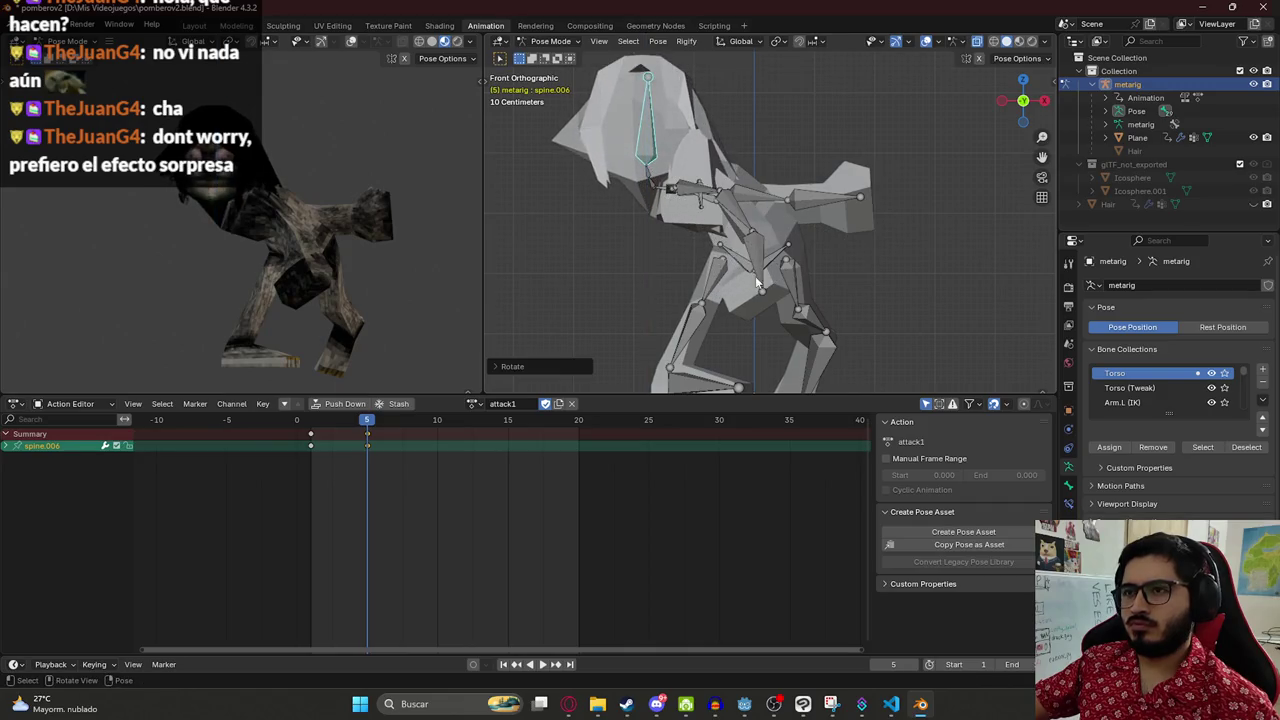
- Rotate the spine.004 neck bone around Z, select all bones and preview the attack
left_click(666, 191)
key("r")
key("z")
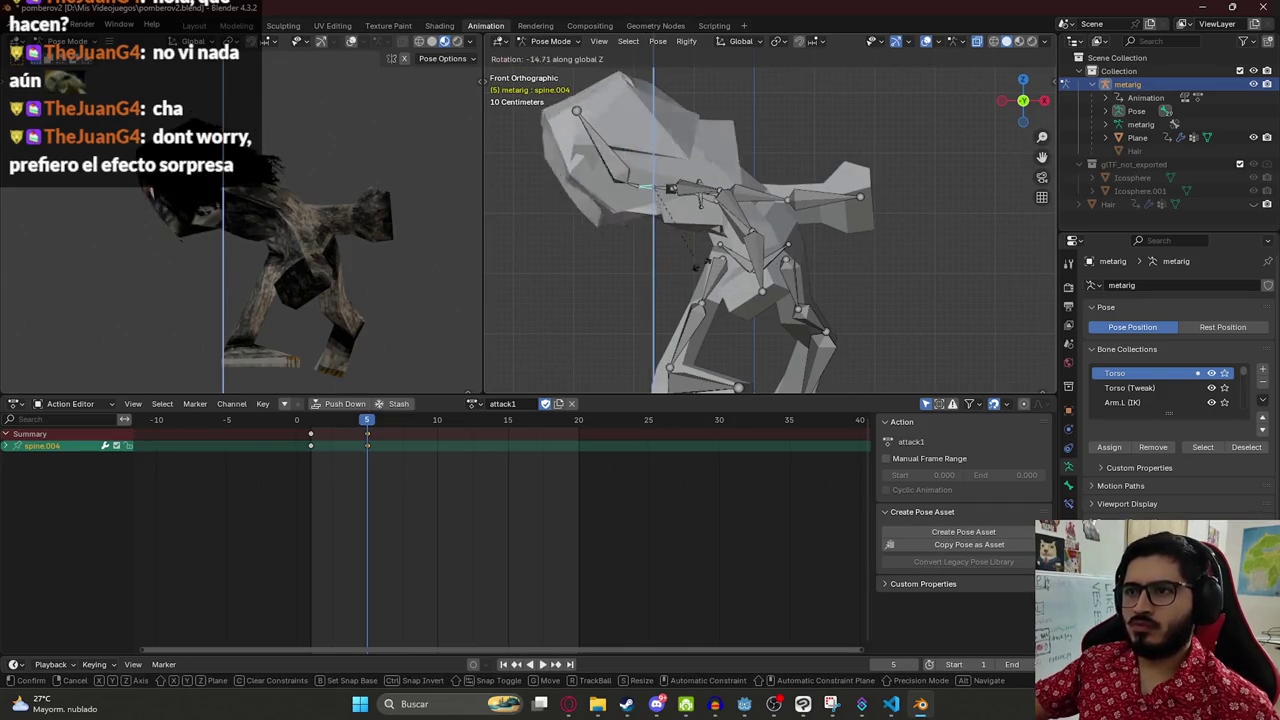
left_click(621, 263)
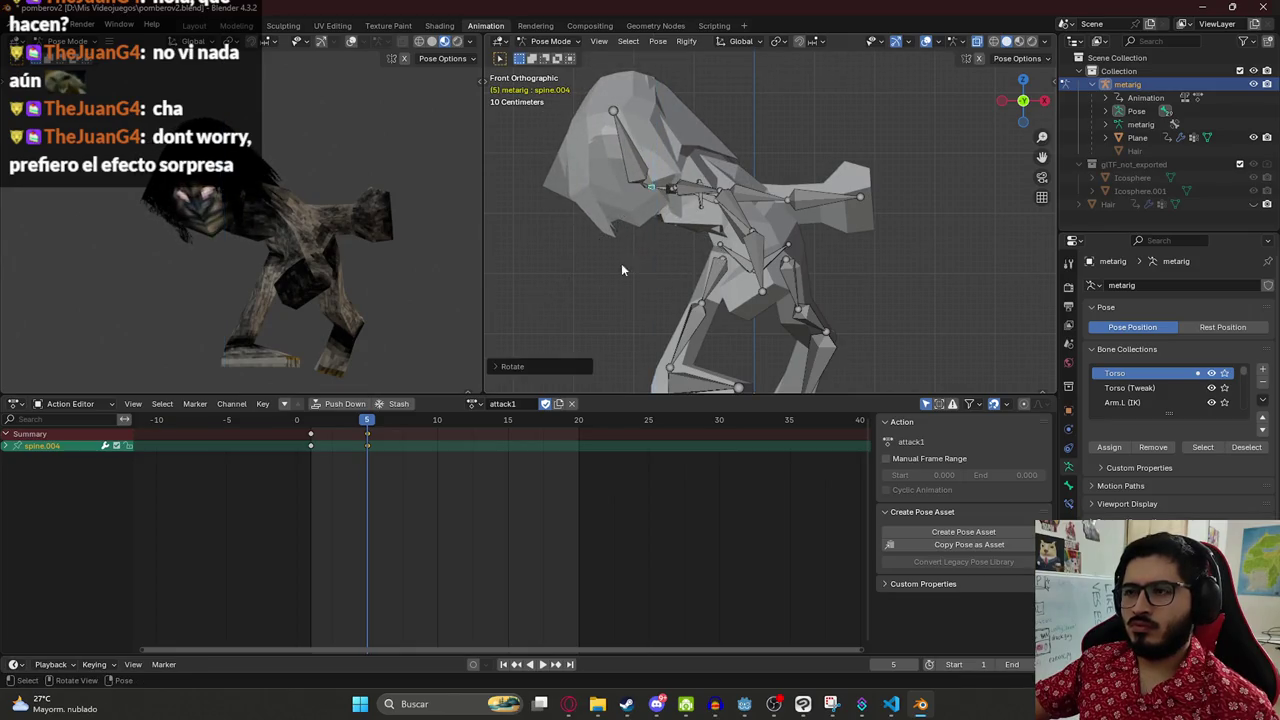
key("a")
key("space")
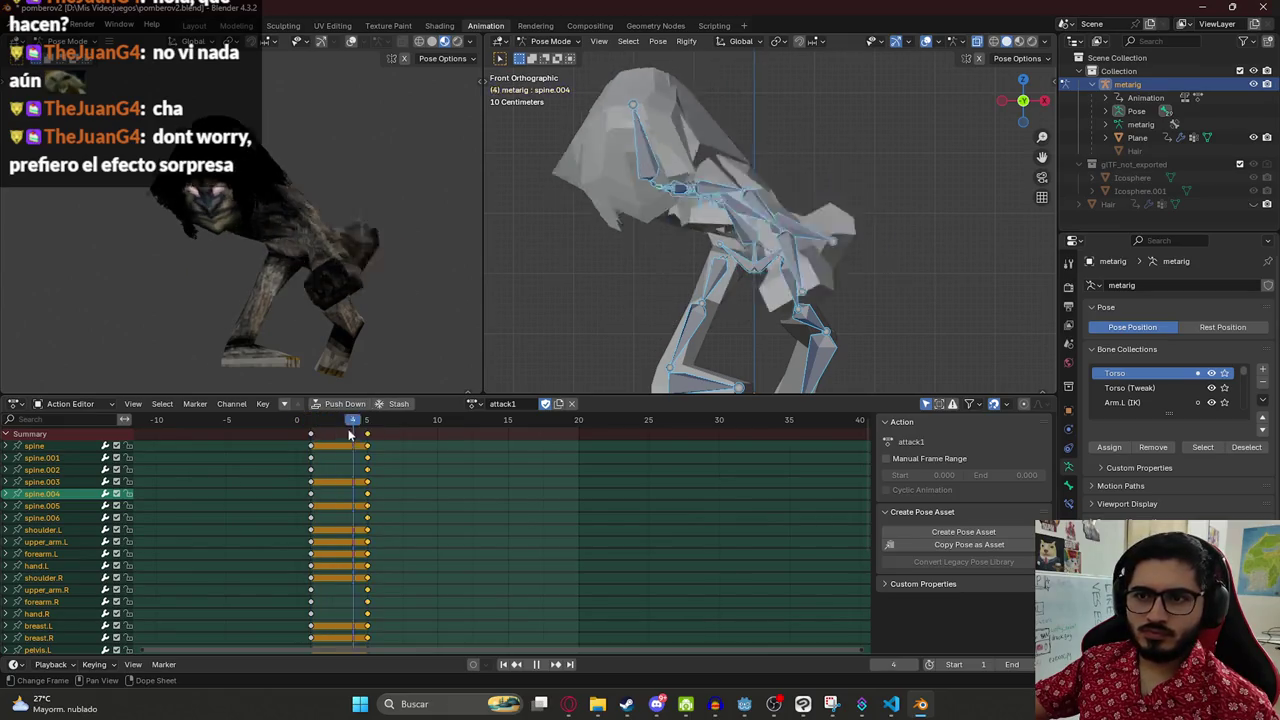
key("space")
key("space")
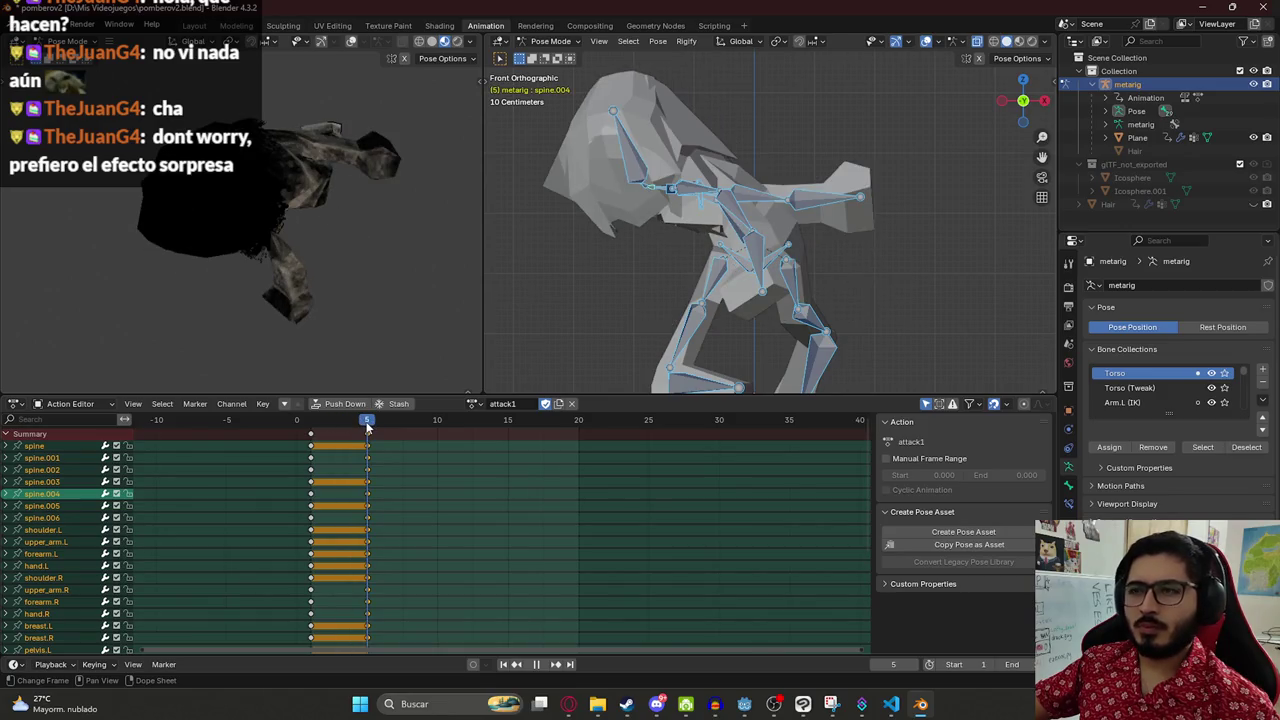
- Copy the rig's frame-1 pose and paste it at frame 10
key("space")
left_click_drag(326, 279, 317, 285)
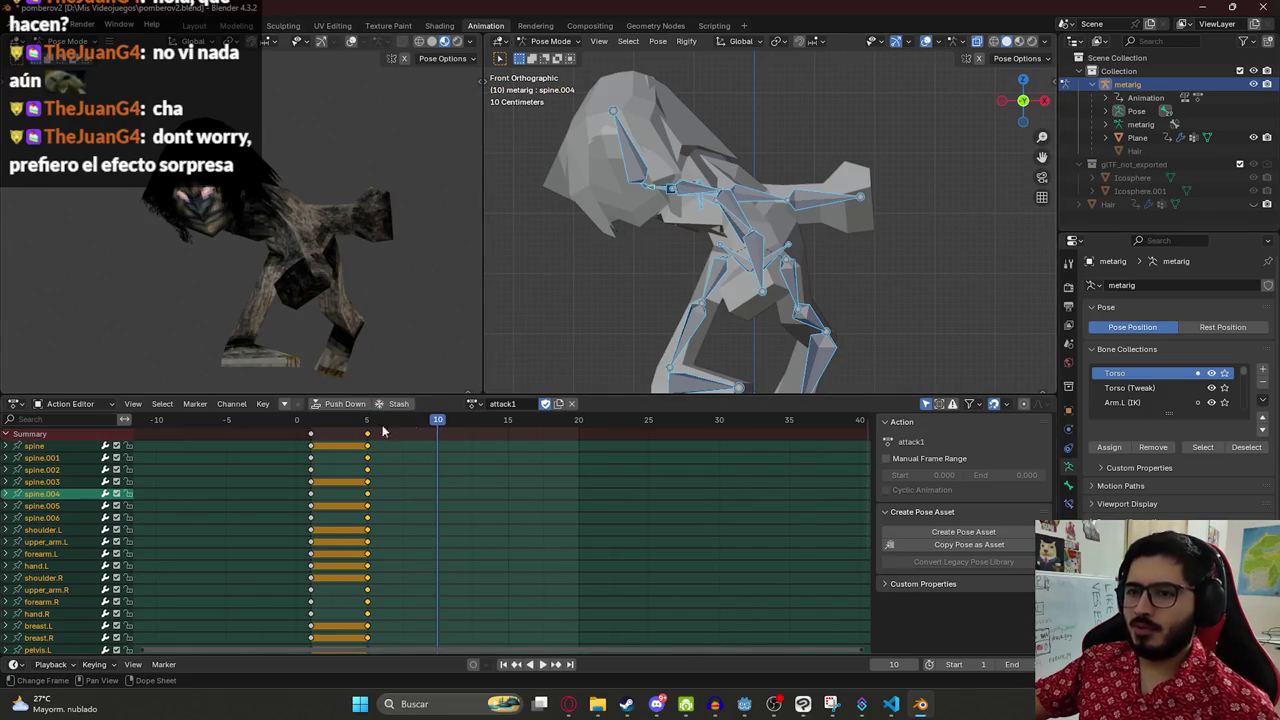
left_click(316, 426)
key("ctrl+c")
left_click(437, 421)
key("ctrl+v")
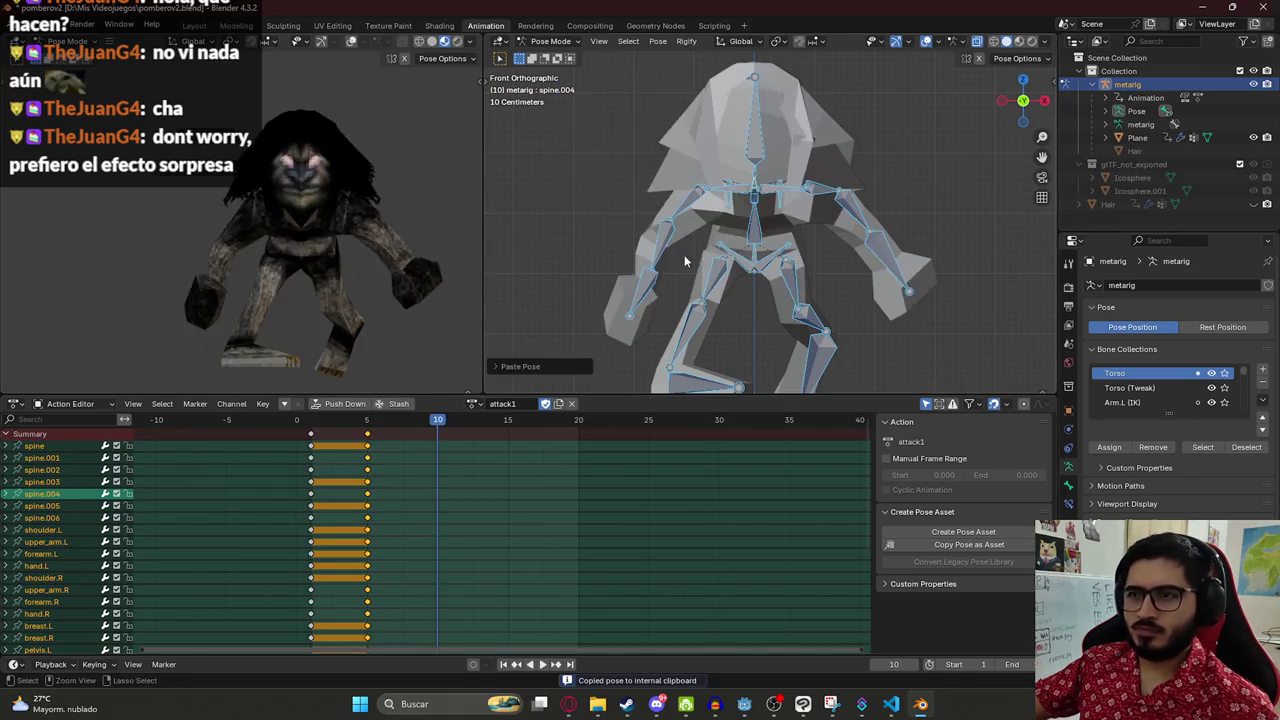
- Lean the torso forward by rotating spine.001 around global Z
left_click(757, 152)
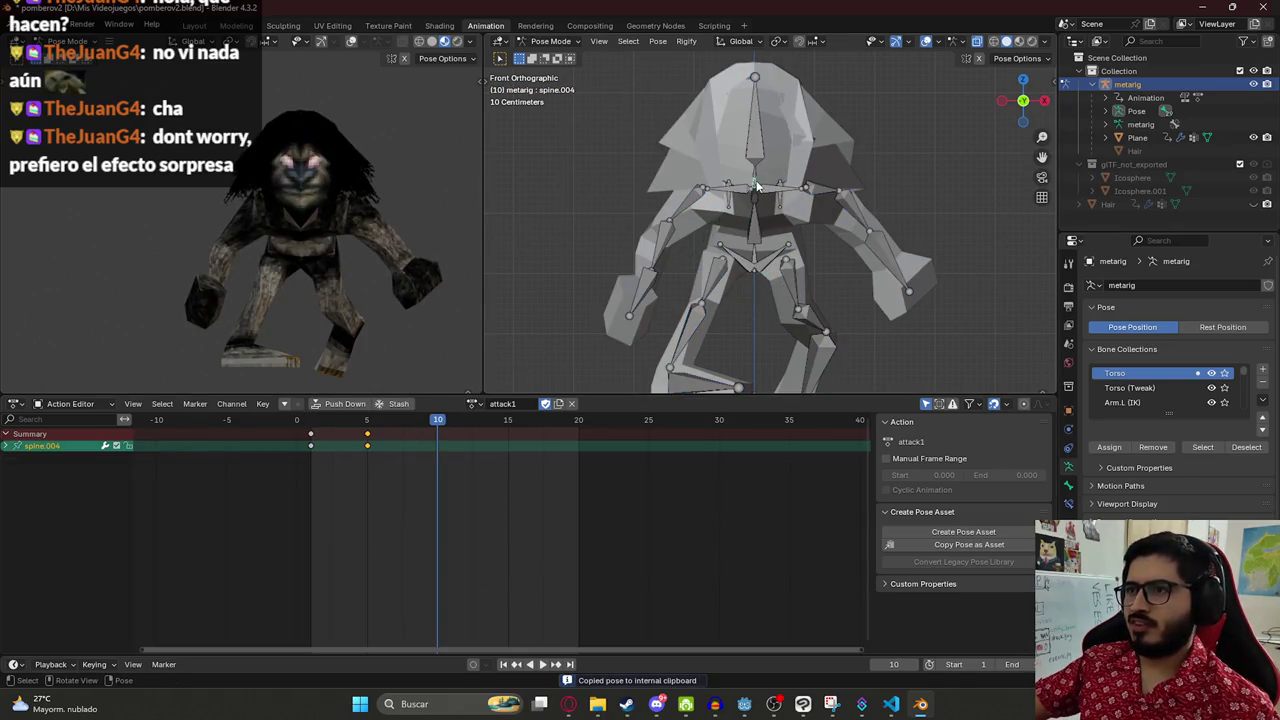
key("ctrl+z")
key("ctrl+shift+z")
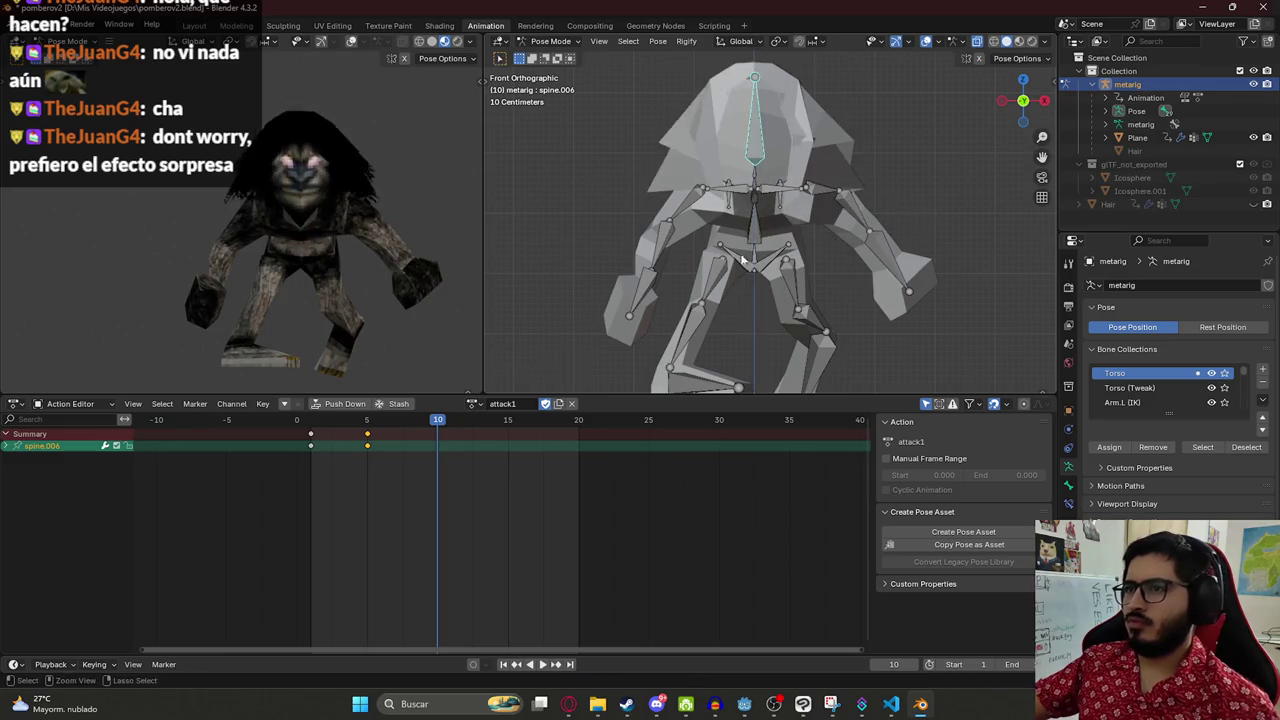
key("r")
key("z")
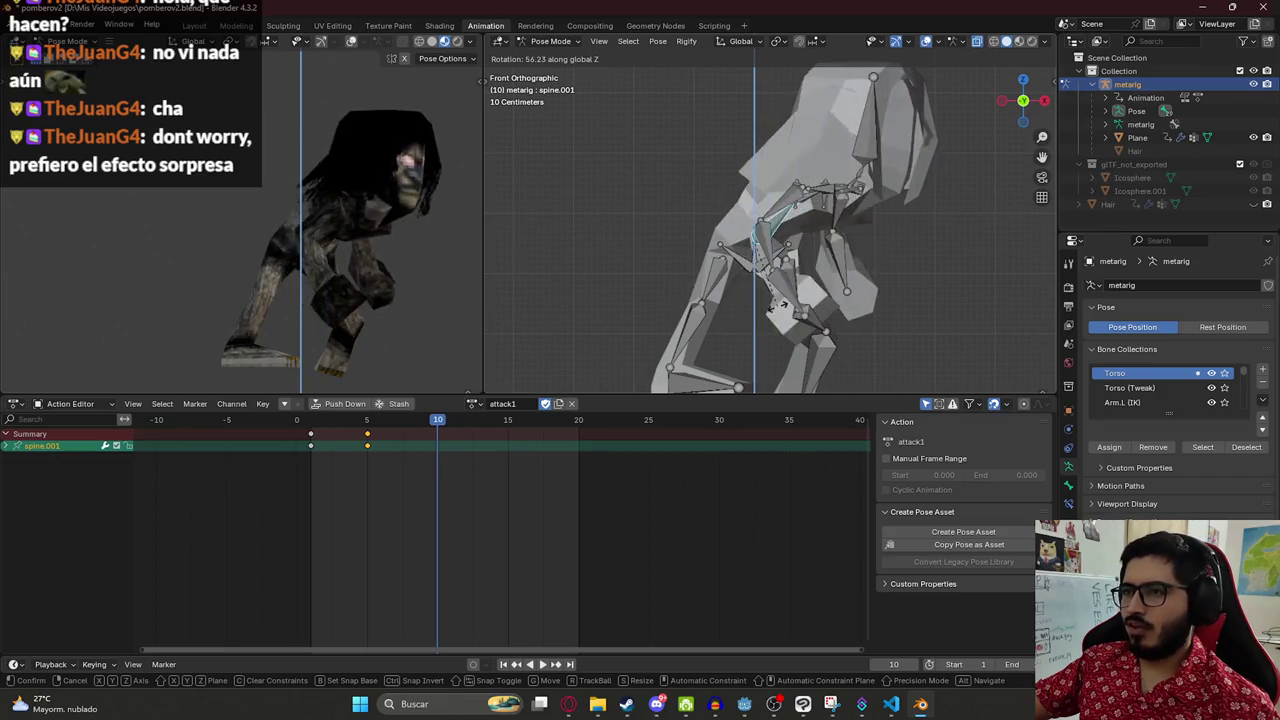
left_click(797, 313)
- Try raising the right arm horizontally, then cancel and undo that pose
left_click(799, 205)
key("r")
left_click(757, 217)
mouse_move(692, 216)
left_mouse_down()
mouse_move(684, 229)
mouse_move(651, 204)
left_mouse_up()
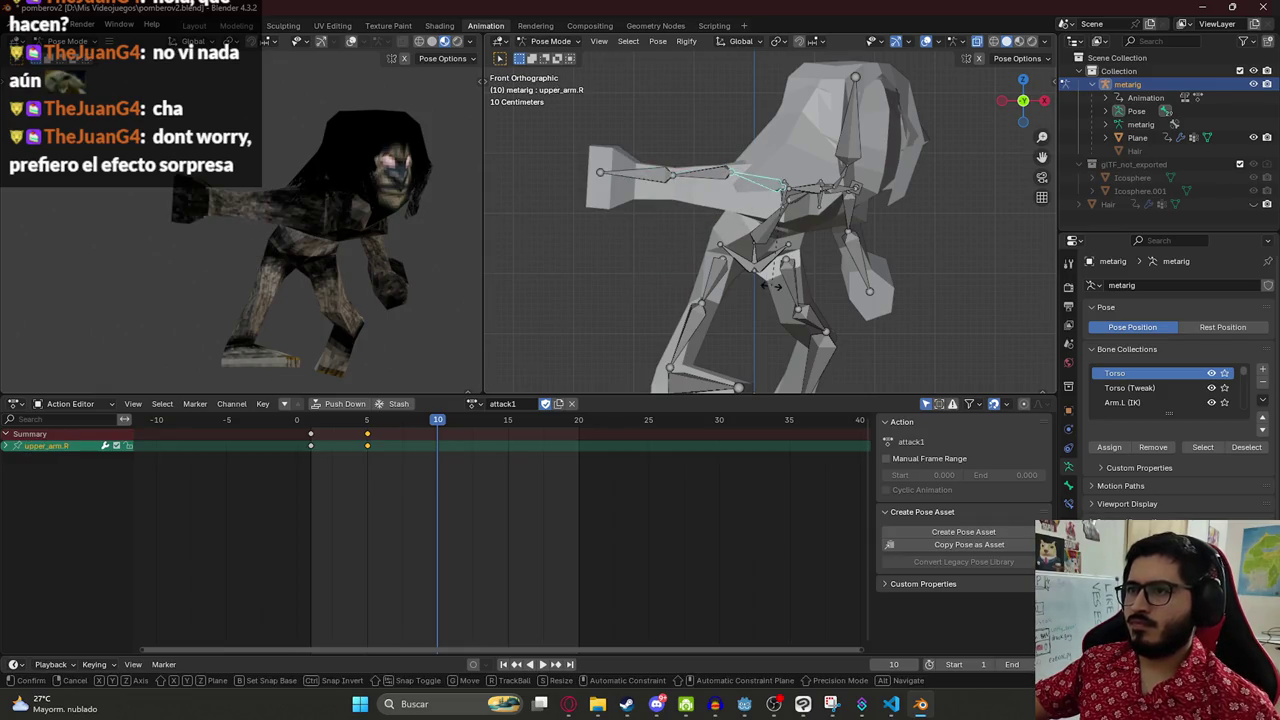
key("r")
key("Escape")
key("ctrl+z")
key("ctrl+z")
key("ctrl+z")
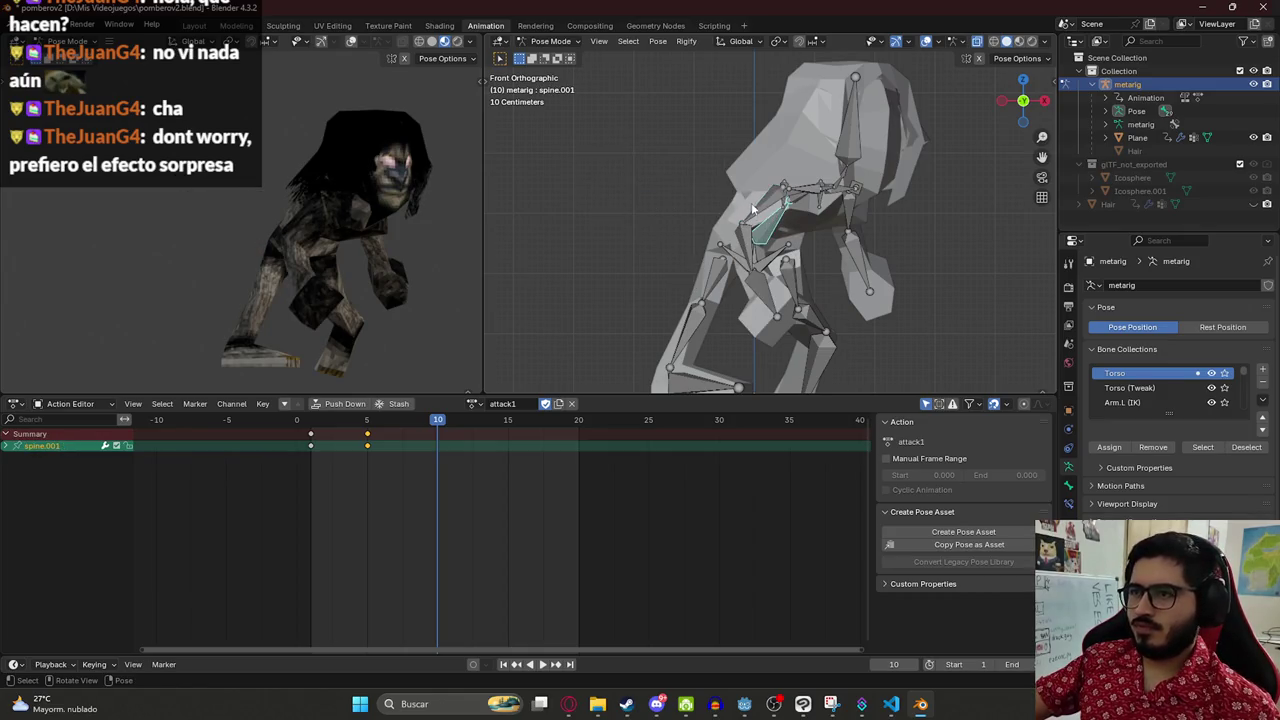
- Rotate the right upper arm on local Y and swing the right arm forward around X
left_click(826, 206)
key("r")
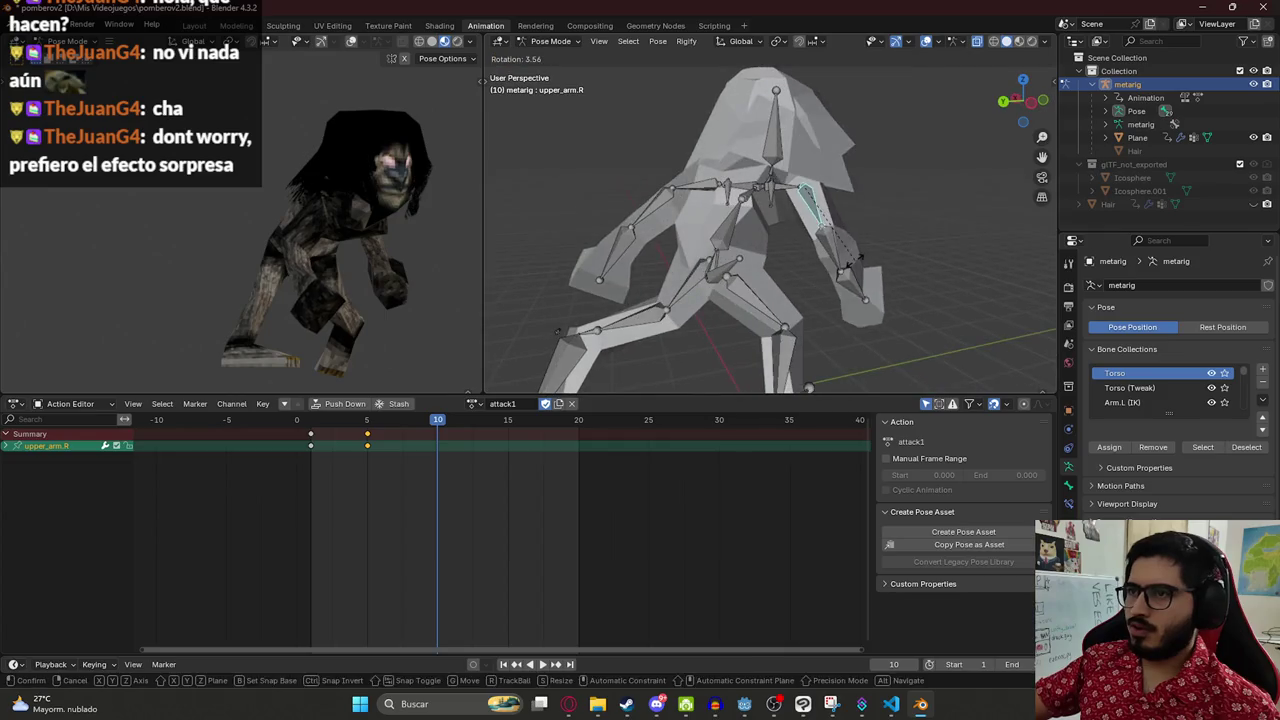
key("x")
key("z")
key("z")
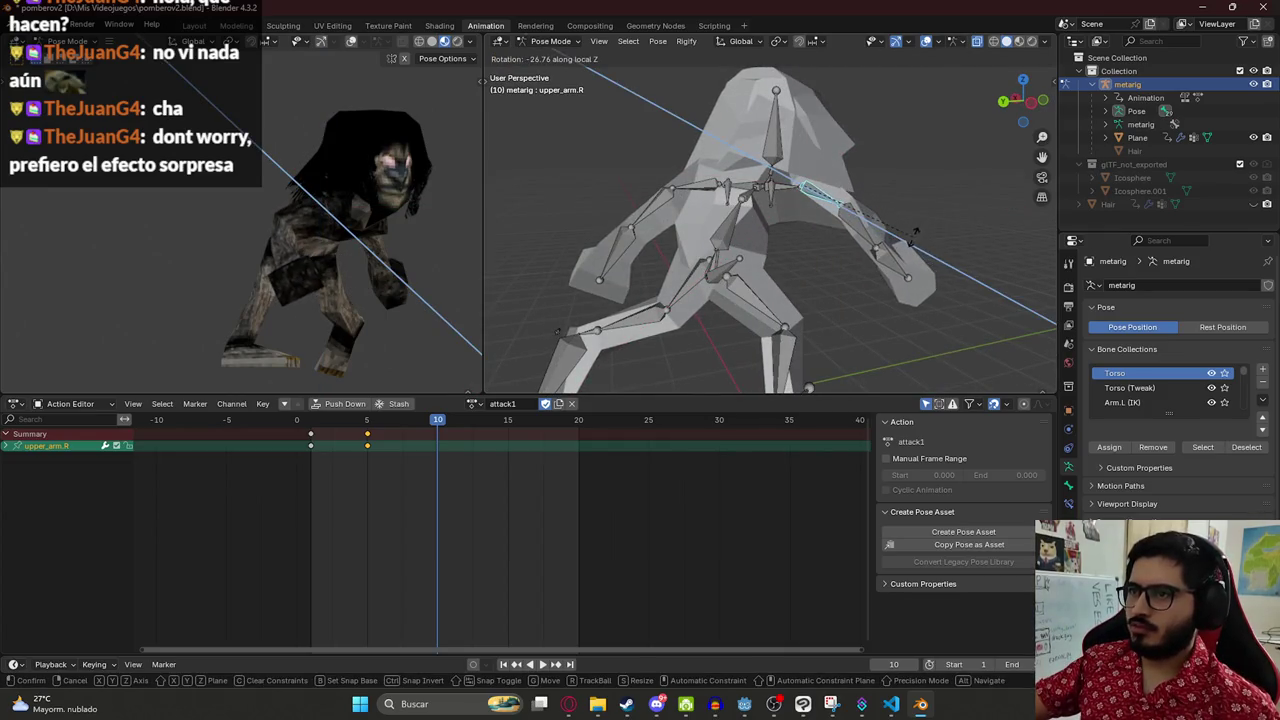
key("y")
key("y")
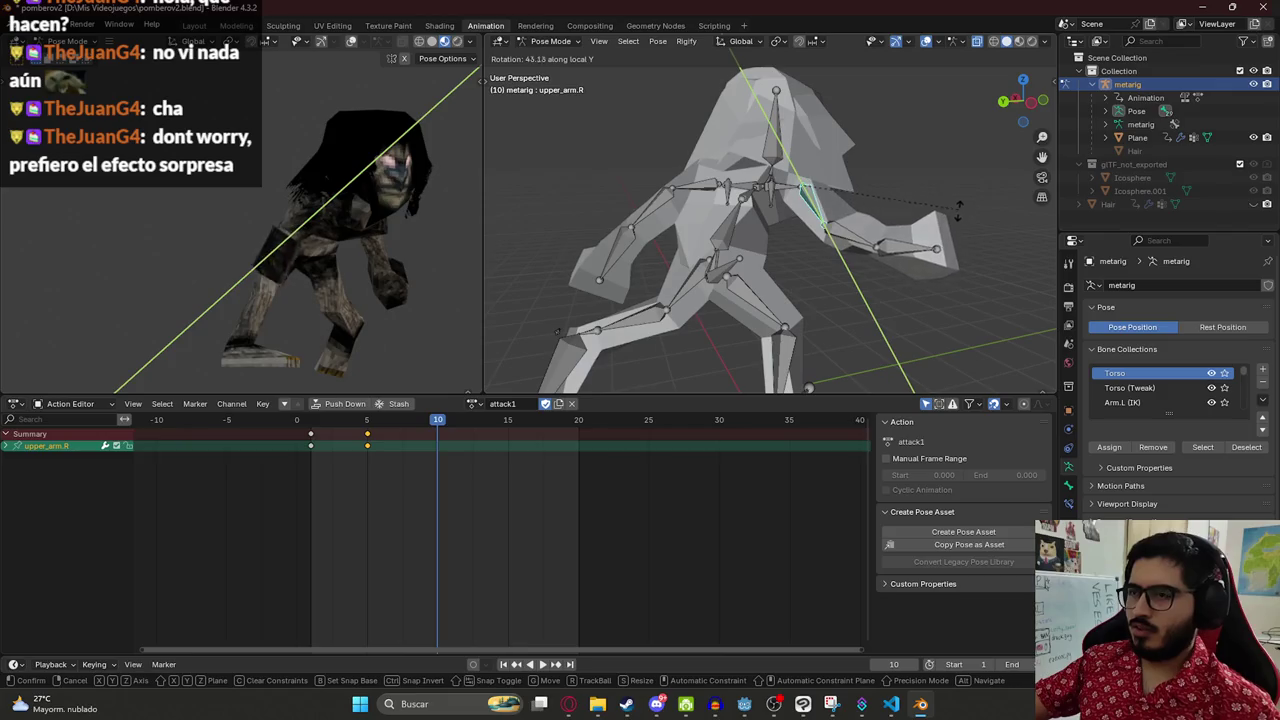
left_click(950, 228)
left_click(842, 240)
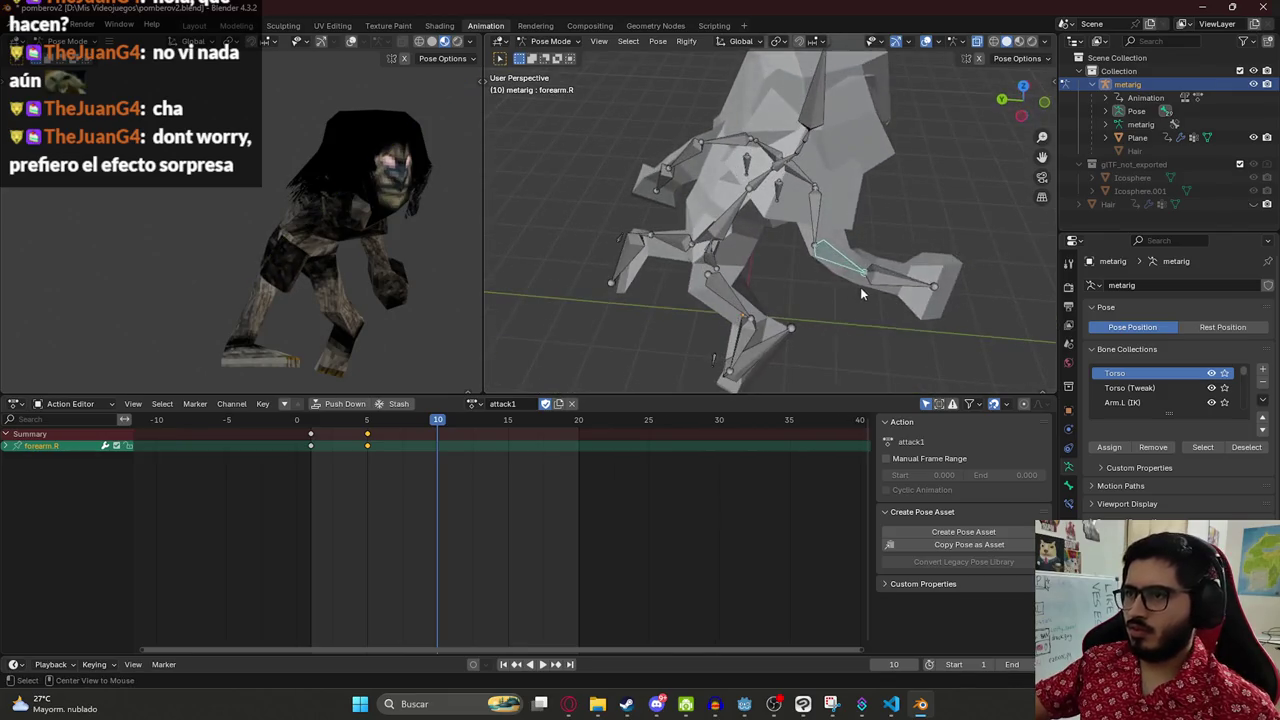
key("KP_1")
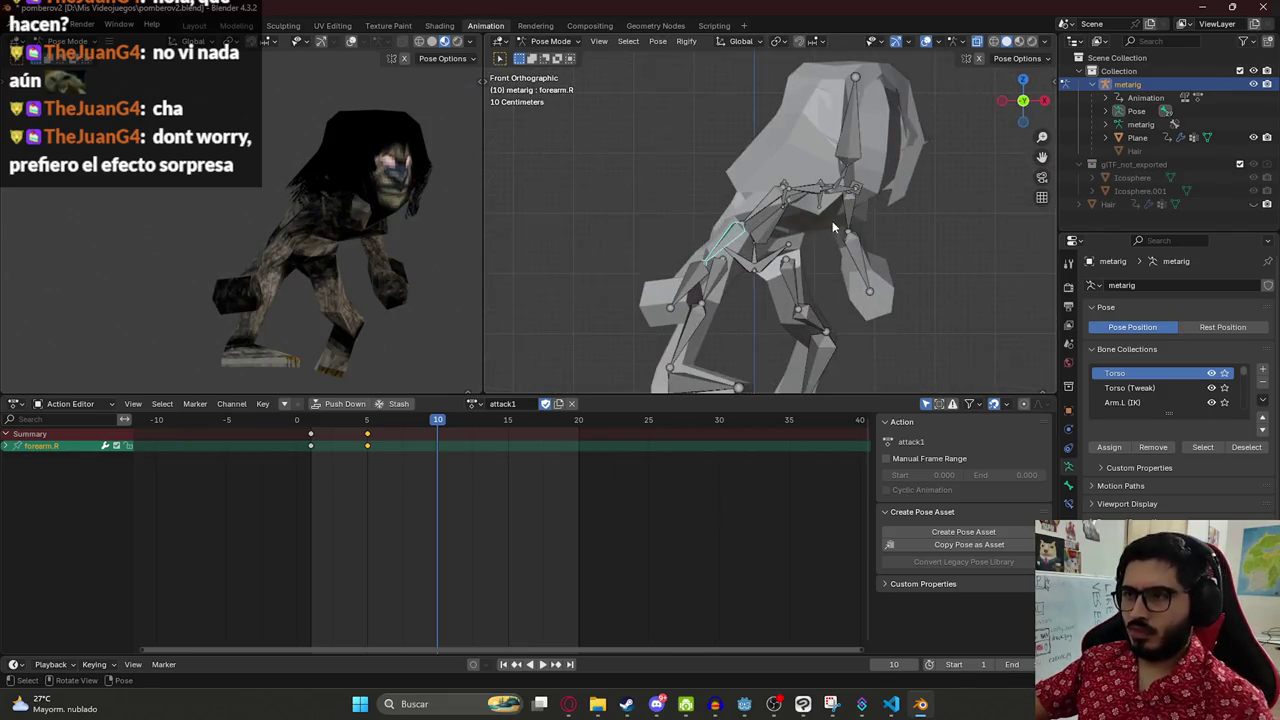
key("r")
key("x")
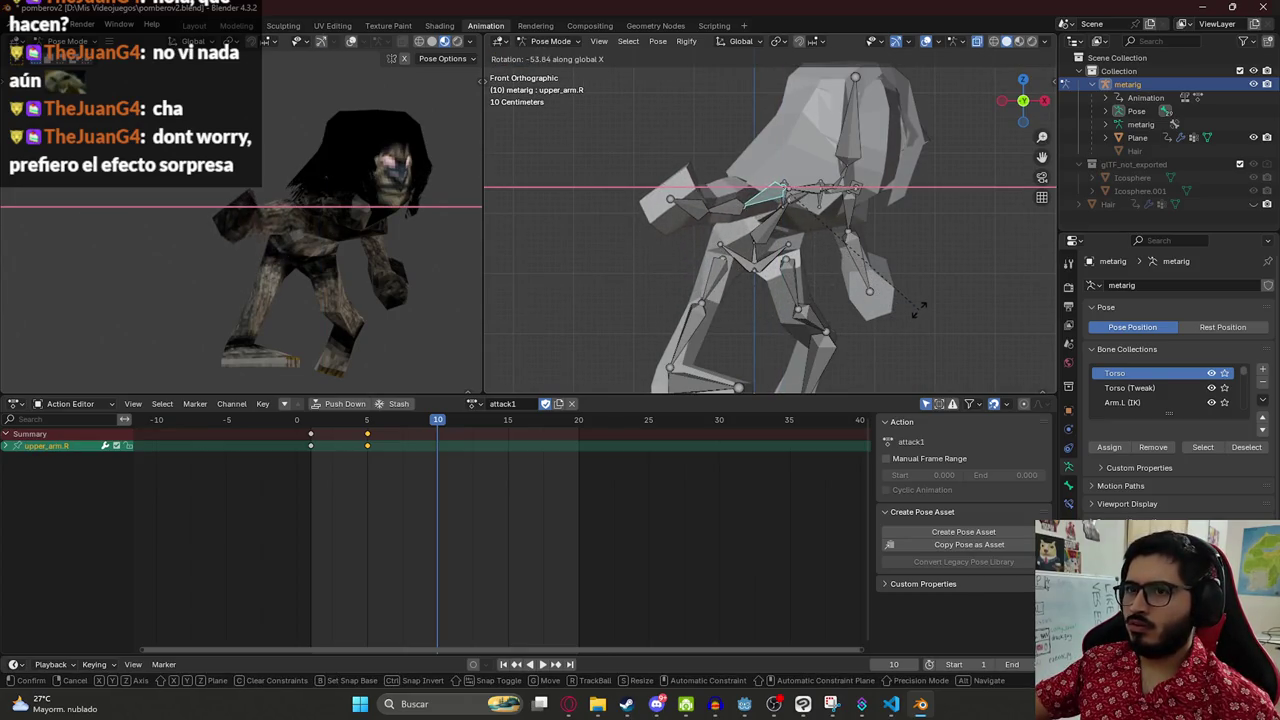
left_click(742, 210)
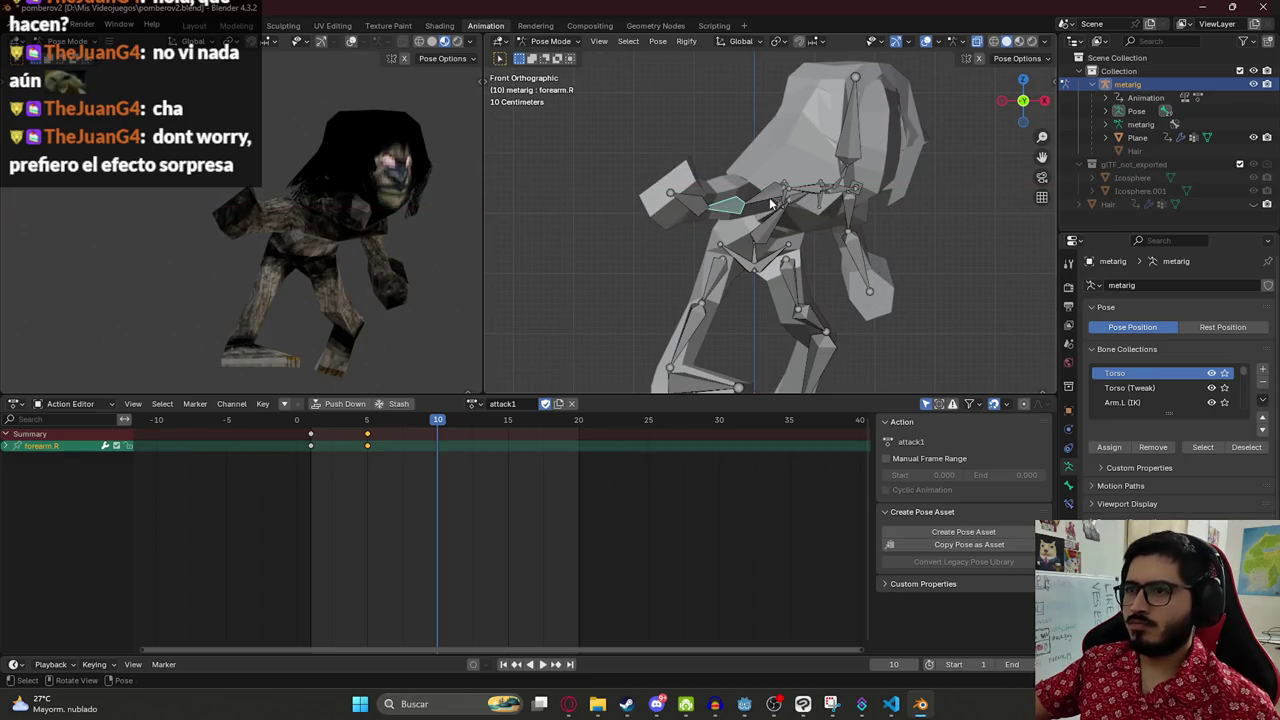
- Aim the right upper arm with a free rotation, key all bones at frame 10, and play
left_click(770, 203)
key("r")
key("r")
left_click(923, 326)
key("r")
key("r")
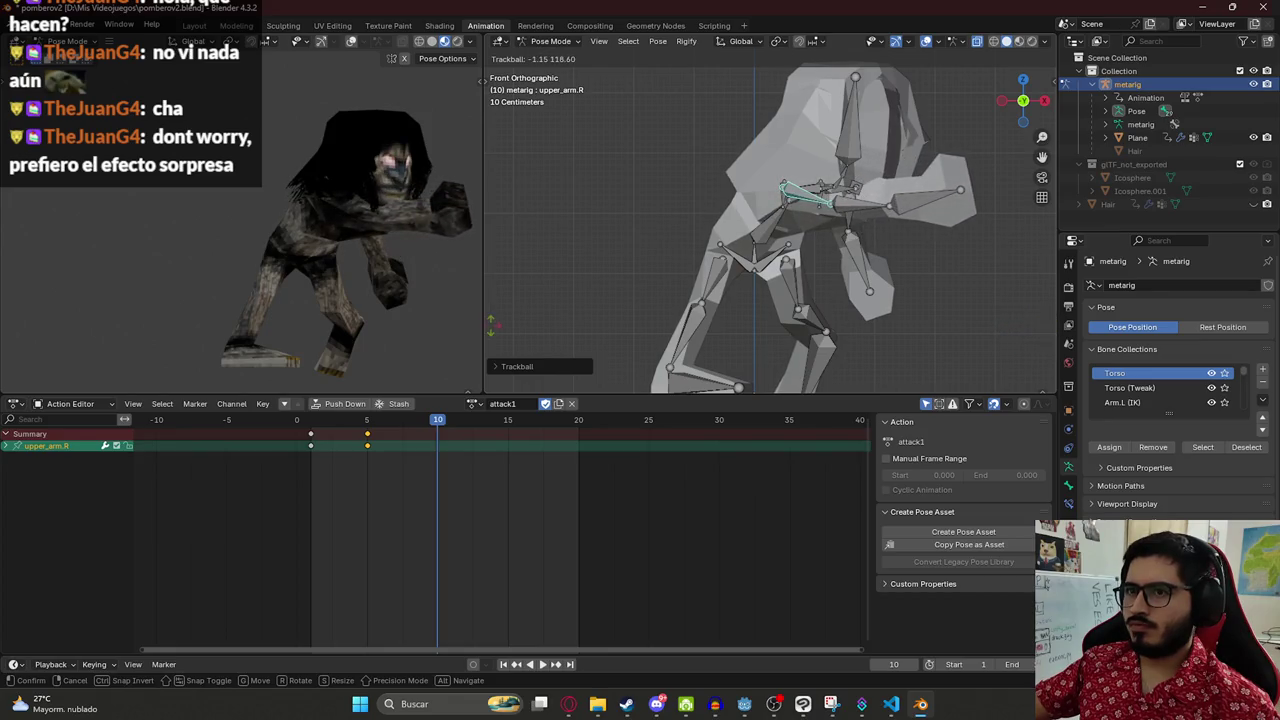
left_click(472, 314)
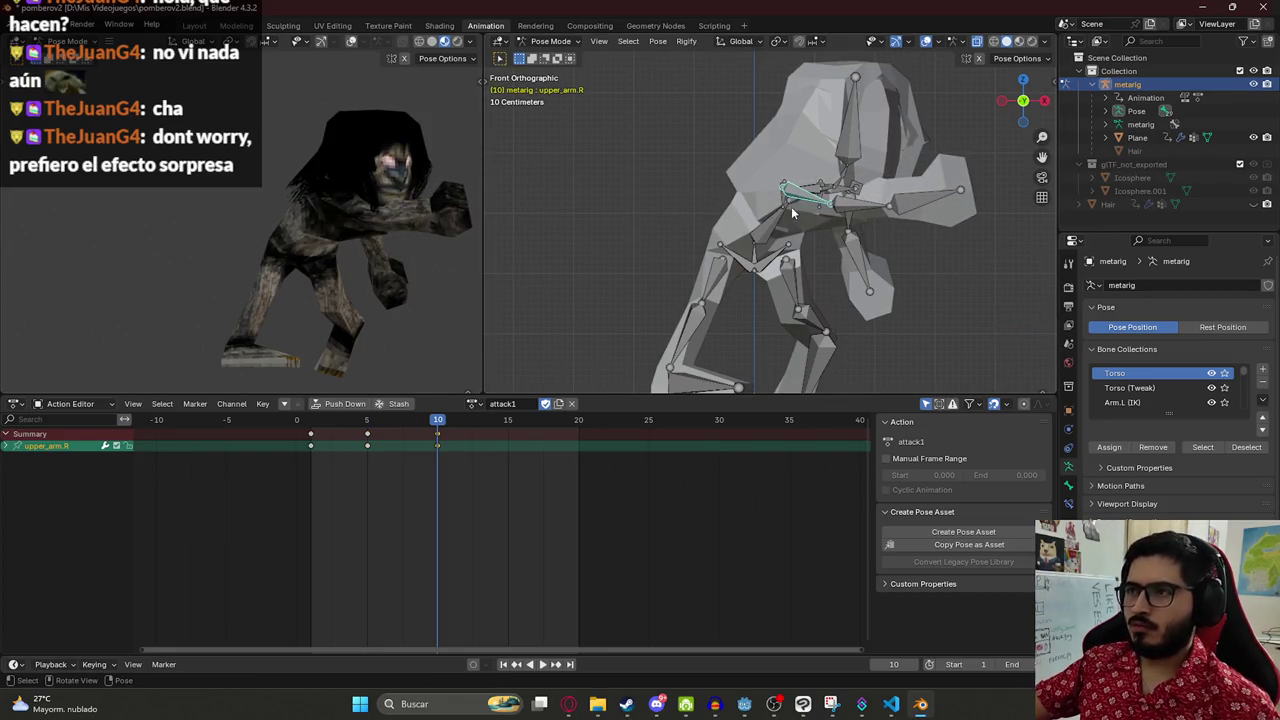
key("a")
key("i")
key("space")
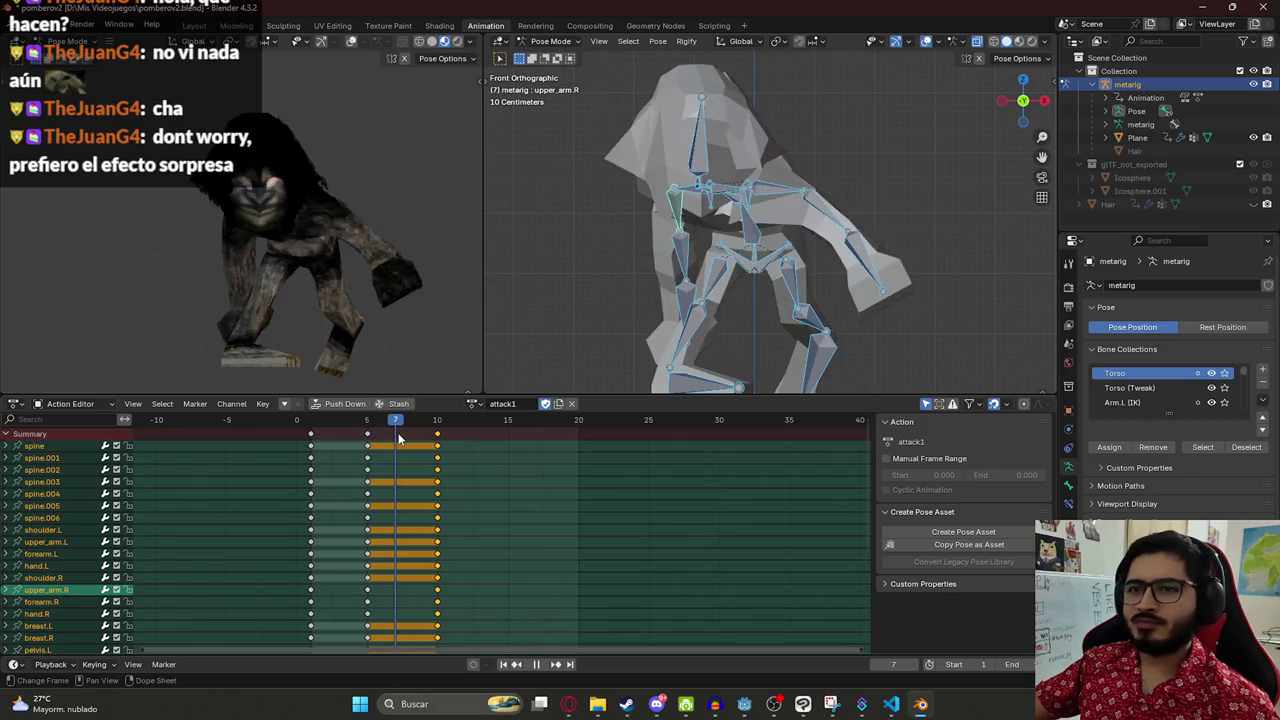
- Raise the right upper arm at frame 7 as an in-between, then replay and scrub to frame 10
left_click(676, 220)
key("r")
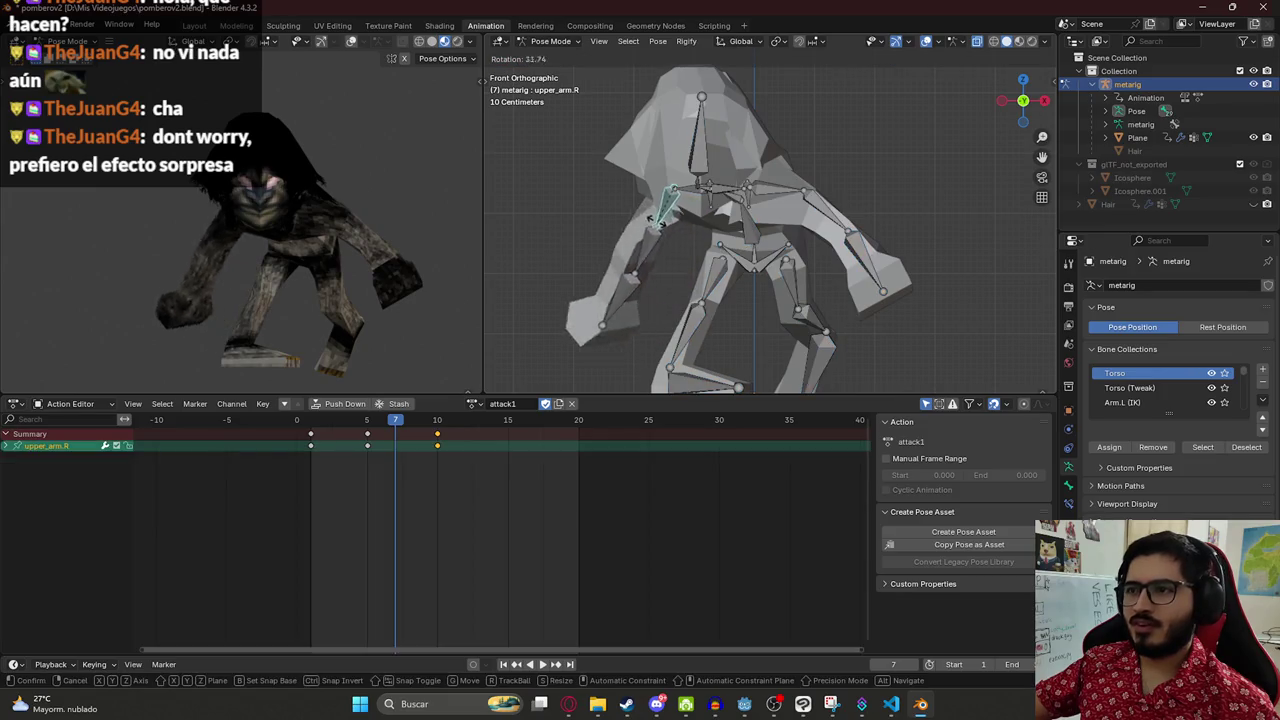
left_click(657, 226)
key("space")
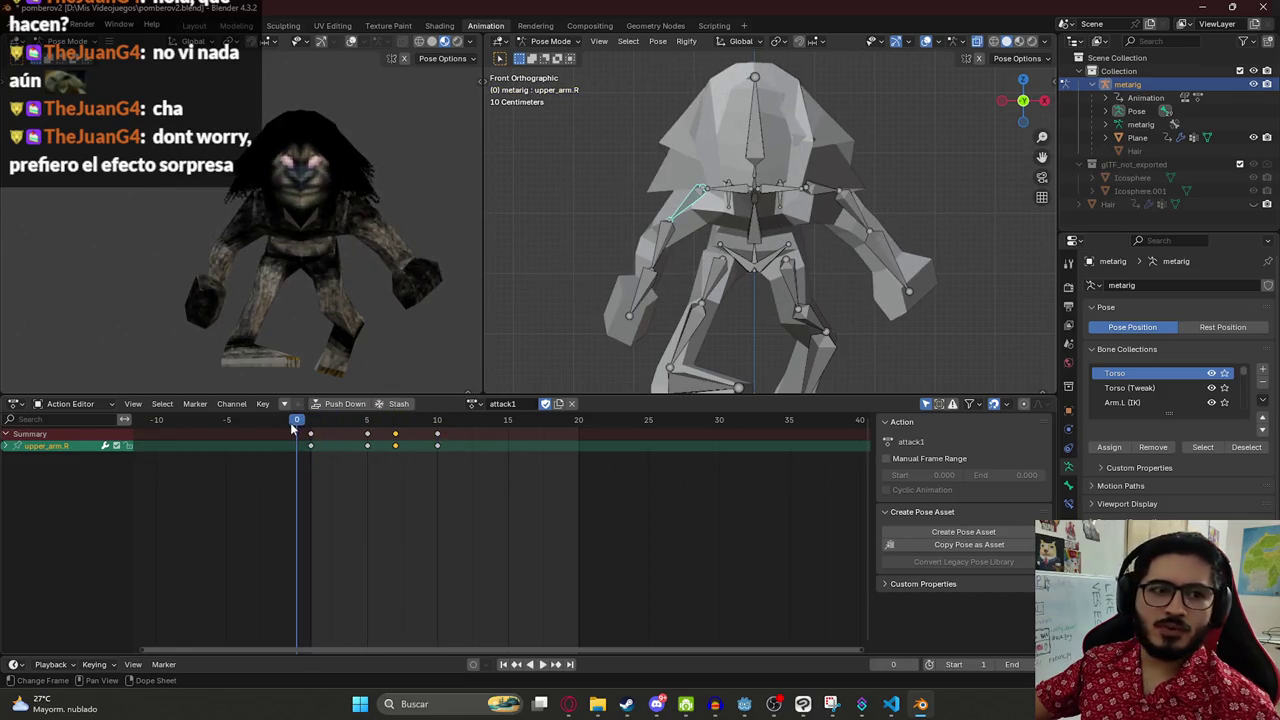
key("space")
mouse_move(340, 428)
left_mouse_down()
mouse_move(434, 433)
mouse_move(325, 430)
mouse_move(409, 430)
left_mouse_up()
- Set the animation end frame to 50 and preview the attack over the longer range
key("space")
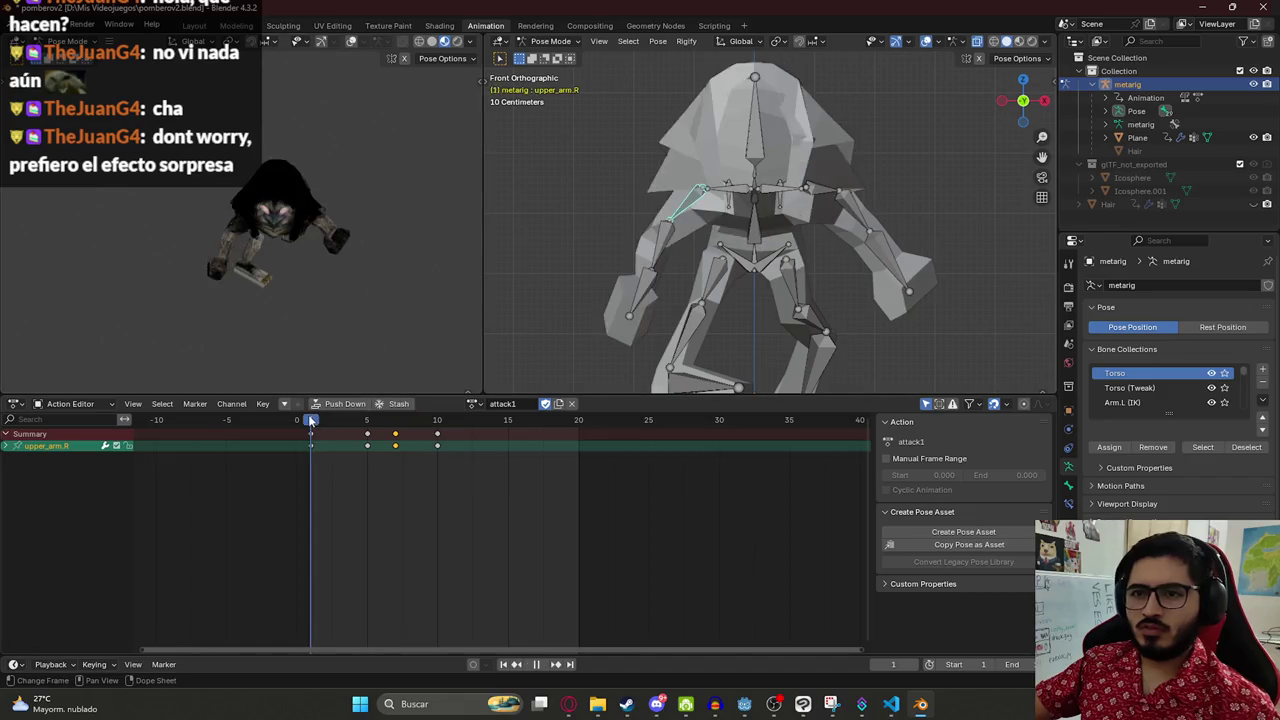
key("space")
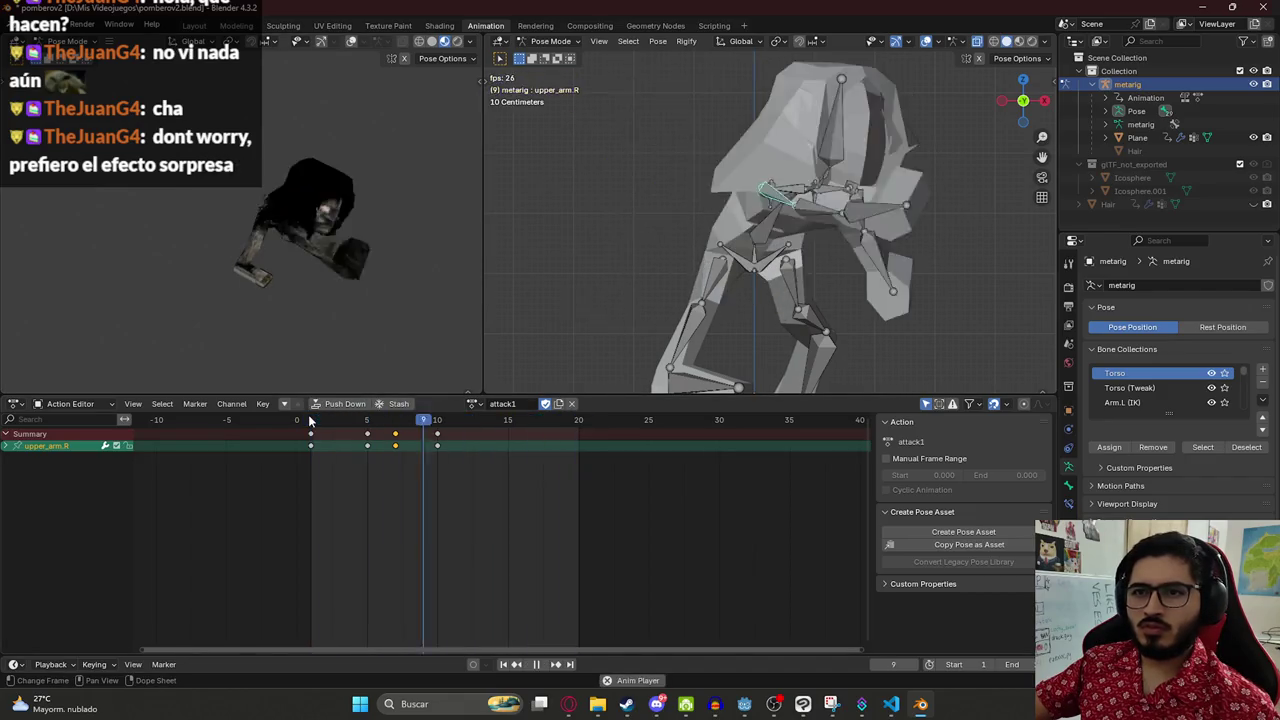
key("Escape")
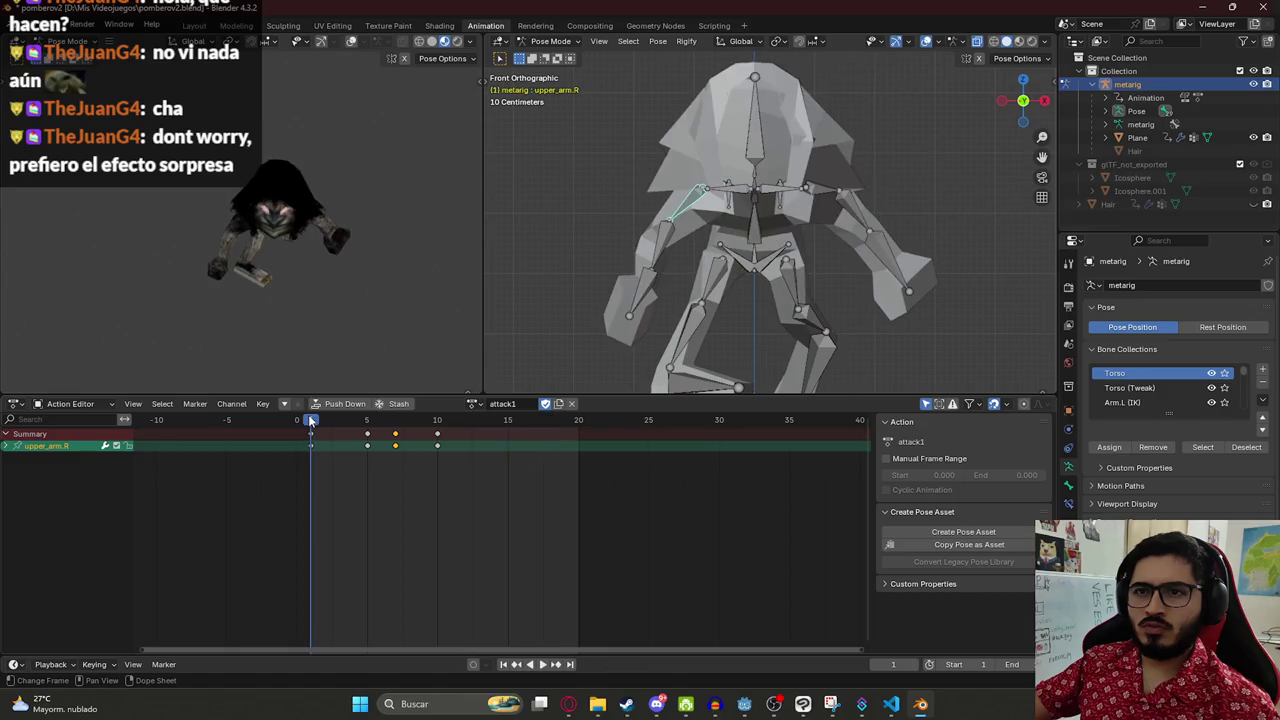
key("space")
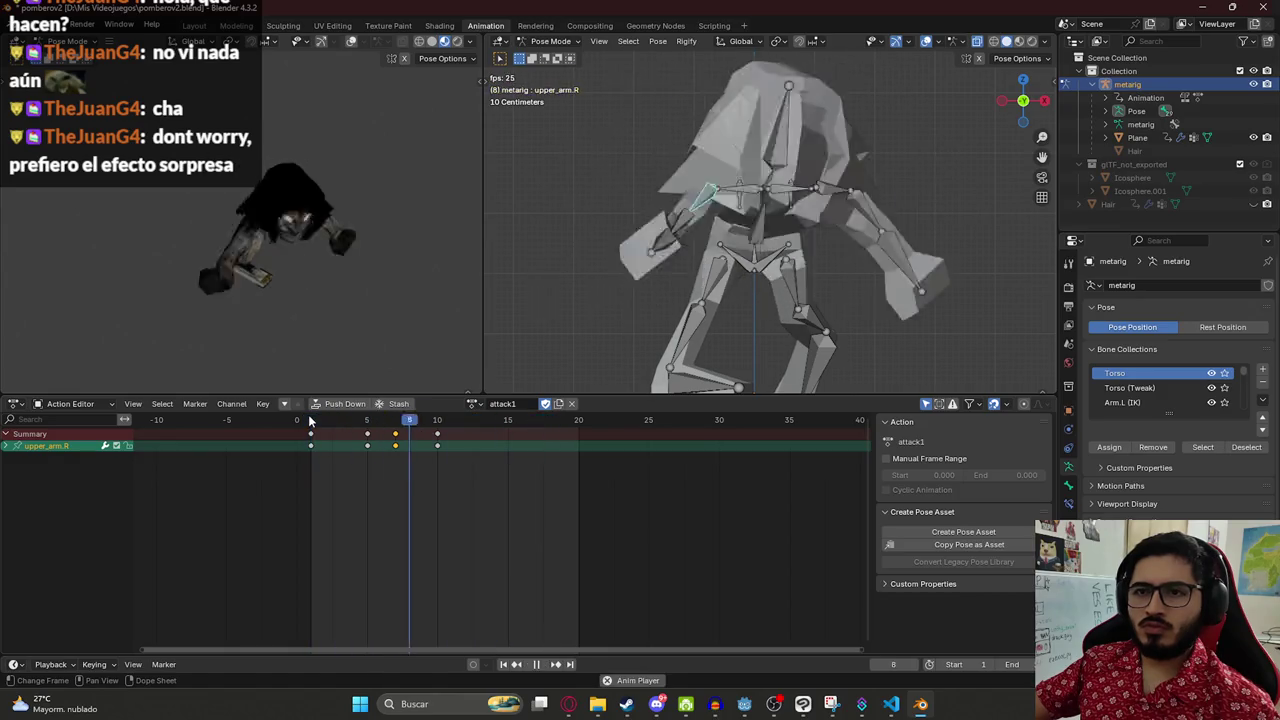
key("Escape")
type("50")
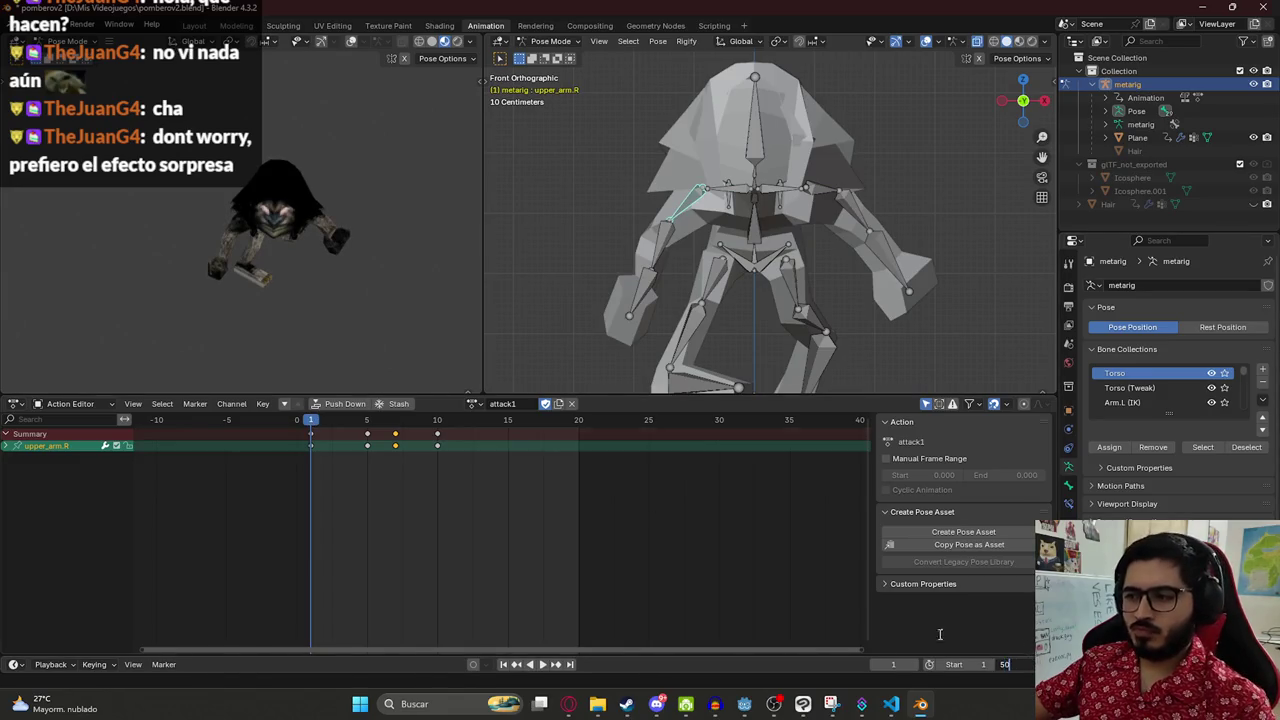
key("Return")
key("space")
scroll(340, 450, "down", 3)
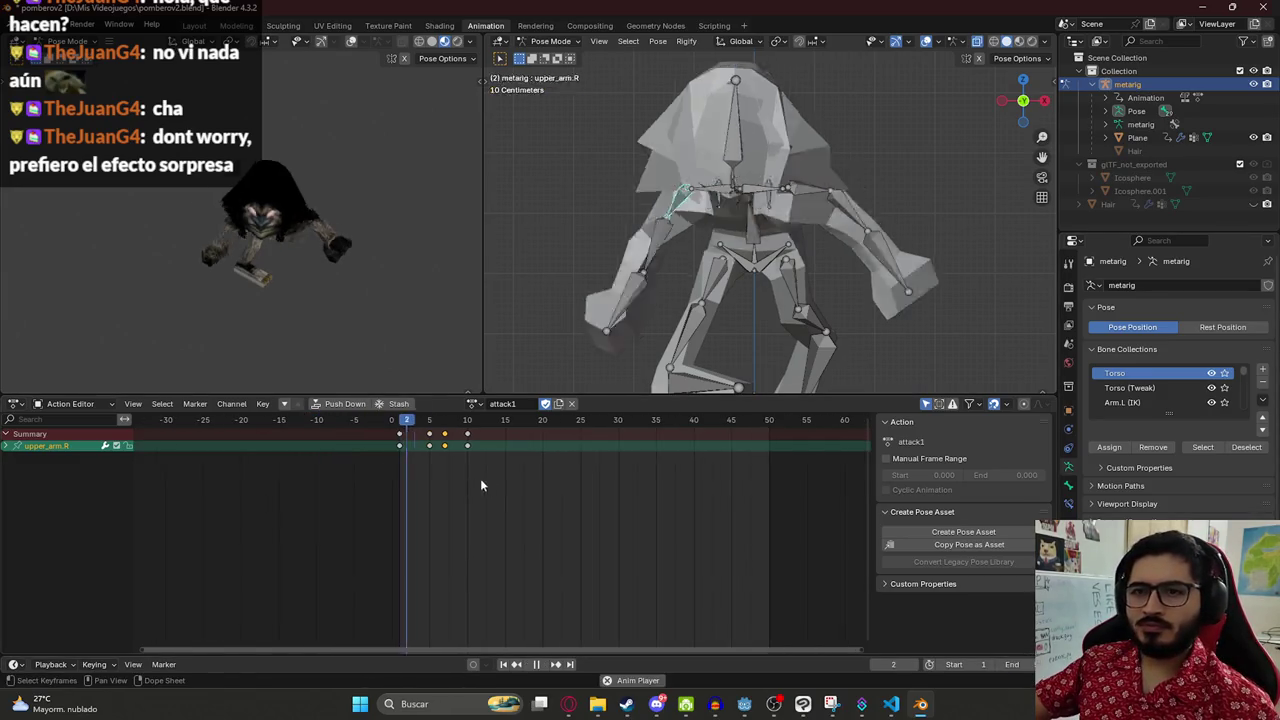
key("Escape")
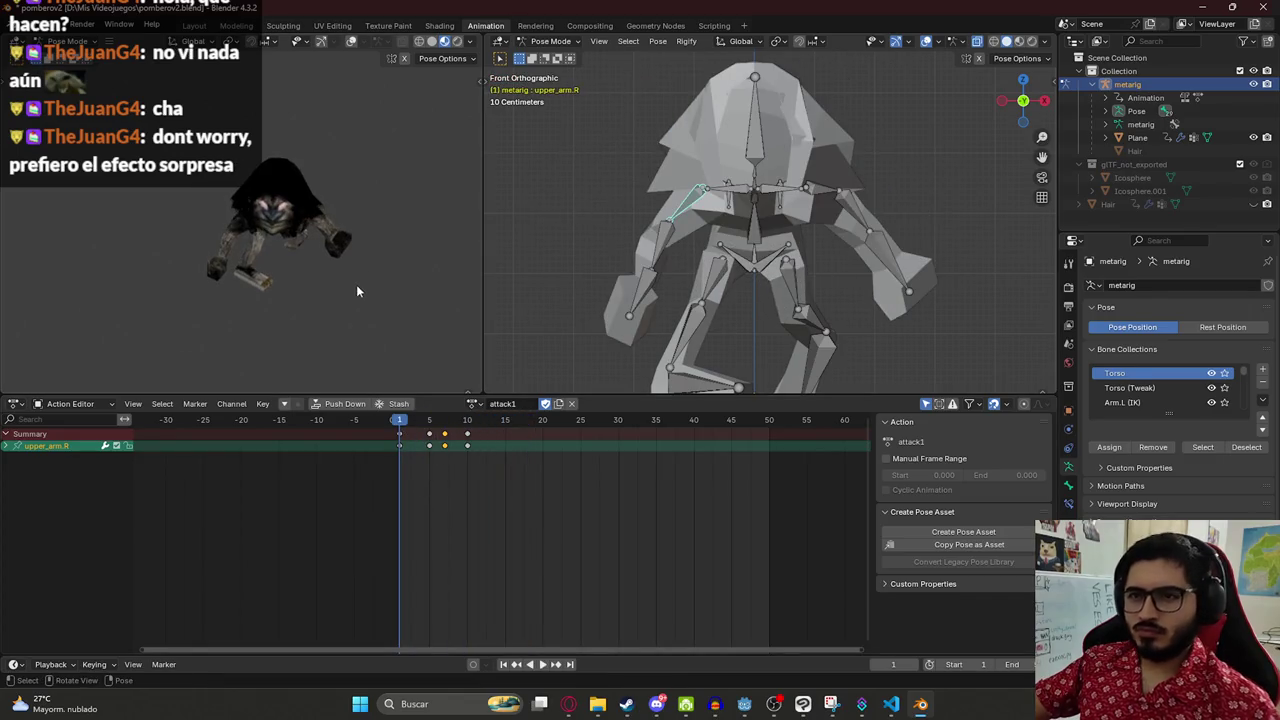
- Review the attack loop, then return to frame 5 and select every bone
left_click_drag(400, 421, 472, 431)
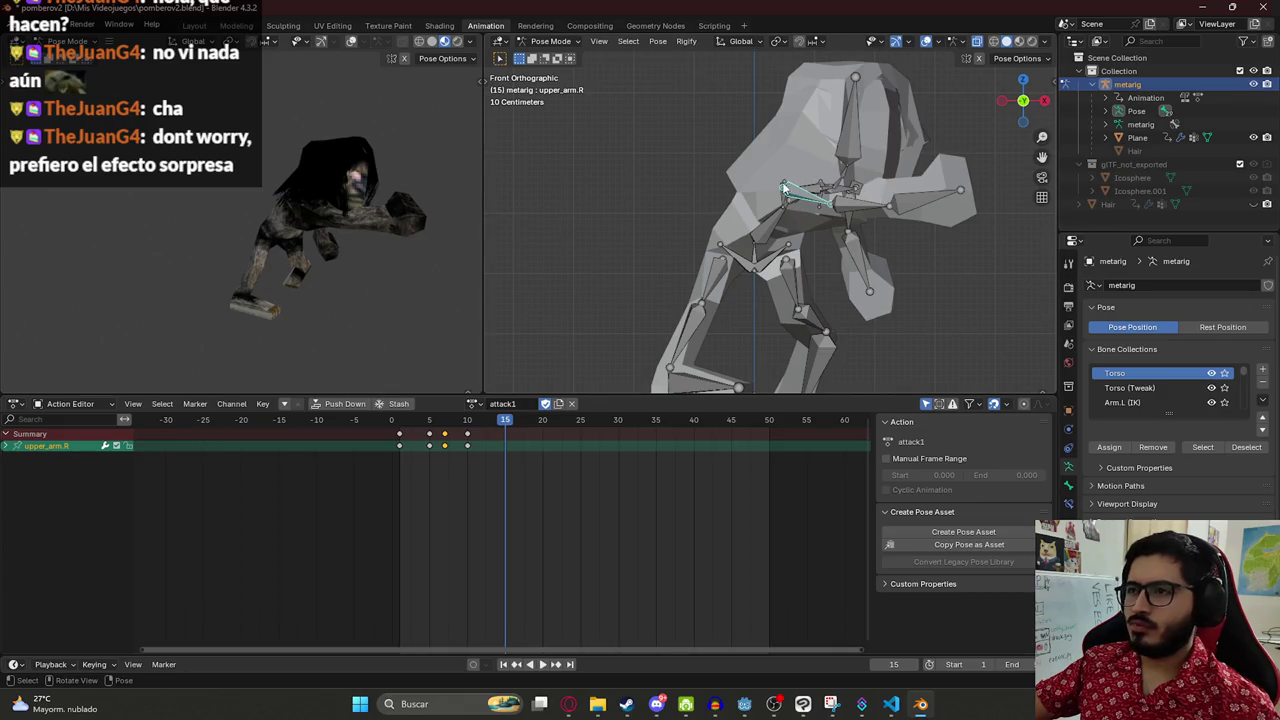
left_click_drag(804, 208, 813, 202)
scroll(816, 209, "down", 1)
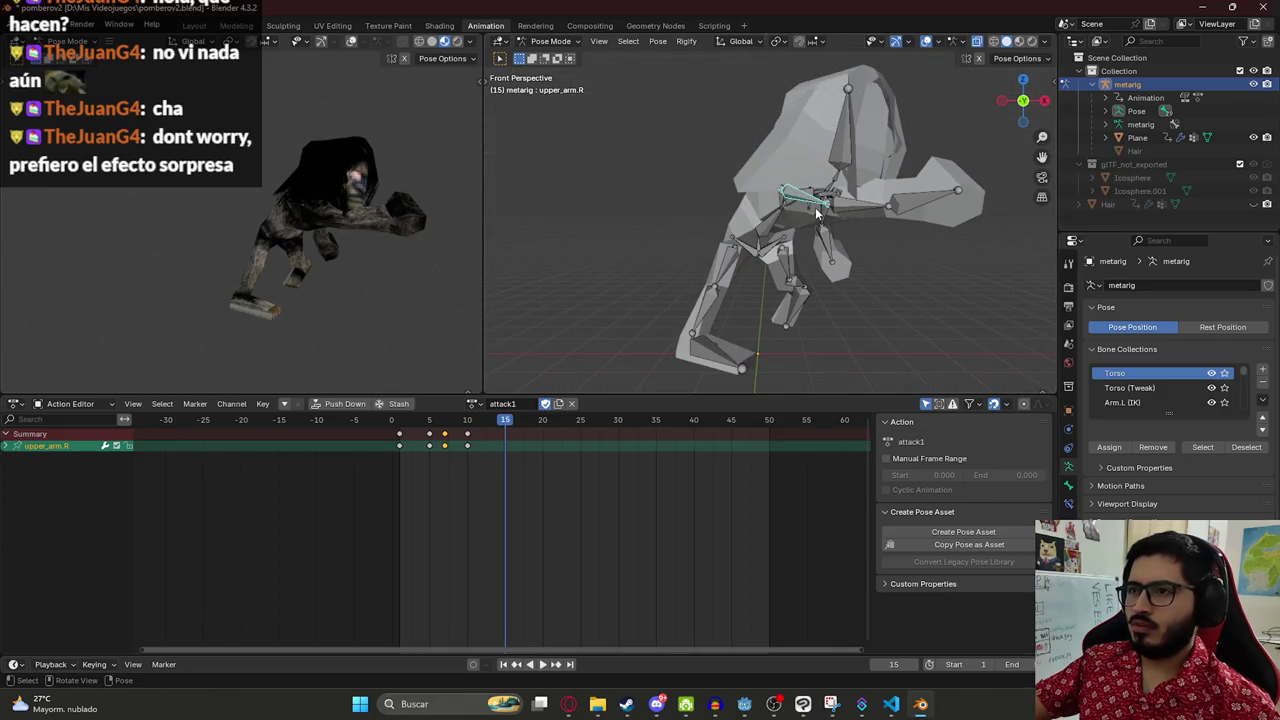
key("space")
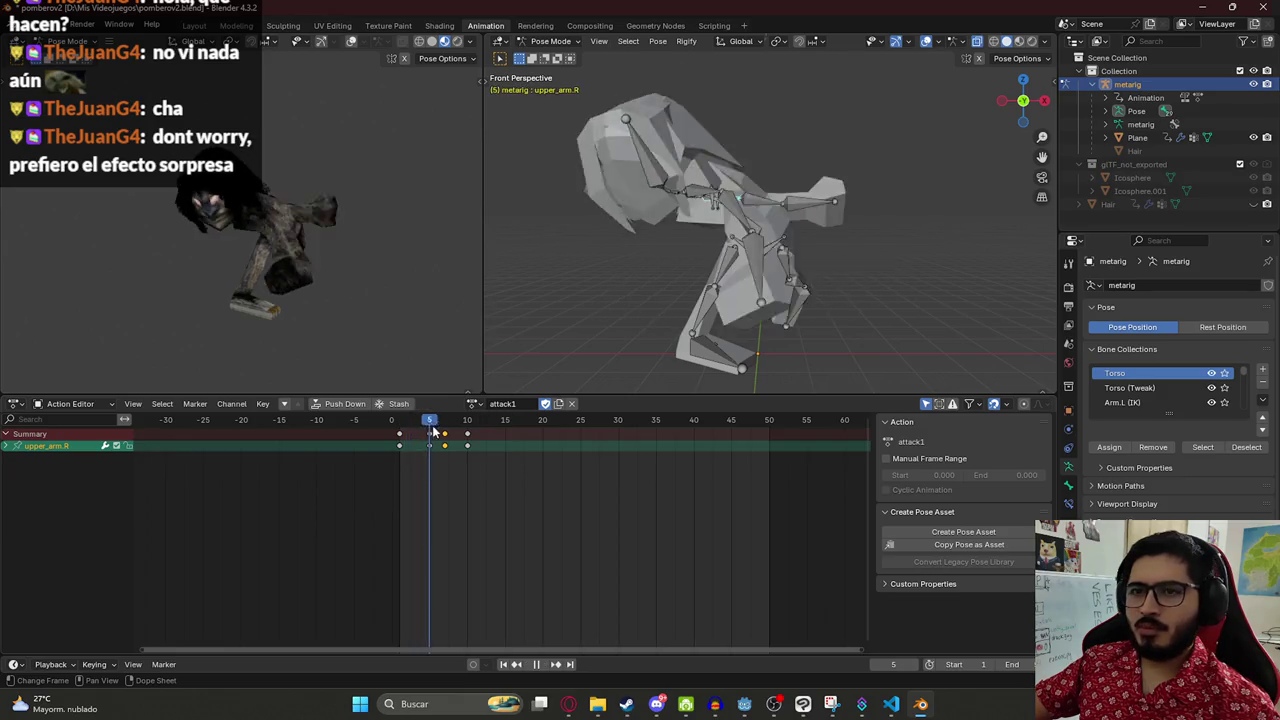
left_click_drag(505, 433, 432, 433)
key("a")
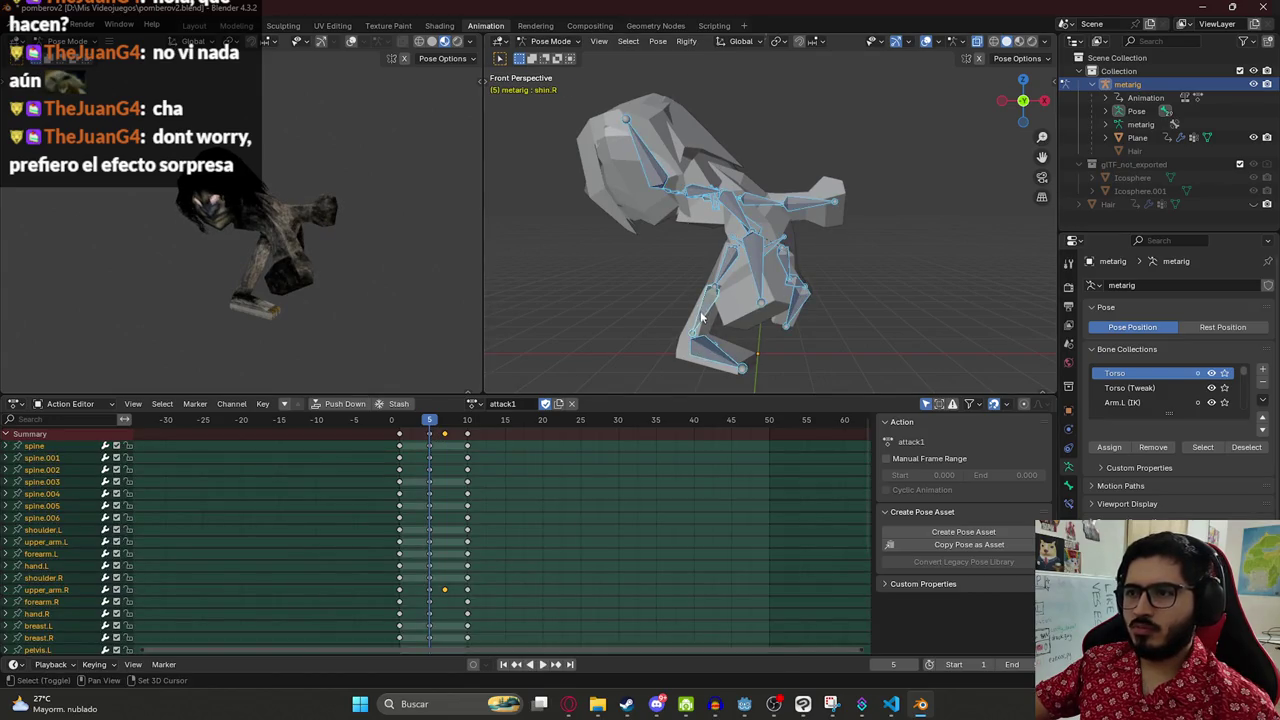
mouse_move(718, 267)
left_mouse_down()
mouse_move(780, 289)
mouse_move(815, 272)
left_mouse_up()
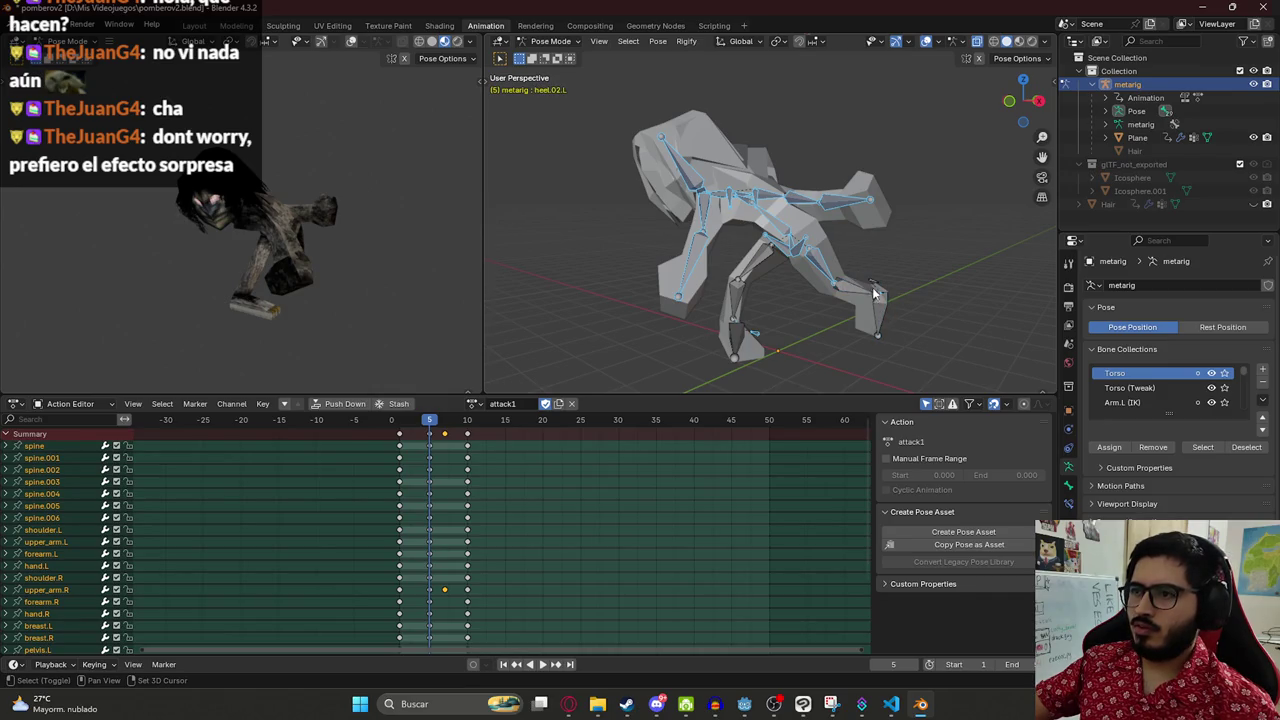
- Paste the frame-5 pose mirrored at frame 15, key all bones, and replay from frame 10
left_click(757, 333)
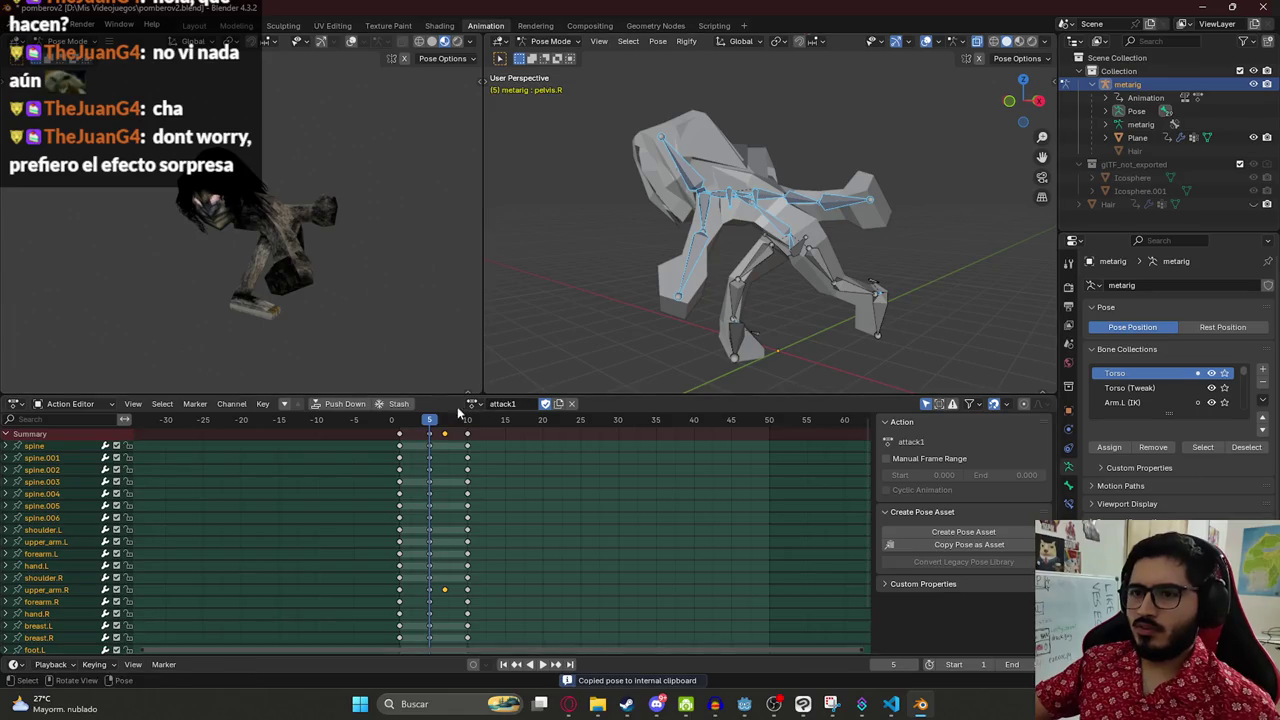
key("space")
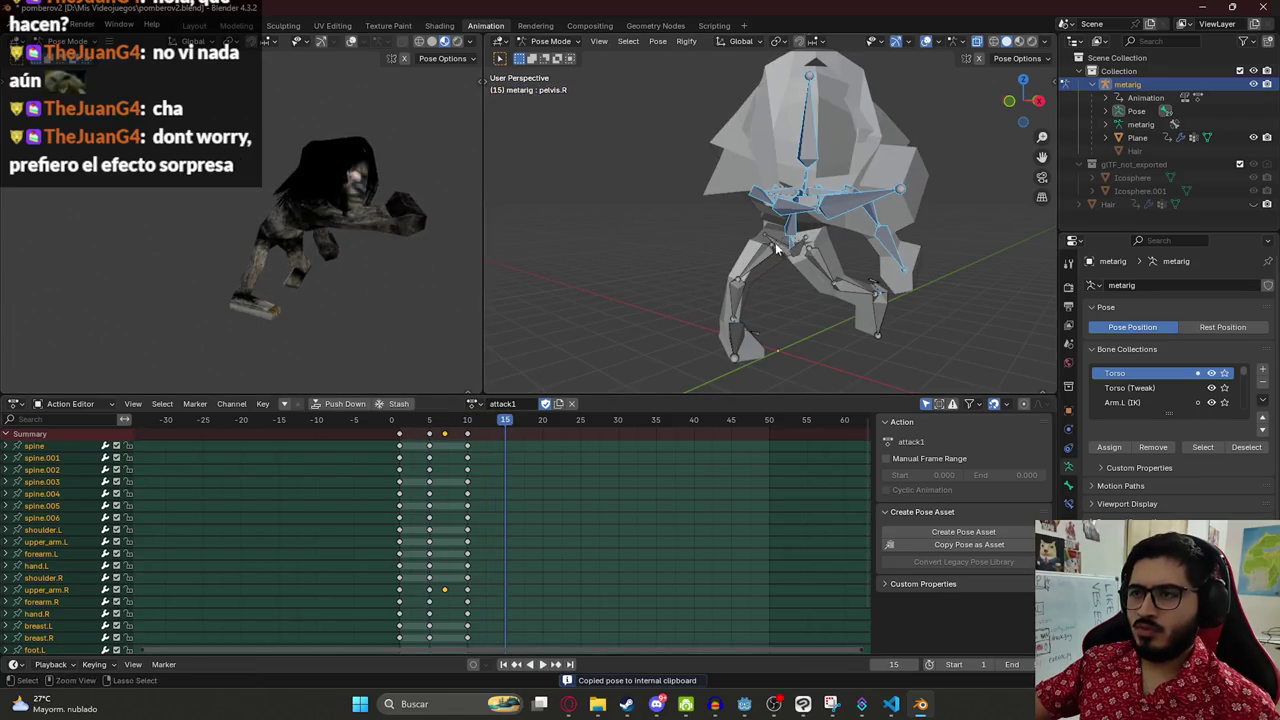
key("ctrl+shift+v")
key("i")
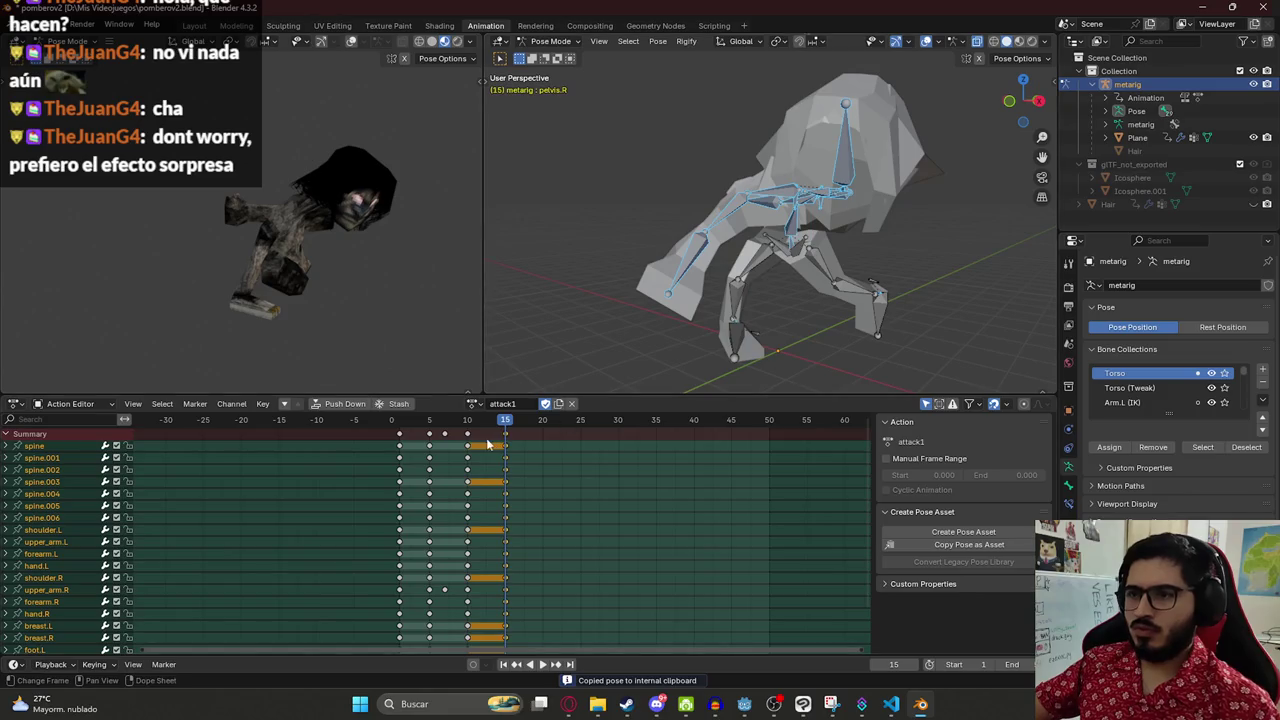
key("space")
mouse_move(509, 423)
left_mouse_down()
mouse_move(419, 423)
mouse_move(506, 427)
left_mouse_up()
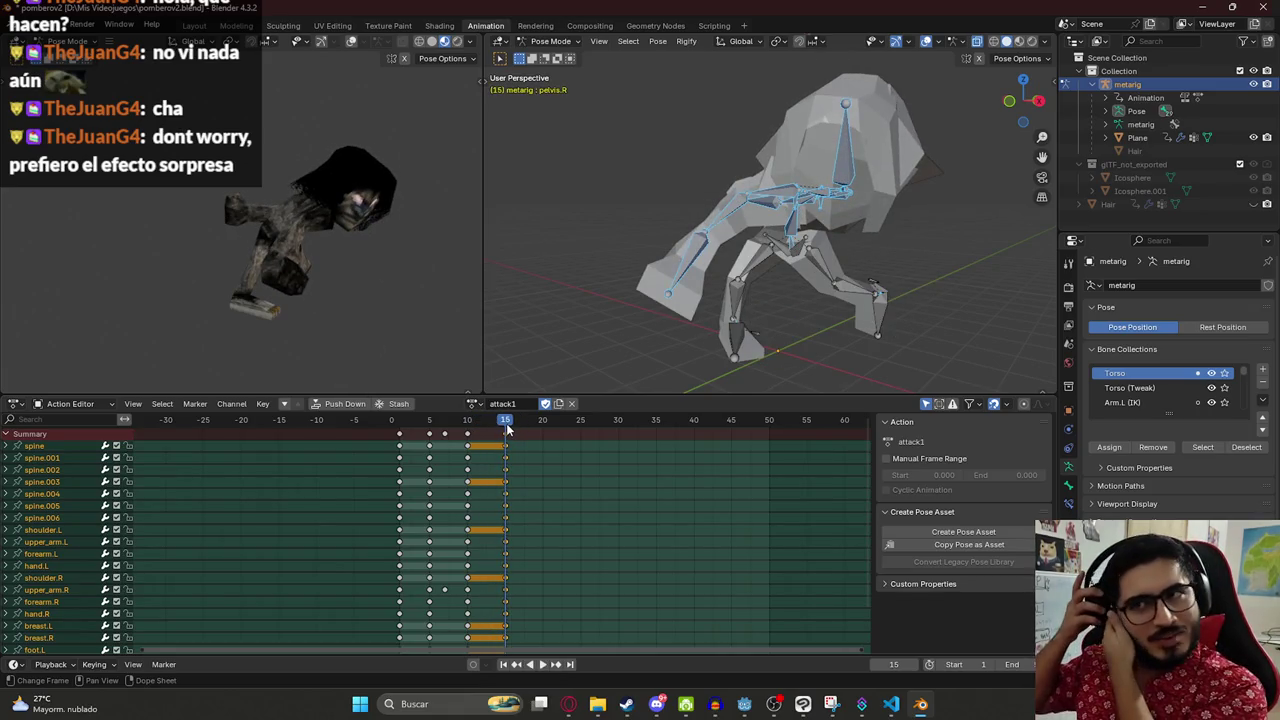
left_click_drag(507, 427, 469, 430)
key("space")
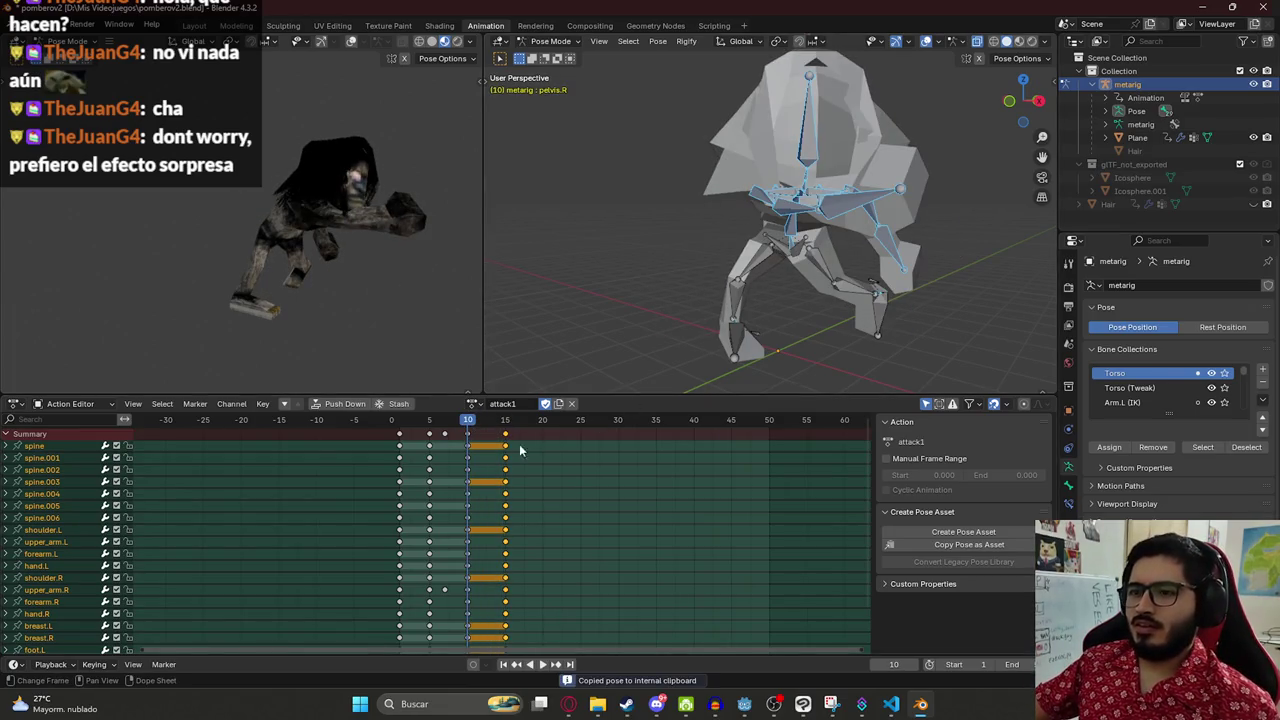
- Paste the copied pose at frame 20 and keyframe all bones there
left_click(542, 427)
key("ctrl+v")
key("i")
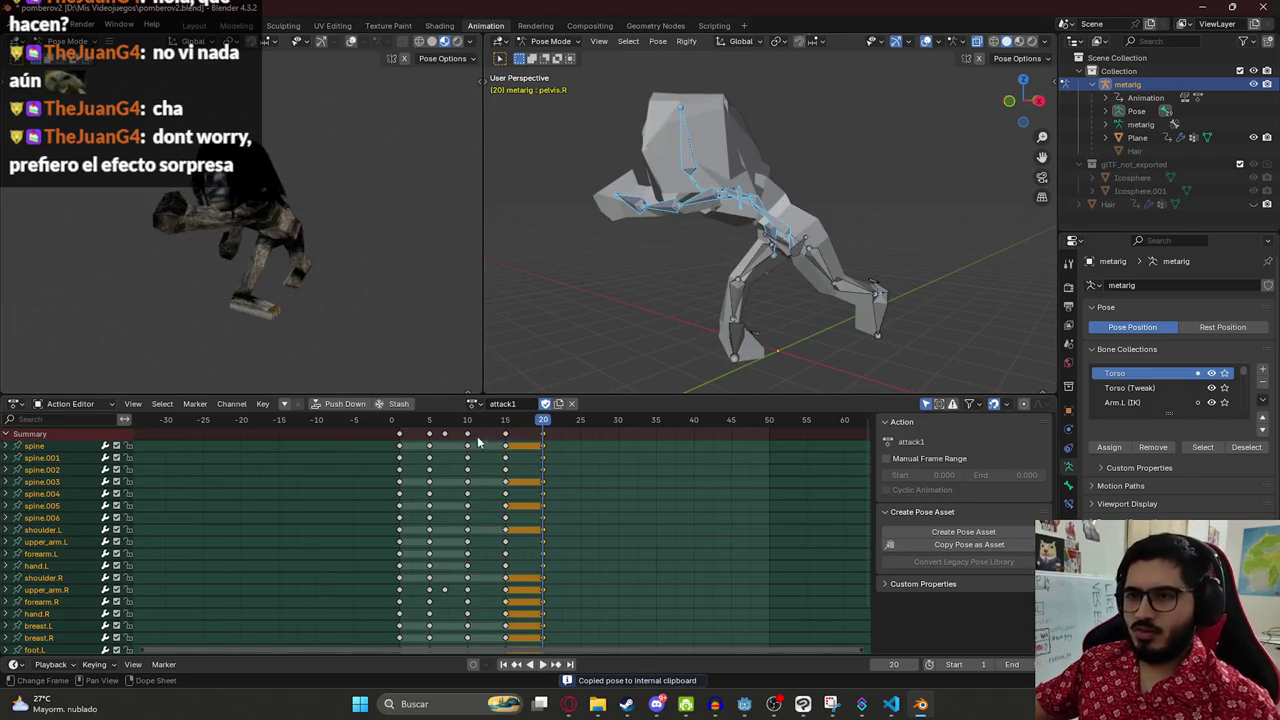
key("space")
- At frame 17, rotate upper_arm.L outward in front view and key it
left_click_drag(541, 425, 520, 437)
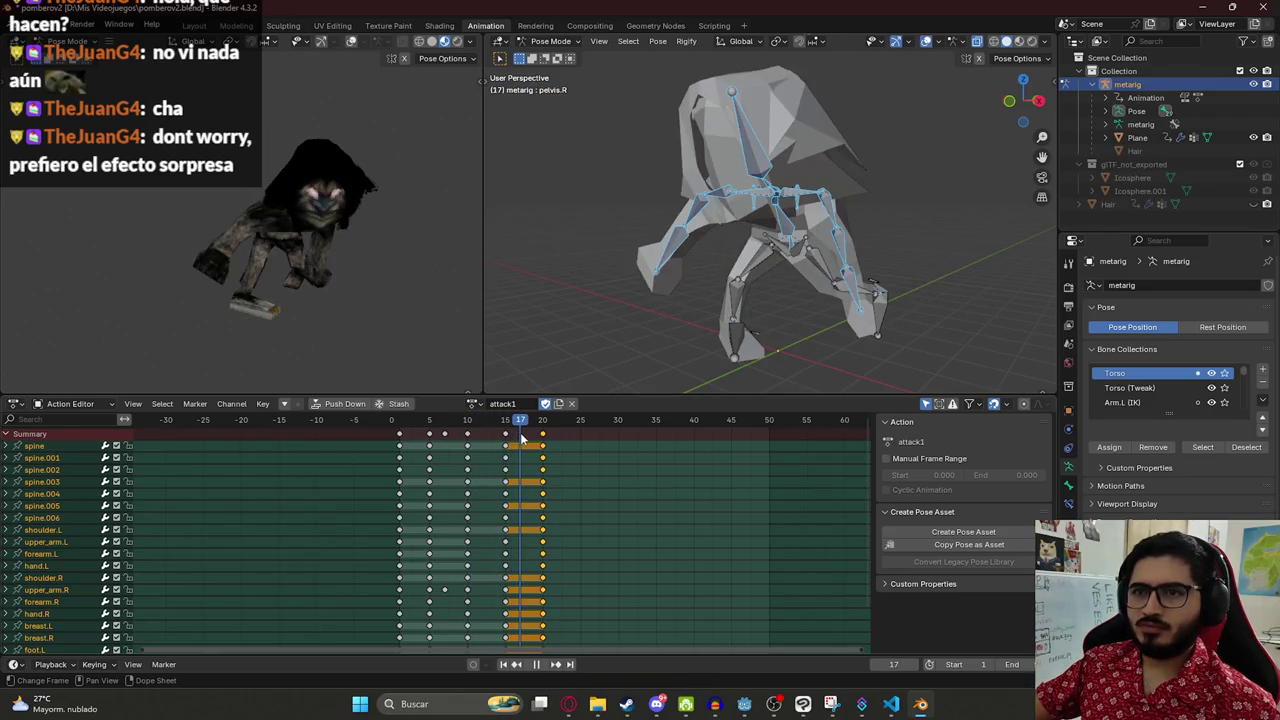
left_click(827, 207)
key("KP_1")
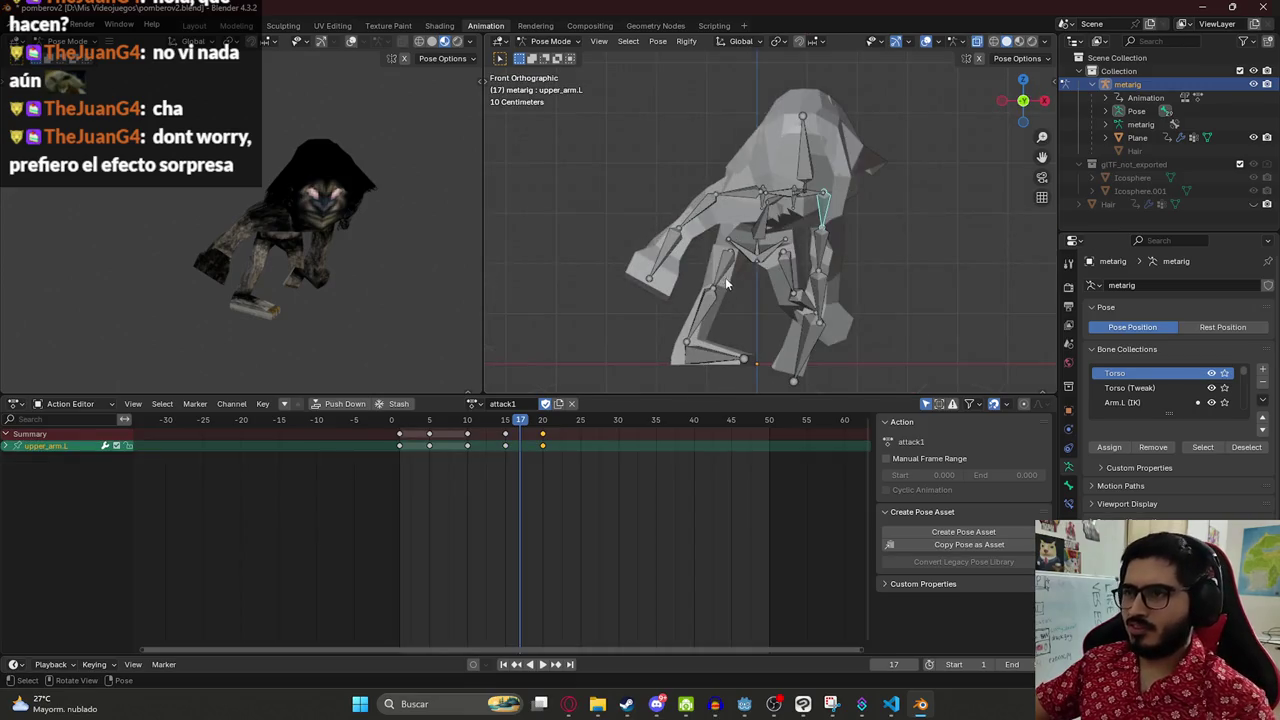
key("r")
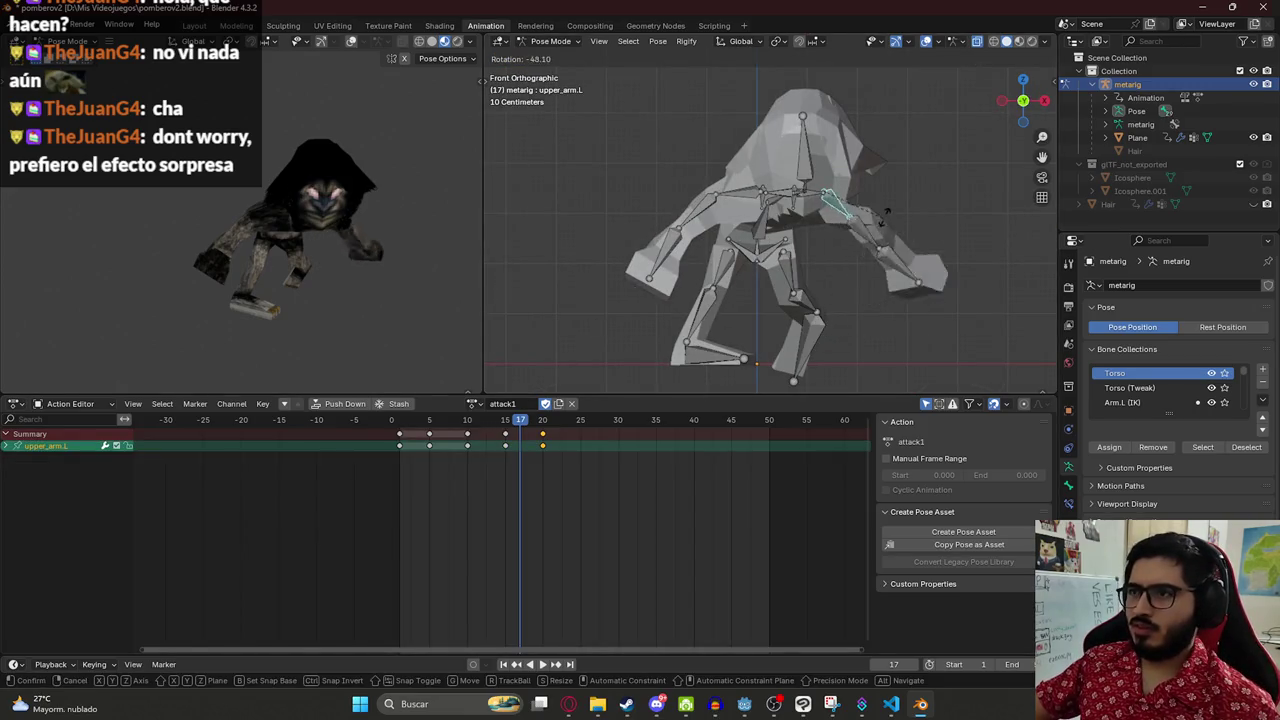
left_click(732, 306)
- Play back the attack from frame 1 to 20 to check the arm swing
key("space")
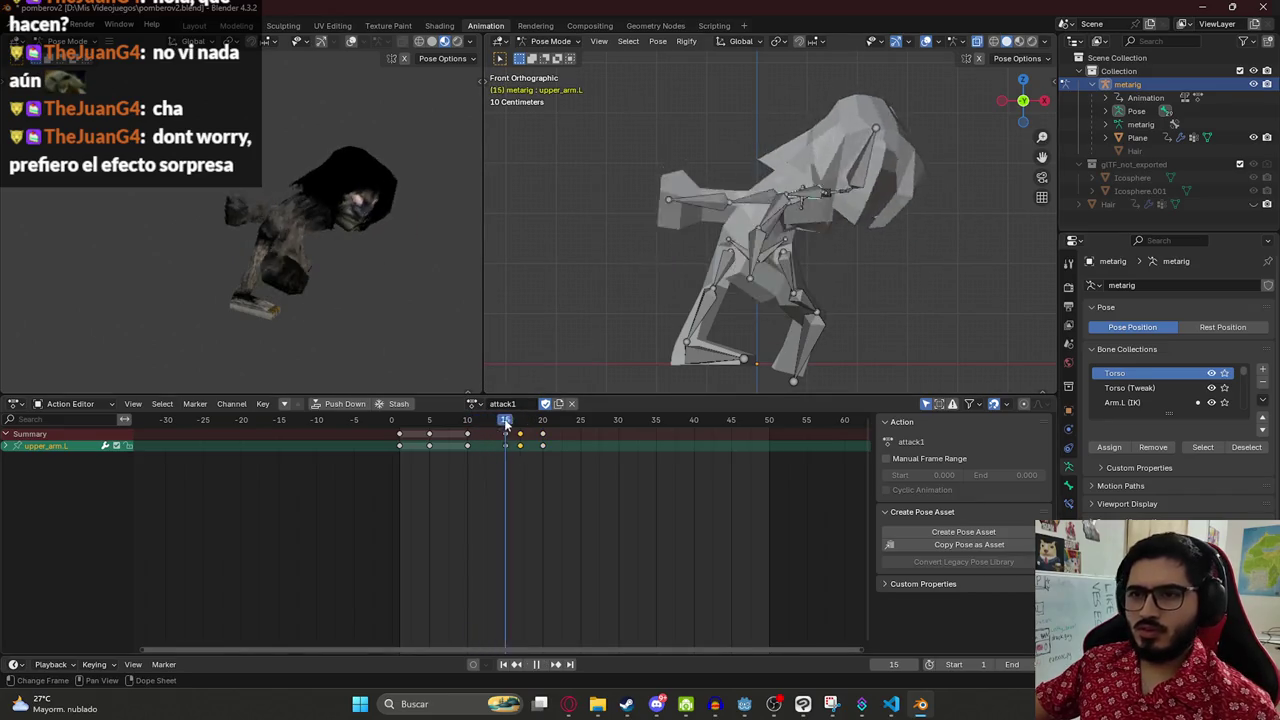
mouse_move(445, 424)
left_mouse_down()
mouse_move(395, 424)
mouse_move(543, 424)
left_mouse_up()
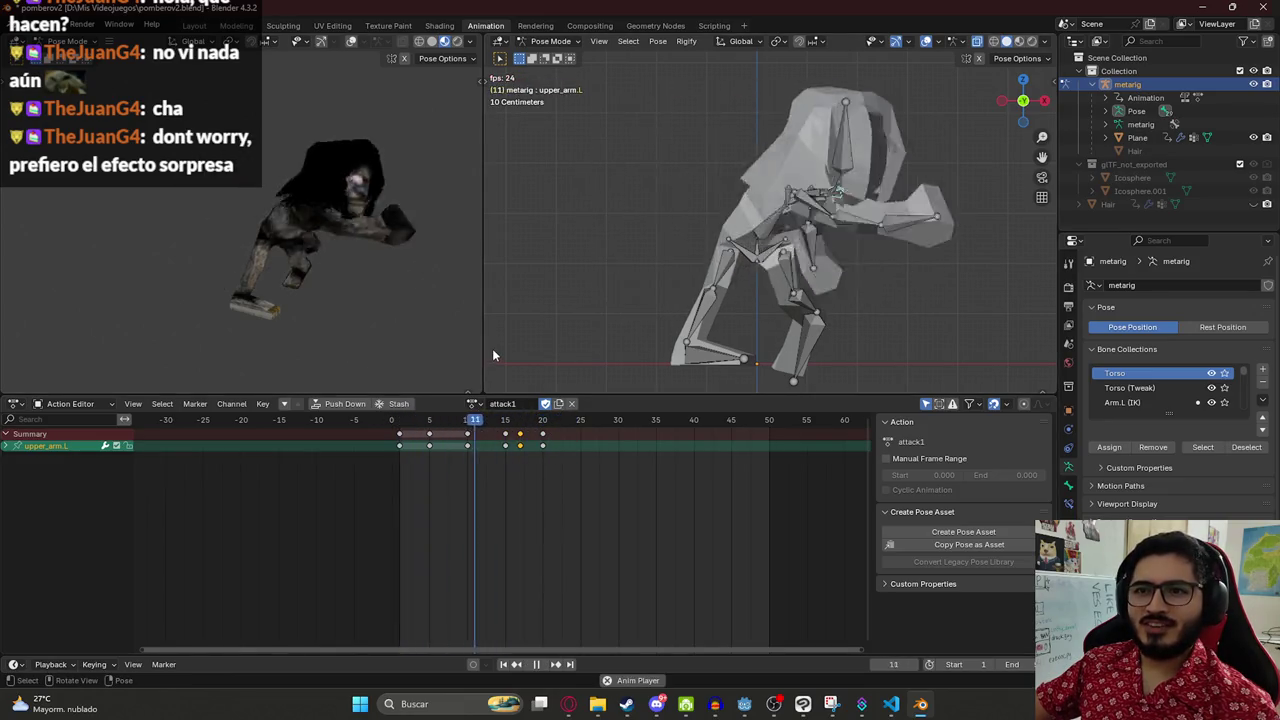
left_click(400, 424)
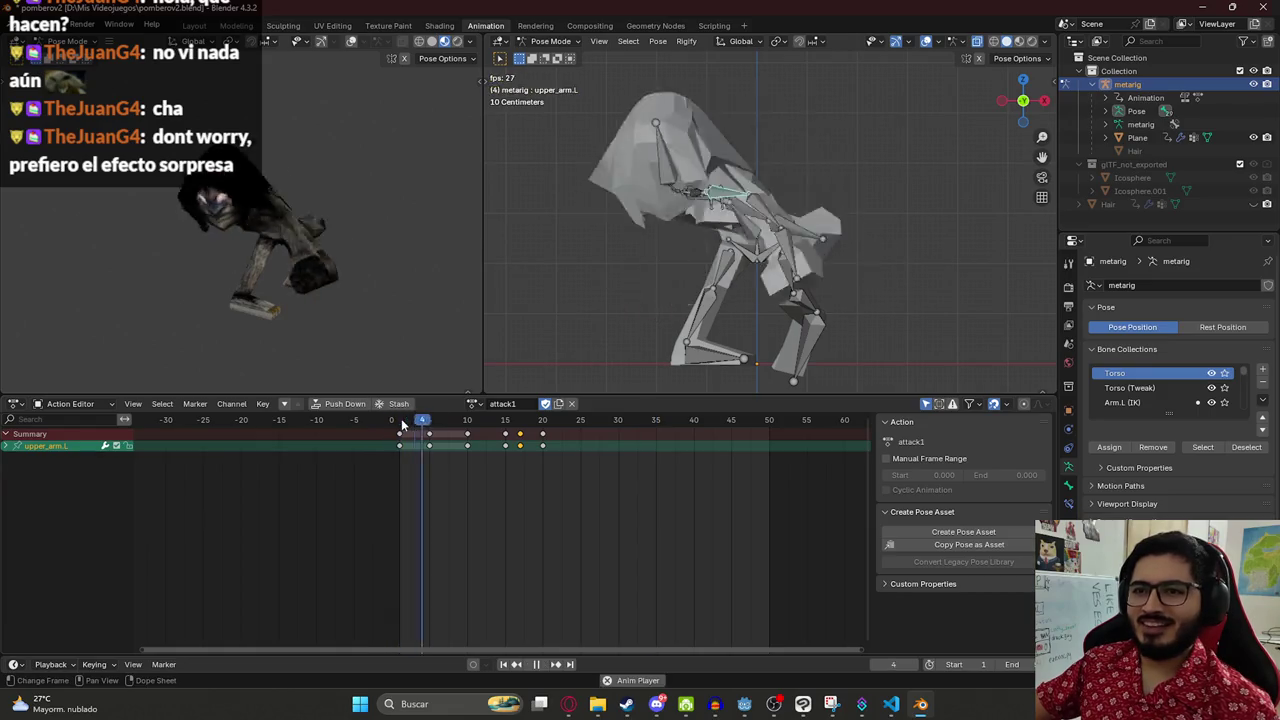
left_click(400, 421)
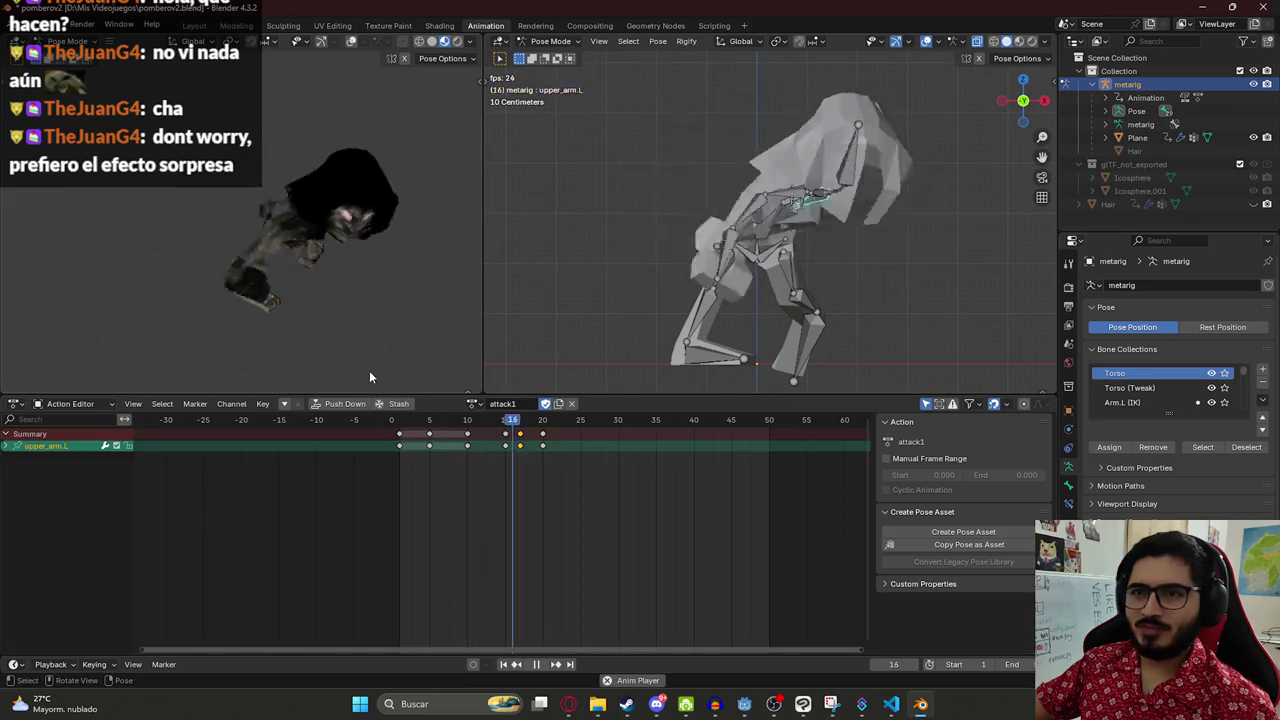
key("space")
left_click(400, 424)
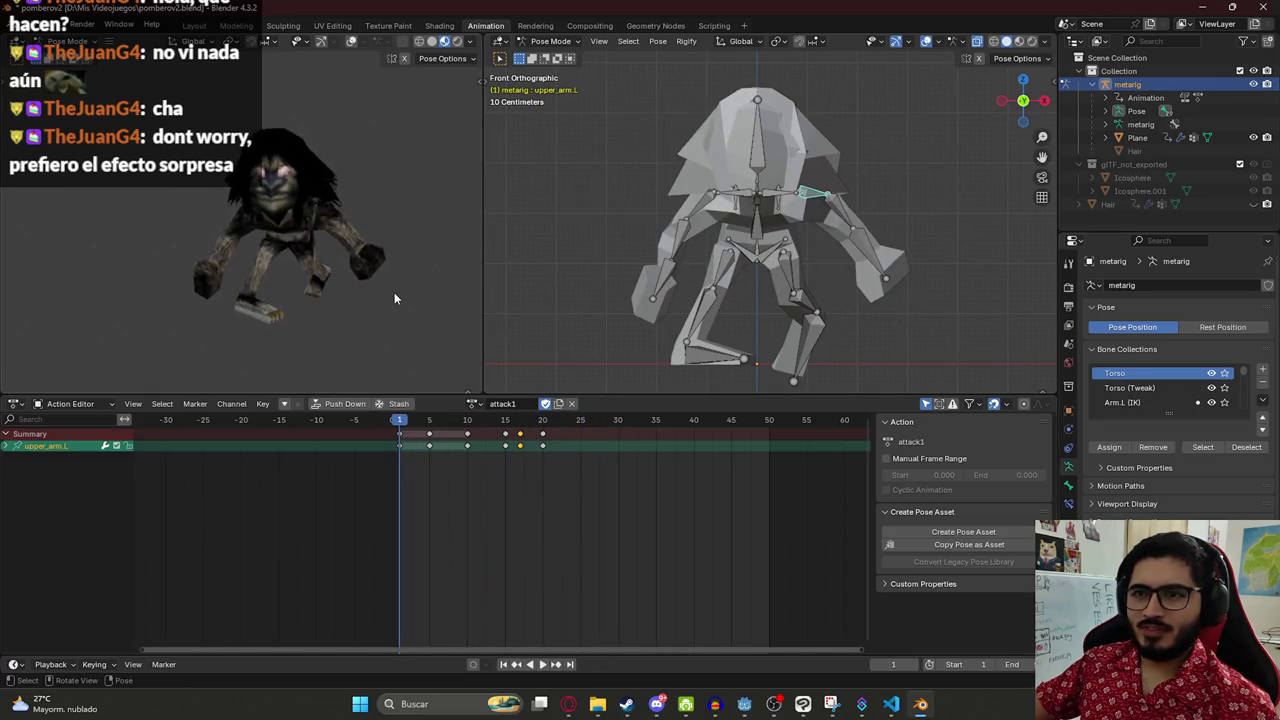
key("space")
key("space")
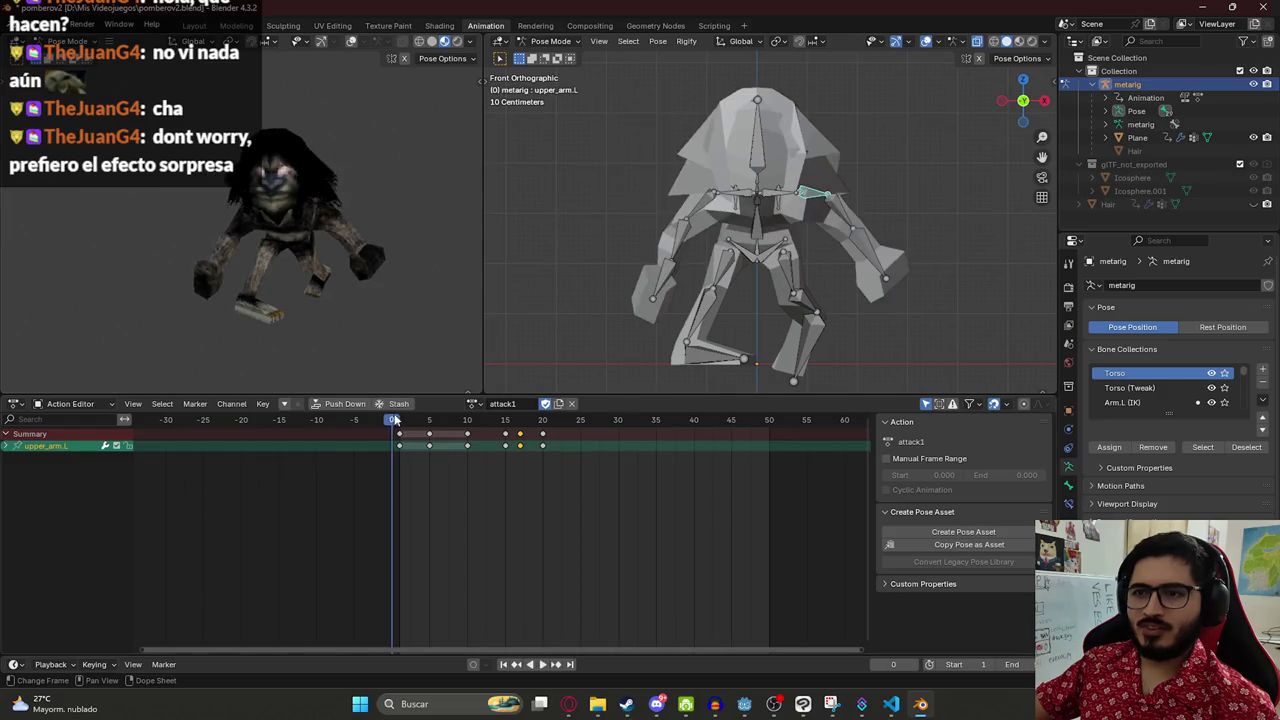
key("shift+Left")
- Paste and key the pose on all bones at frame 25, then replay the attack
key("a")
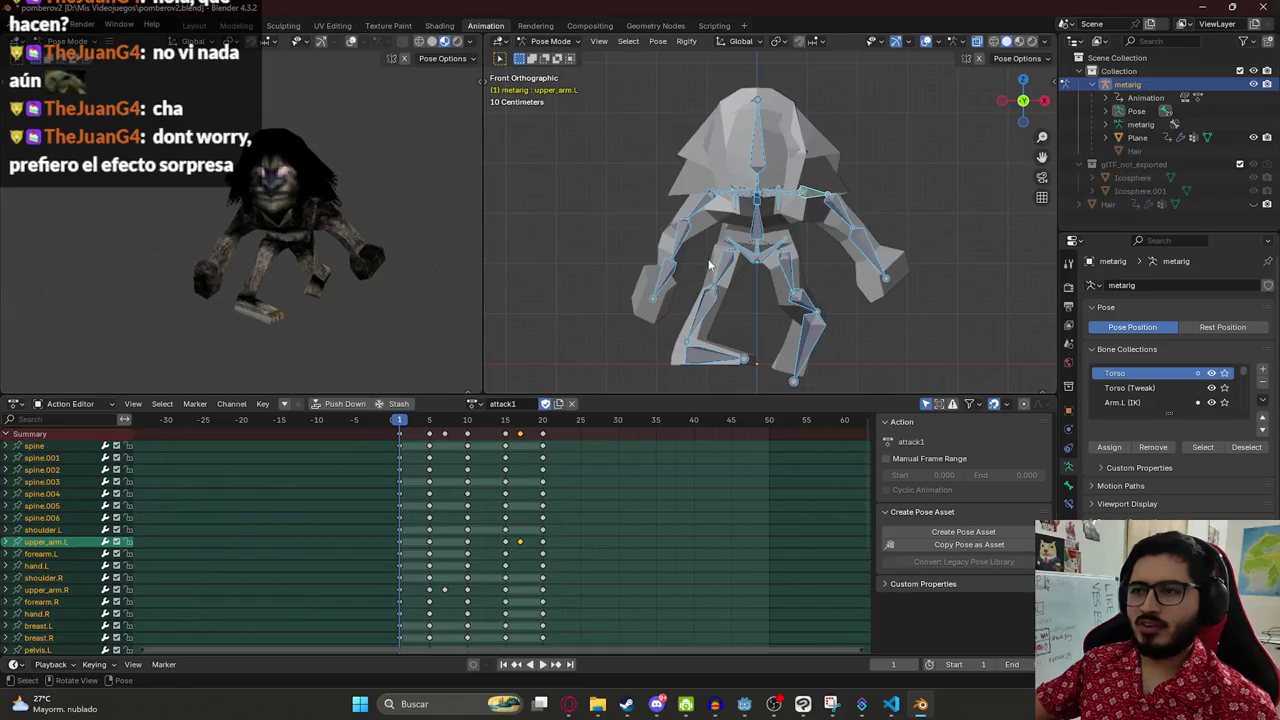
left_click(584, 428)
key("ctrl+v")
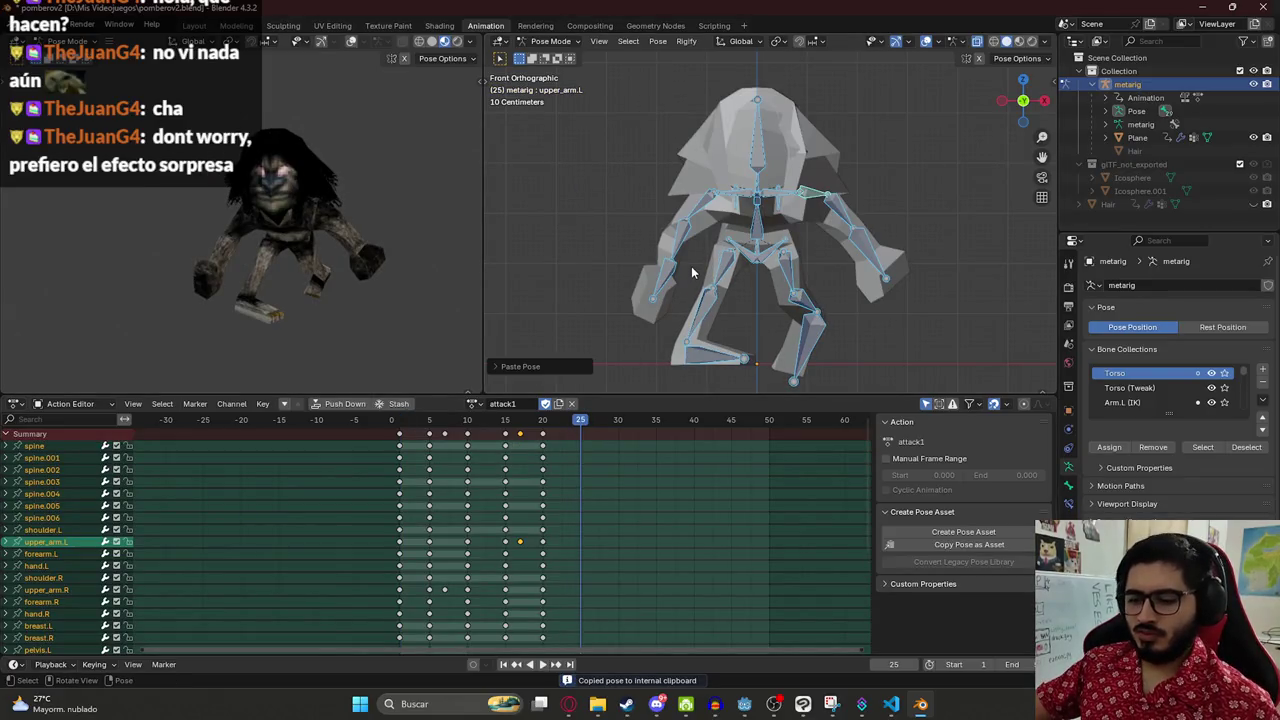
key("i")
key("space")
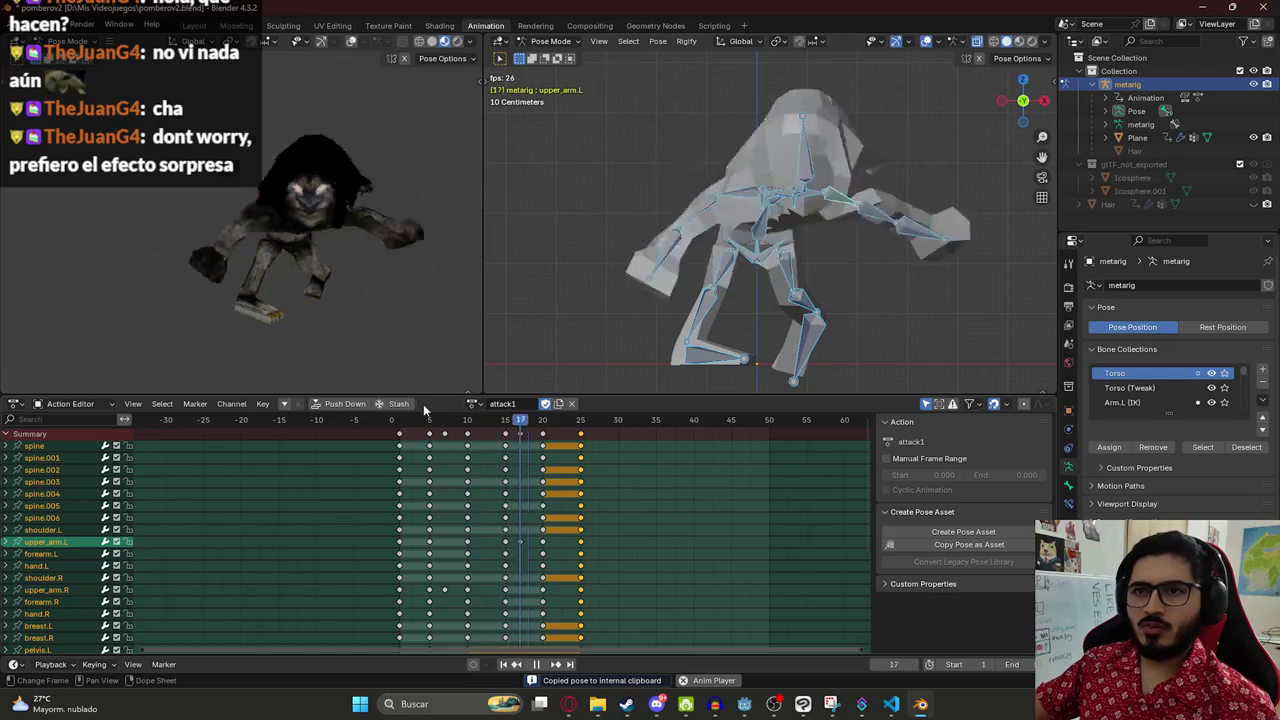
left_click(403, 420)
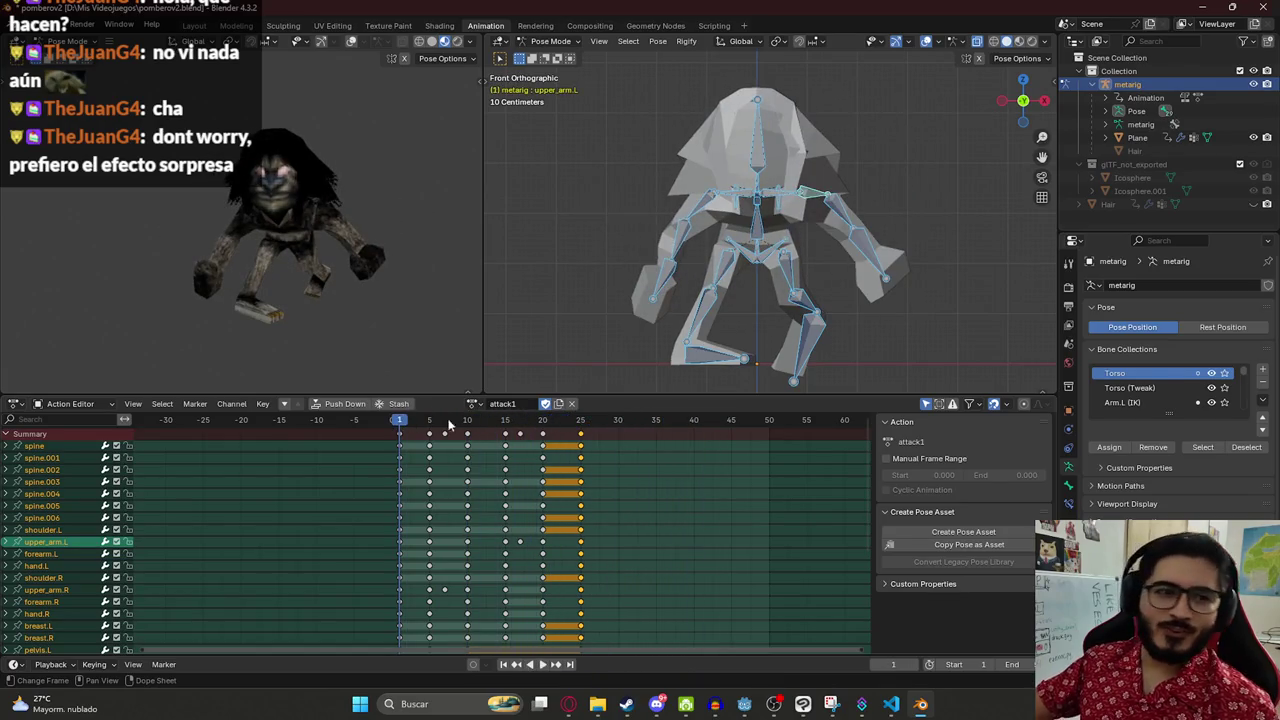
key("space")
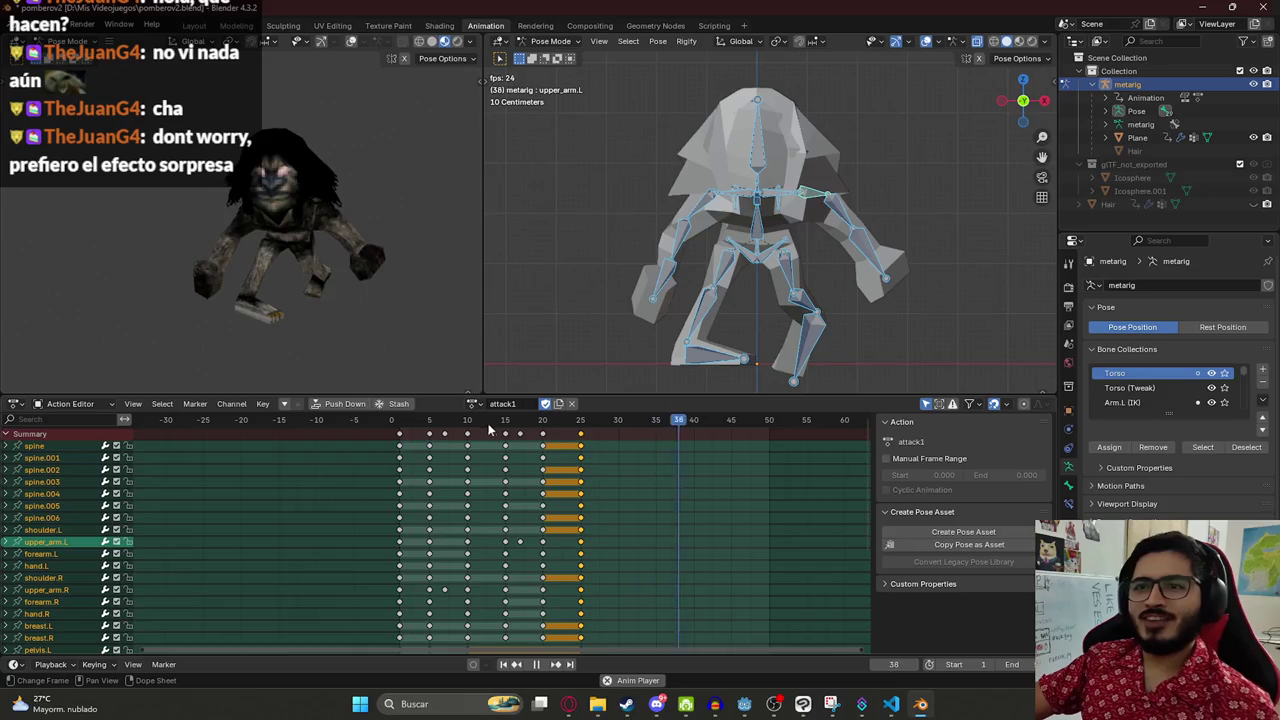
left_click(1015, 664)
- Set the scene end frame to 25, save pomberov2.blend, and play the animation
type("25")
key("Return")
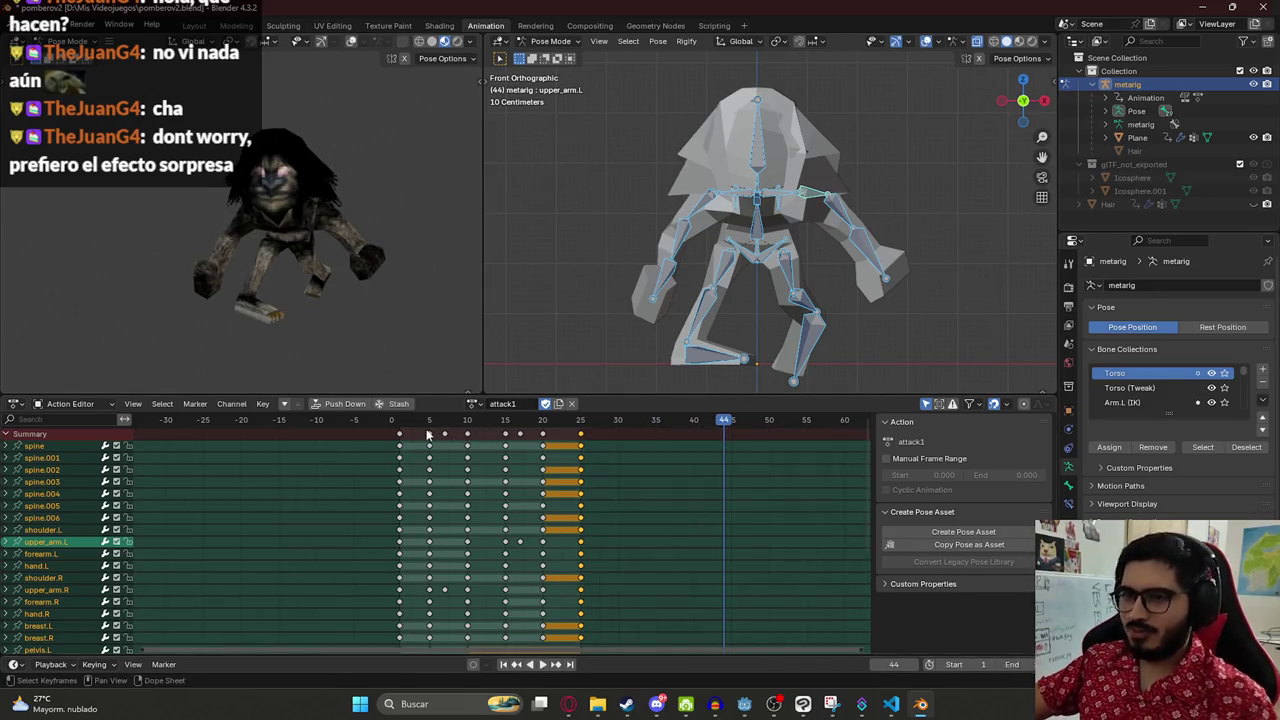
key("space")
key("ctrl+s")
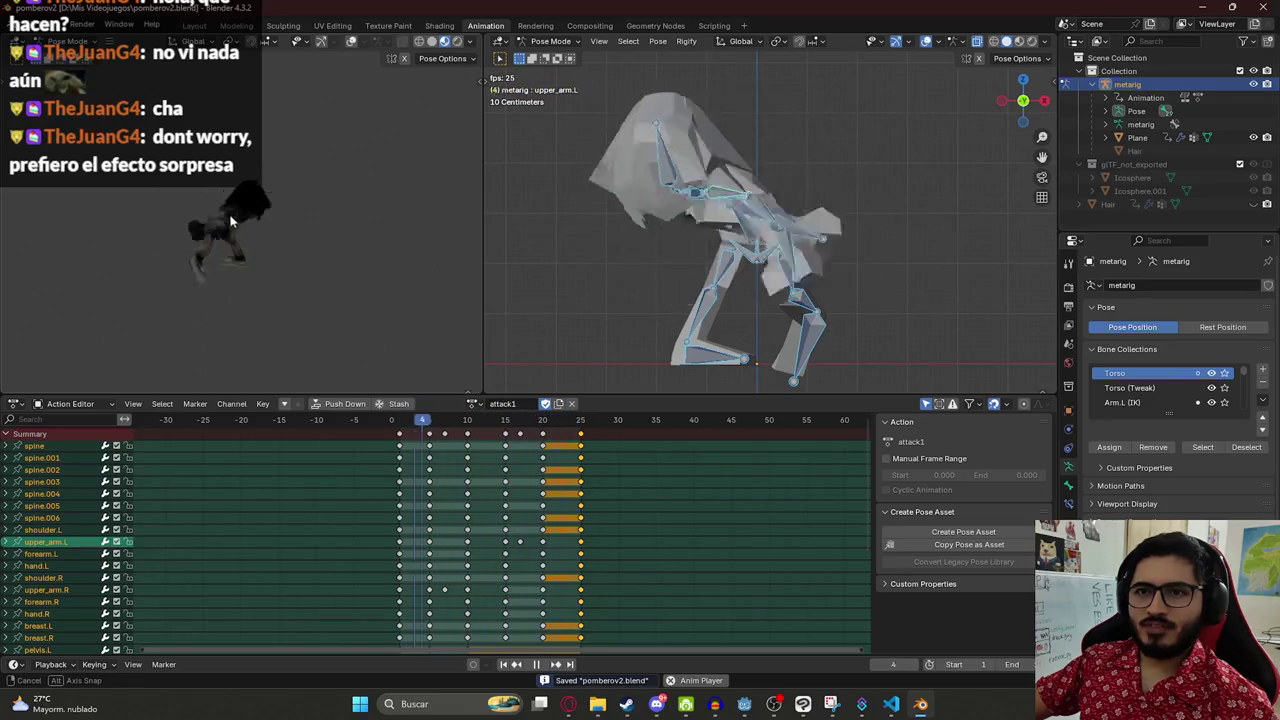
- Widen the textured preview viewport and orbit it to face the character's front
left_click_drag(484, 258, 614, 264)
mouse_move(321, 208)
left_mouse_down()
mouse_move(375, 228)
mouse_move(364, 263)
mouse_move(383, 244)
left_mouse_up()
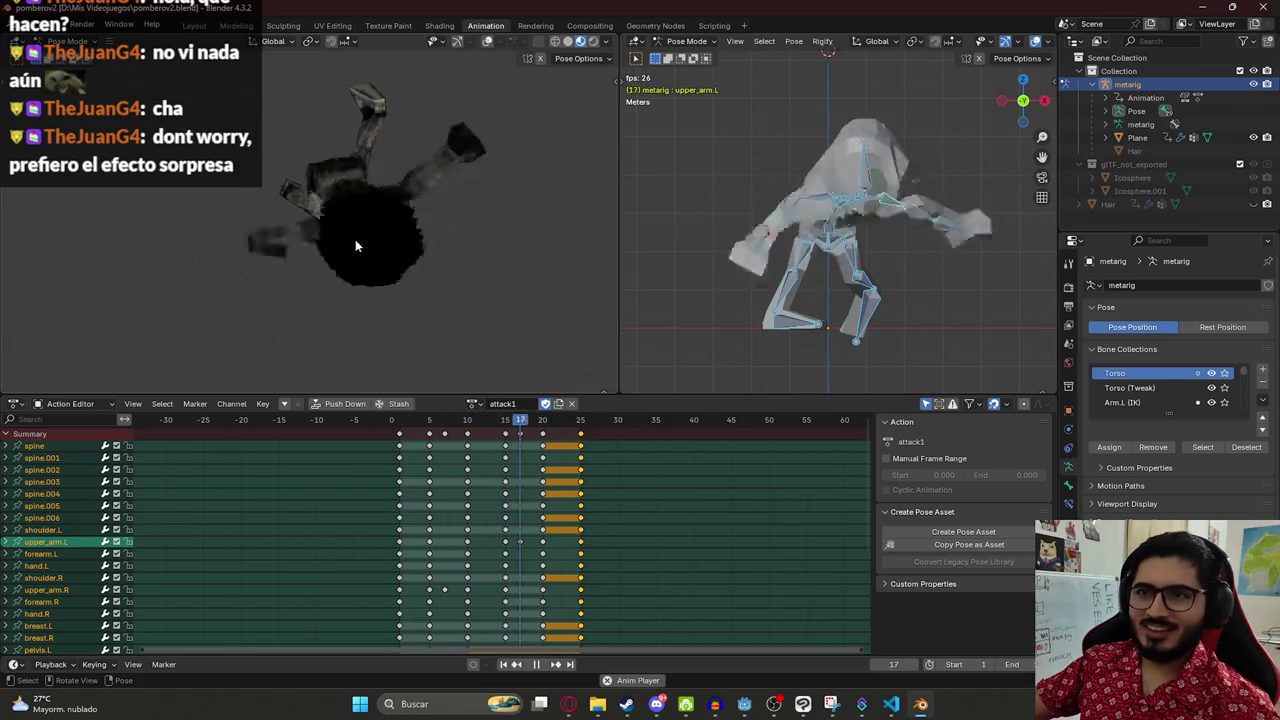
mouse_move(356, 263)
left_mouse_down()
mouse_move(329, 134)
mouse_move(294, 114)
mouse_move(345, 274)
mouse_move(343, 212)
mouse_move(385, 189)
left_mouse_up()
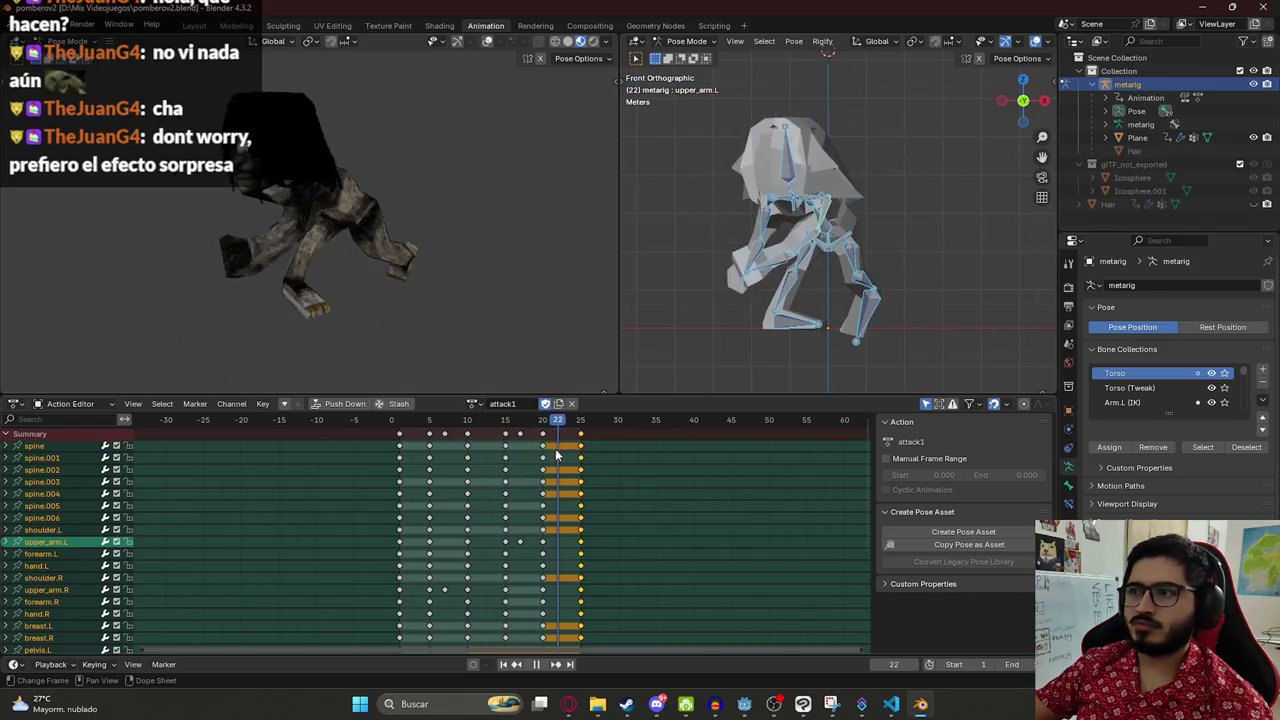
- Stop playback, scrub frames 15–25, save the file, and duplicate the attack1 action
key("space")
key("space")
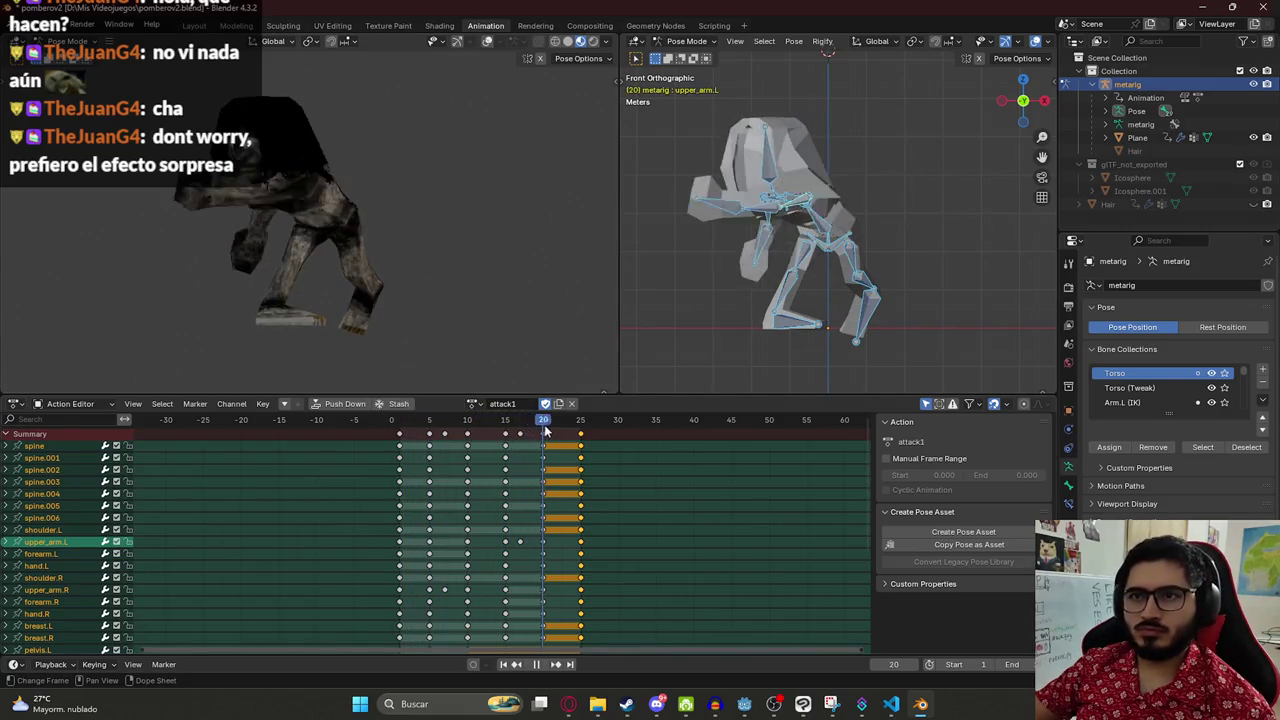
left_click_drag(505, 440, 582, 442)
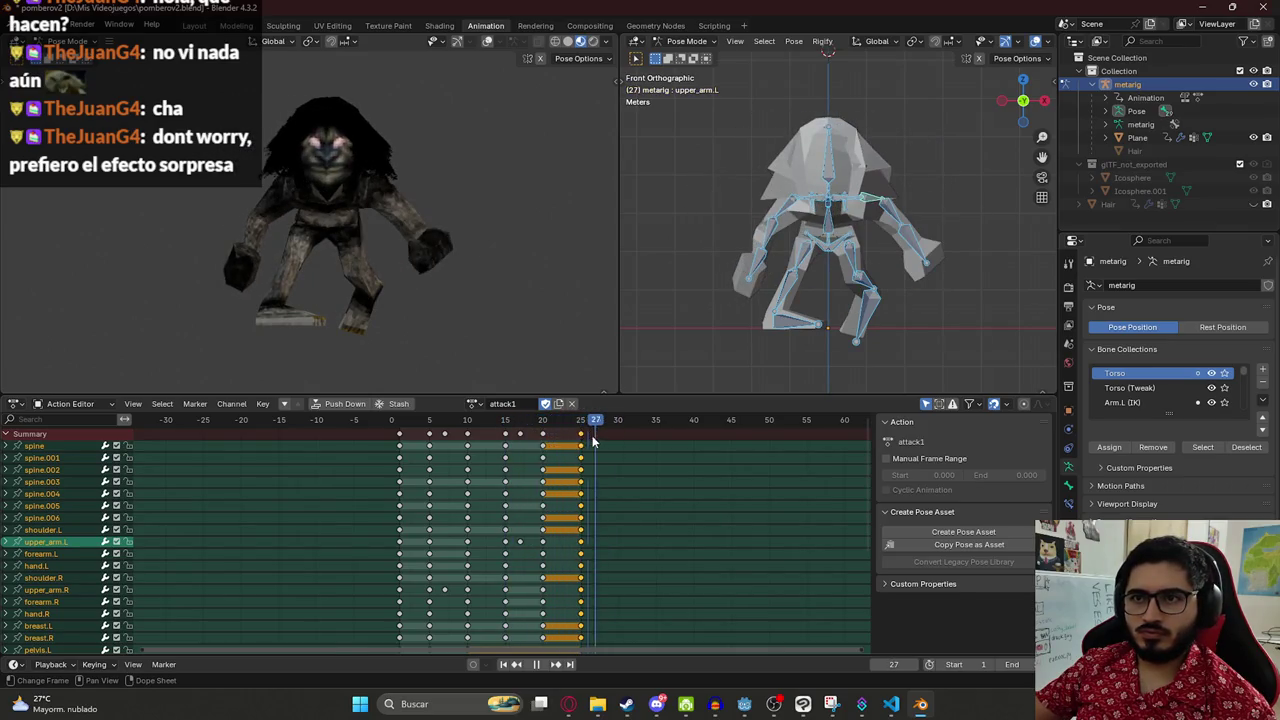
key("Escape")
key("ctrl+s")
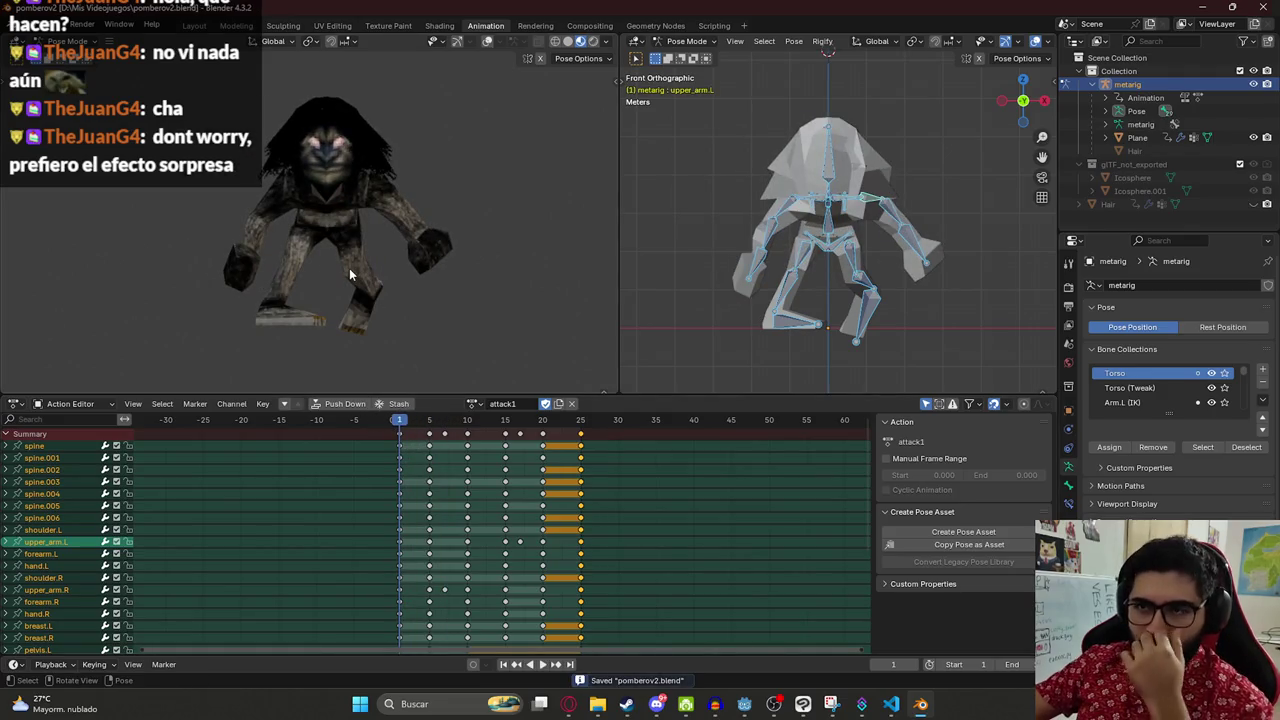
left_click(558, 404)
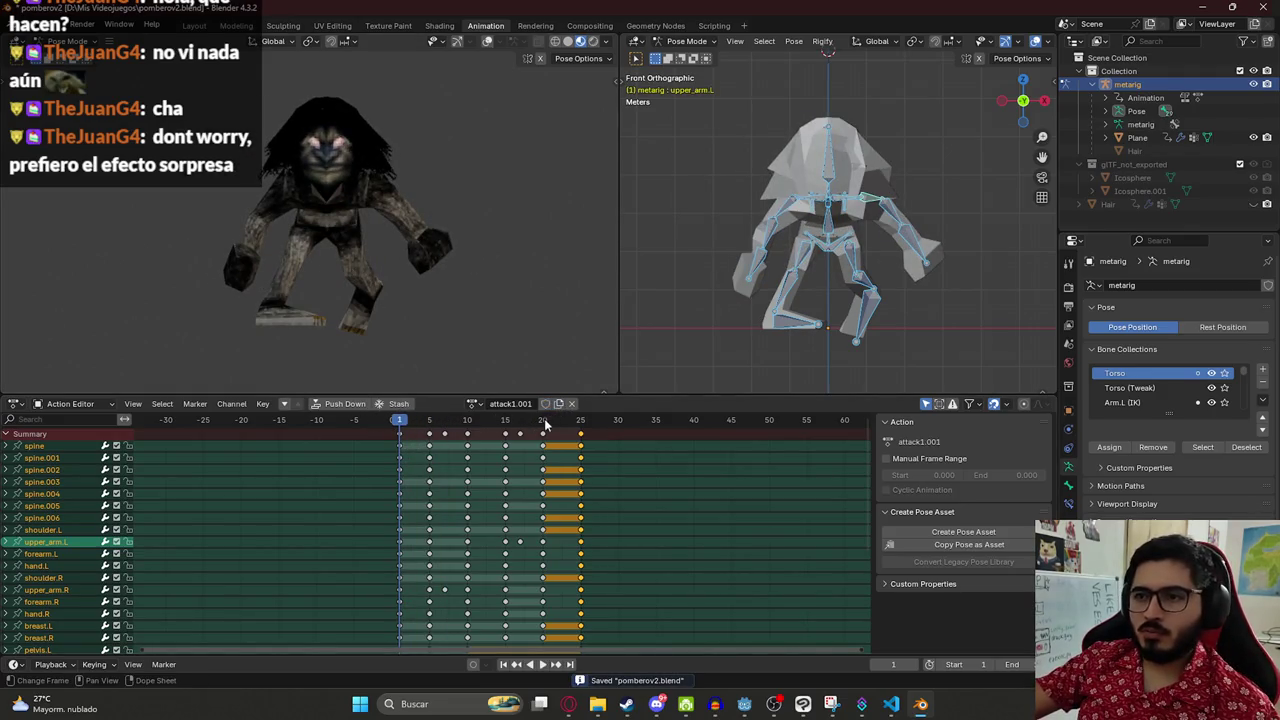
- Rename the copied action to attack2 and delete its keyframes after the first frame
double_click(513, 405)
type("attack2")
key("Return")
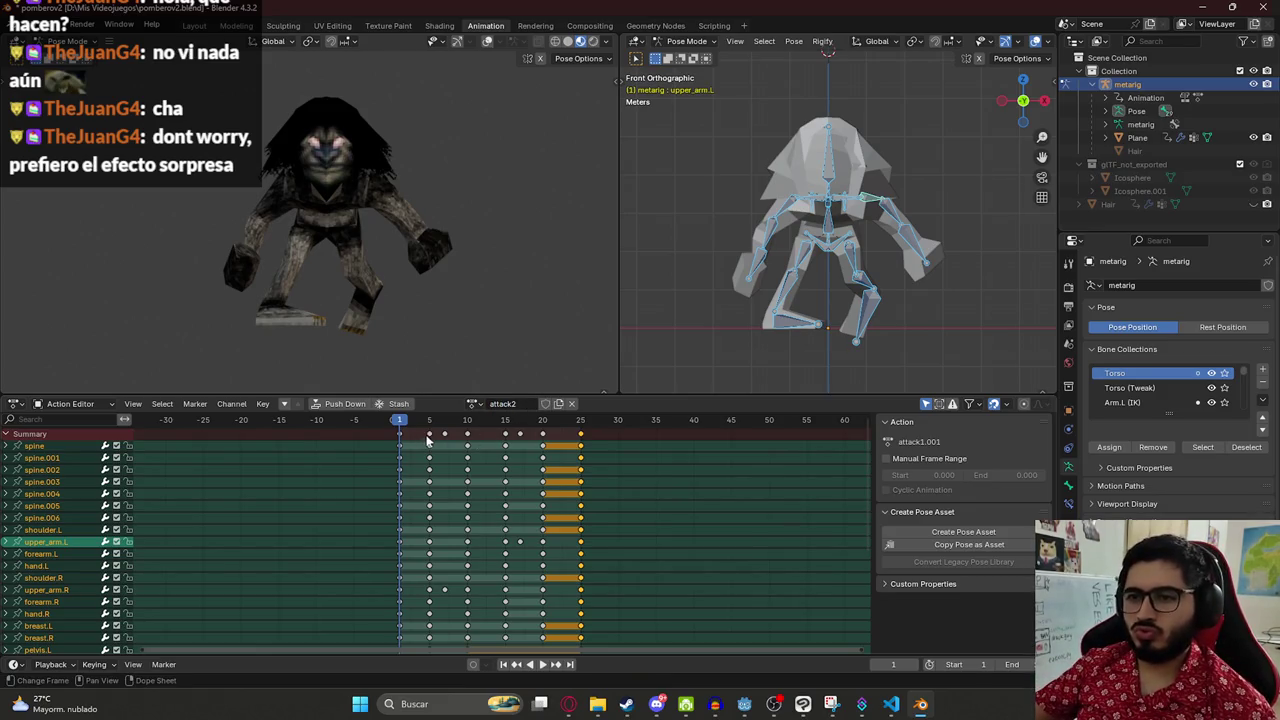
left_click(428, 440)
left_click(465, 436, "shift")
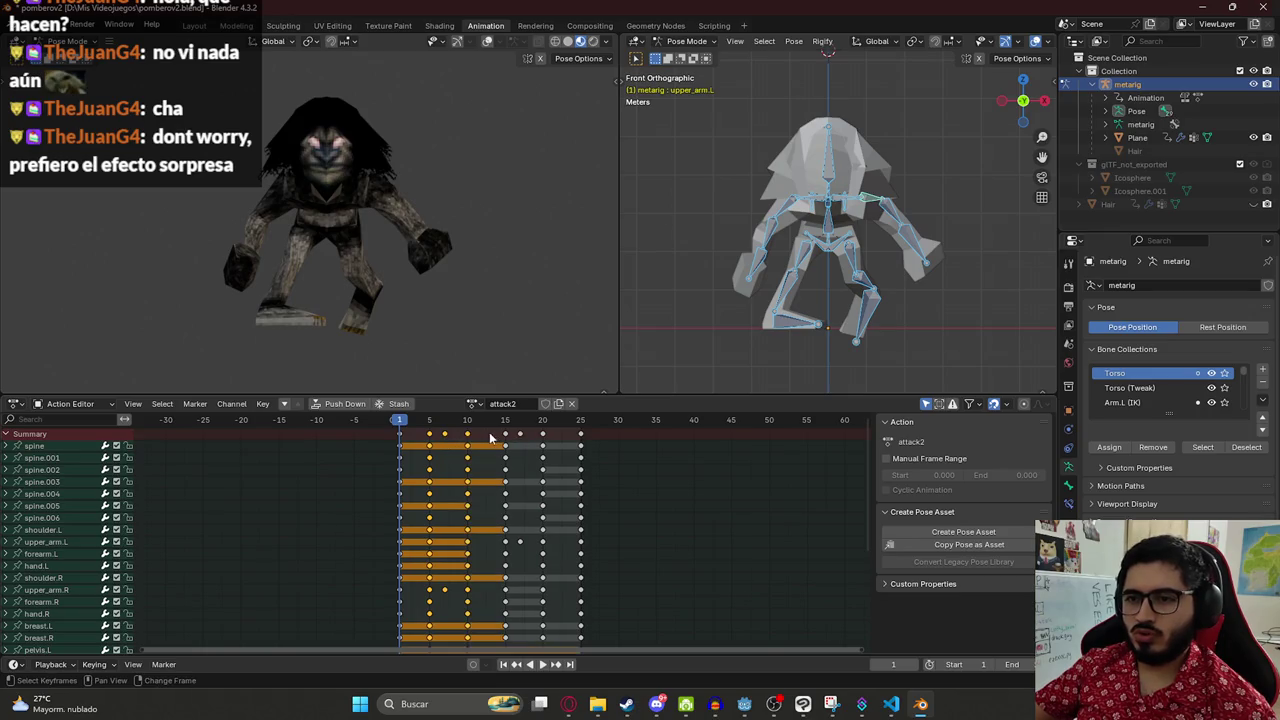
left_click(505, 436, "shift")
left_click(543, 437, "shift")
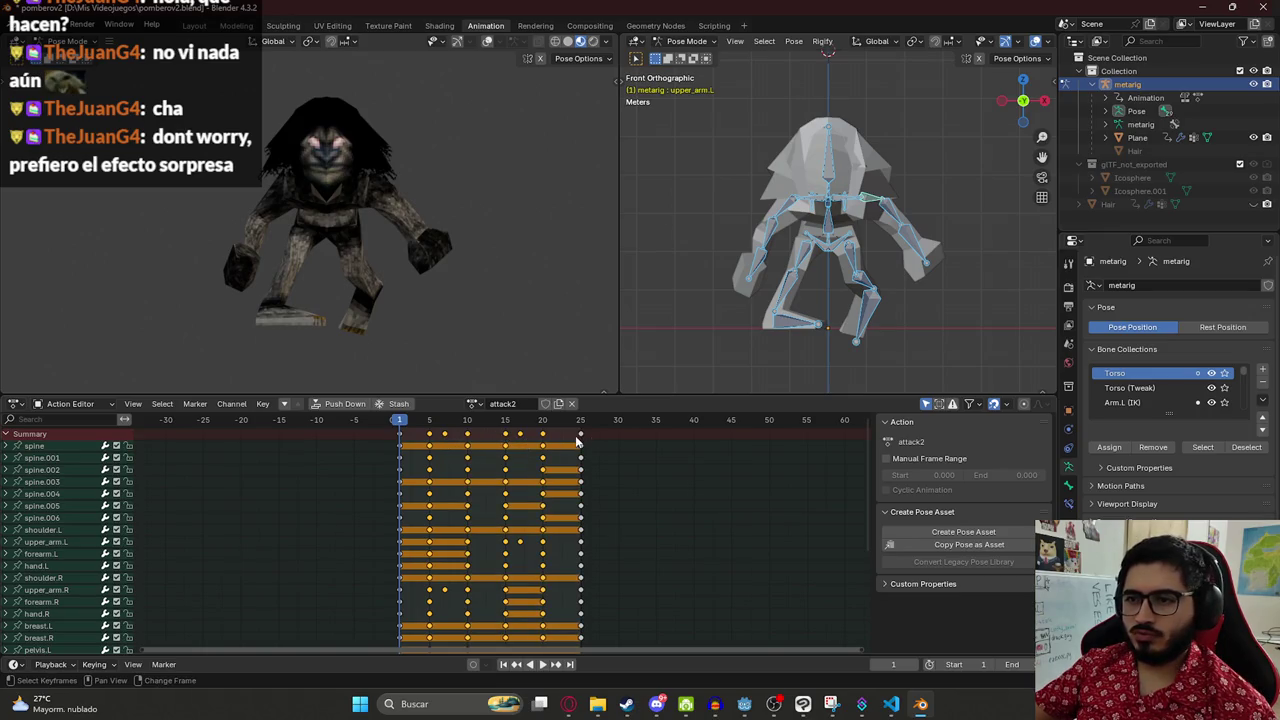
key("x")
left_click(570, 430)
- At frame 5, deselect all bones and select the right shoulder and right upper arm
left_click_drag(406, 422, 429, 421)
key("alt+a")
left_click(818, 208)
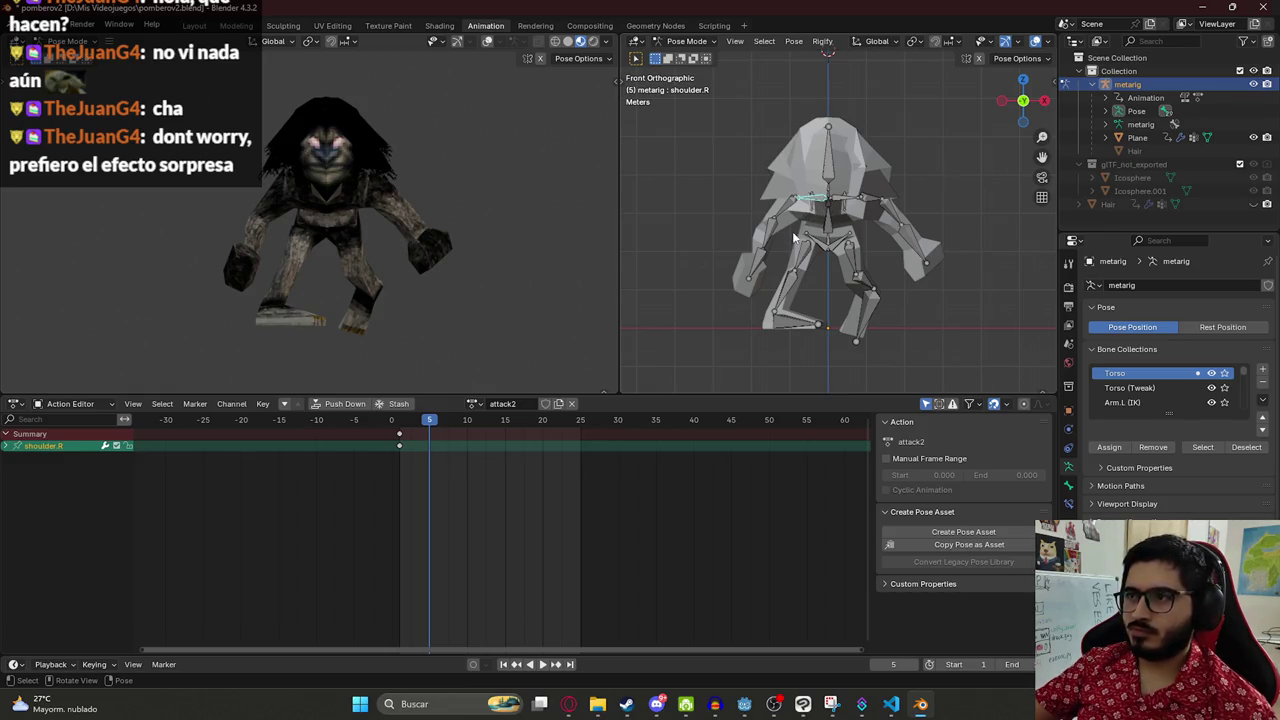
left_click(788, 206)
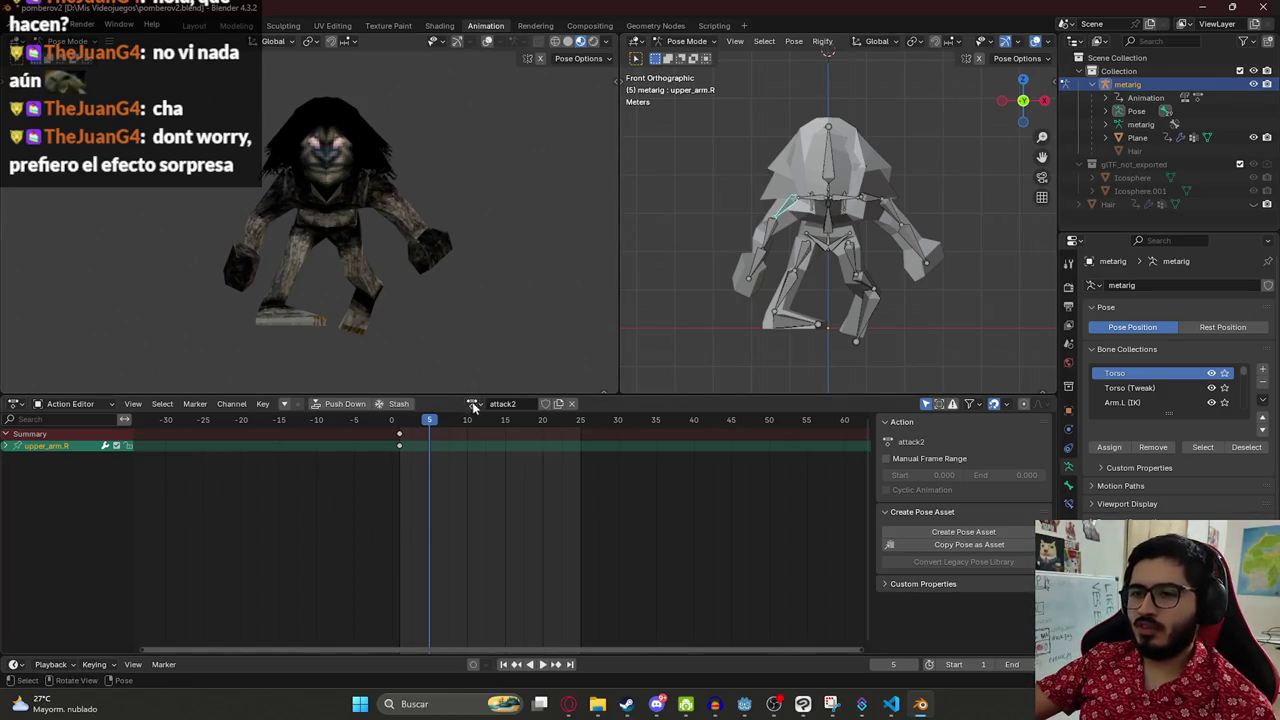
- Switch the active action to attack1 and play it from the start for comparison
left_click(474, 406)
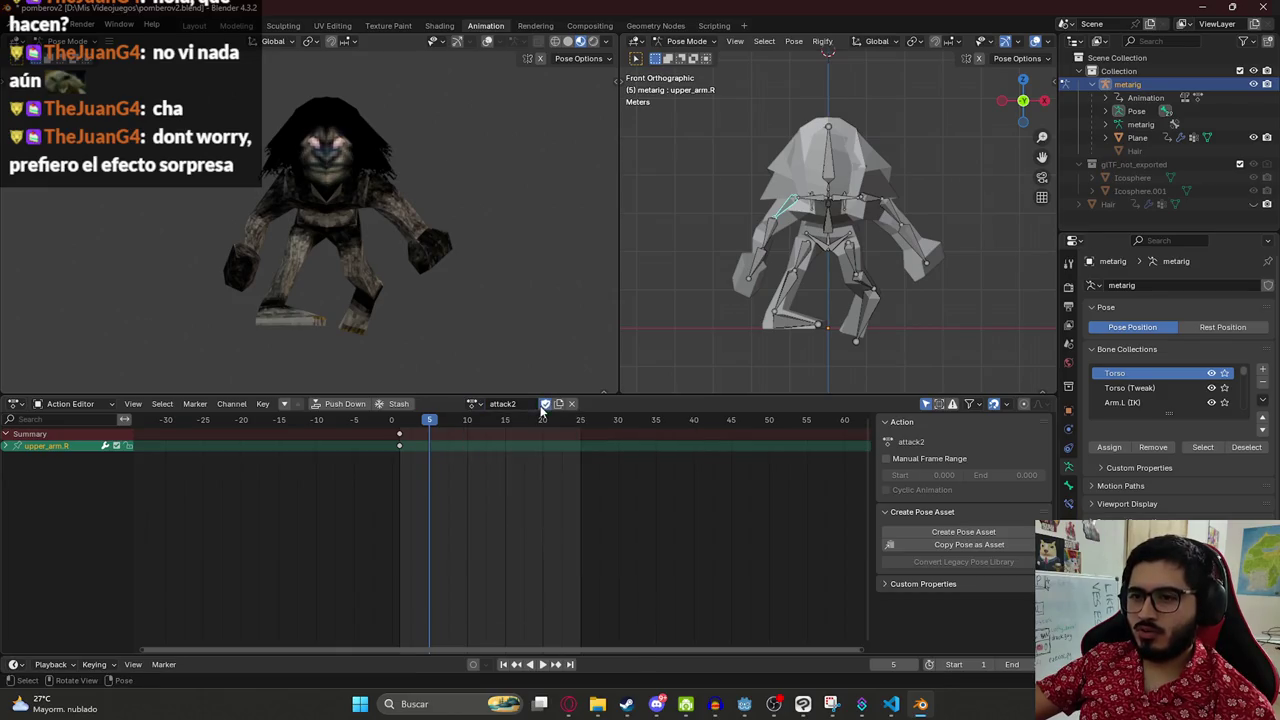
left_click(476, 405)
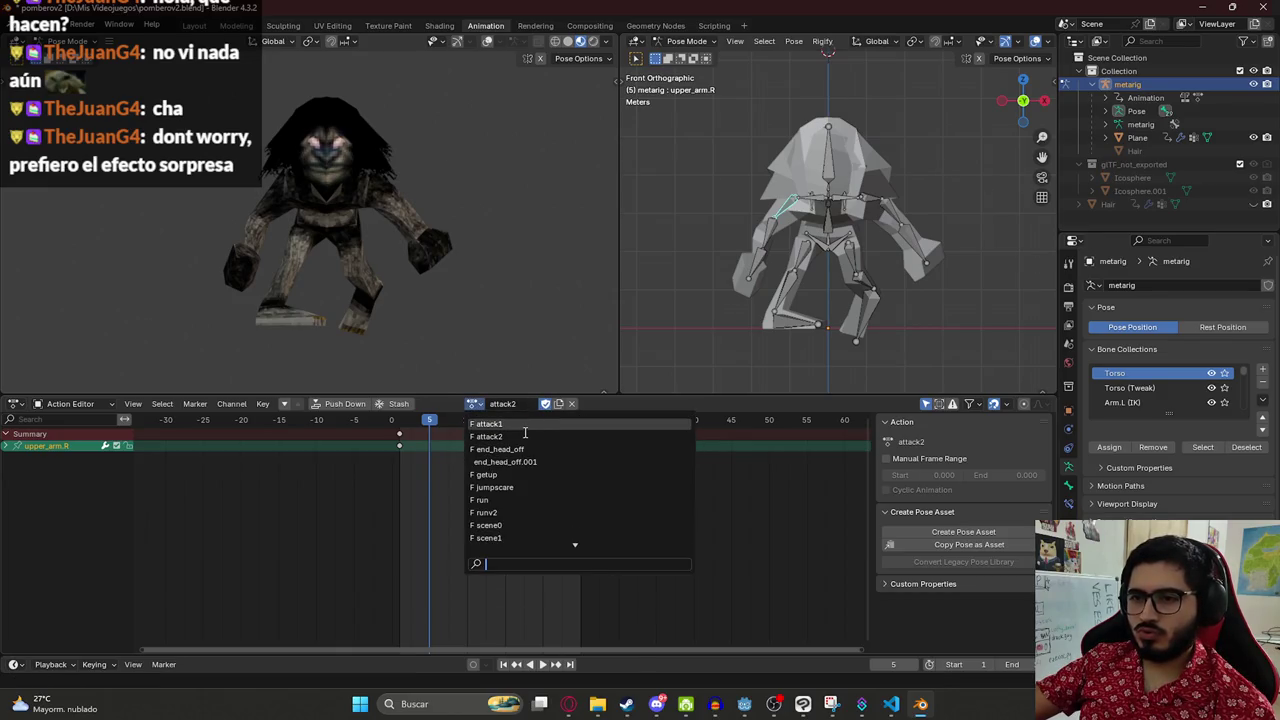
left_click(524, 430)
key("space")
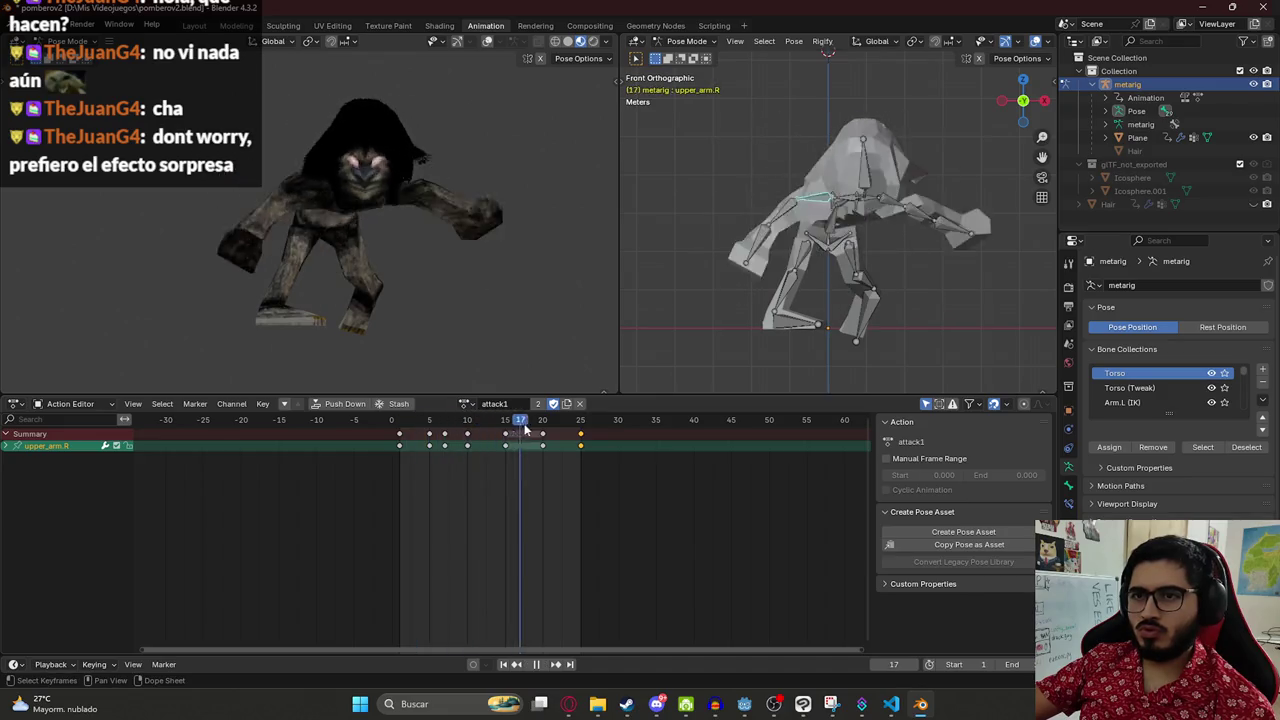
left_click_drag(524, 430, 408, 428)
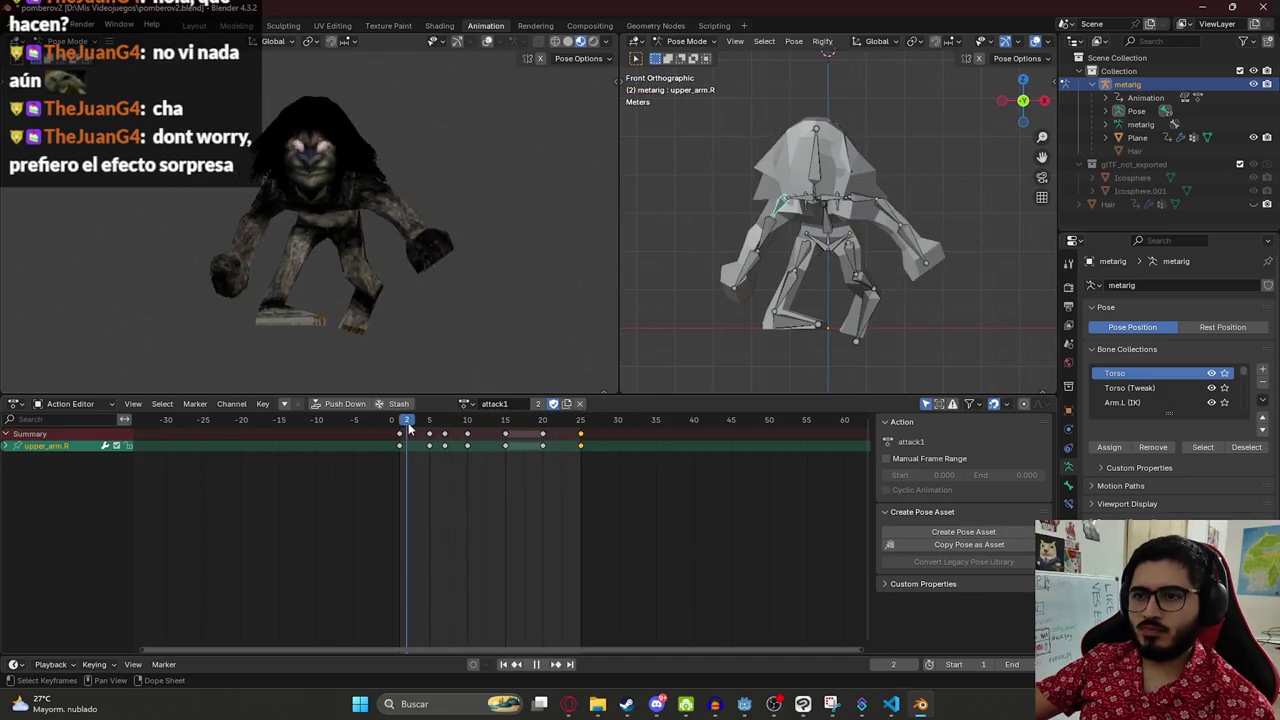
key("space")
- Reselect attack2, return to frame 1, and switch to the Layout workspace
left_click(466, 404)
left_click(486, 437)
key("shift+Left")
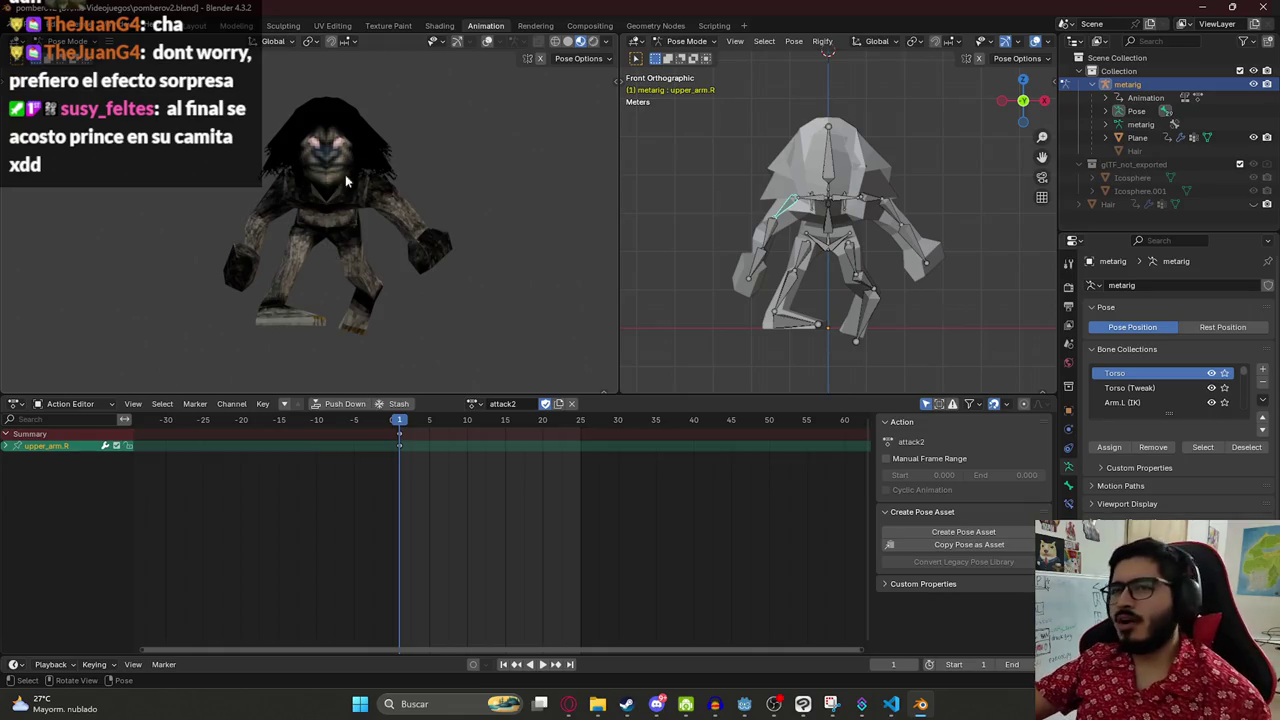
left_click(199, 26)
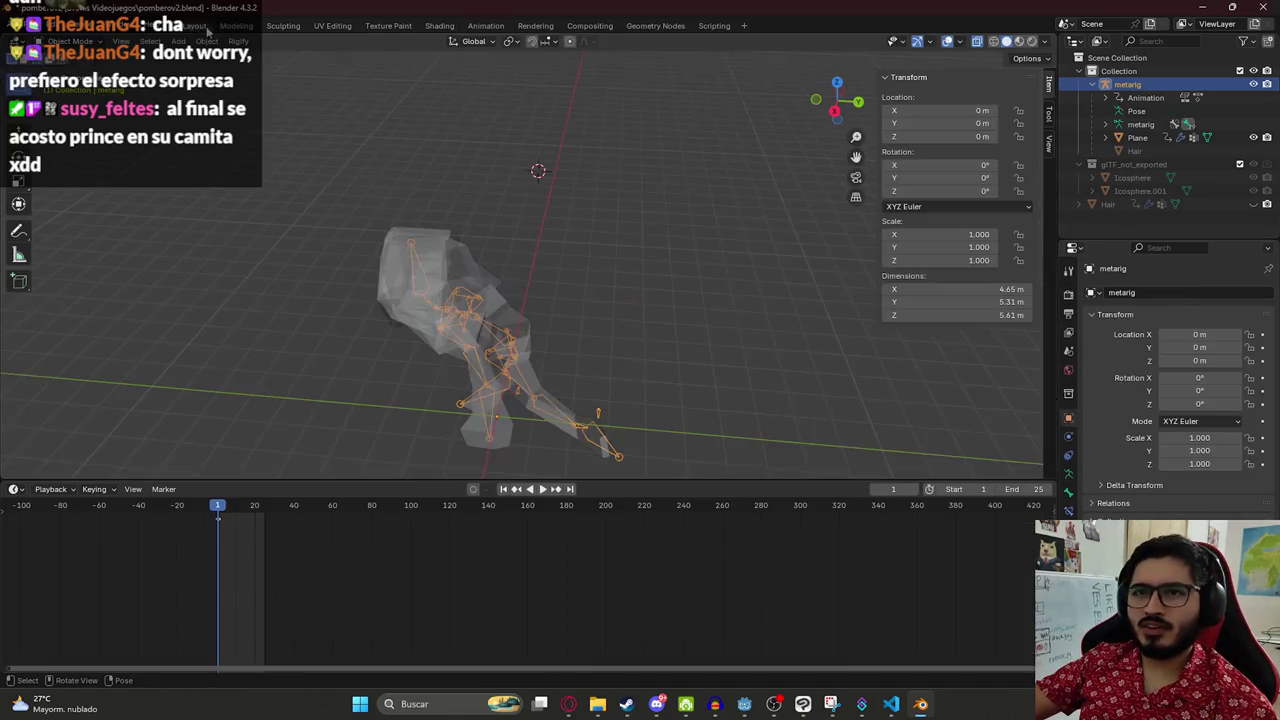
- Select the Plane mesh, save the file, and start a glTF 2.0 export showing Include options
left_click(402, 242)
key("ctrl+s")
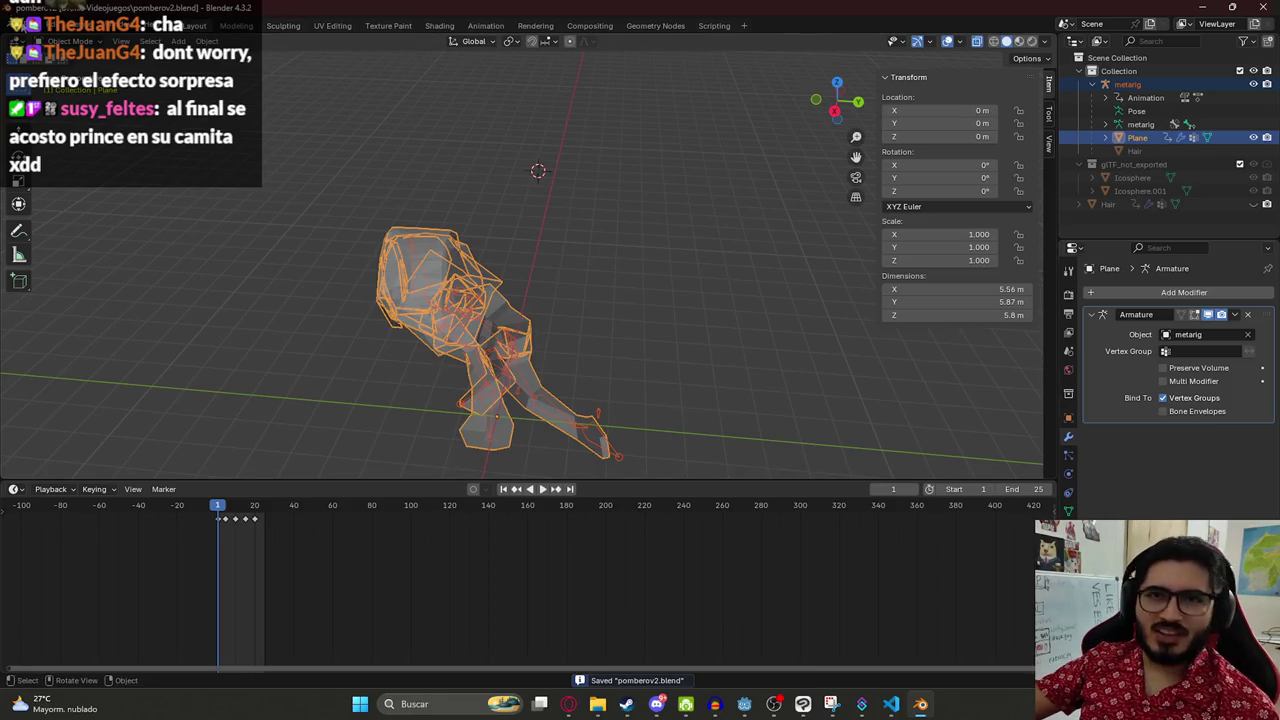
left_click(30, 26)
mouse_move(51, 226)
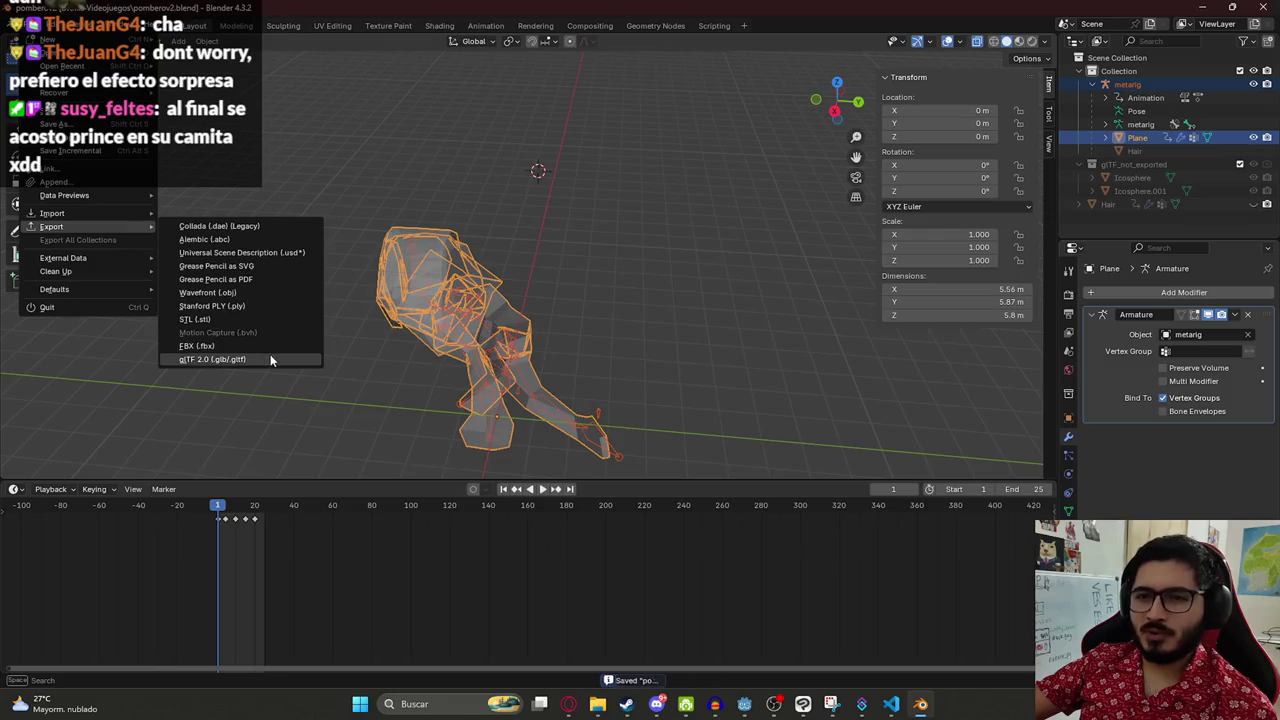
left_click(270, 360)
left_click(932, 277)
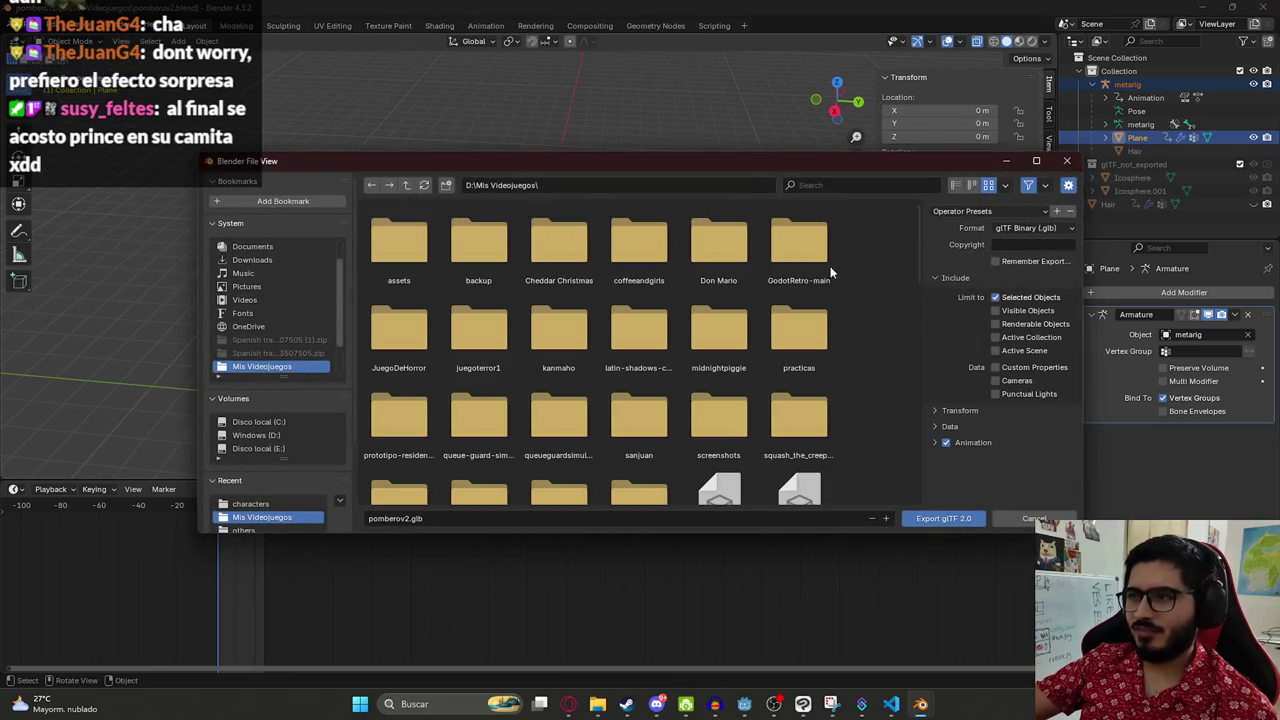
- Export into juegoterror1/assets/characters, overwriting pombero.glb
double_click(478, 330)
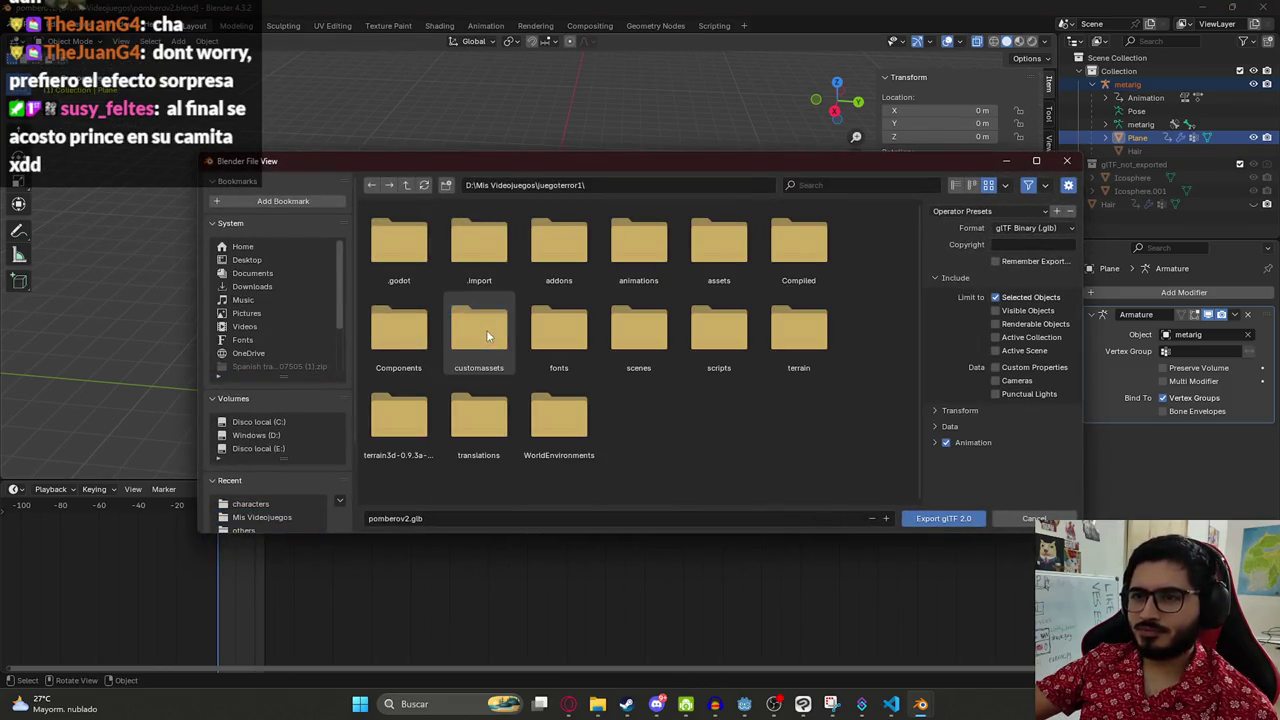
double_click(716, 245)
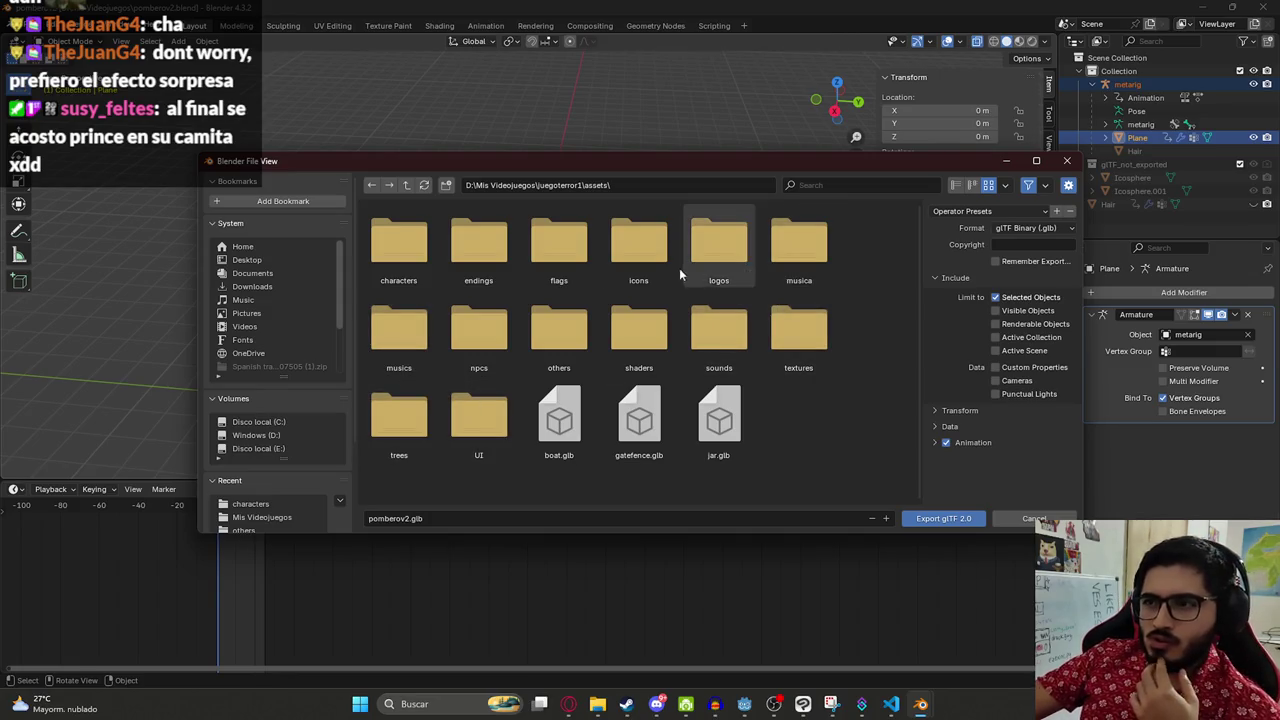
double_click(559, 345)
scroll(457, 307, "down", 5)
left_click(406, 185)
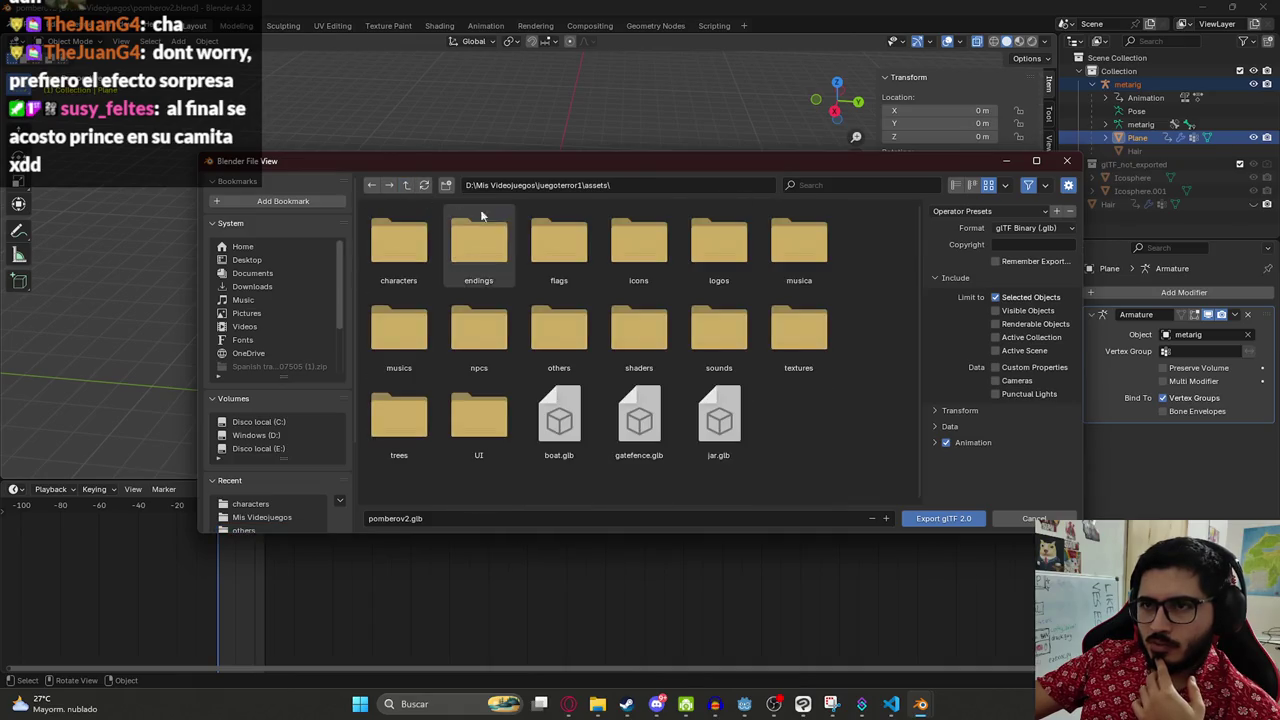
double_click(404, 275)
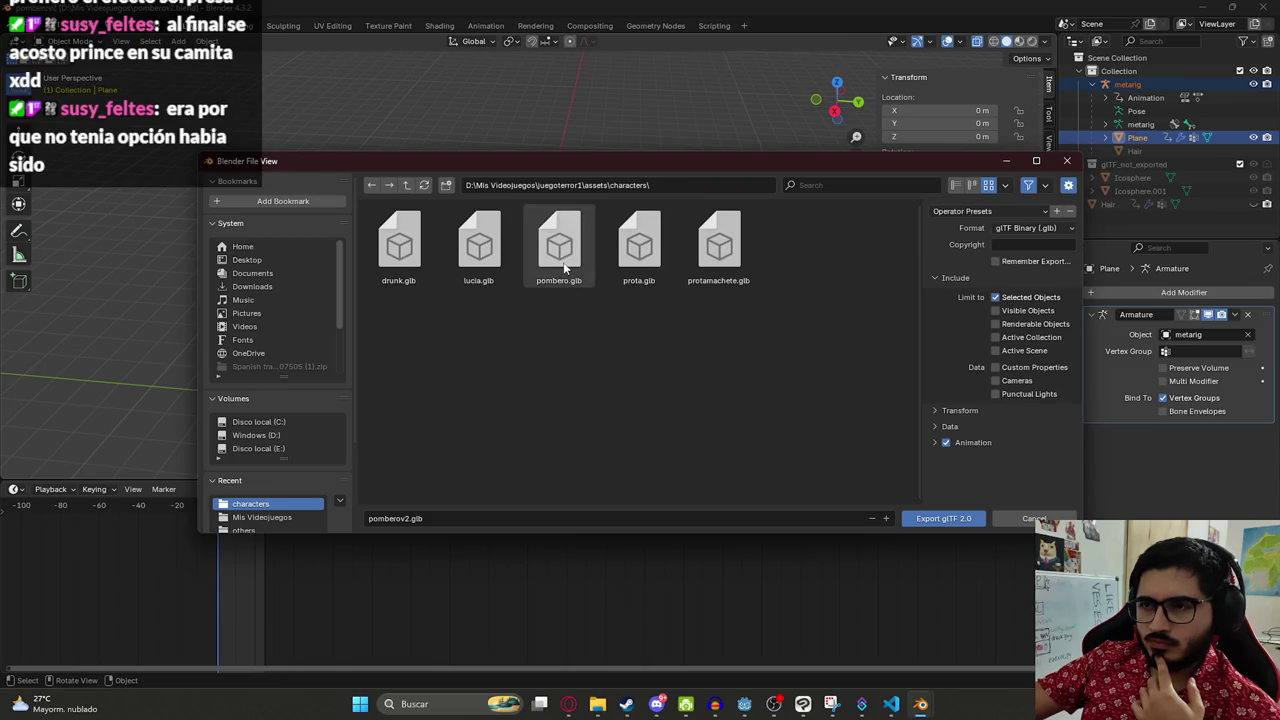
double_click(563, 262)
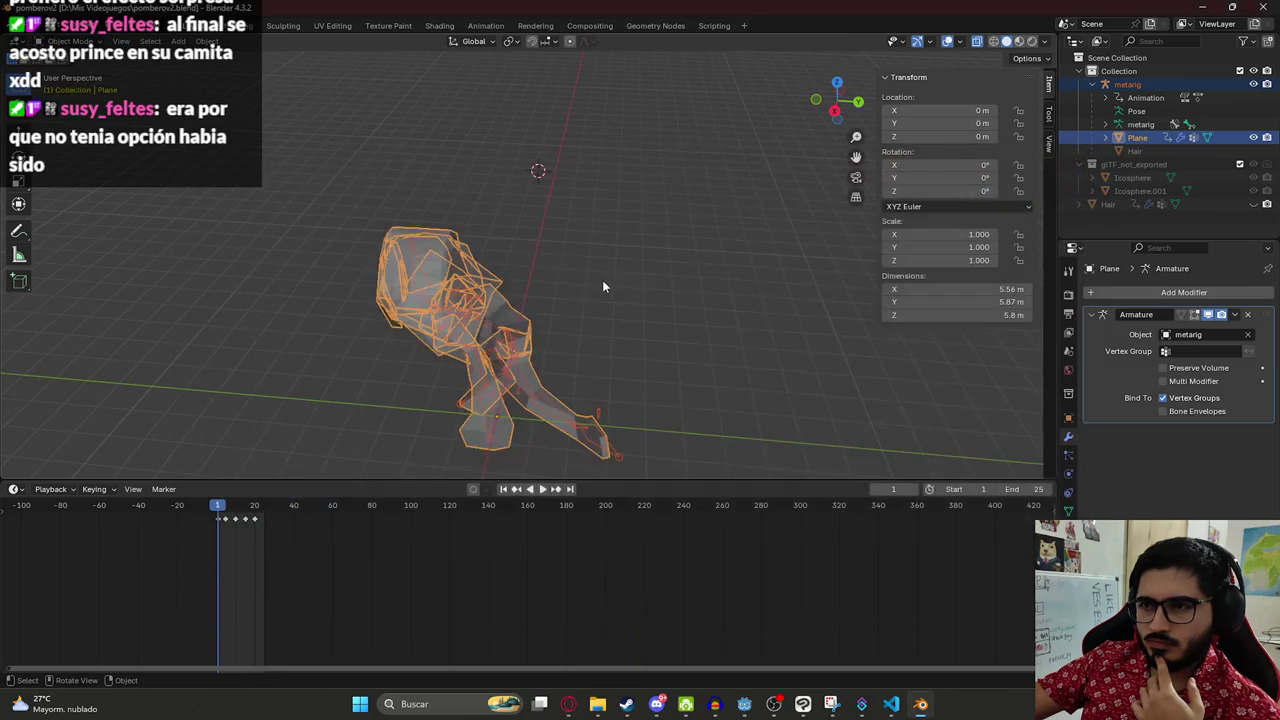
- Look over the process_attack code, then view the EnemyFight scene in 3D
left_click(744, 705)
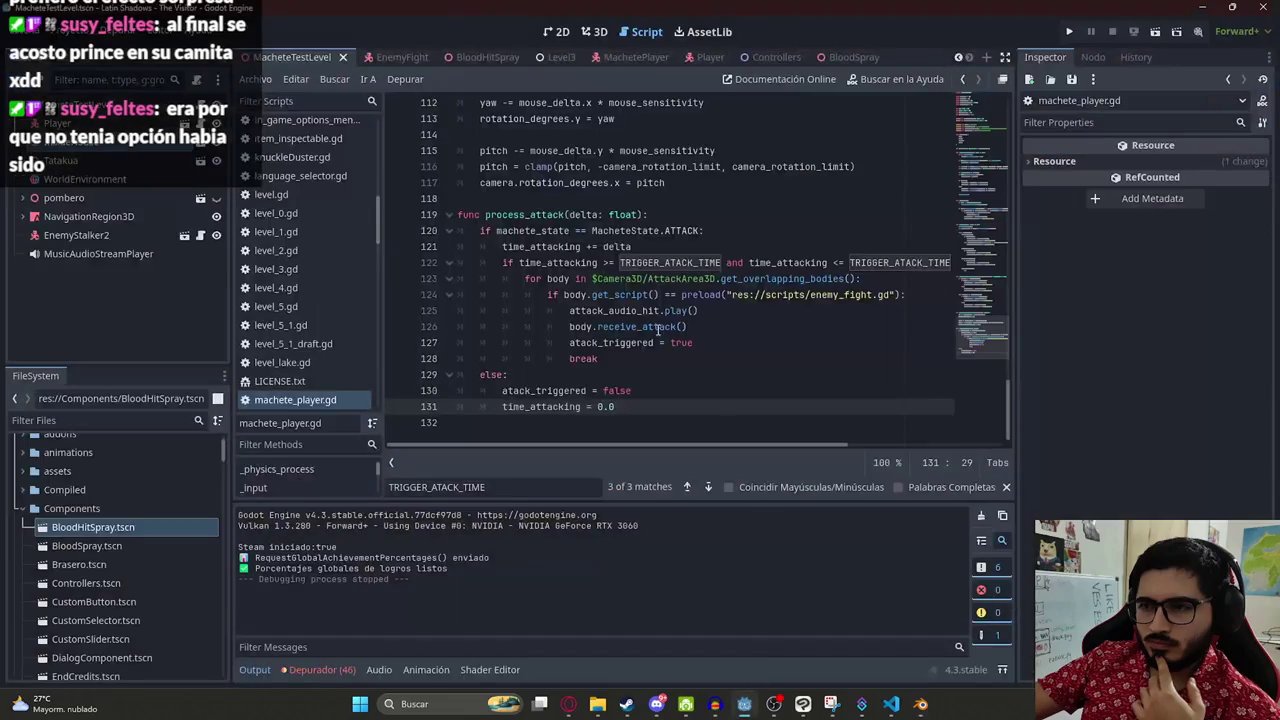
left_click(619, 310)
left_click(620, 199)
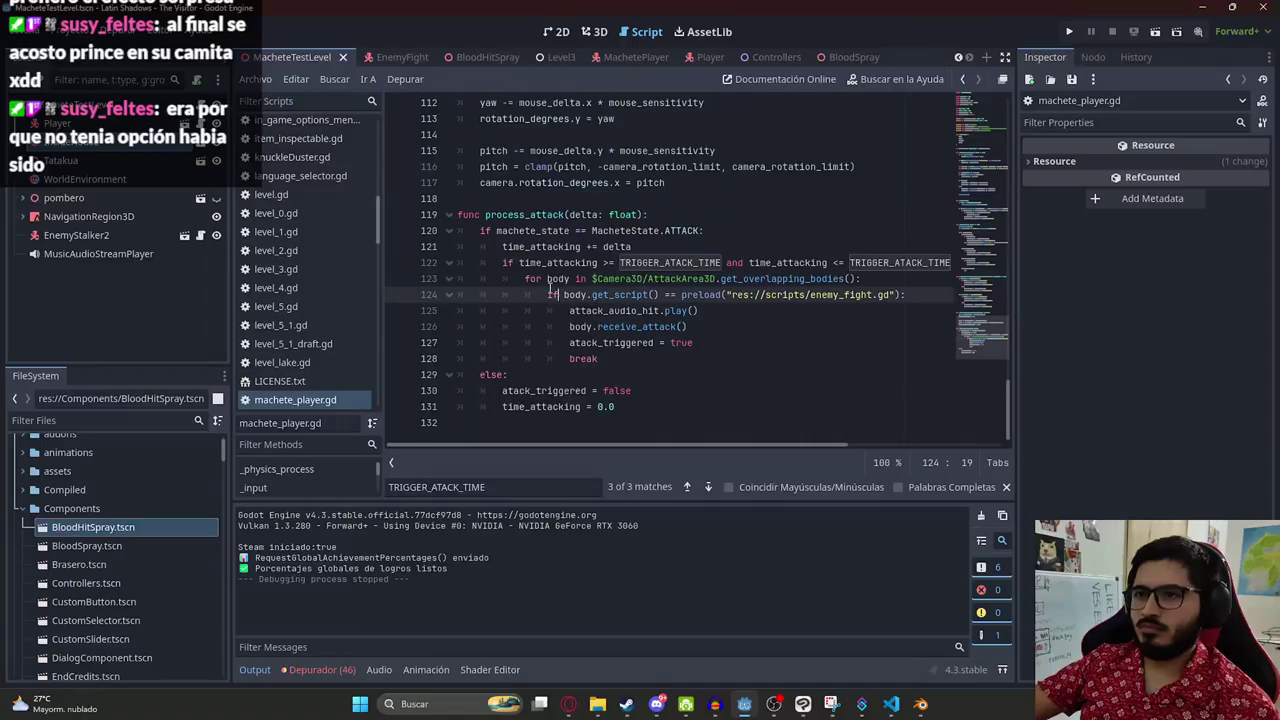
left_click(653, 58)
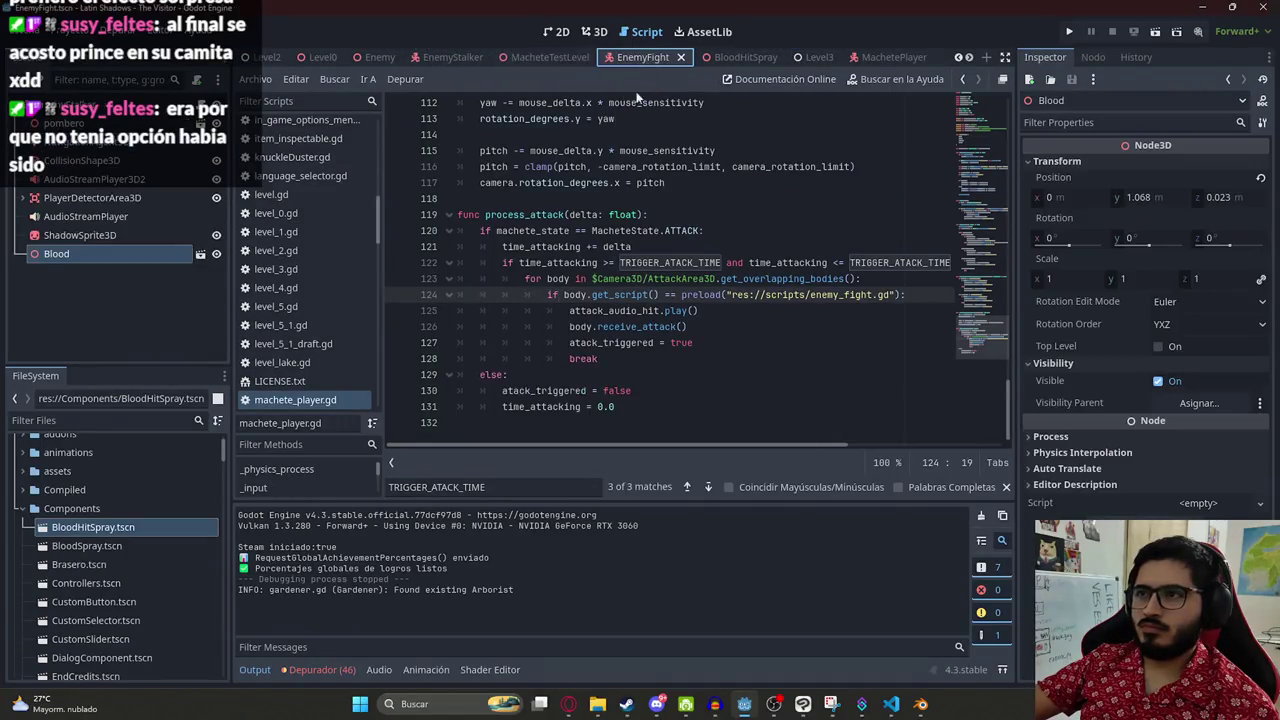
left_click(594, 31)
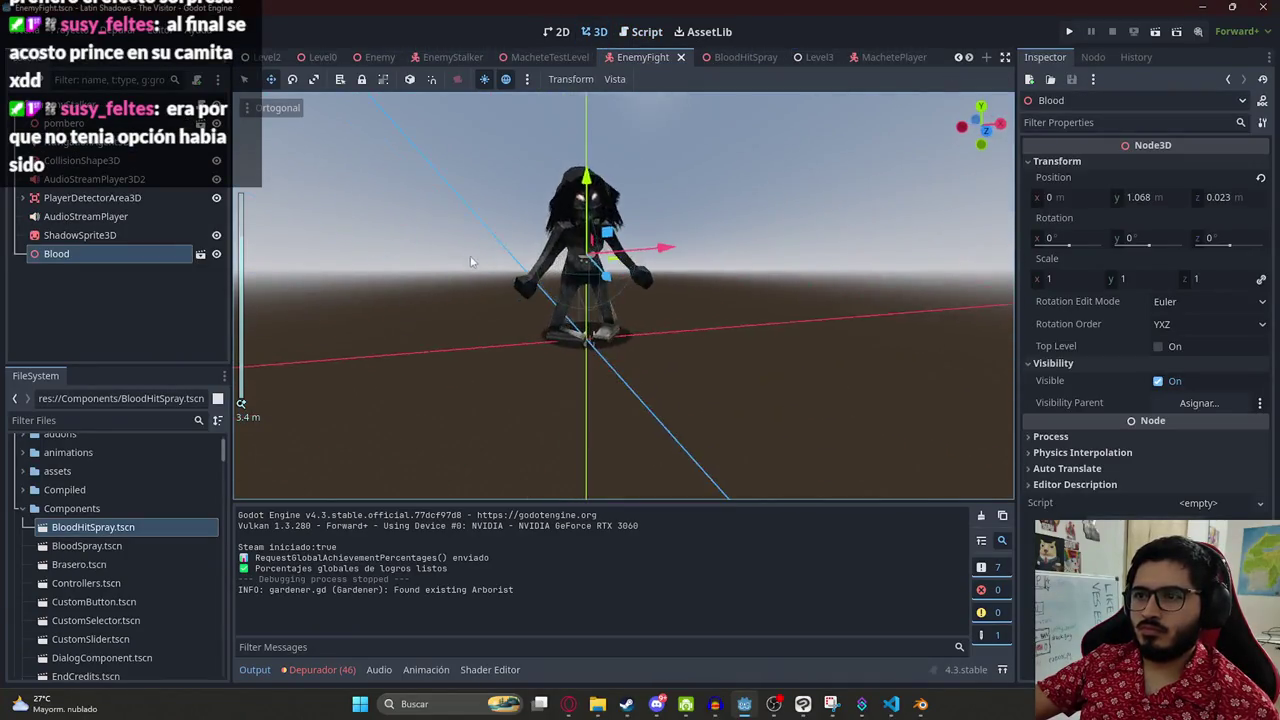
scroll(580, 197, "down", 5)
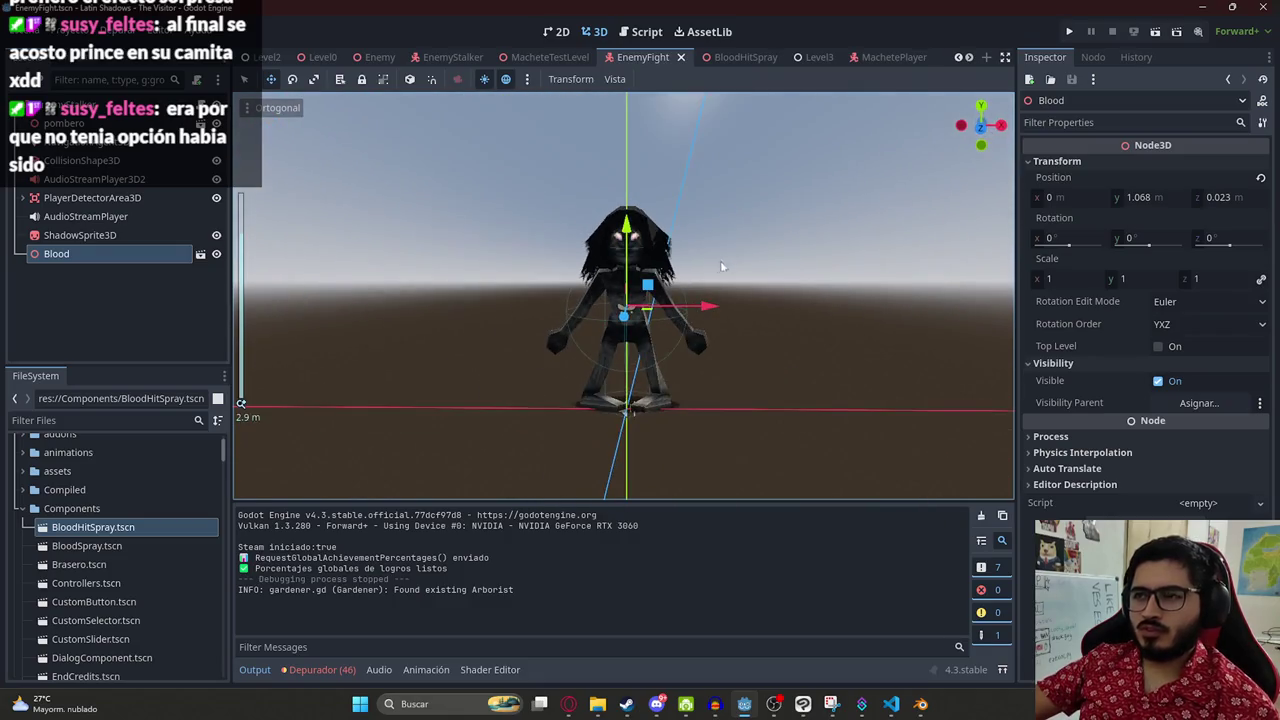
scroll(672, 334, "up", 4)
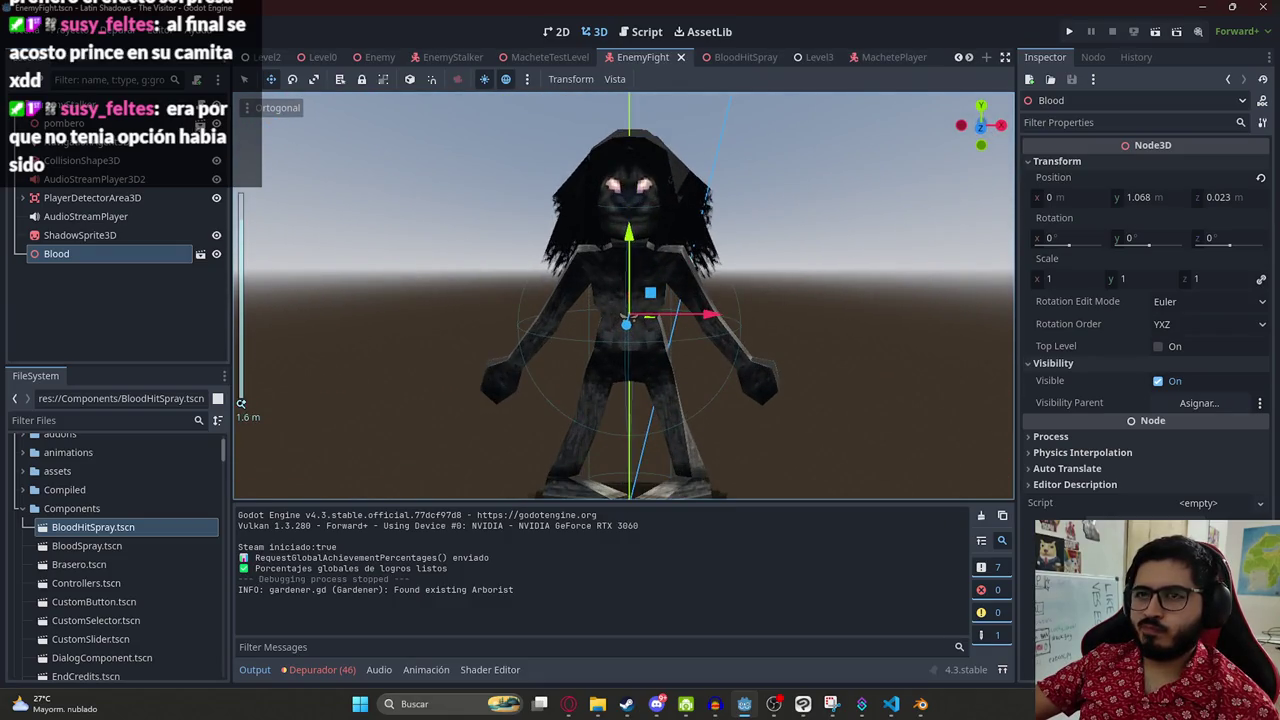
- Open enemy_fight.gd, copy the whole script, and return to the ChatGPT conversation
key("ctrl+F3")
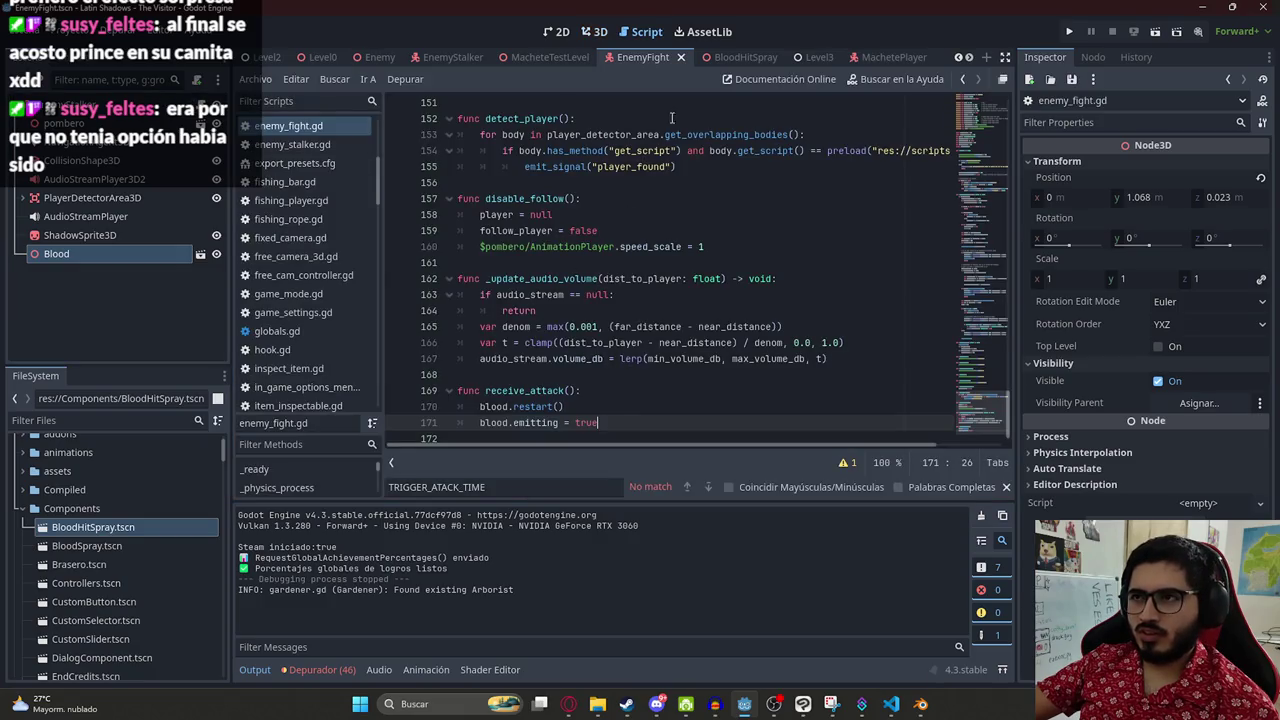
left_click(60, 105)
left_click(288, 126)
scroll(300, 190, "up", 3)
left_click(652, 215)
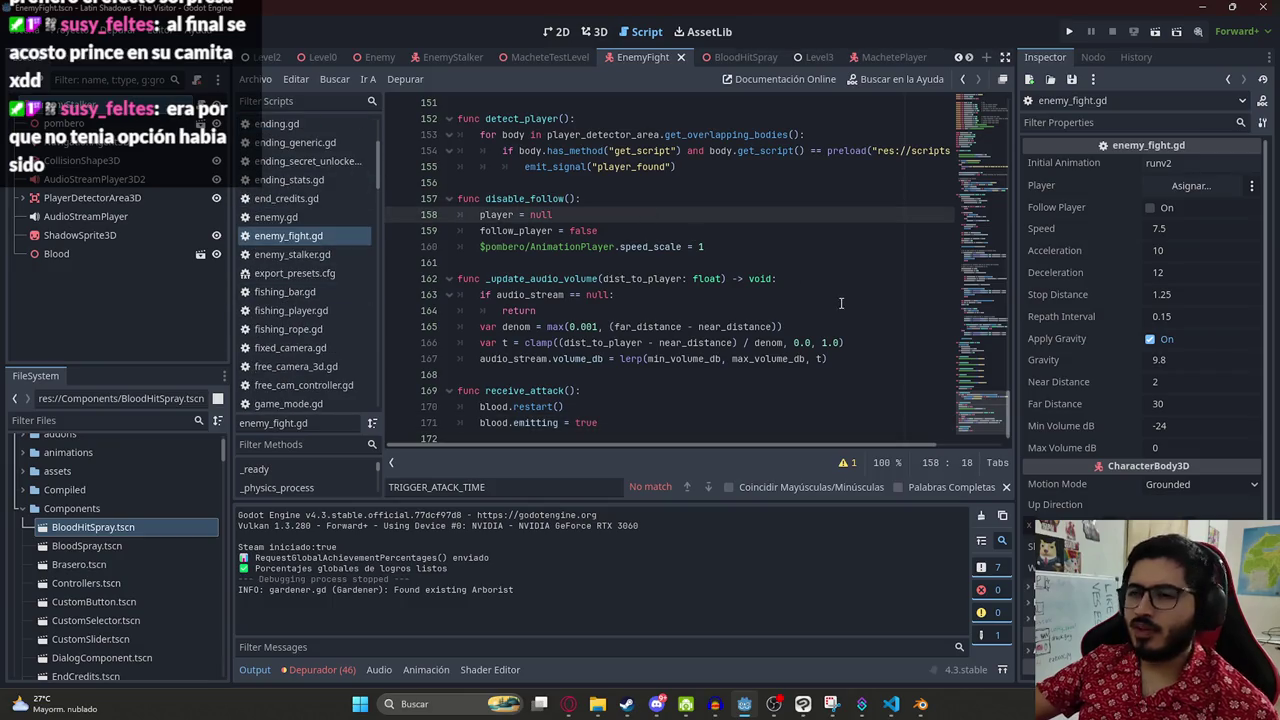
left_click(874, 345)
key("ctrl+a")
key("alt+Tab")
left_click(631, 14)
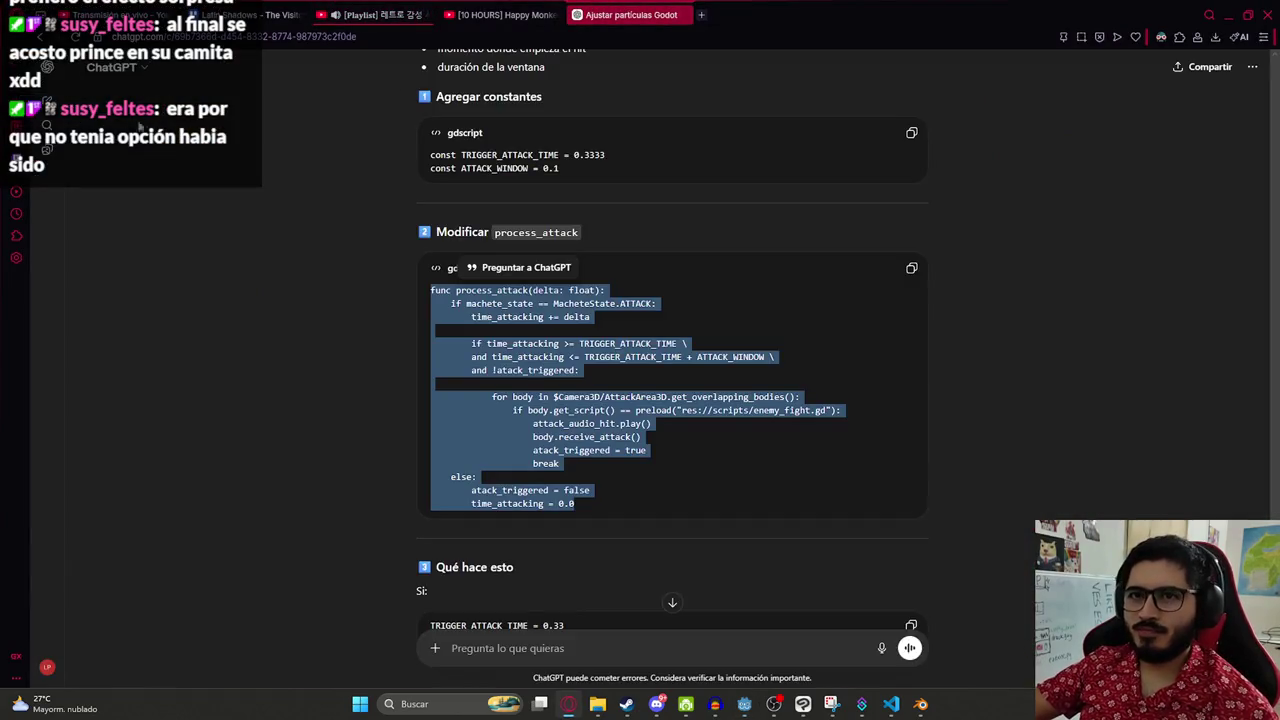
- In a new chat, paste the enemy script asking it to play "attack1" on stopping and call the player's receive_hit
key("ctrl+shift+o")
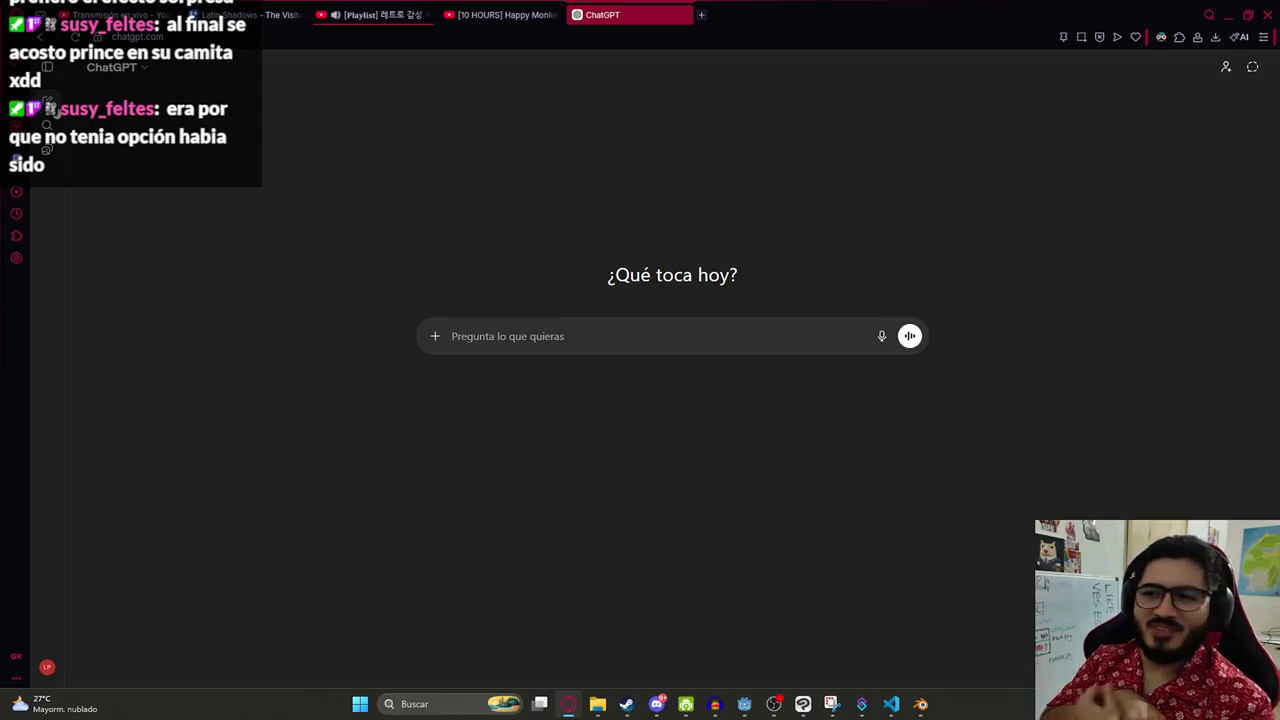
type("POra este script")
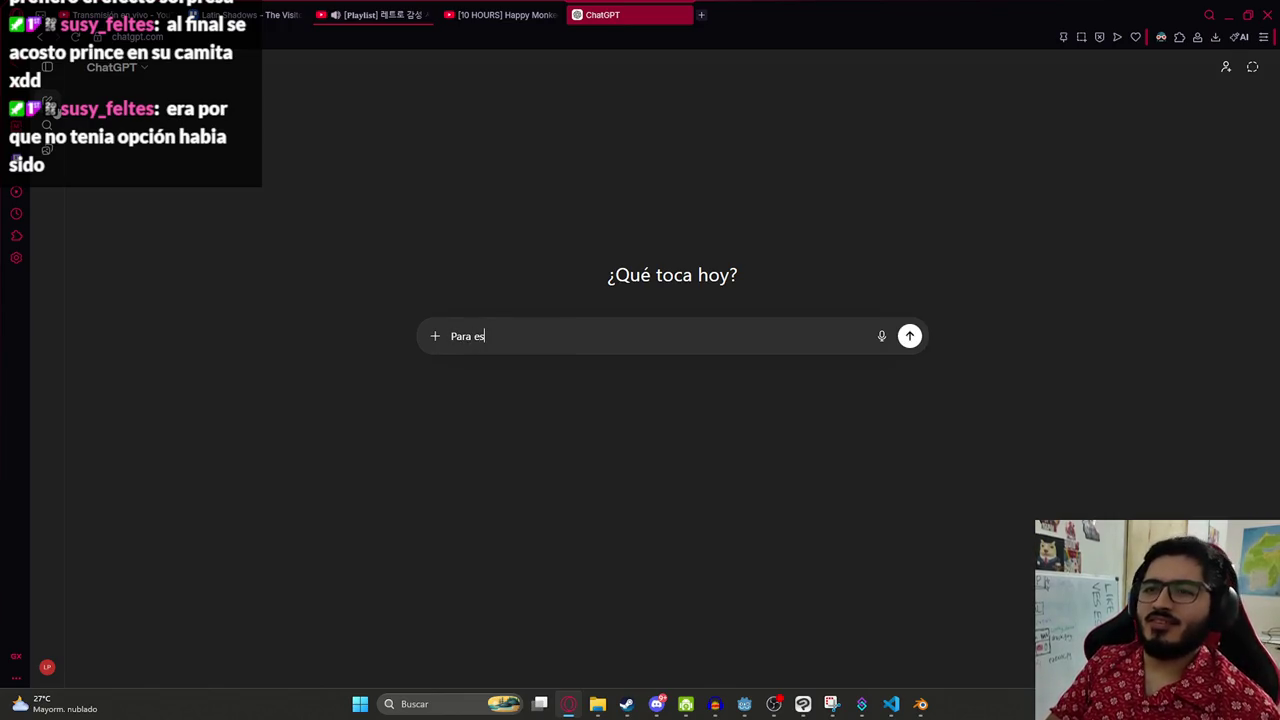
type(" de u")
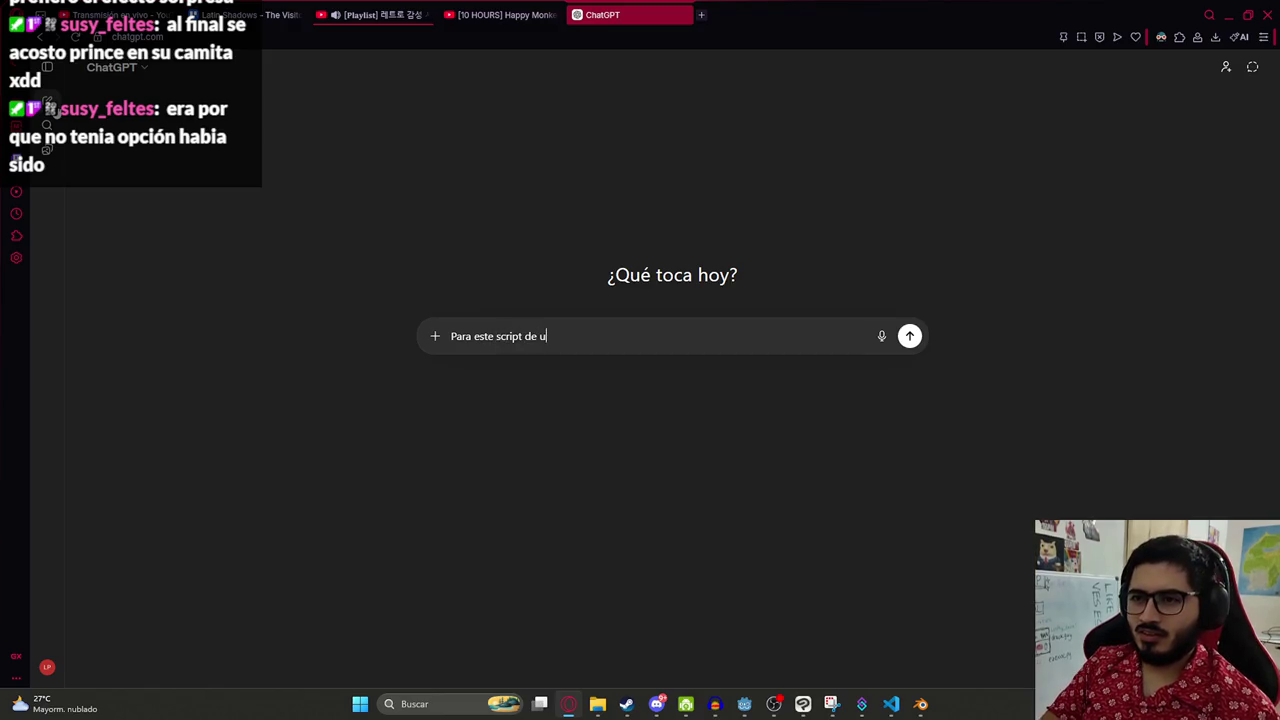
type("n enemigo que sigue ")
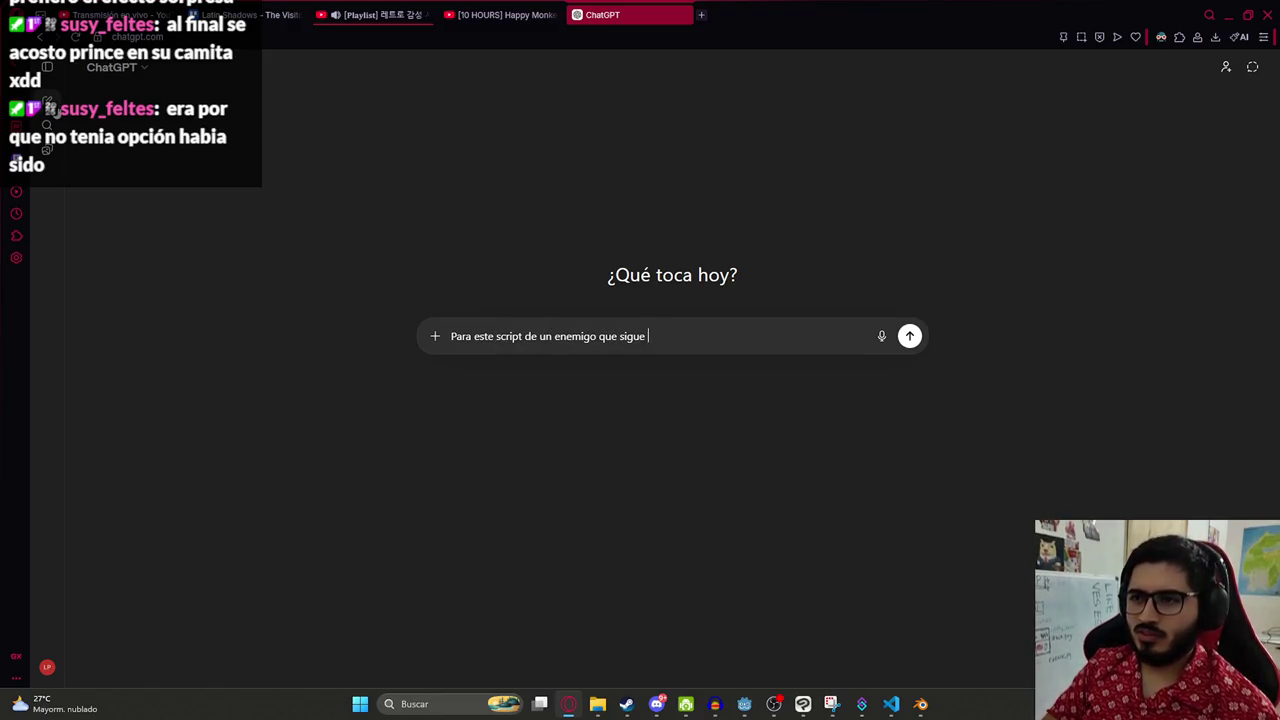
type("al jugado")
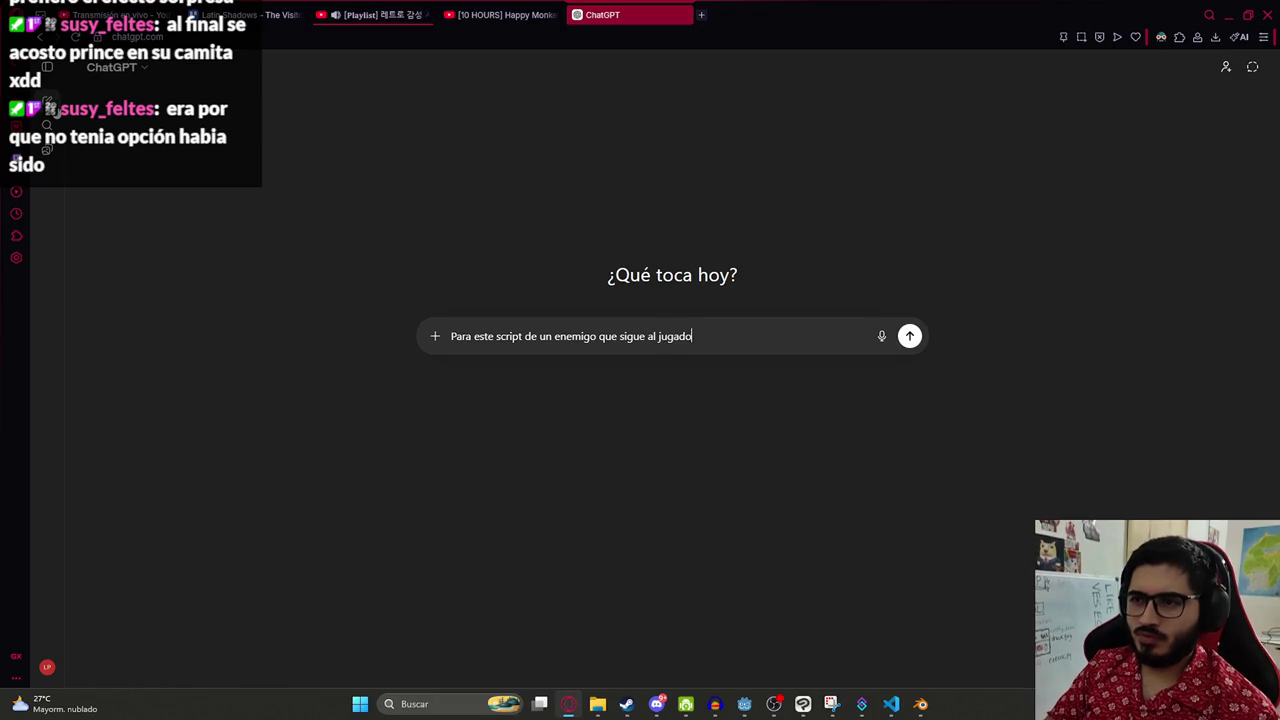
type("r, quiero que cuand")
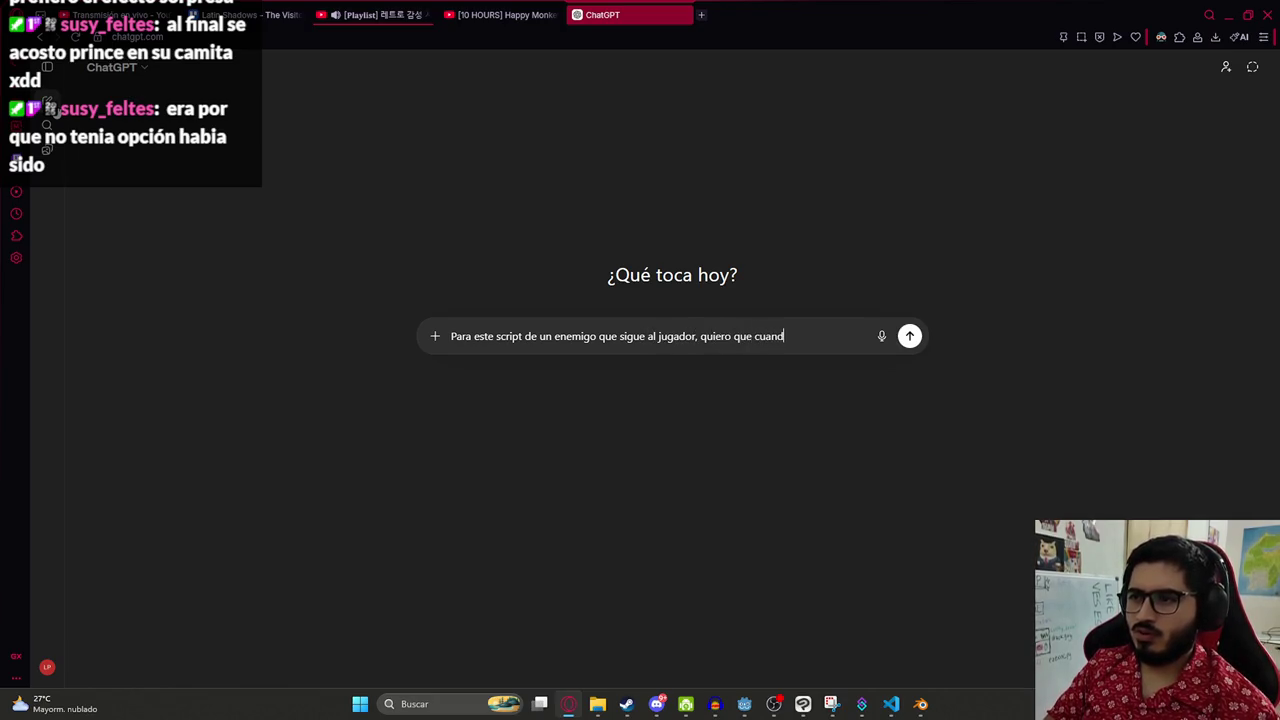
type("o se detenga, eje")
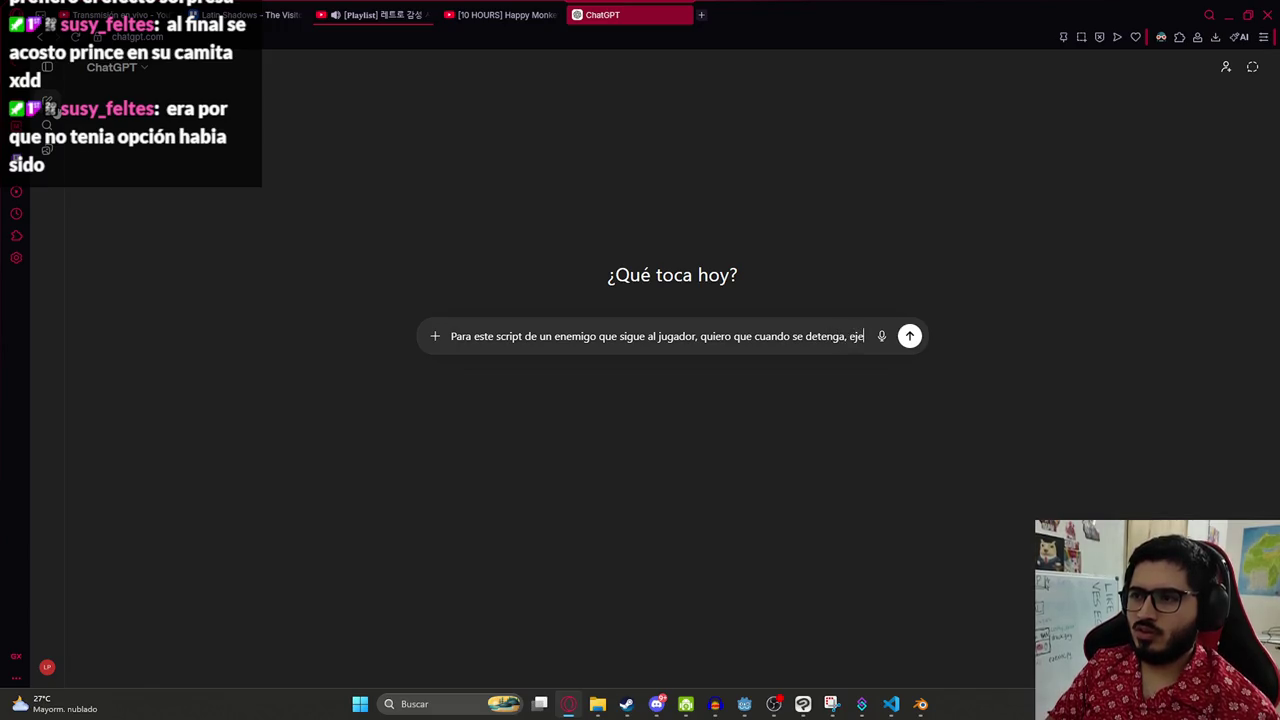
type("cute la animacion")
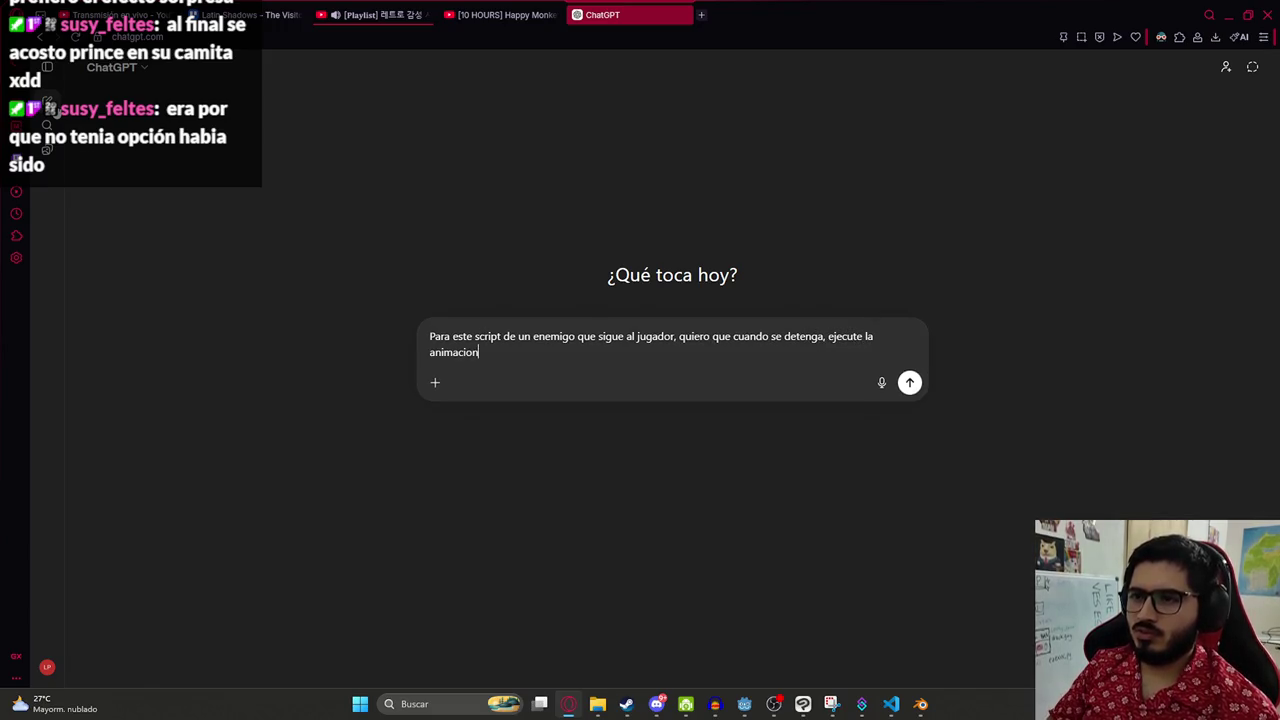
key("shift+Return")
key("shift+Return")
key("ctrl+v")
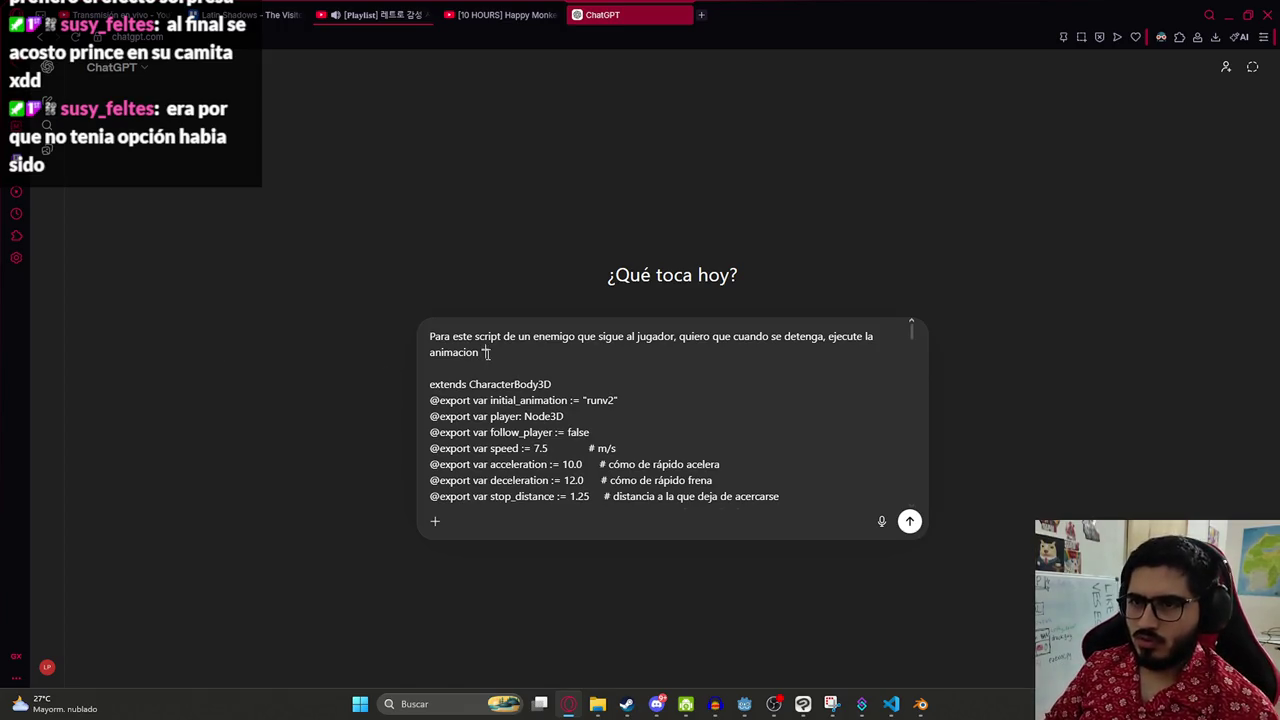
key("alt+Tab")
left_click(692, 295)
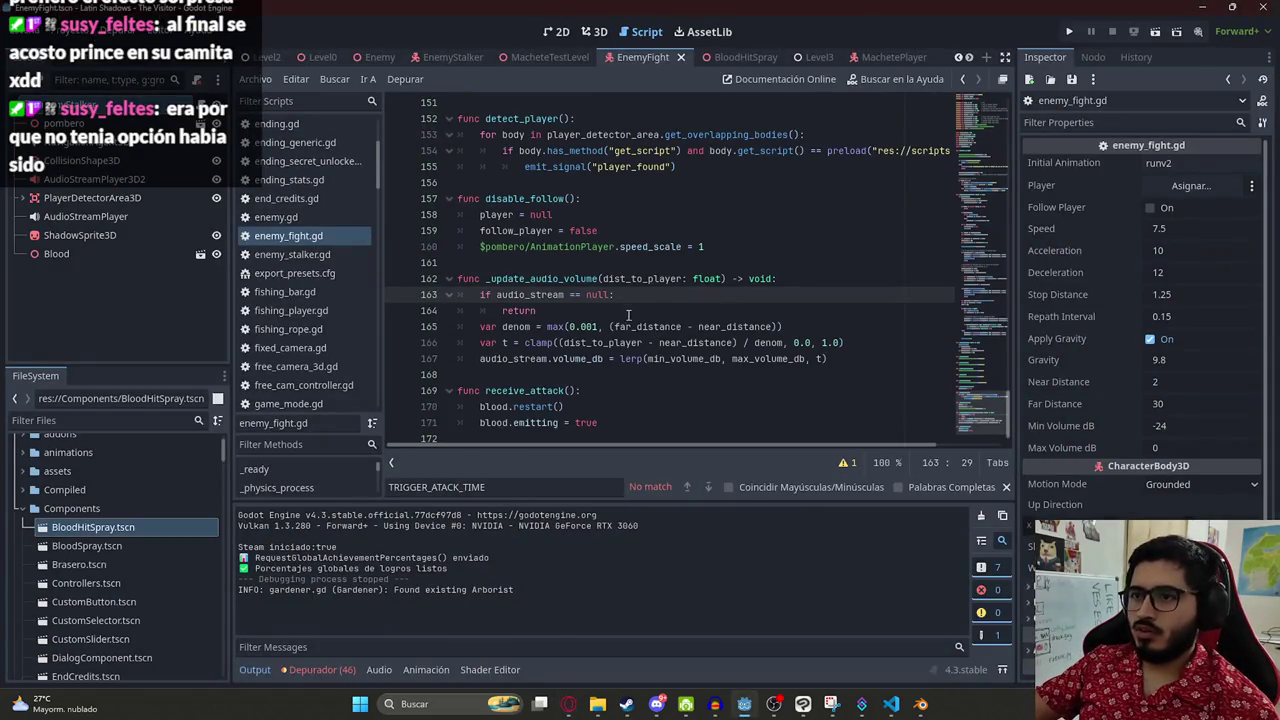
key("alt+Tab")
type("\"attack1")
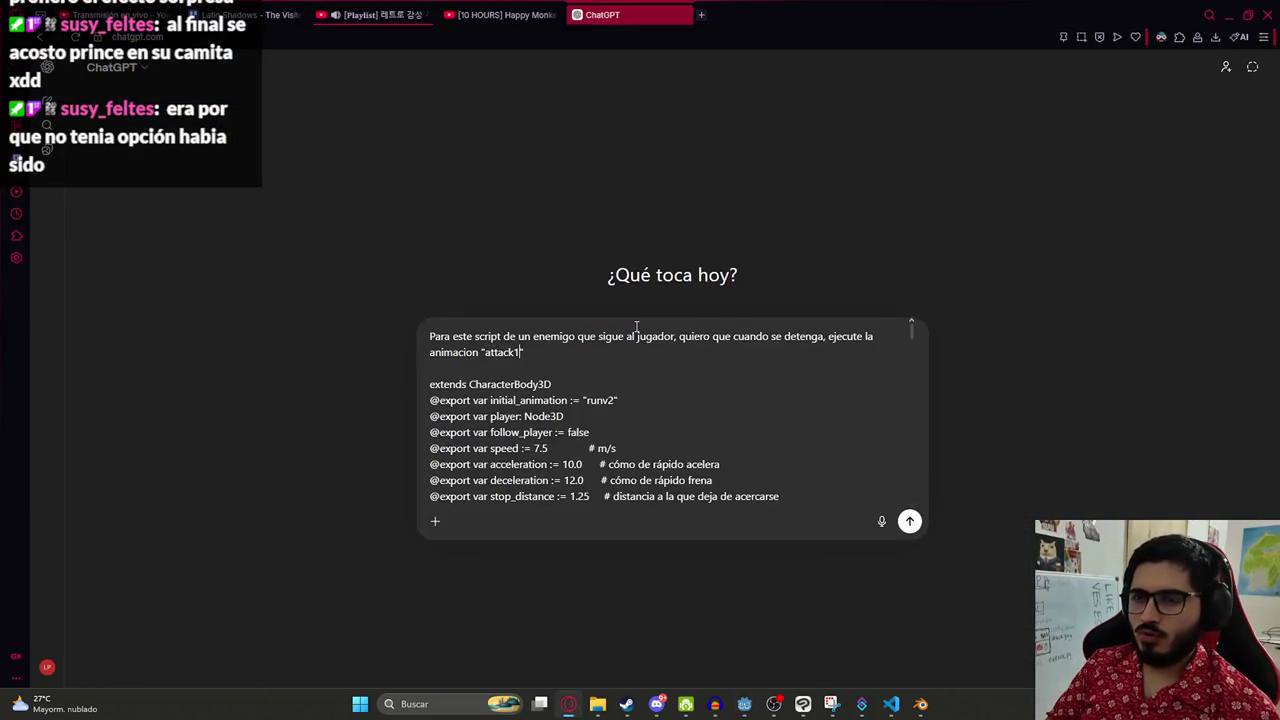
type("\"")
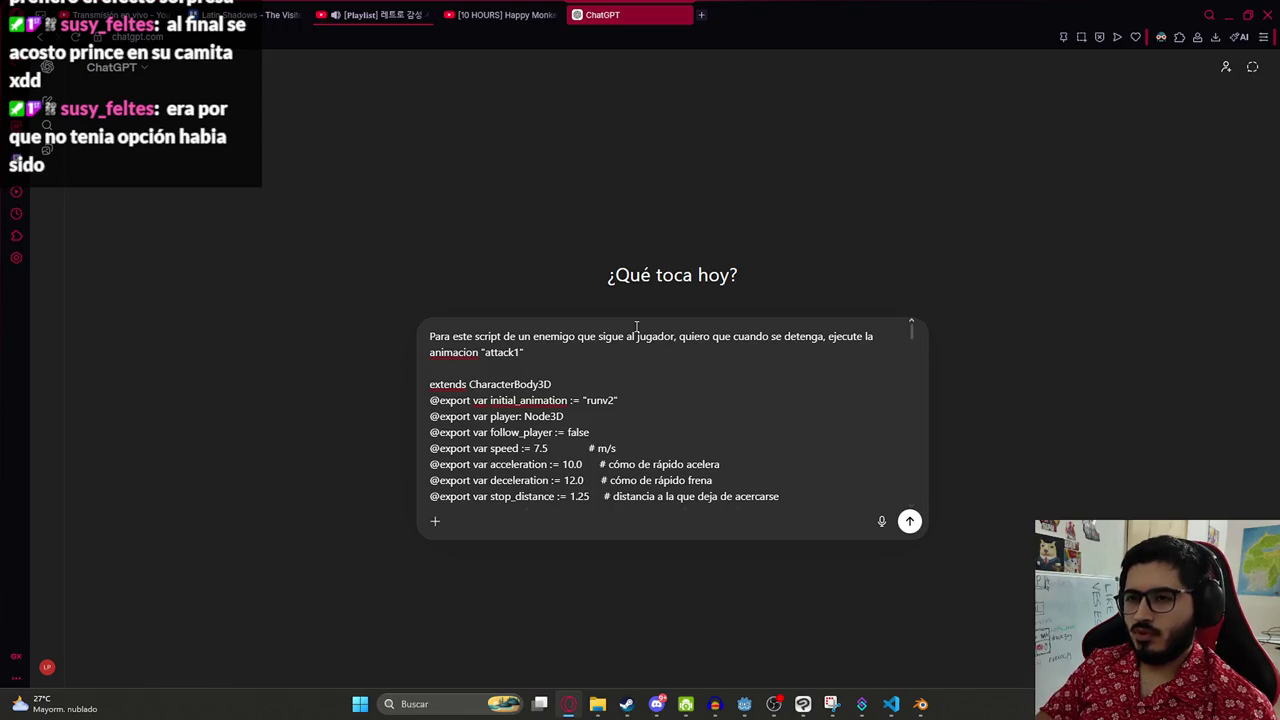
type("que as")
type("su vez esto llame al la funcion .recre")
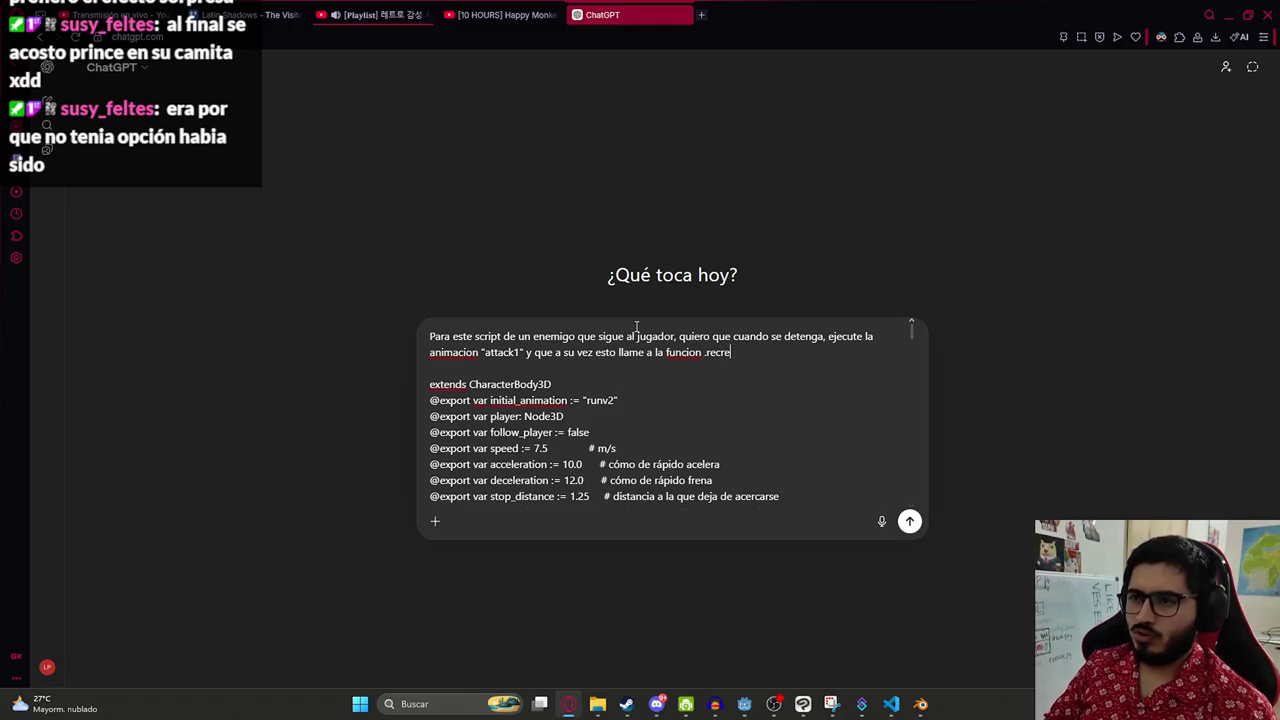
key("BackSpace")
key("BackSpace")
type("eive_hit*(")
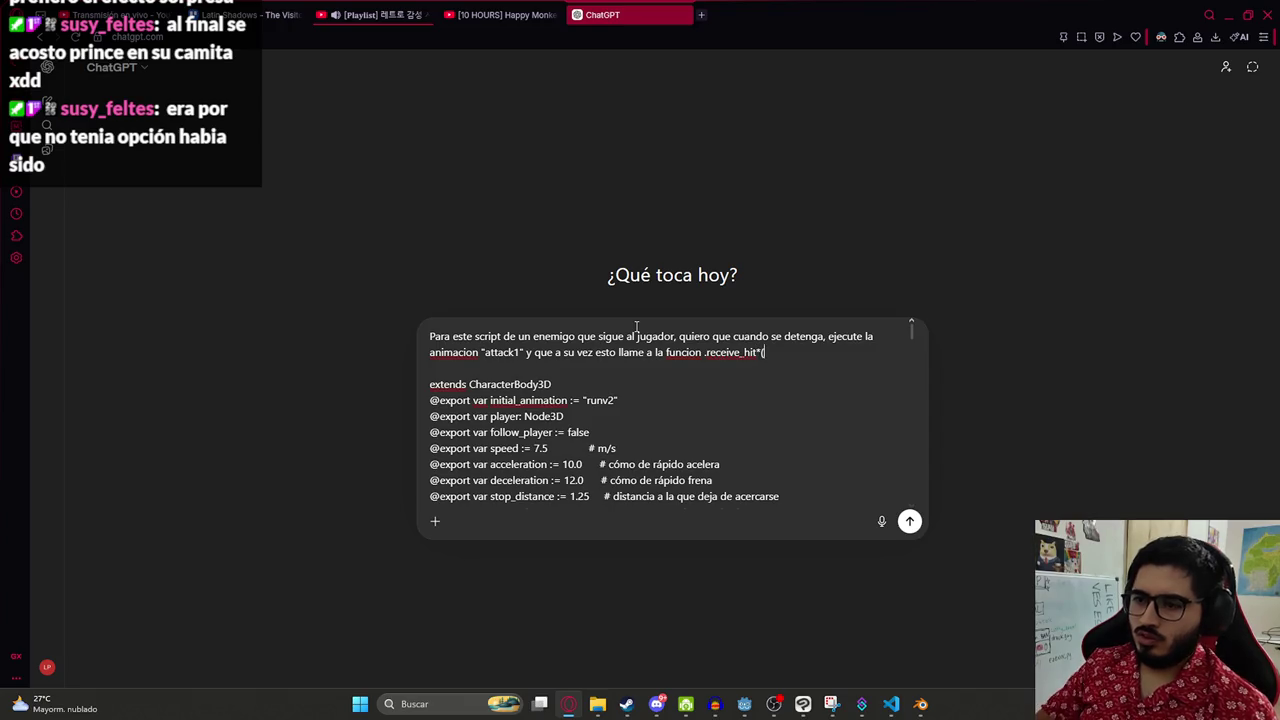
key("BackSpace")
key("BackSpace")
type("() del")
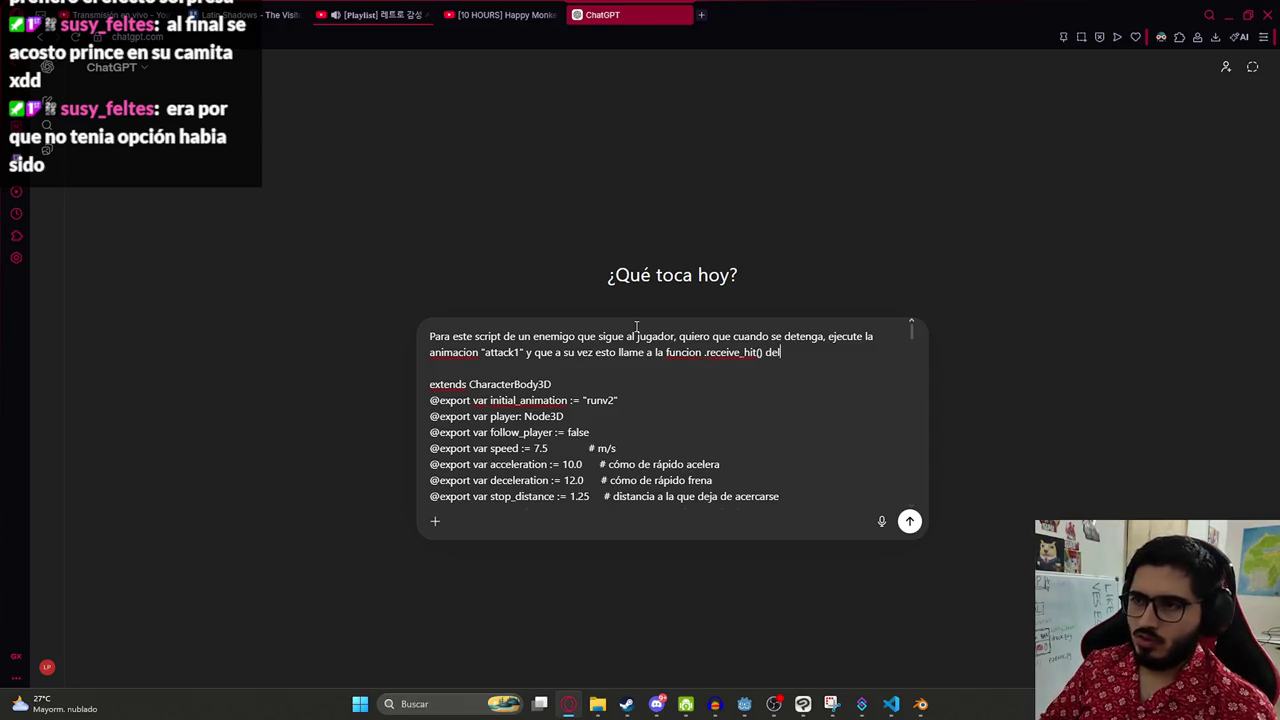
type(" jugdador")
key("Return")
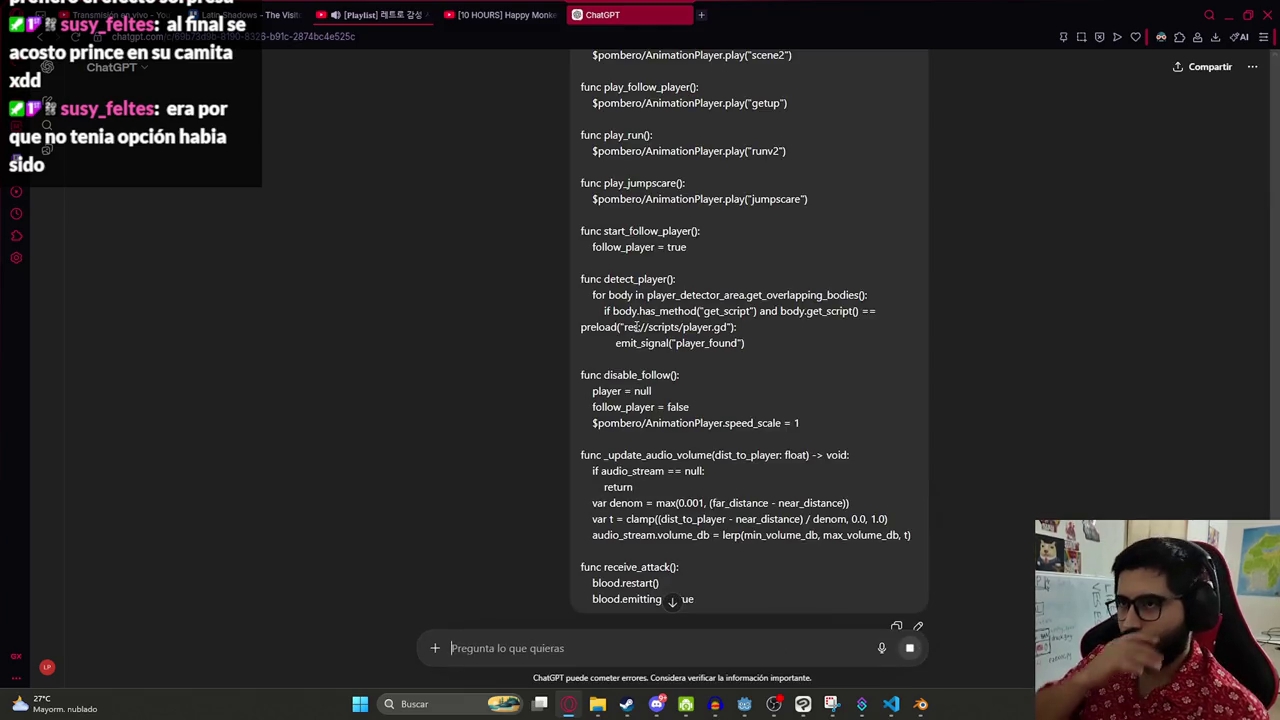
- Read through ChatGPT's gdscript with attack1, cooldown and hit delay, then go back to Godot
scroll(700, 475, "down", 1)
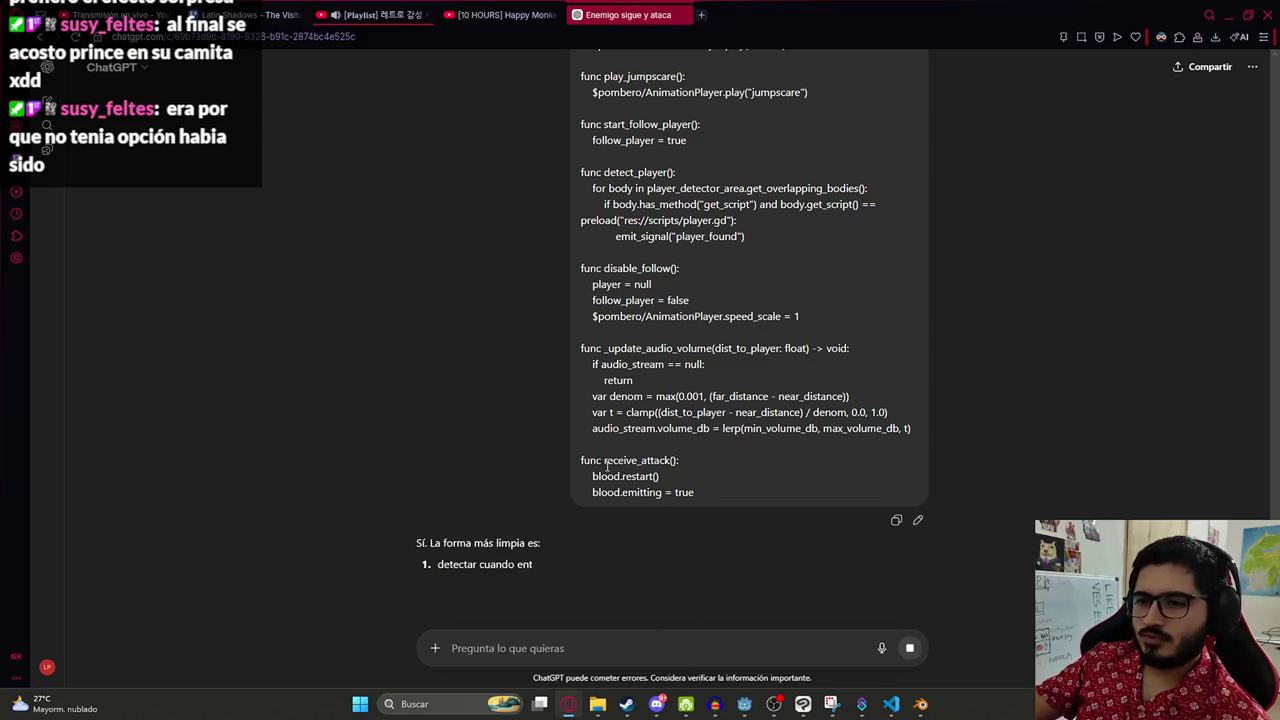
scroll(606, 466, "down", 1)
scroll(615, 467, "down", 1)
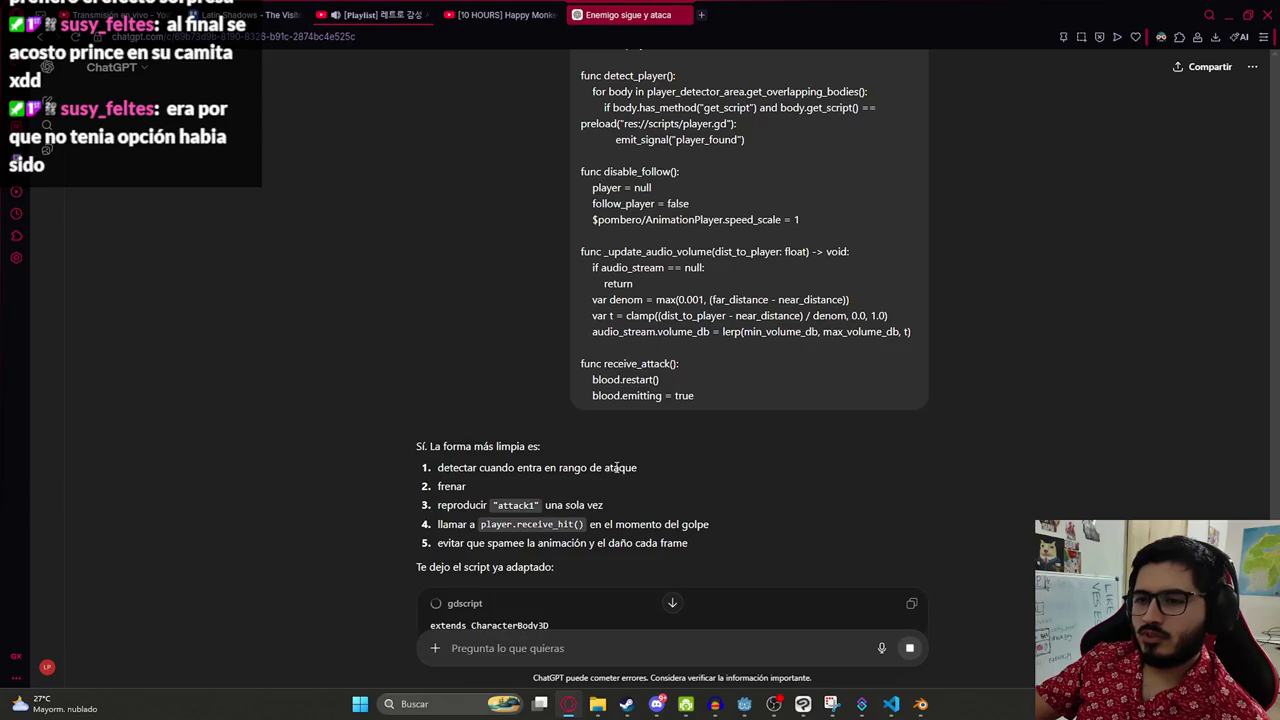
scroll(606, 201, "down", 2)
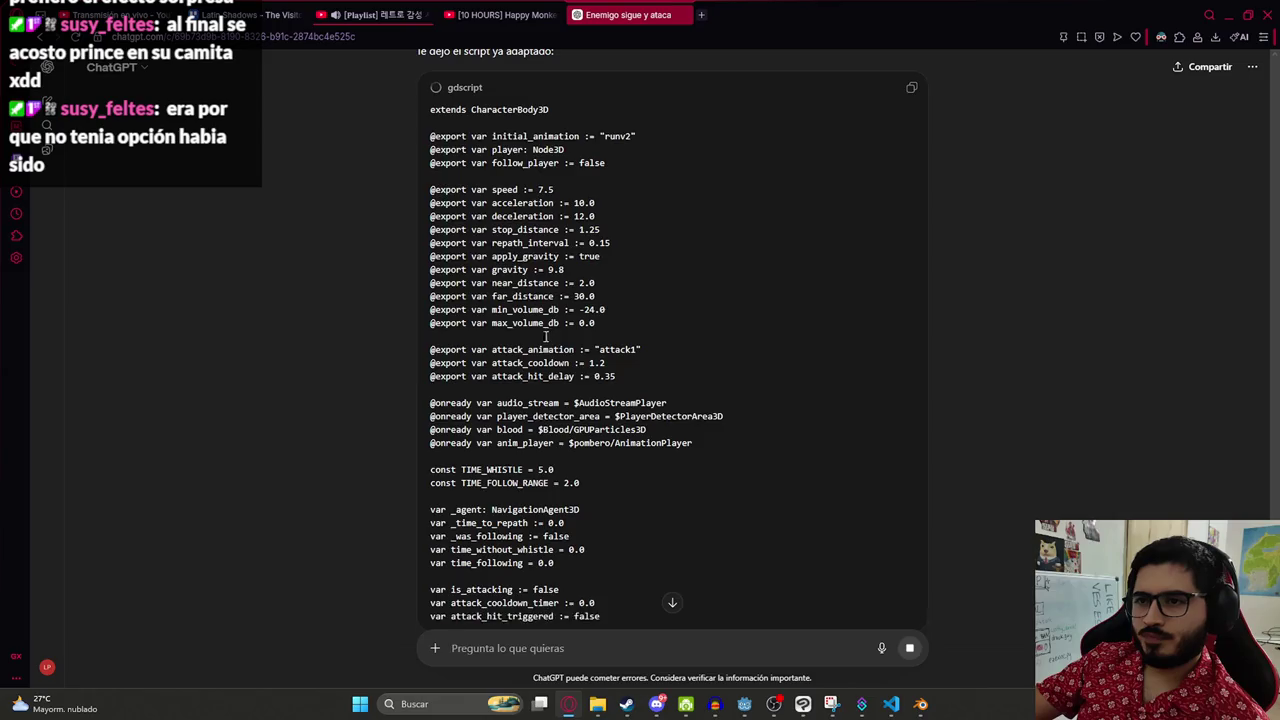
scroll(540, 340, "up", 2)
scroll(656, 188, "down", 7)
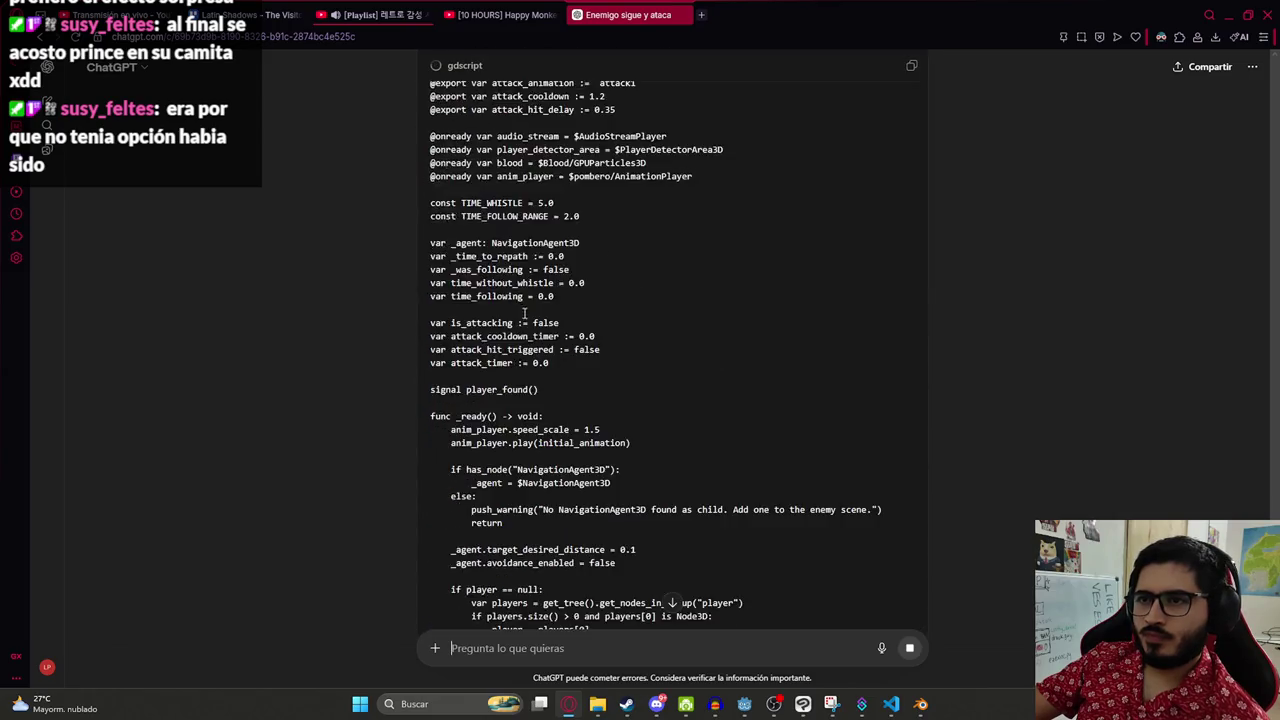
scroll(656, 188, "down", 2)
scroll(725, 285, "up", 9)
scroll(718, 305, "up", 2)
scroll(716, 340, "down", 2)
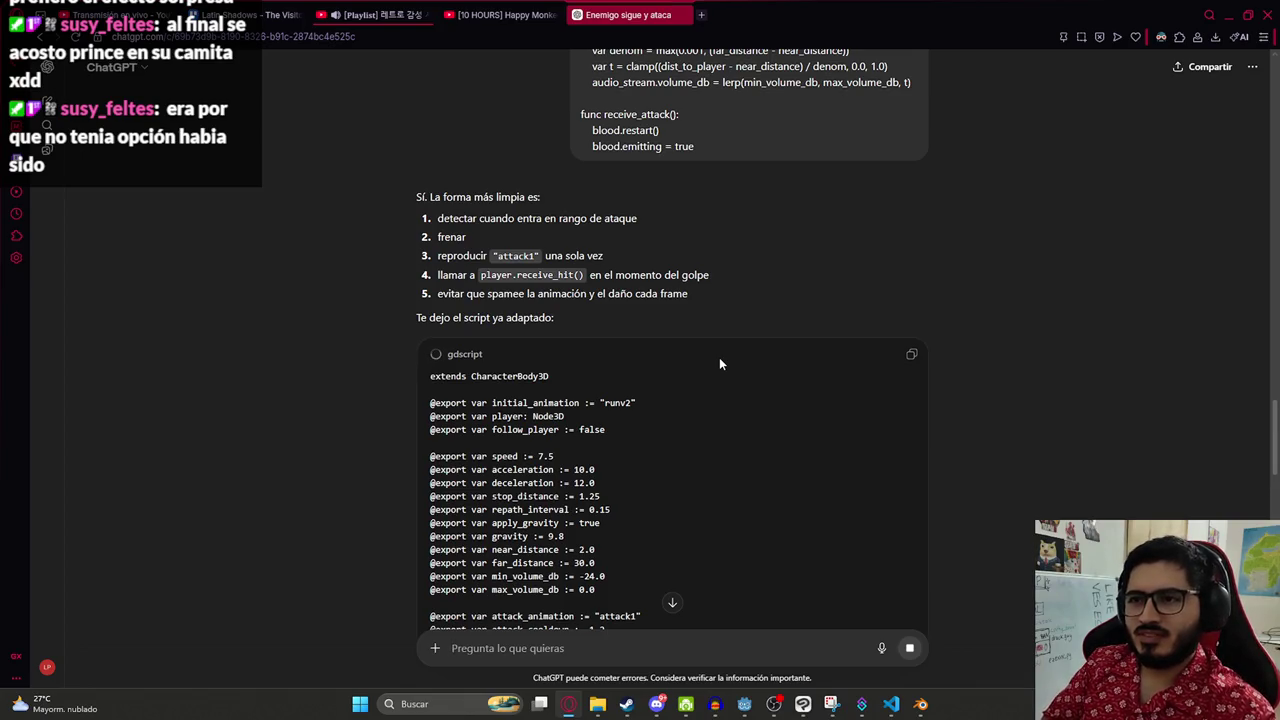
key("alt+Tab")
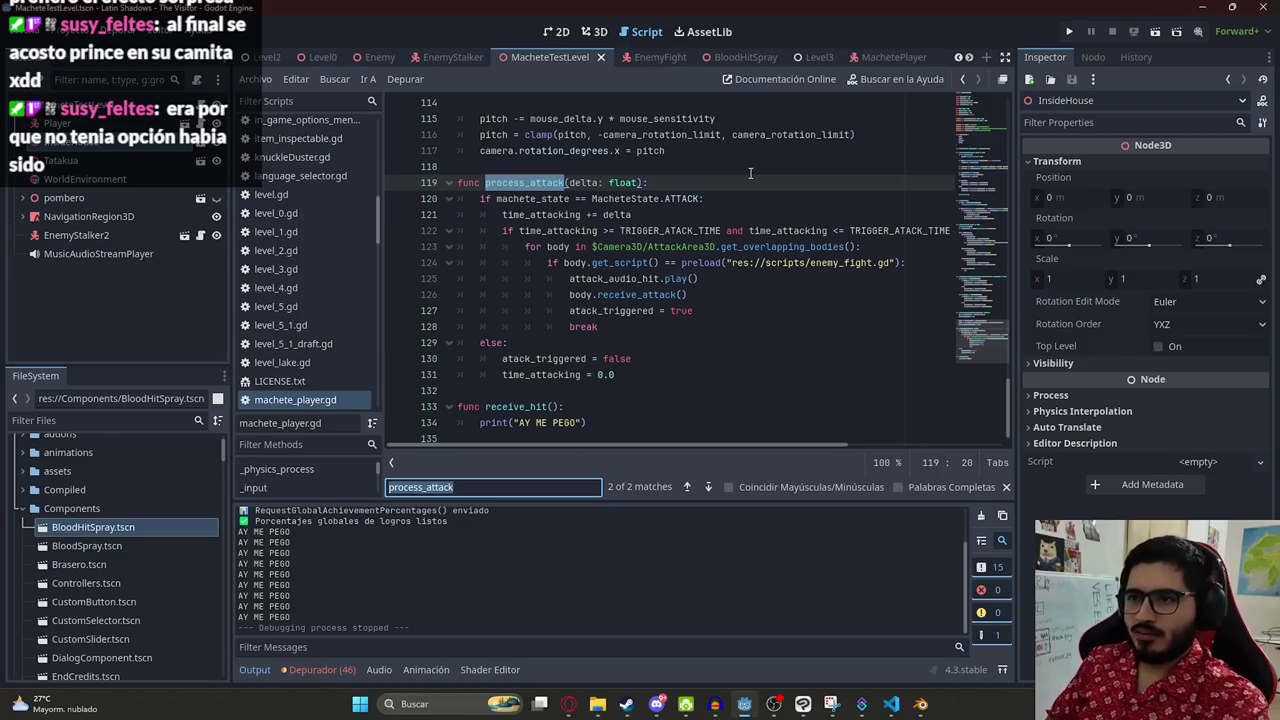
- Search the open script for attack1, then bring up EnemyFight's enemy_fight.gd
type("attack1")
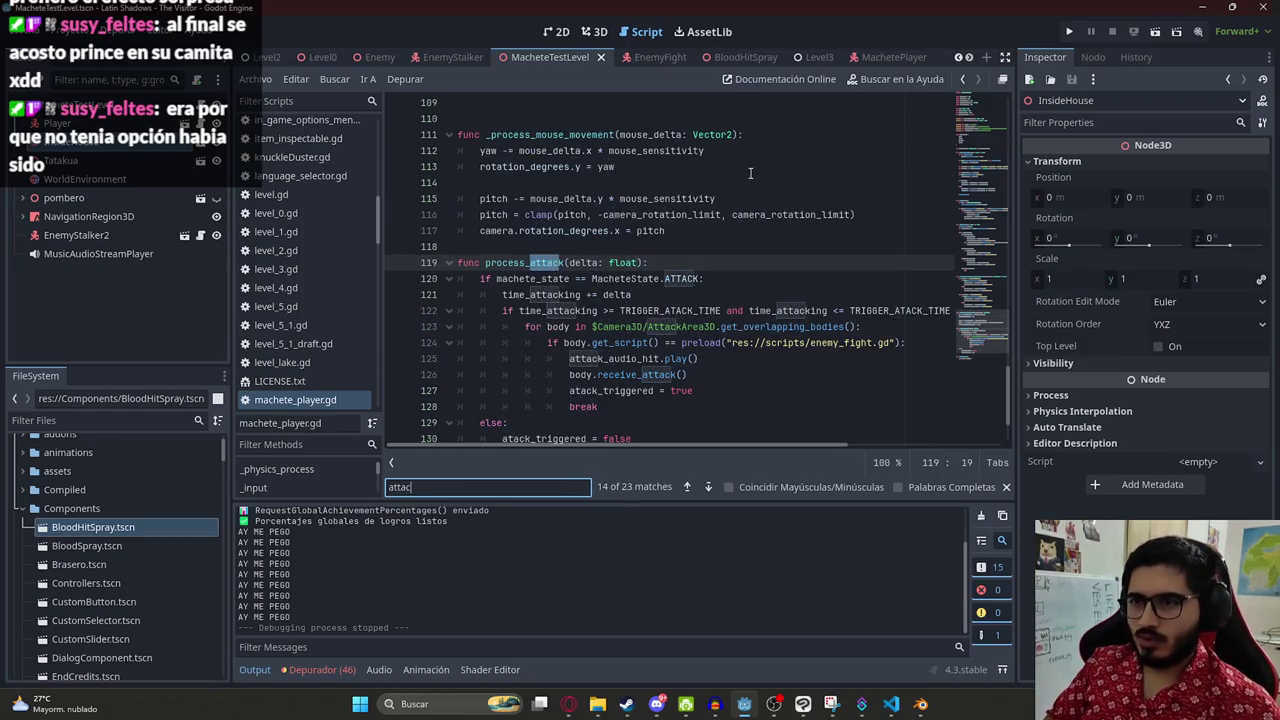
key("Return")
key("ctrl+a")
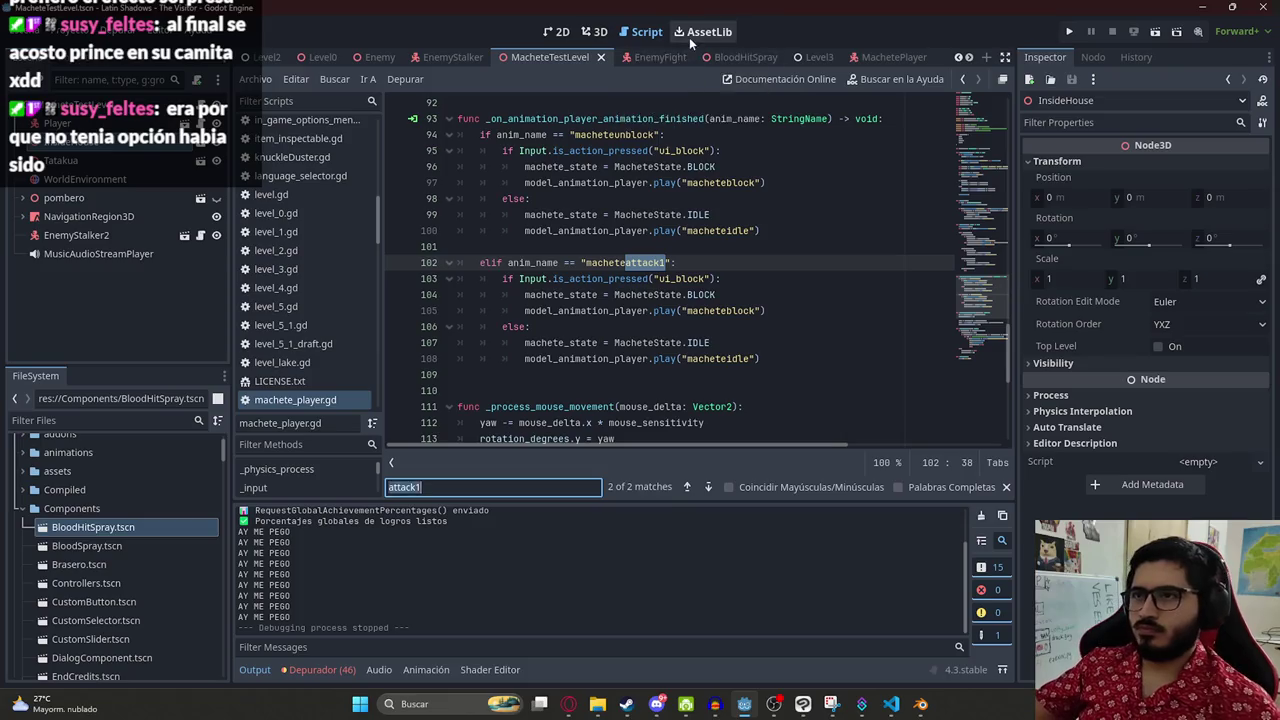
key("BackSpace")
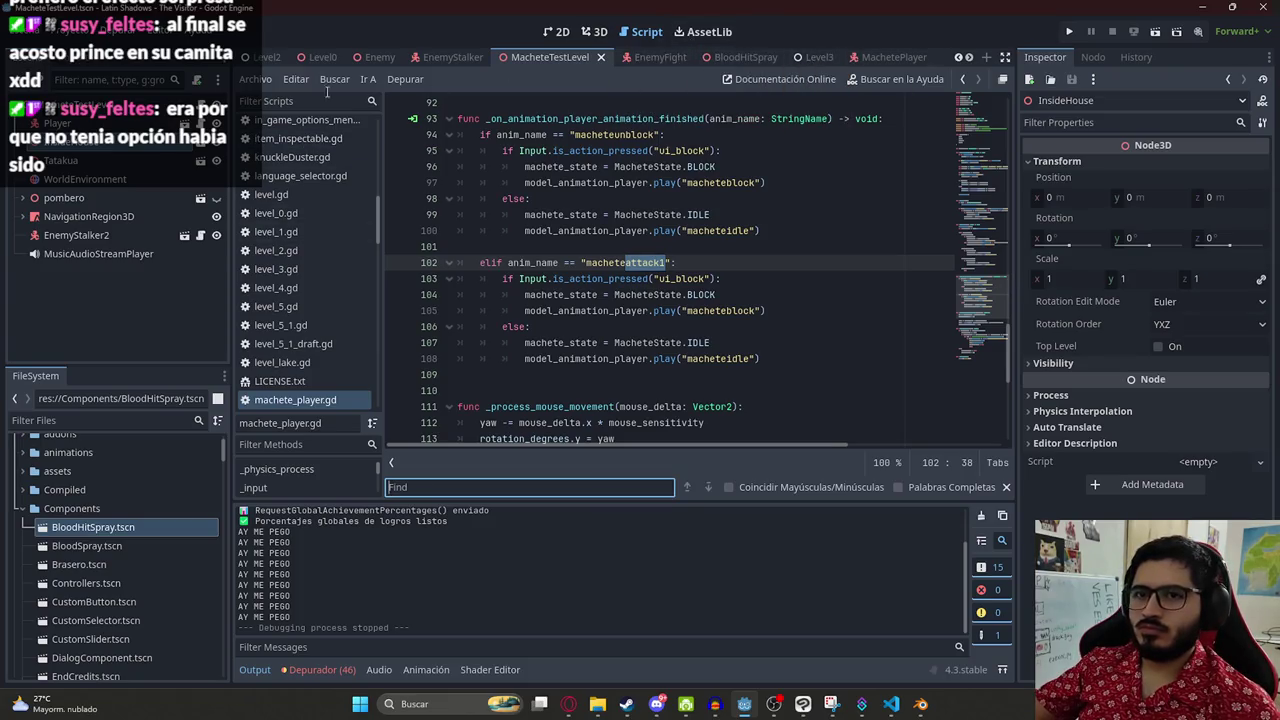
left_click(885, 58)
left_click(643, 57)
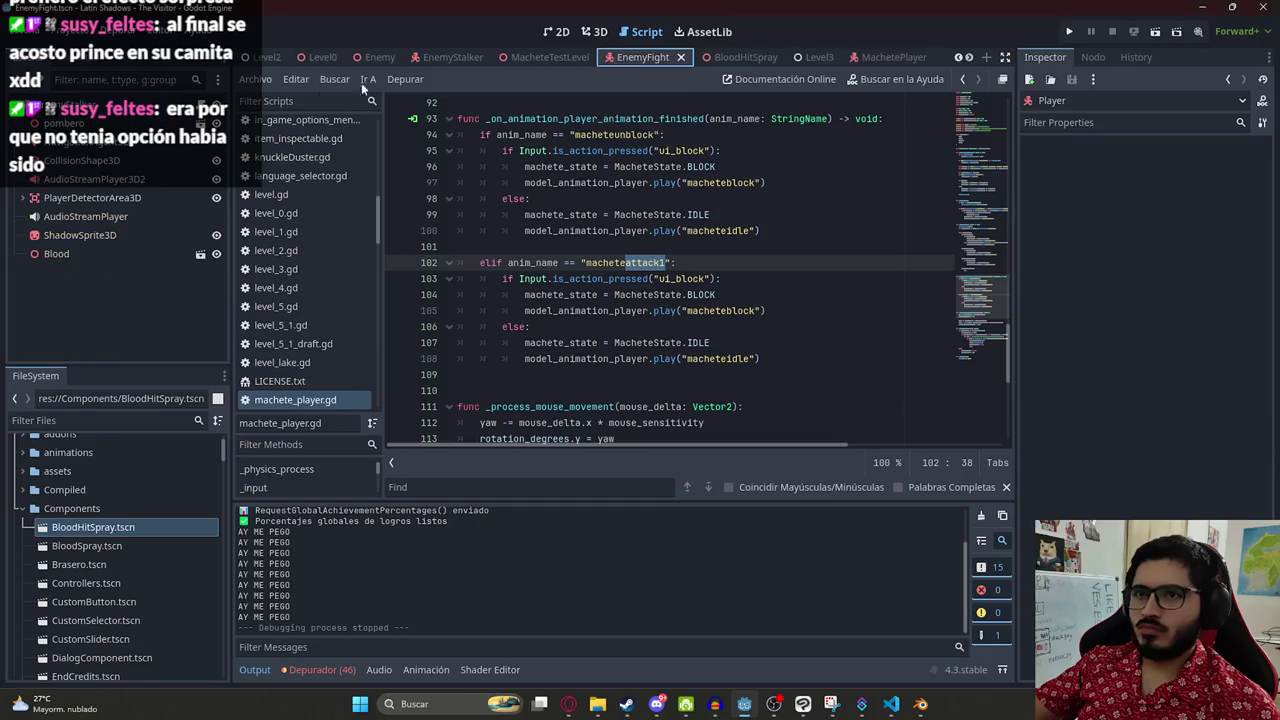
left_click(731, 214)
- Find attack1 and attack_animation uses and inspect _process_attack's hit delay and end_attack lines
key("ctrl+f")
type("attack1")
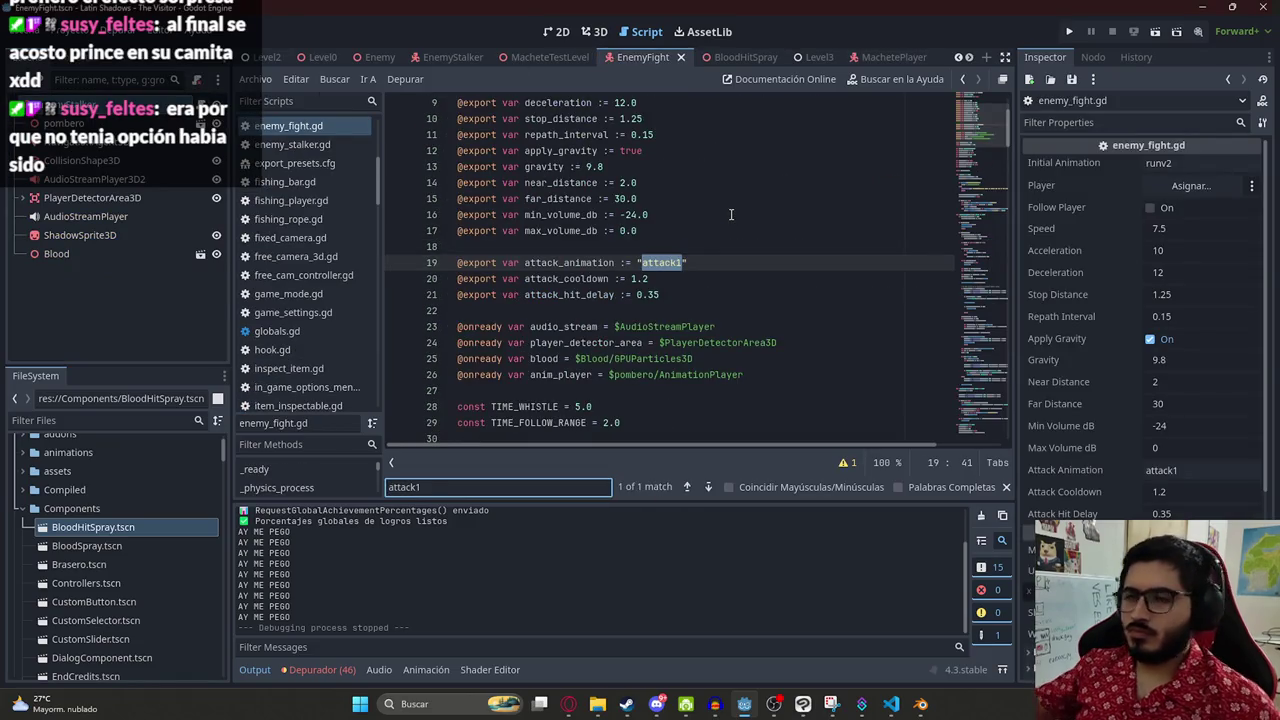
double_click(595, 262)
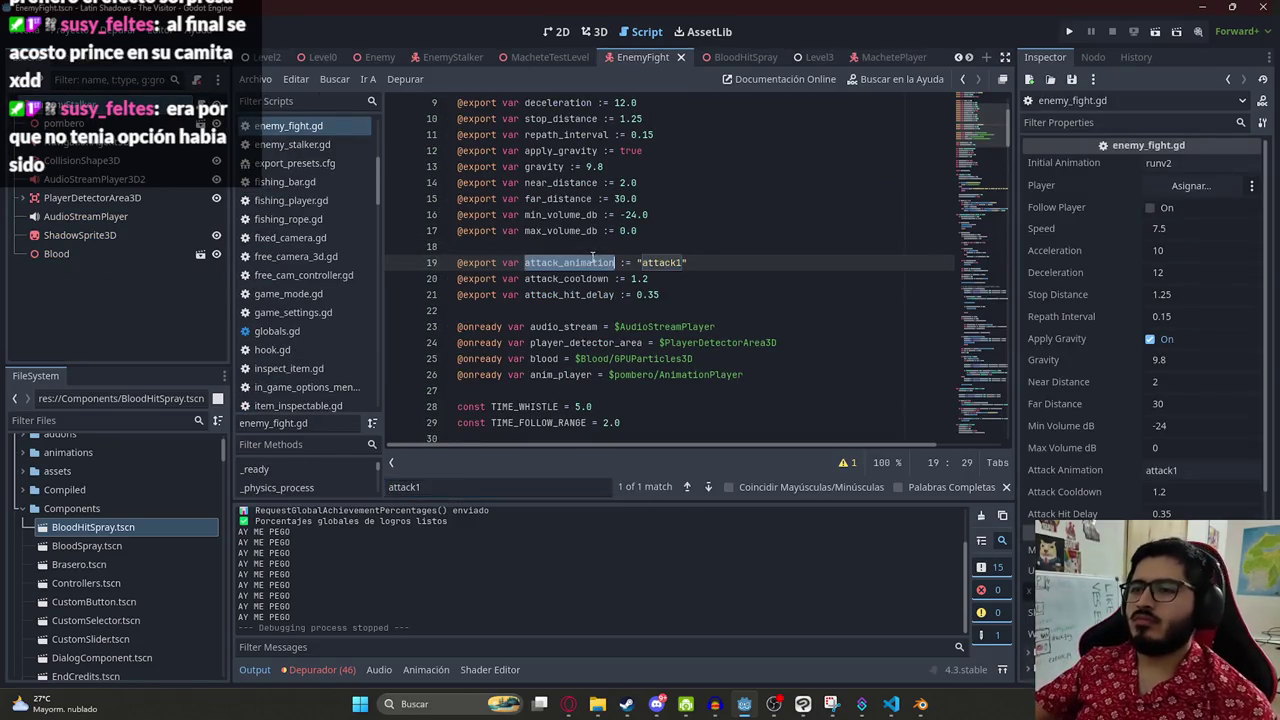
key("ctrl+f")
scroll(703, 271, "up", 3)
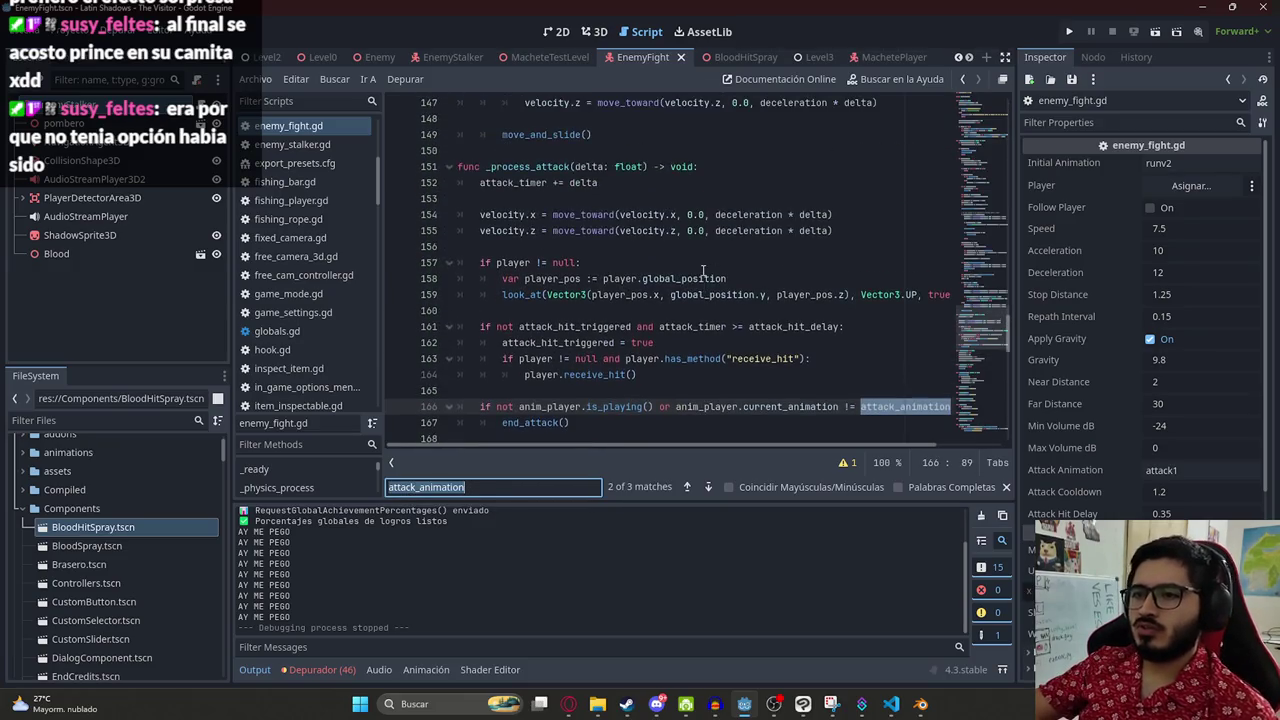
left_click(568, 167)
scroll(596, 348, "down", 2)
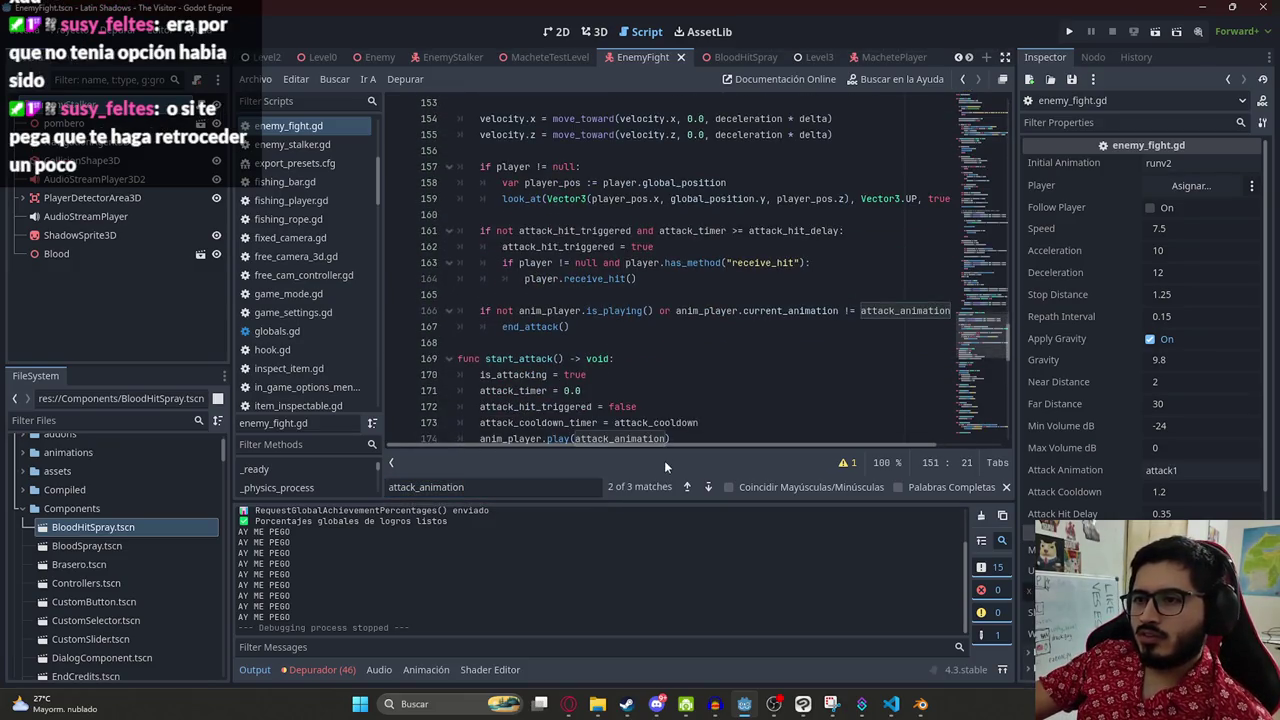
mouse_move(670, 446)
left_mouse_down()
mouse_move(746, 447)
mouse_move(545, 422)
left_mouse_up()
left_click(557, 326)
scroll(570, 350, "down", 7)
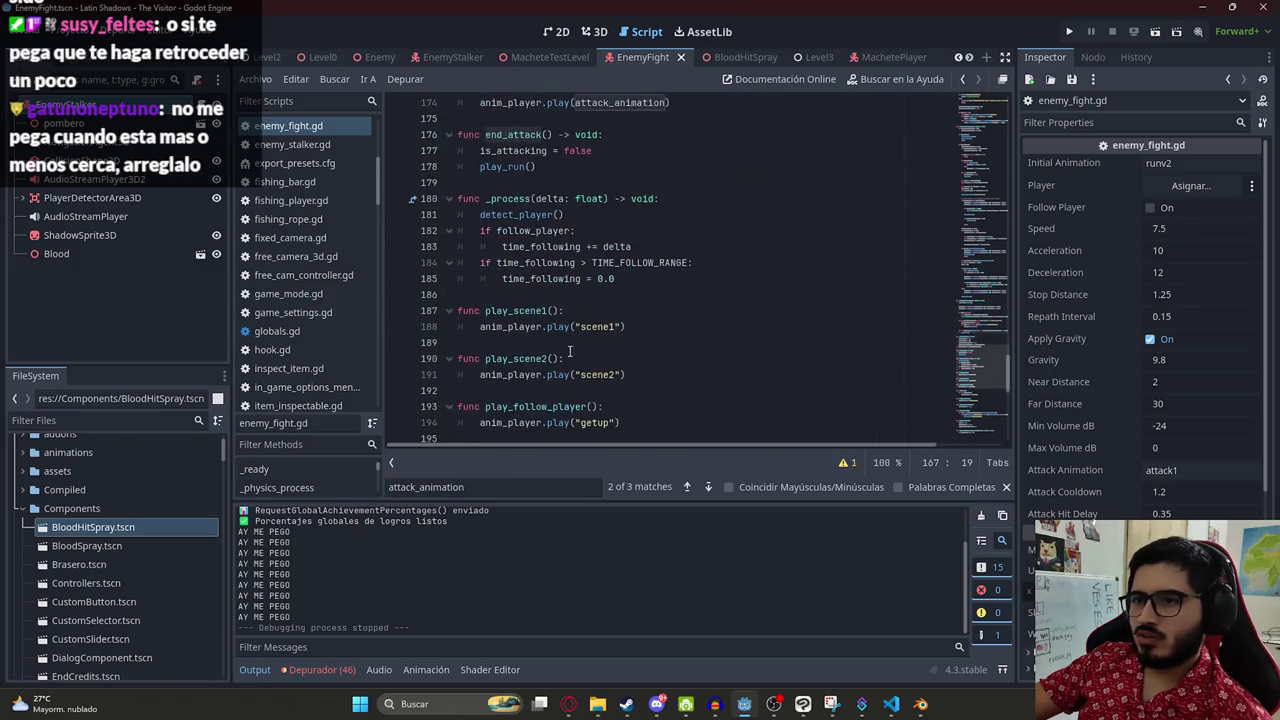
scroll(570, 350, "up", 8)
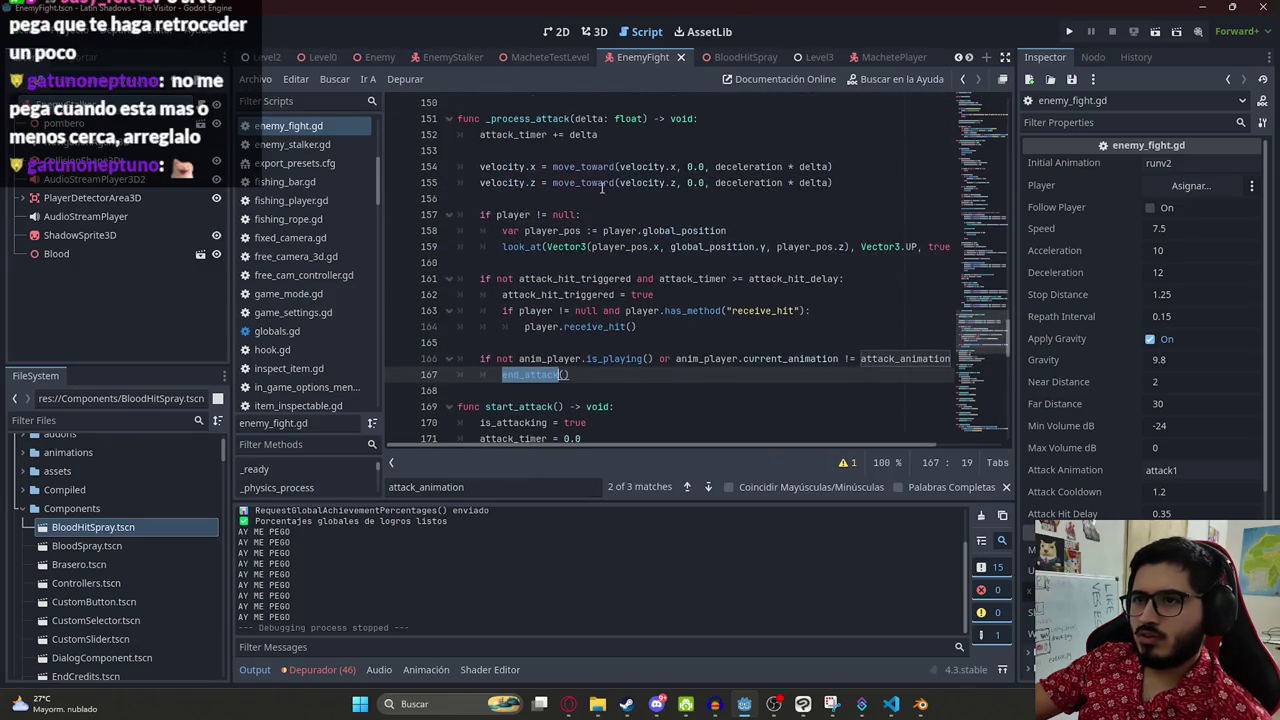
left_click(595, 283)
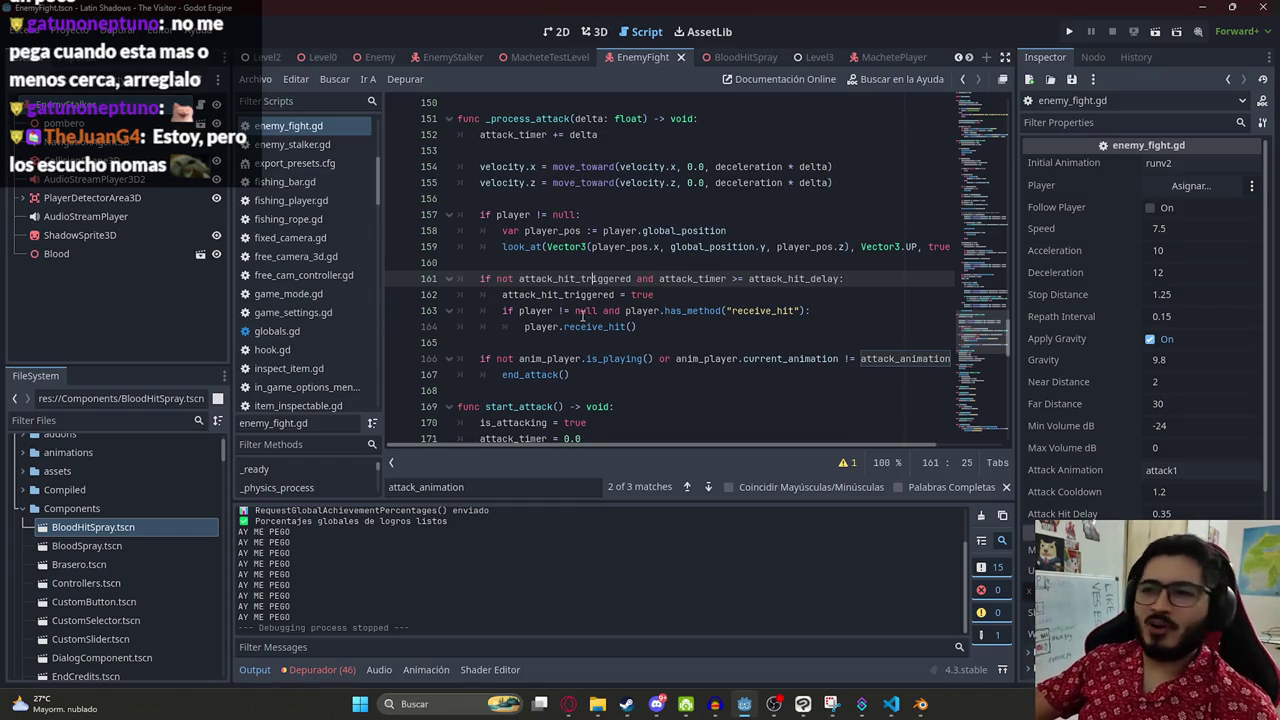
- Select the whole enemy_fight.gd script and start a new ChatGPT message
left_click(583, 316)
key("ctrl+a")
left_click(569, 704)
left_click(512, 648)
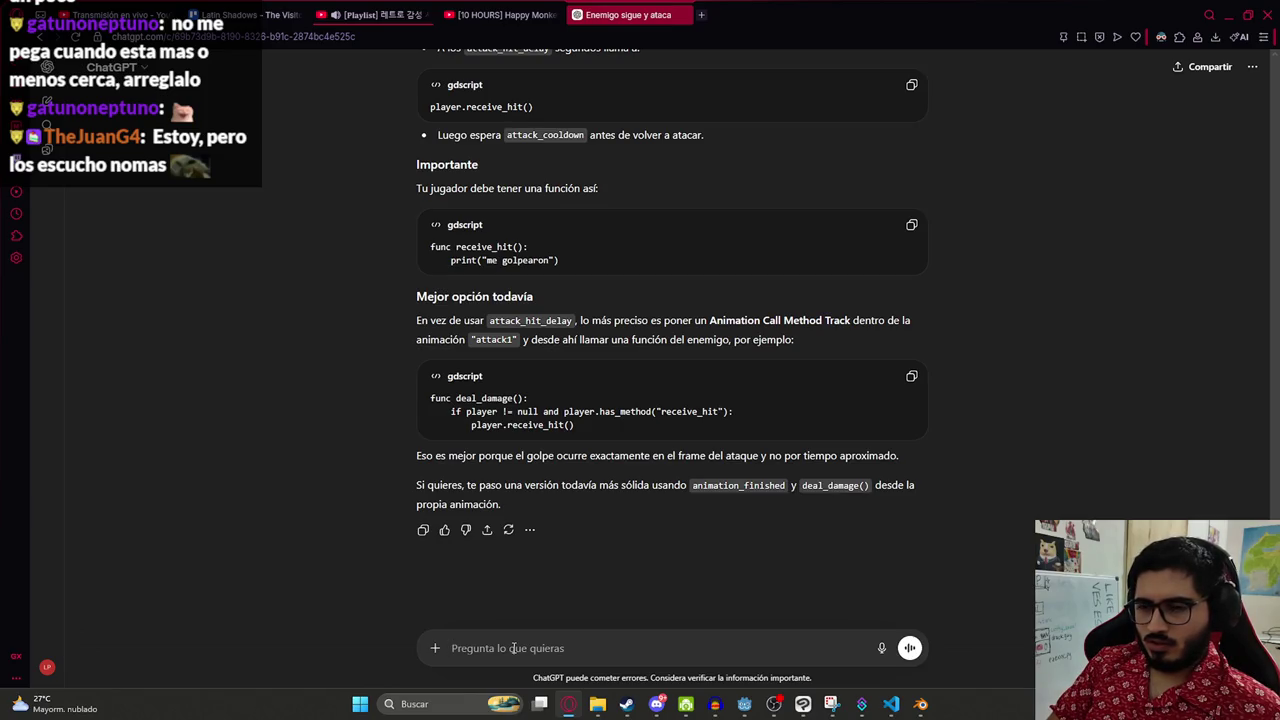
- Ask ChatGPT in Spanish why the enemy only attacks when the player stands very close
type("Q")
key("BackSpace")
type("Quiero que solo")
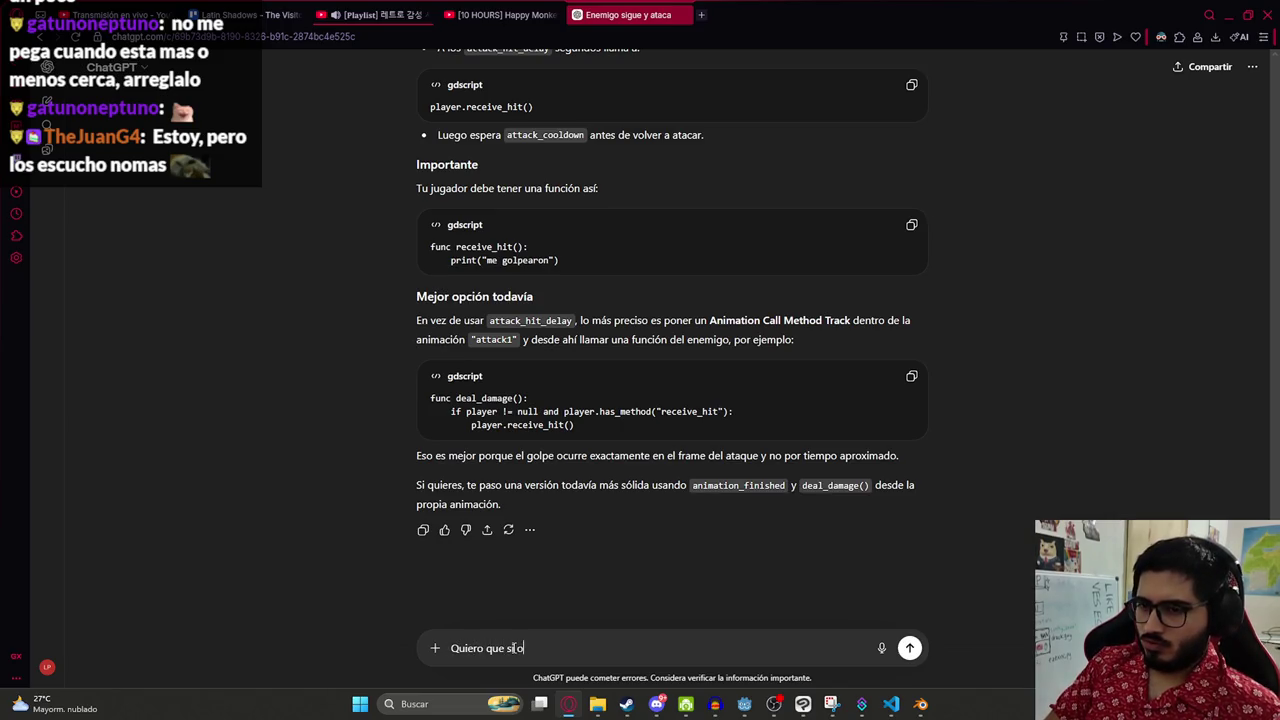
type(" si cuando deje")
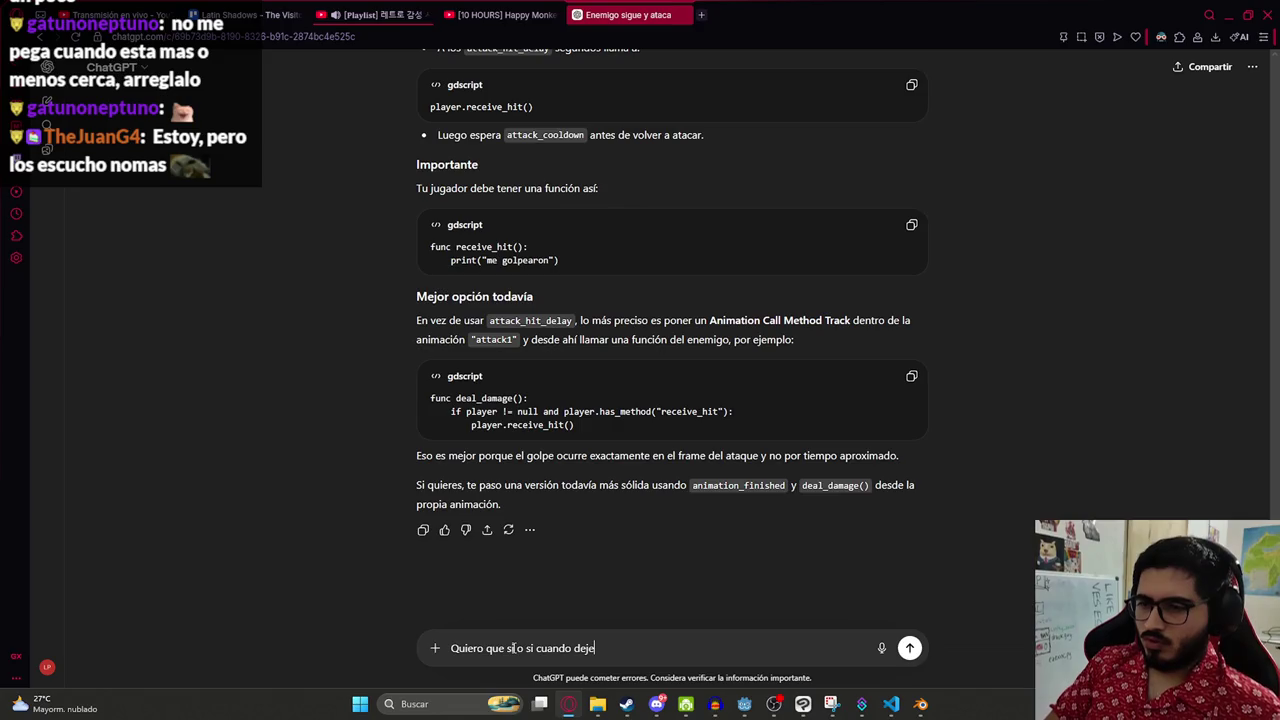
type(" de atacar")
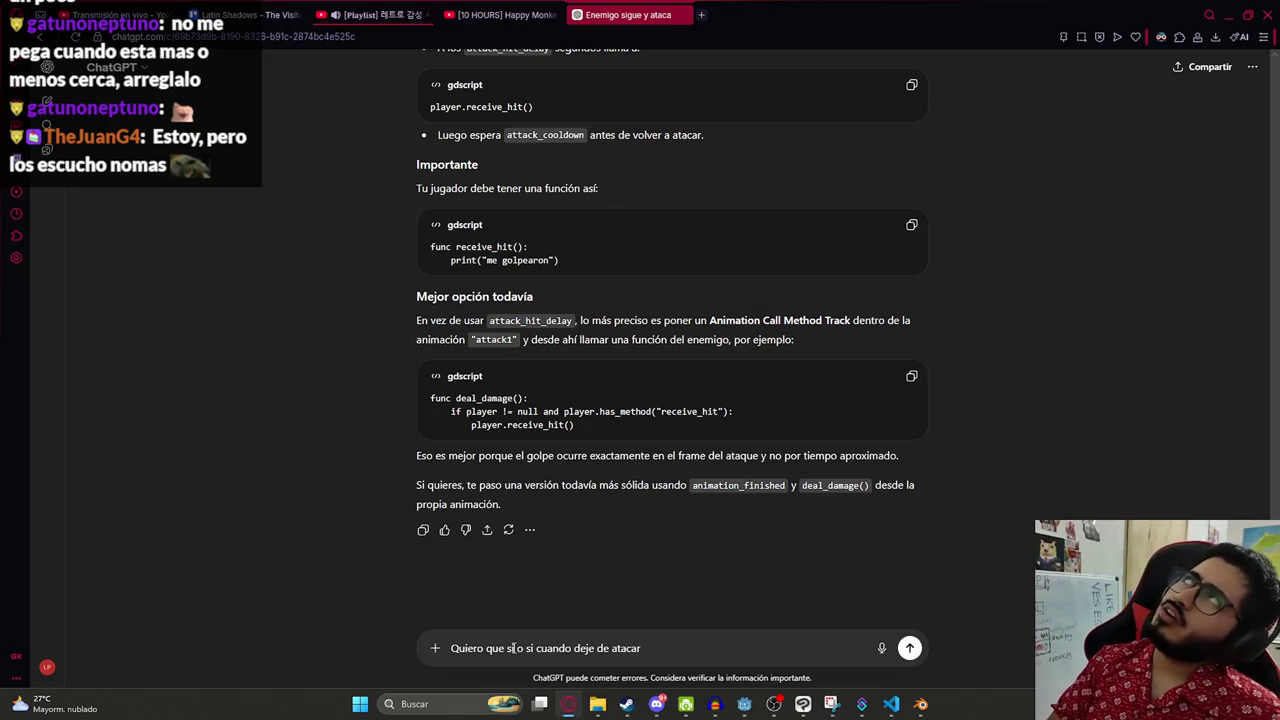
key("BackSpace")
key("BackSpace")
key("BackSpace")
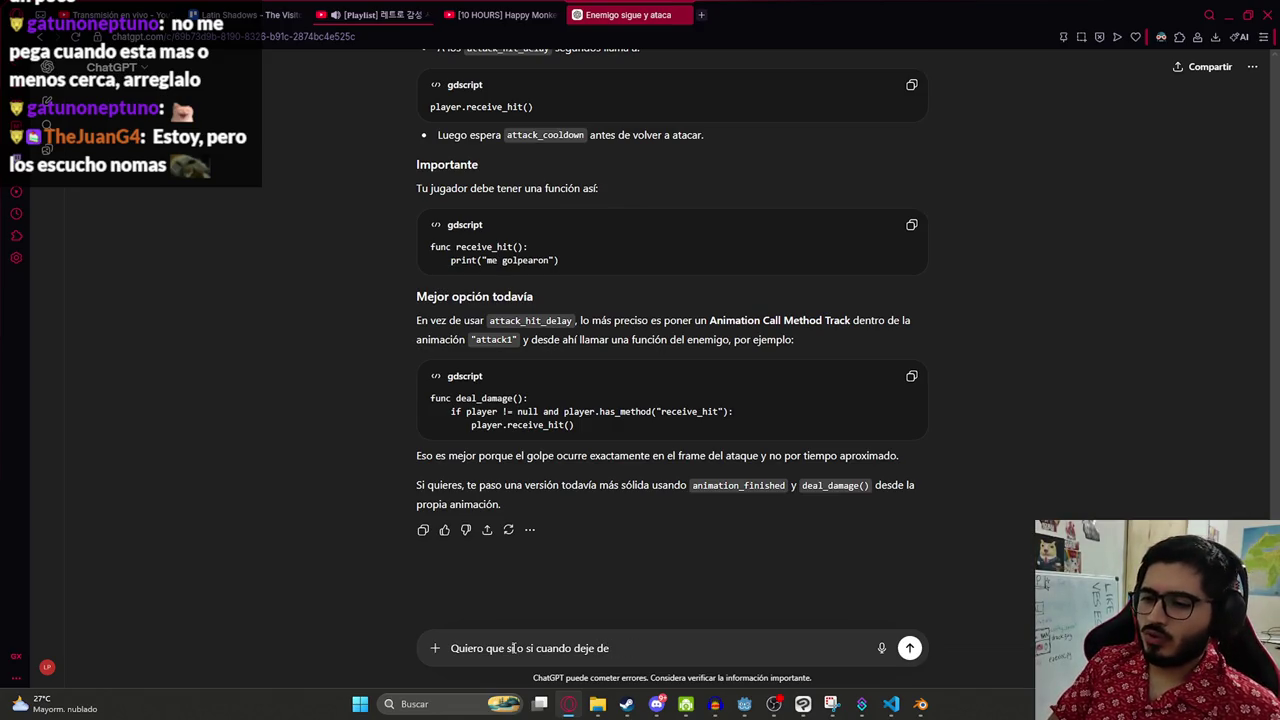
type(" seguir al jugador,")
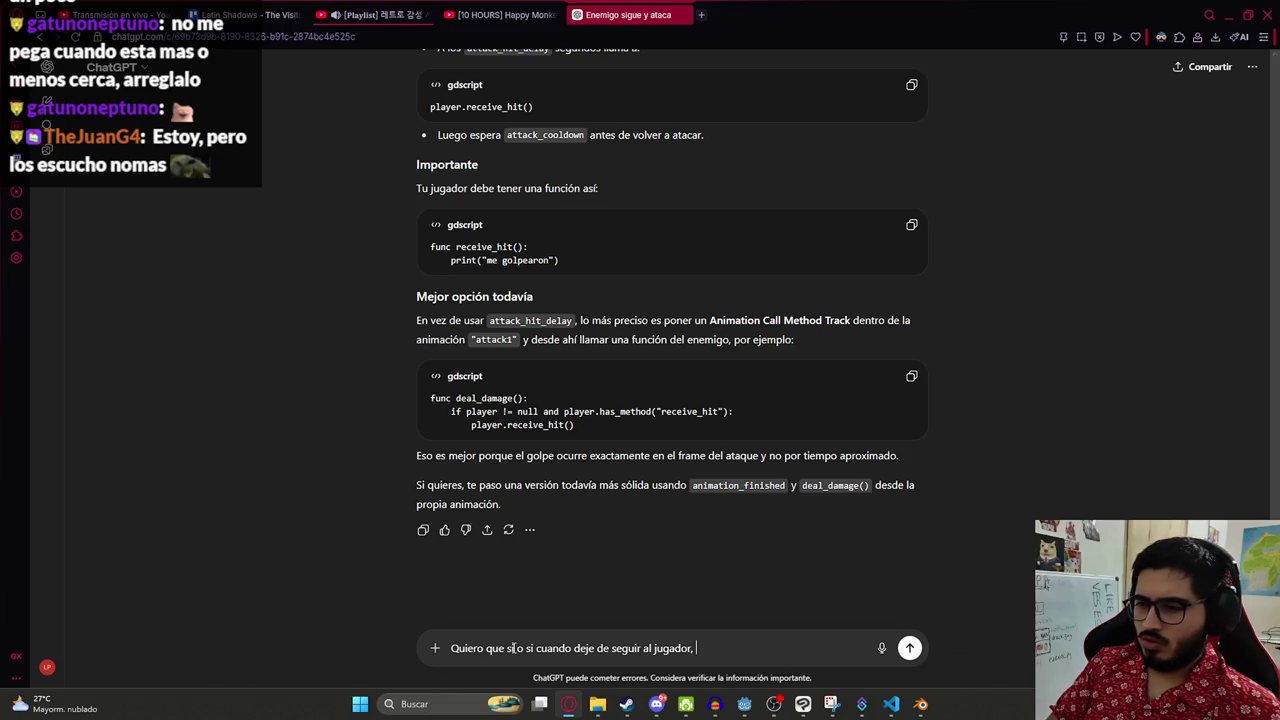
type("horadebo estar muy cer")
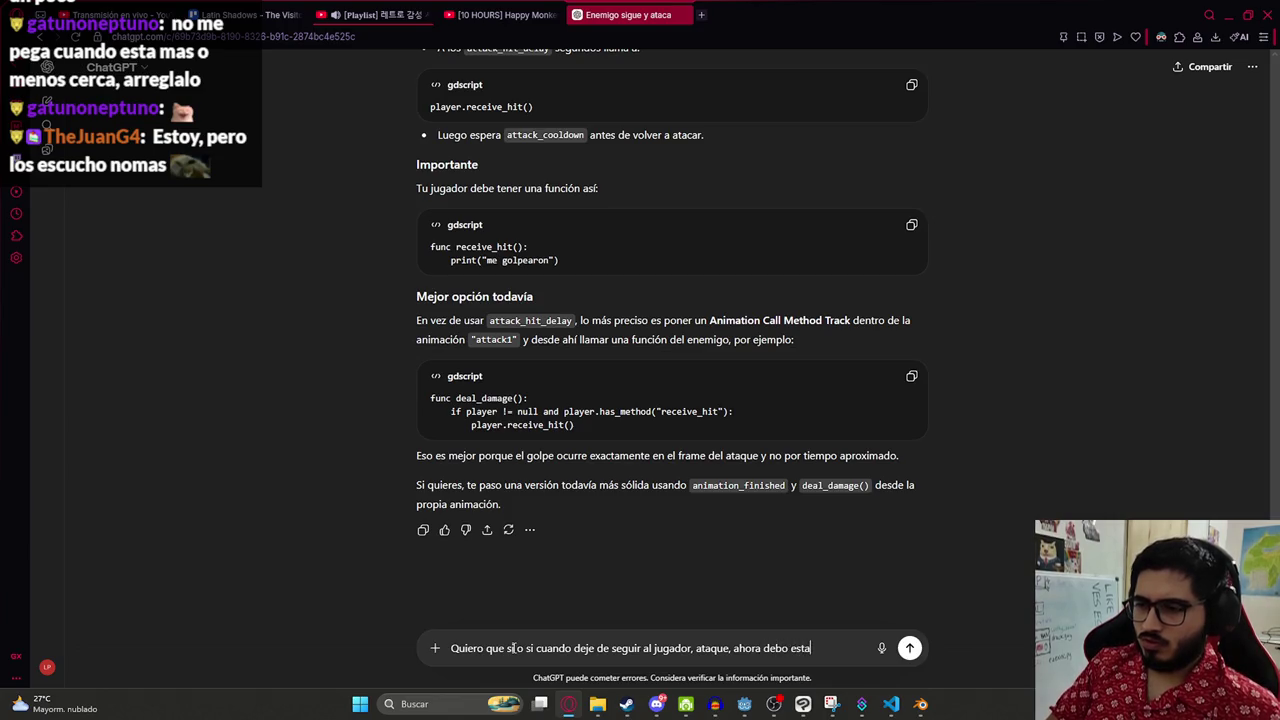
type("ca para que ")
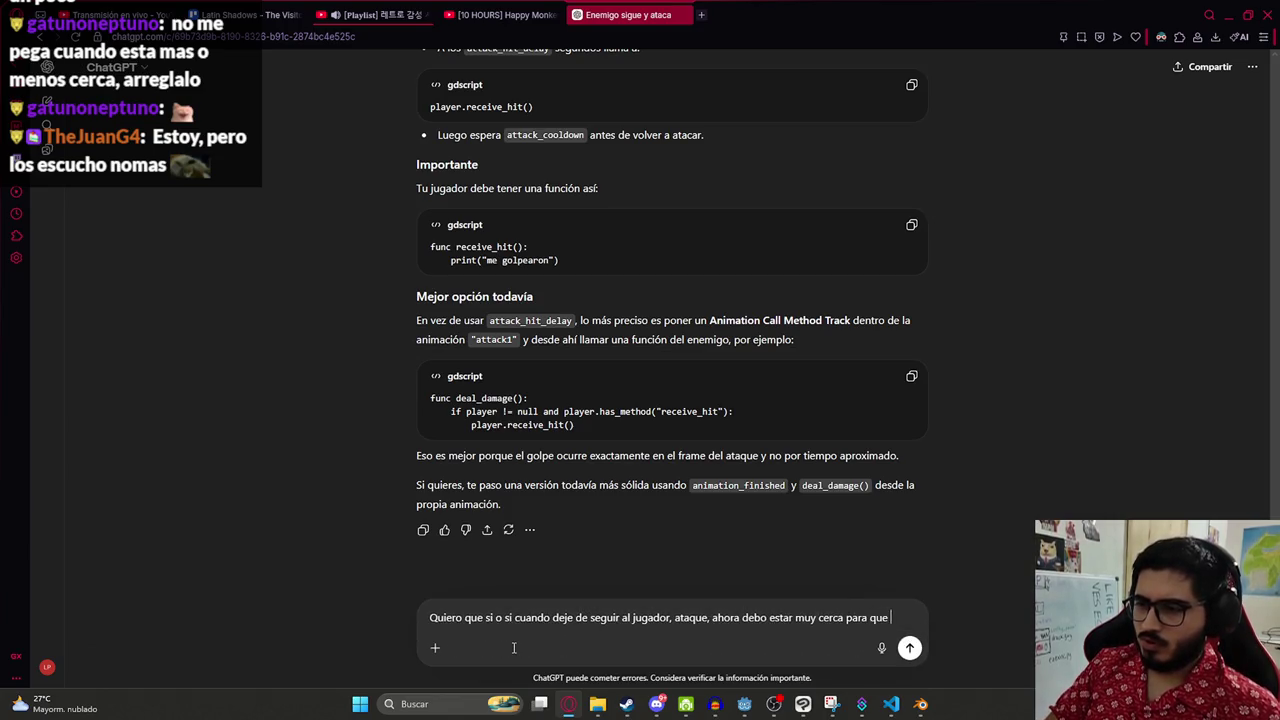
type("me ataqu a")
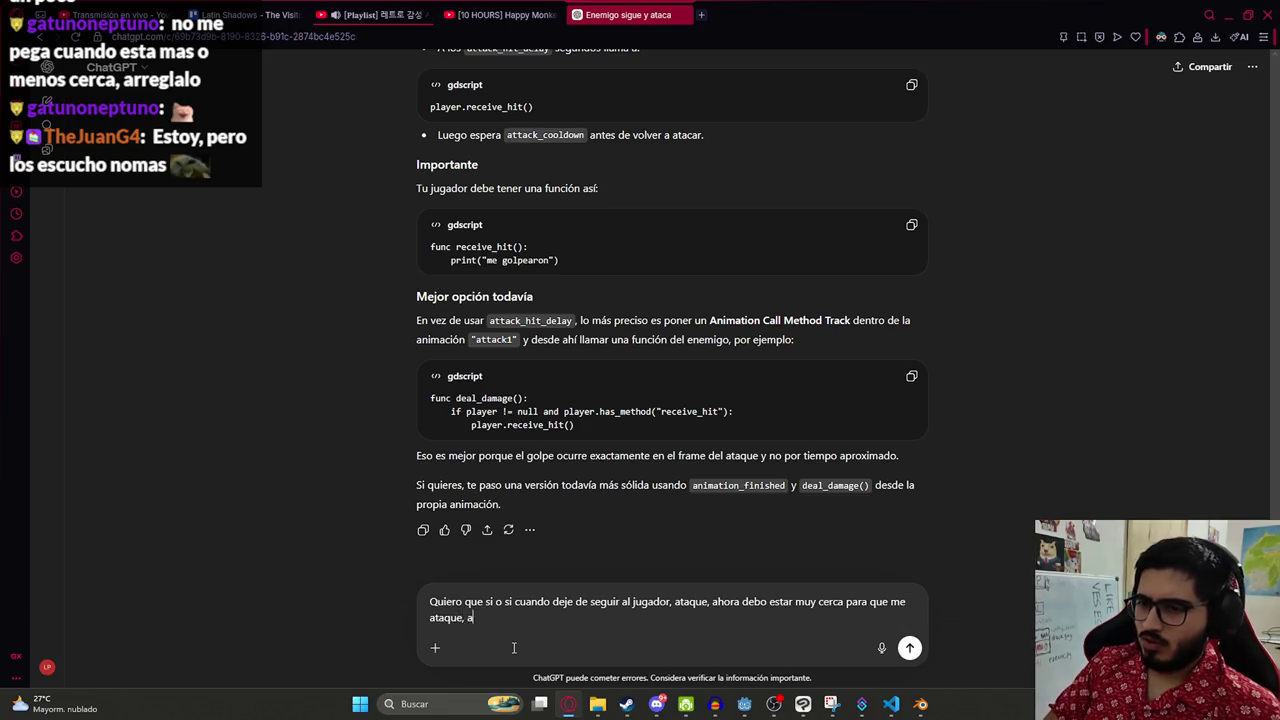
type("unque se quede quieo")
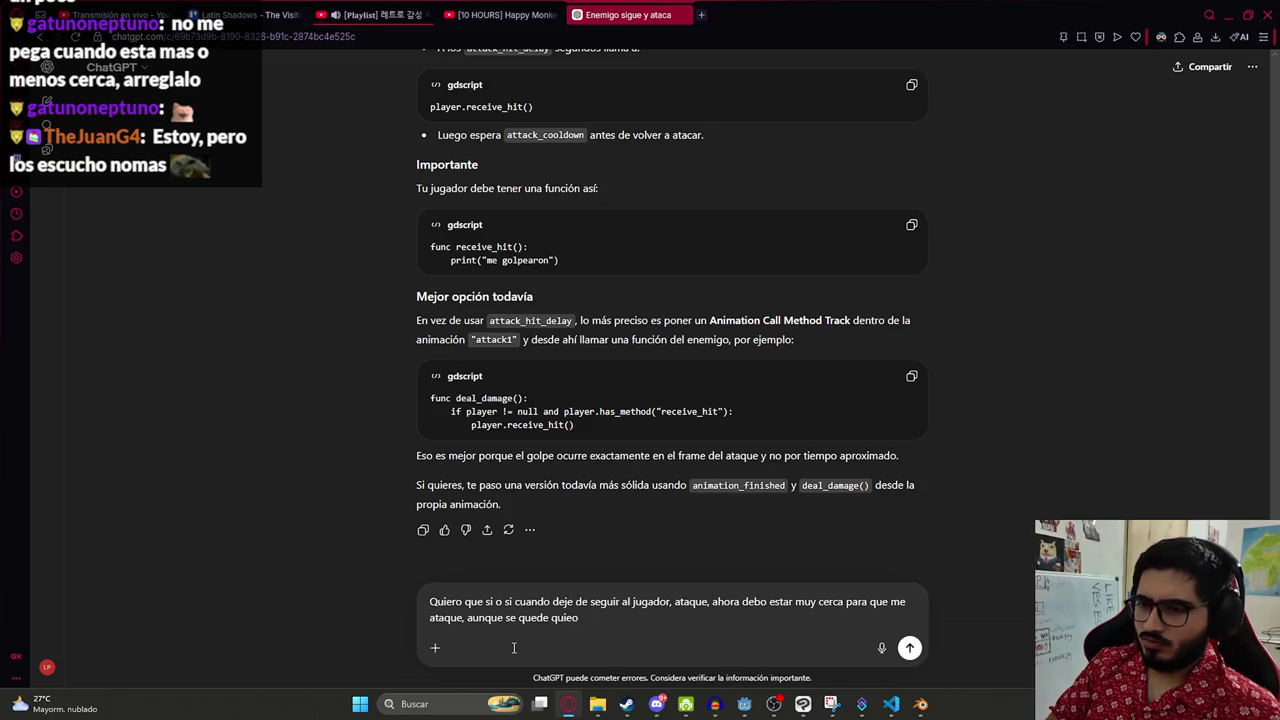
type("t no o no lo hace")
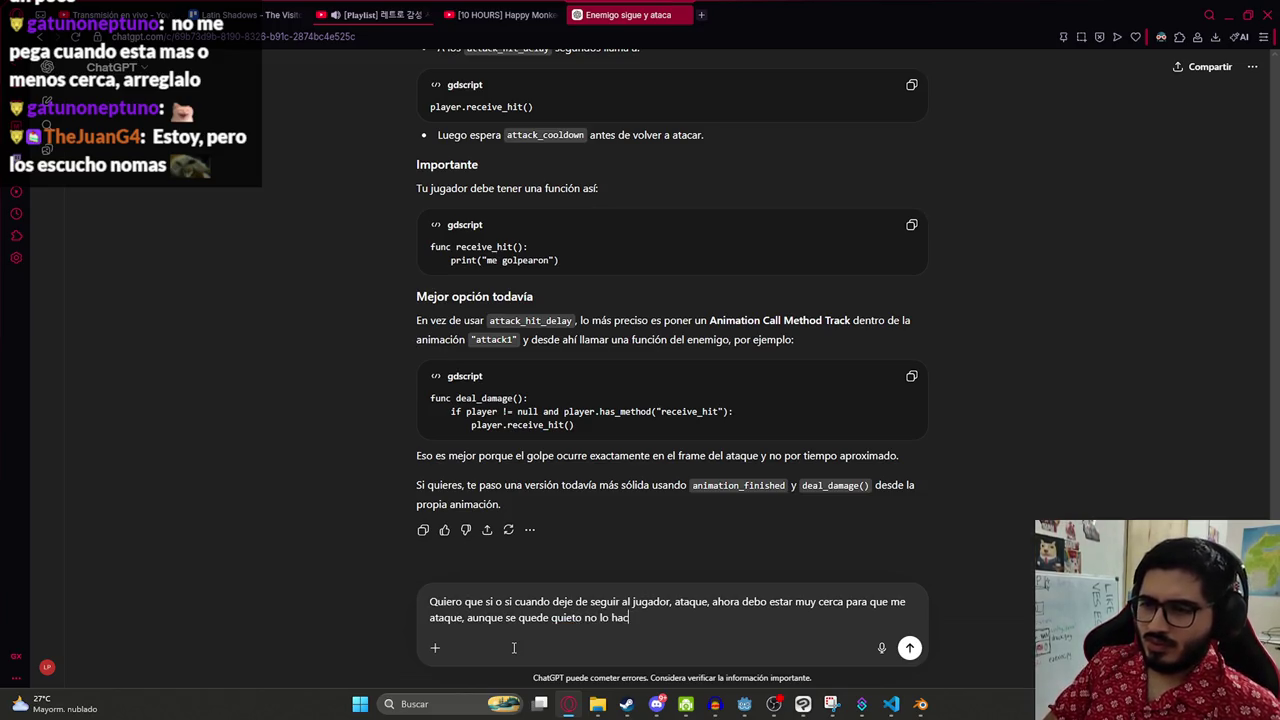
key("Return")
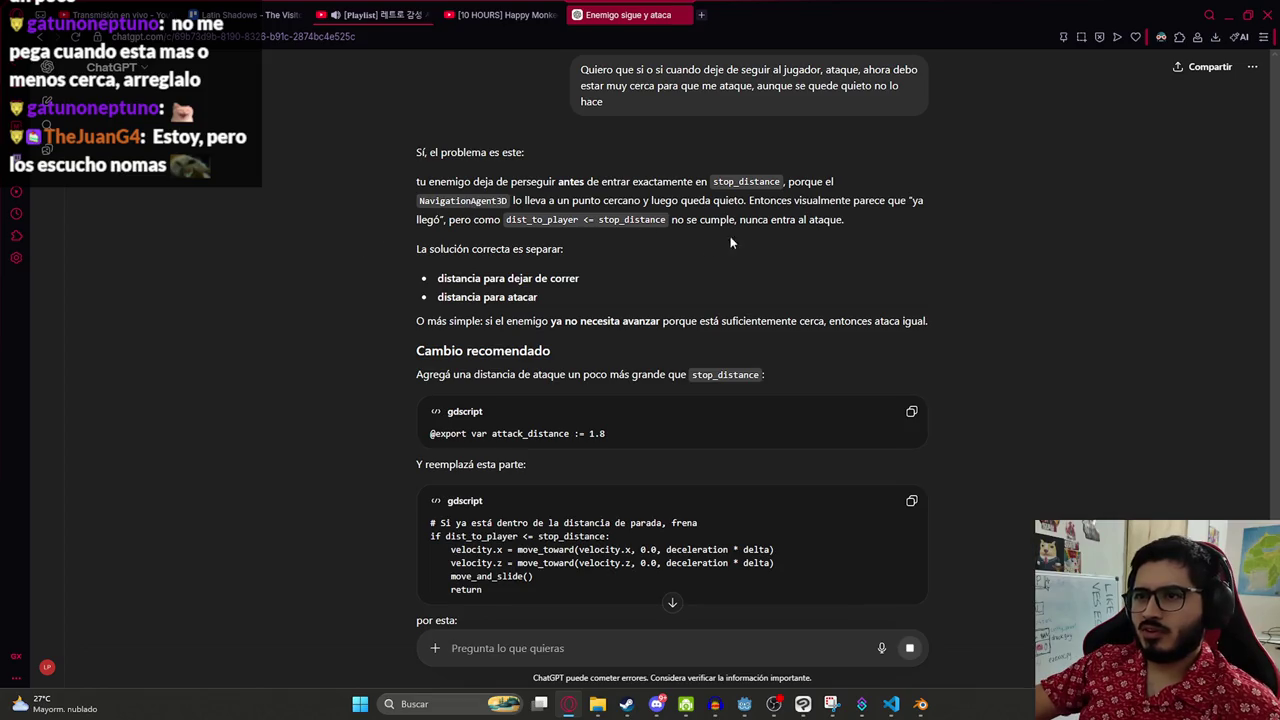
left_click_drag(433, 290, 580, 282)
- Search enemy_fight.gd for attack_distance, then for the stop_distance declaration
scroll(783, 322, "down", 3)
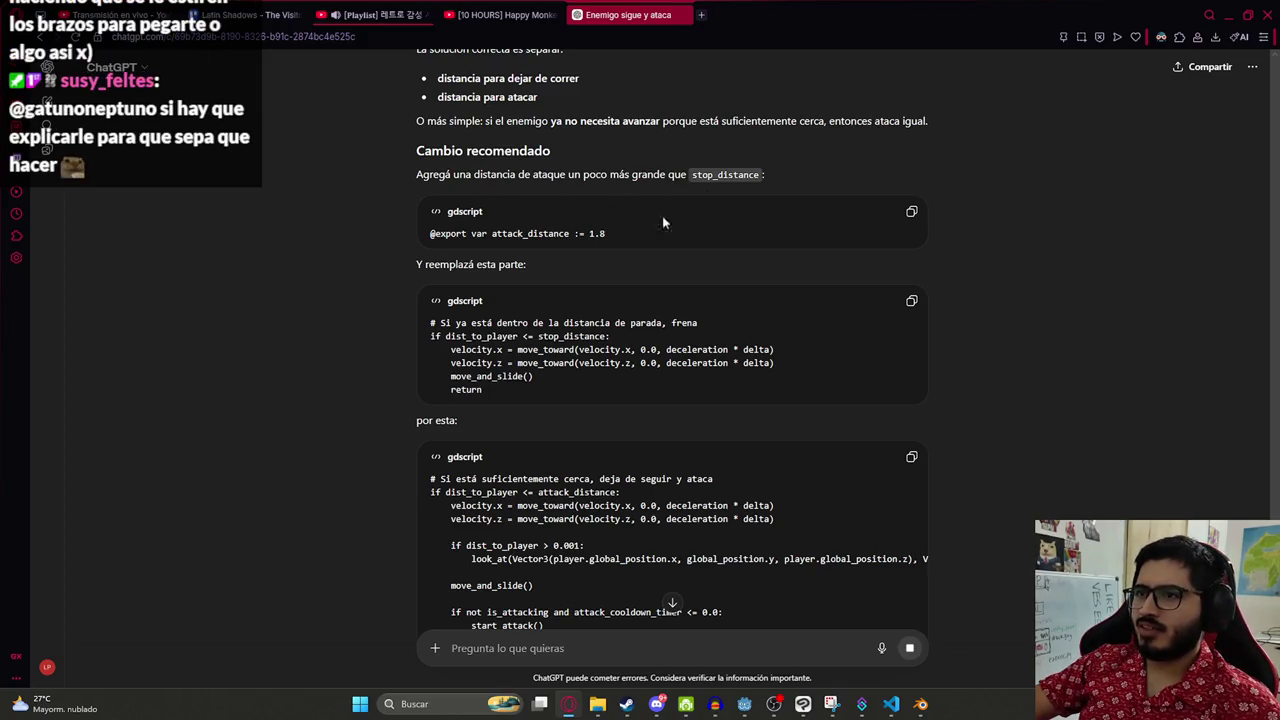
double_click(530, 233)
key("ctrl+c")
key("alt+Tab")
key("ctrl+f")
key("ctrl+v")
left_click(903, 358)
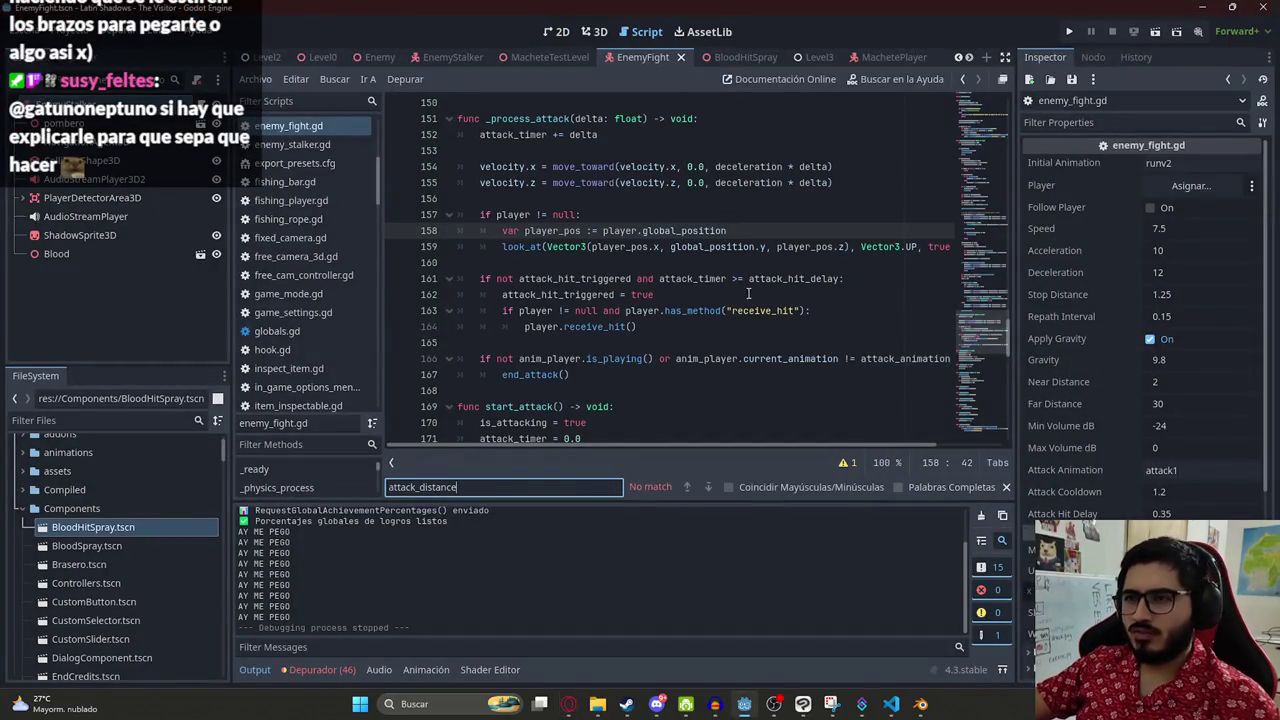
key("ctrl+a")
left_click(277, 133)
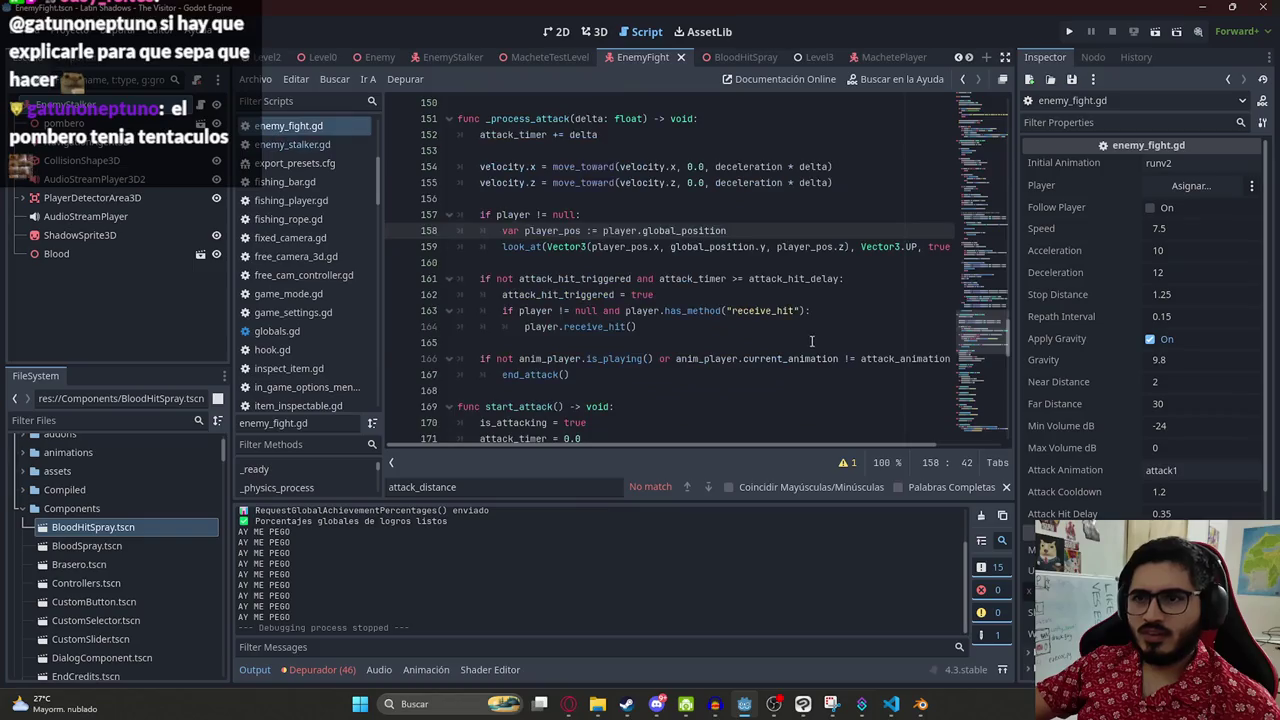
left_click(537, 488)
type("stop")
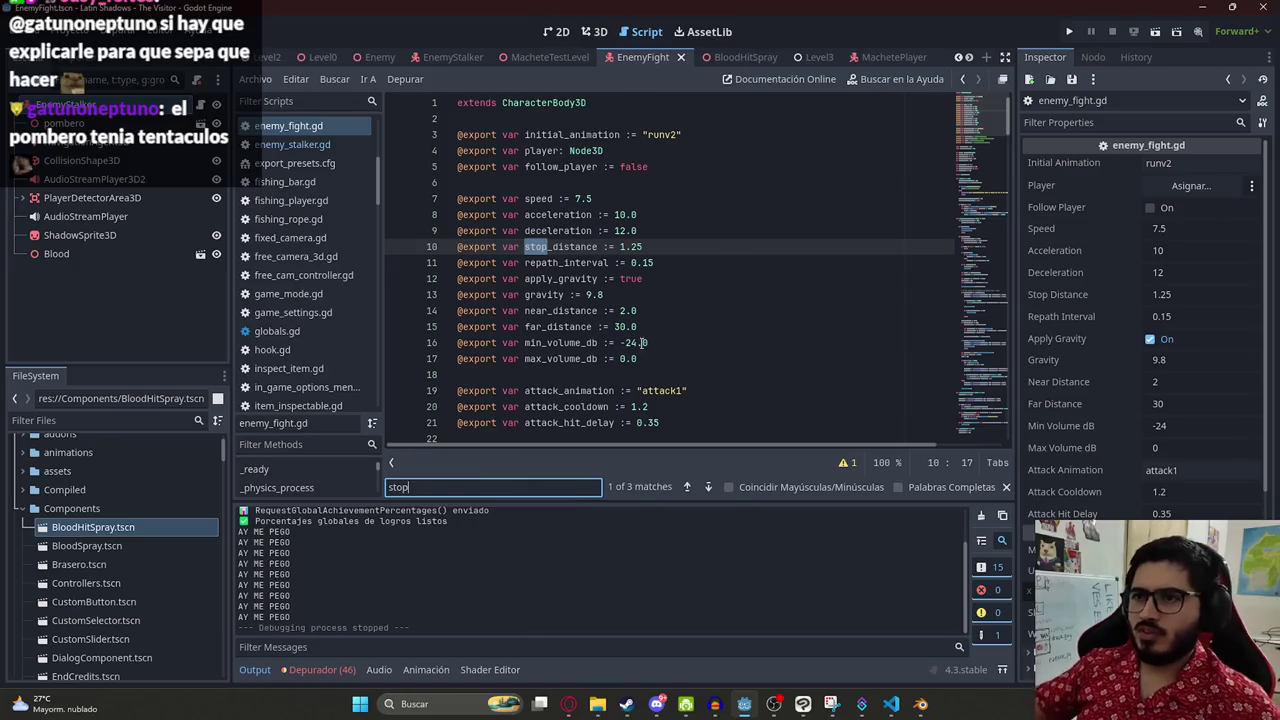
key("alt+Tab")
left_click(627, 232)
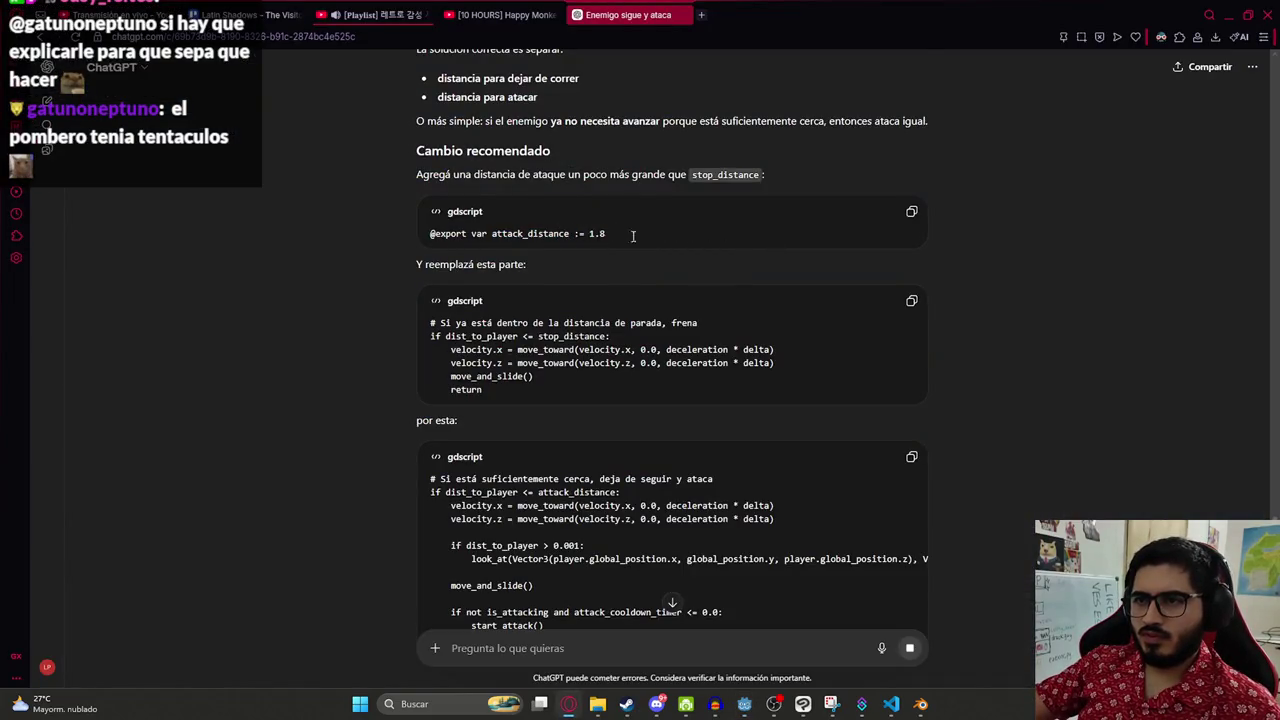
left_click(910, 212)
key("alt+Tab")
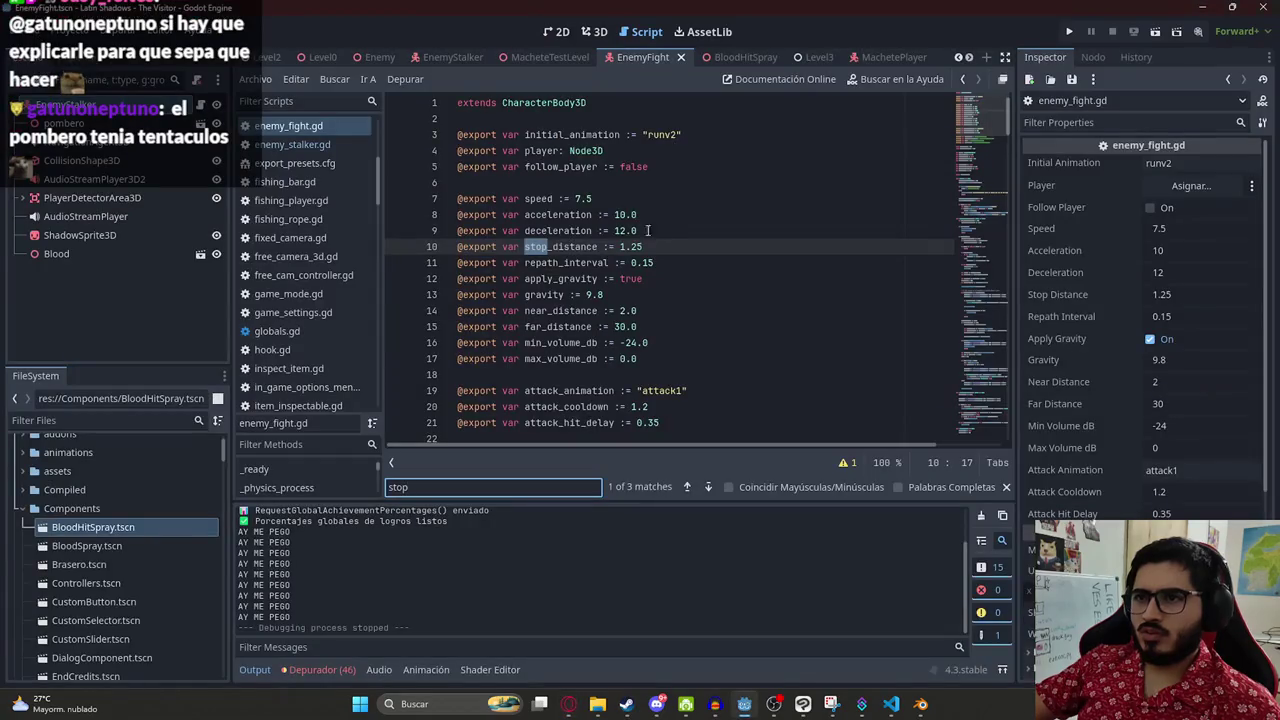
scroll(675, 254, "down", 1)
scroll(675, 254, "down", 1)
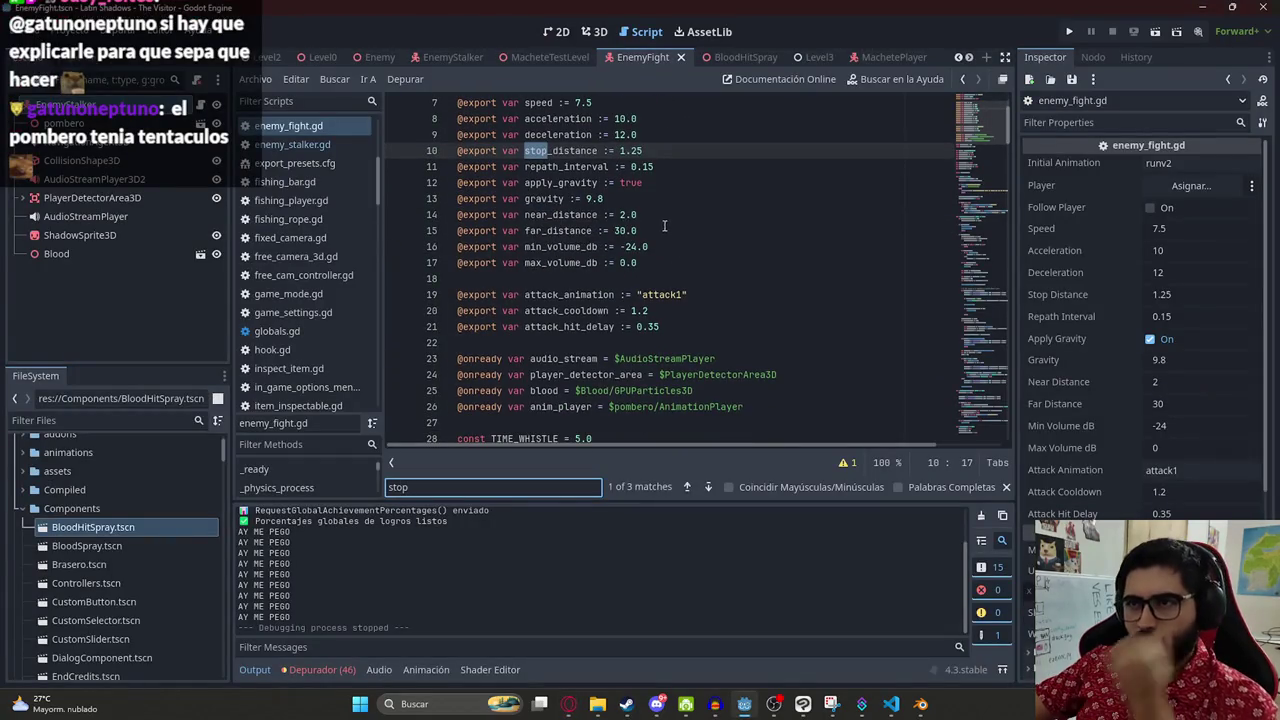
left_click(672, 150)
key("Return")
key("ctrl+v")
key("ctrl+s")
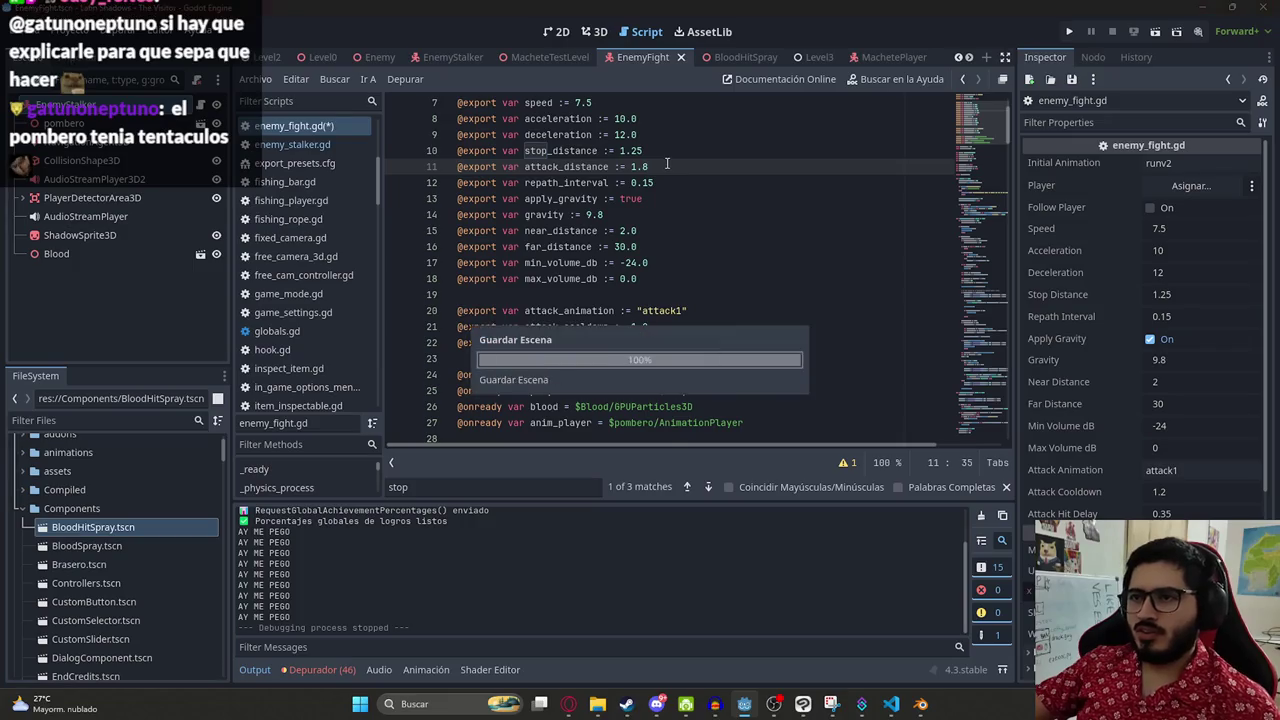
key("alt+Tab")
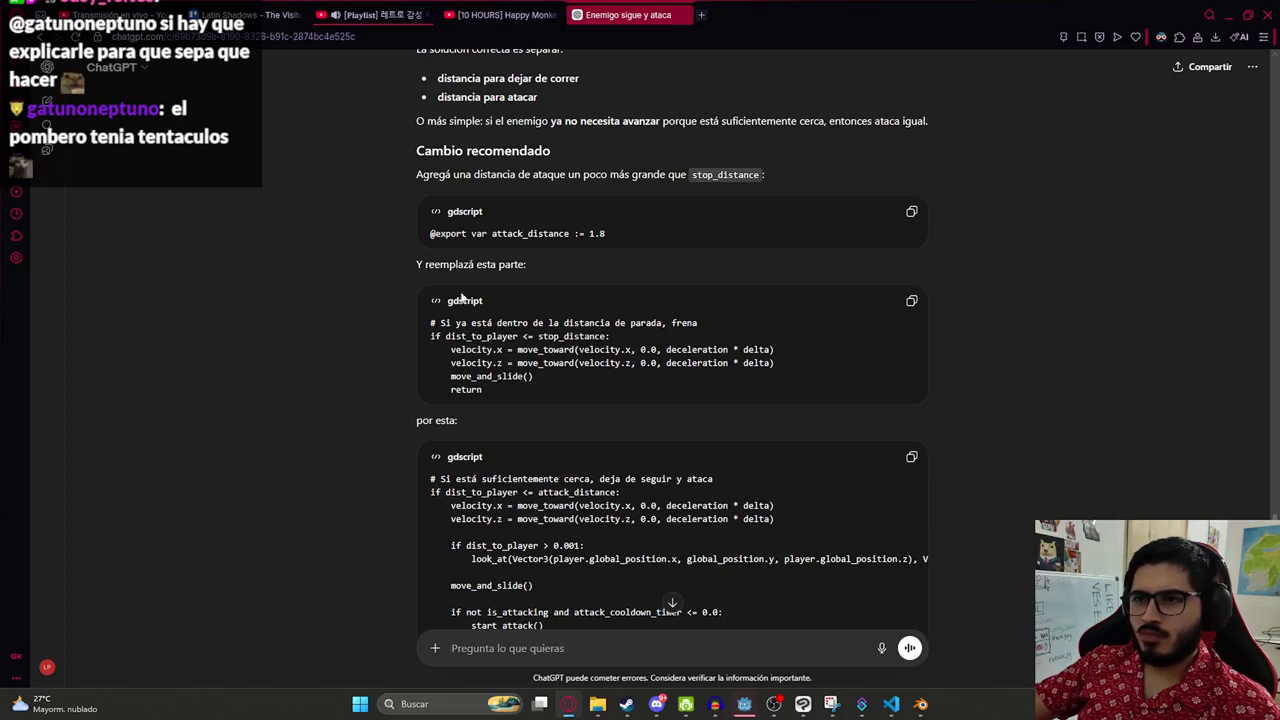
- Copy the old stop_distance condition from ChatGPT and search for it in the script
left_click_drag(432, 336, 609, 336)
key("alt+Tab")
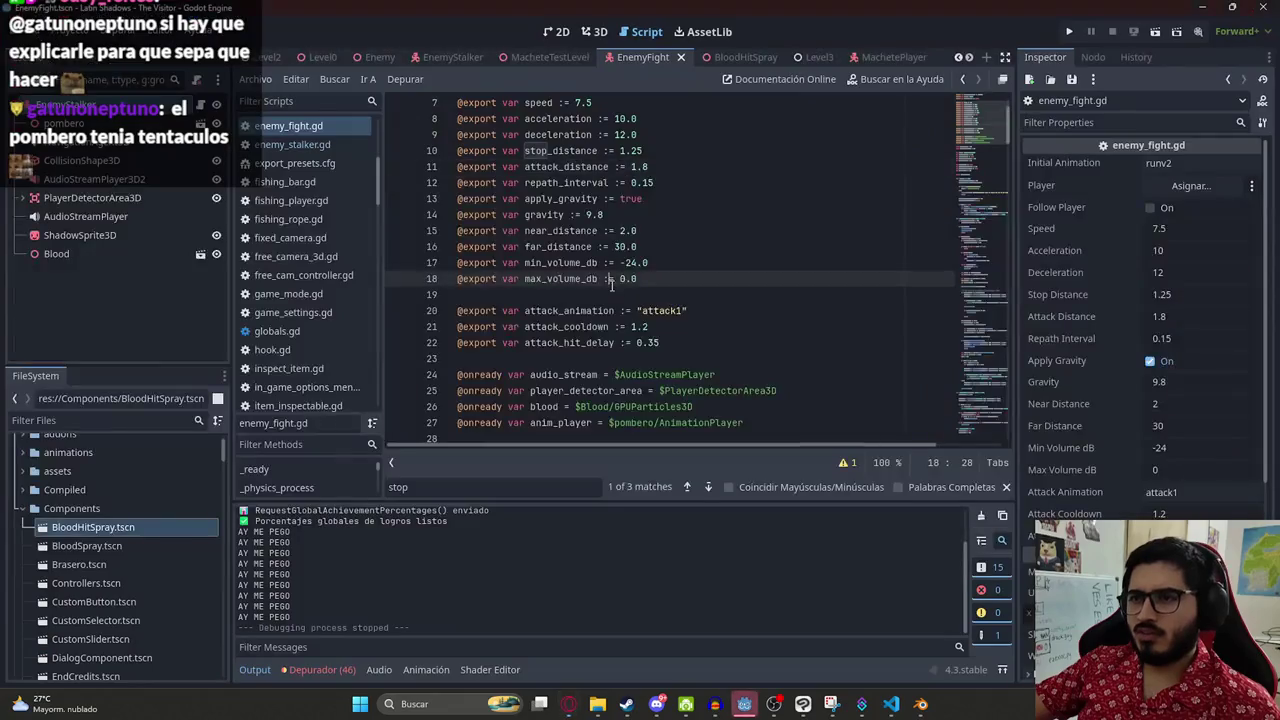
key("ctrl+f")
key("ctrl+v")
key("alt+Tab")
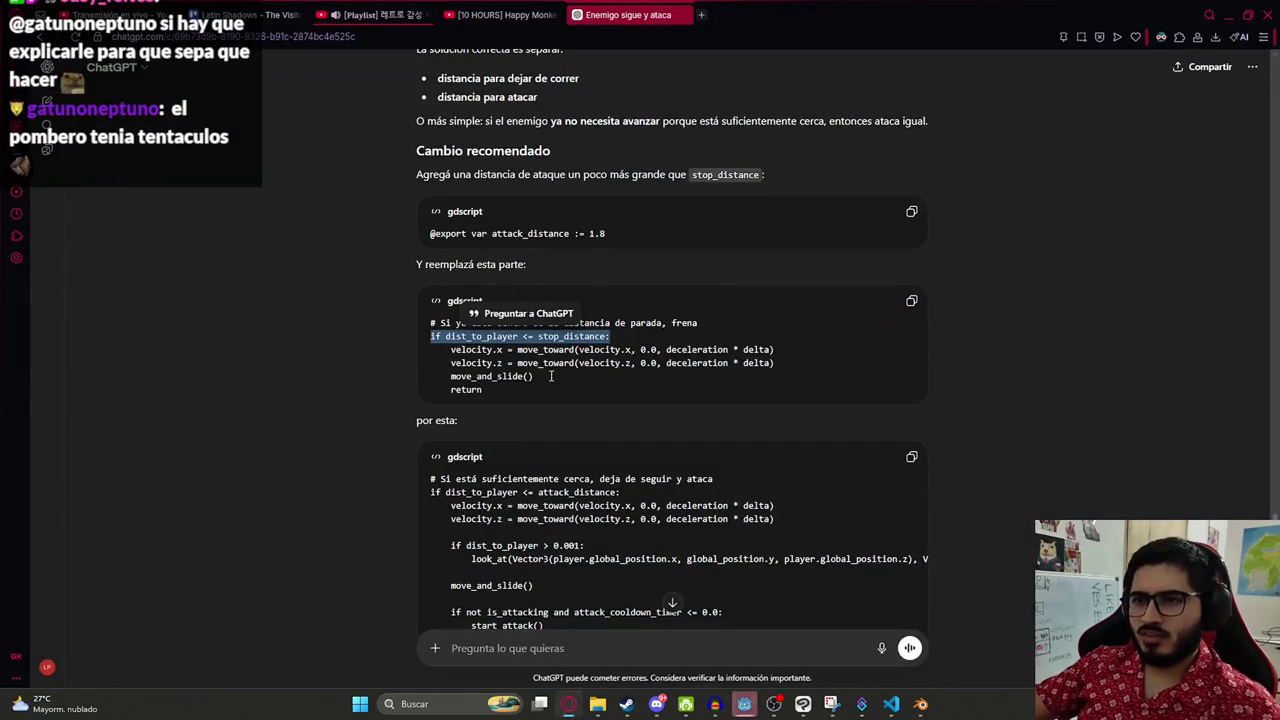
key("alt+Tab")
key("alt+Tab")
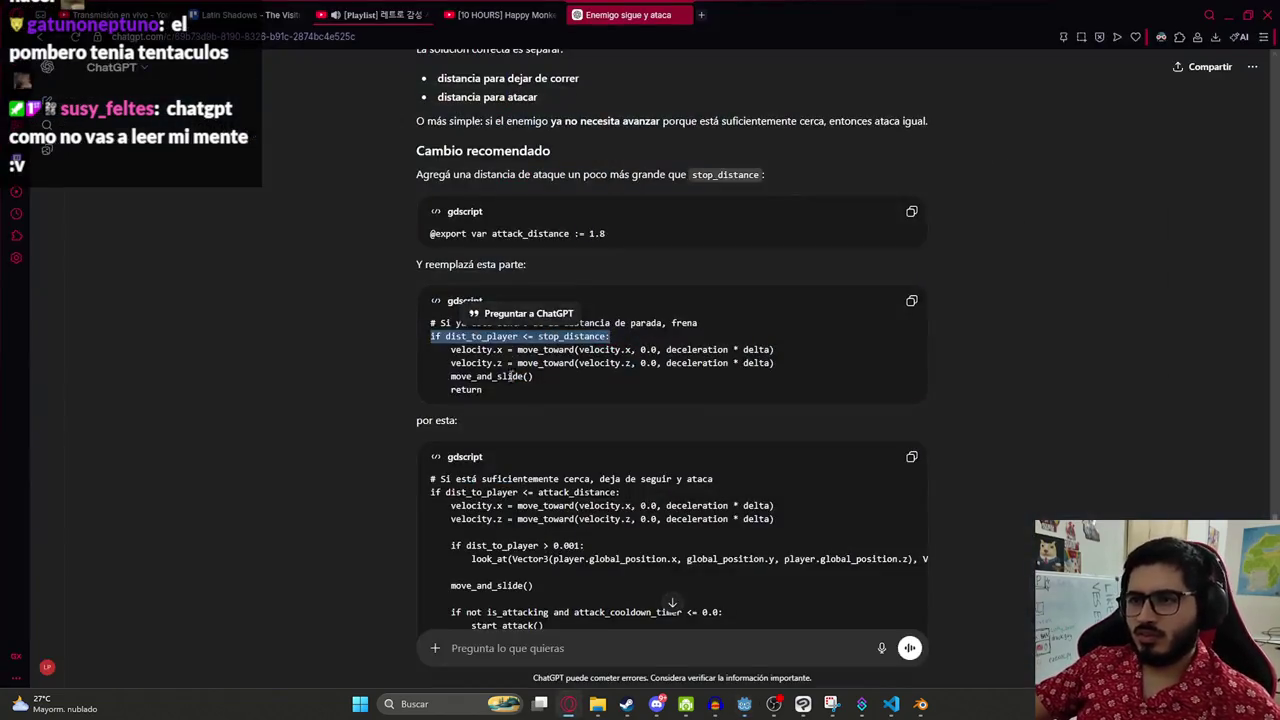
scroll(908, 457, "down", 2)
key("alt+Tab")
- Replace lines 102–111 with the indented attack_distance block, delete the old comment, and save
left_click(554, 263)
mouse_move(502, 263)
left_mouse_down()
mouse_move(600, 318)
mouse_move(560, 414)
mouse_move(386, 236)
left_mouse_up()
key("ctrl+v")
key("Tab")
key("Tab")
left_click(866, 196)
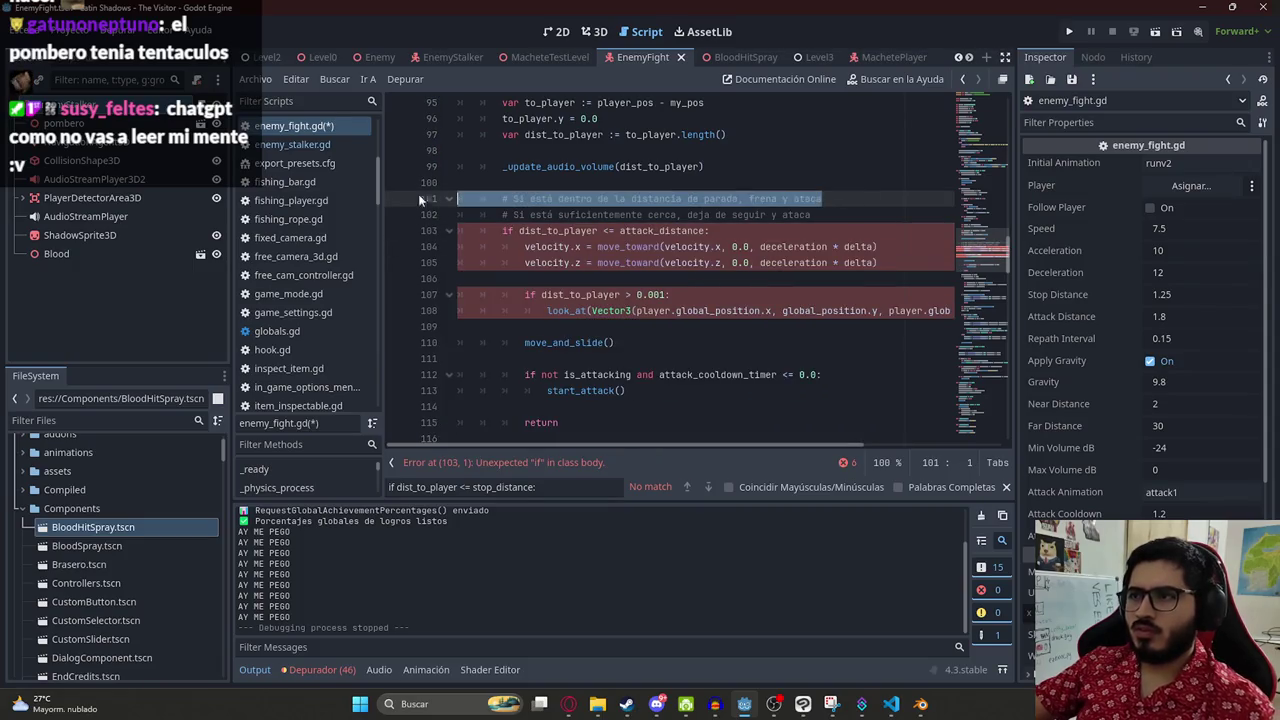
key("shift+Home")
key("BackSpace")
key("Delete")
key("ctrl+s")
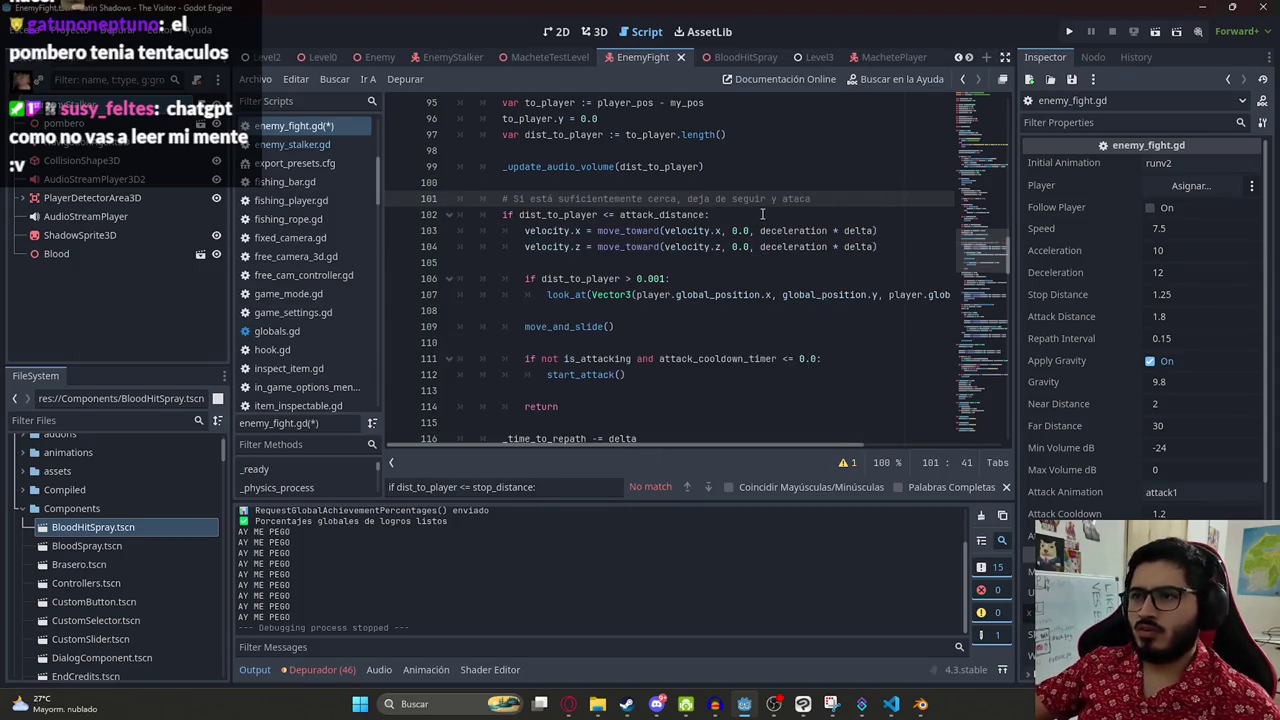
key("alt+Tab")
- Copy the desired_target line from ChatGPT and find it in enemy_fight.gd
scroll(581, 362, "down", 3)
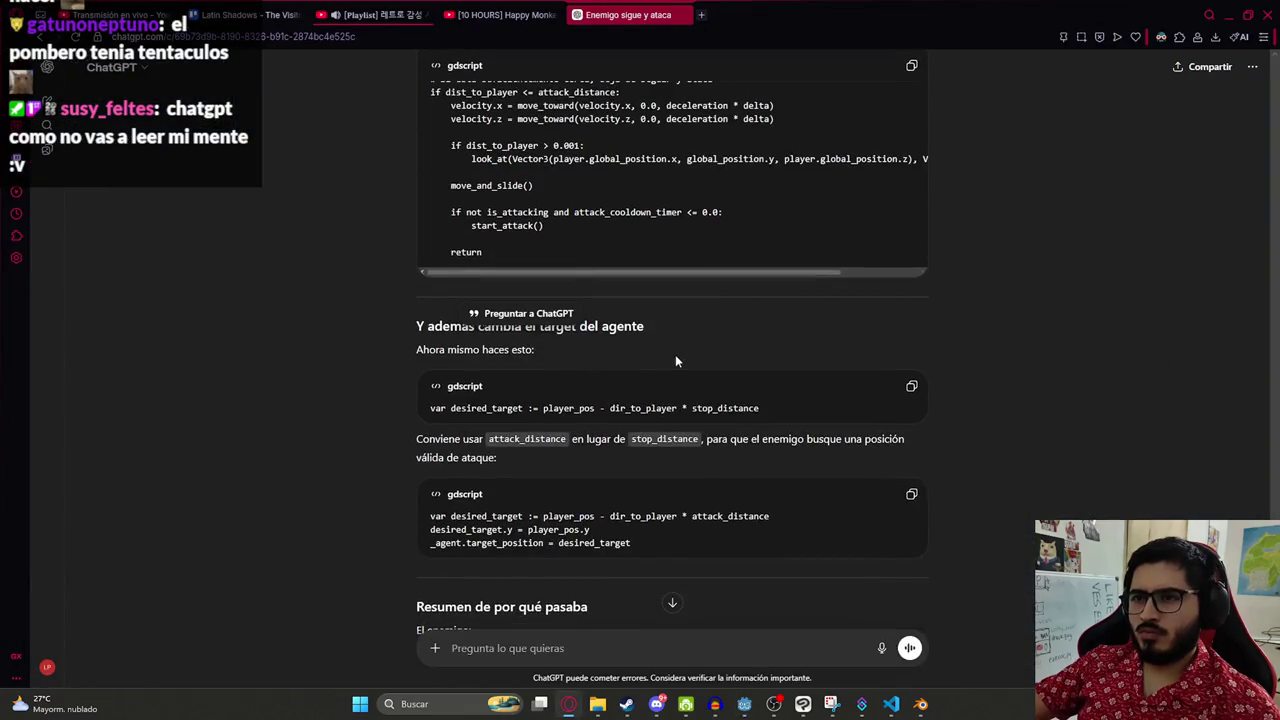
double_click(489, 408)
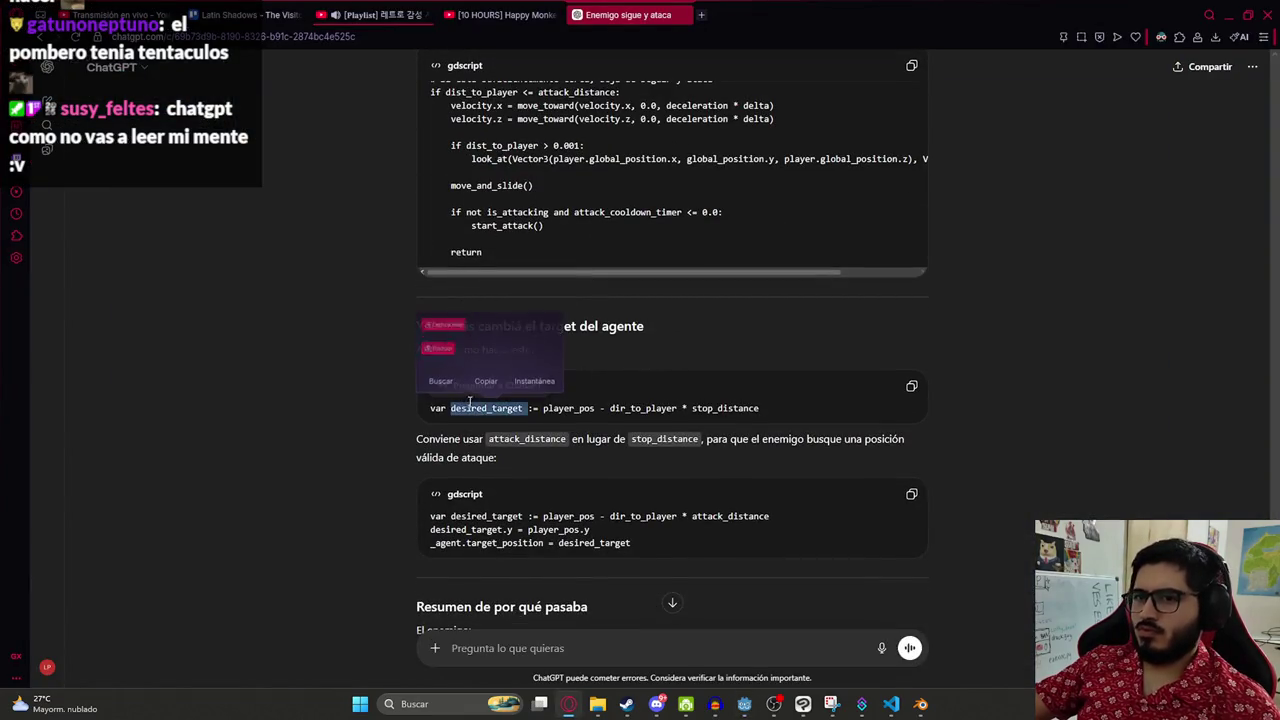
left_click(786, 406)
left_click(910, 388)
key("alt+Tab")
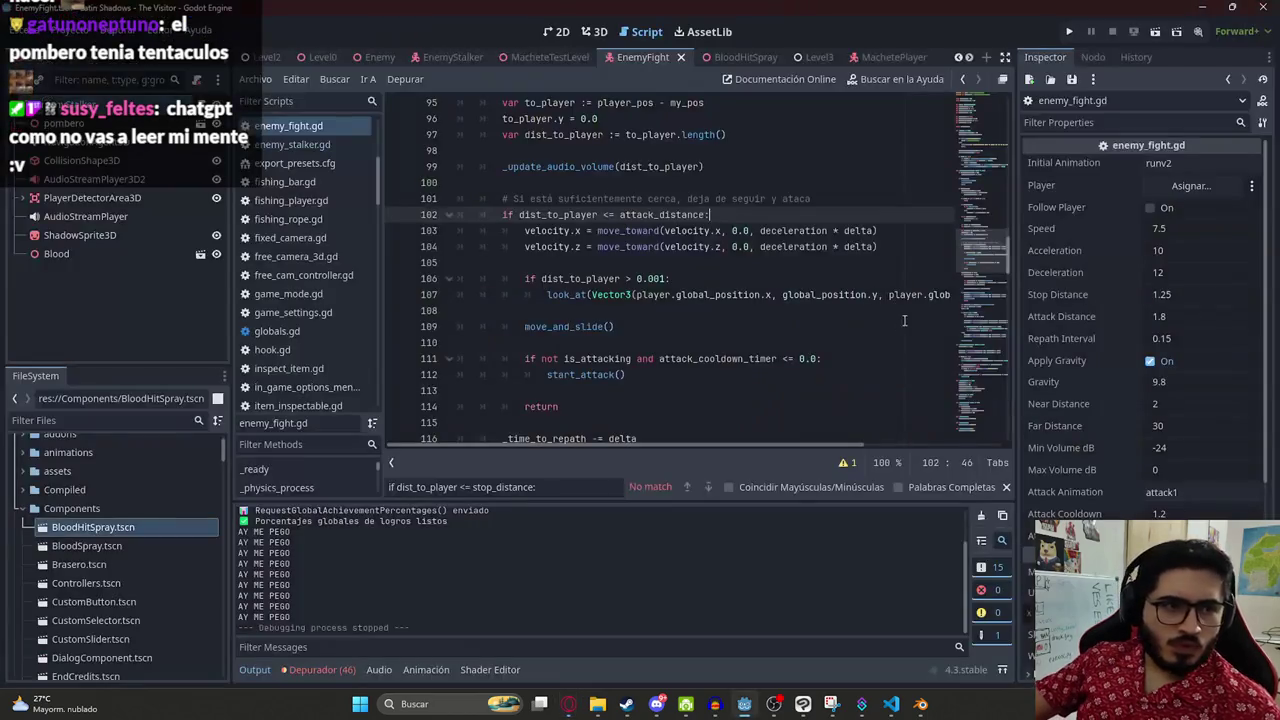
left_click(798, 246)
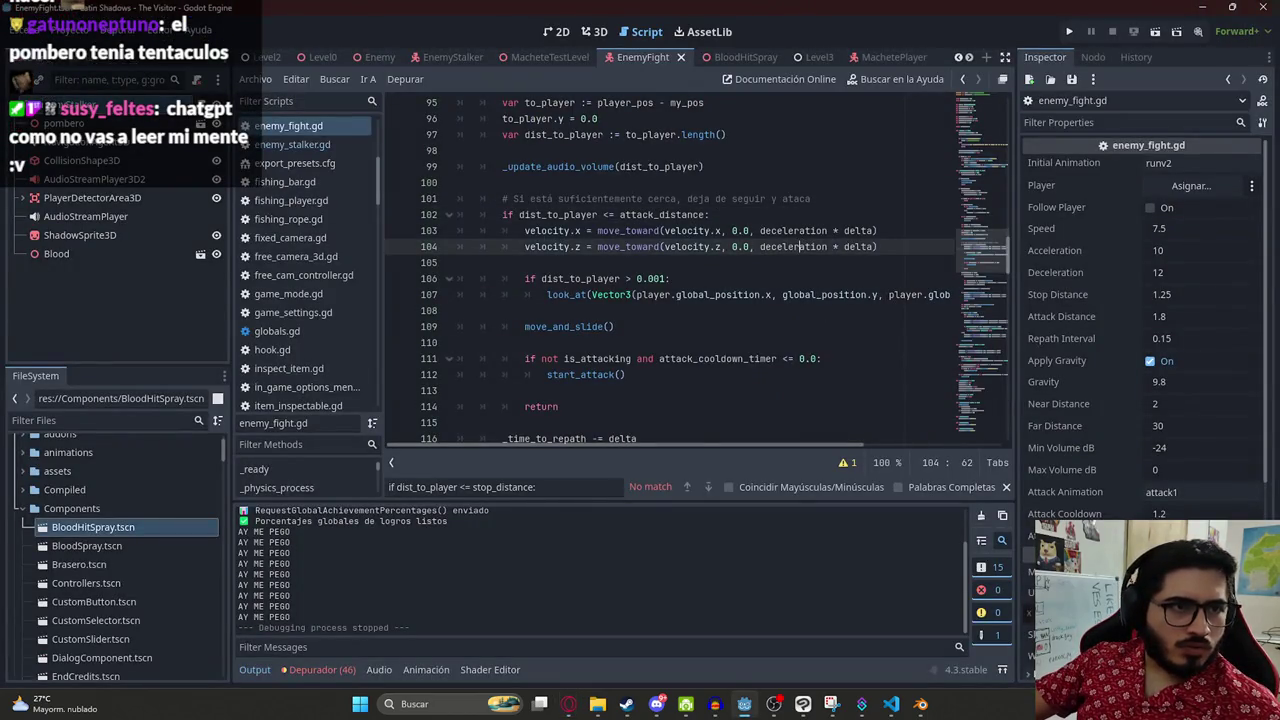
left_click(677, 280)
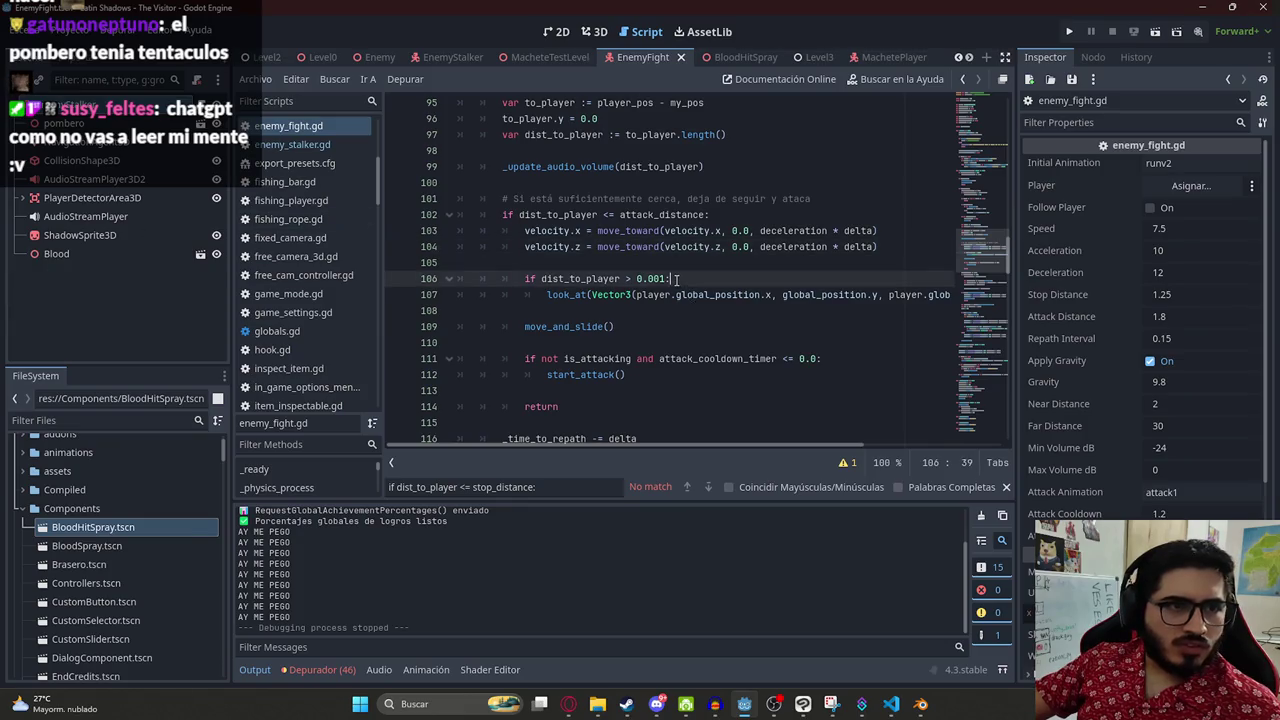
key("ctrl+f")
key("ctrl+v")
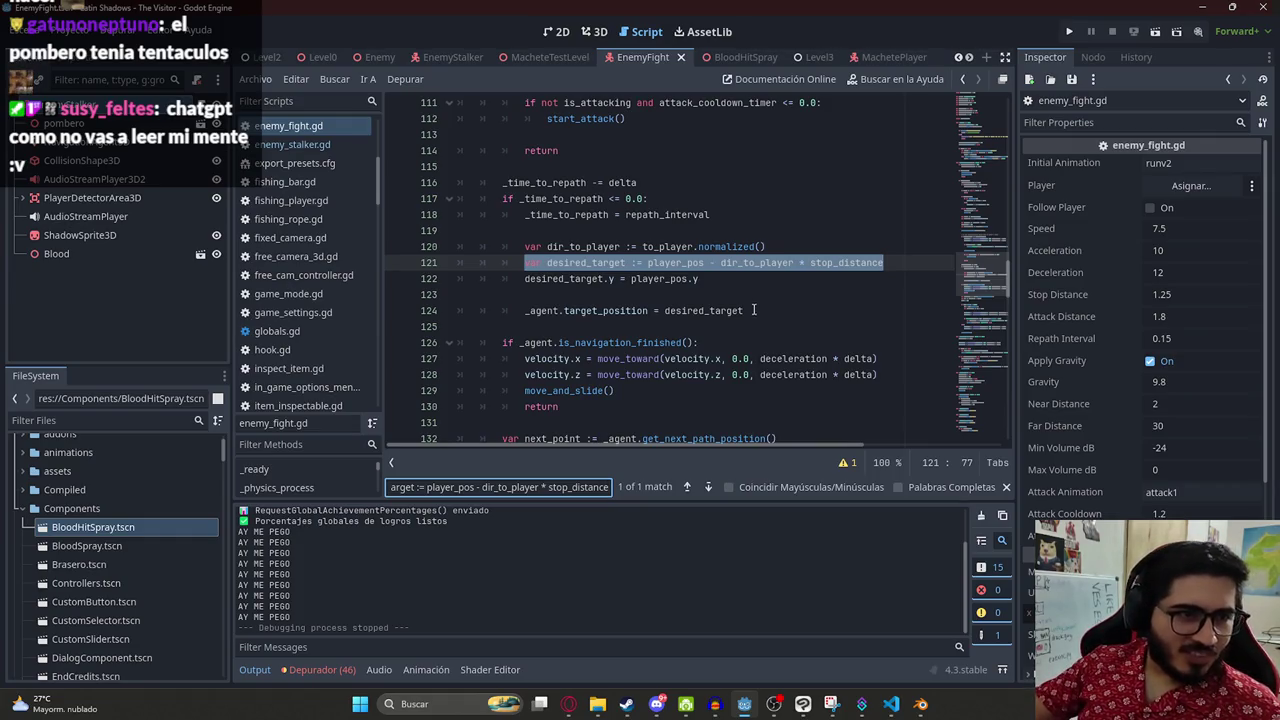
key("alt+Tab")
- Copy ChatGPT's attack_distance desired_target code and locate line 121 in the script
scroll(590, 413, "down", 3)
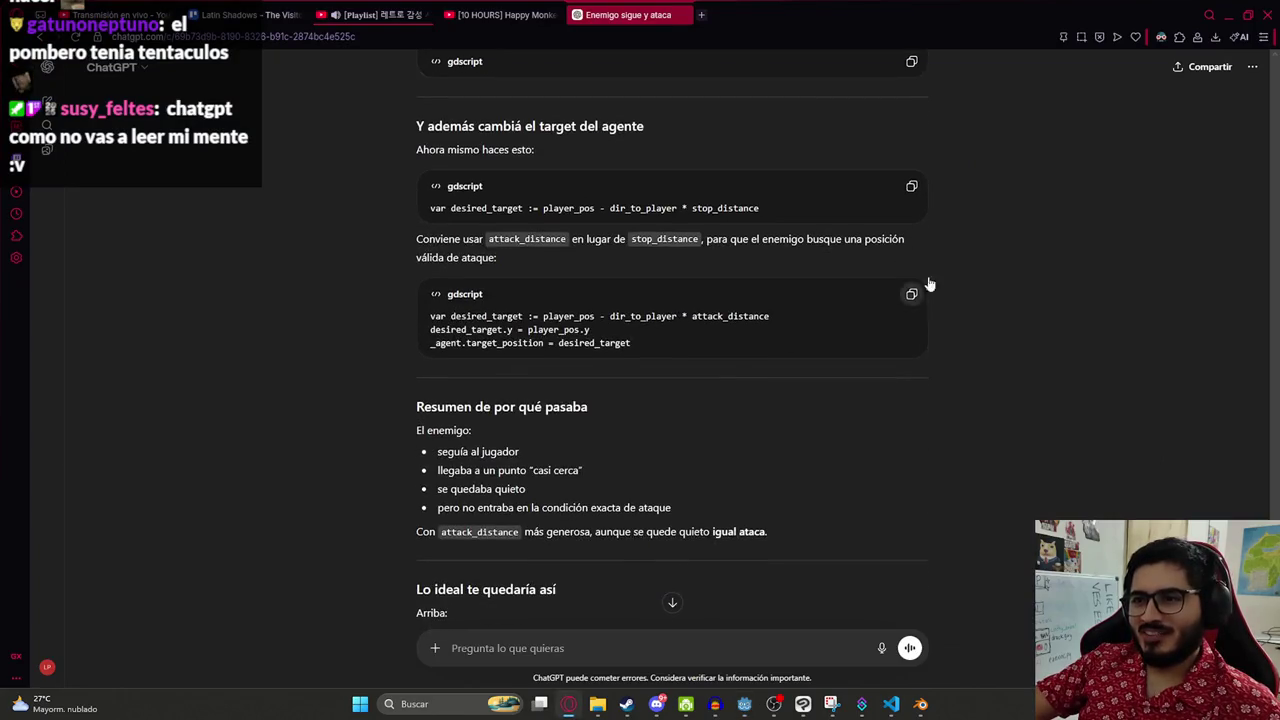
left_click(912, 292)
key("alt+Tab")
left_click(535, 263)
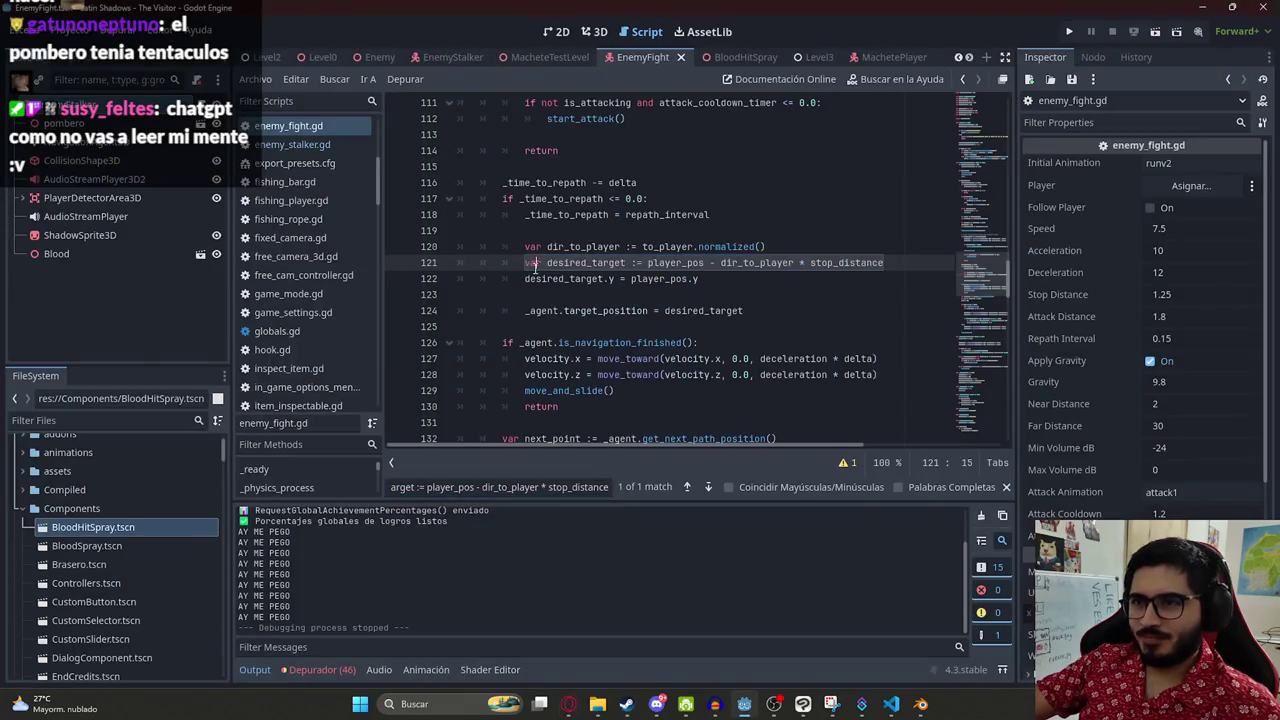
key("alt+Tab")
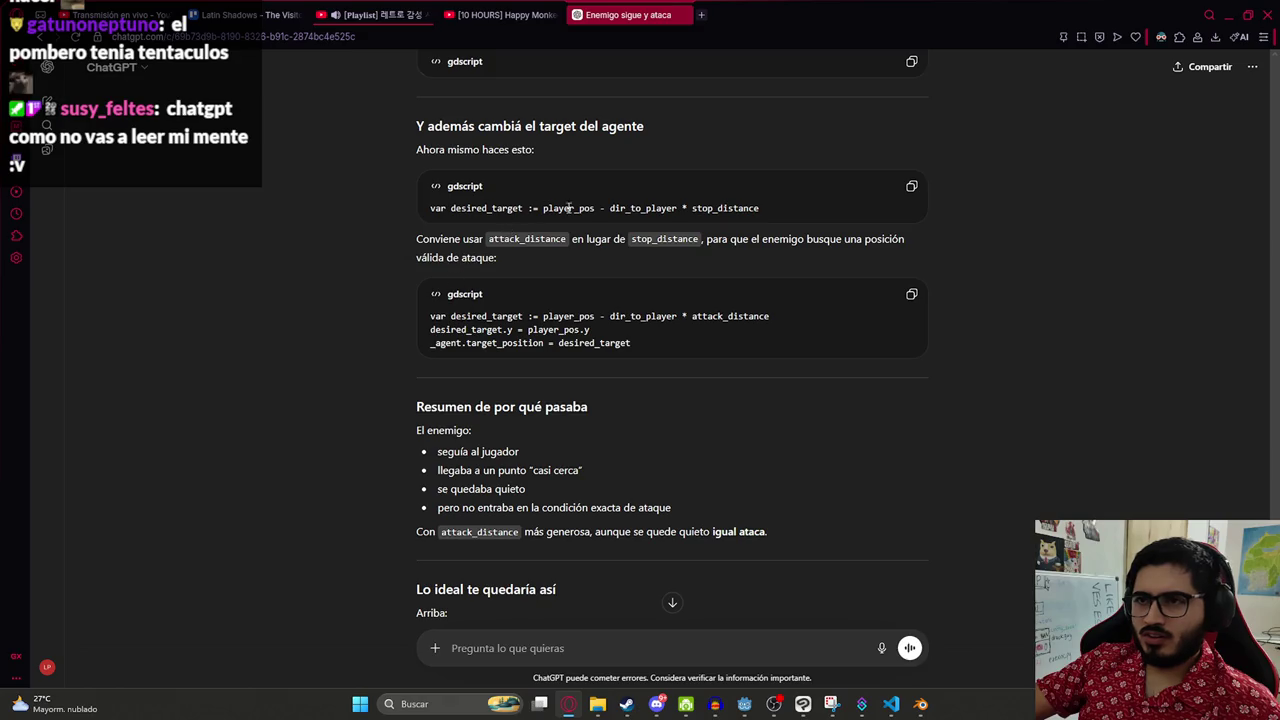
key("alt+Tab")
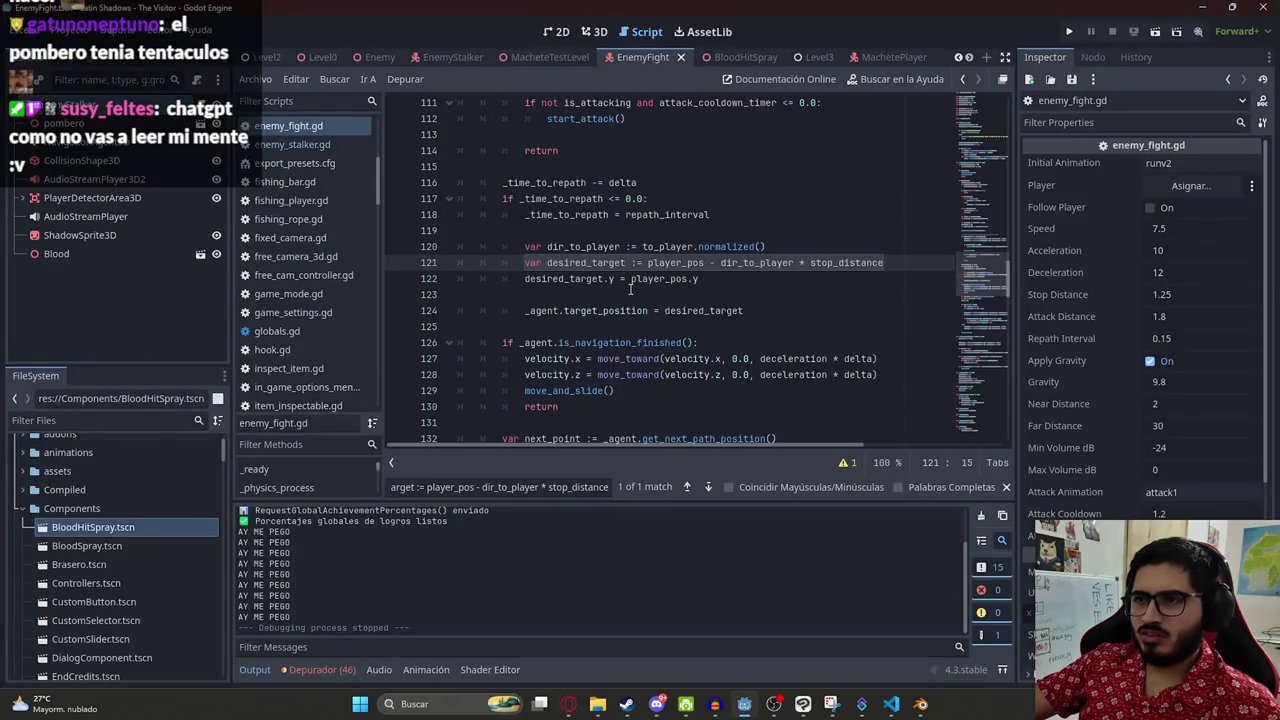
key("alt+Tab")
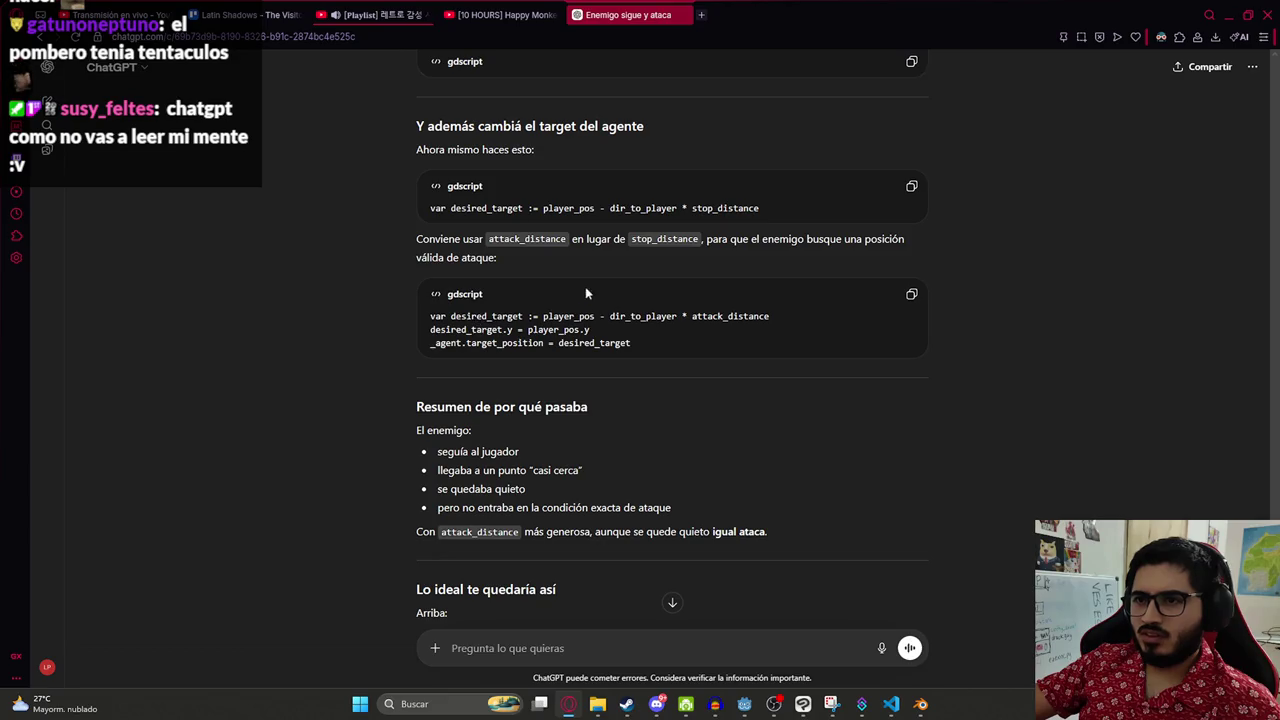
key("alt+Tab")
- Replace lines 121–124 with the indented attack_distance desired_target code and save
left_click(767, 314, "shift")
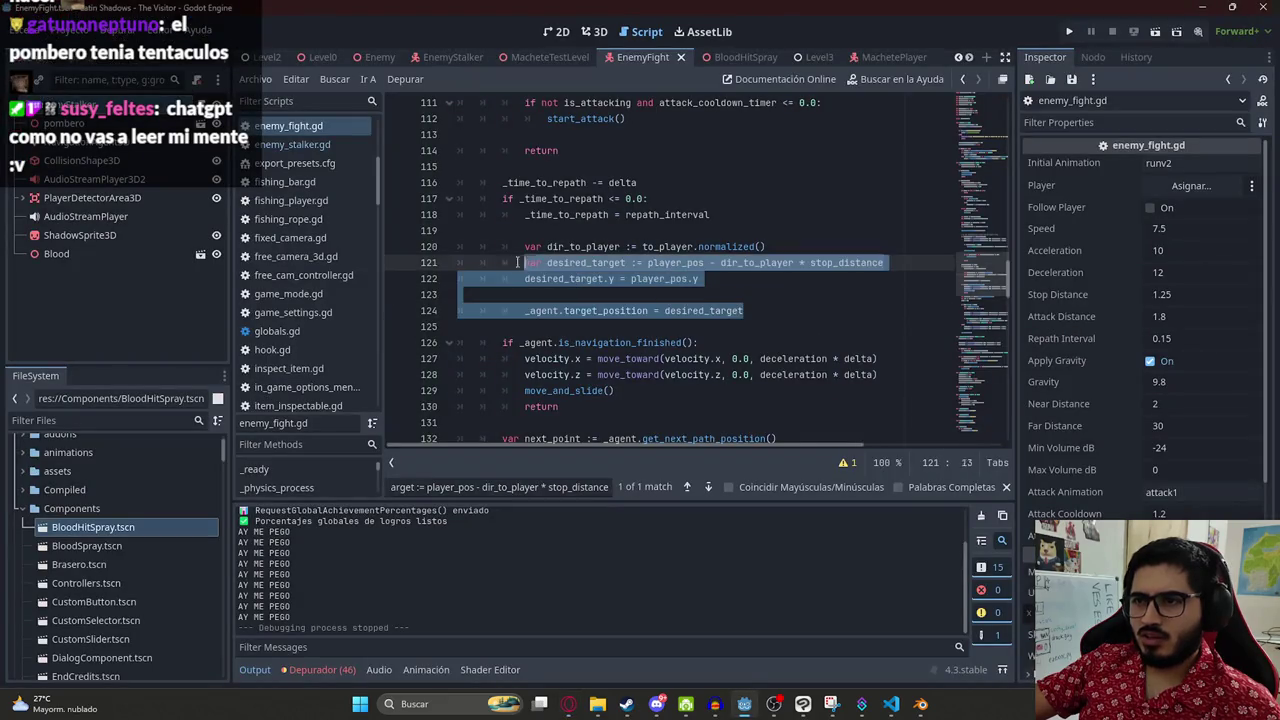
key("ctrl+v")
key("shift+Home")
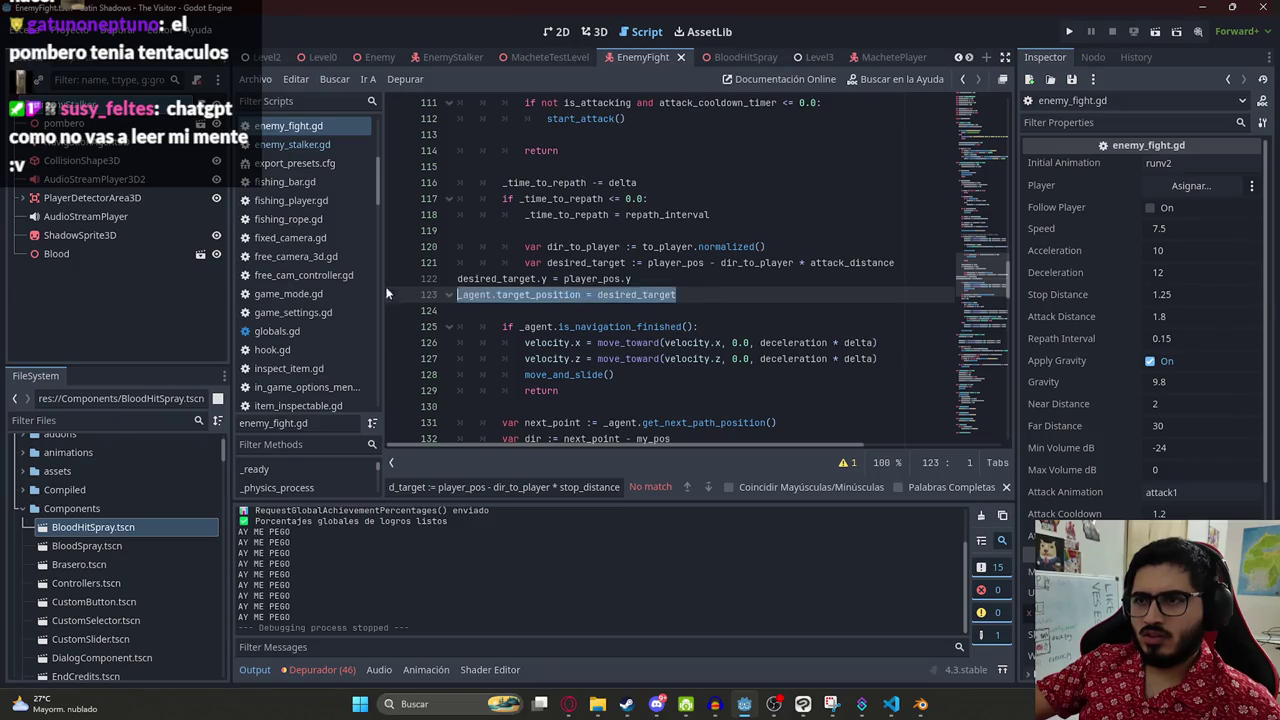
key("shift+Up")
key("Tab")
key("Tab")
key("Tab")
left_click(737, 284)
key("ctrl+s")
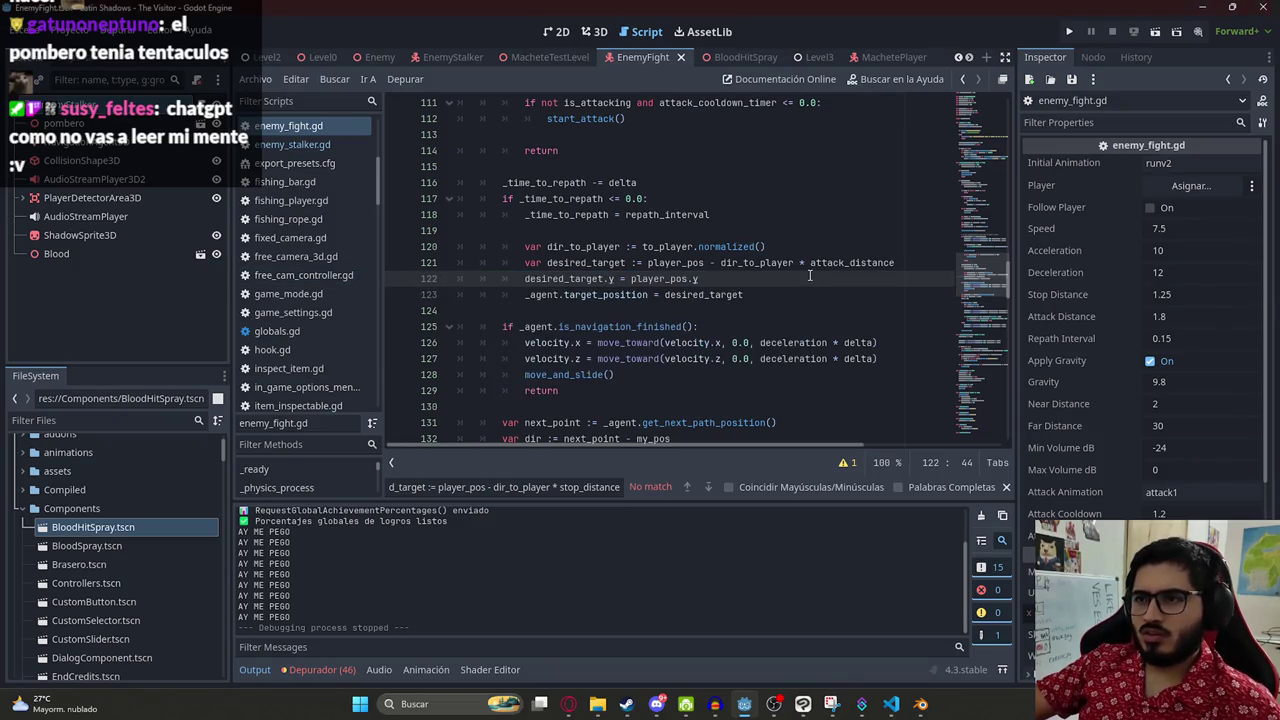
key("ctrl+z")
key("ctrl+z")
key("ctrl+z")
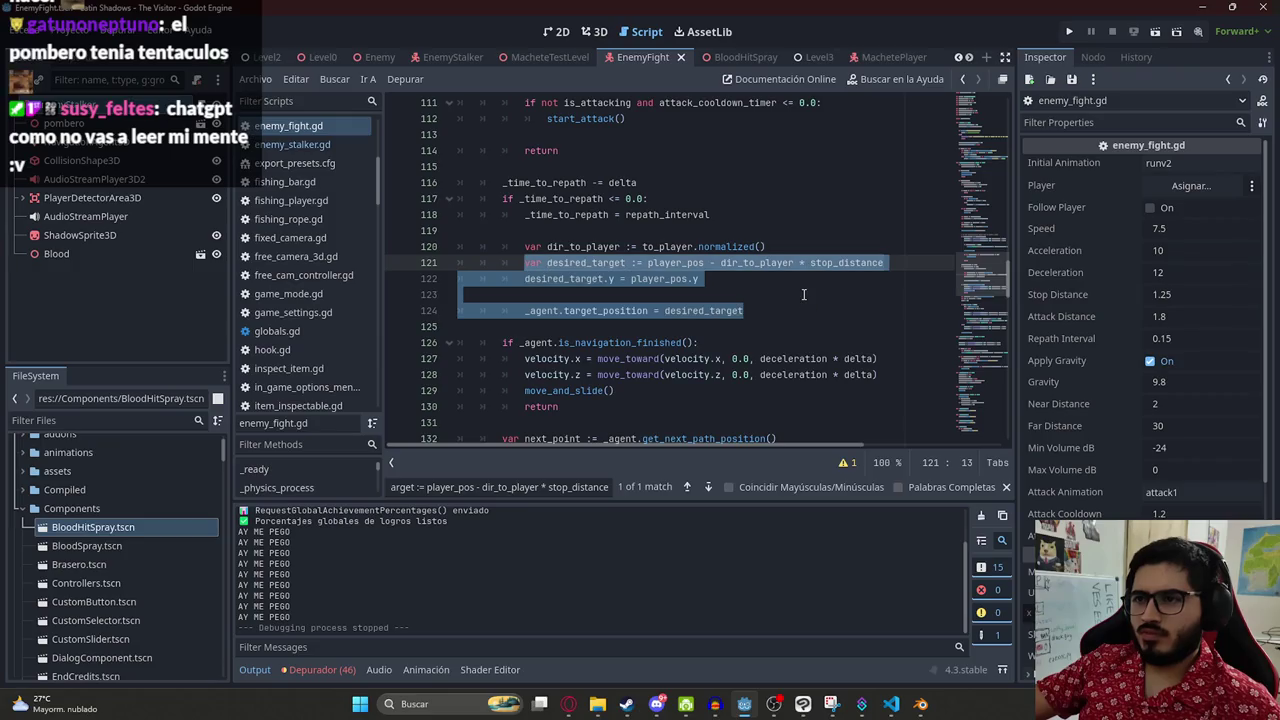
key("ctrl+y")
key("ctrl+y")
key("ctrl+y")
- Look up attack_hit_delay in the script, then run the MacheteTestLevel scene
key("alt+Tab")
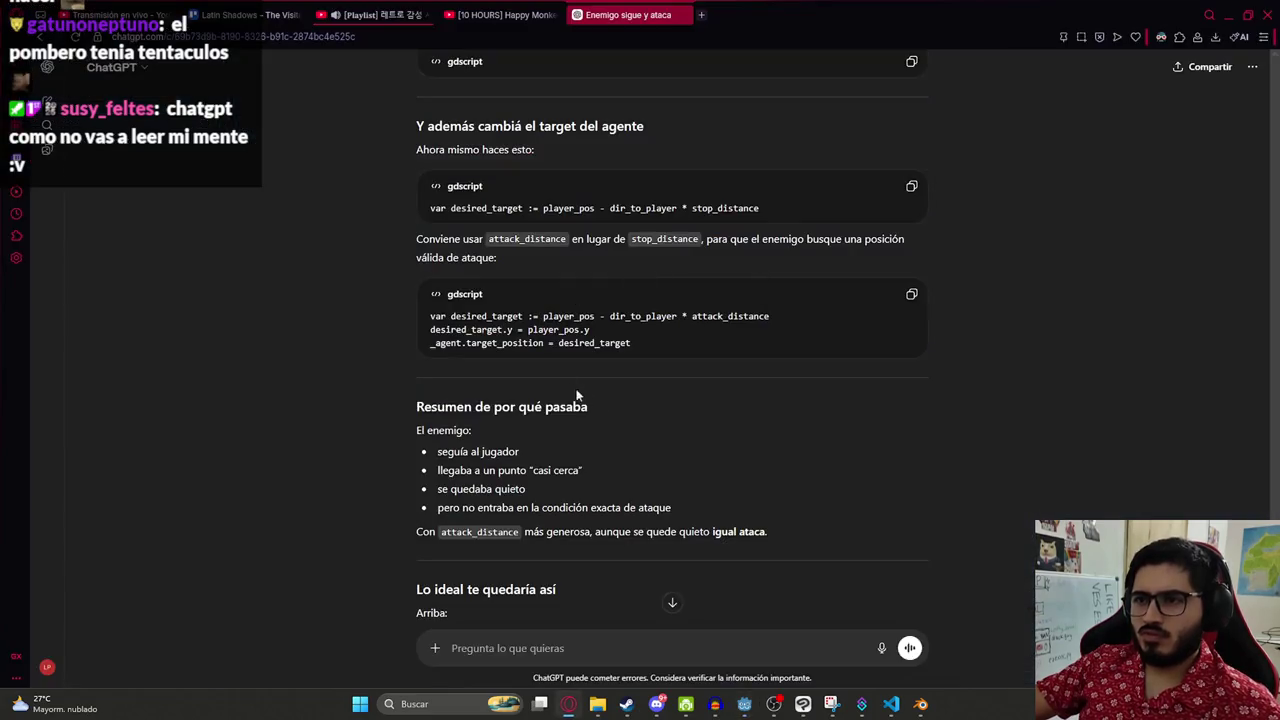
scroll(658, 400, "down", 3)
scroll(648, 371, "down", 2)
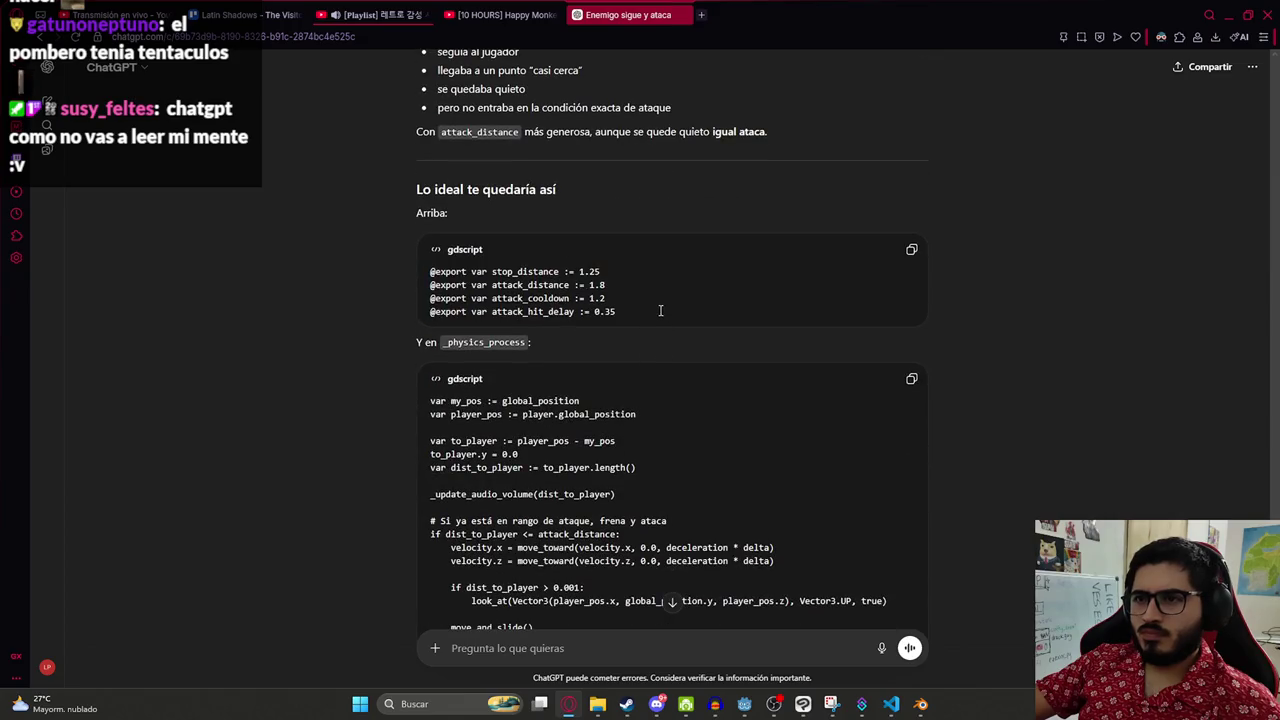
double_click(532, 311)
key("ctrl+c")
key("alt+Tab")
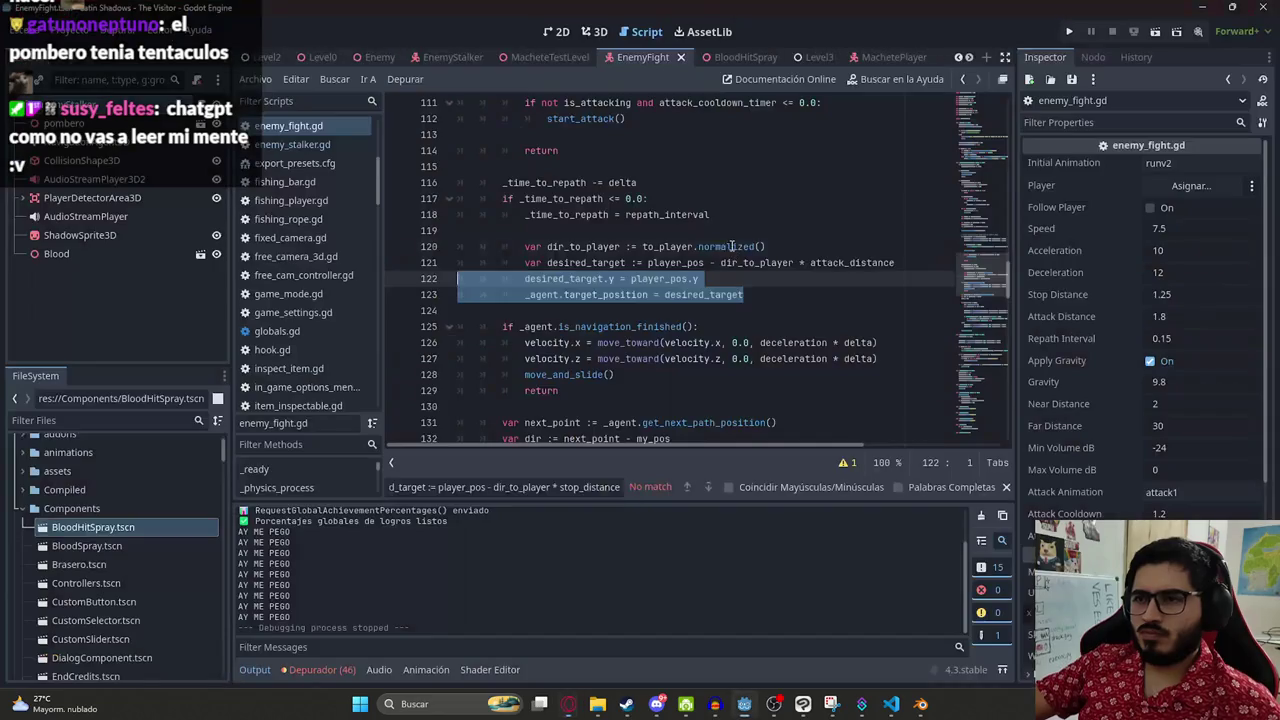
key("ctrl+f")
key("ctrl+v")
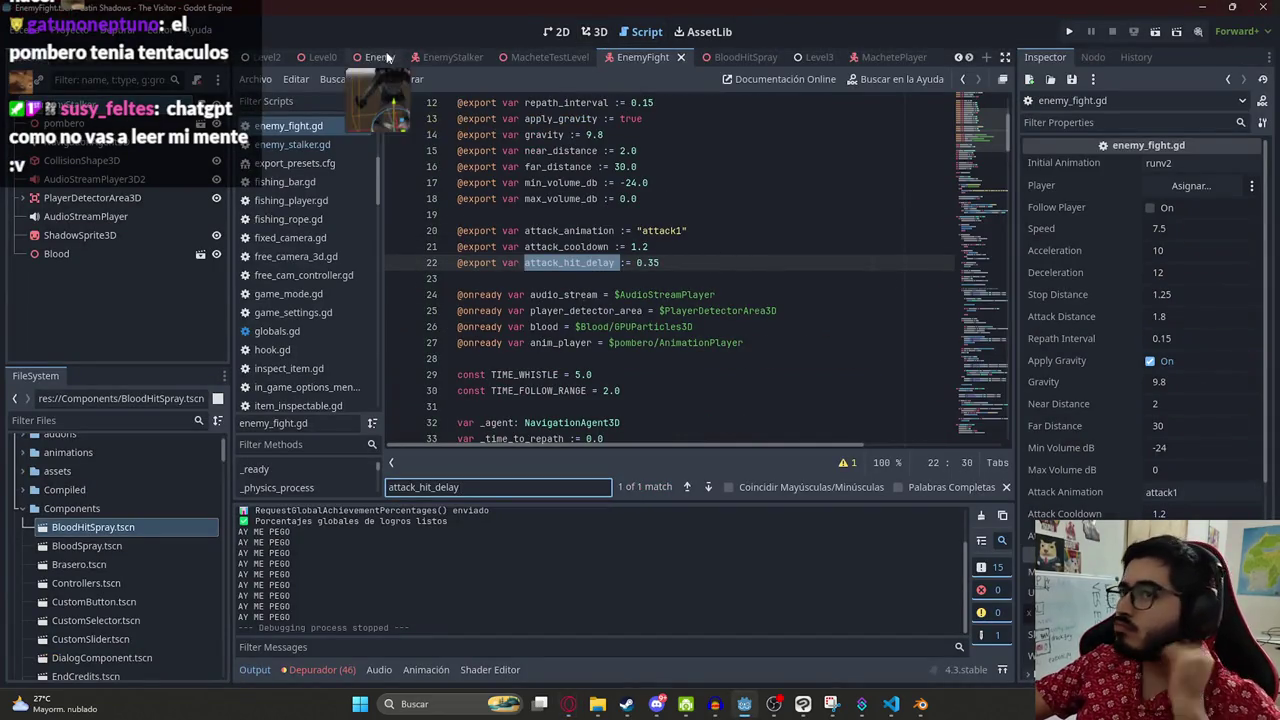
right_click(529, 57)
left_click(623, 165)
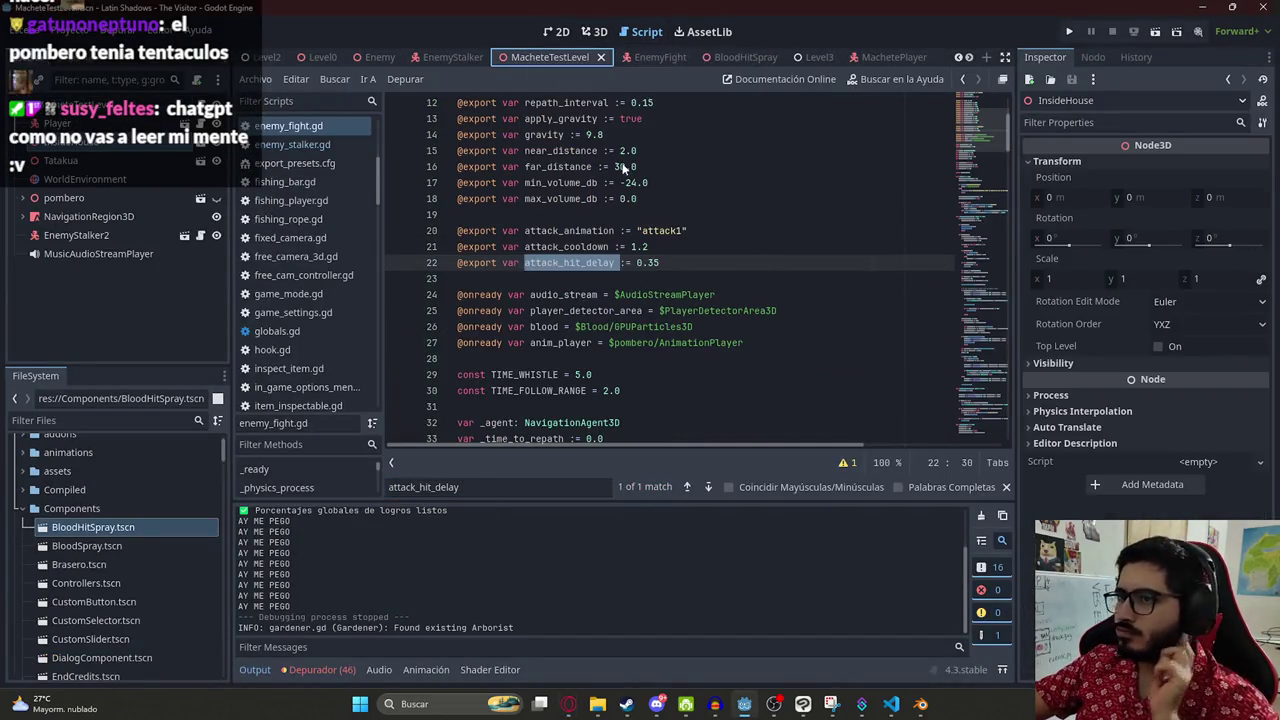
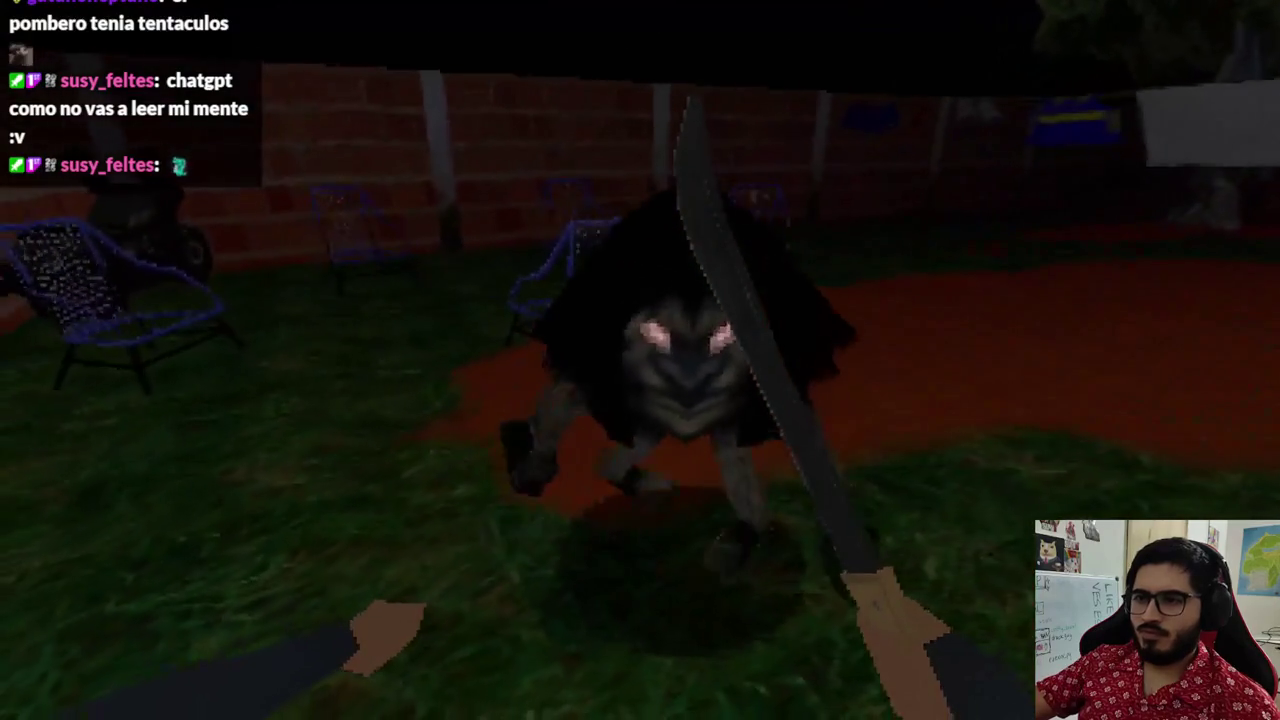
- Stop the playtest and keep EnemyStalker2's Stop Distance at 1 after trying its 1.25 default
key("F8")
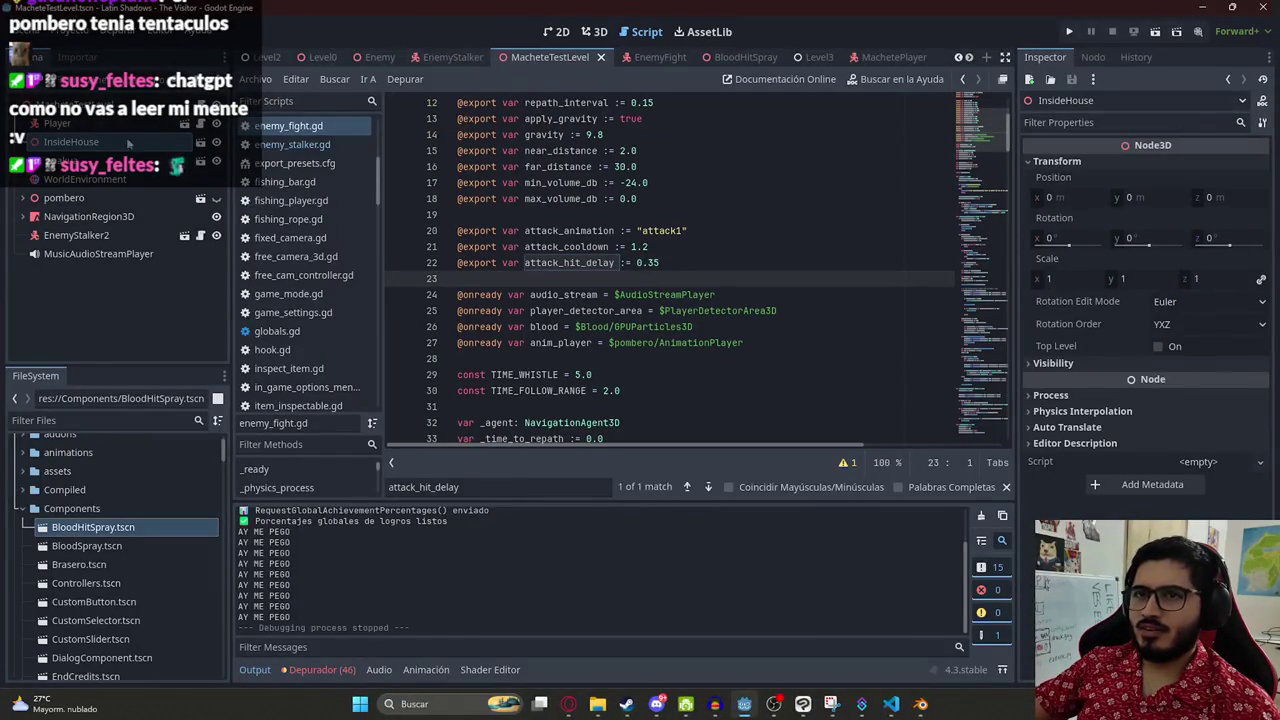
left_click(103, 236)
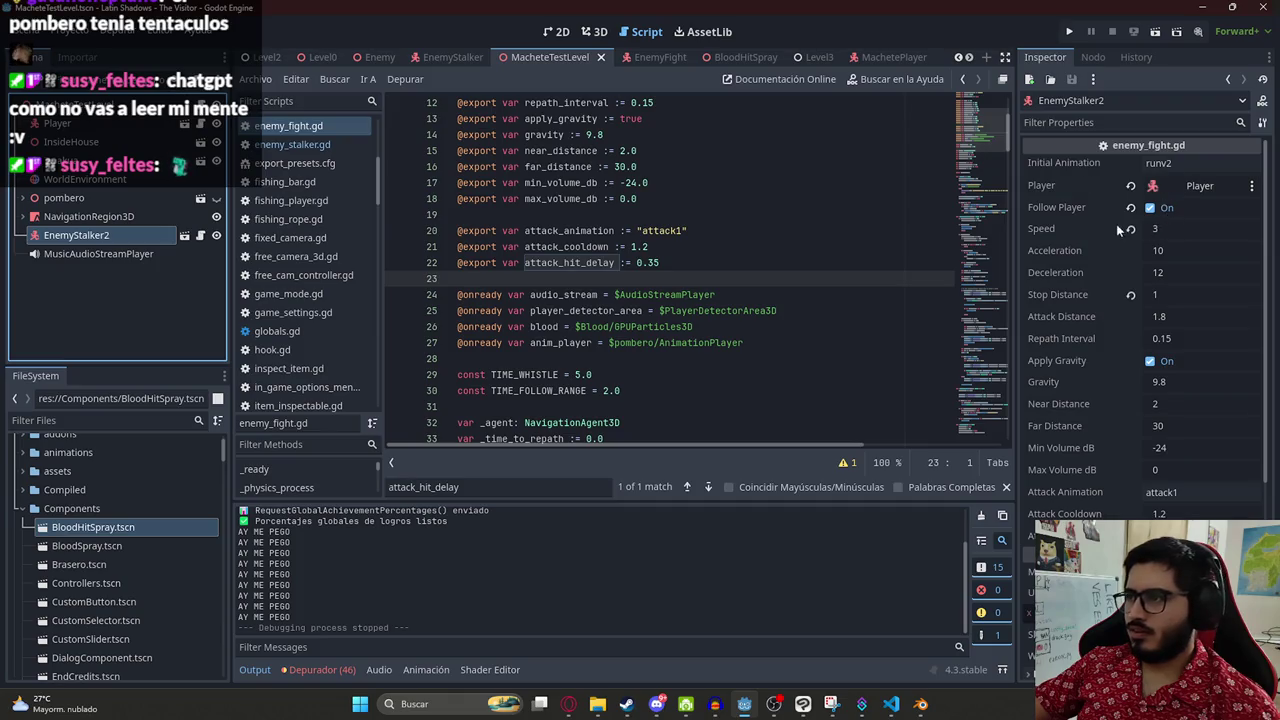
left_click(1132, 295)
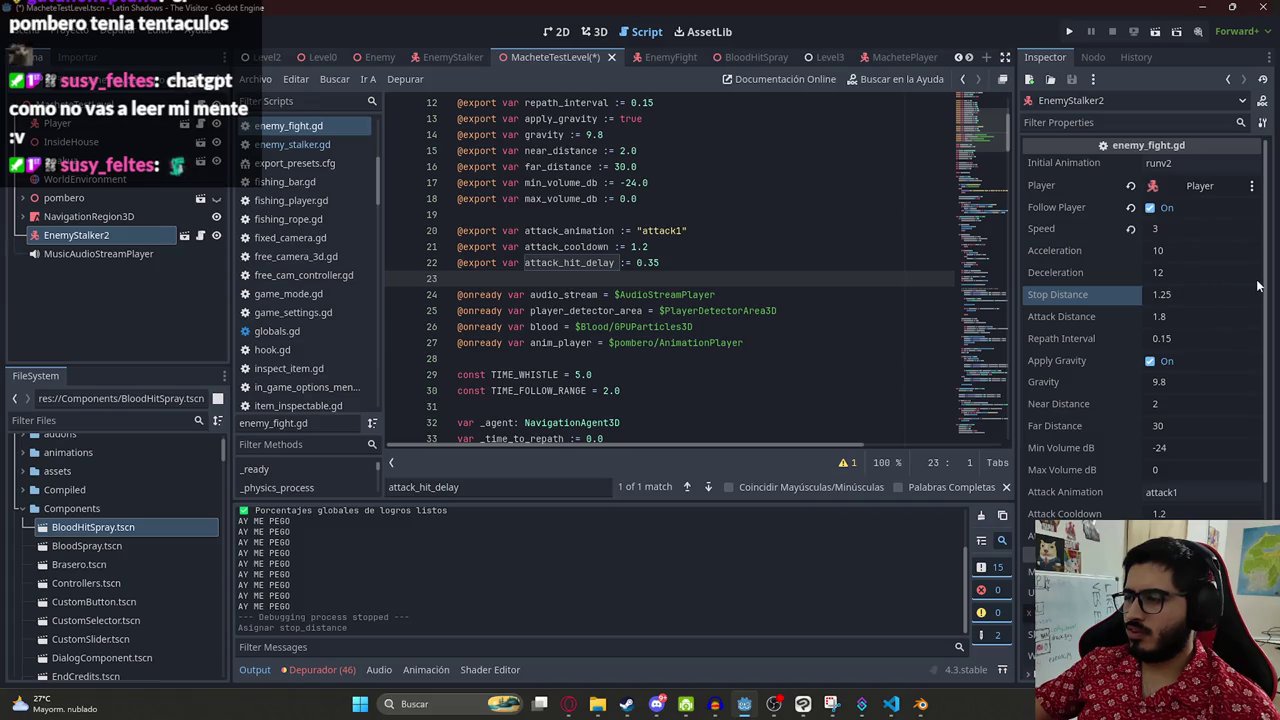
key("ctrl+z")
key("ctrl+shift+z")
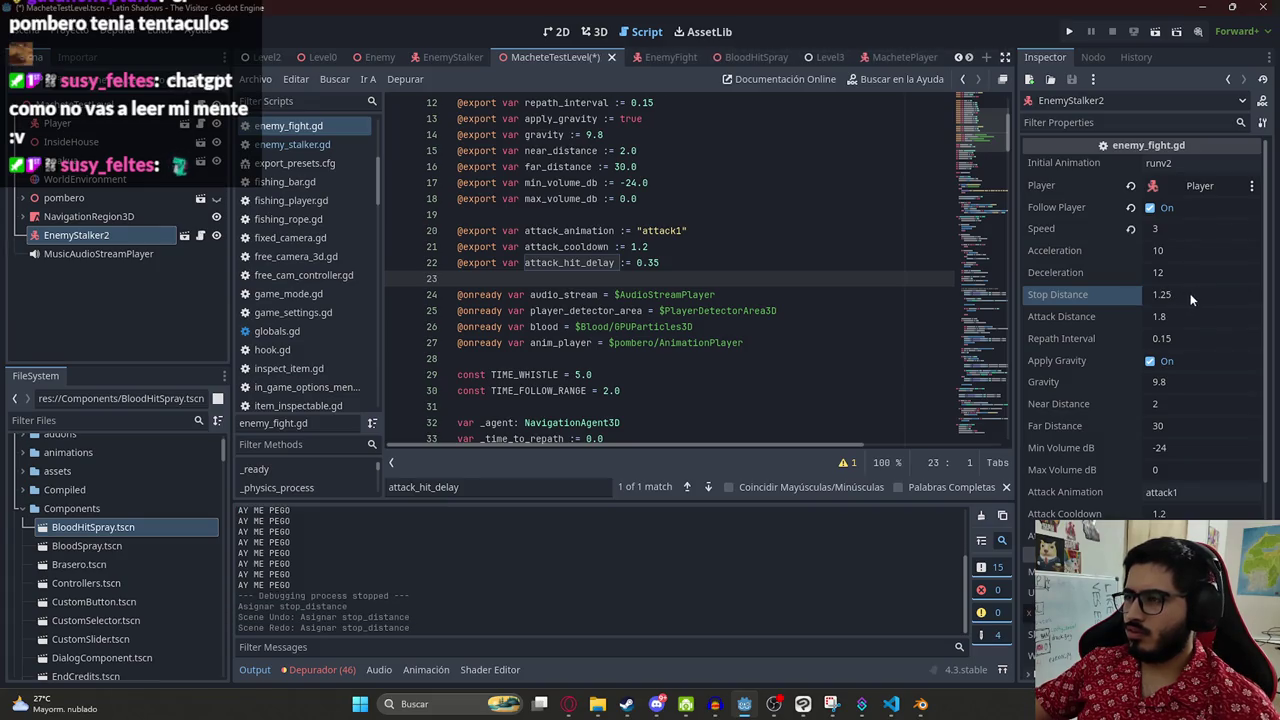
key("ctrl+z")
- Copy the entire enemy_fight.gd script and start a new message to ChatGPT in the browser
mouse_move(1189, 313)
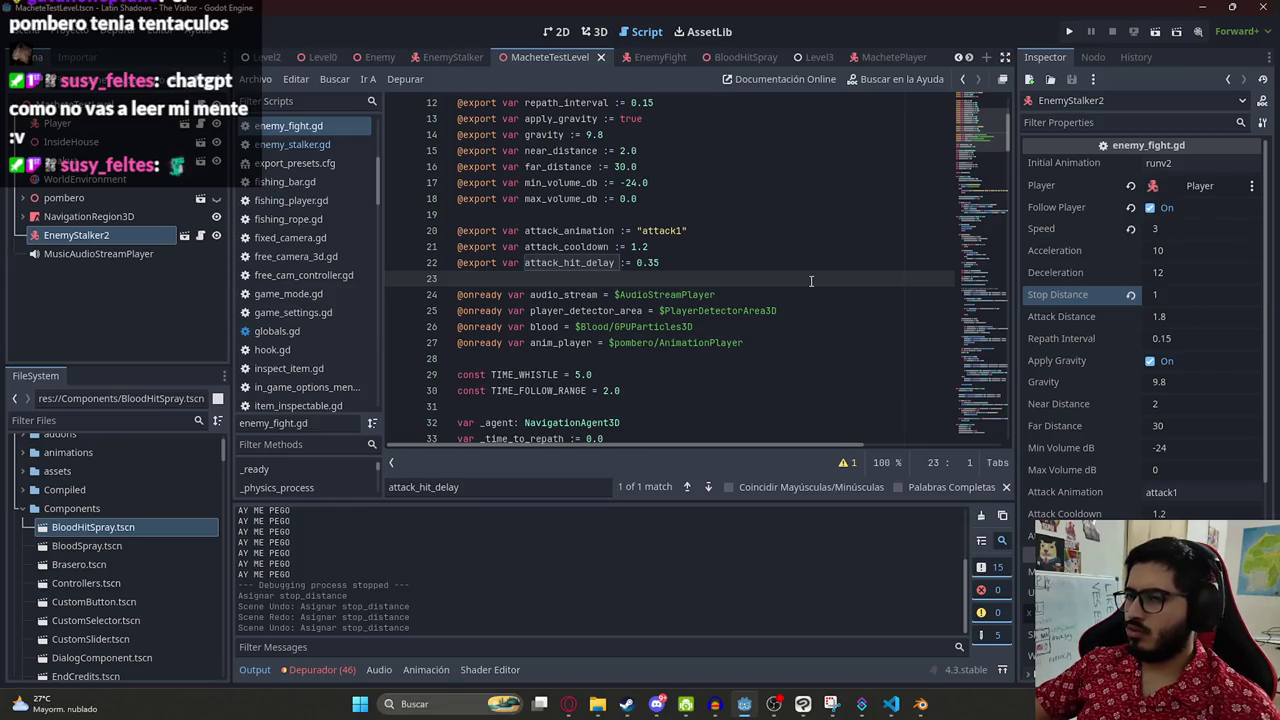
key("ctrl+a")
left_click(568, 704)
left_click(524, 650)
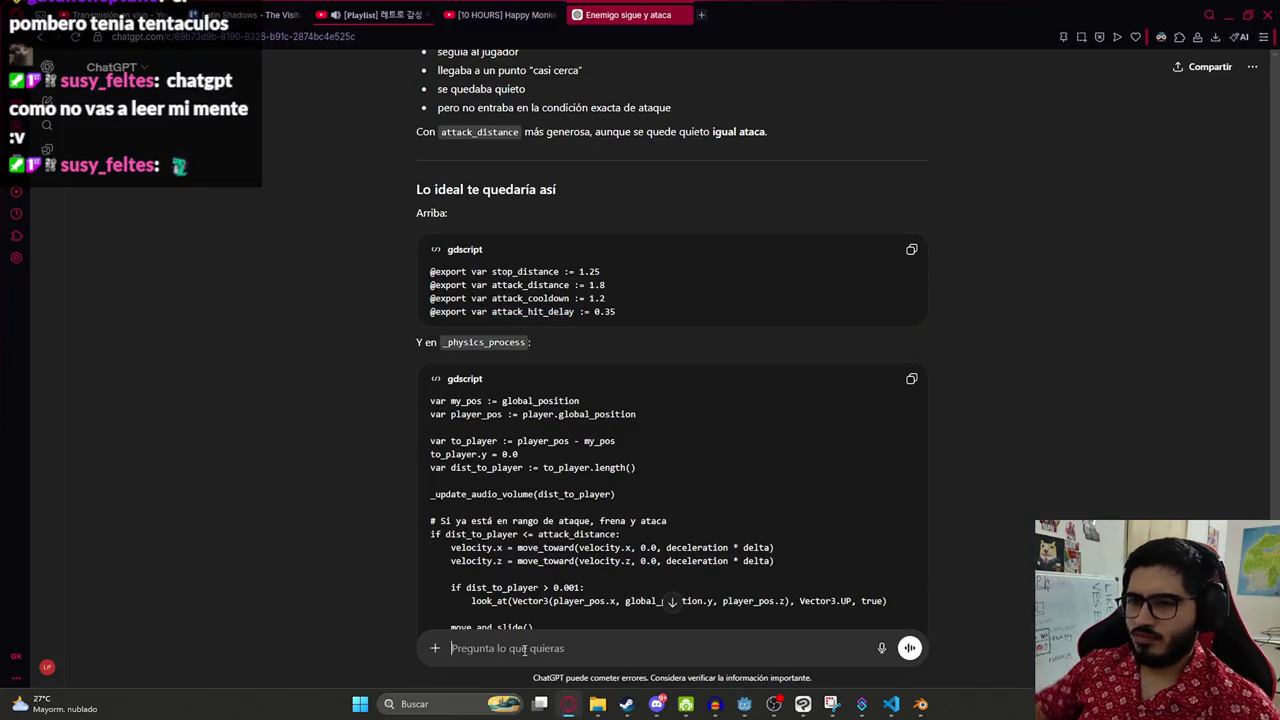
- Send the enemy script to ChatGPT and find the is_navigation_finished line in Godot
key("ctrl+v")
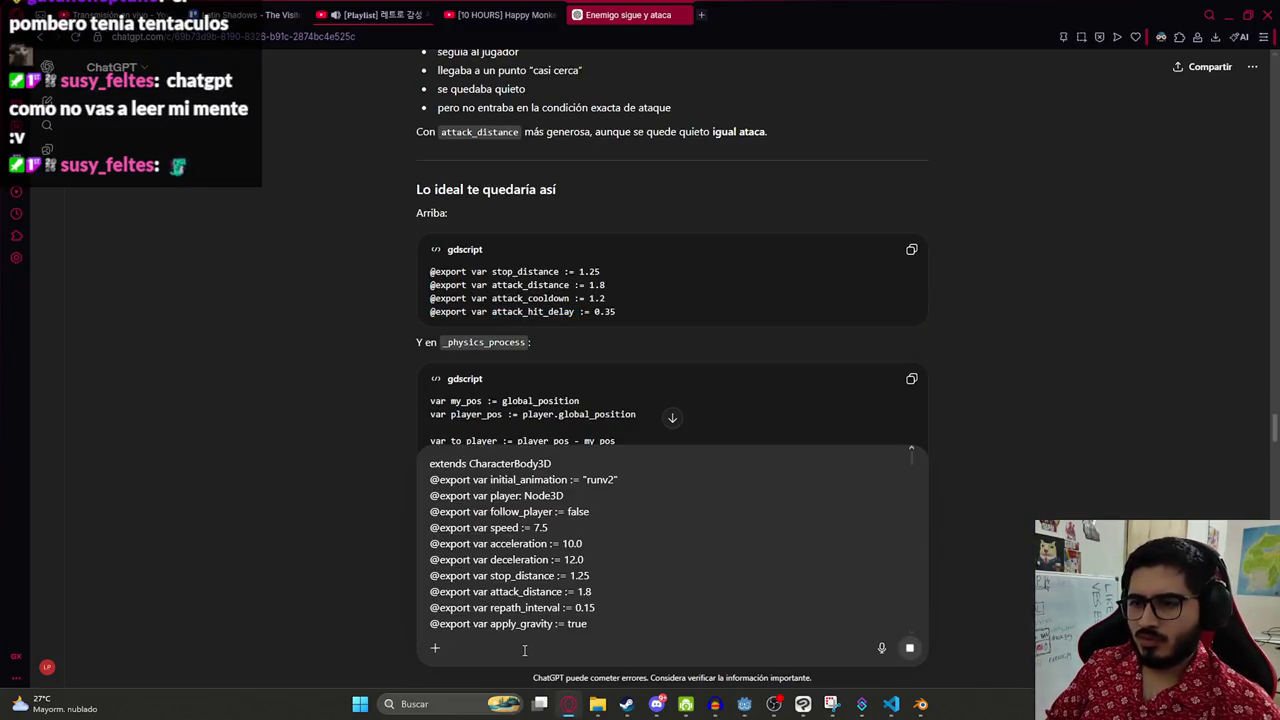
key("Return")
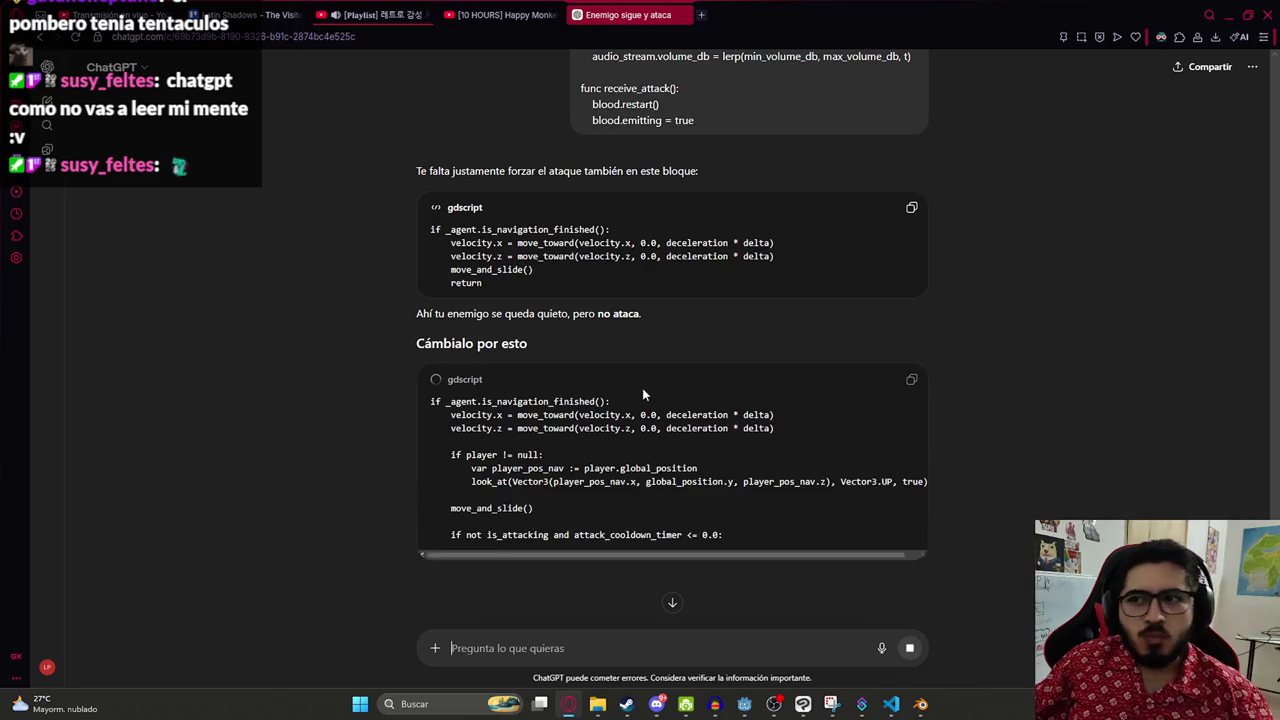
left_click_drag(614, 229, 379, 238)
key("ctrl+c")
key("alt+Tab")
key("ctrl+f")
key("ctrl+v")
- Copy ChatGPT's replacement block and select the old is_navigation_finished block in Godot
key("alt+Tab")
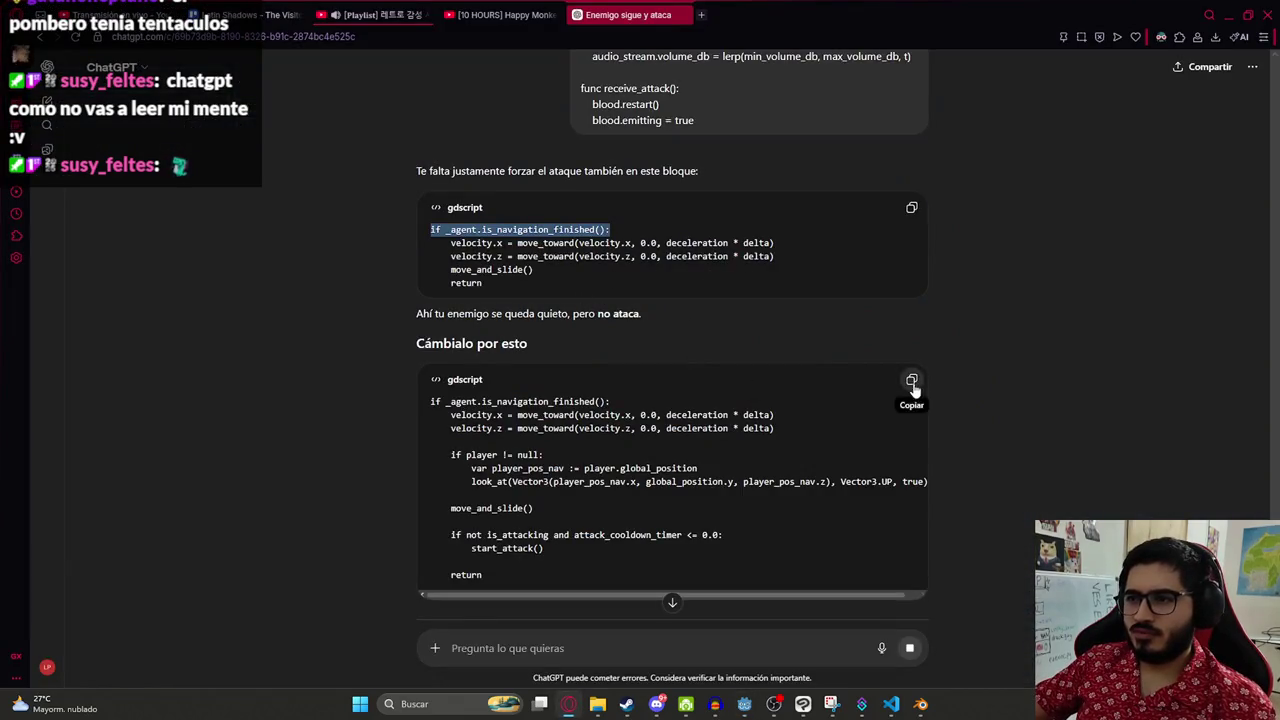
left_click(912, 382)
key("alt+Tab")
left_click(598, 335, "shift")
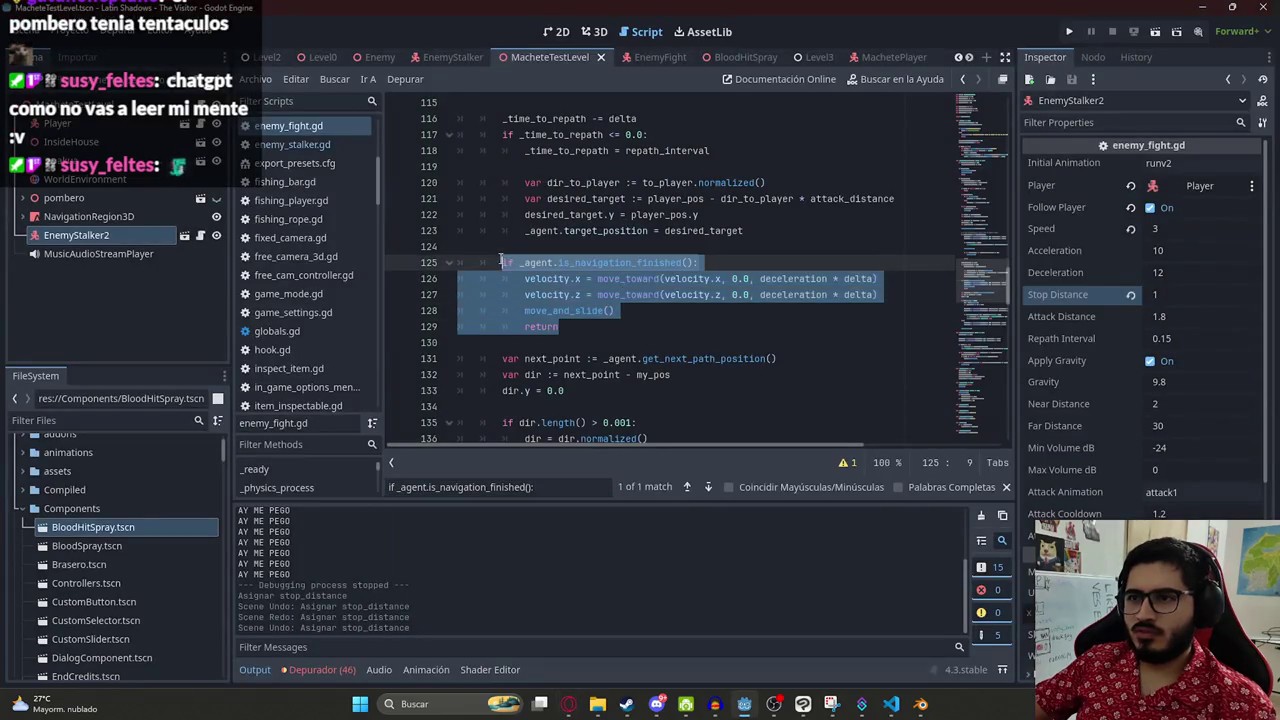
- Paste ChatGPT's start_attack version over the is_navigation_finished block, indent it and save
key("ctrl+v")
left_click(408, 232, "shift")
key("Tab")
key("Tab")
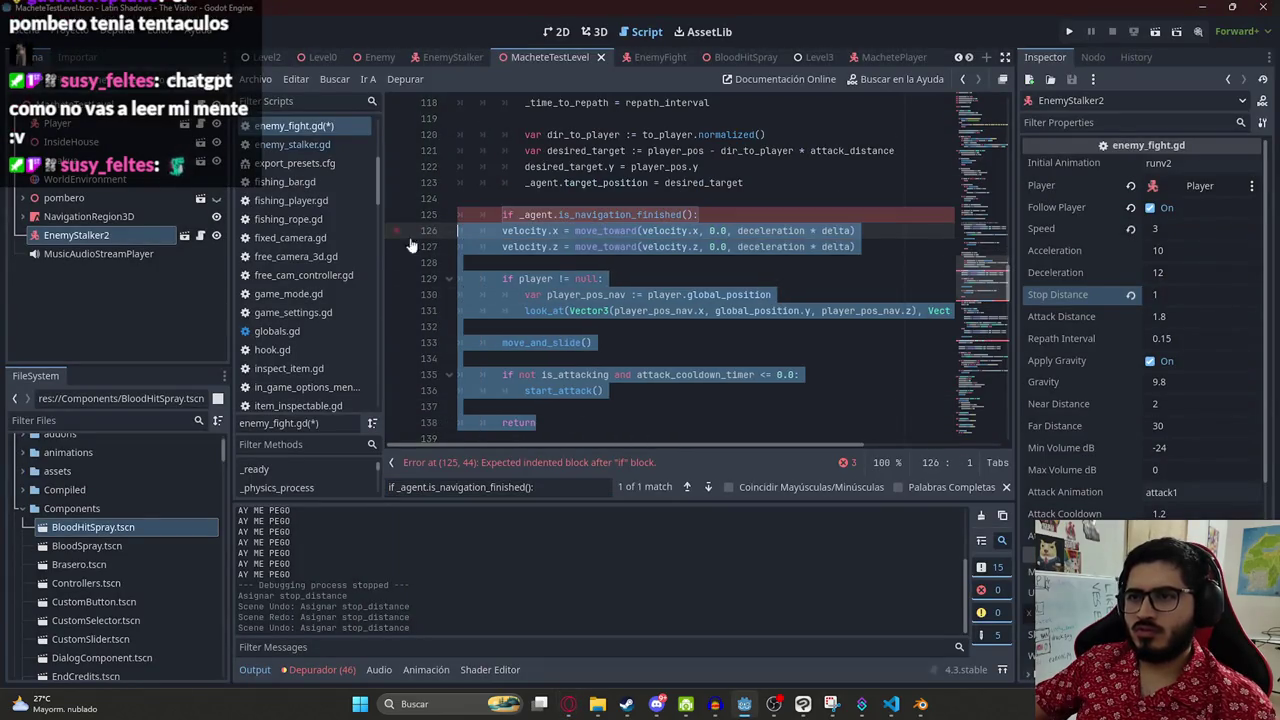
left_click(692, 250)
key("ctrl+s")
left_click(719, 290)
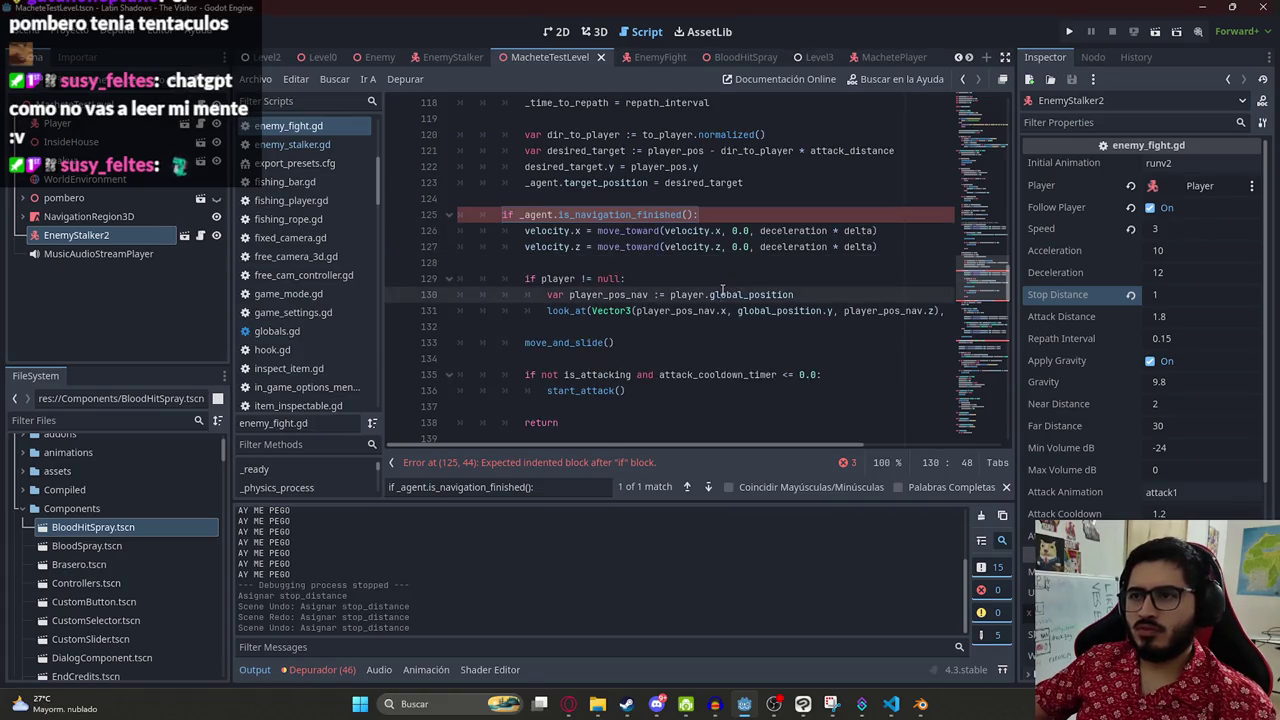
- Locate ChatGPT's current desired_target line in the enemy_fight.gd script
key("alt+Tab")
scroll(503, 398, "down", 3)
scroll(471, 435, "down", 2)
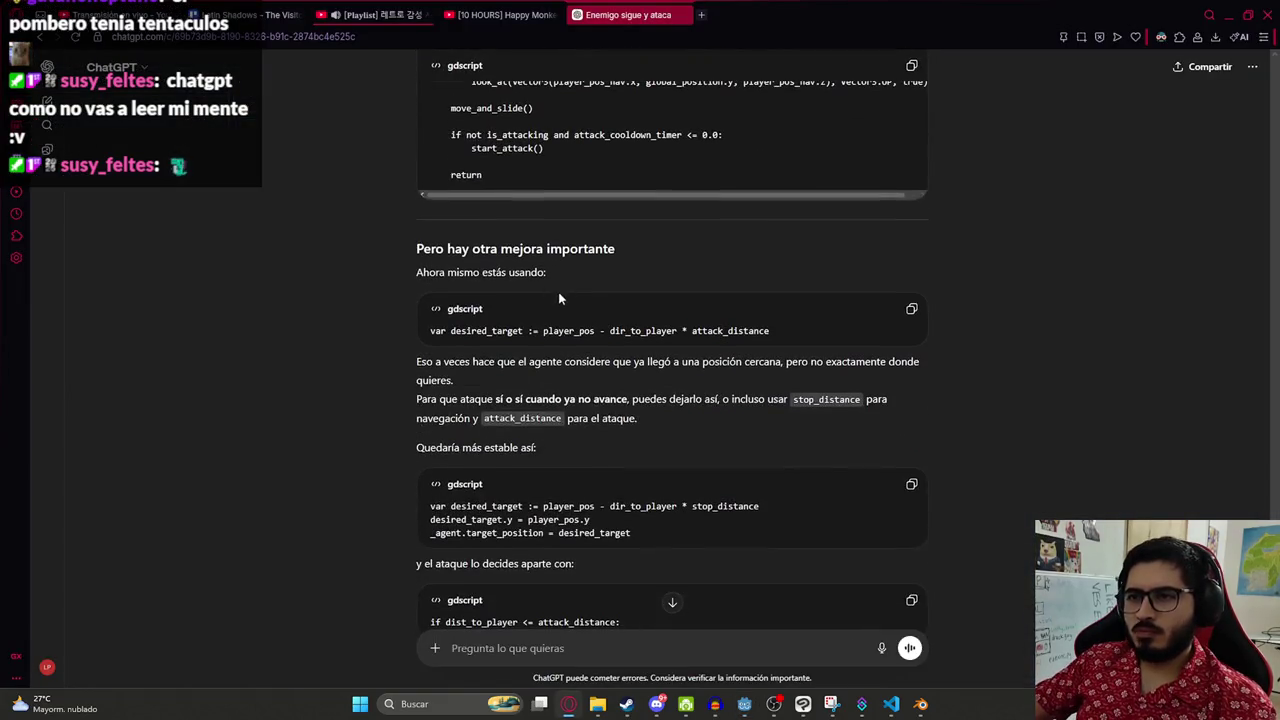
left_click(914, 312)
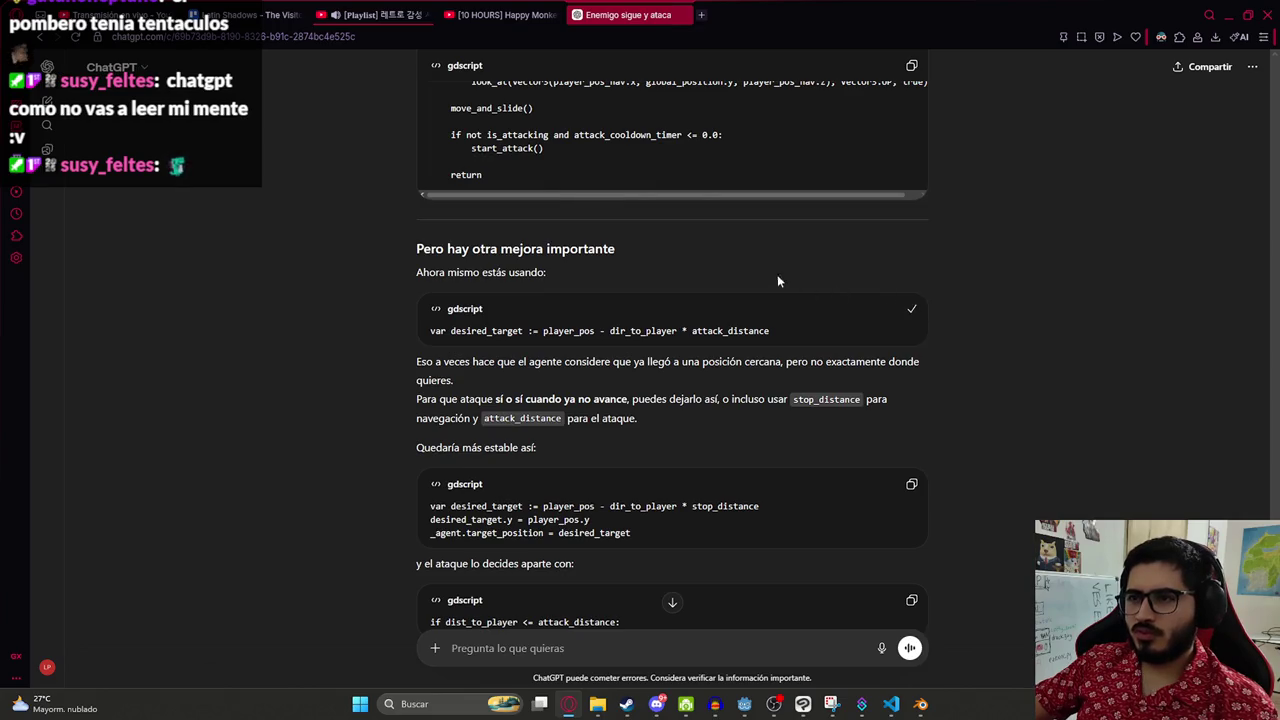
key("alt+Tab")
key("ctrl+f")
key("ctrl+v")
key("alt+Tab")
- Replace desired_target lines 121–123 with the stop_distance version, indent them and save
scroll(627, 323, "down", 3)
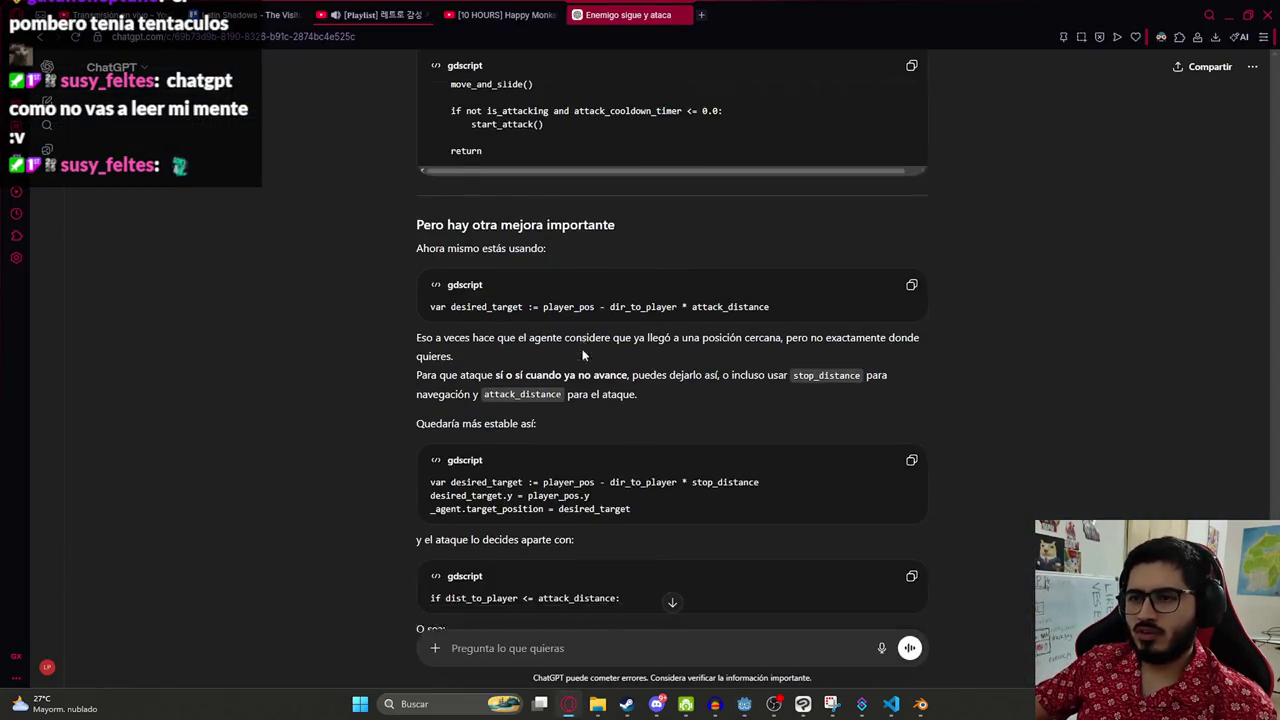
left_click(900, 352)
key("alt+Tab")
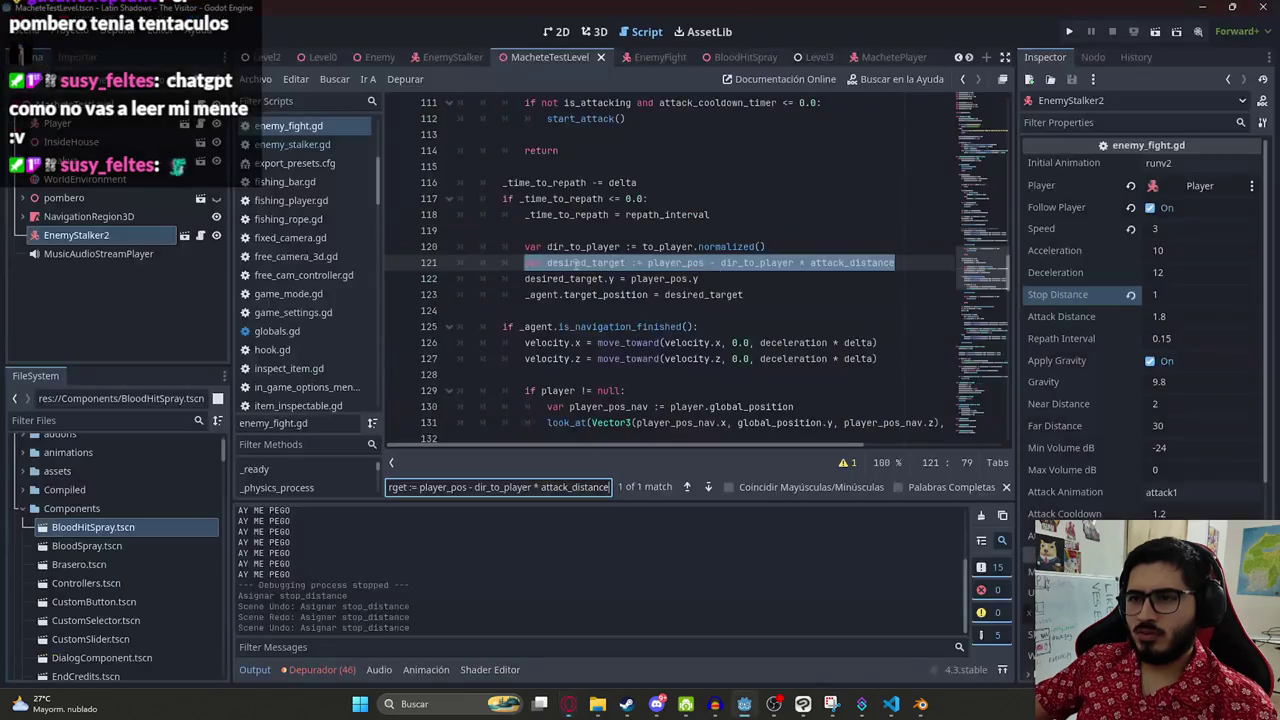
left_click_drag(744, 295, 524, 262)
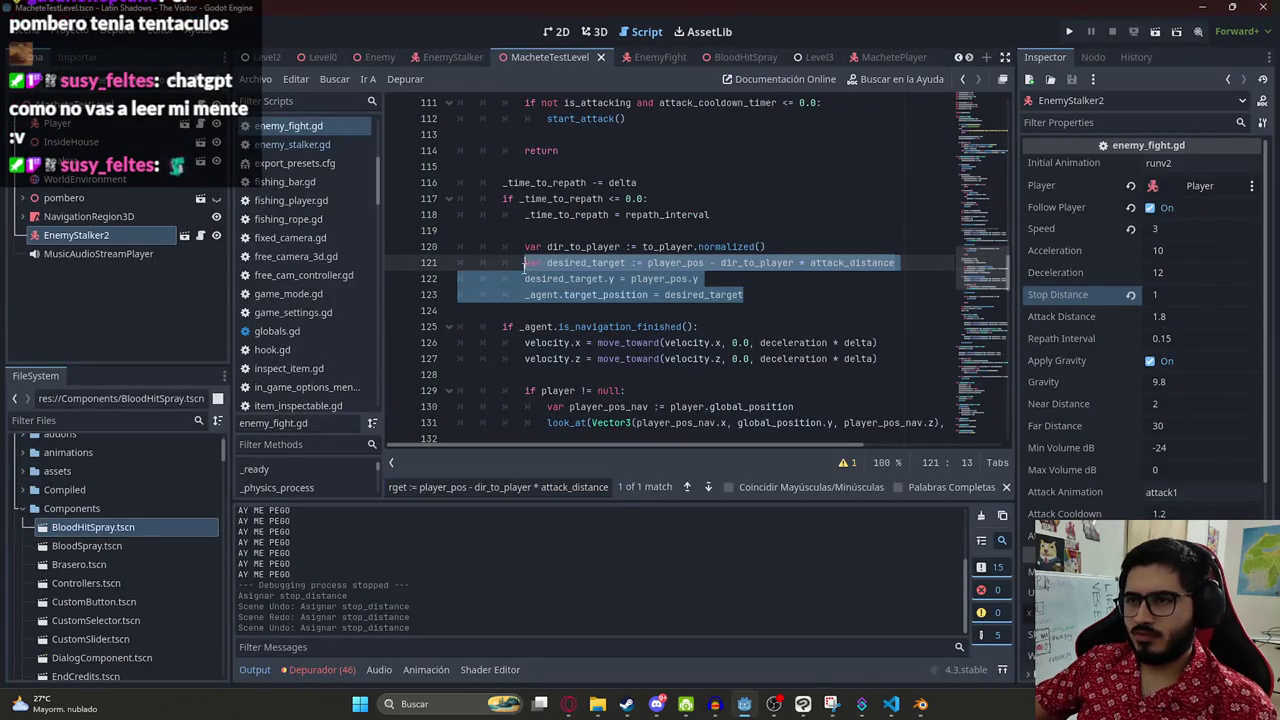
key("ctrl+v")
mouse_move(708, 294)
left_mouse_down()
mouse_move(460, 292)
mouse_move(457, 278)
left_mouse_up()
key("Tab")
key("Tab")
key("Tab")
left_click(819, 277)
key("ctrl+s")
key("alt+Tab")
scroll(497, 283, "down", 2)
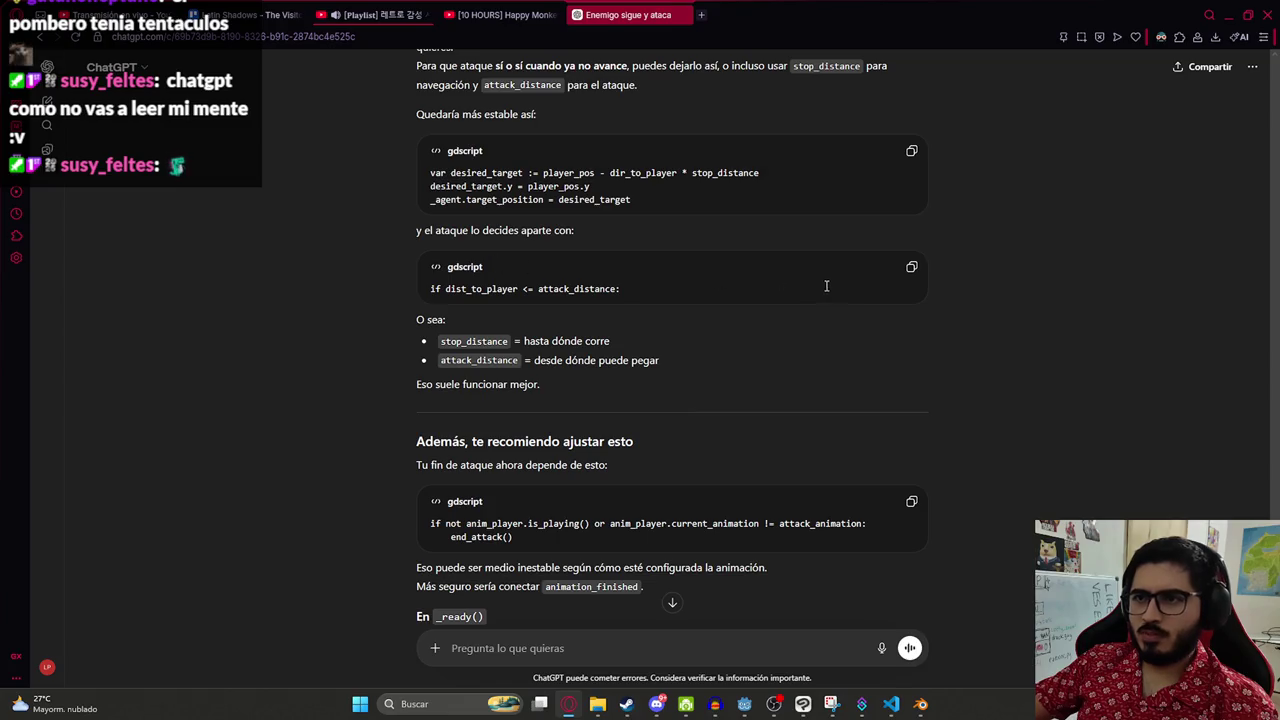
left_click(911, 269)
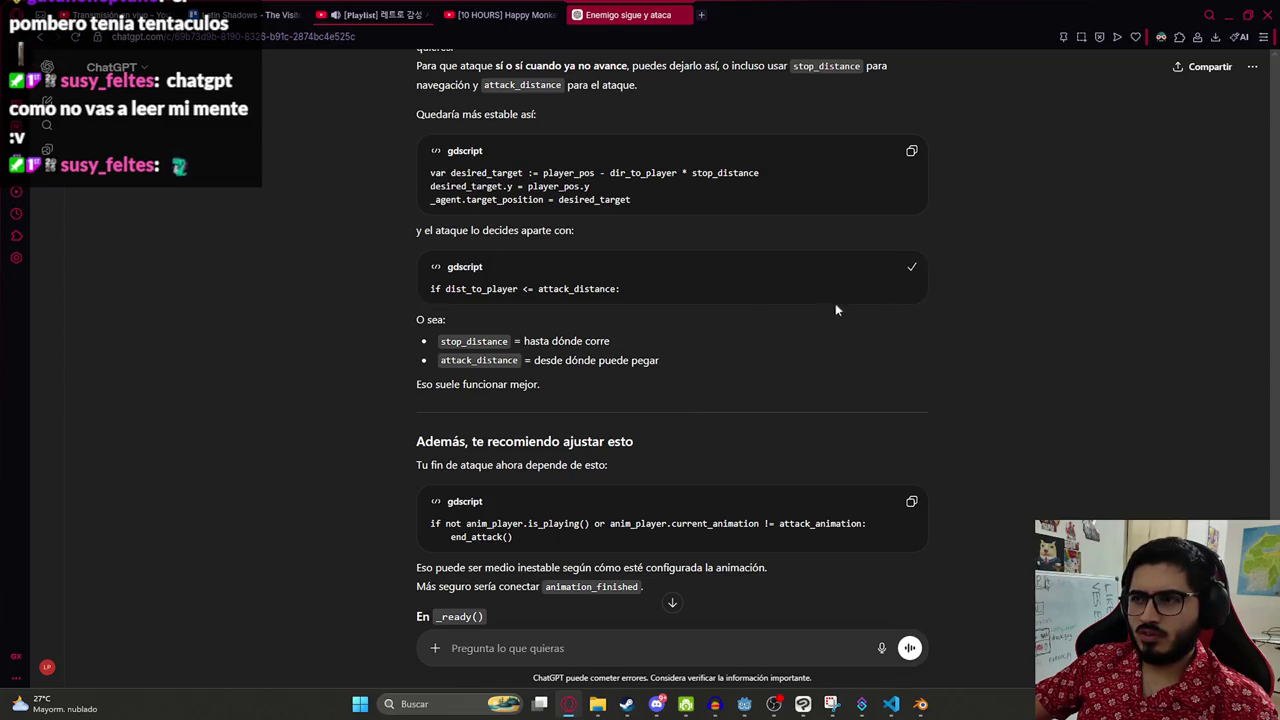
key("alt+Tab")
key("ctrl+f")
key("ctrl+v")
key("alt+Tab")
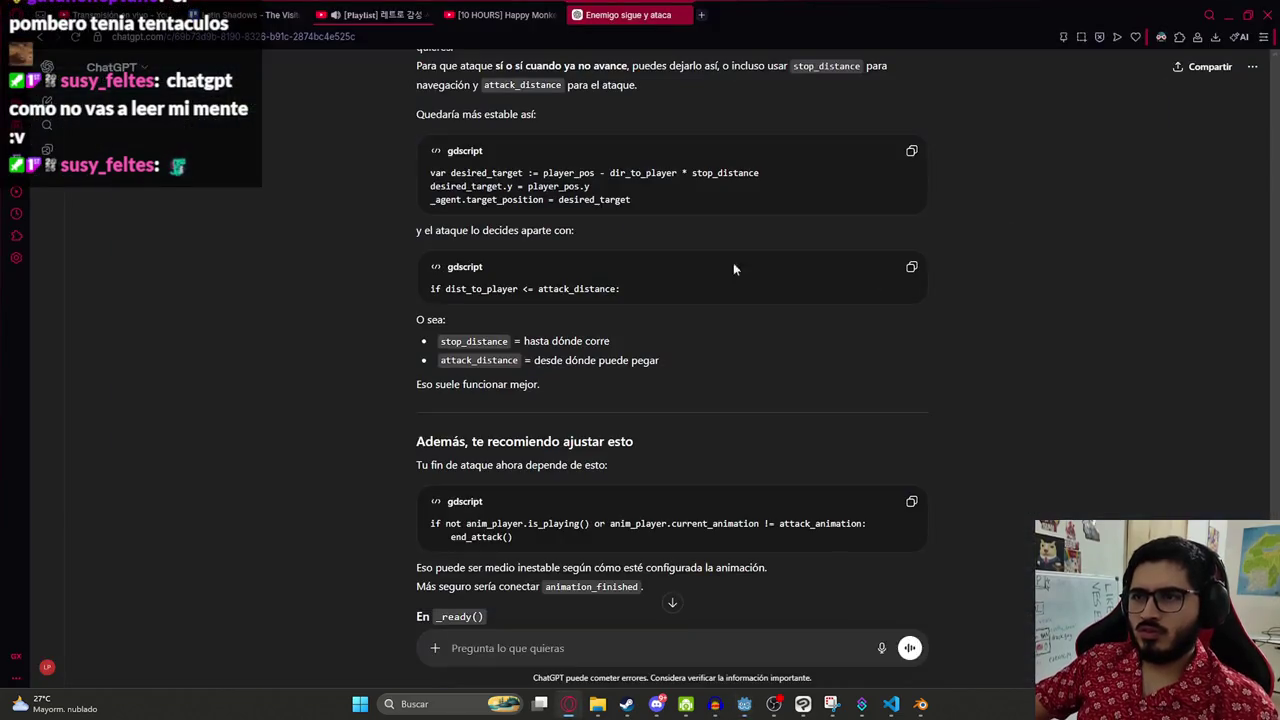
scroll(617, 301, "down", 3)
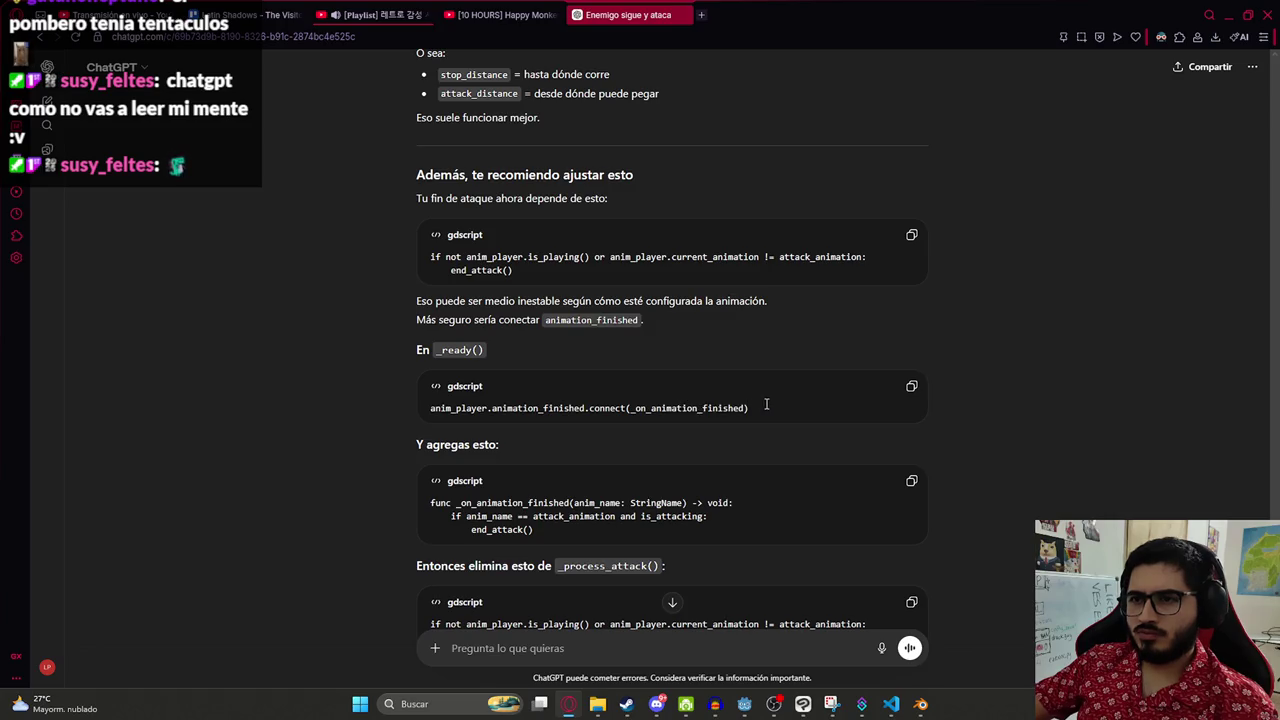
scroll(730, 418, "down", 11)
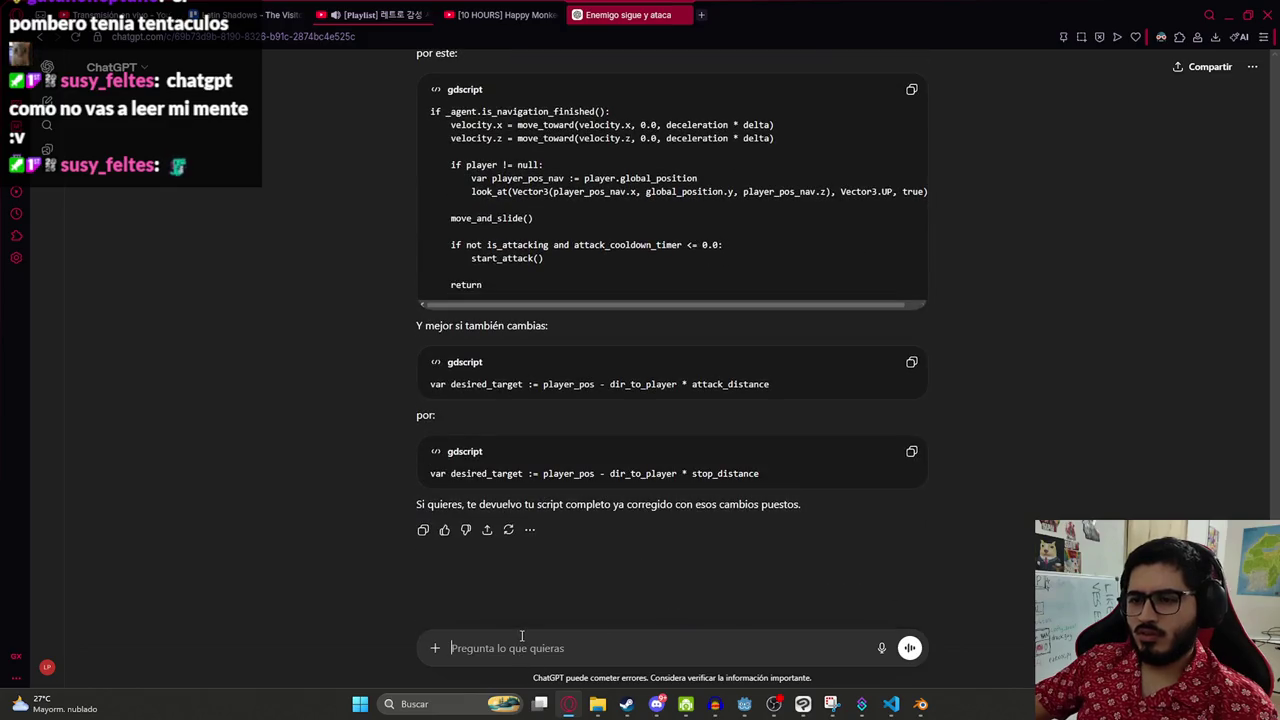
- Ask ChatGPT for the complete corrected script ('script completo') and read its reply
type("pasame el script completo")
key("Return")
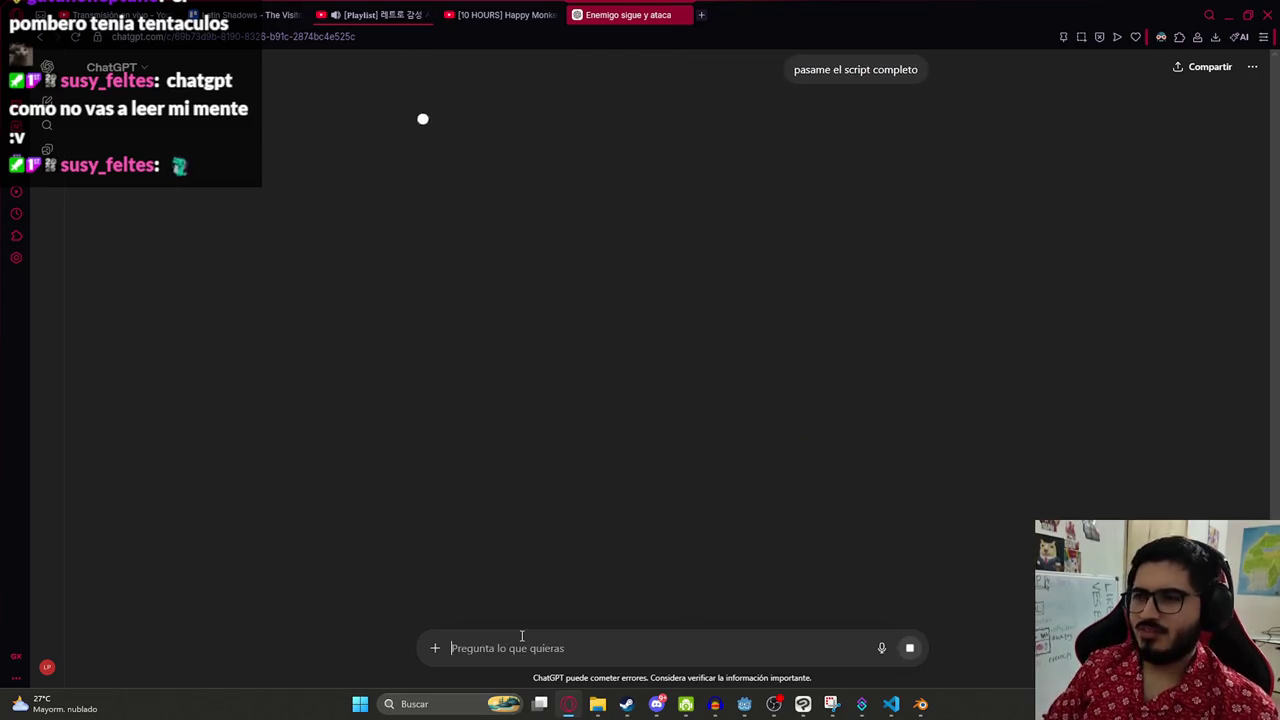
scroll(763, 301, "up", 5)
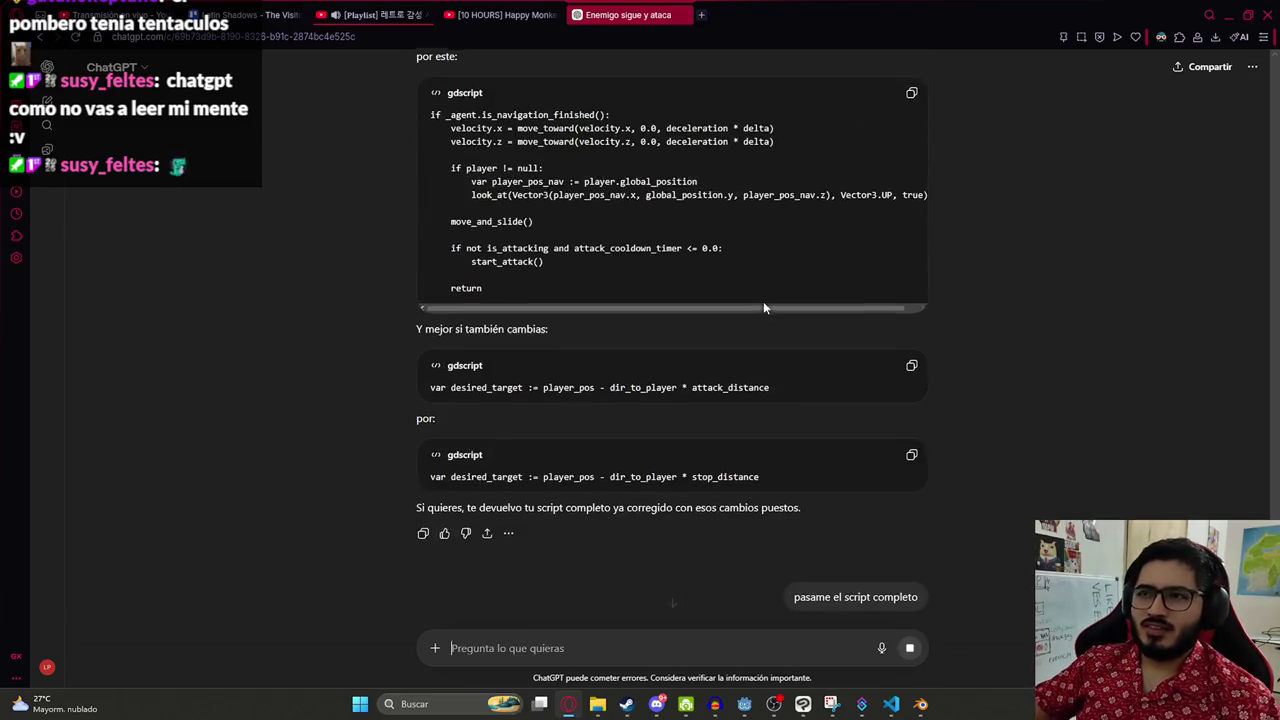
scroll(782, 305, "down", 4)
scroll(782, 310, "down", 8)
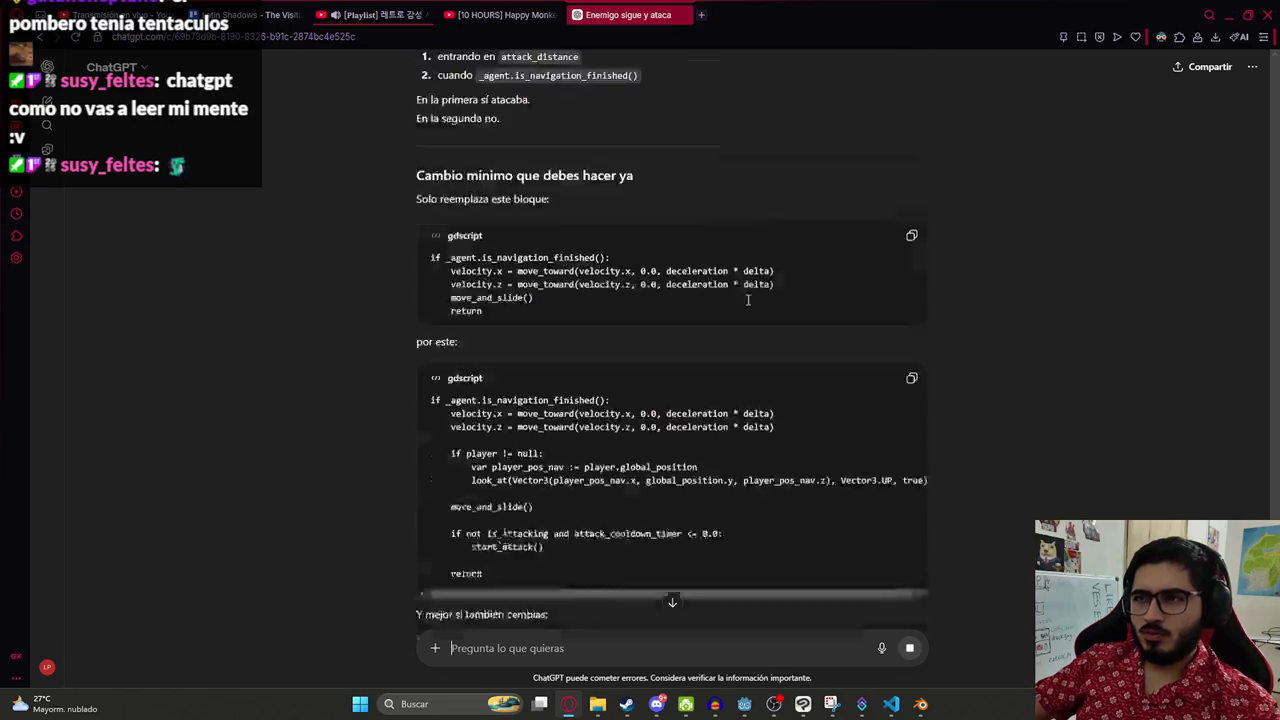
scroll(745, 305, "up", 4)
scroll(745, 315, "up", 3)
scroll(698, 329, "down", 2)
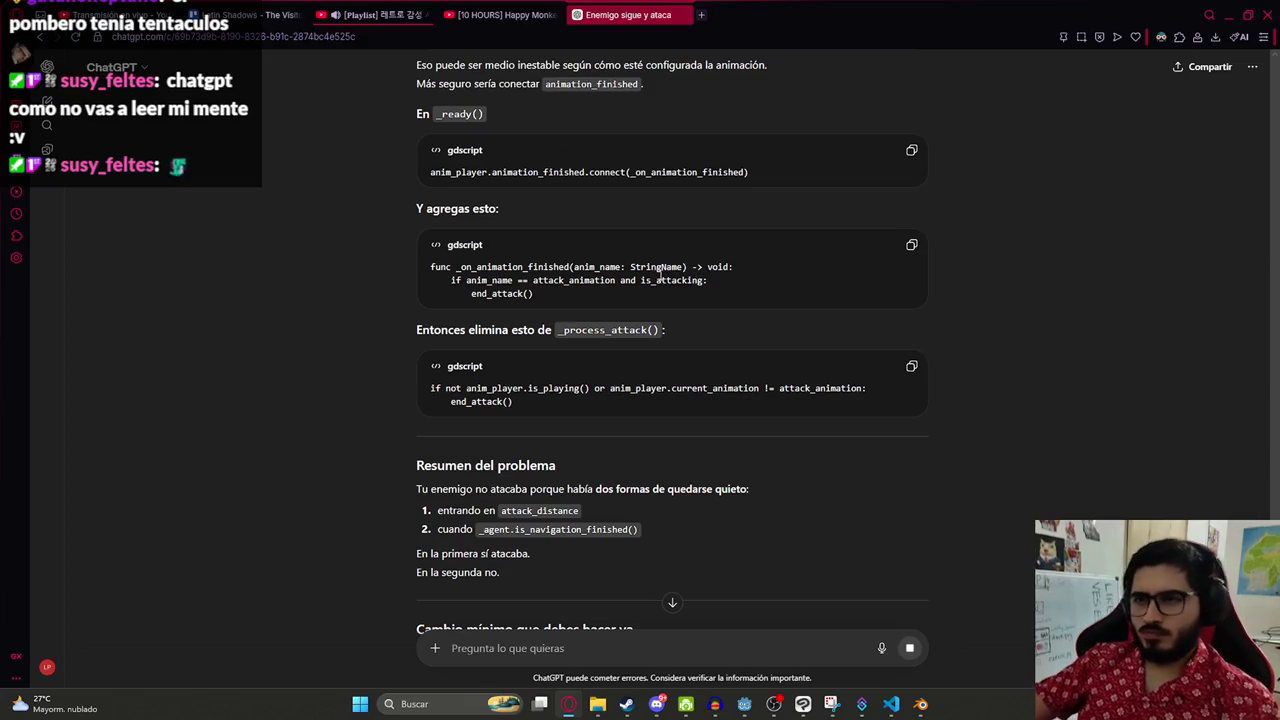
scroll(612, 287, "down", 15)
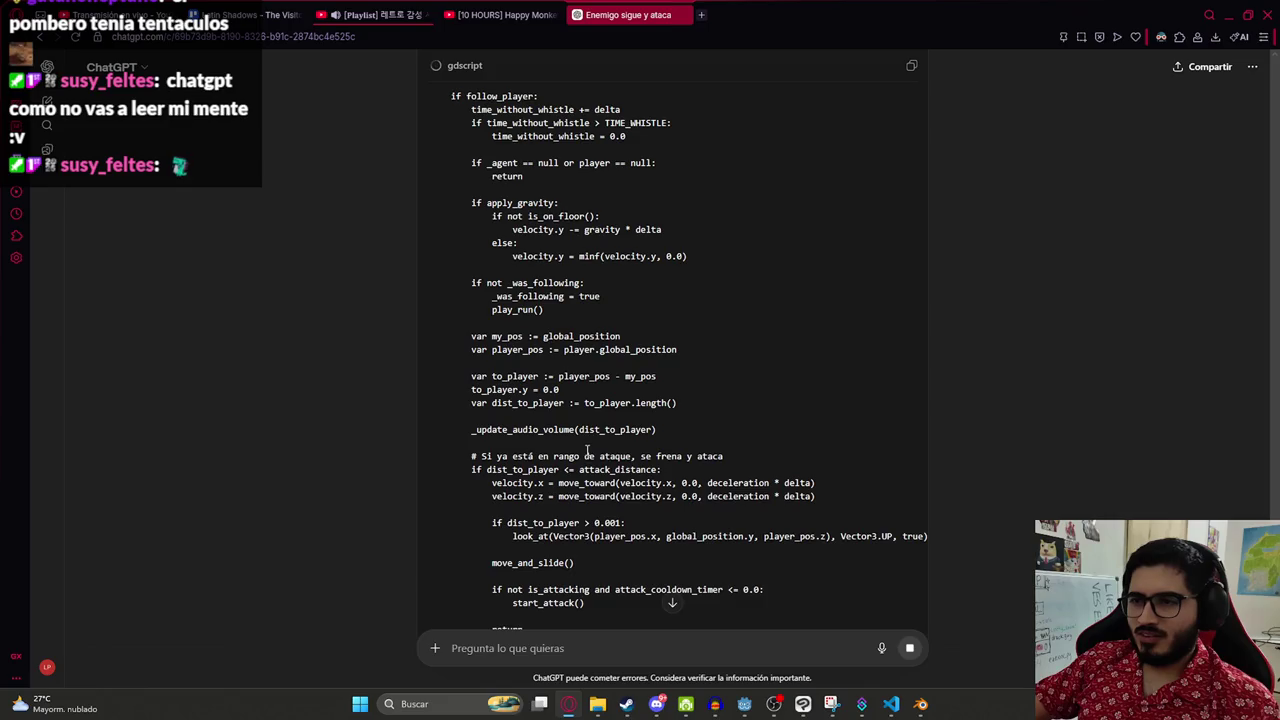
scroll(639, 199, "up", 2)
- Review the attack_distance condition, then paste the full revised script over all of enemy_fight.gd
left_click_drag(485, 207, 618, 207)
left_click(627, 251)
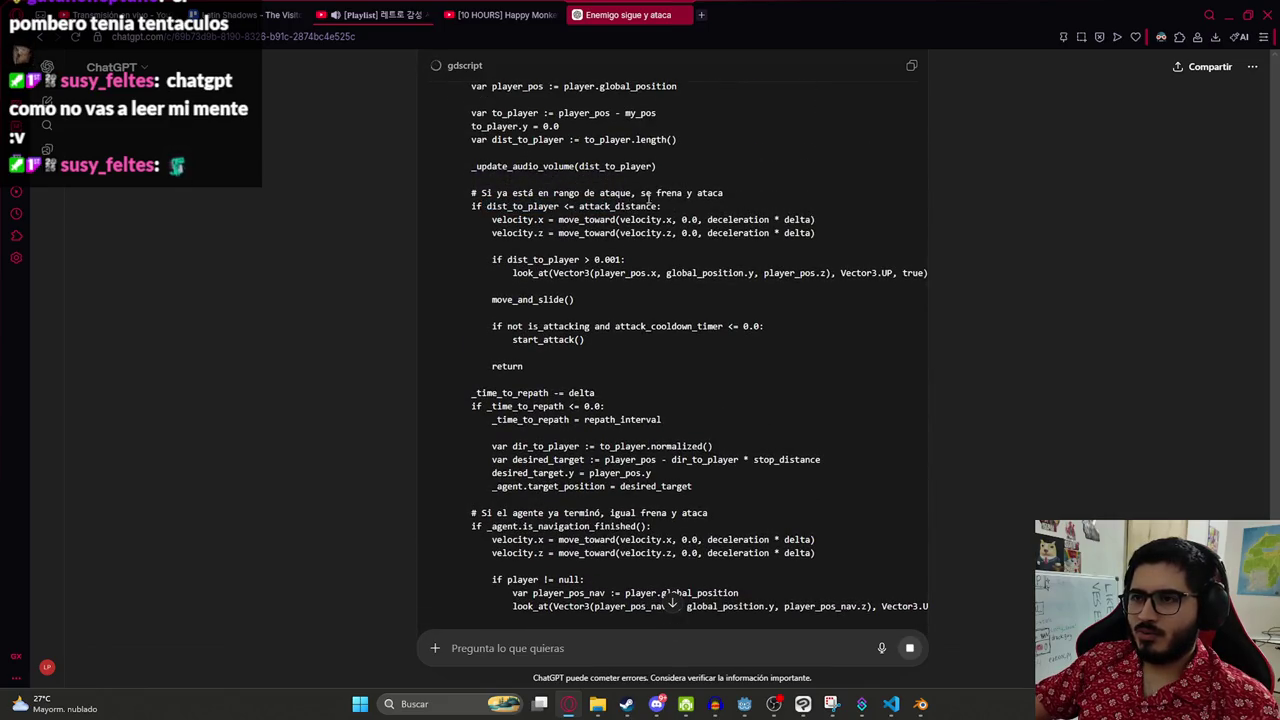
left_click_drag(472, 210, 548, 207)
left_click(515, 280)
scroll(557, 299, "down", 3)
scroll(557, 299, "down", 5)
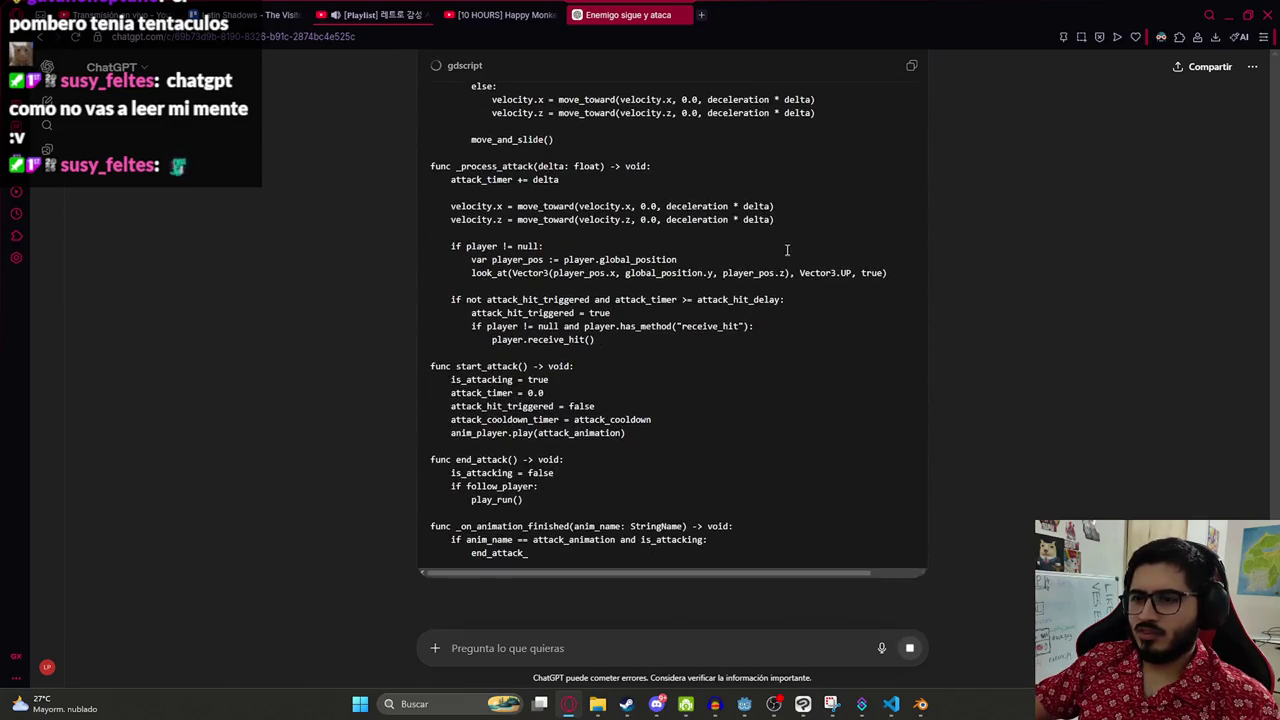
scroll(713, 290, "down", 7)
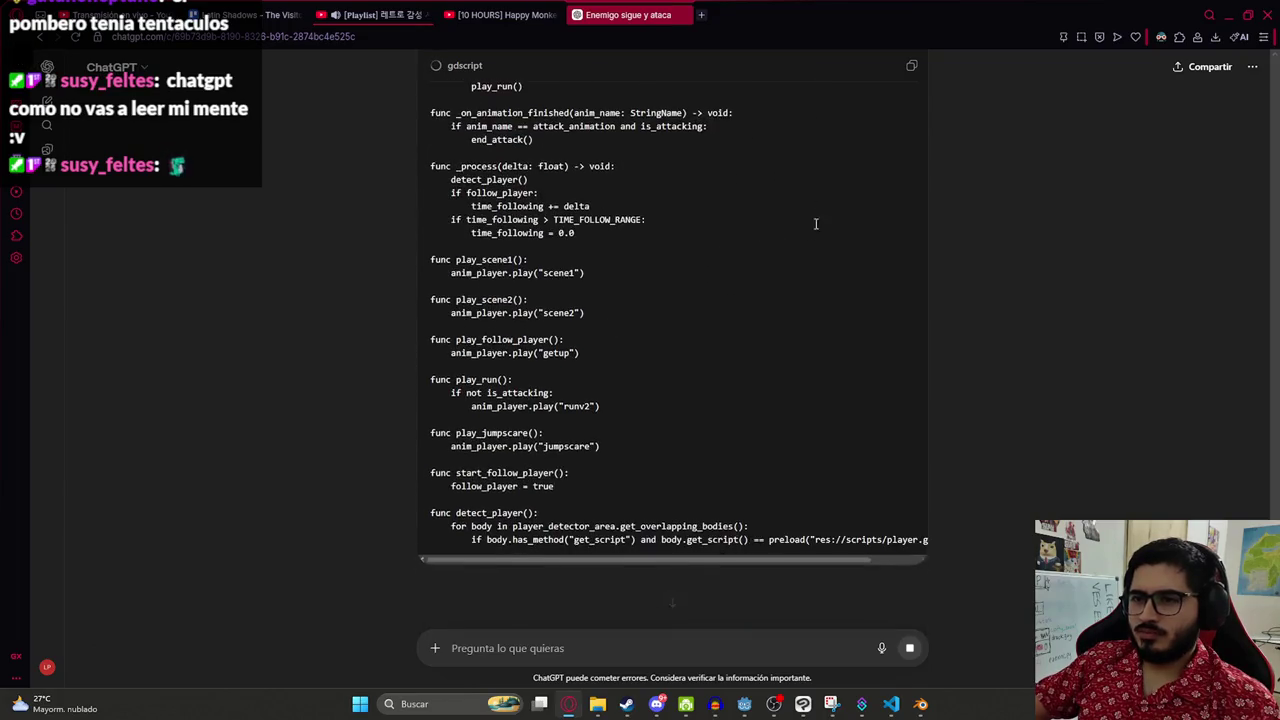
scroll(834, 241, "down", 3)
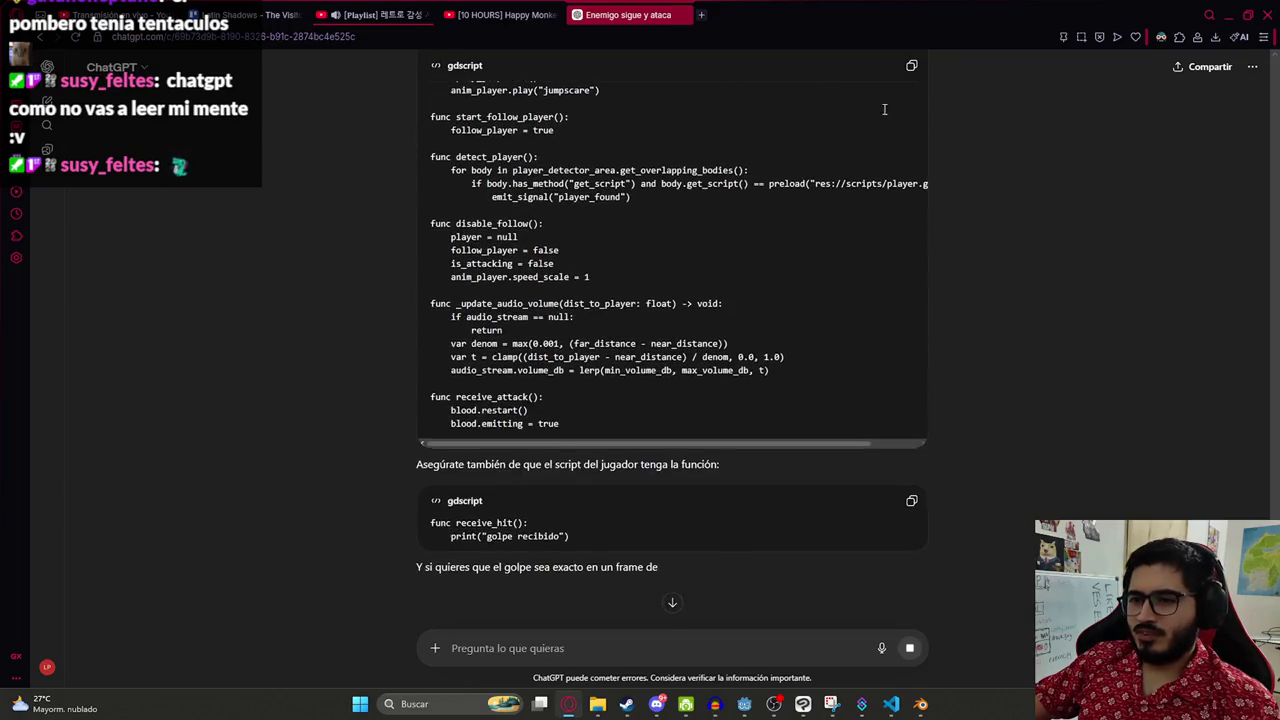
left_click(911, 68)
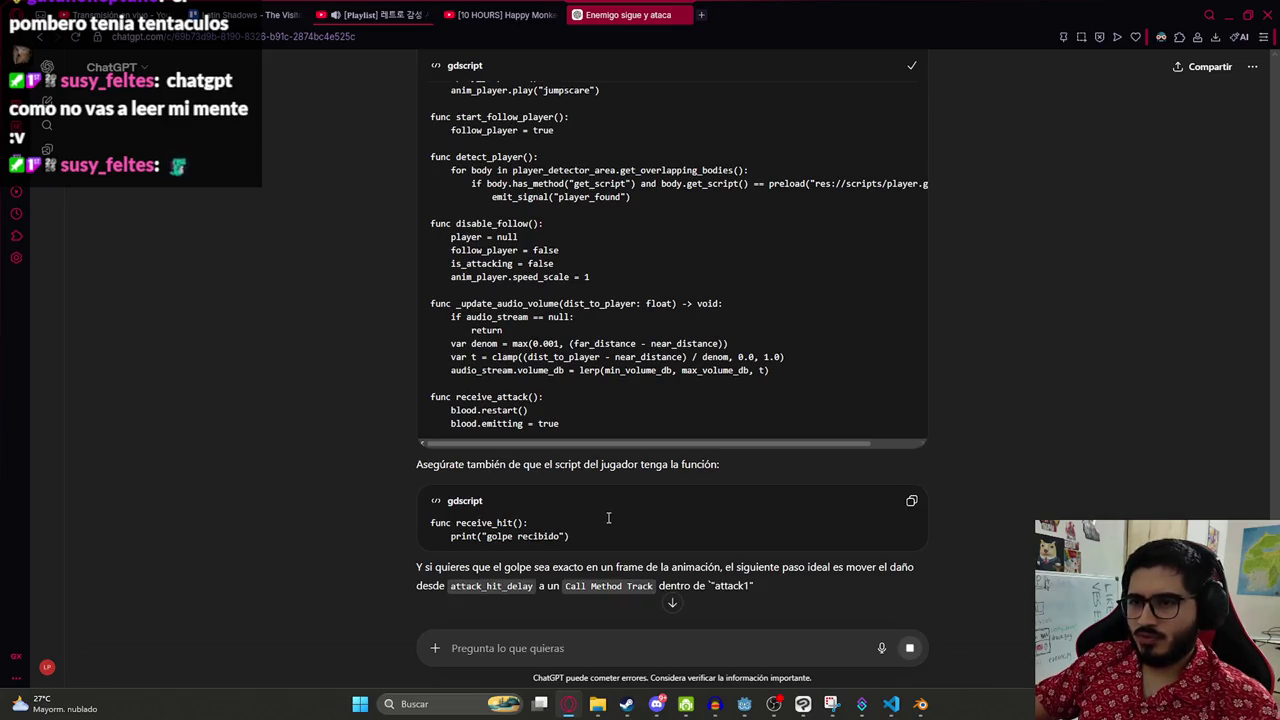
key("alt+Tab")
key("ctrl+a")
key("ctrl+v")
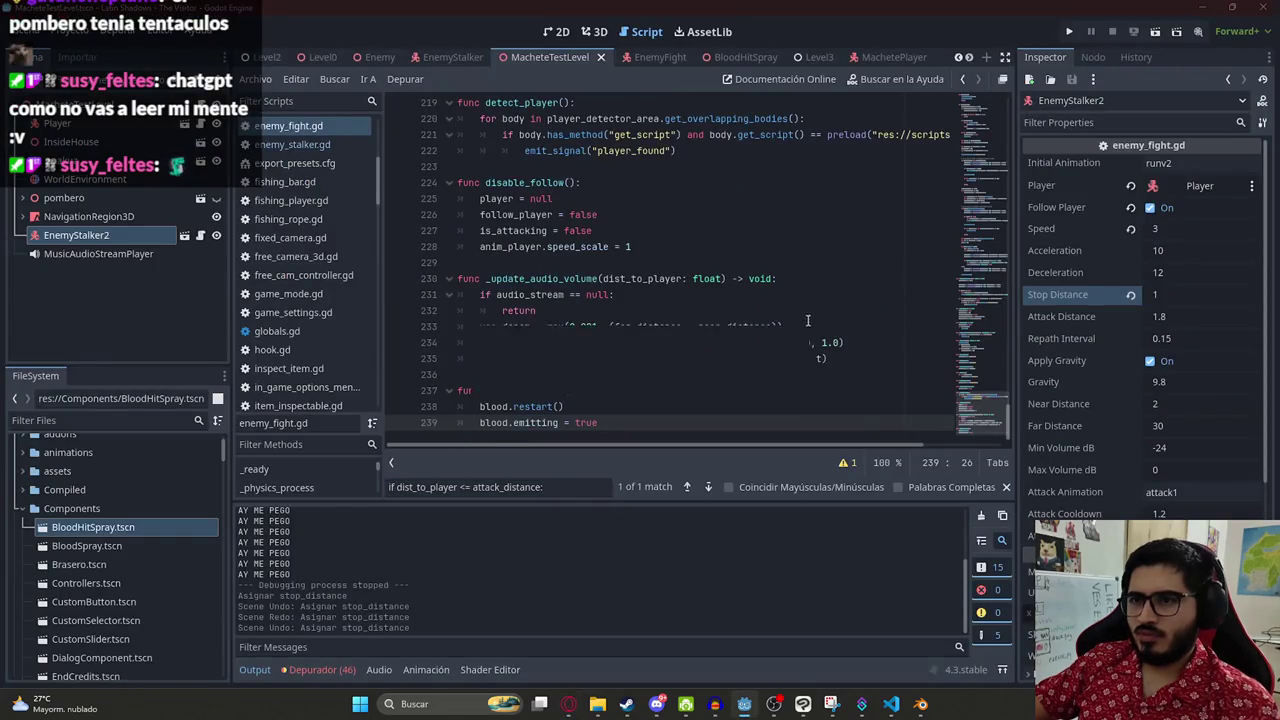
- Run the project with F5 to playtest the revised enemy script
key("Up")
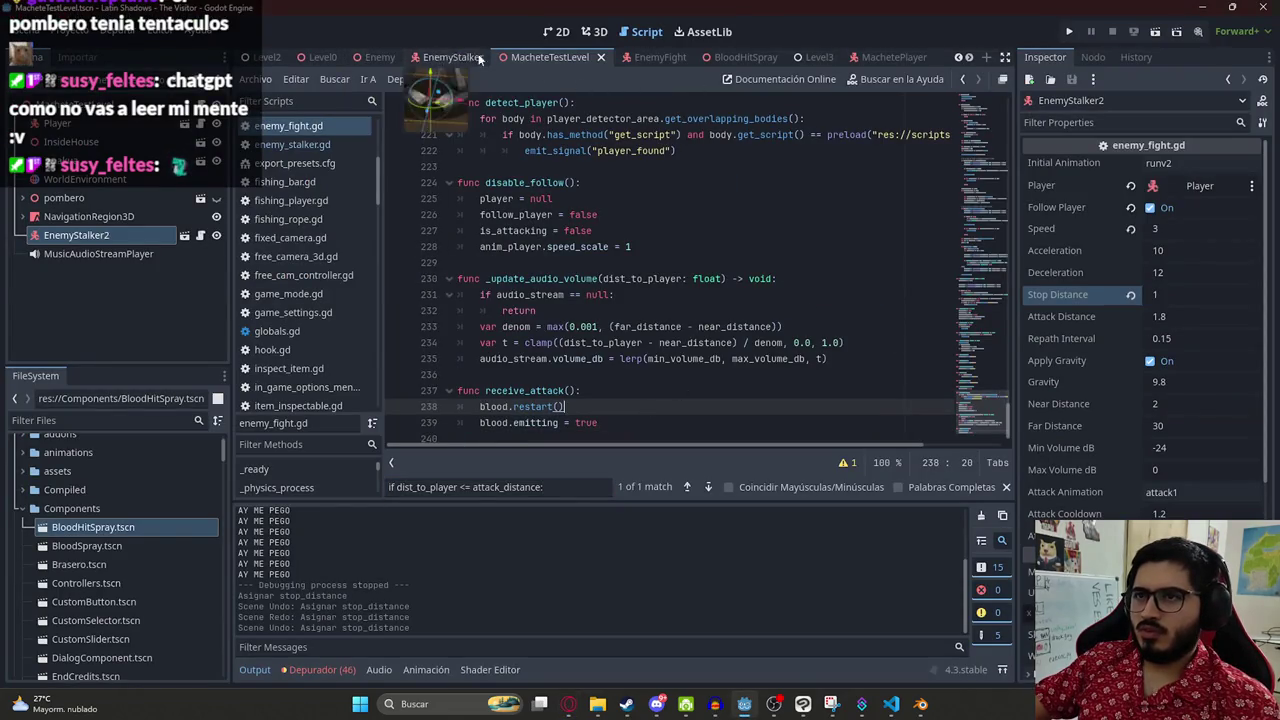
right_click(550, 58)
left_click(610, 172)
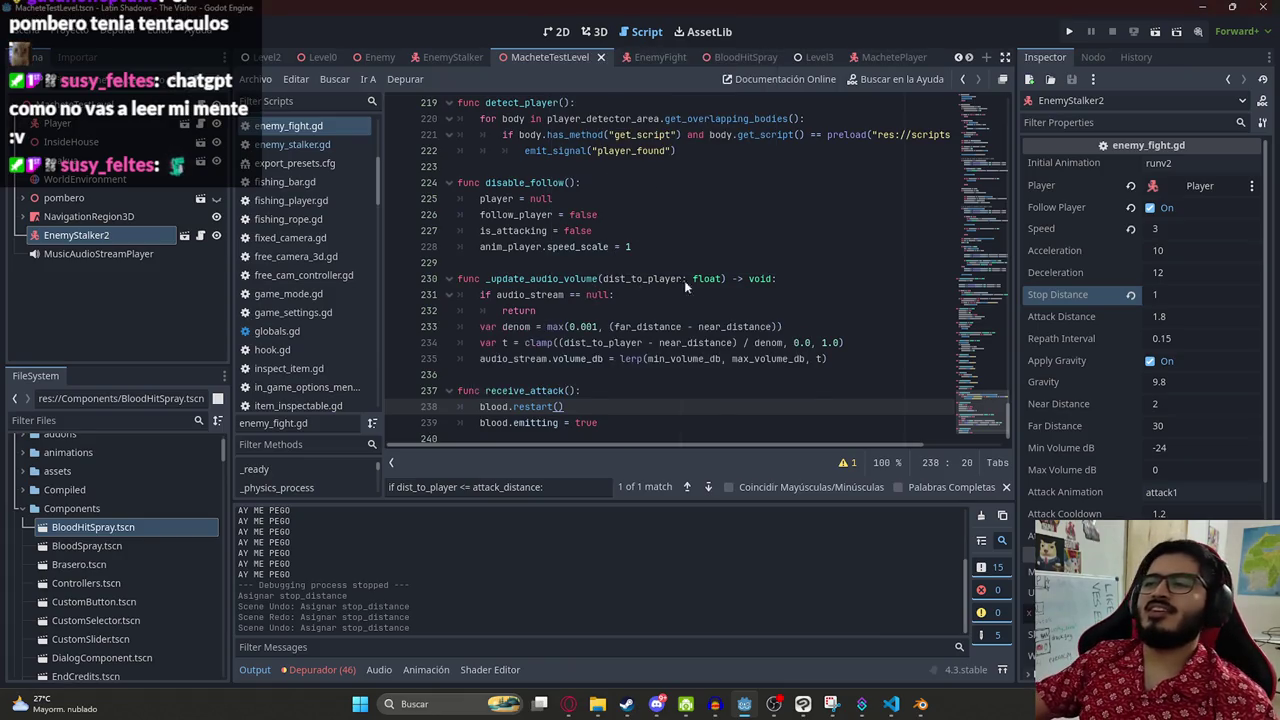
key("F5")
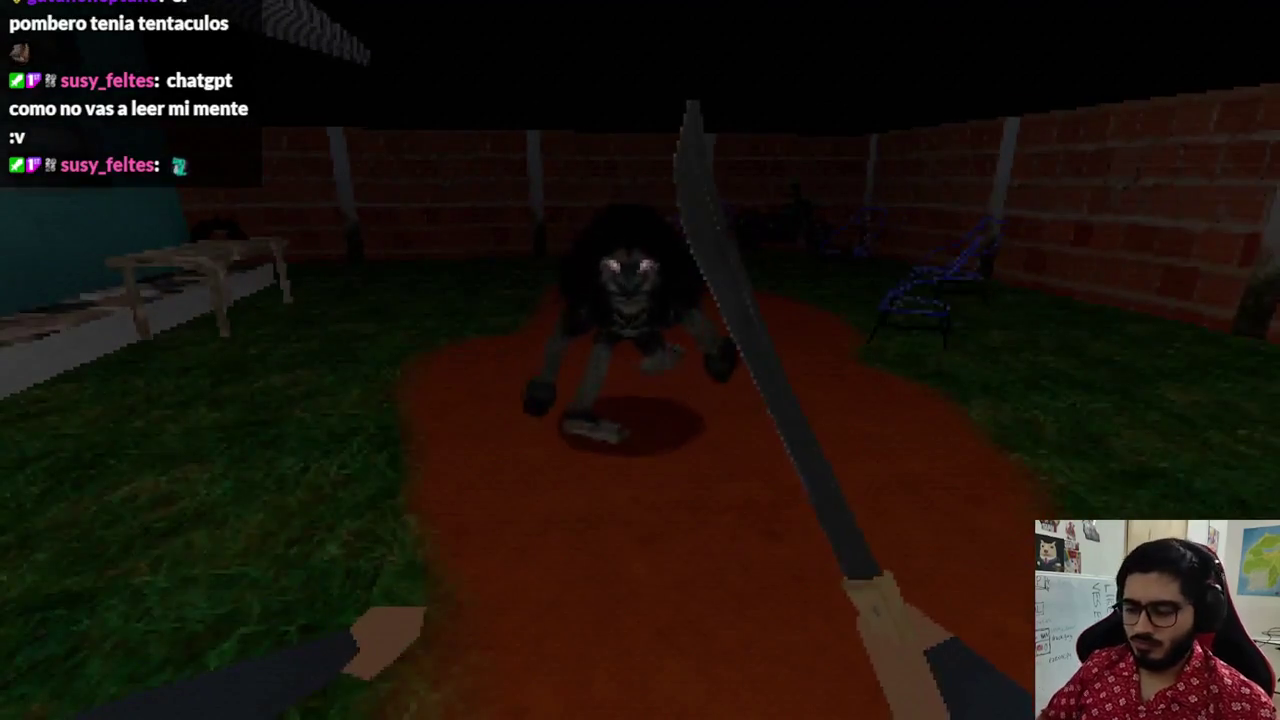
- Stop the playtest after fighting the creature
key("F8")
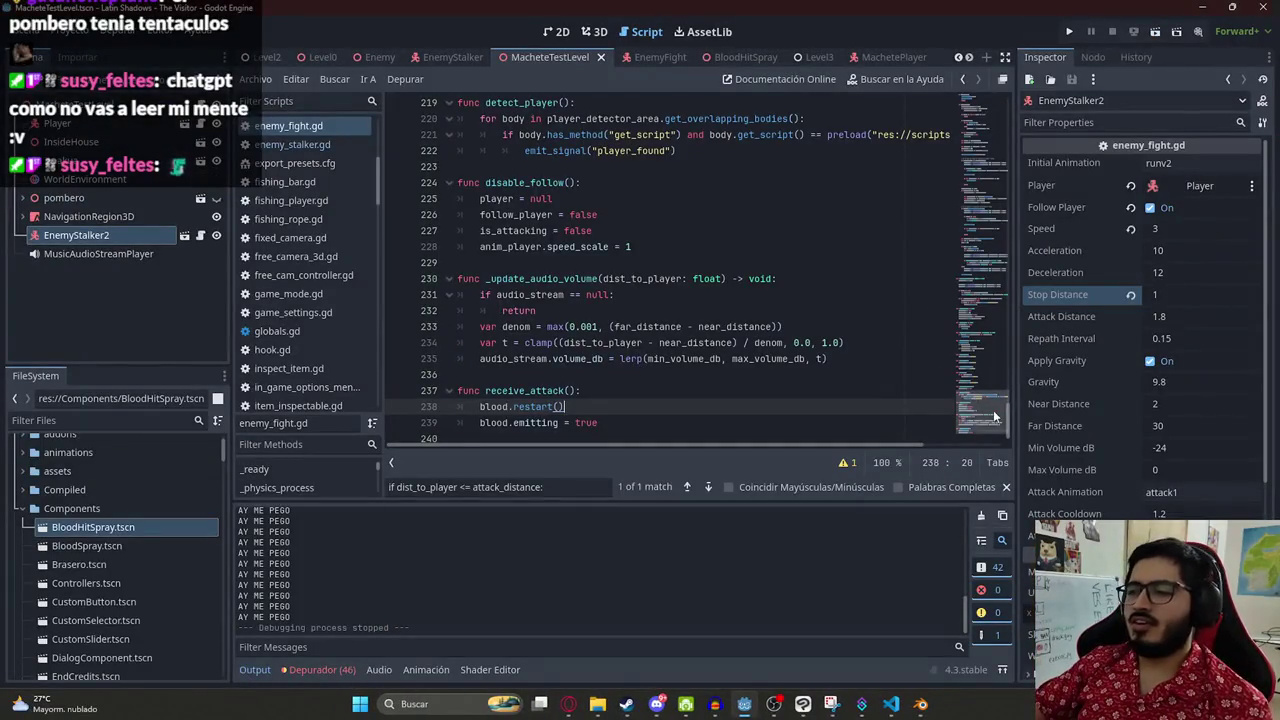
- Find every use of attack_cooldown in enemy_fight.gd, through line 112
left_click(995, 381)
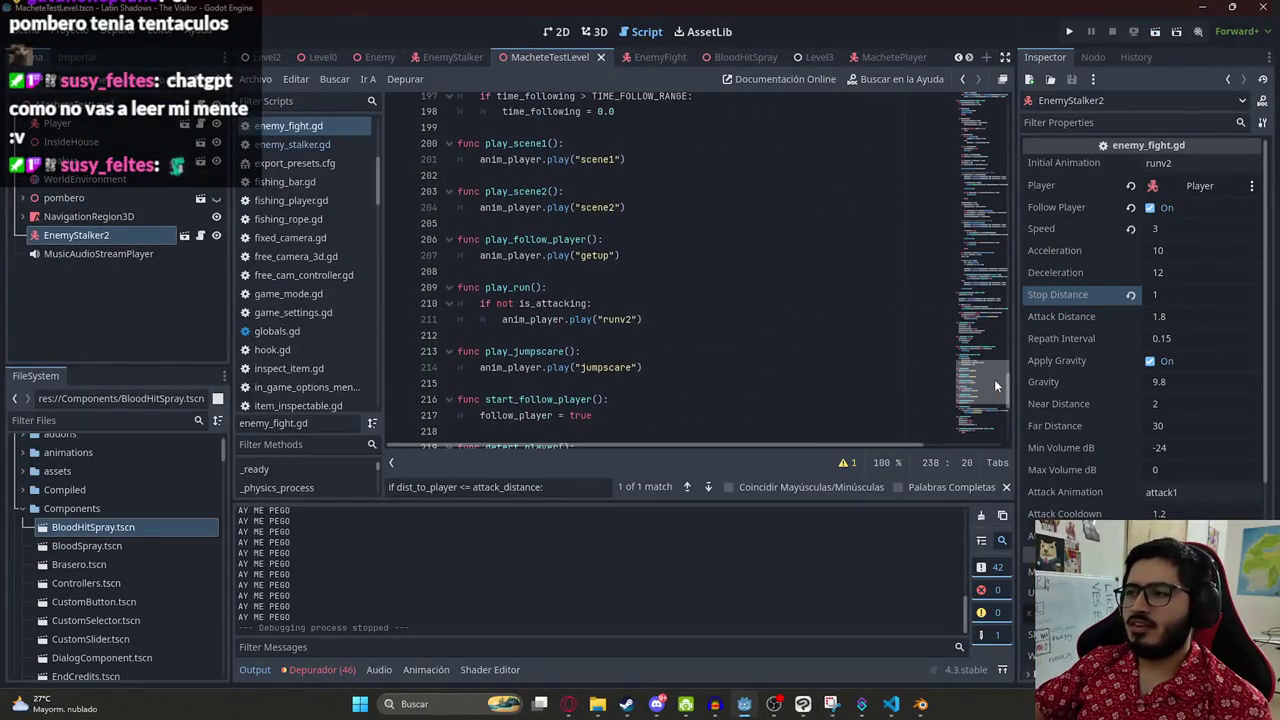
left_click(660, 62)
left_click(715, 266)
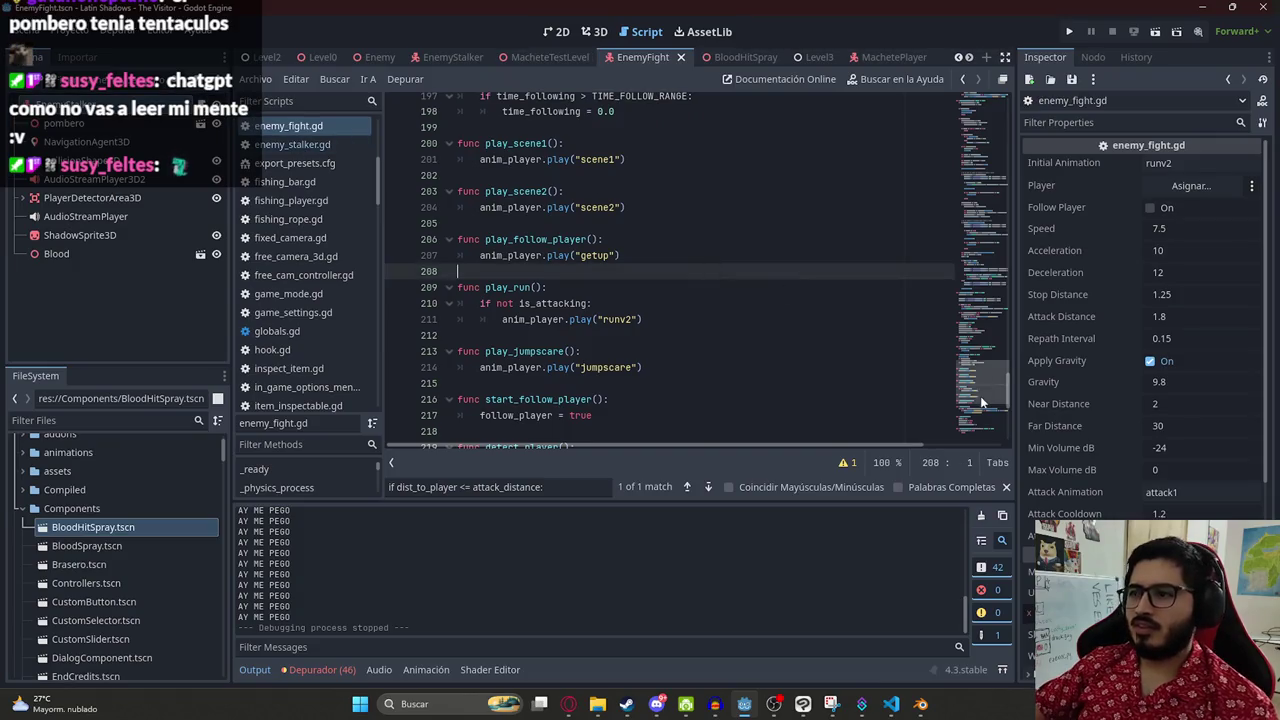
scroll(640, 300, "up", 20)
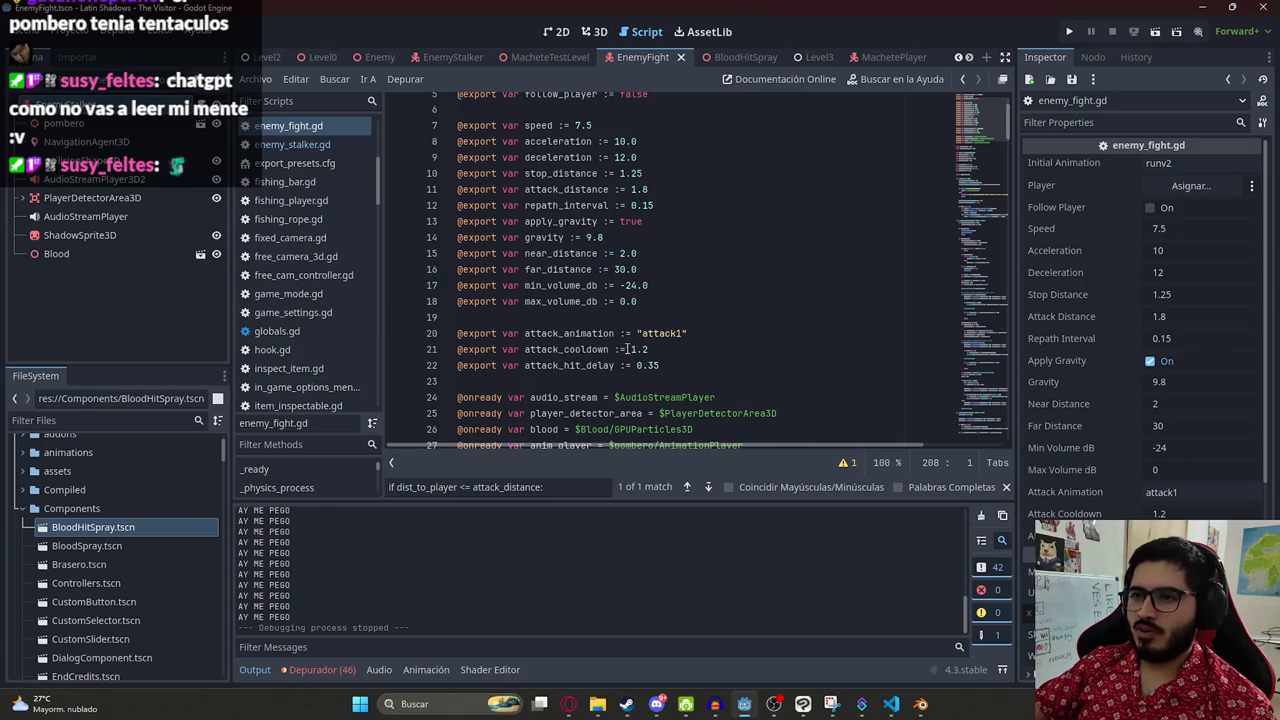
double_click(568, 349)
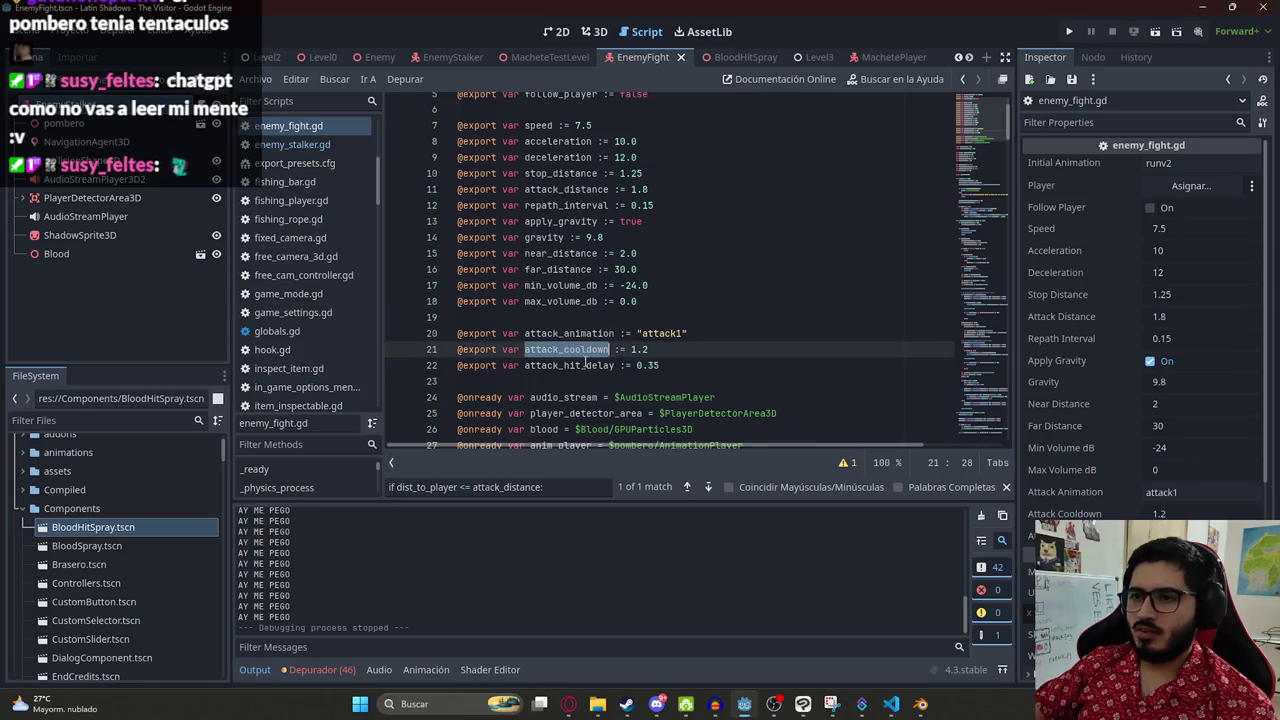
left_click(582, 365)
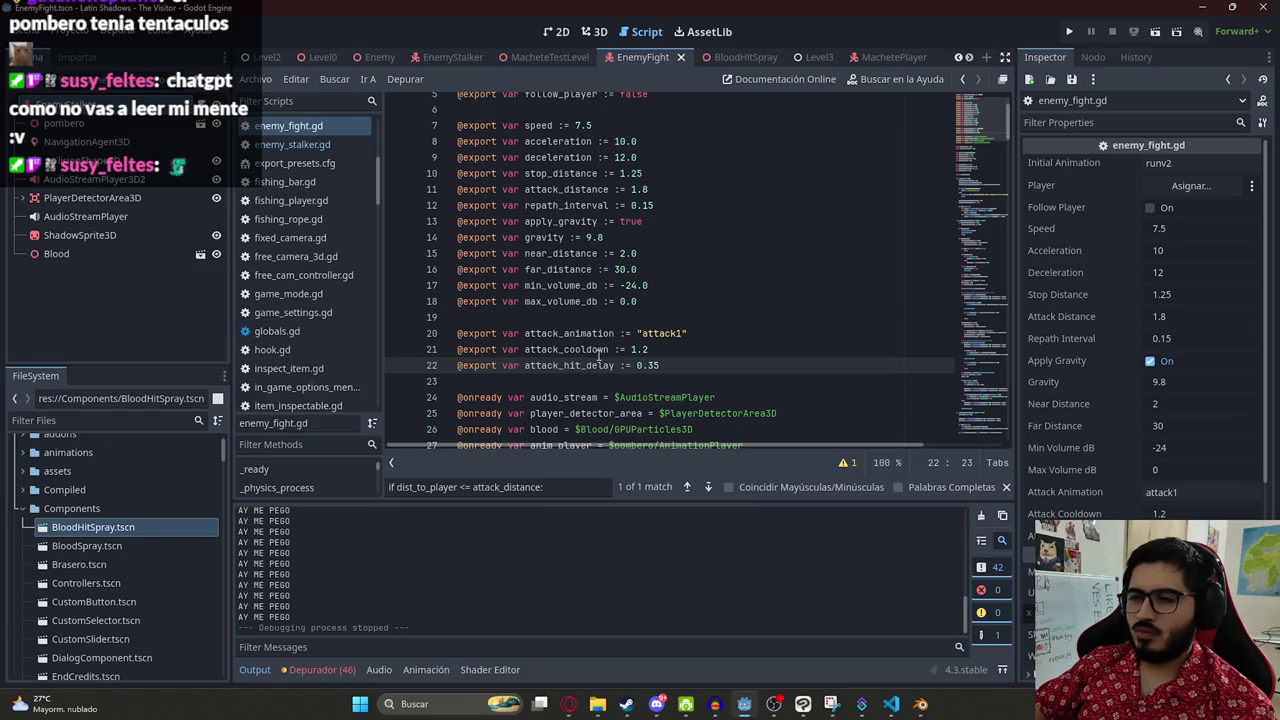
double_click(590, 349)
key("ctrl+f")
key("Return")
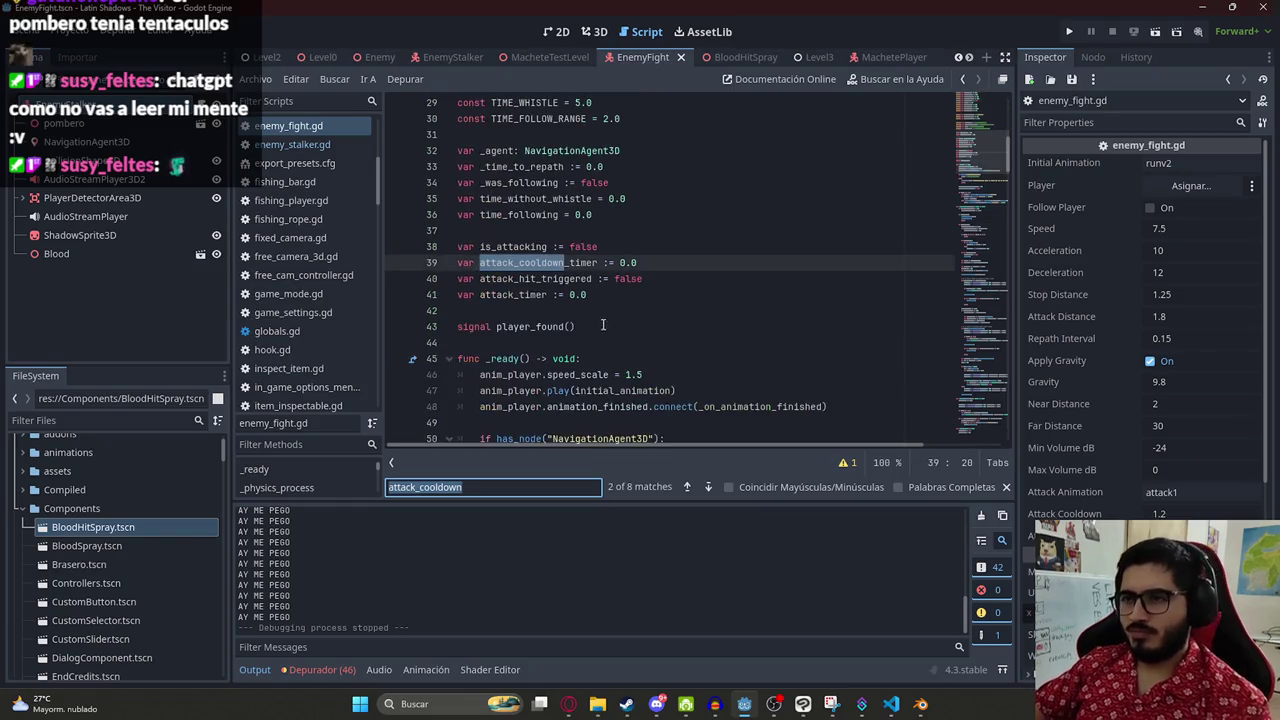
key("Return")
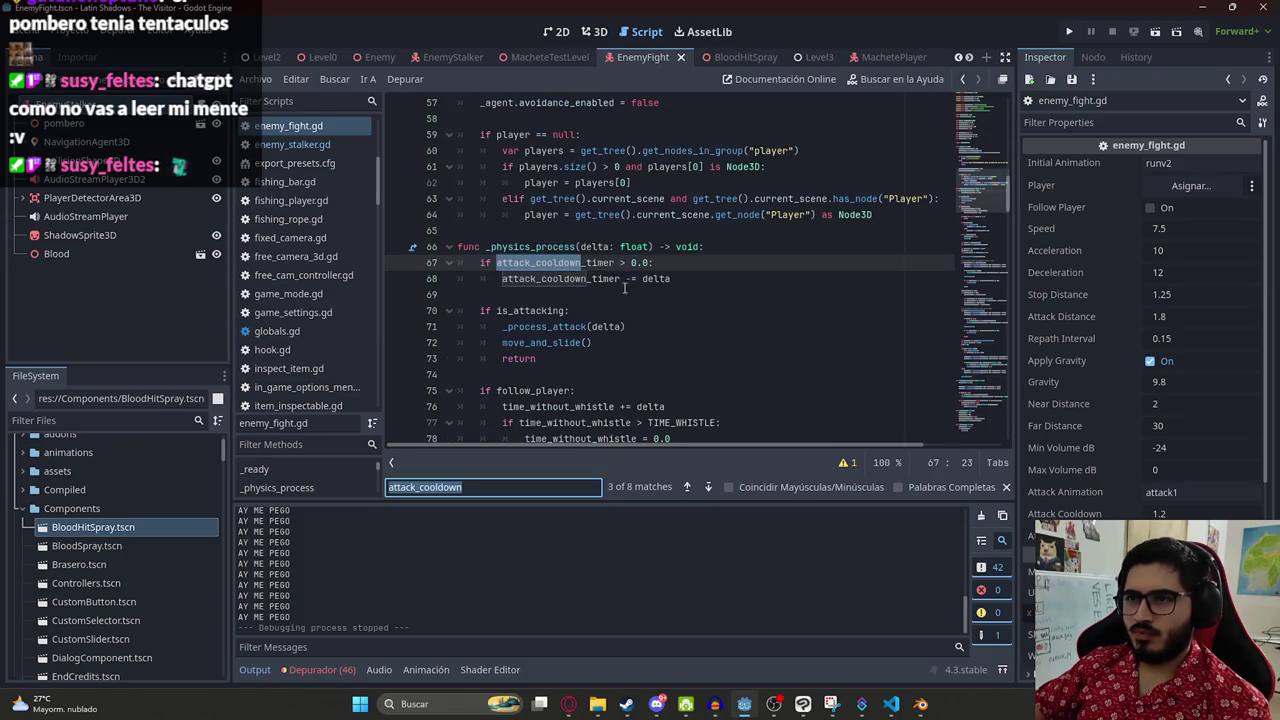
key("Return")
key("Return")
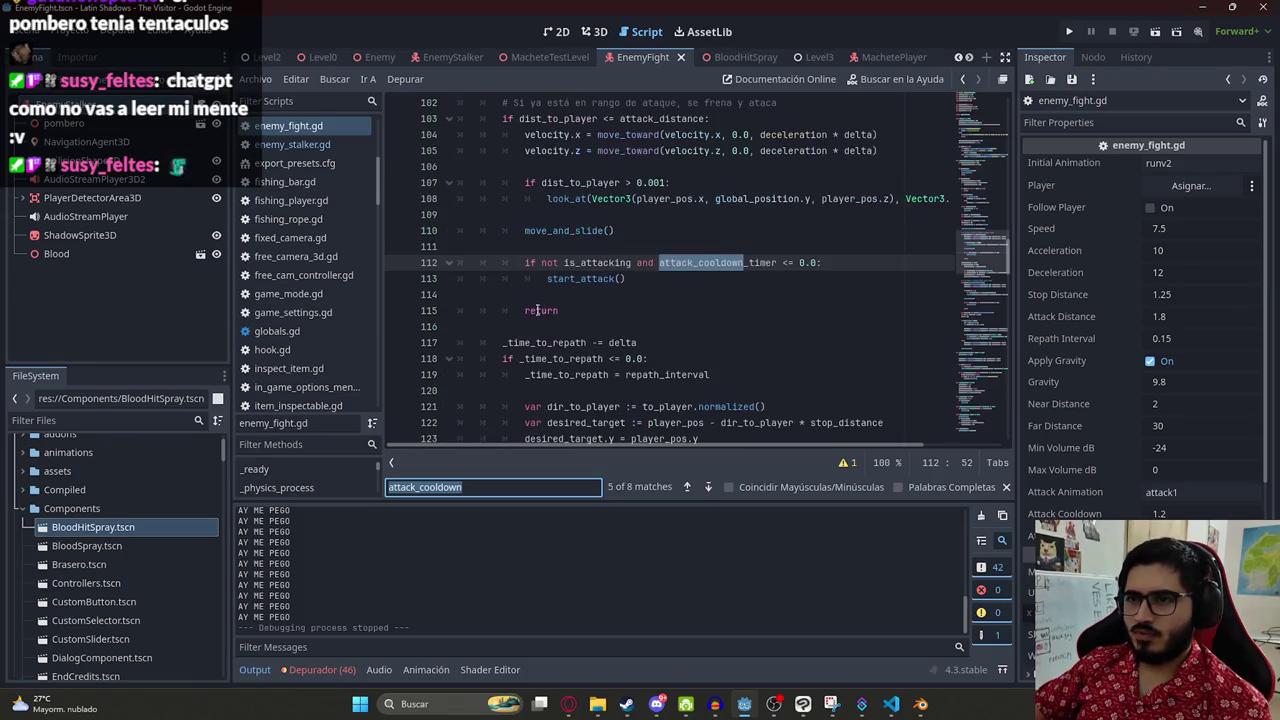
key("Return")
key("Return")
key("Return")
key("Return")
- Change attack_cooldown from 1.2 to 2.0, save, and run MacheteTestLevel with F6
left_click(648, 262)
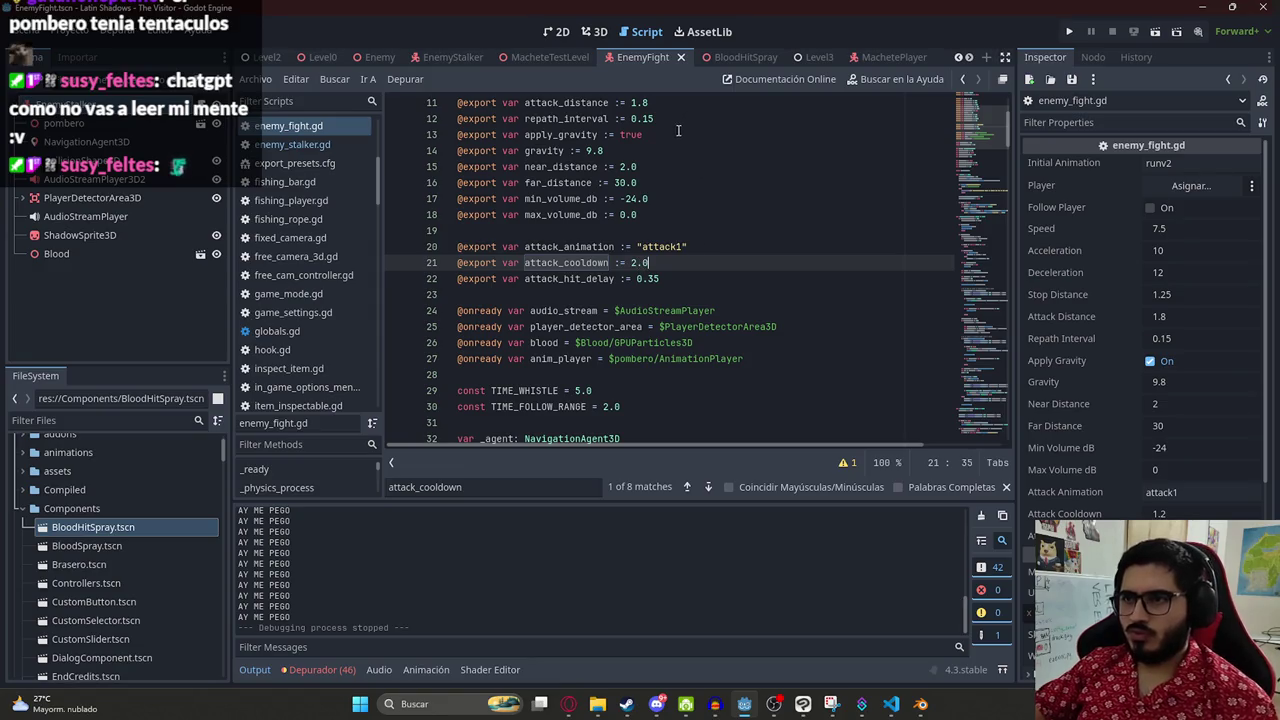
key("ctrl+s")
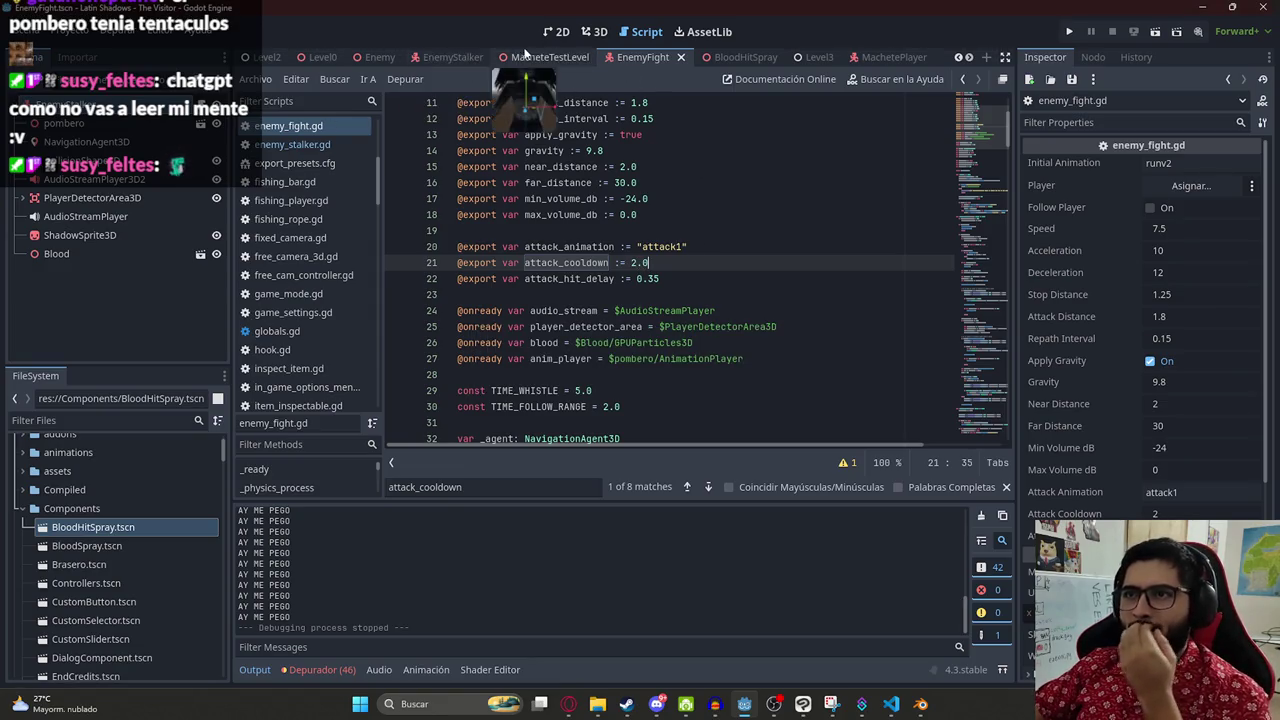
left_click(530, 57)
right_click(530, 57)
key("Escape")
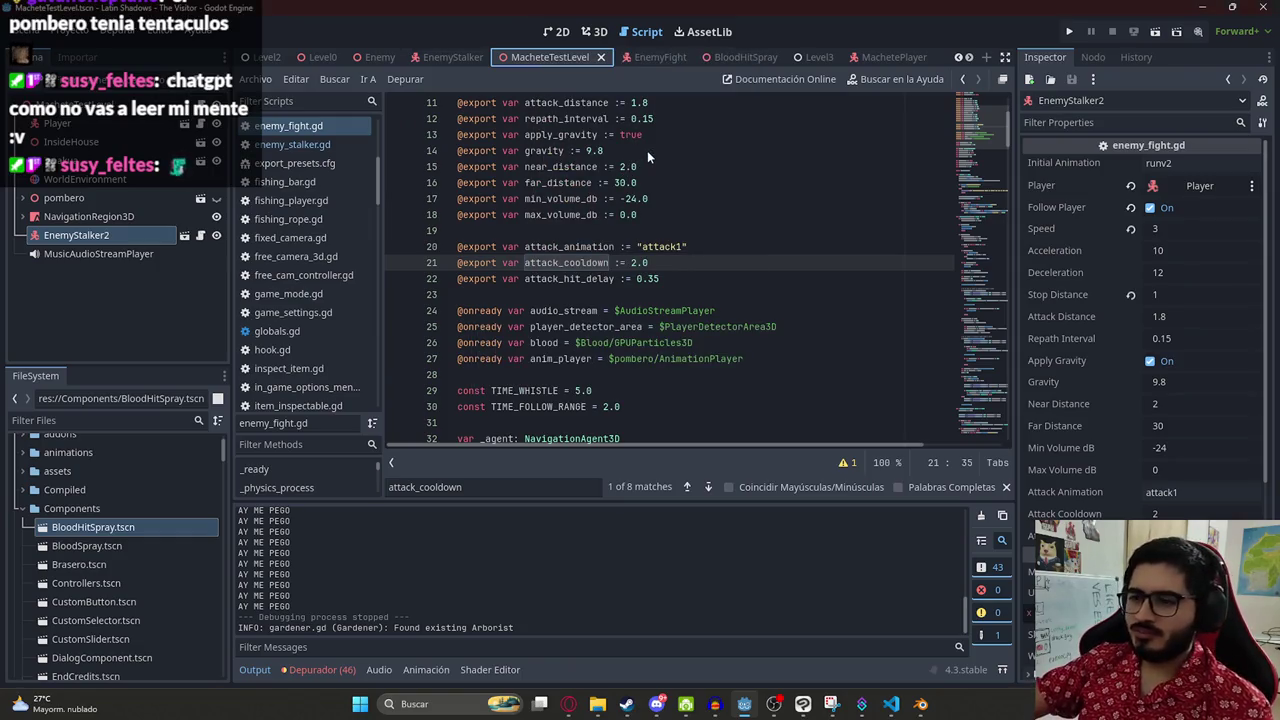
key("F6")
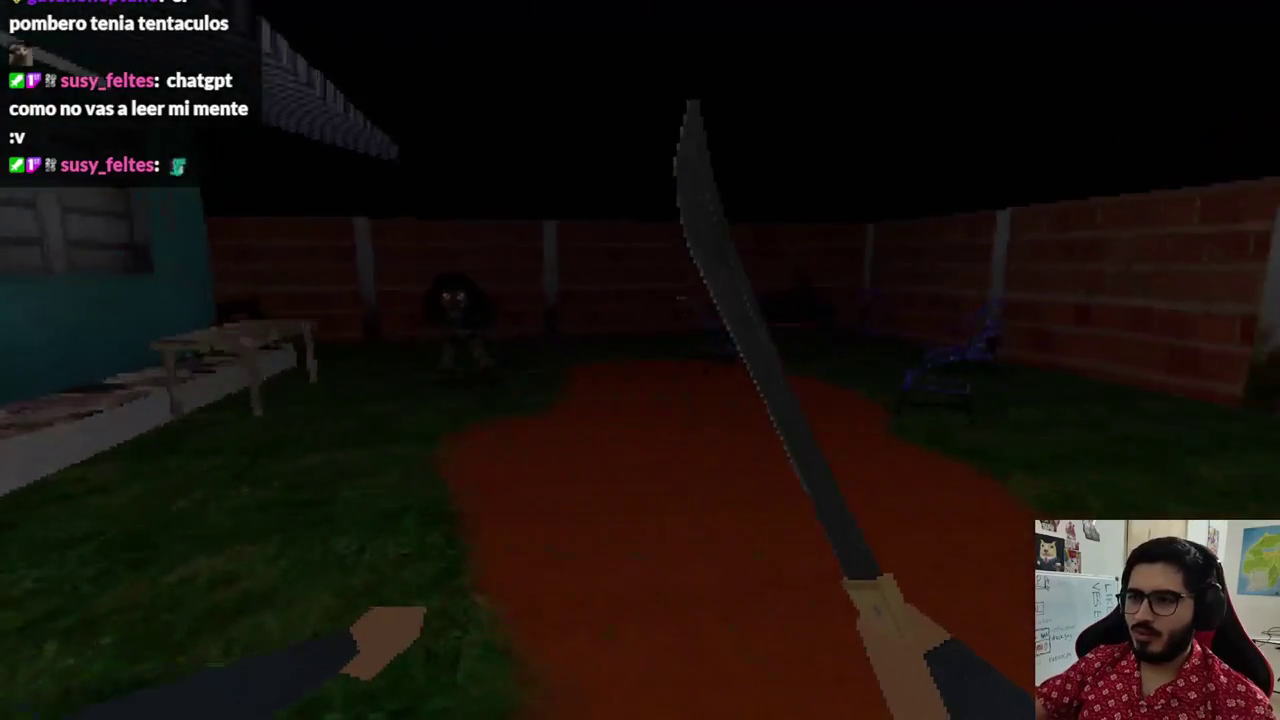
left_click(640, 360)
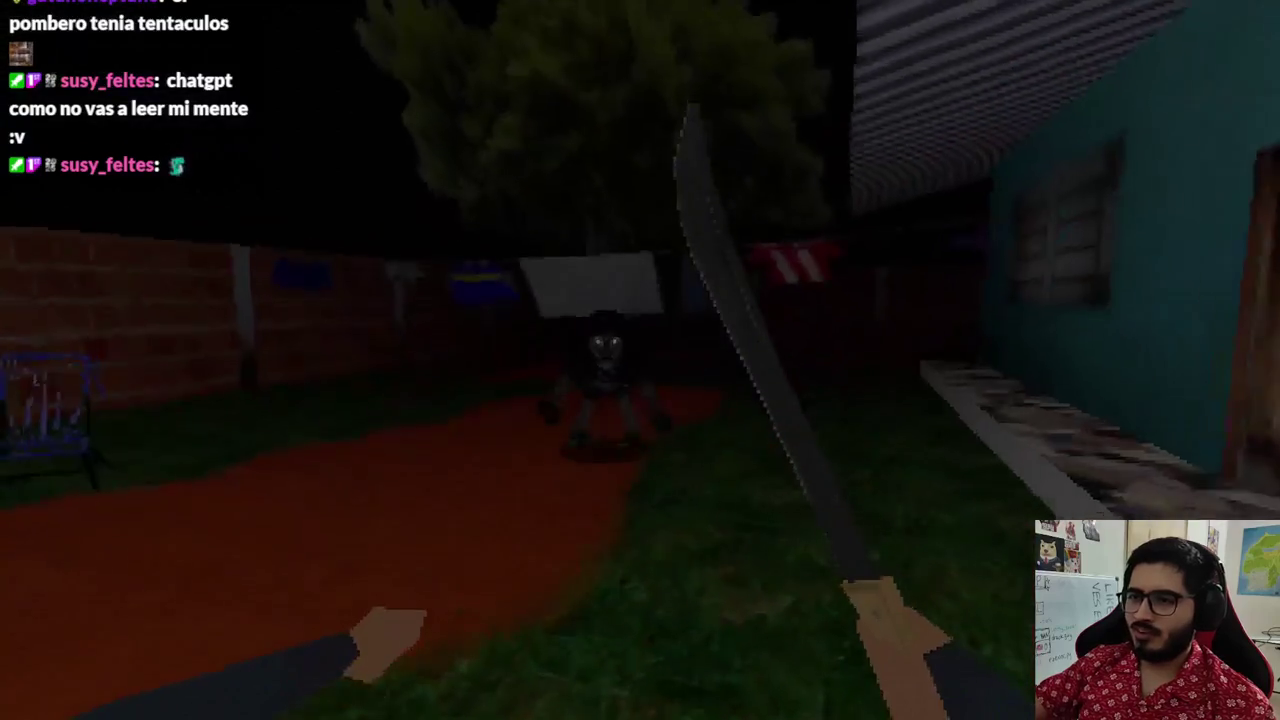
left_click(640, 360)
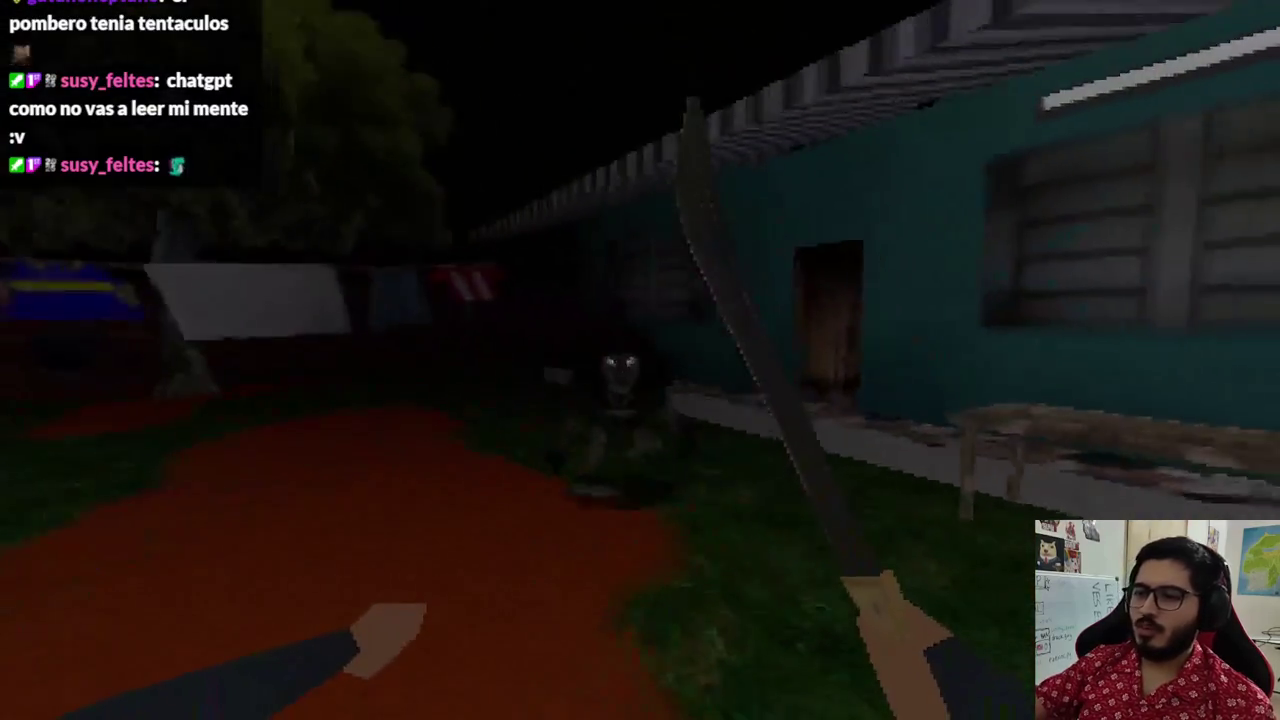
left_click(640, 360)
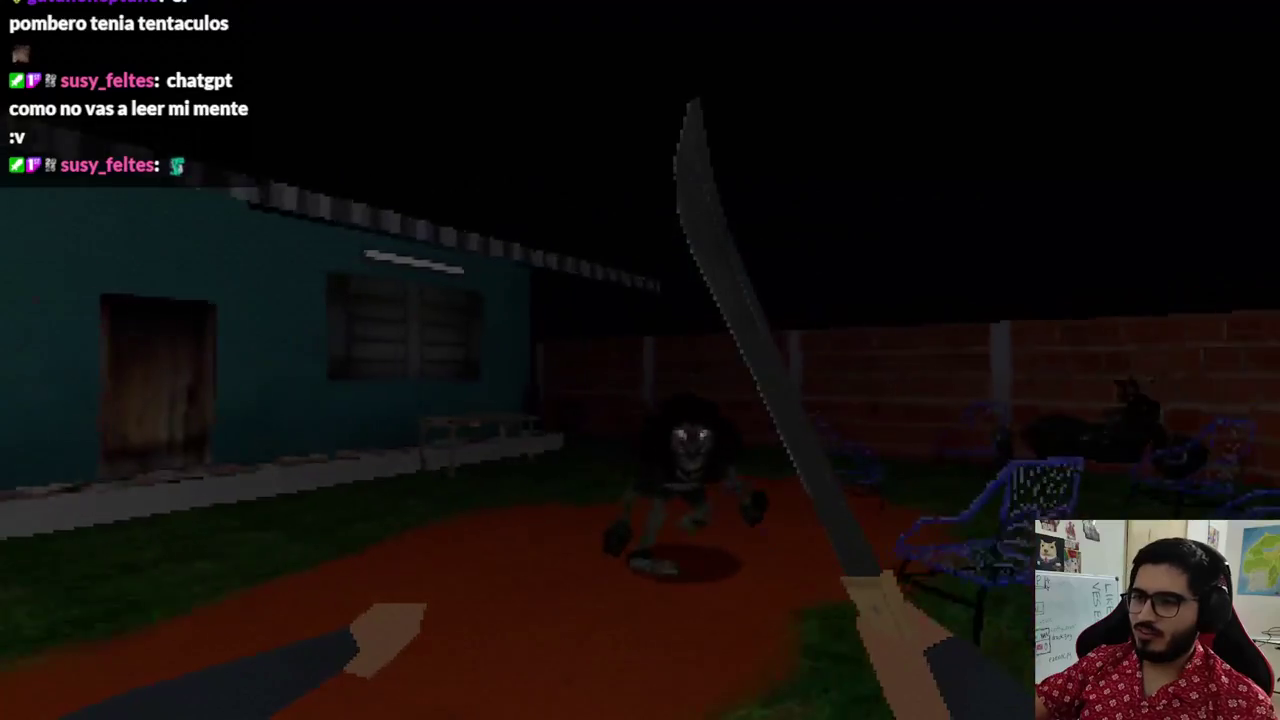
left_click(640, 360)
left_click(640, 360)
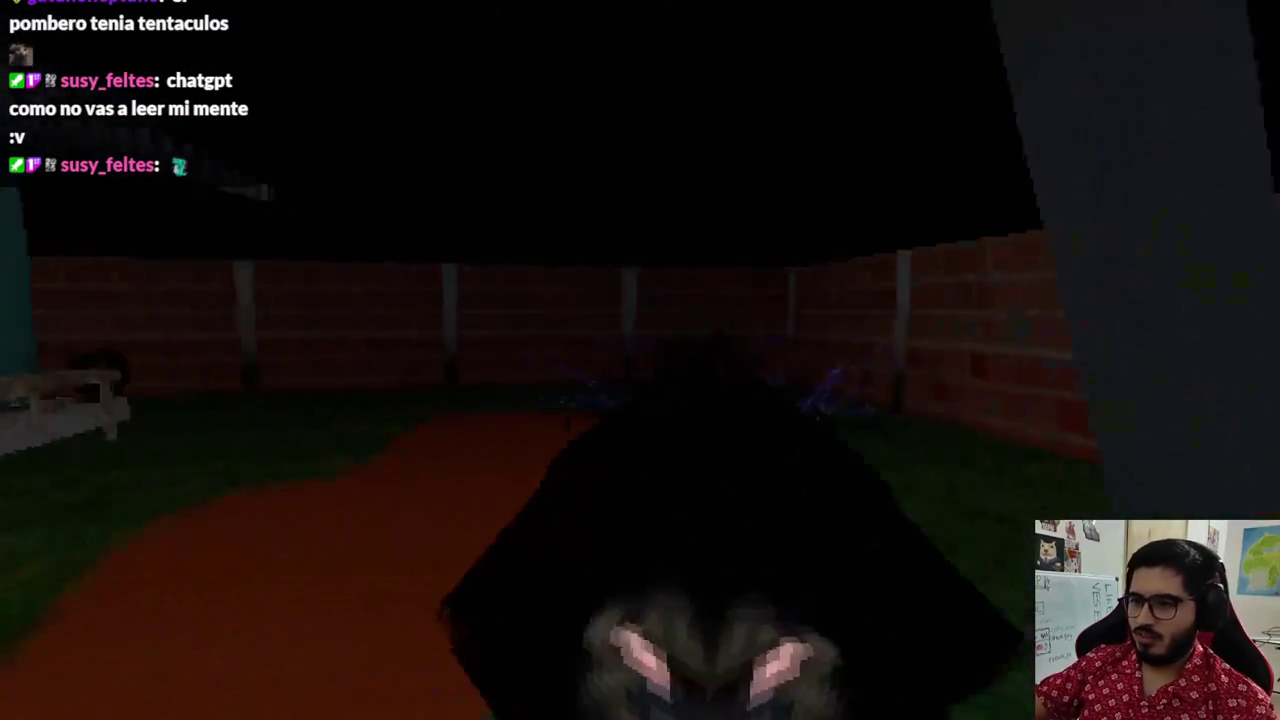
left_click(640, 360)
left_click(640, 360)
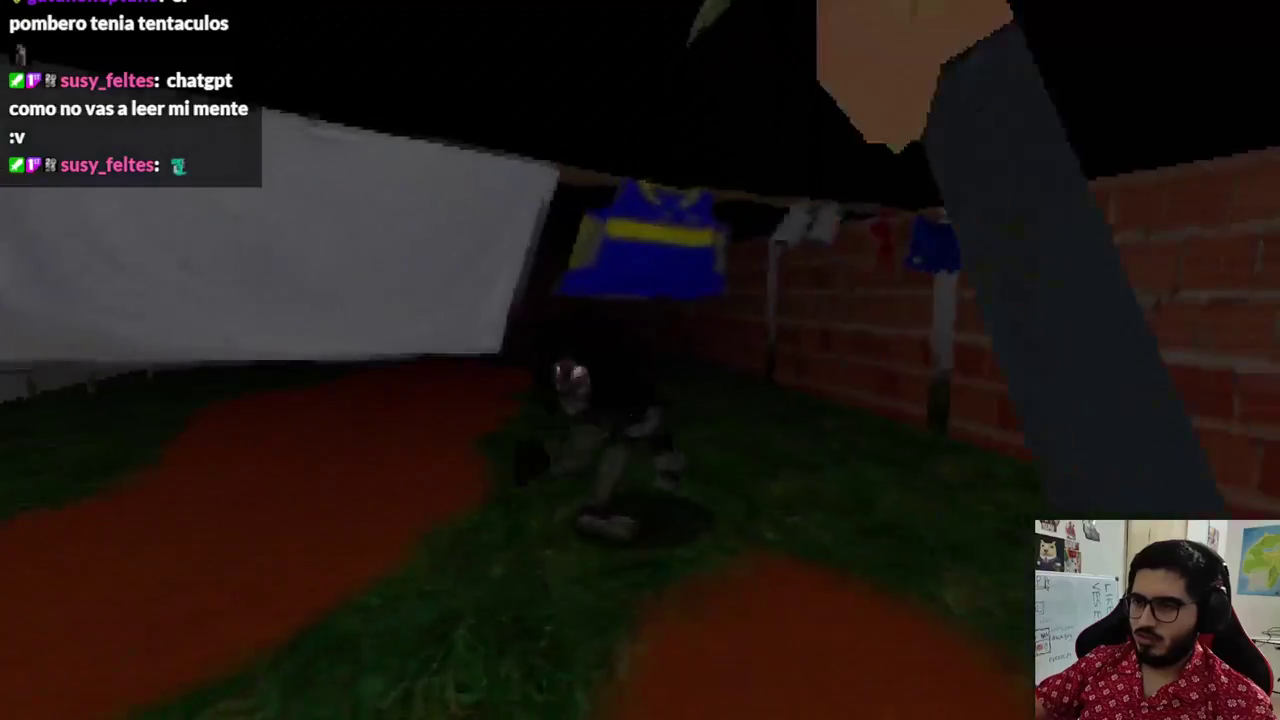
left_click(640, 360)
left_click(640, 360)
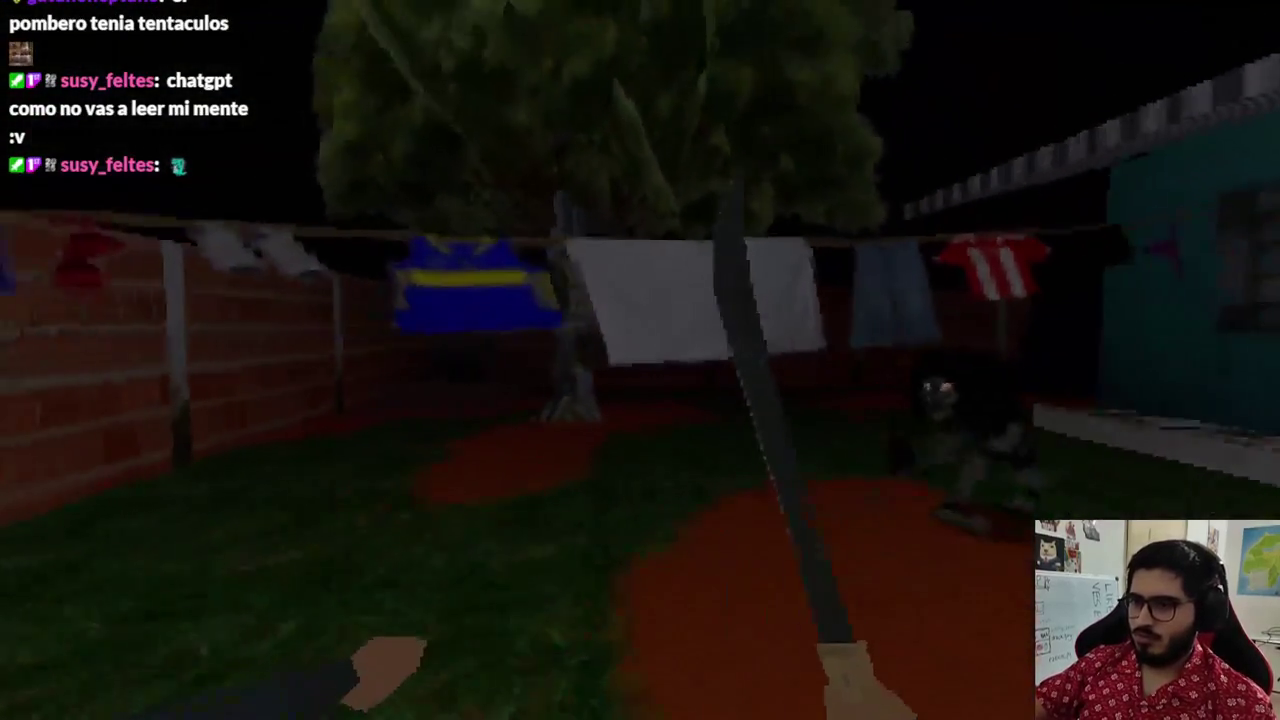
left_click(640, 360)
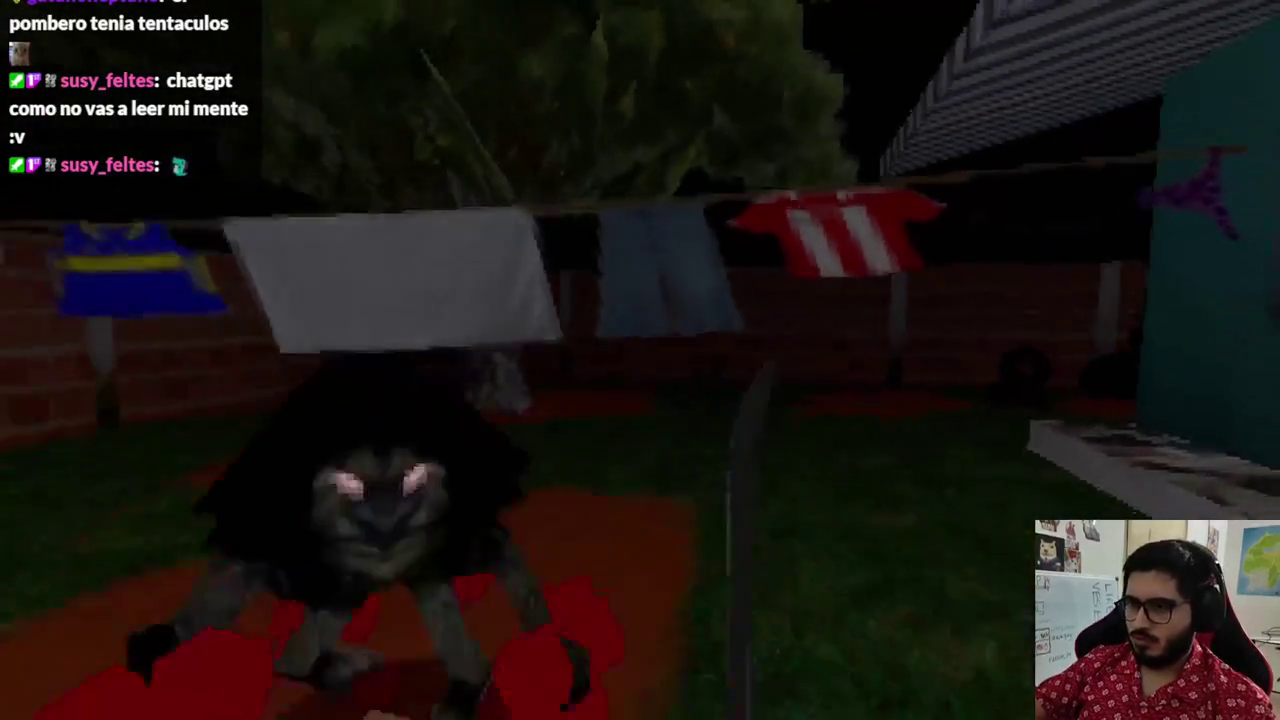
key("F8")
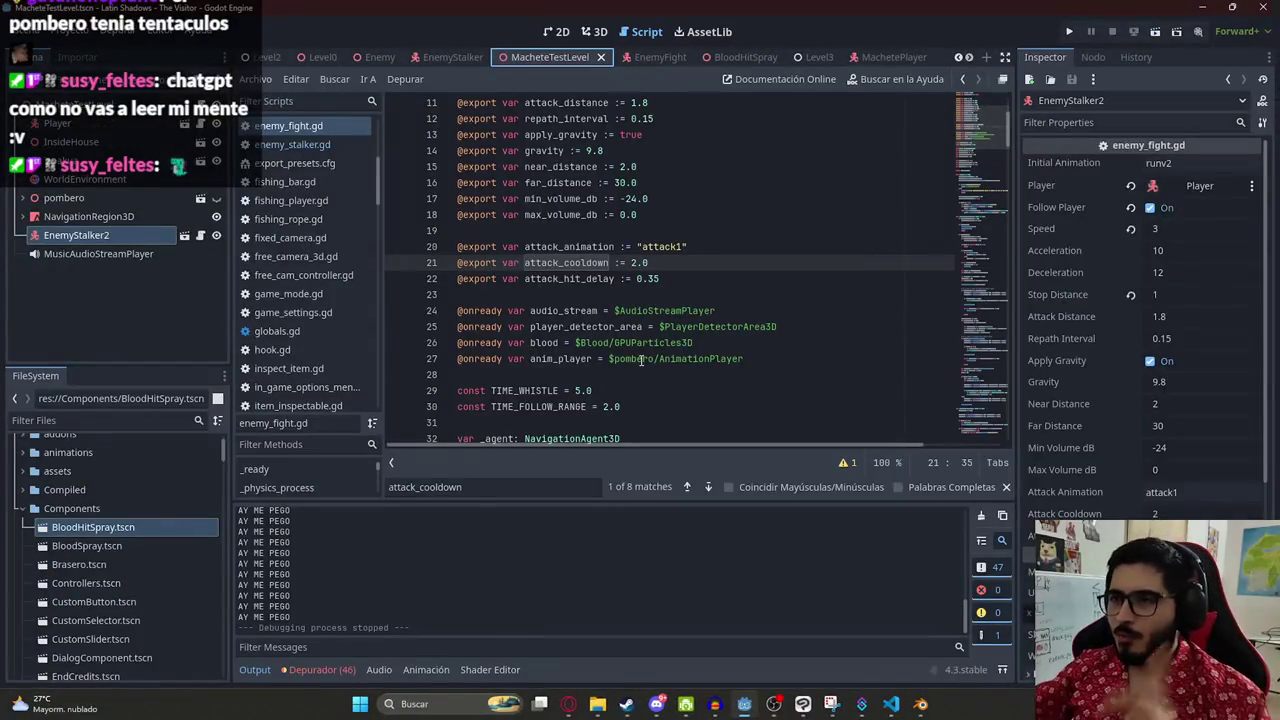
- Open the Player.tscn scene found by searching 'player' in the FileSystem
left_click(691, 230)
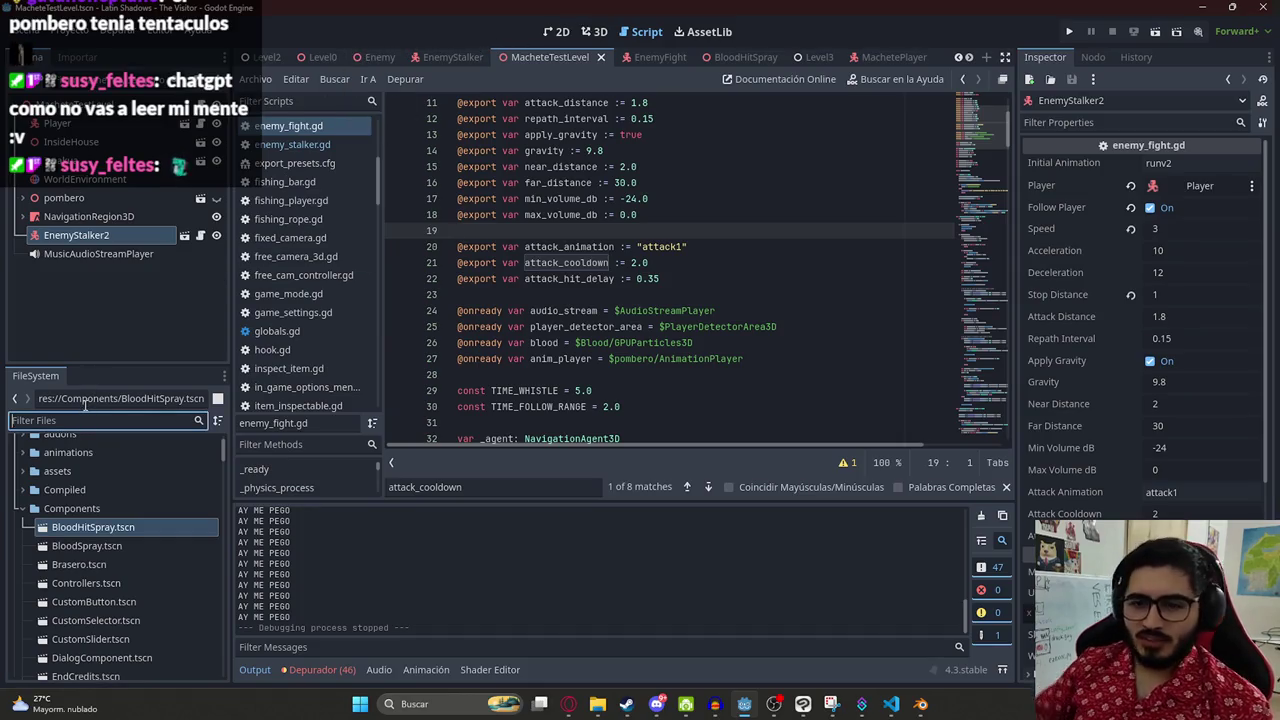
type("player")
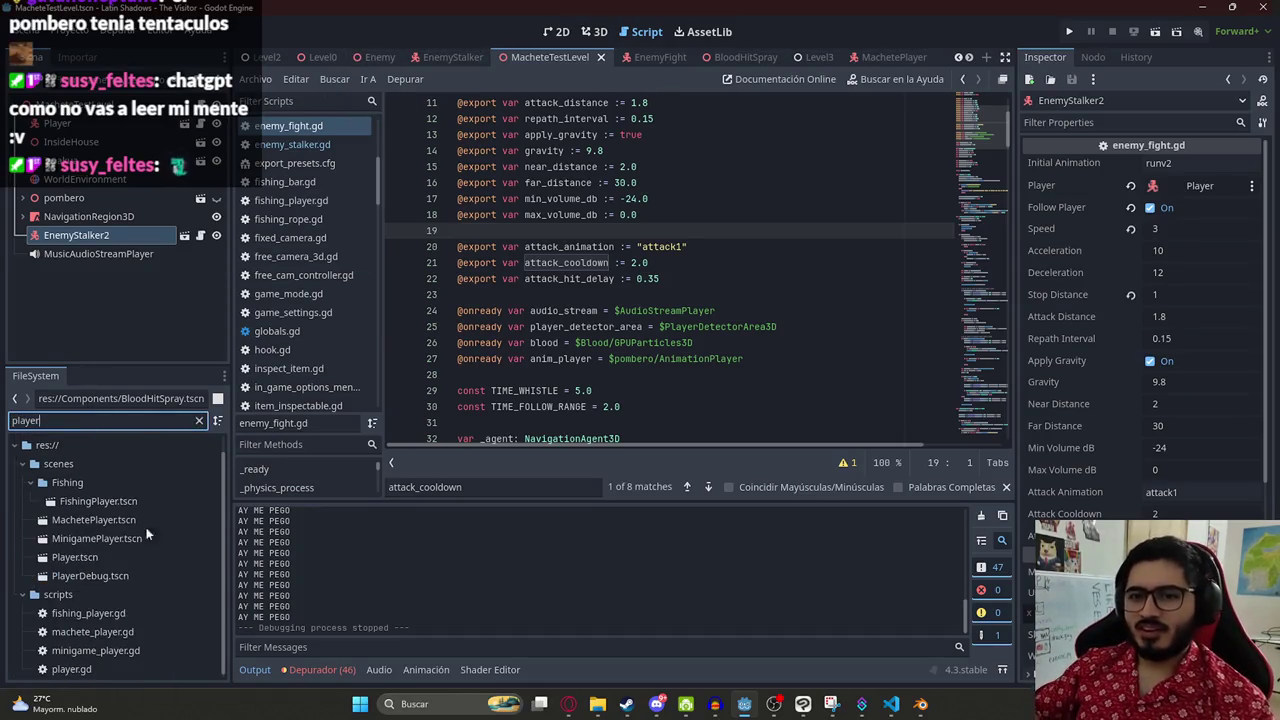
double_click(85, 556)
left_click(560, 31)
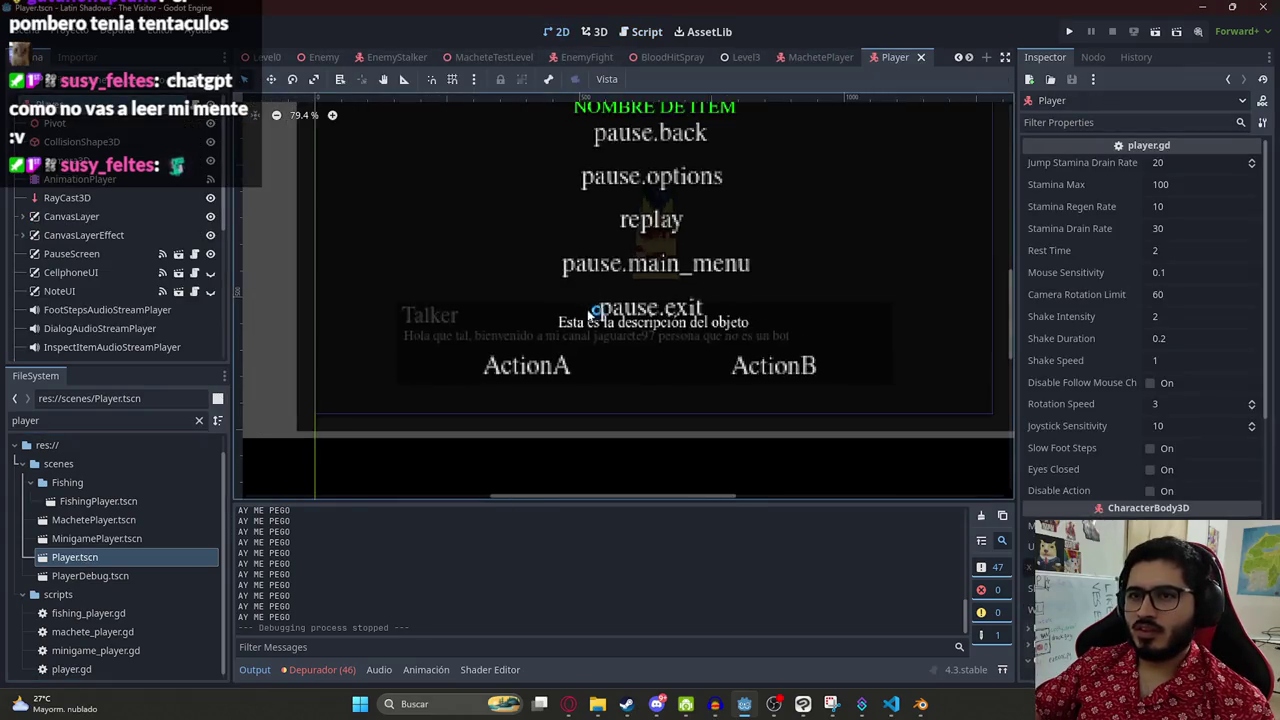
scroll(590, 313, "down", 5)
scroll(168, 238, "down", 5)
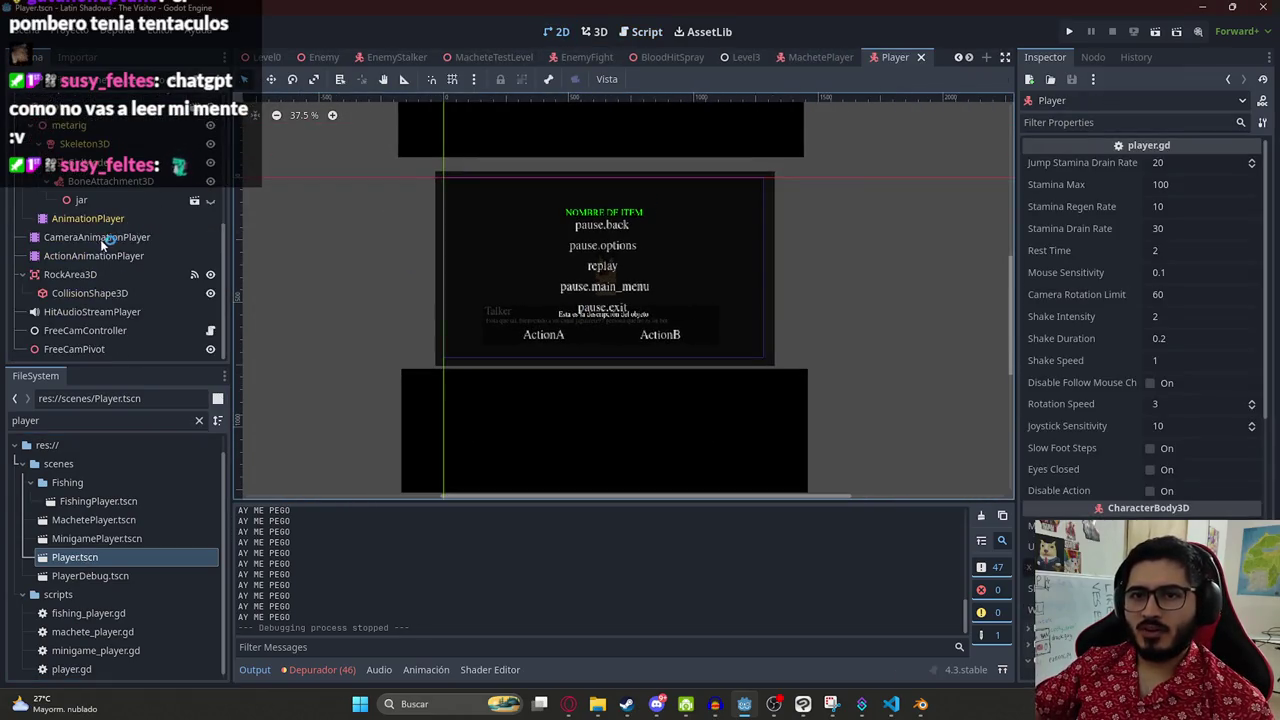
scroll(100, 239, "down", 5)
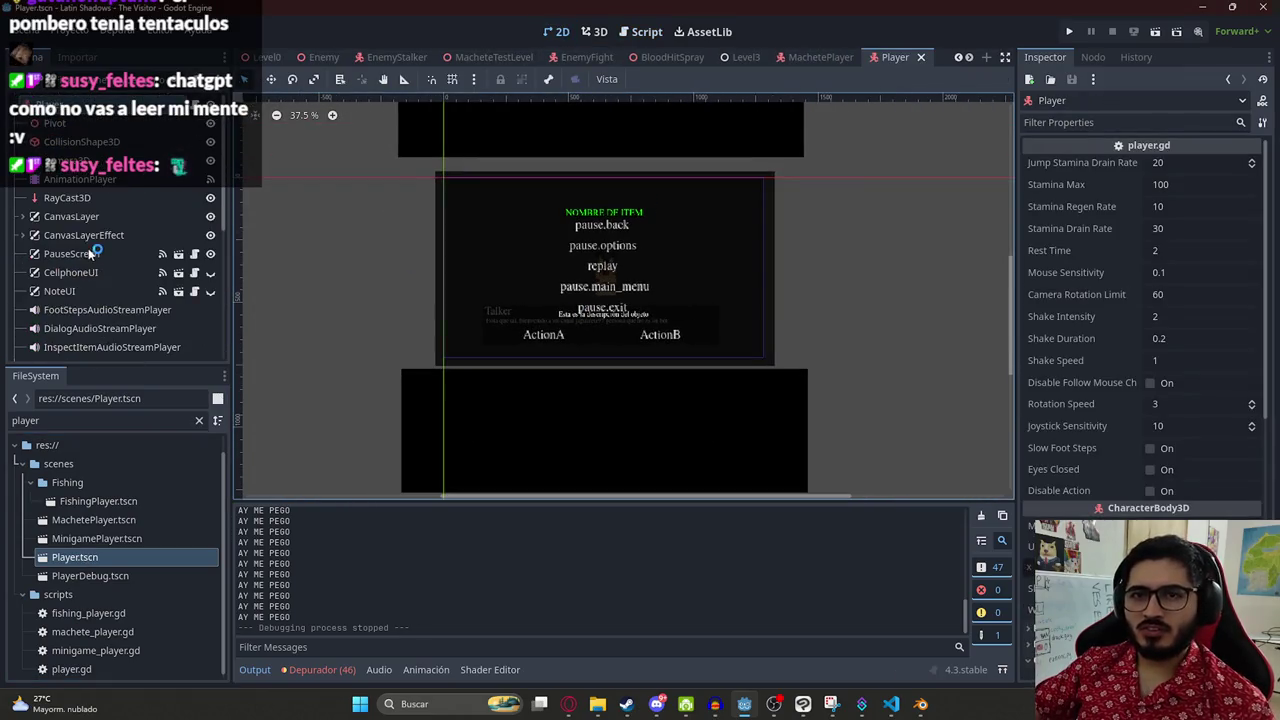
- Expand CanvasLayer and CanvasLayerEffect in the Player scene tree and select the HealthUi node
left_click(23, 216)
scroll(80, 232, "down", 2)
left_click(99, 196)
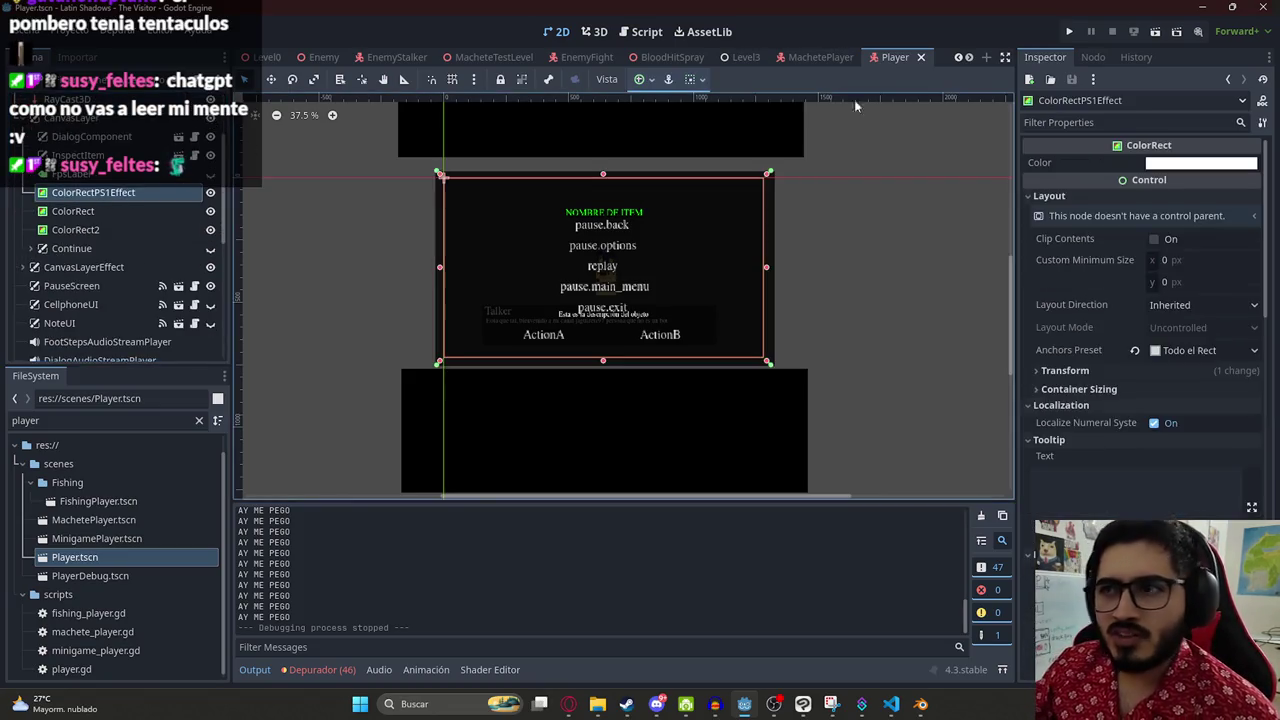
left_click(130, 211)
left_click(121, 230)
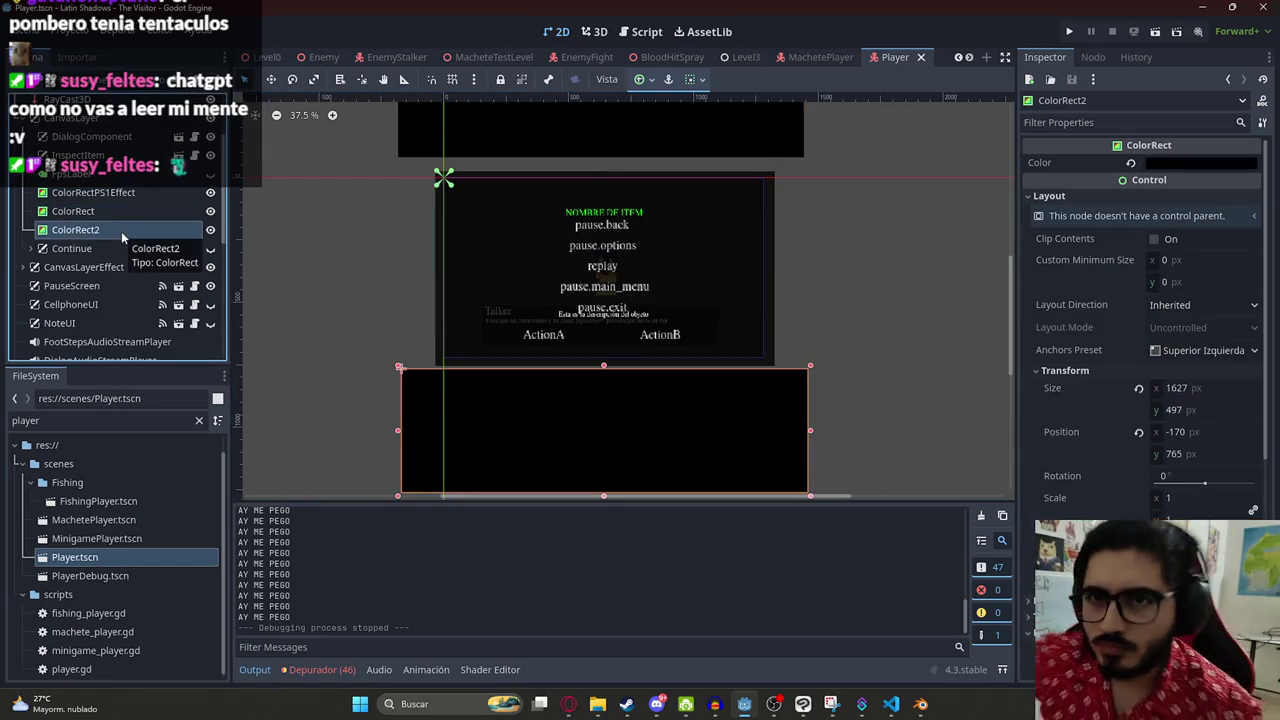
left_click(23, 267)
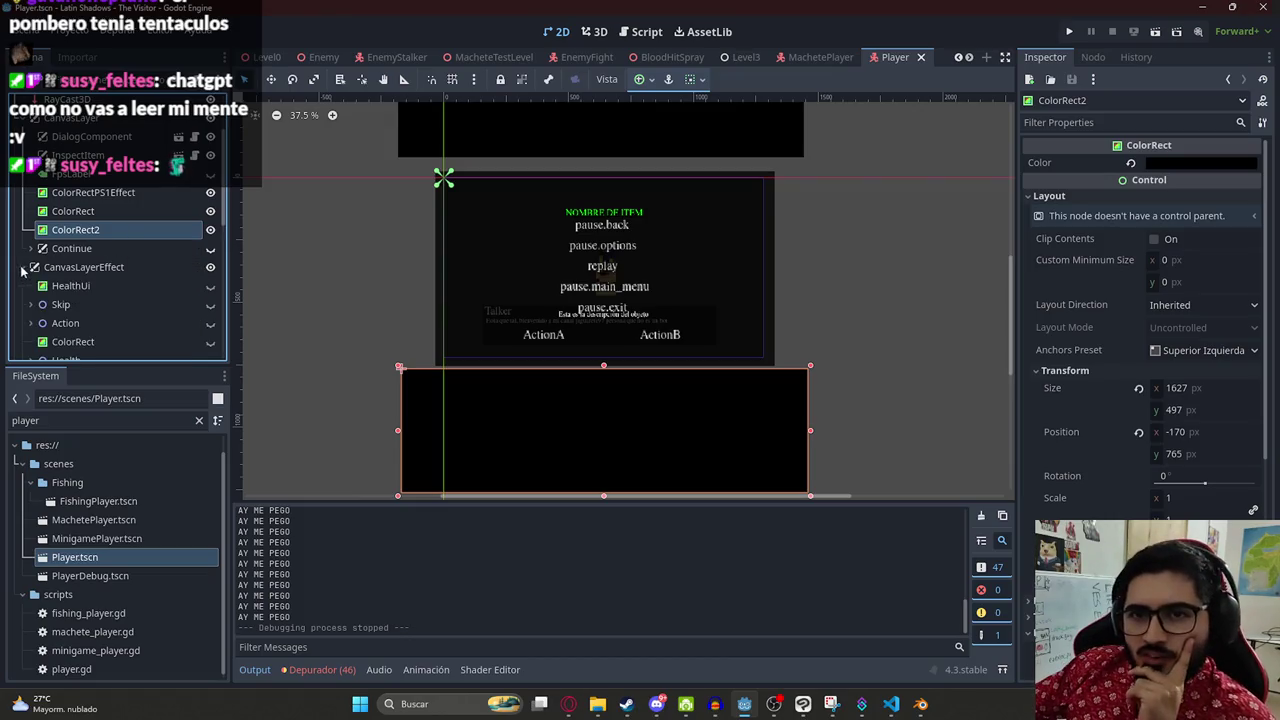
scroll(113, 270, "down", 2)
left_click(116, 221)
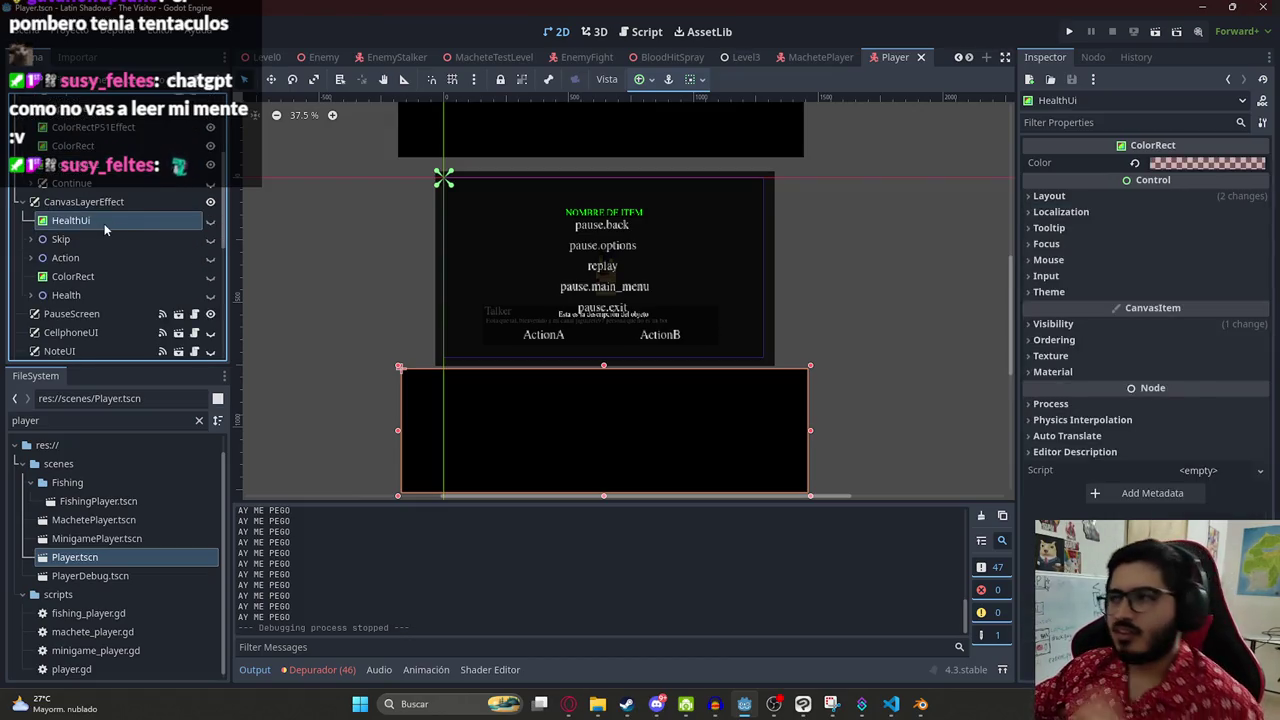
left_click(820, 57)
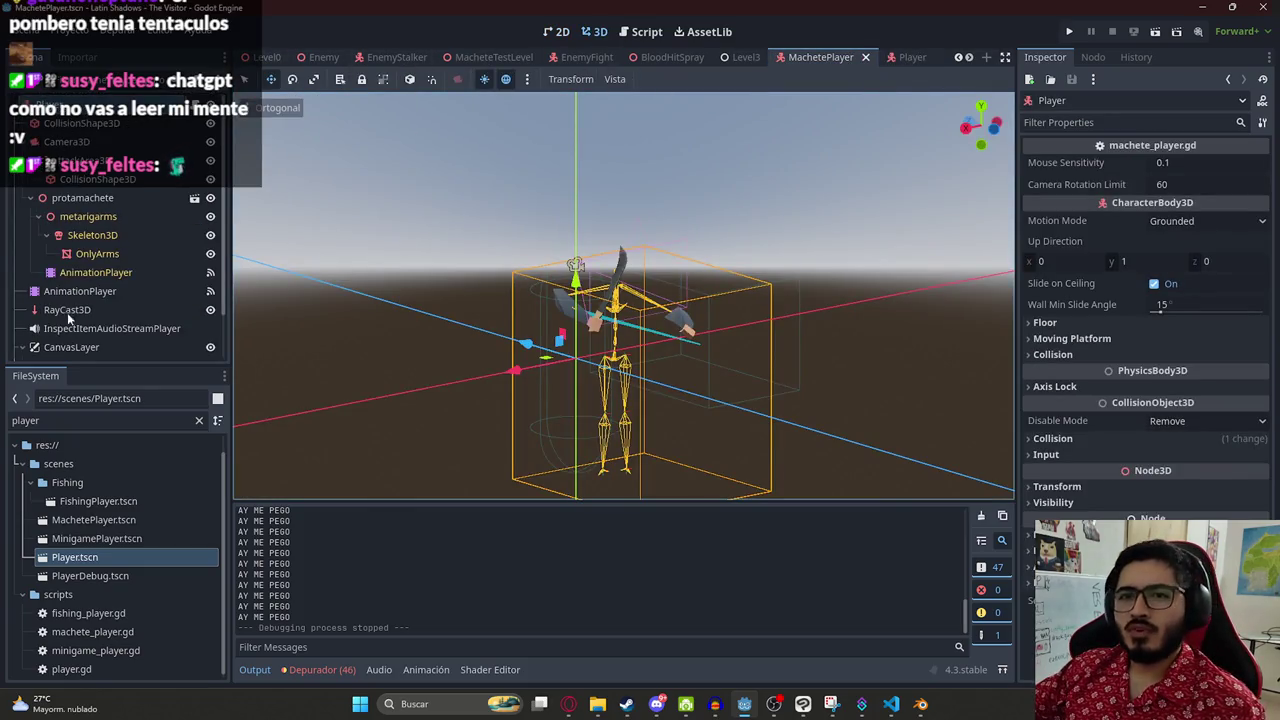
- Paste HealthUi under MachetePlayer's CanvasLayer and toggle its visibility to check it
left_click(70, 347)
key("ctrl+v")
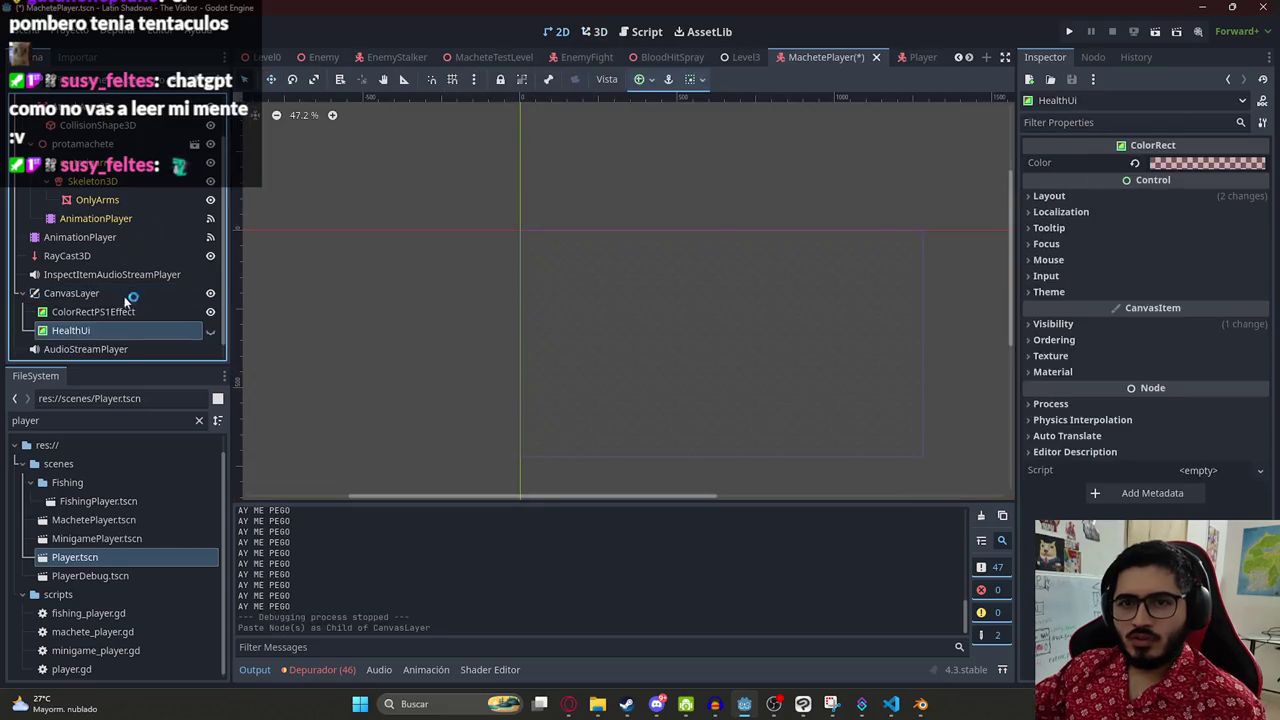
scroll(660, 355, "right", 3)
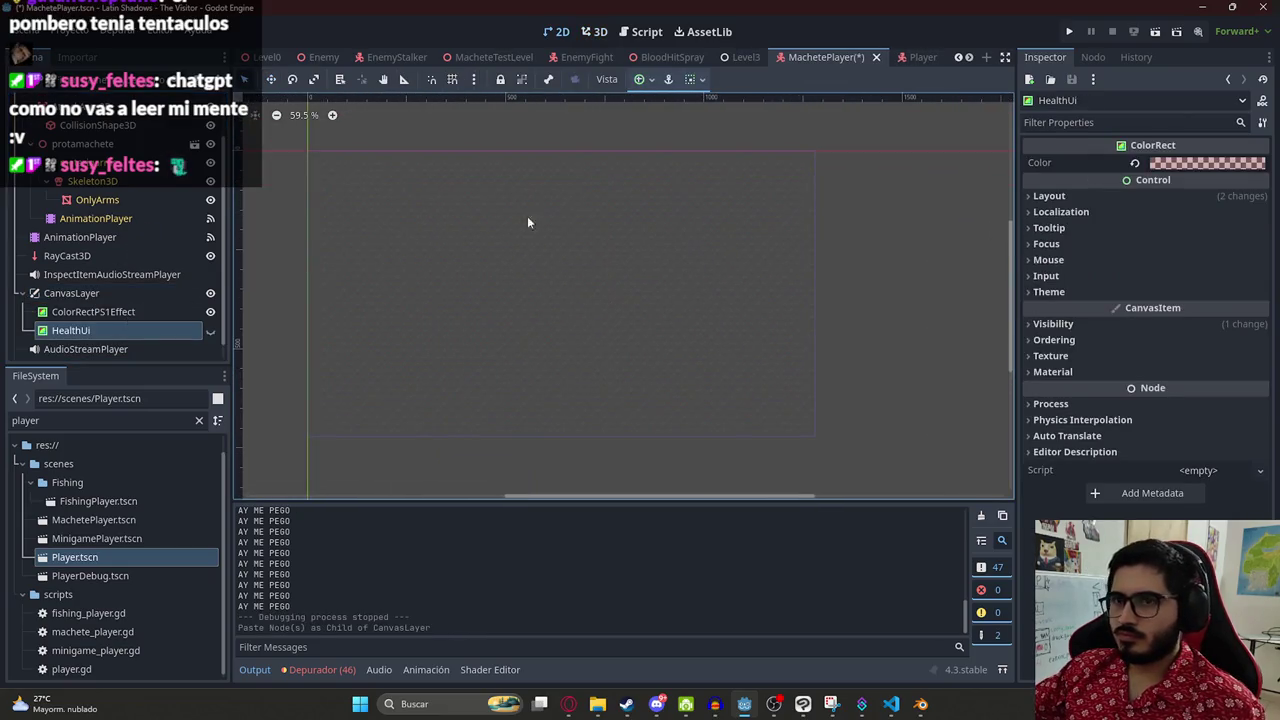
left_click(210, 331)
left_click(210, 331)
double_click(136, 329)
key("ctrl+c")
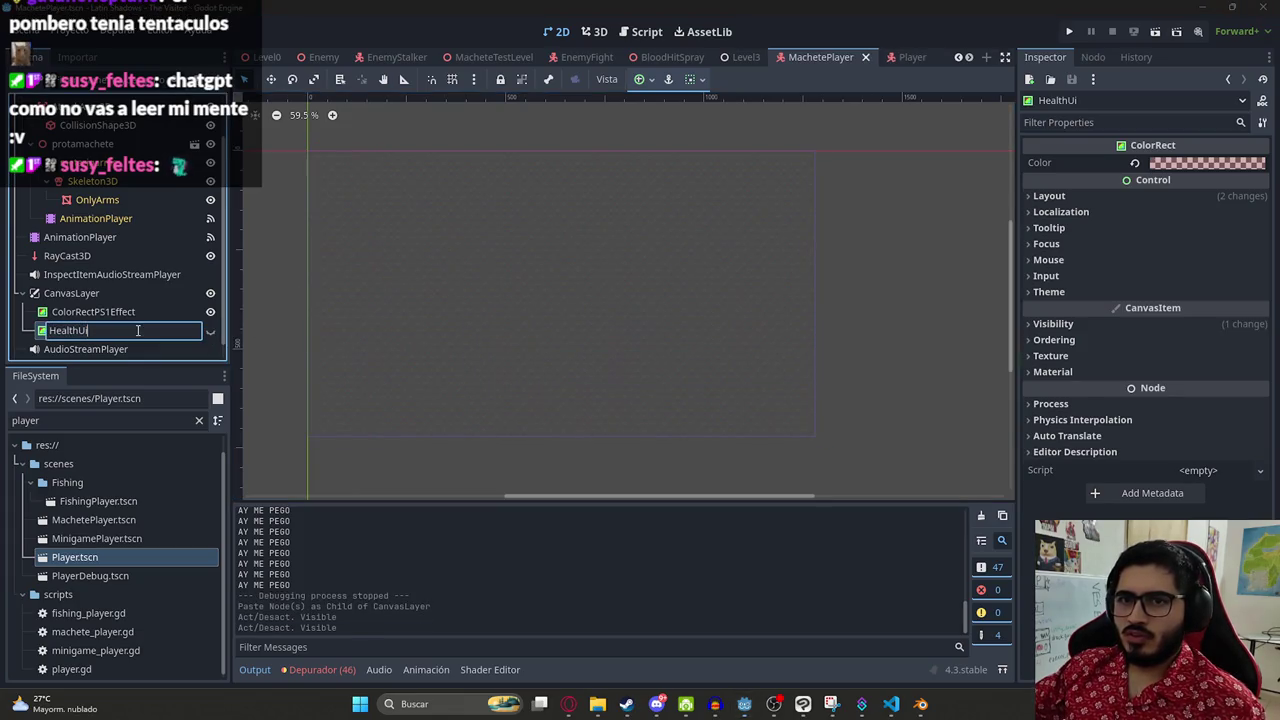
- Find the HealthUi reference in the Player scene's player.gd
left_click(897, 57)
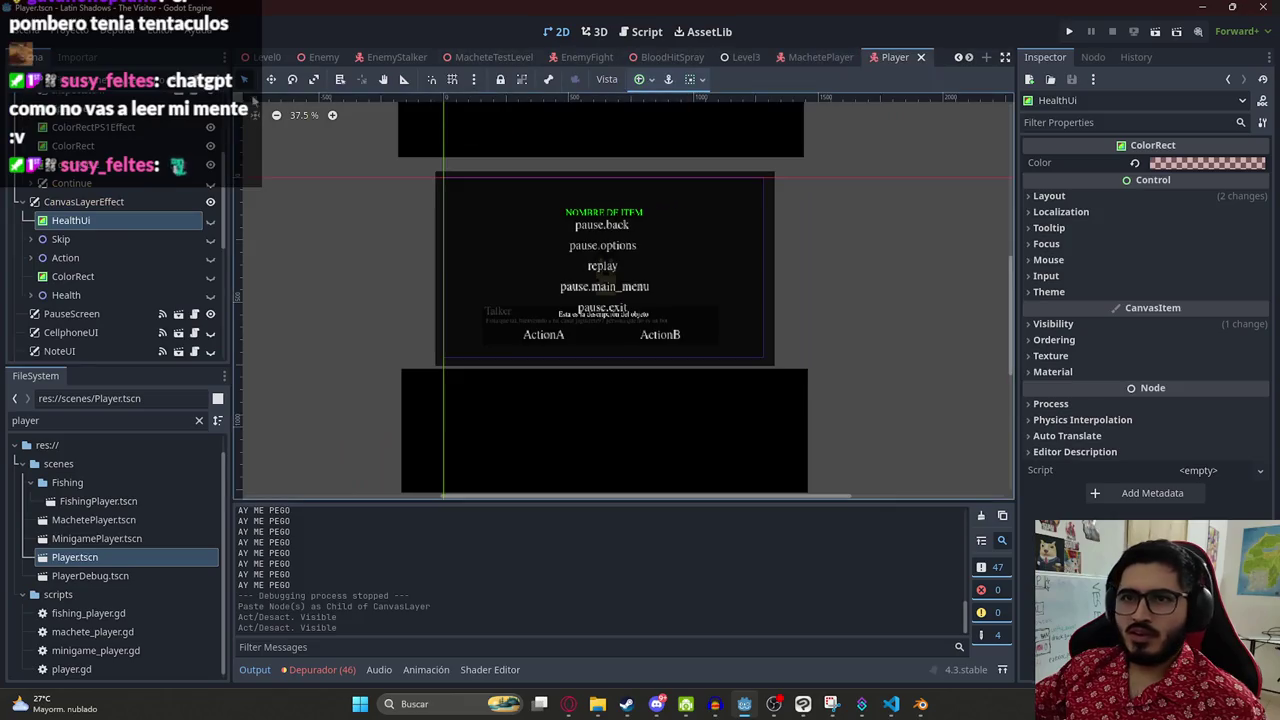
key("ctrl+F3")
key("ctrl+f")
key("ctrl+v")
- Declare health_ui_hurt = $CanvasLayer/HealthUi on line 21 of machete_player.gd and save
left_click(576, 262)
double_click(576, 262)
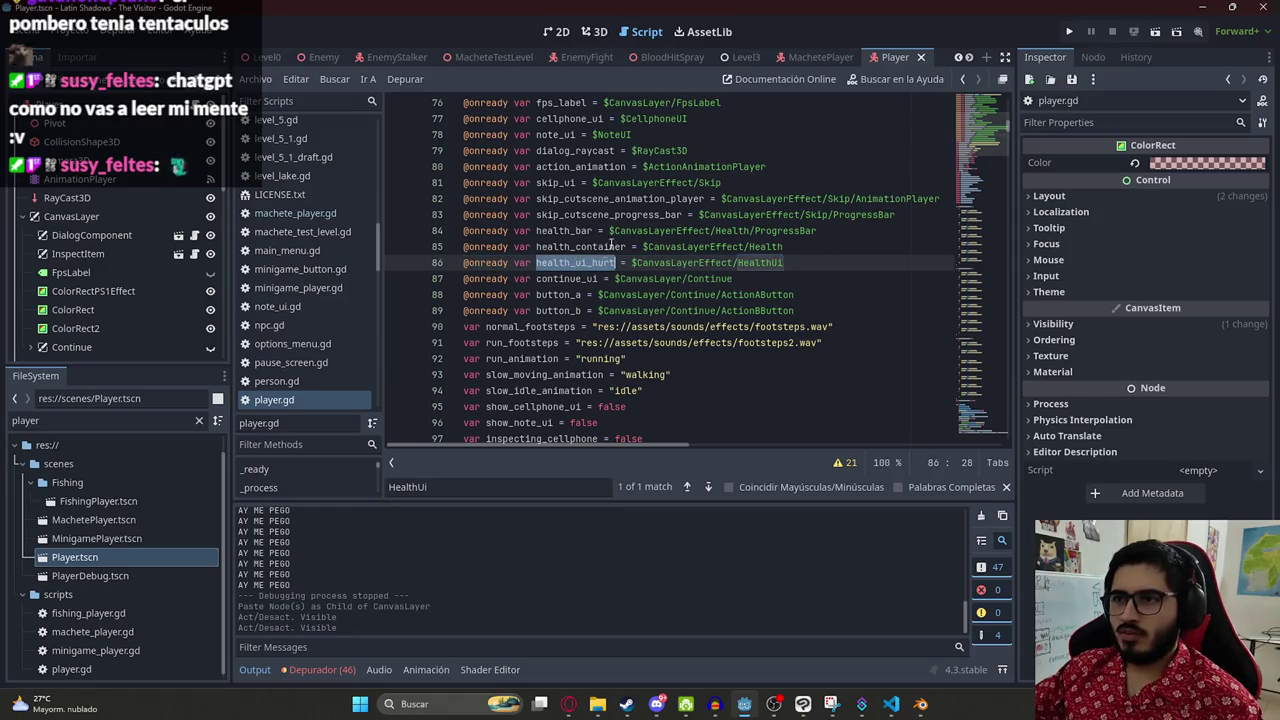
left_click(810, 58)
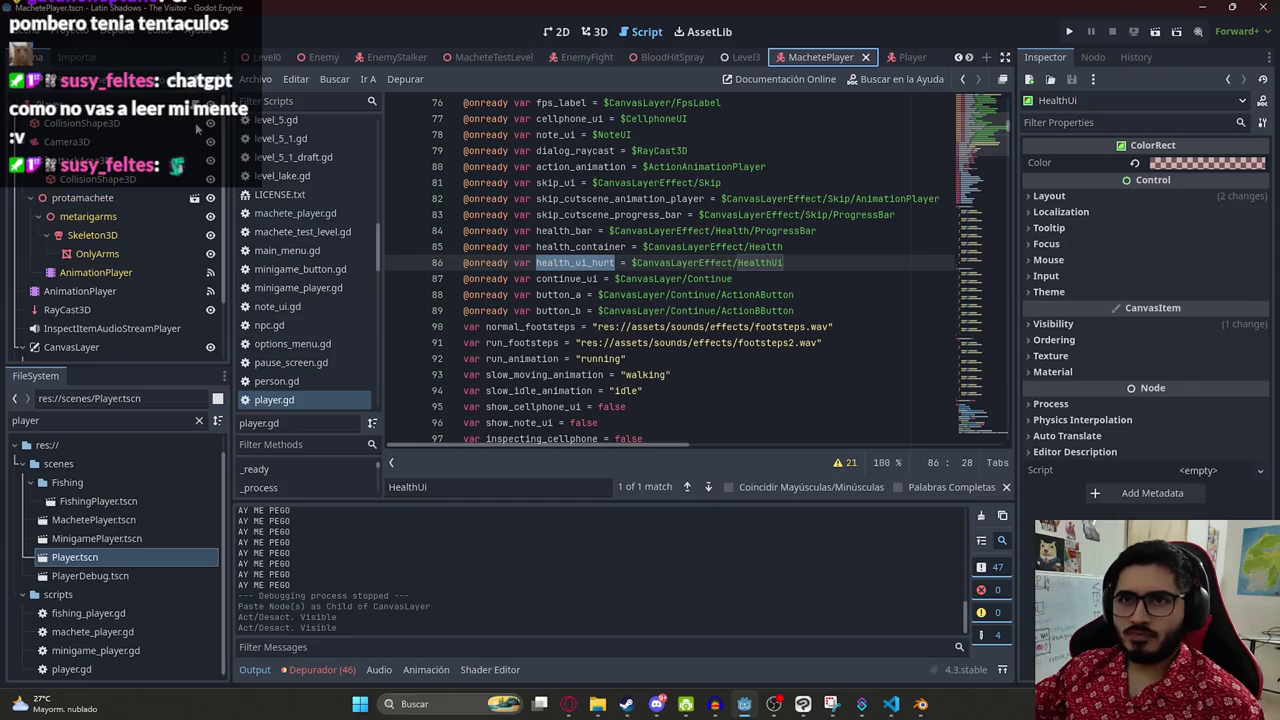
left_click(979, 134)
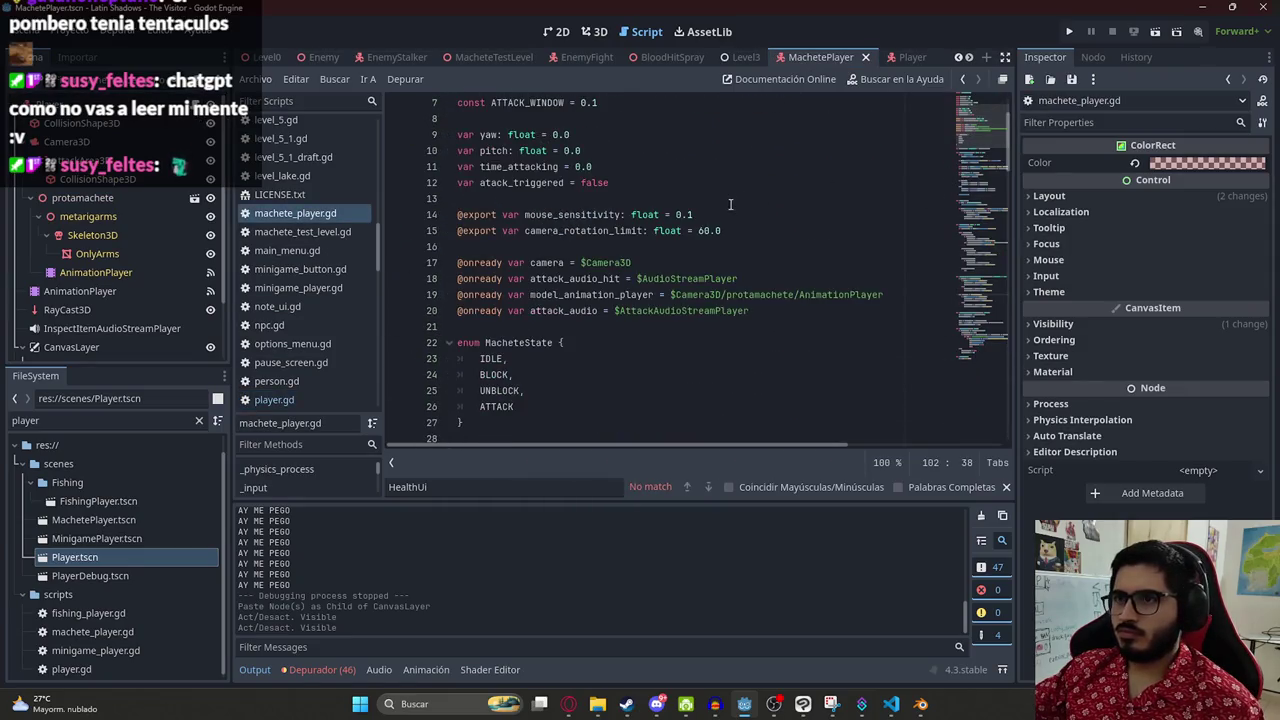
left_click(798, 314)
key("Return")
type("@onready var")
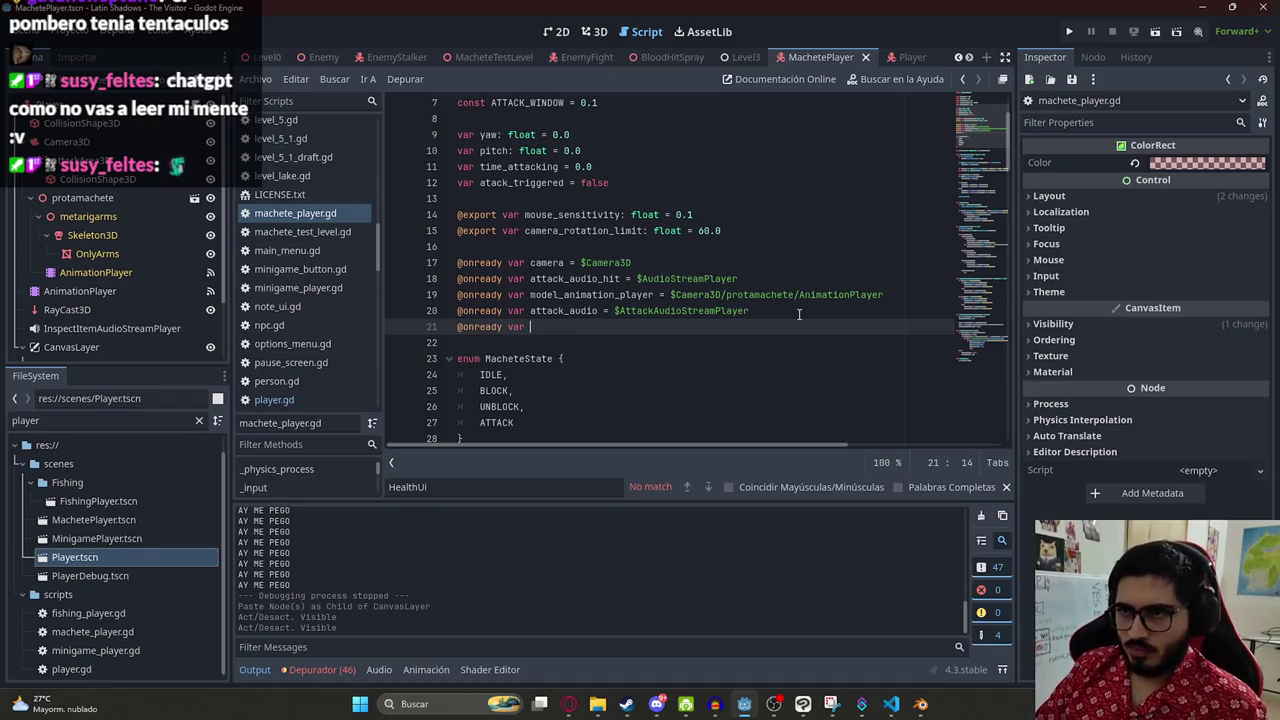
type("health_ui_hurt =")
type("heal")
key("Return")
key("ctrl+s")
- Copy player.gd's rock-hit reaction code using health_ui_hurt, lines 1065–1069
double_click(568, 326)
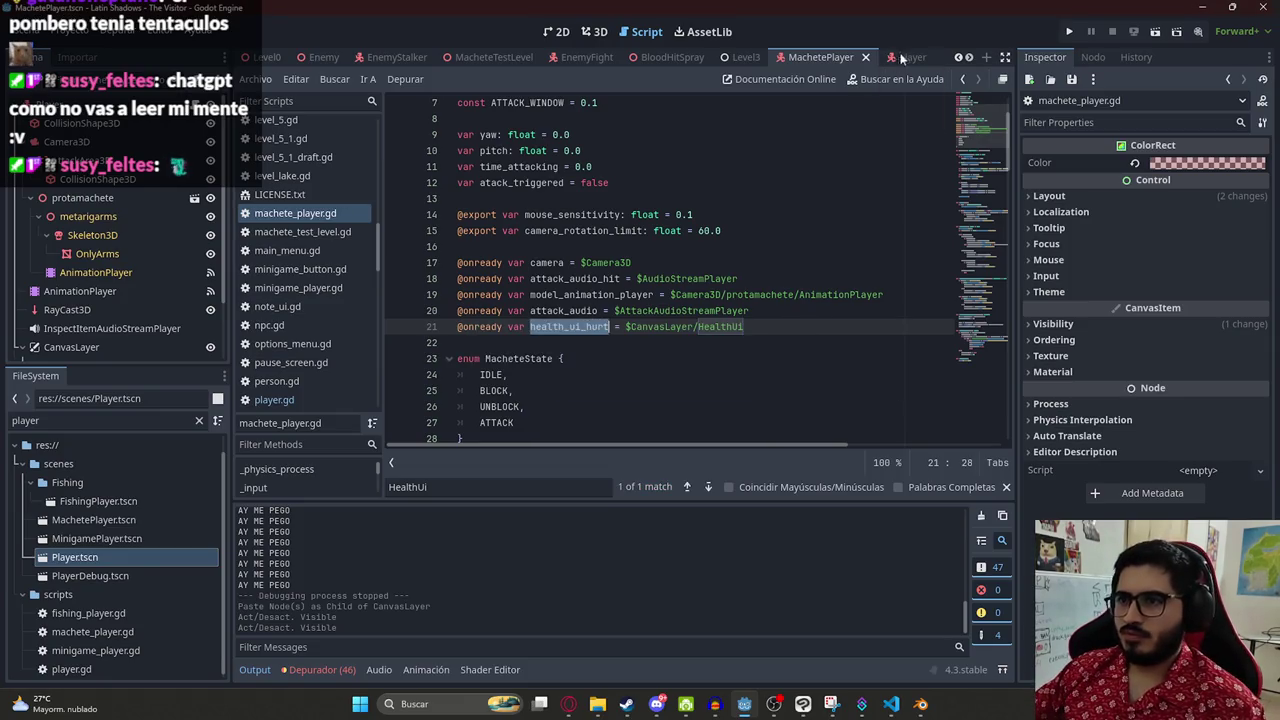
left_click(895, 57)
scroll(120, 250, "up", 1)
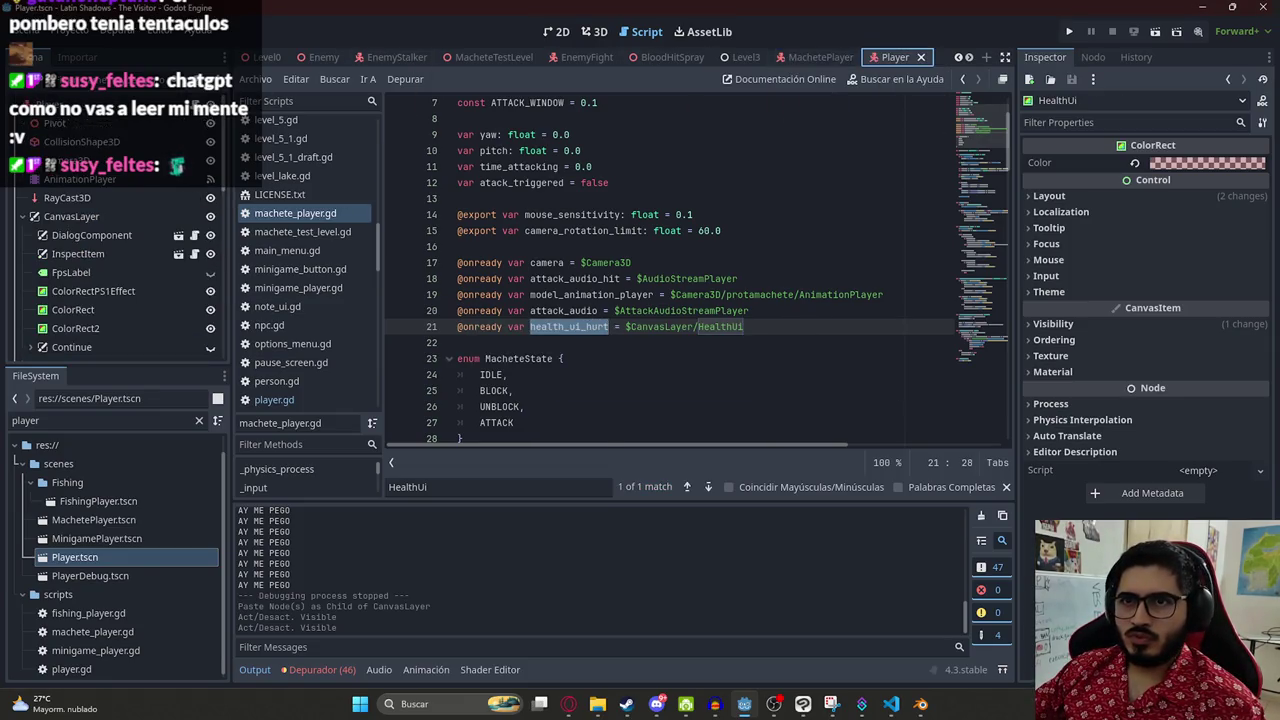
left_click(274, 399)
key("ctrl+f")
key("Return")
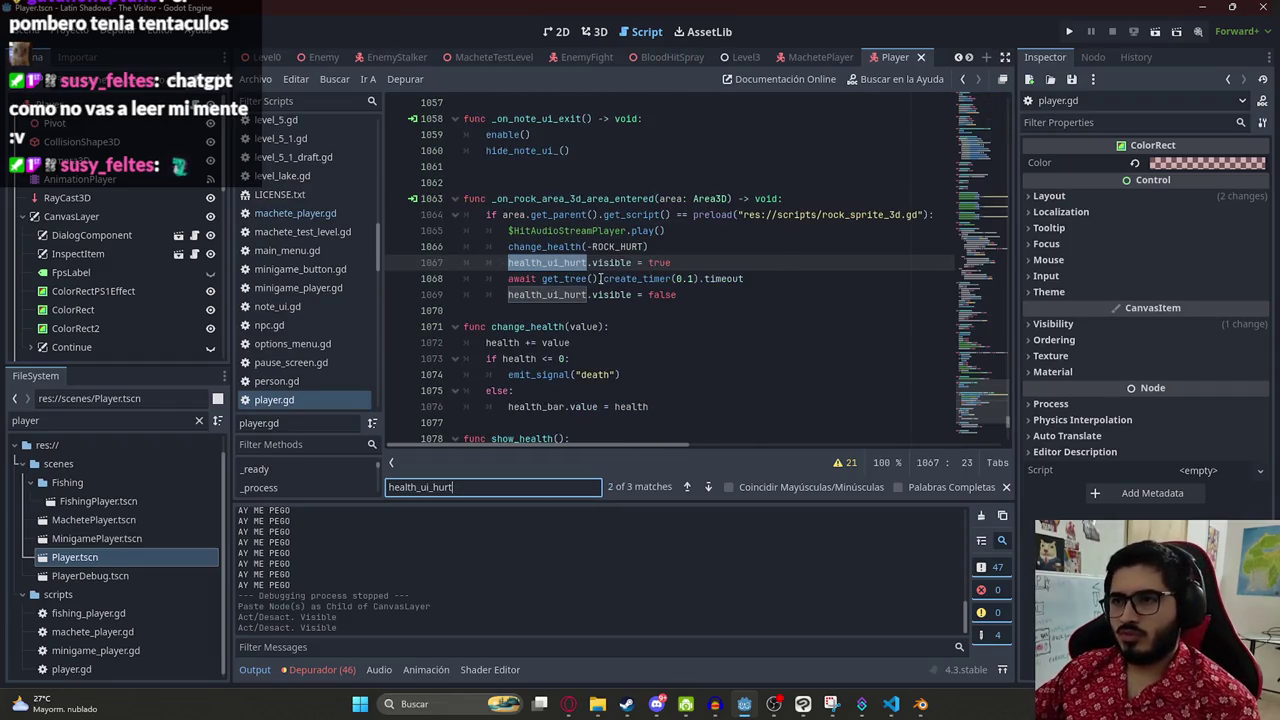
left_click(677, 262)
left_click_drag(705, 293, 500, 230)
key("ctrl+c")
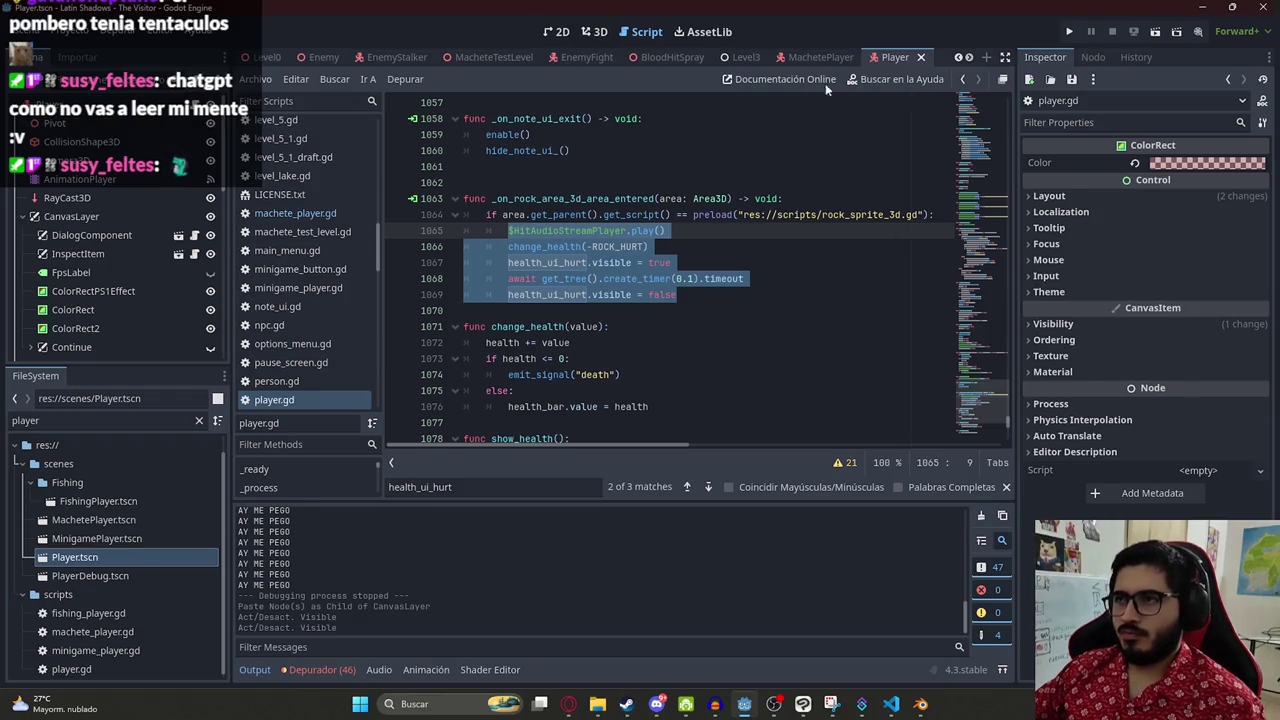
left_click(818, 57)
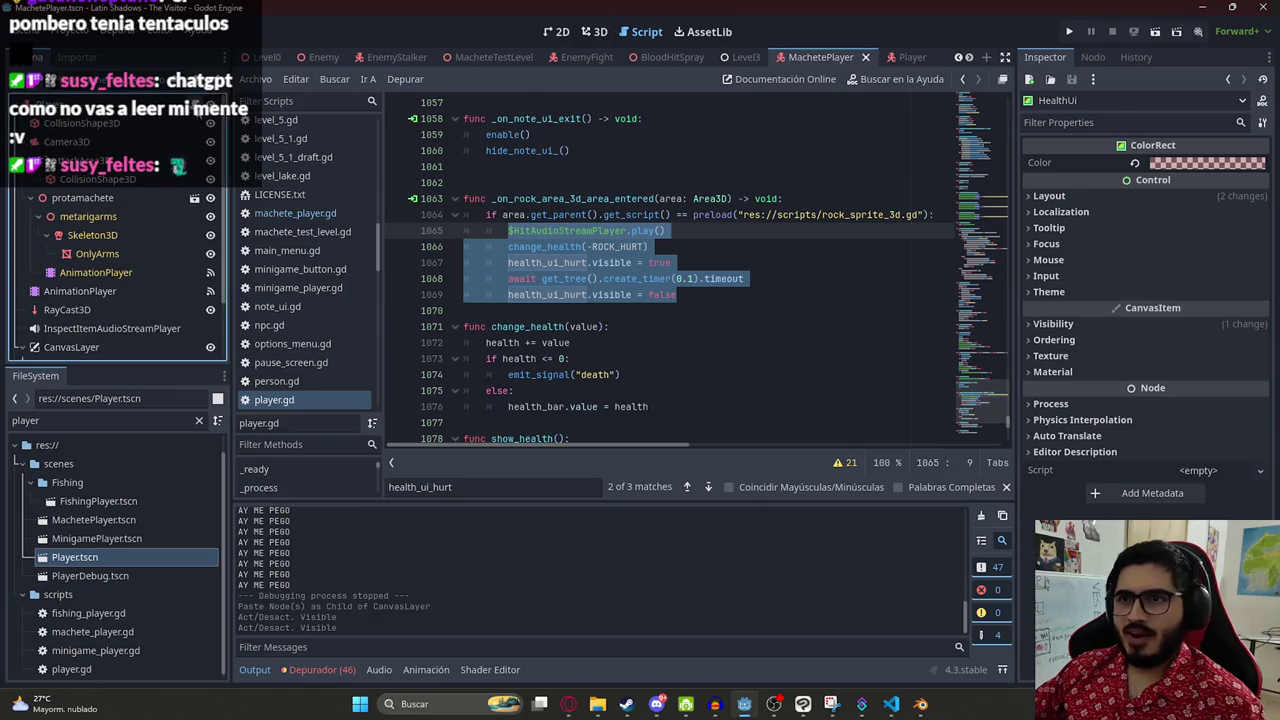
scroll(552, 377, "down", 10)
- Replace the print placeholder in receive_hit with the pasted hit-reaction code and dedent it
left_click(605, 407)
key("shift+Home")
key("ctrl+v")
left_click_drag(697, 422, 598, 358)
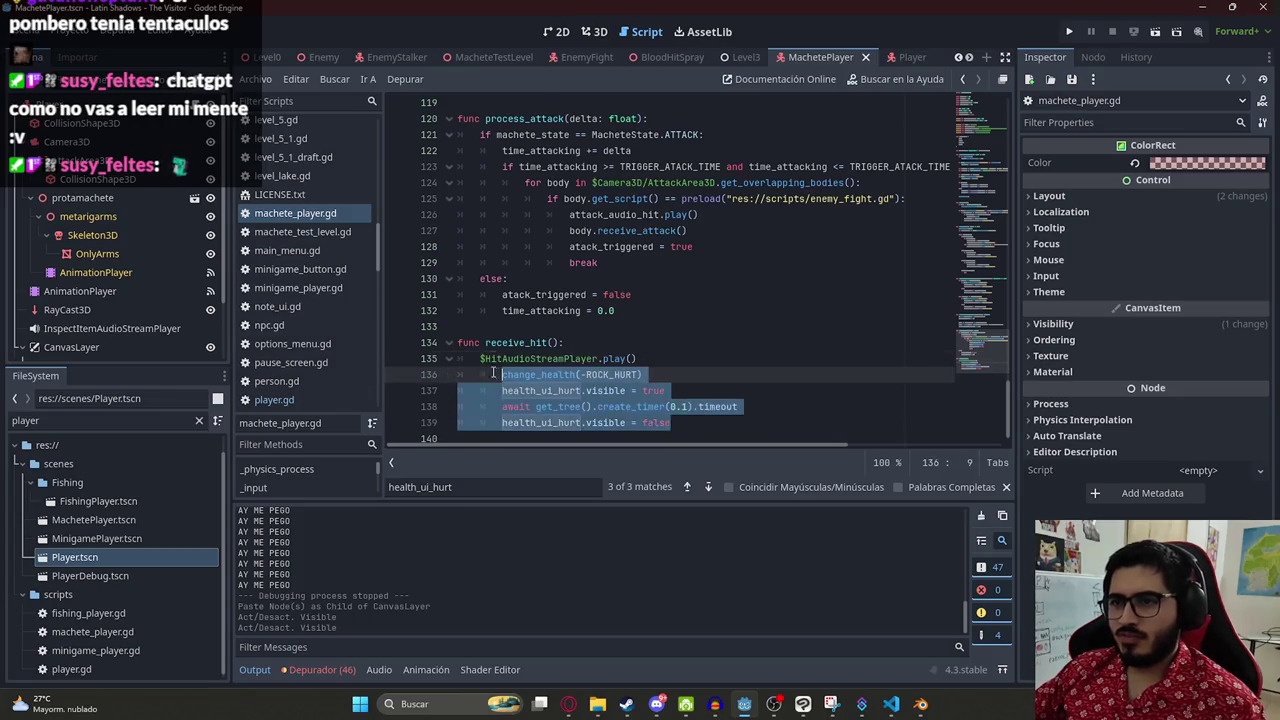
key("shift+Tab")
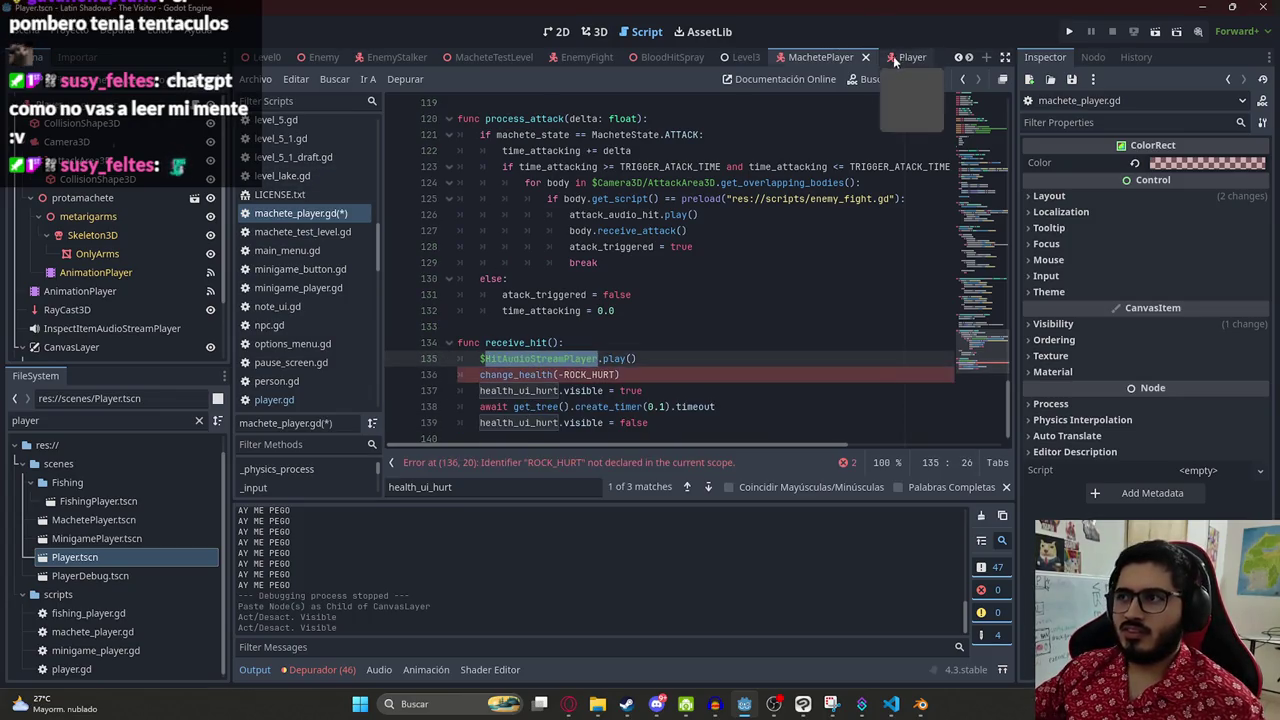
- Copy HitAudioStreamPlayer from the Player scene into MachetePlayer, preview the hit sound, and save
left_click(905, 57)
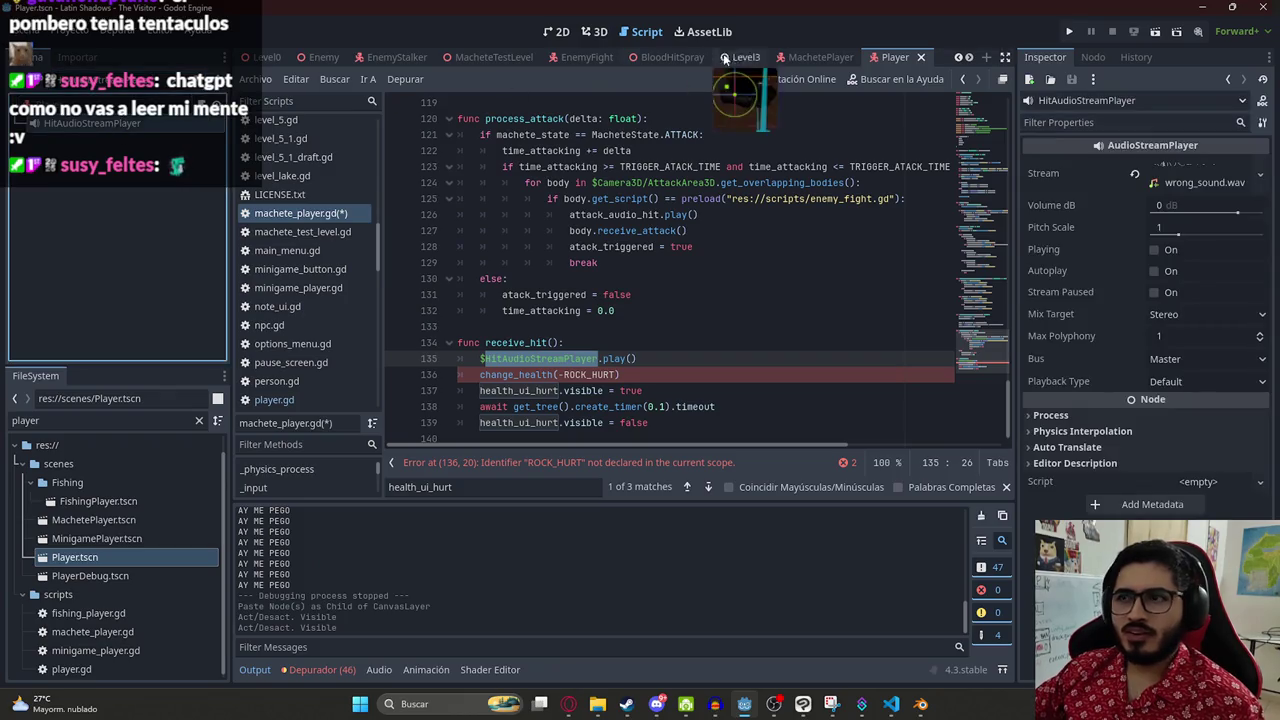
left_click(821, 57)
key("ctrl+v")
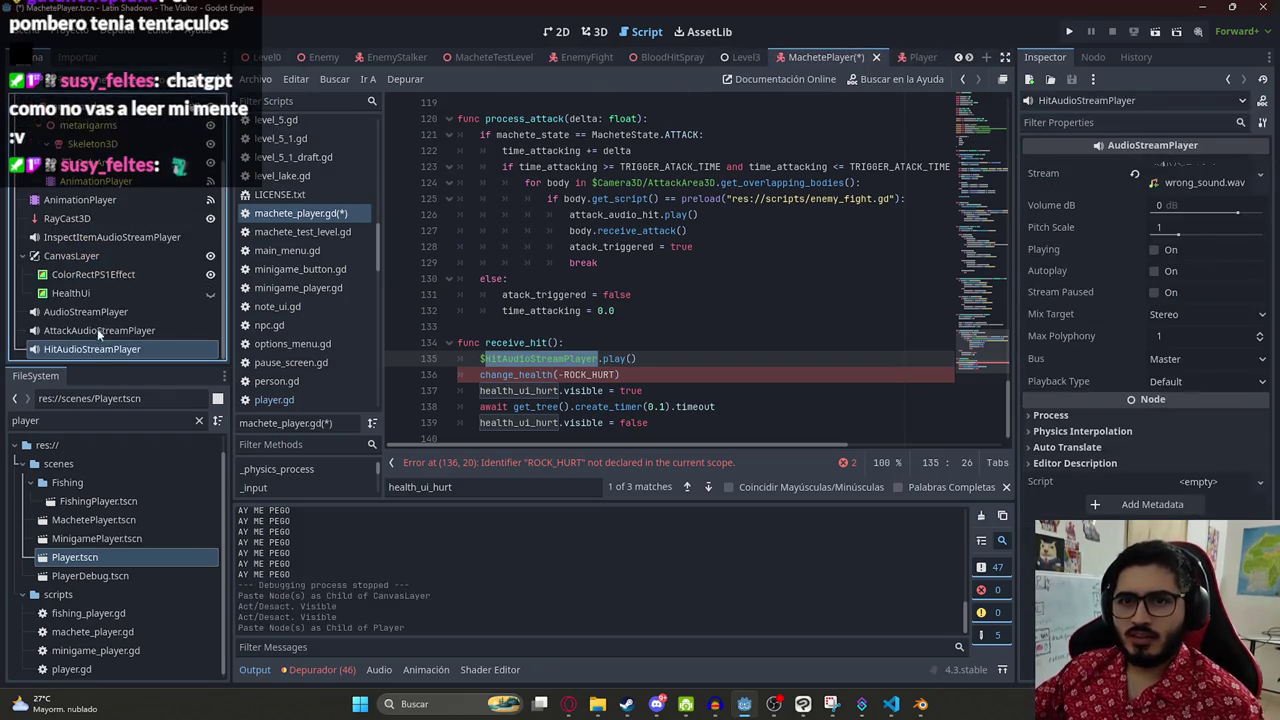
left_click(1175, 250)
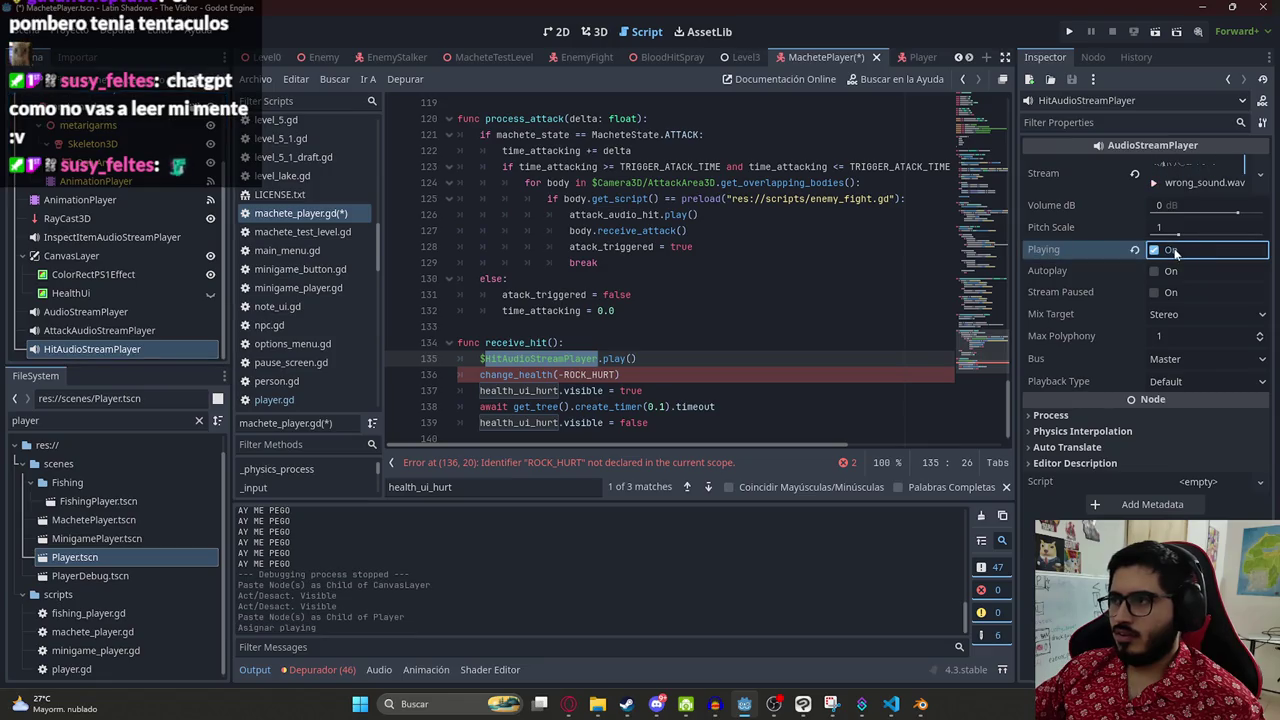
key("ctrl+s")
- Delete the change_health(-ROCK_HURT) line and its leftover empty line, then pause the background music
left_click(563, 374)
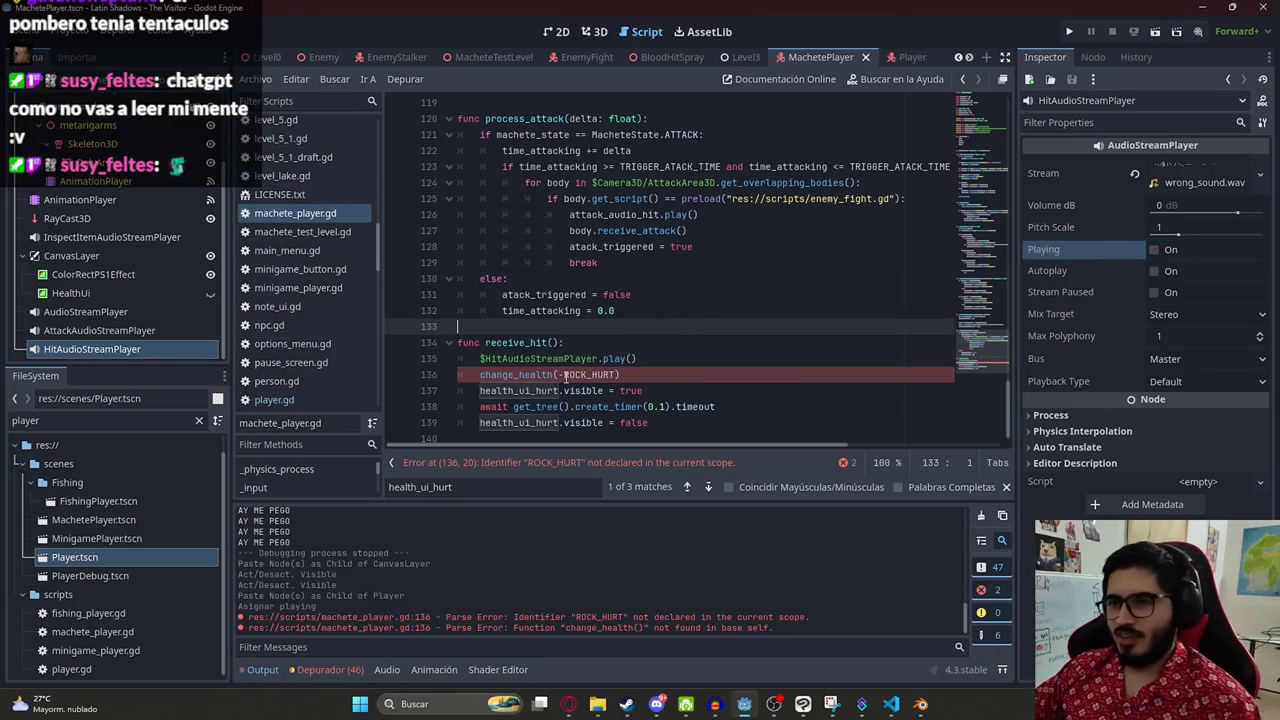
left_click_drag(627, 372, 440, 367)
key("BackSpace")
key("BackSpace")
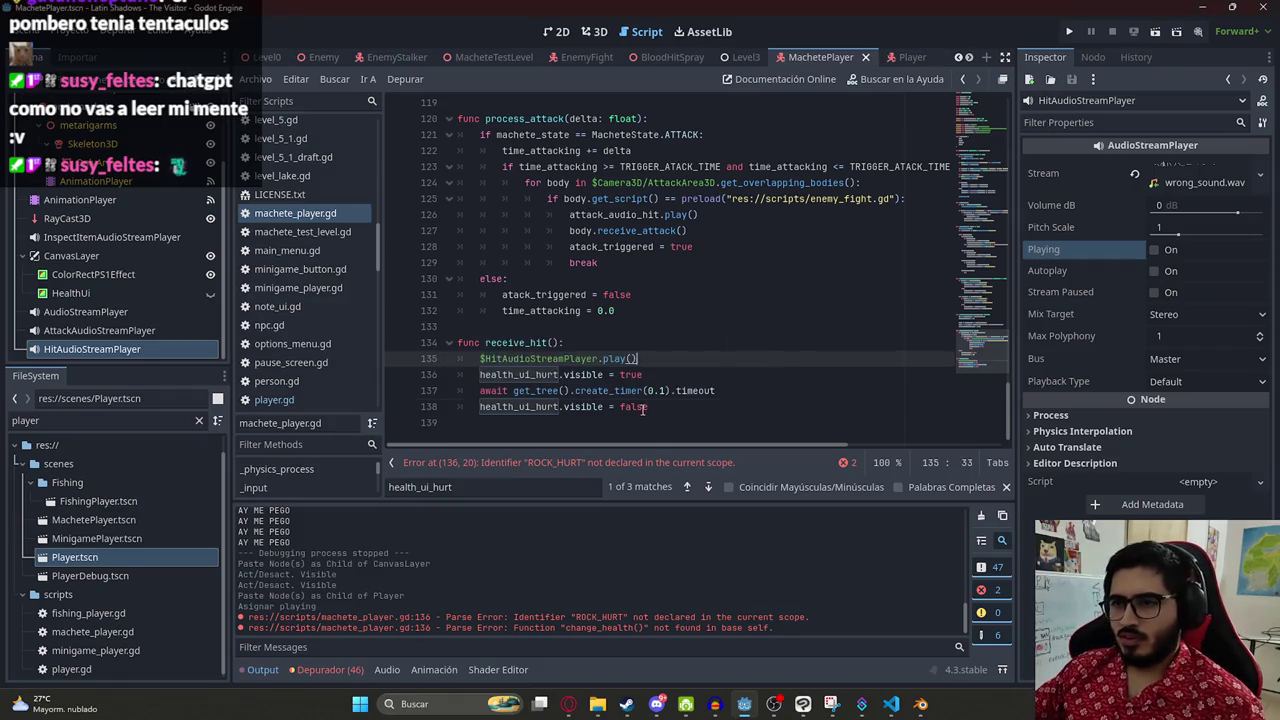
left_click(680, 391)
double_click(520, 376)
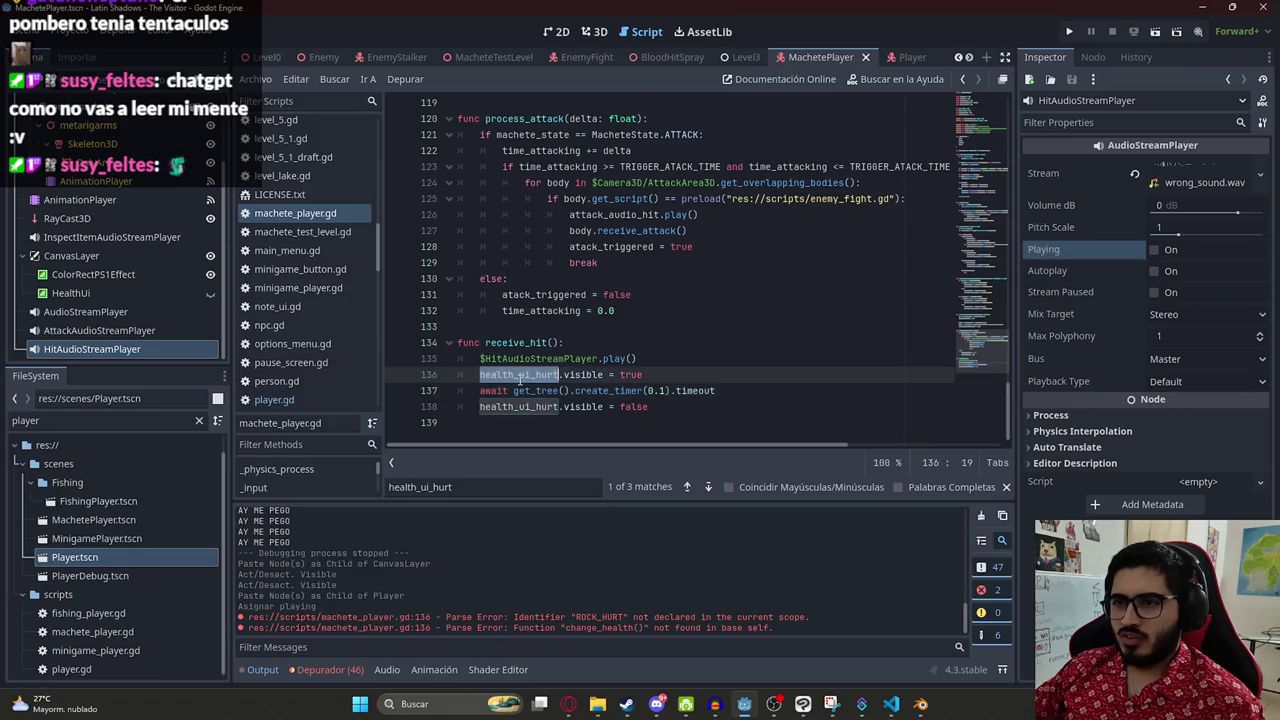
double_click(546, 358)
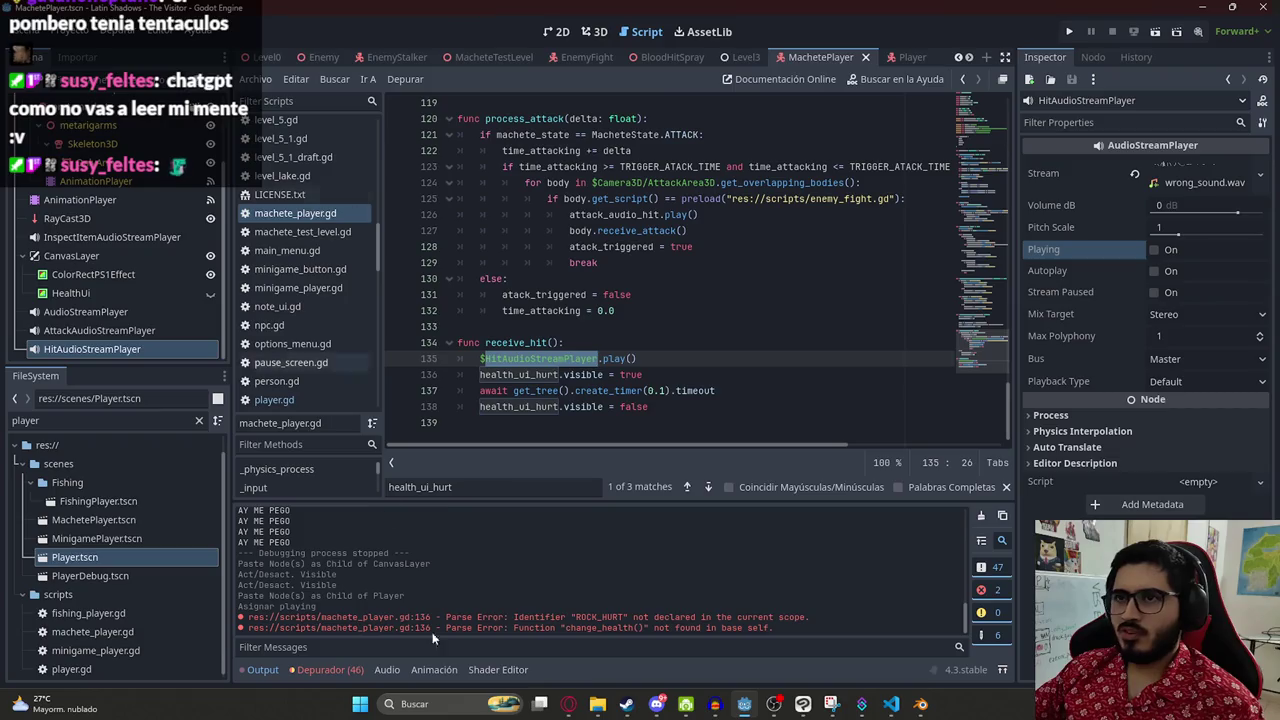
left_click(568, 704)
left_click(385, 14)
- Playtest MacheteTestLevel, swinging the machete at the monster until it lands a hit
key("k")
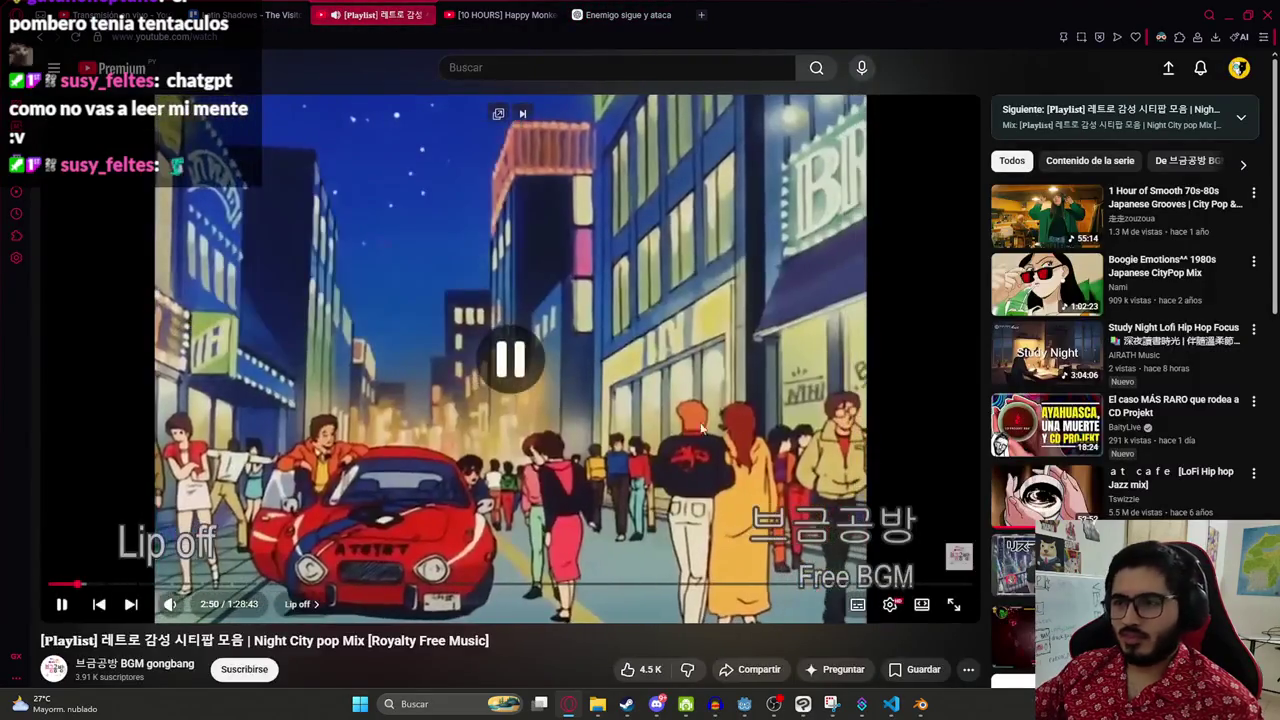
key("alt+Tab")
right_click(474, 57)
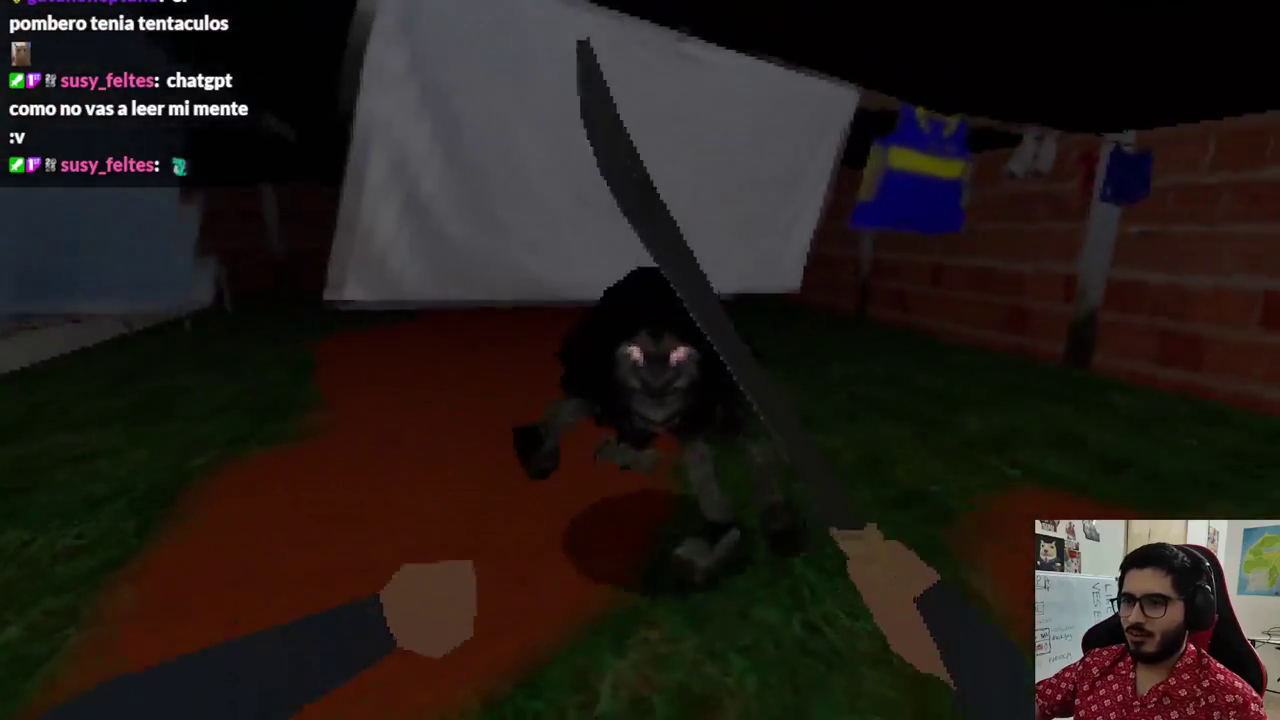
left_click(640, 360)
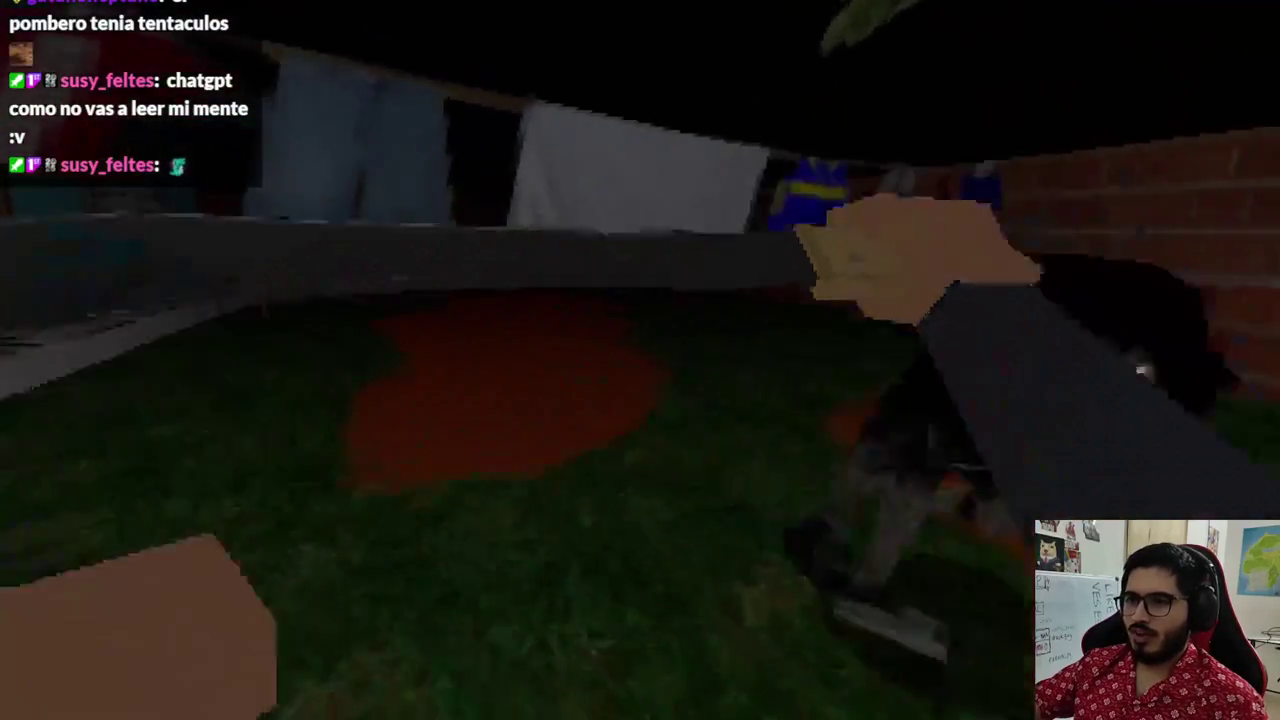
left_click(640, 360)
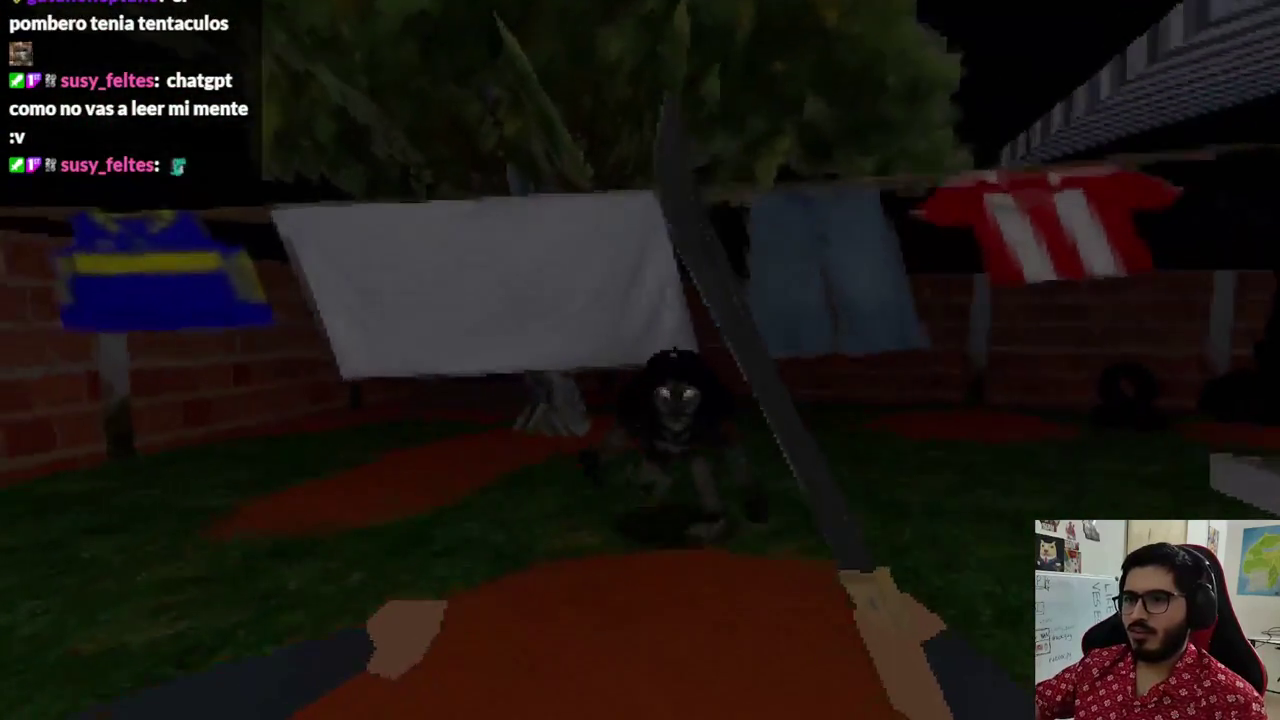
left_click(640, 360)
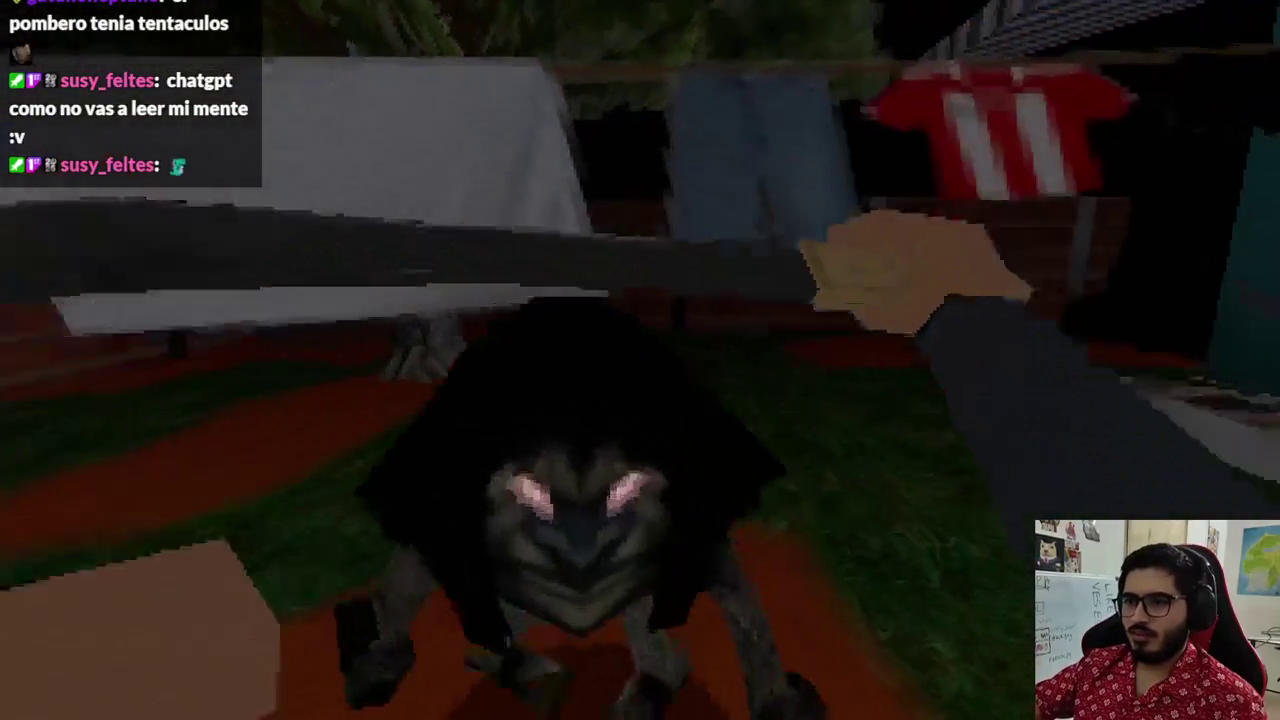
left_click(640, 360)
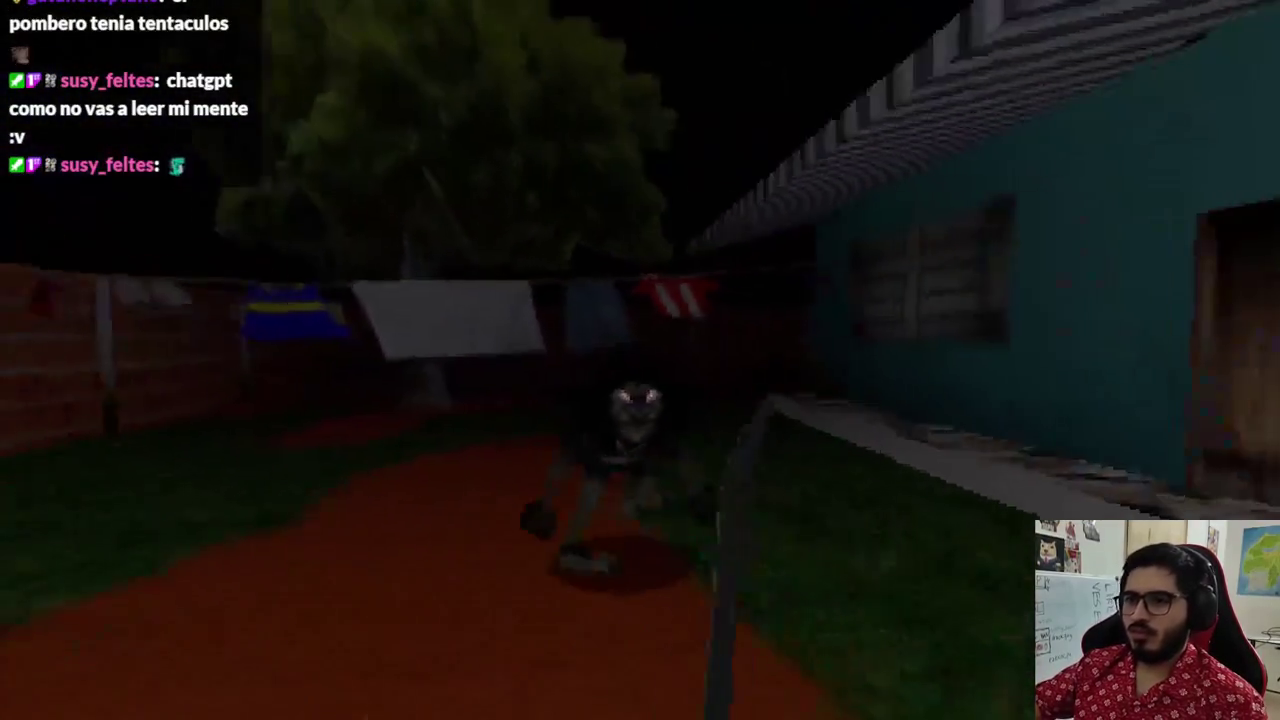
left_click(640, 360)
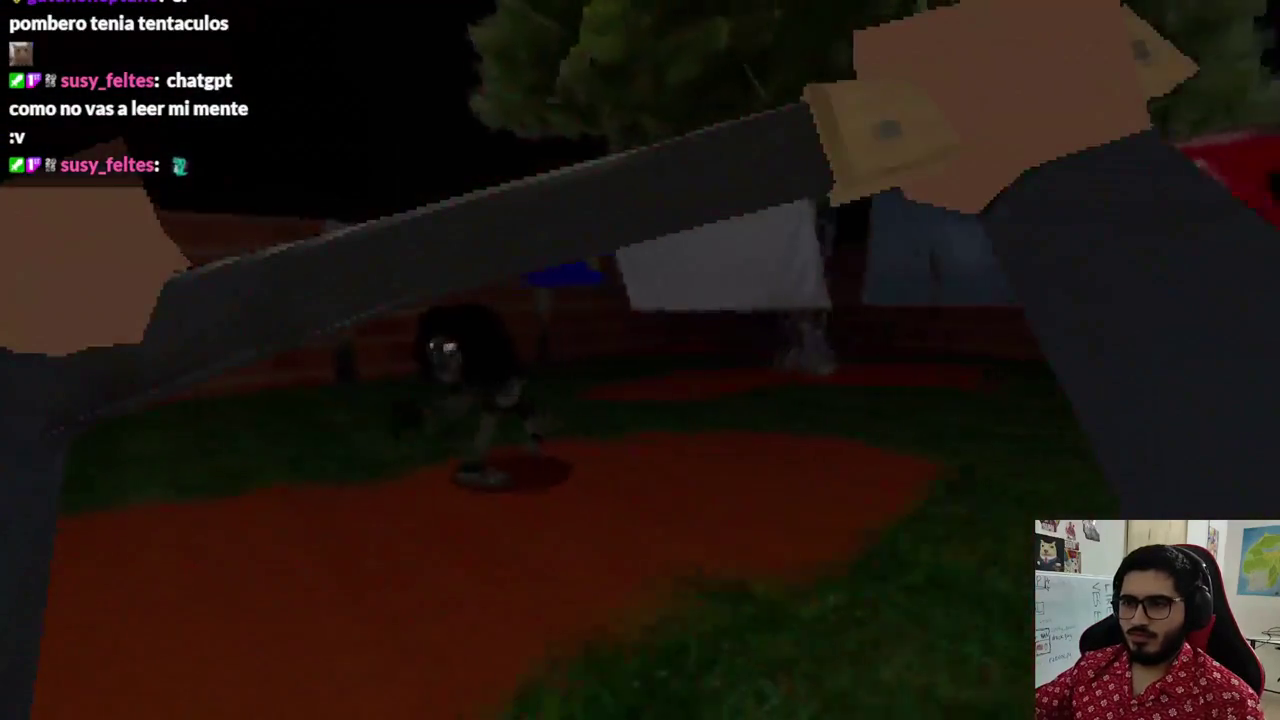
- Stop the game and open the EnemyFight scene, viewing the enemy from the side
key("alt+F4")
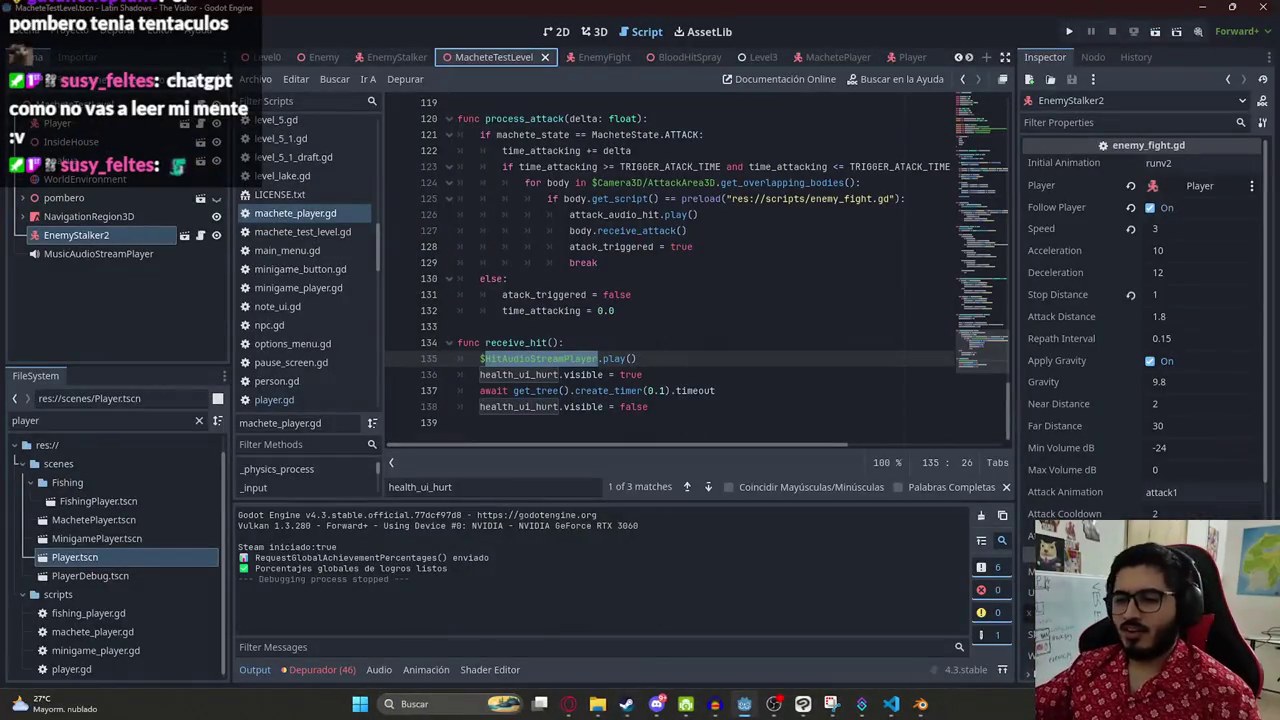
left_click(569, 704)
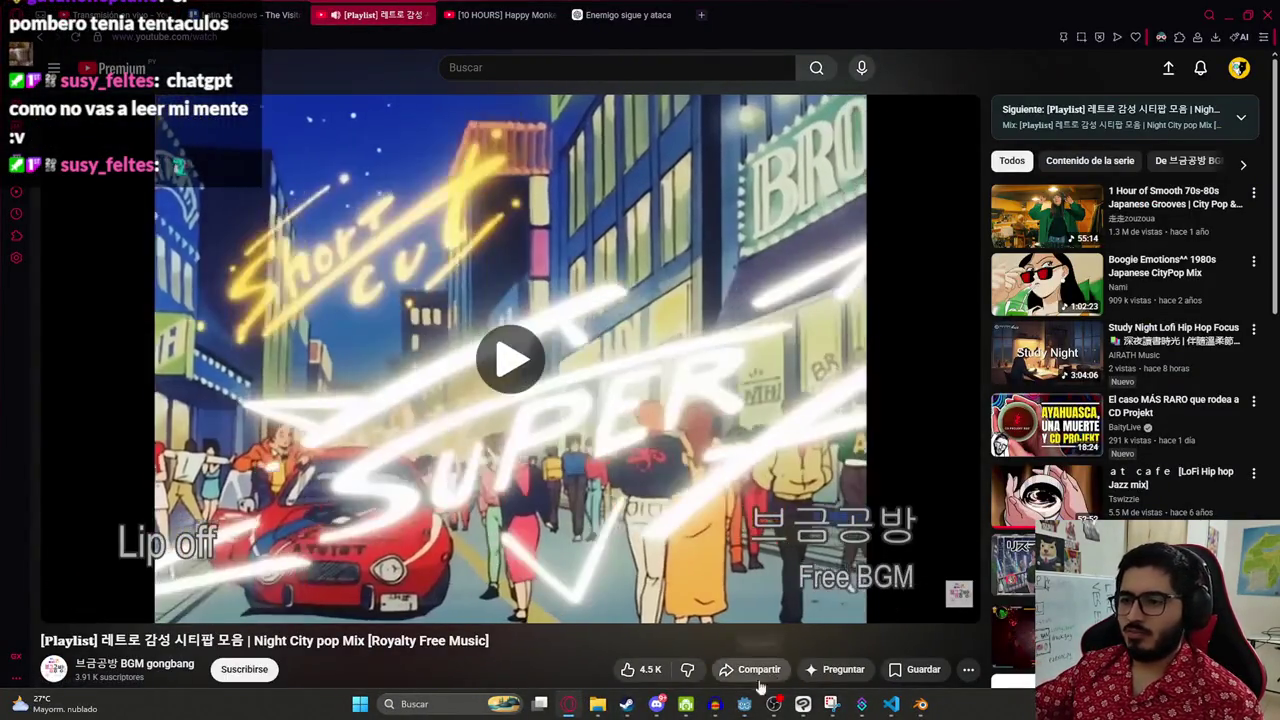
left_click(744, 704)
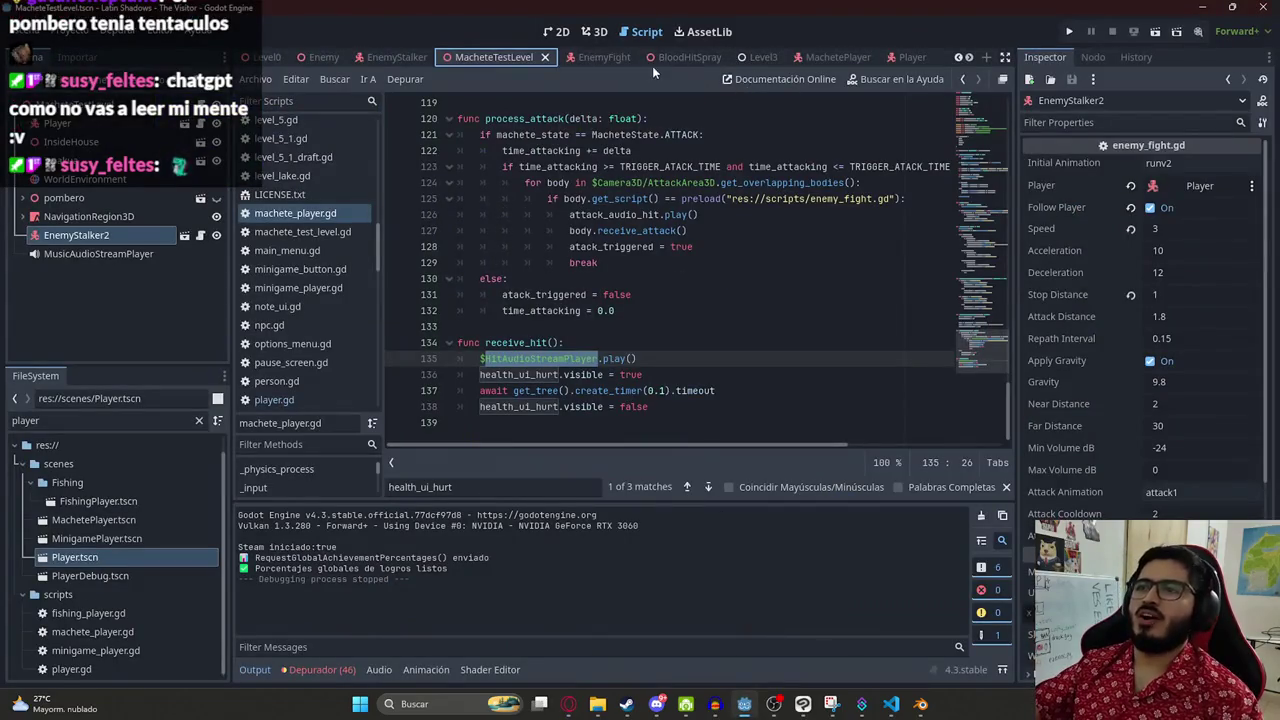
left_click(617, 58)
left_click_drag(675, 212, 610, 239)
- Add an Area3D child node to the enemy and name it AttackArea3D
right_click(108, 104)
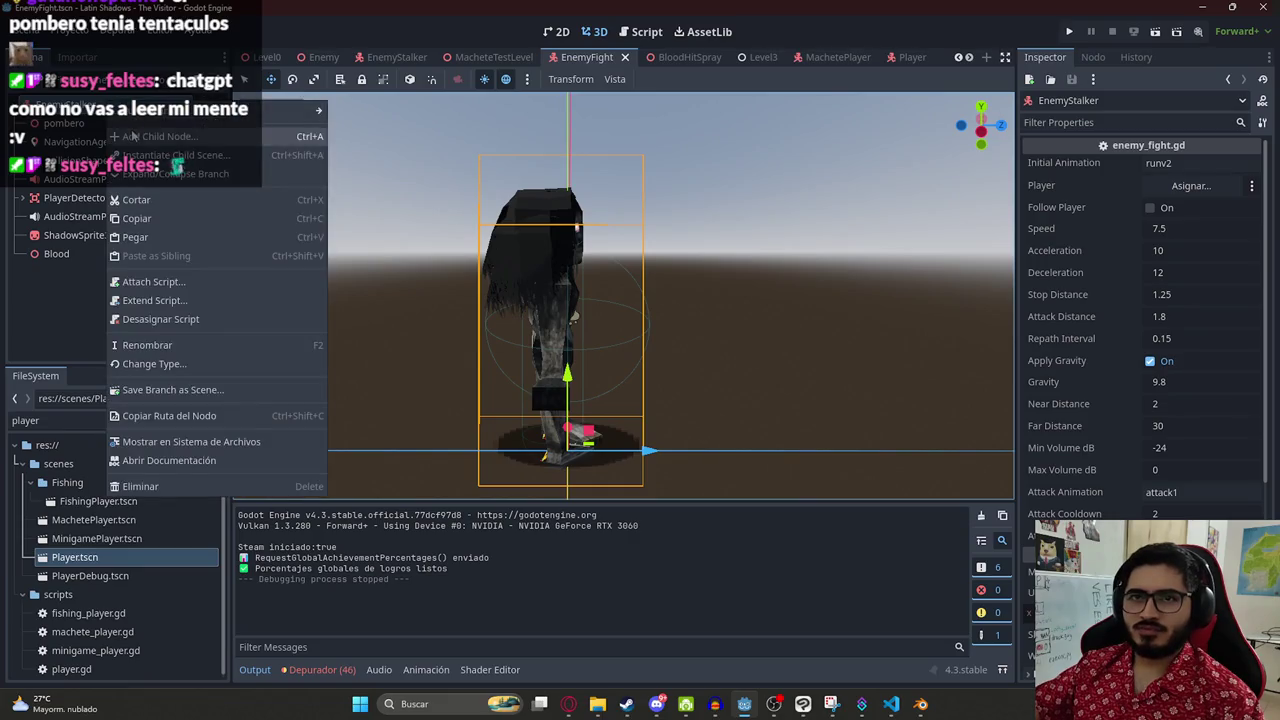
left_click(132, 137)
type("area3")
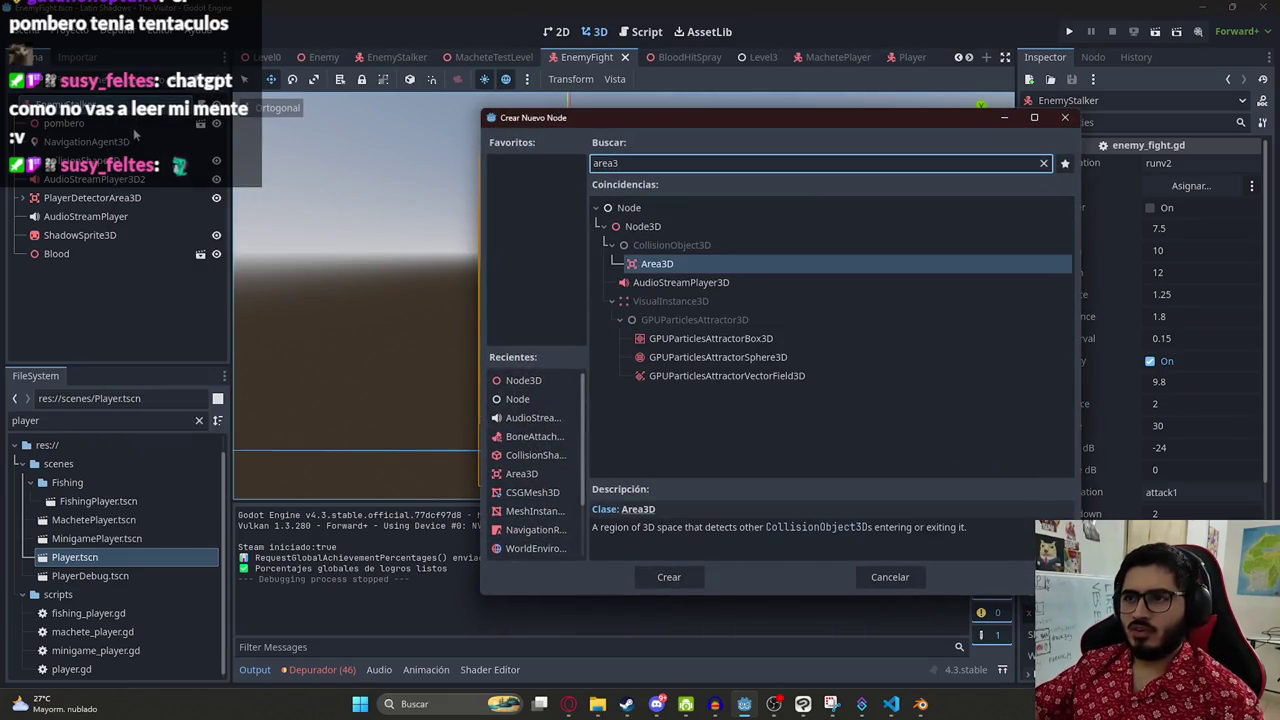
key("Return")
double_click(93, 274)
type("AttackArea3D")
key("Return")
- Add a CollisionShape3D under AttackArea3D and give it a new BoxShape3D
right_click(93, 274)
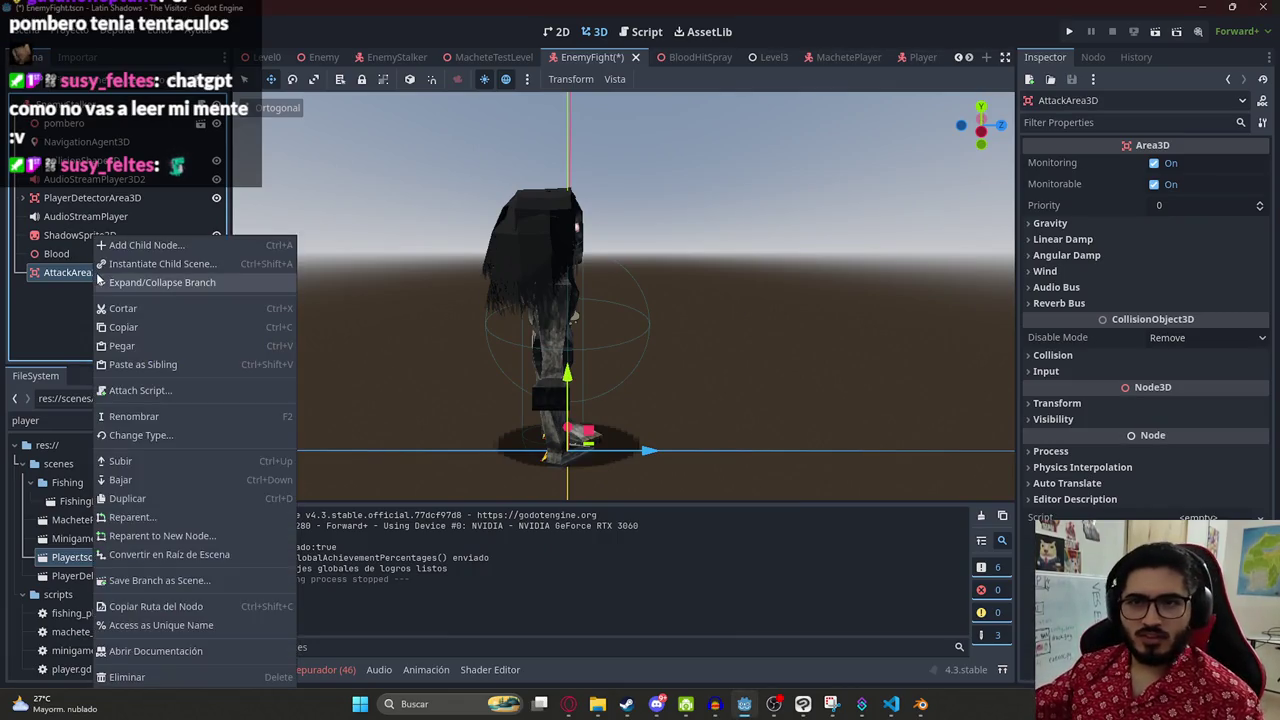
left_click(125, 244)
type("cp")
key("BackSpace")
type("oll")
key("Return")
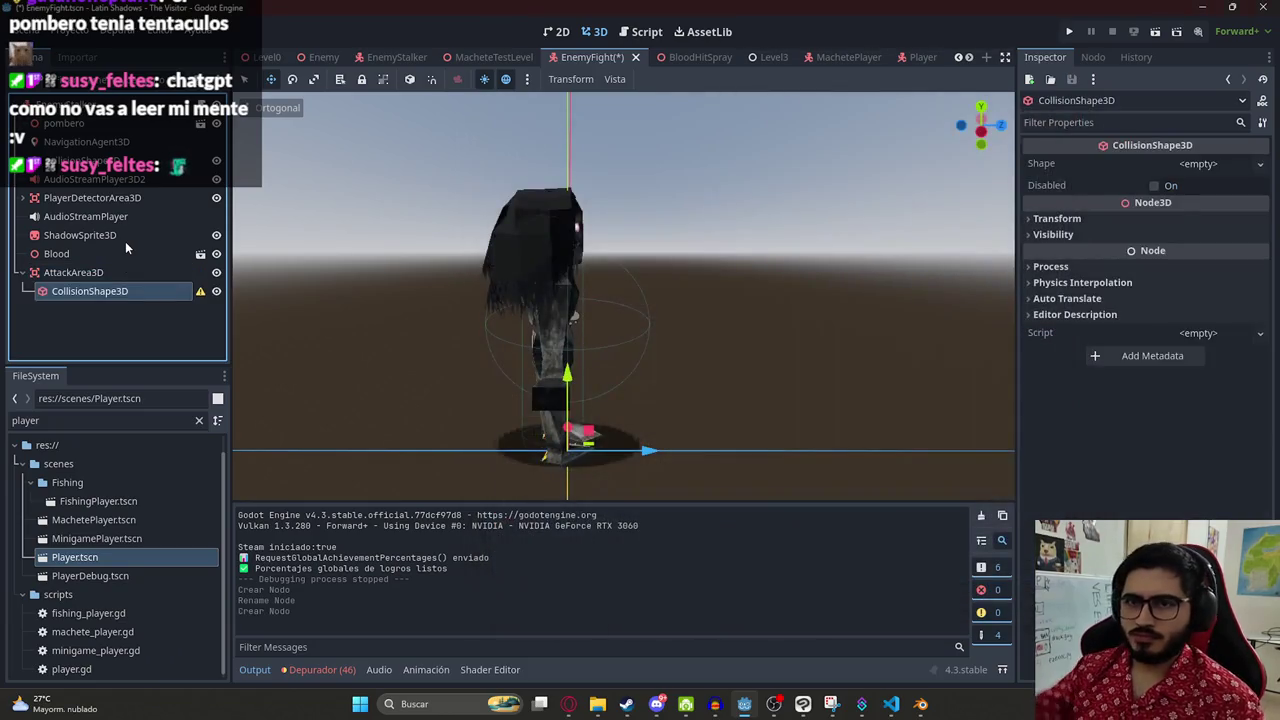
left_click(1200, 163)
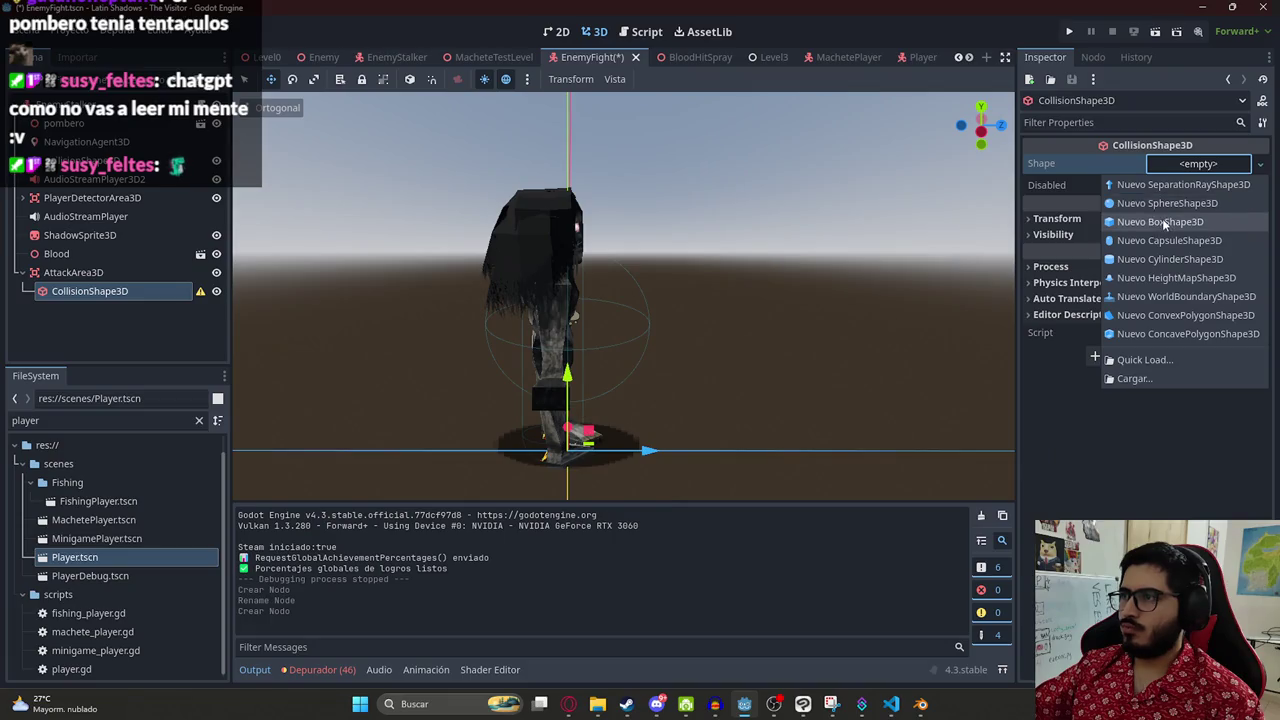
left_click(1162, 222)
scroll(292, 323, "down", 3)
scroll(292, 323, "up", 3)
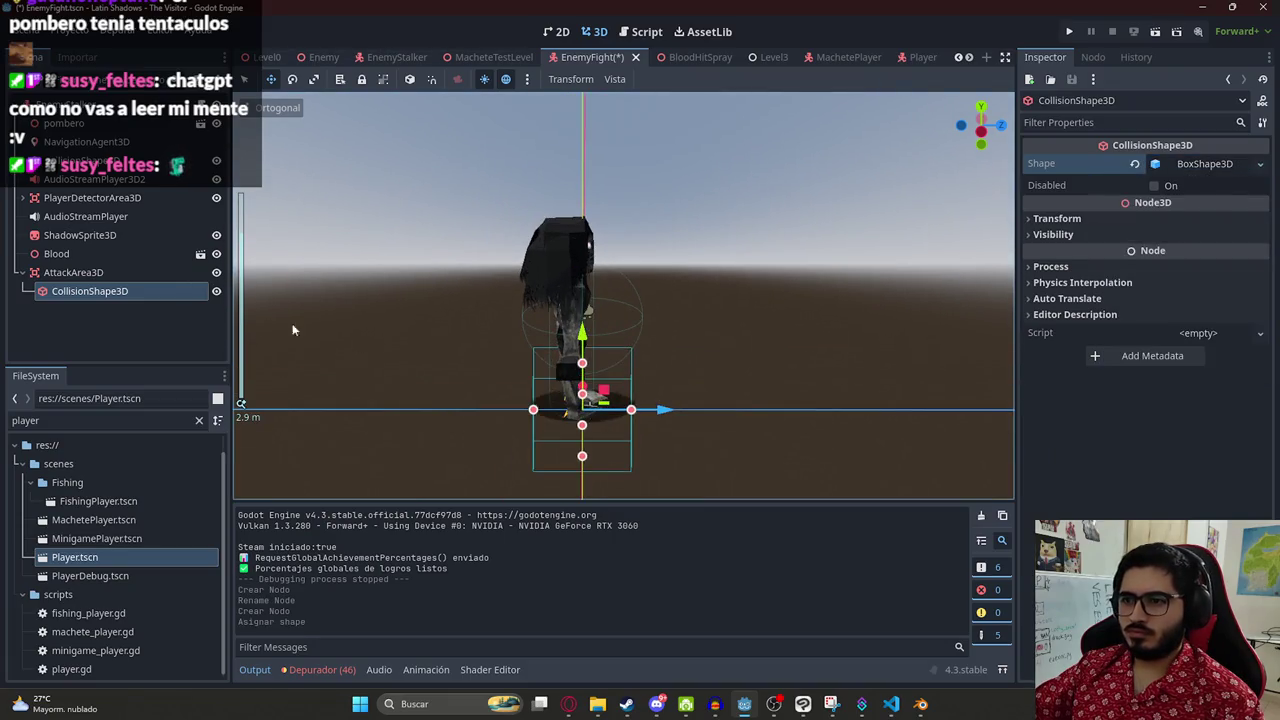
- Move the attack box out in front of the enemy, raise it, stretch it downward, and save
left_click(153, 278)
left_click_drag(662, 410, 737, 414)
left_click_drag(675, 335, 673, 245)
mouse_move(650, 290)
left_mouse_down()
mouse_move(480, 365)
mouse_move(660, 410)
mouse_move(757, 296)
mouse_move(731, 297)
mouse_move(768, 298)
mouse_move(714, 199)
left_mouse_up()
left_click(713, 285)
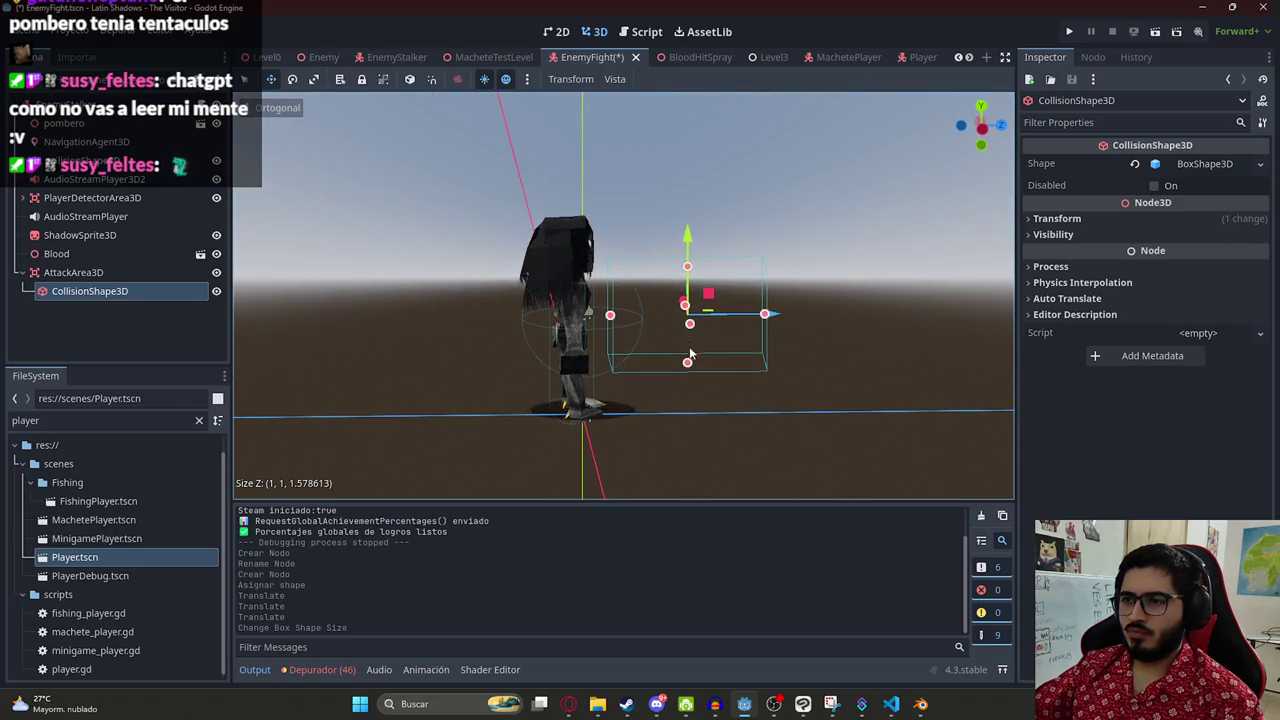
left_click_drag(687, 362, 687, 376)
key("ctrl+s")
double_click(105, 272)
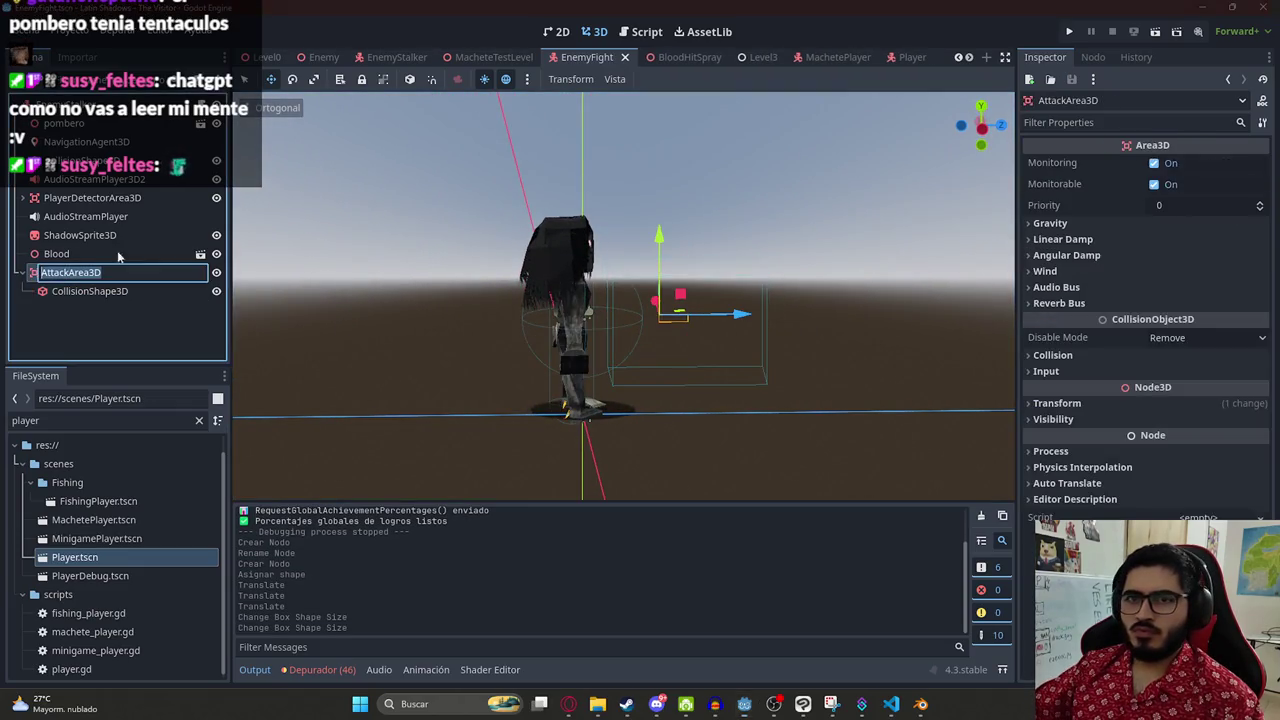
- Start a new line 28 in enemy_fight.gd declaring attack_area via autocomplete
key("Return")
key("ctrl+F3")
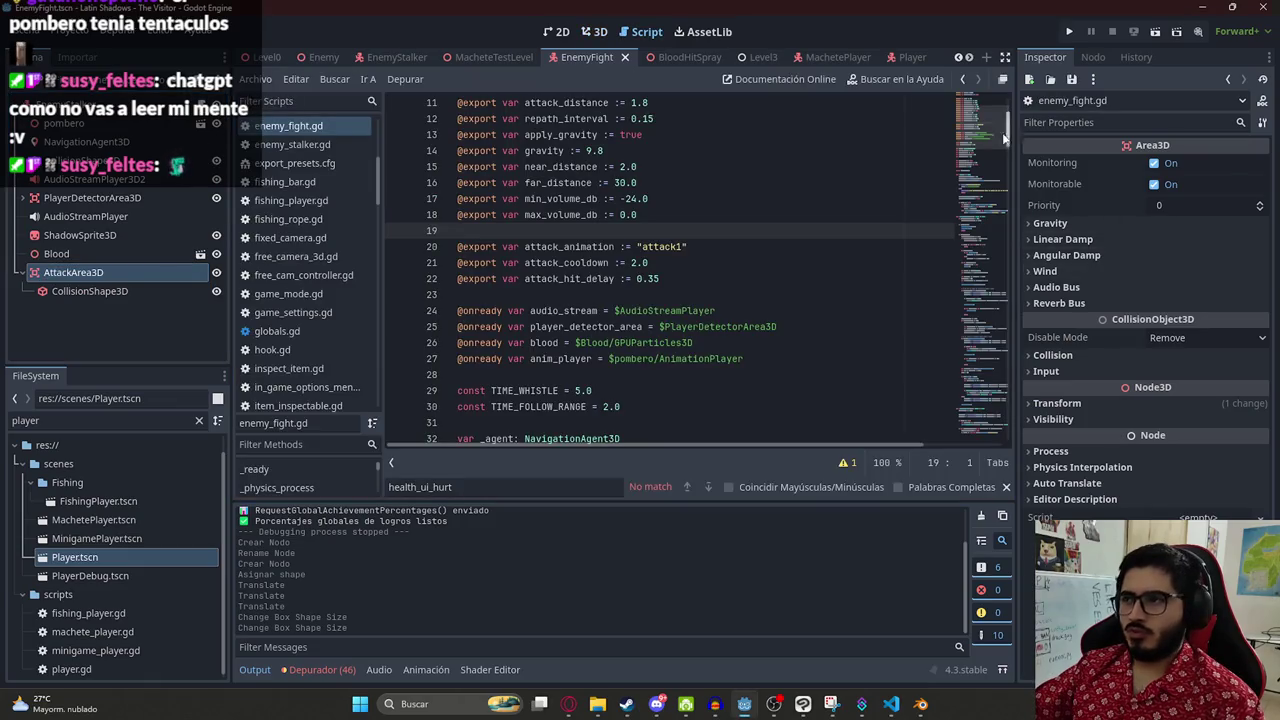
scroll(975, 138, "down", 1)
left_click(797, 313)
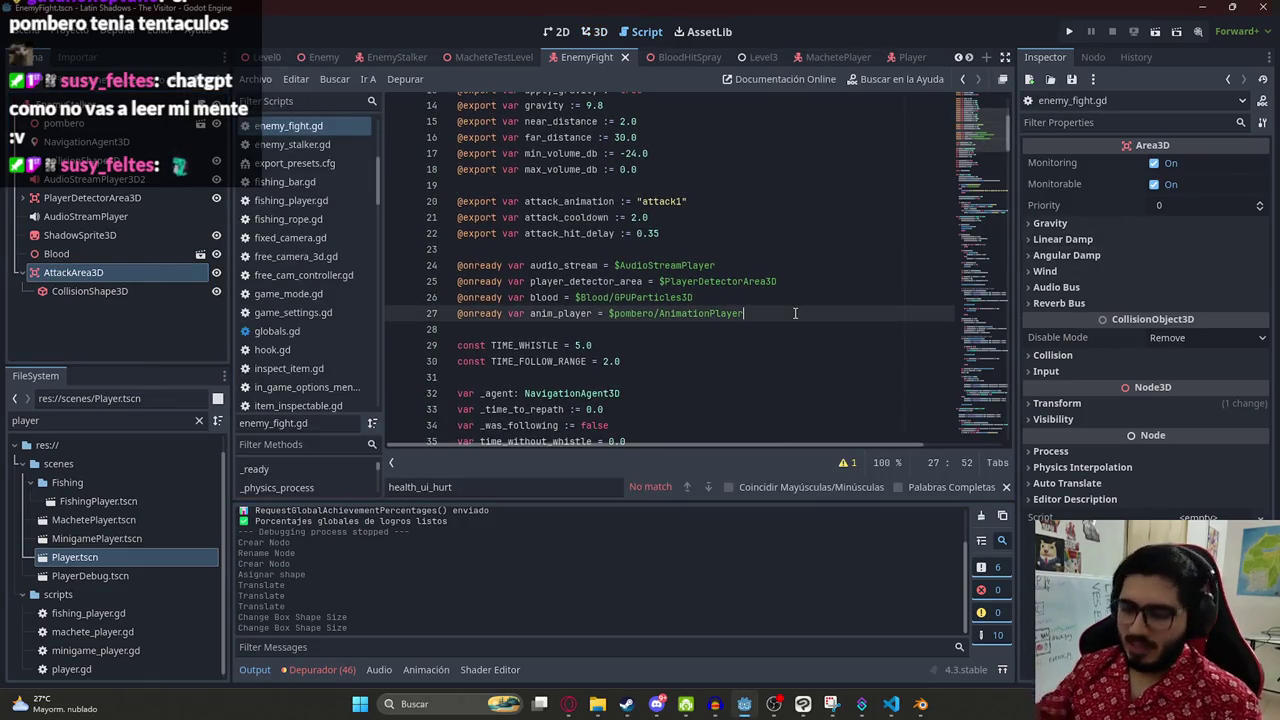
key("Return")
type("ar attack_")
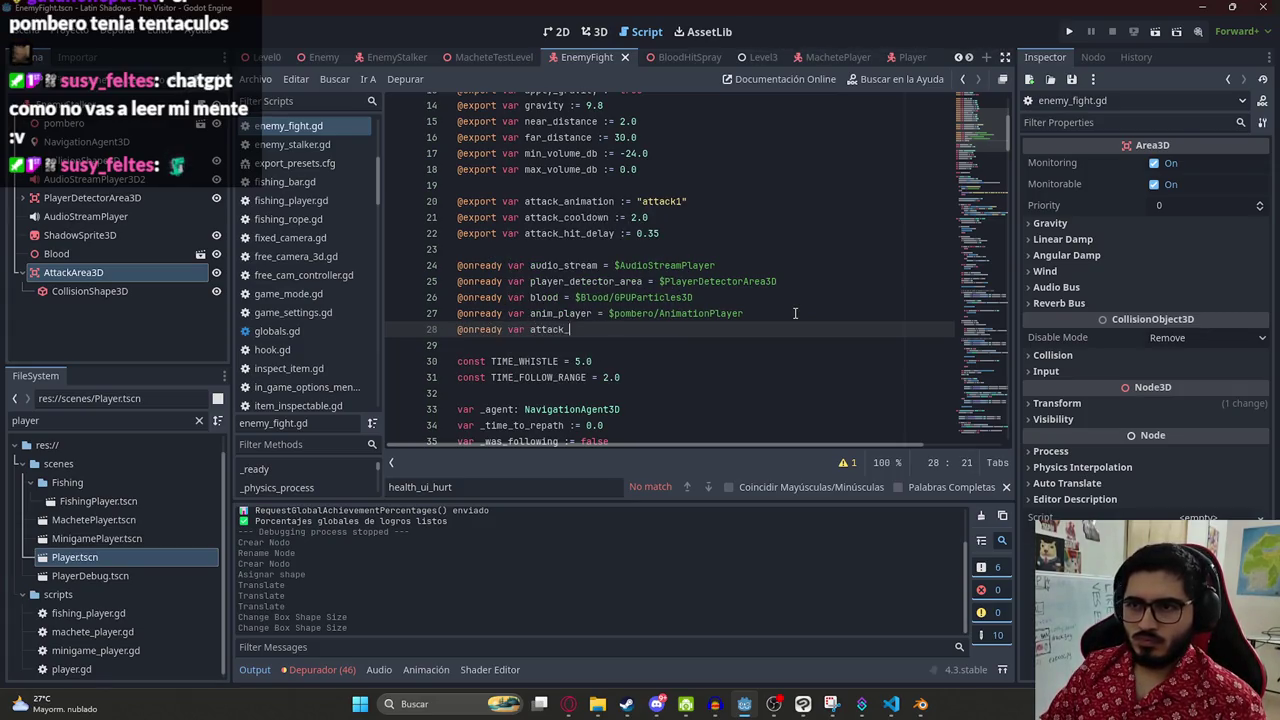
key("BackSpace")
key("BackSpace")
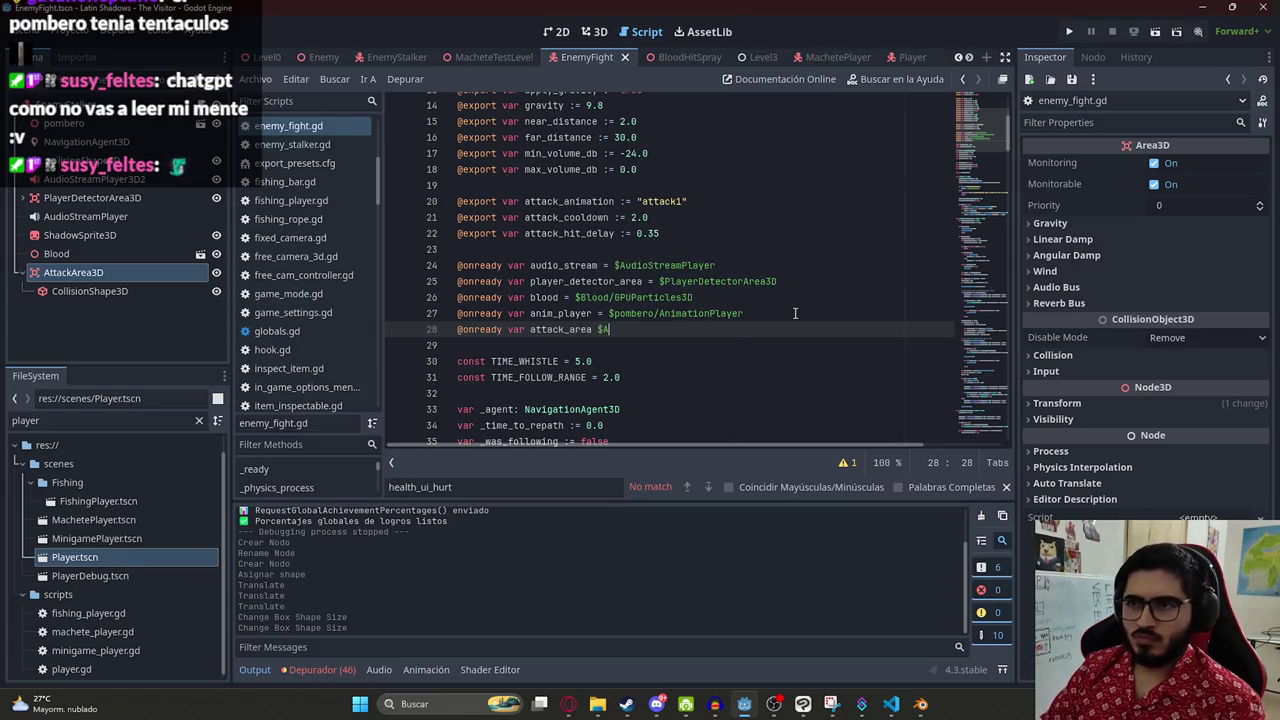
key("Return")
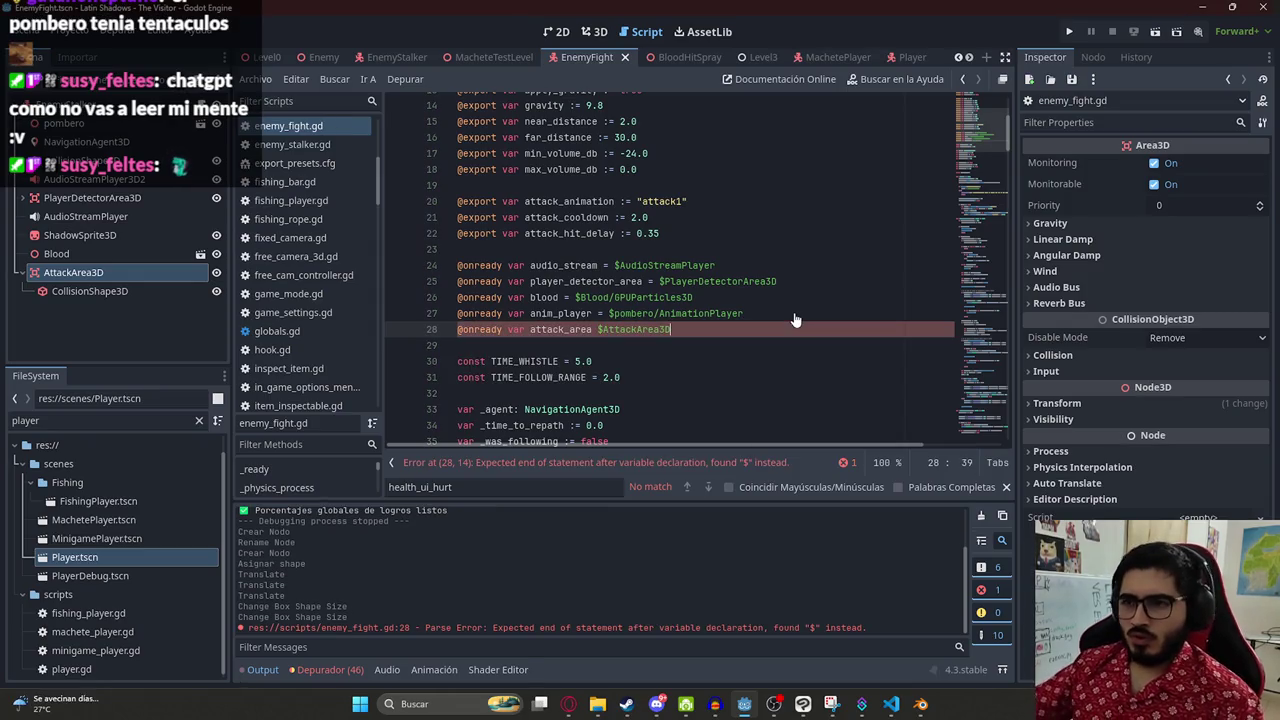
left_click_drag(727, 327, 444, 332)
key("BackSpace")
key("BackSpace")
key("ctrl+s")
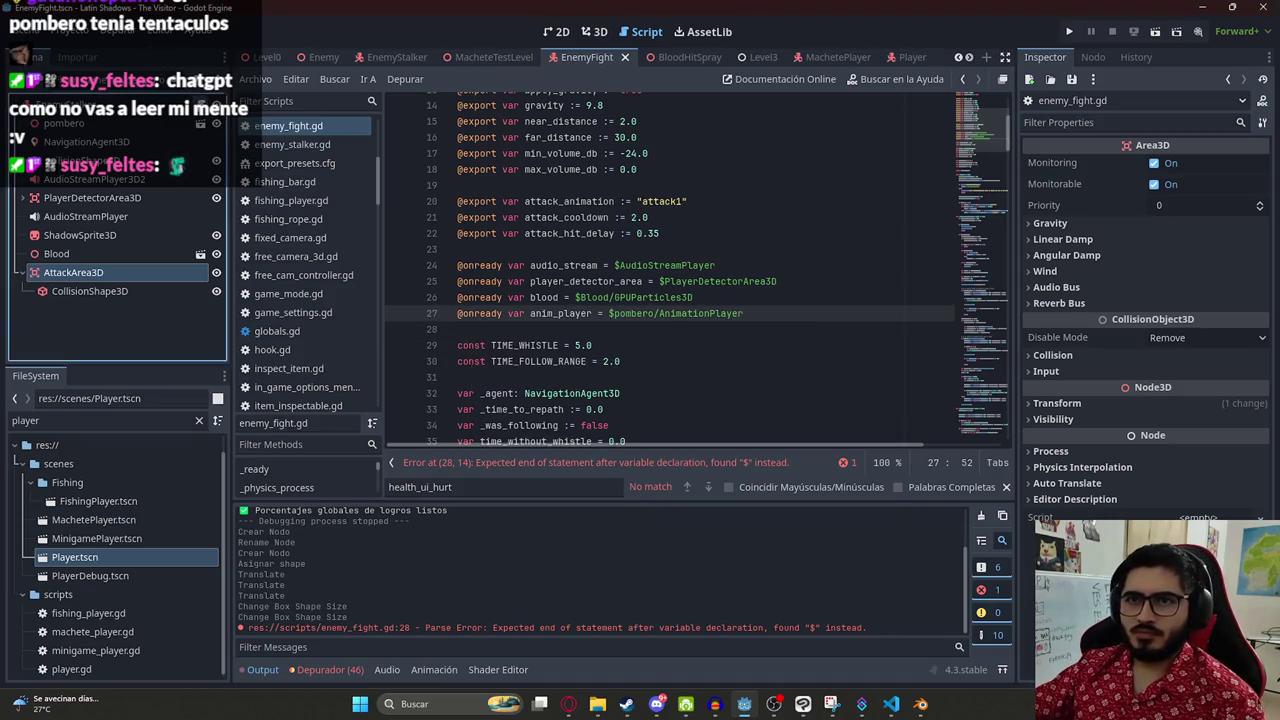
key("ctrl+z")
key("ctrl+z")
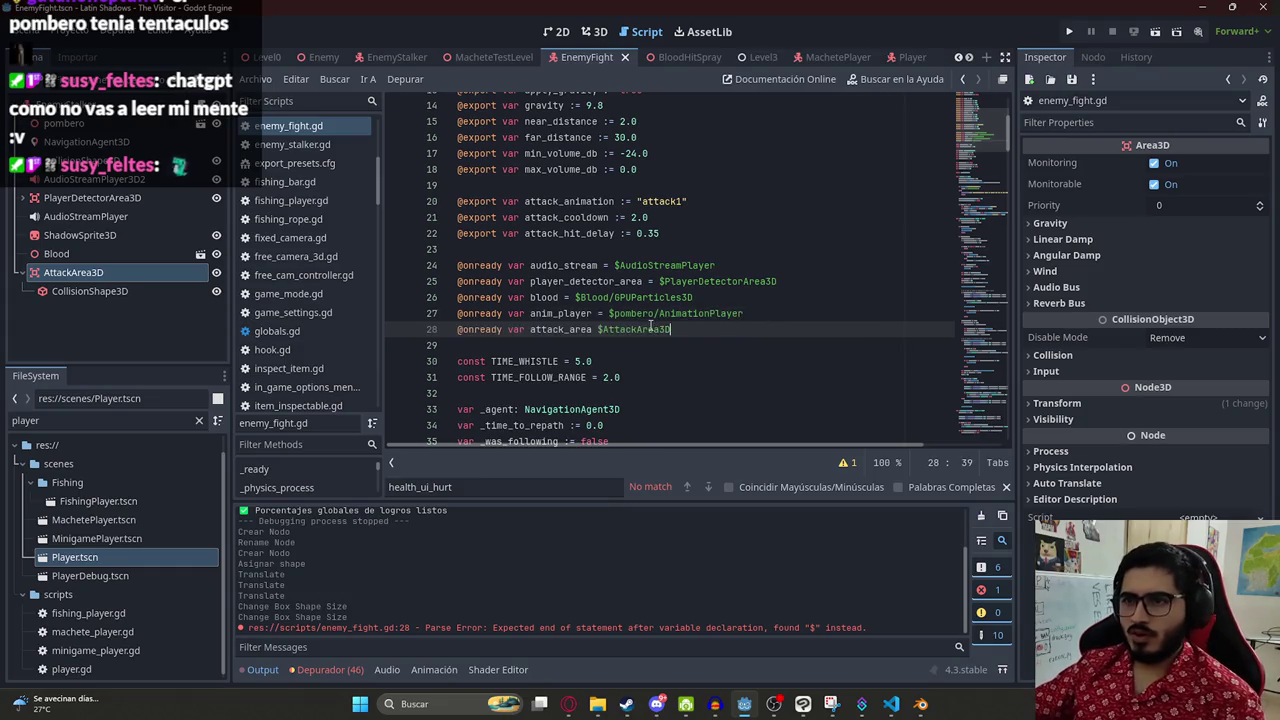
double_click(641, 330)
type("A")
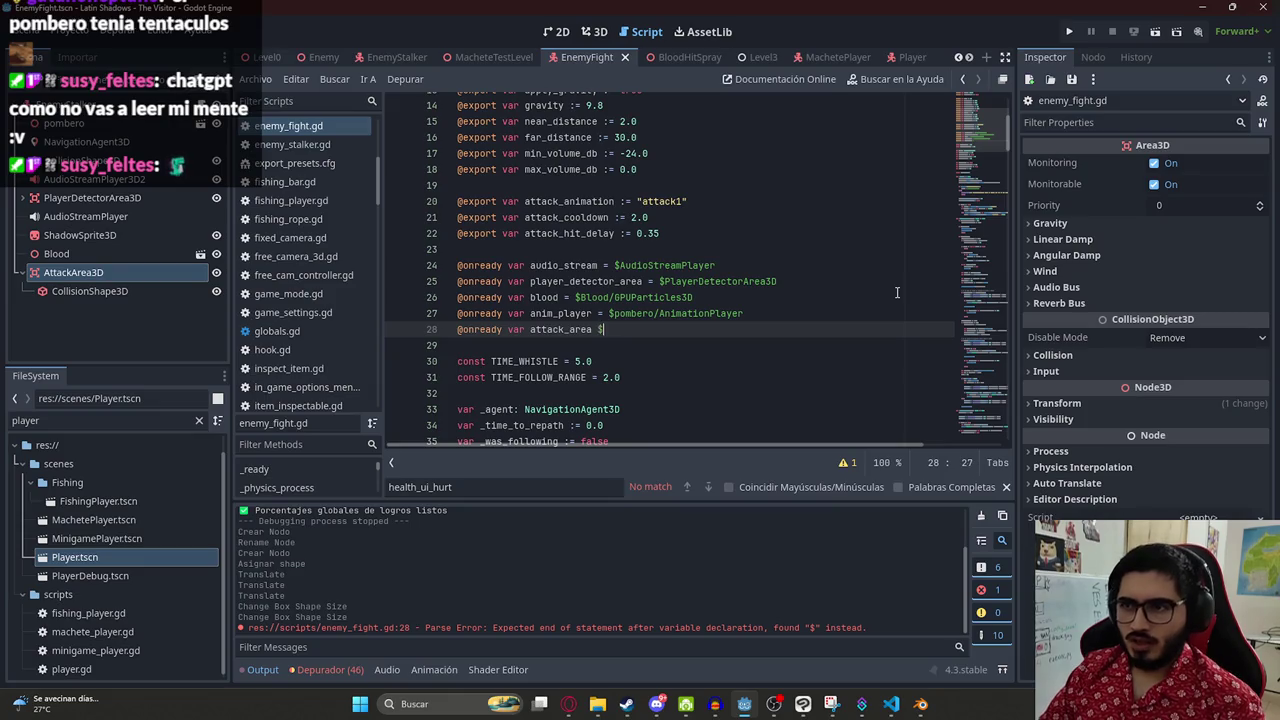
type("$Atta")
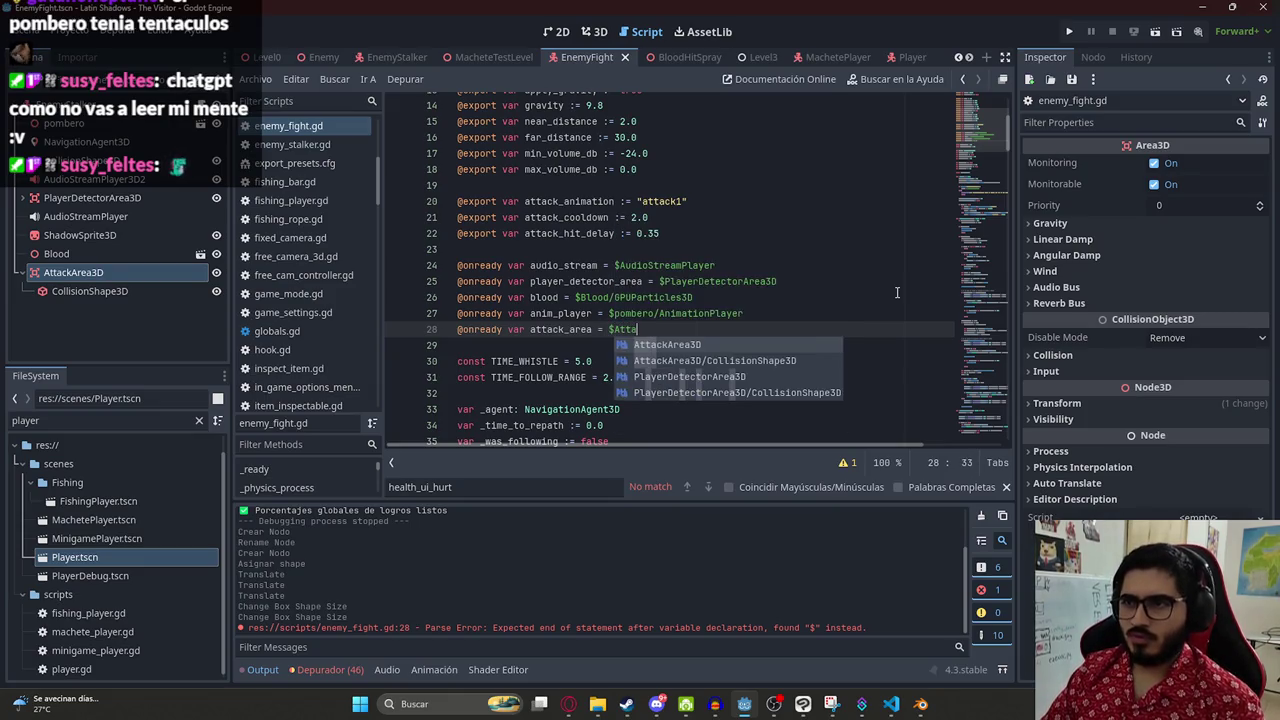
key("Return")
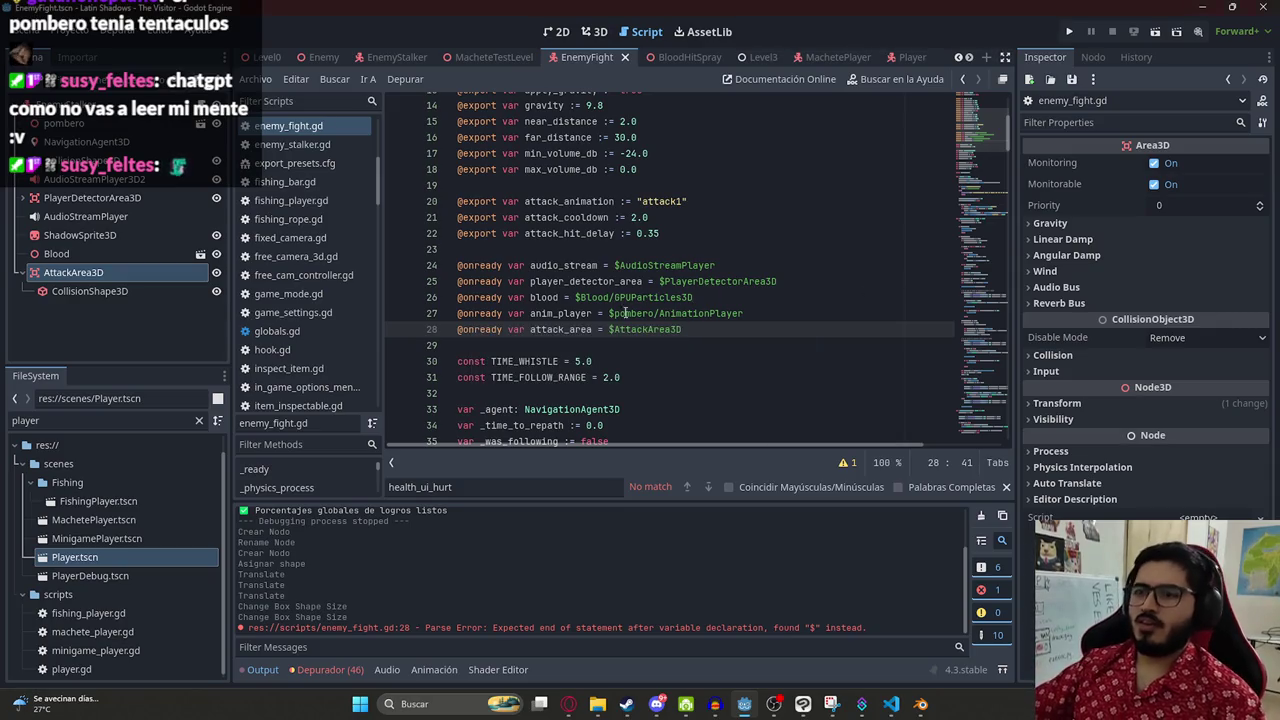
- Select the whole enemy_fight.gd script to share it in the browser
double_click(565, 329)
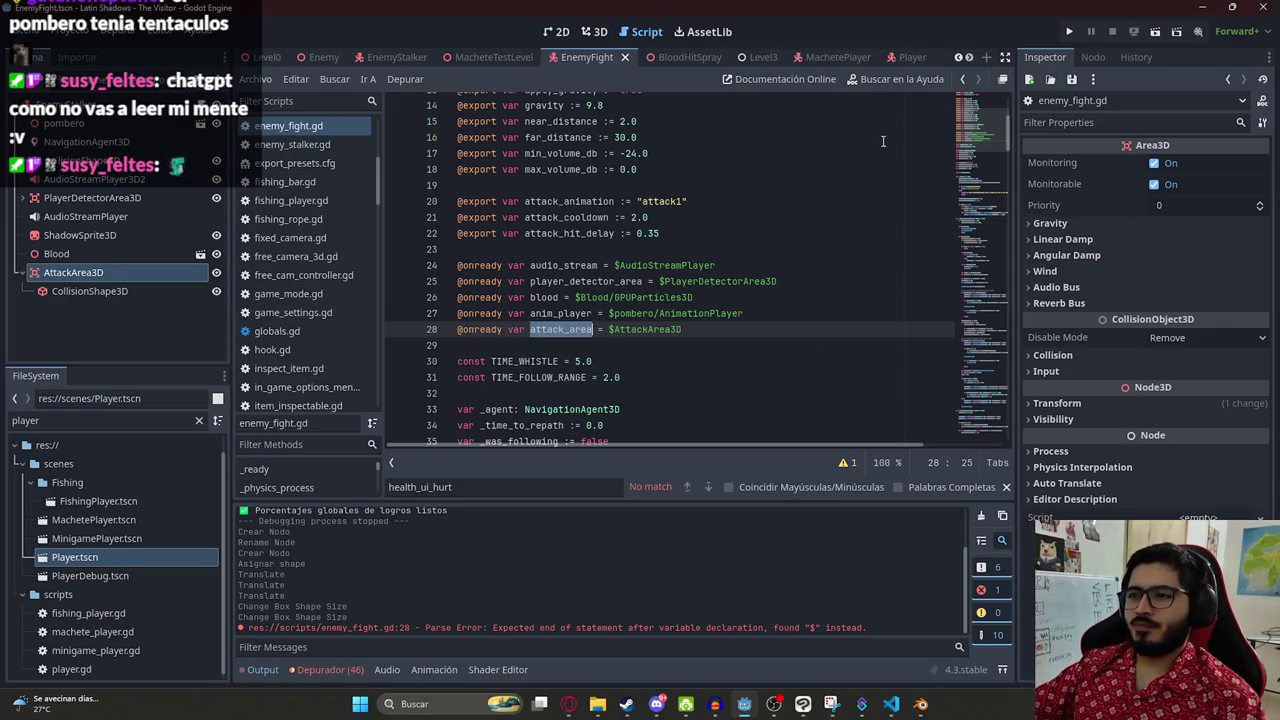
left_click(883, 141)
key("ctrl+a")
left_click(568, 704)
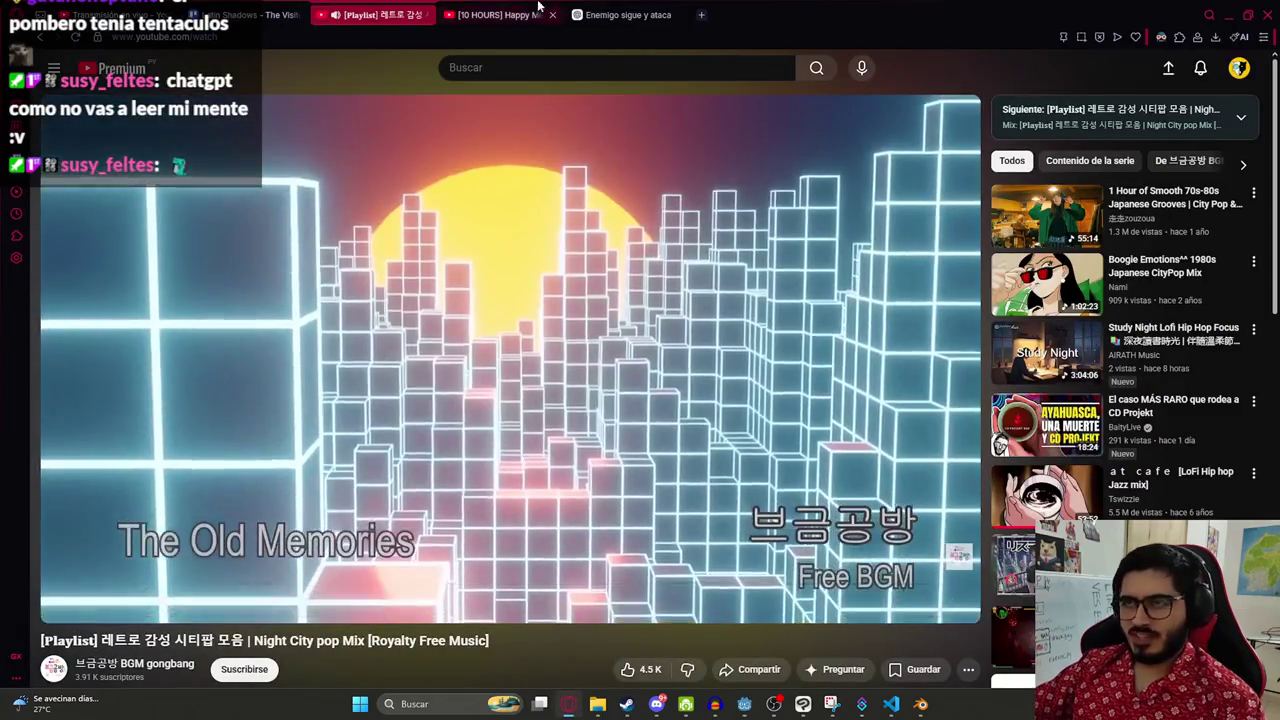
- In the Enemigo sigue y ataca chat, write 'En este script' with the enemy script, asking to hit the player only in range
left_click(622, 14)
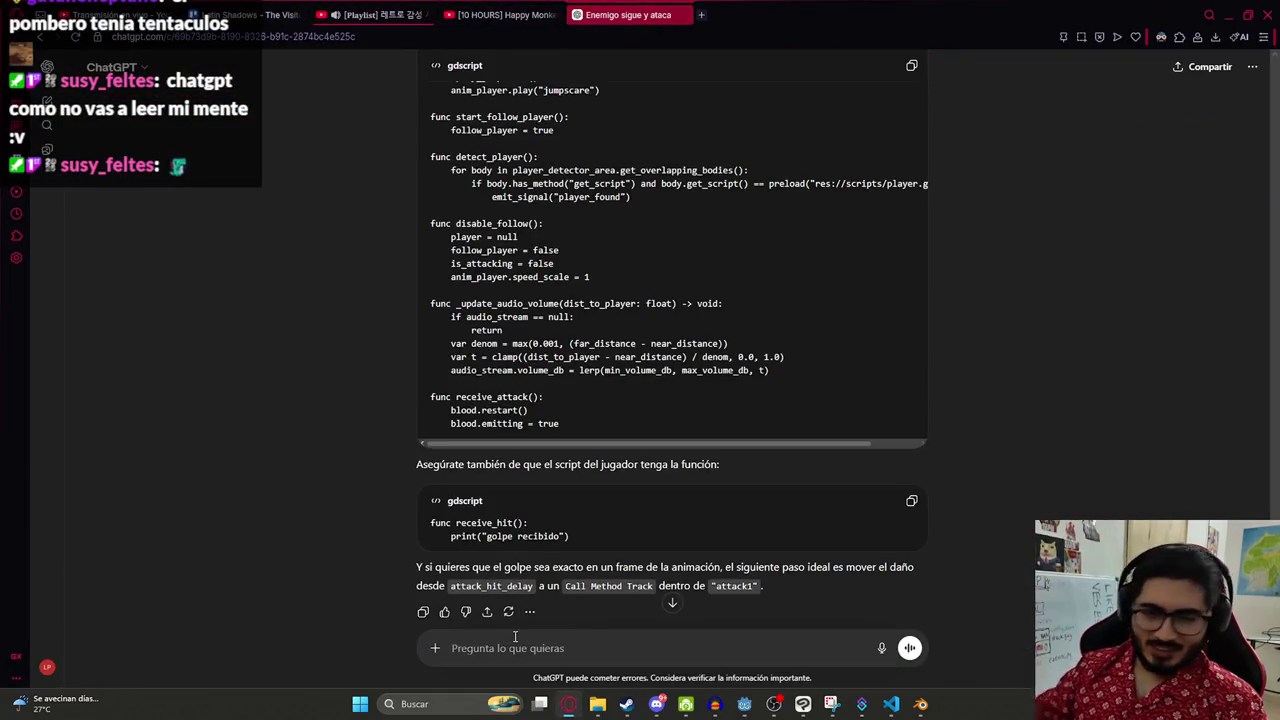
type("En este script")
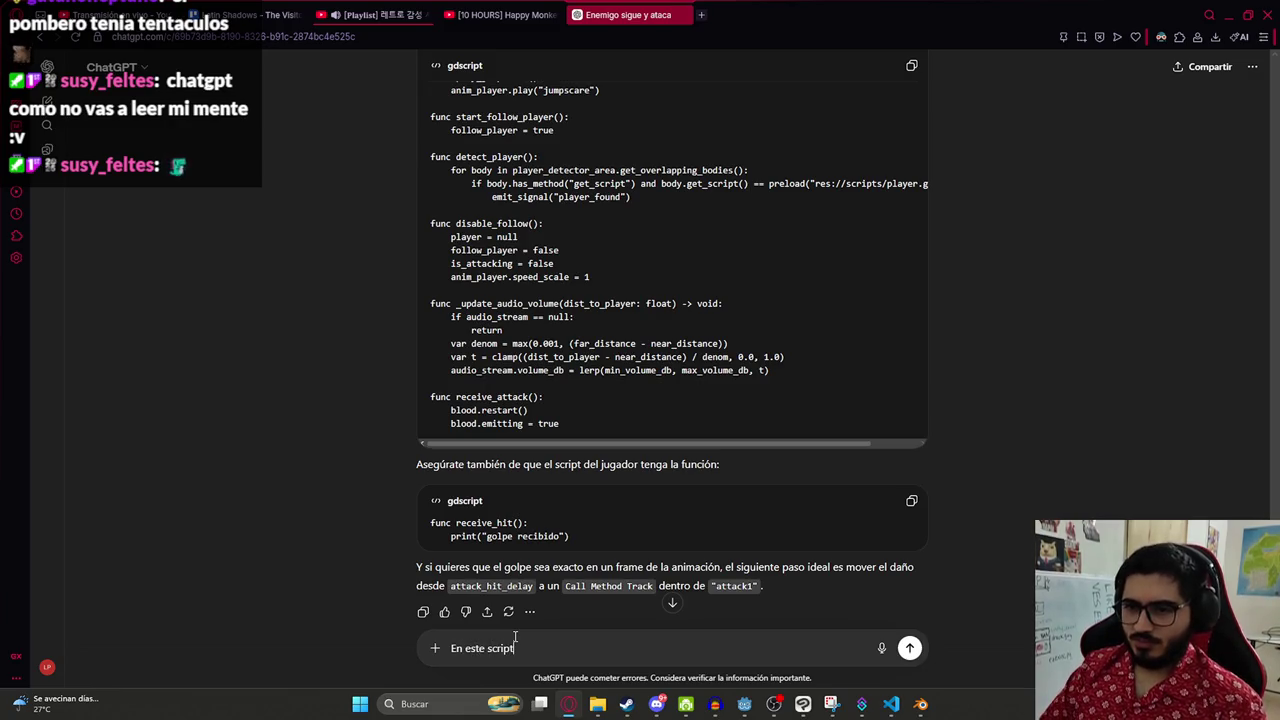
key("shift+Return")
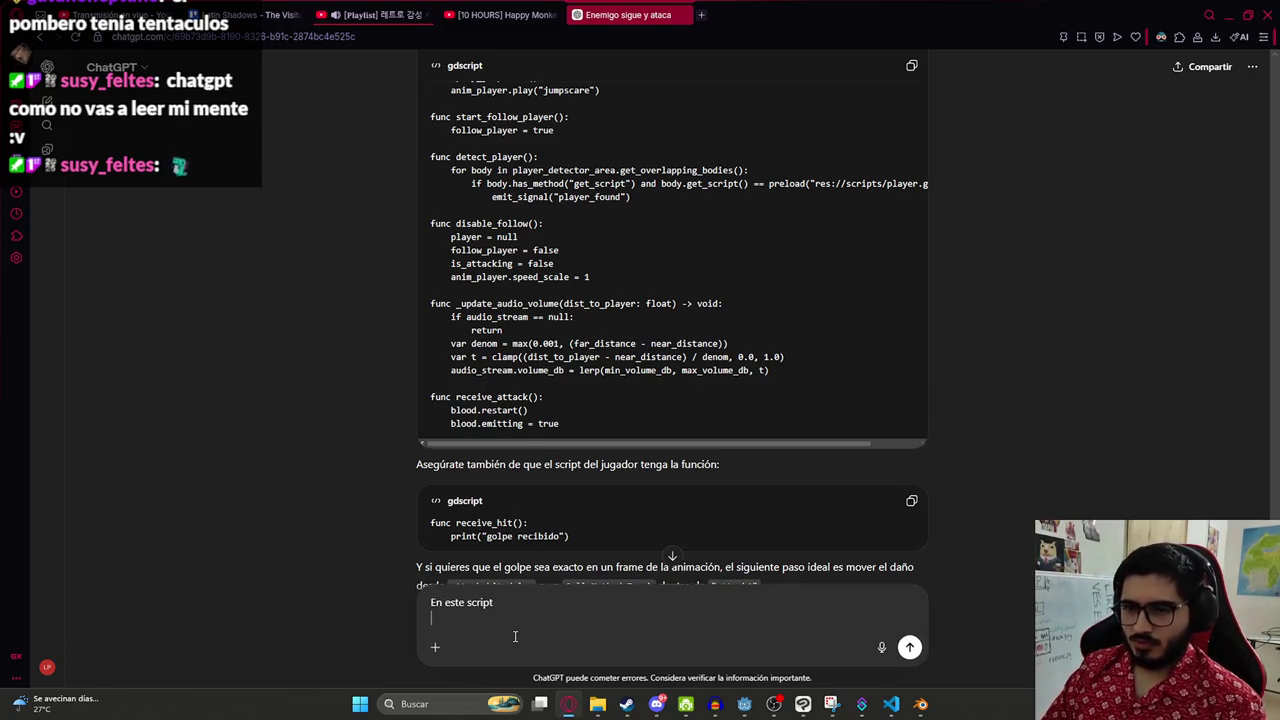
key("ctrl+v")
type("qui")
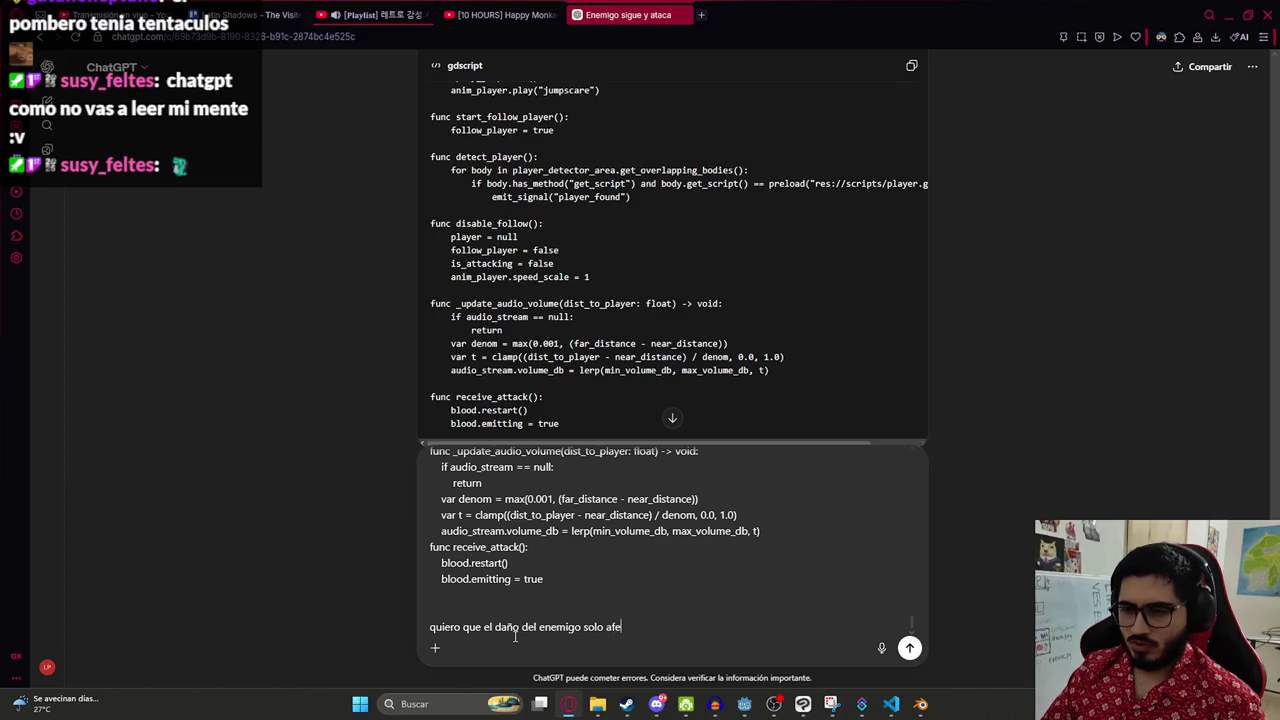
type("juga")
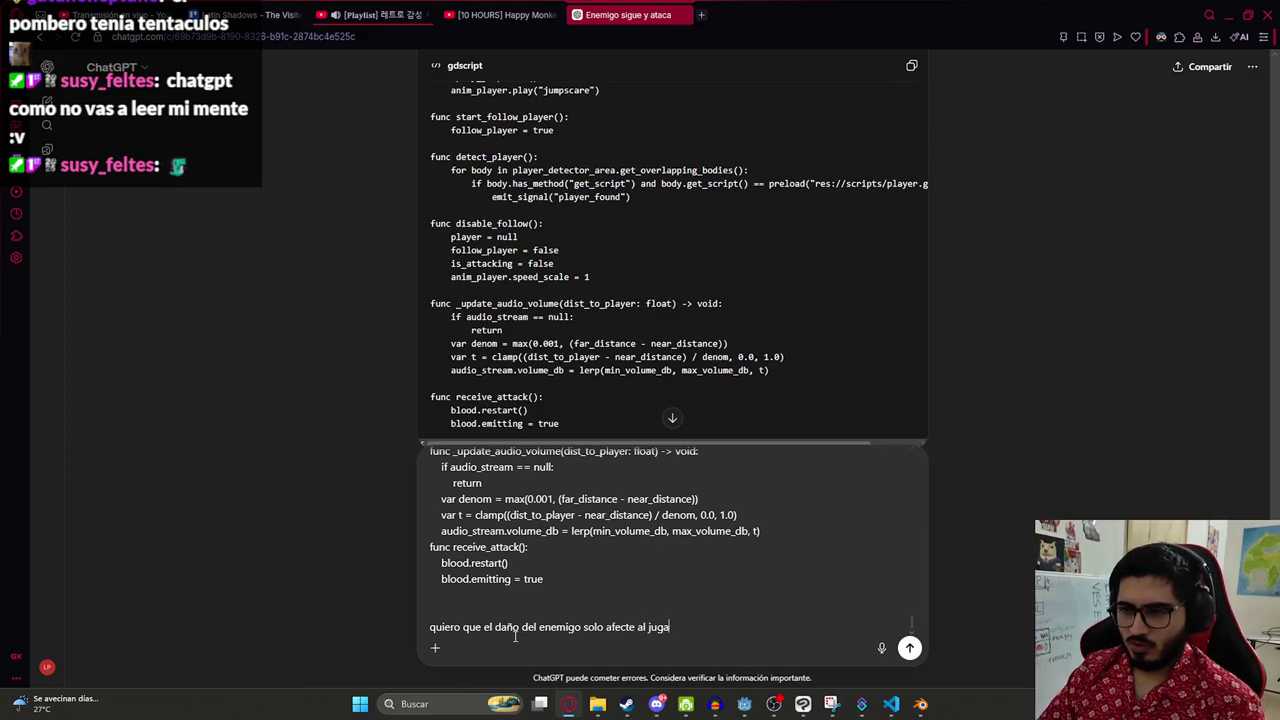
type("dor si este esta en su rango")
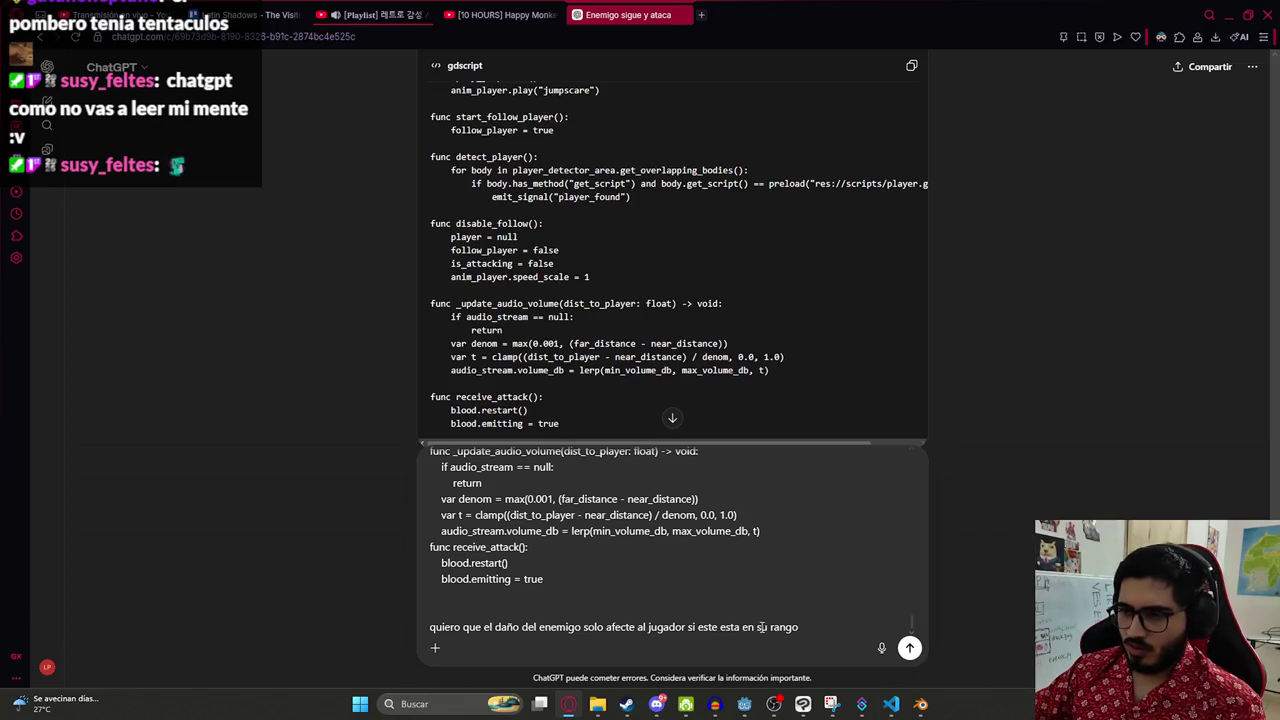
- Append attack_area copied from Godot to the question and send it
key("alt+Tab")
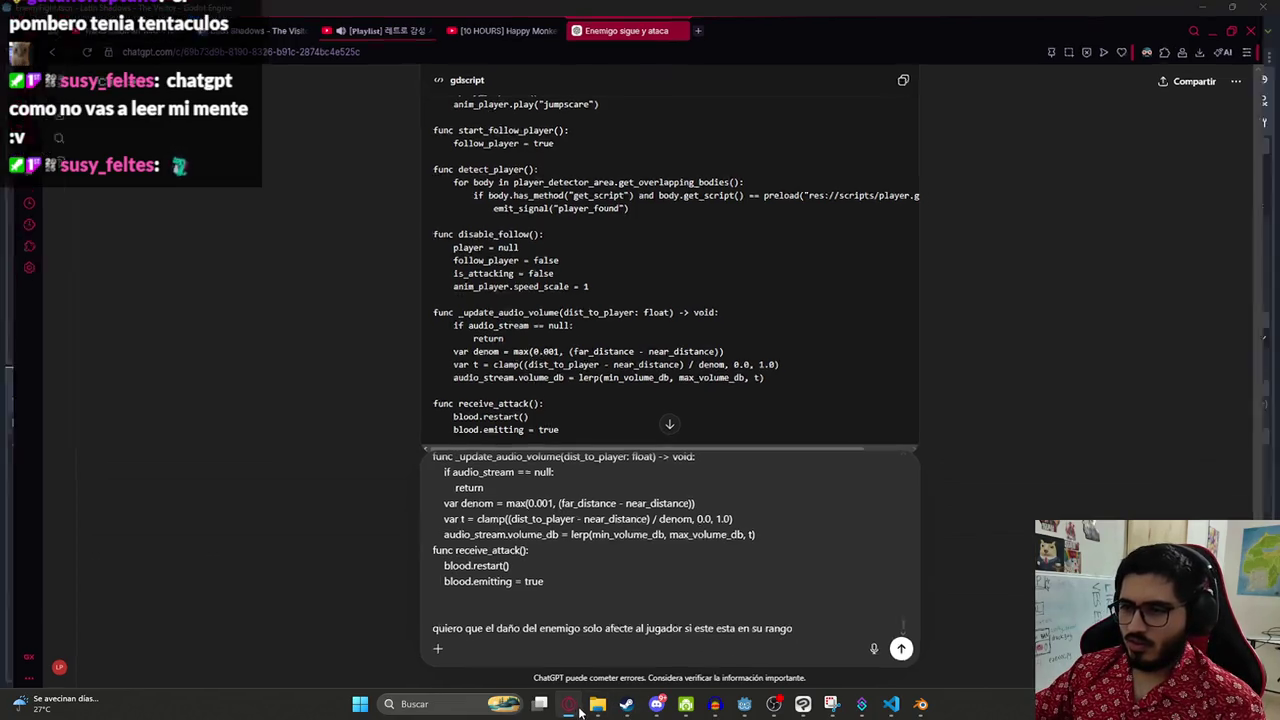
double_click(568, 331)
key("ctrl+c")
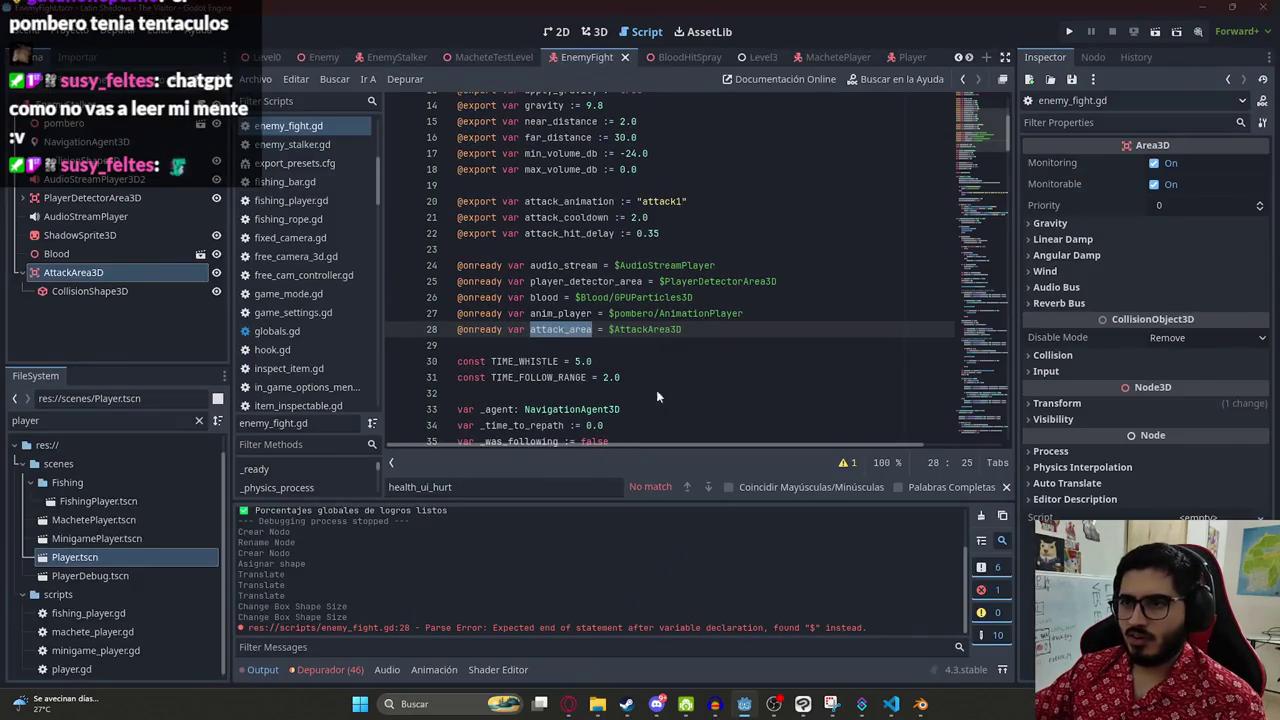
key("alt+Tab")
type("el")
key("ctrl+v")
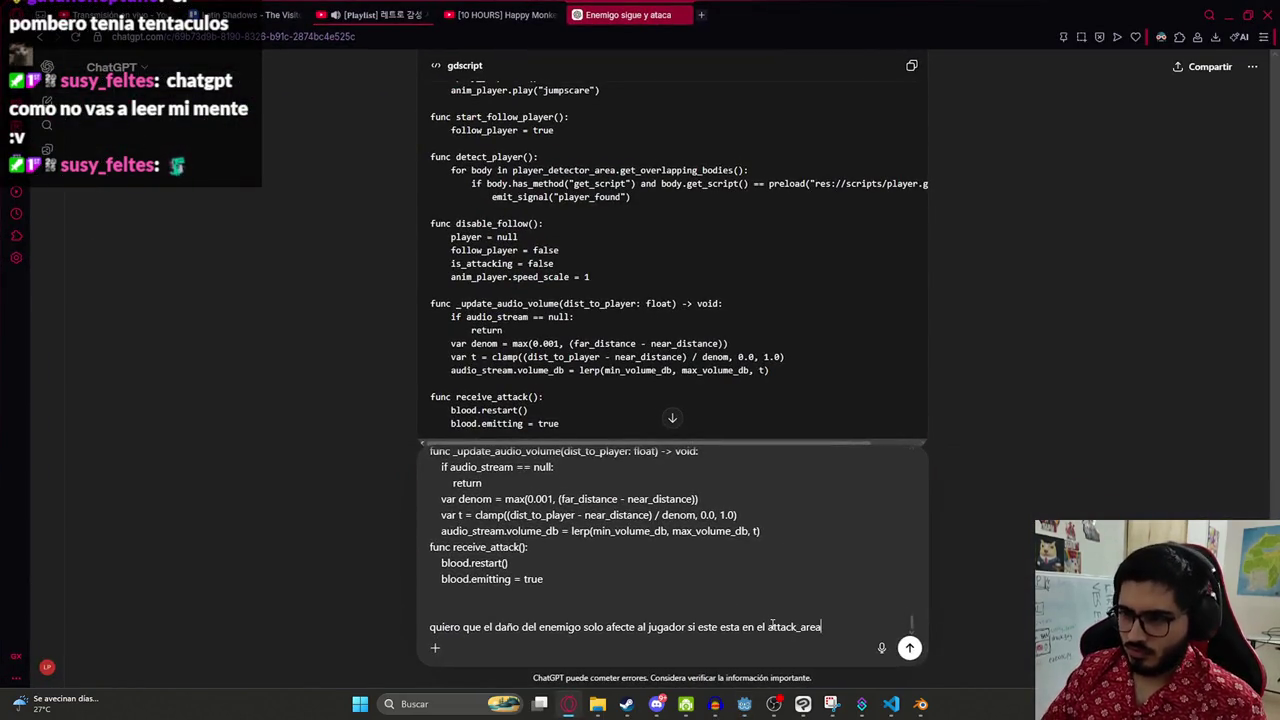
key("Return")
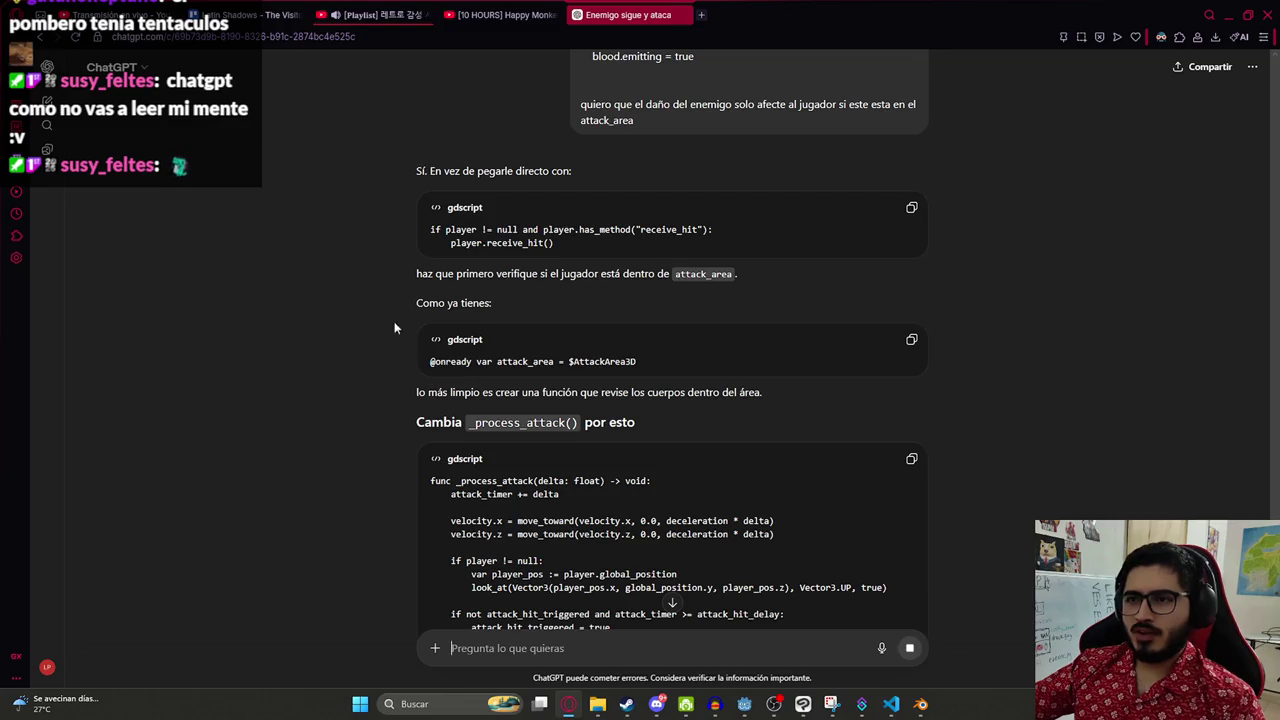
- Read through ChatGPT's reply about limiting enemy hits to attack_area
scroll(464, 410, "down", 2)
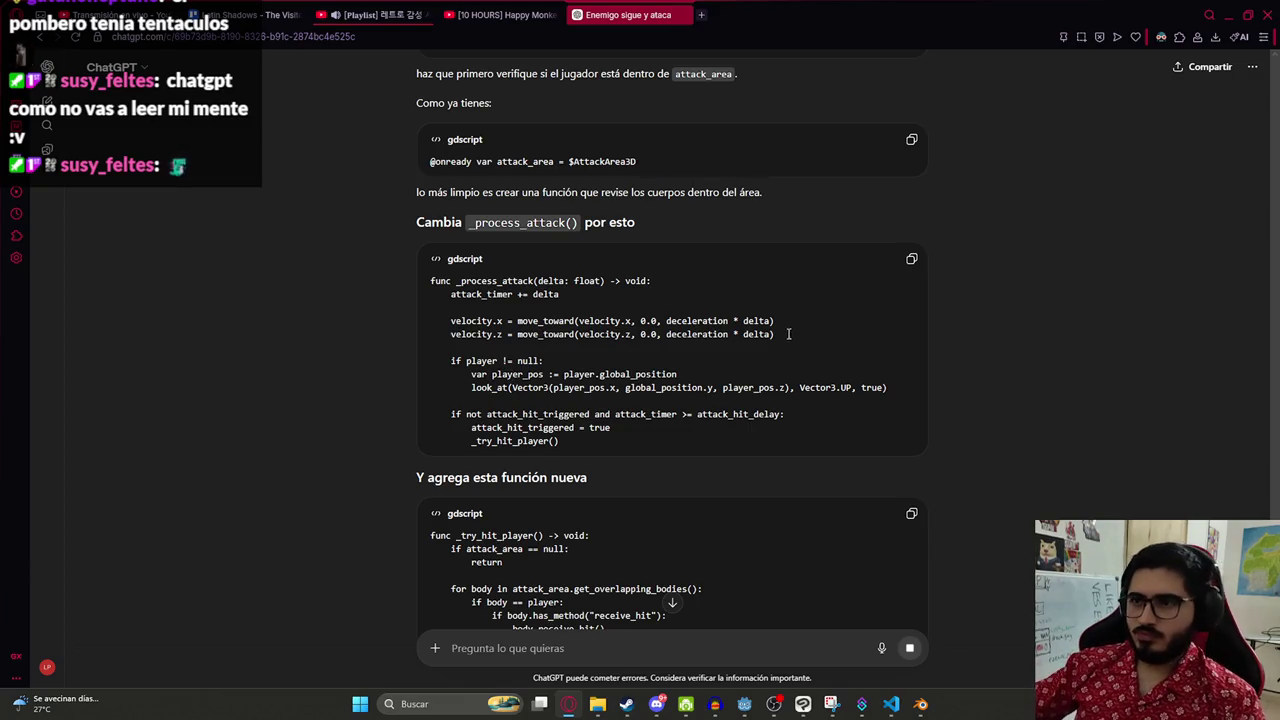
scroll(789, 360, "down", 3)
scroll(657, 345, "up", 2)
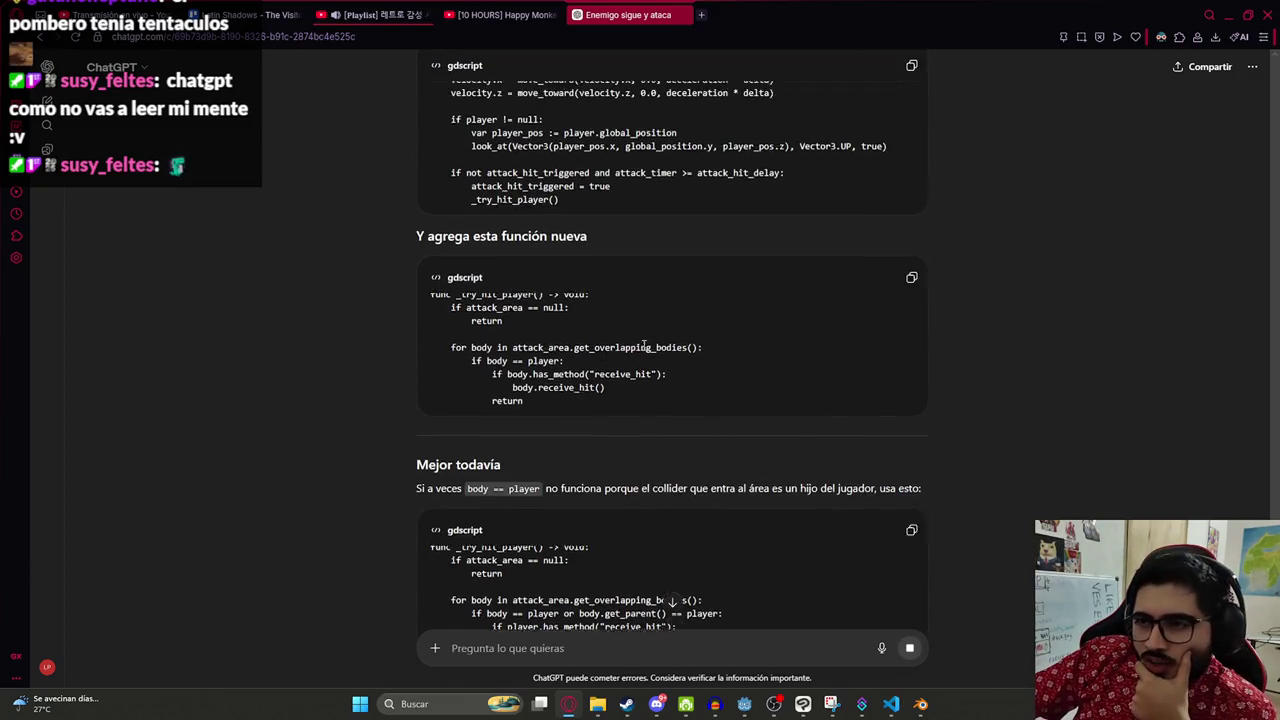
left_click_drag(461, 402, 554, 402)
left_click(655, 451)
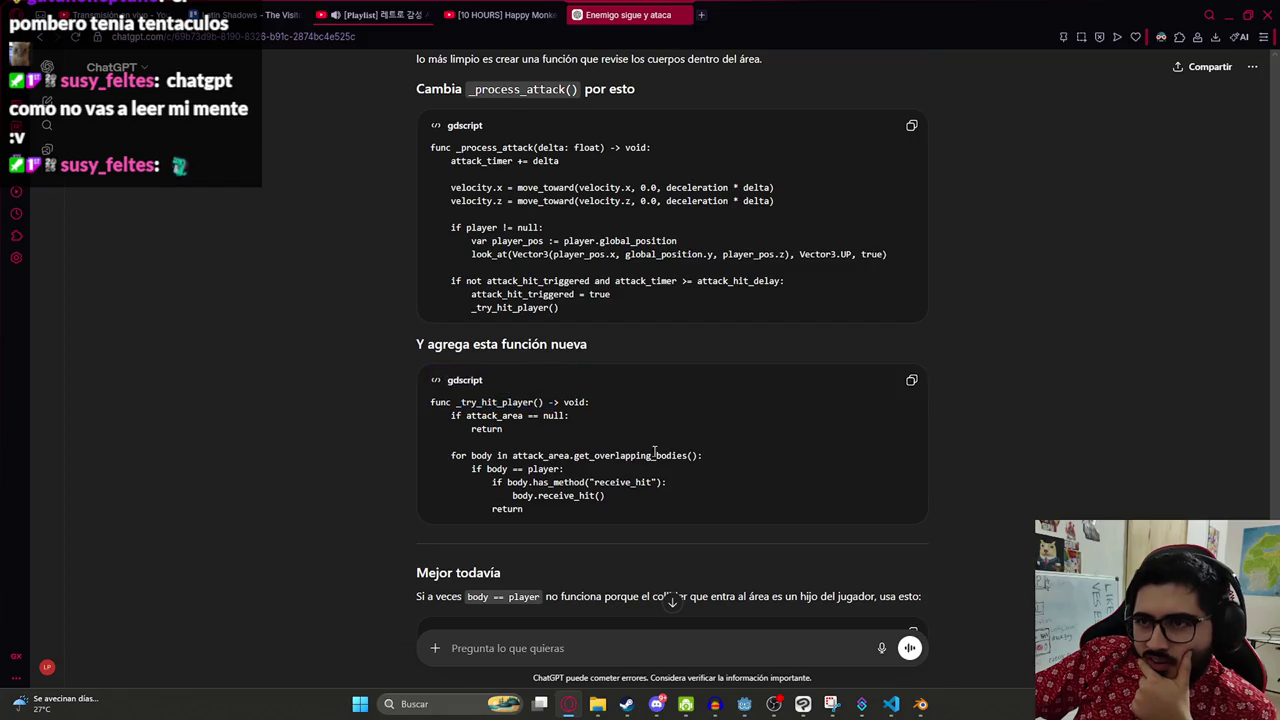
scroll(657, 435, "down", 2)
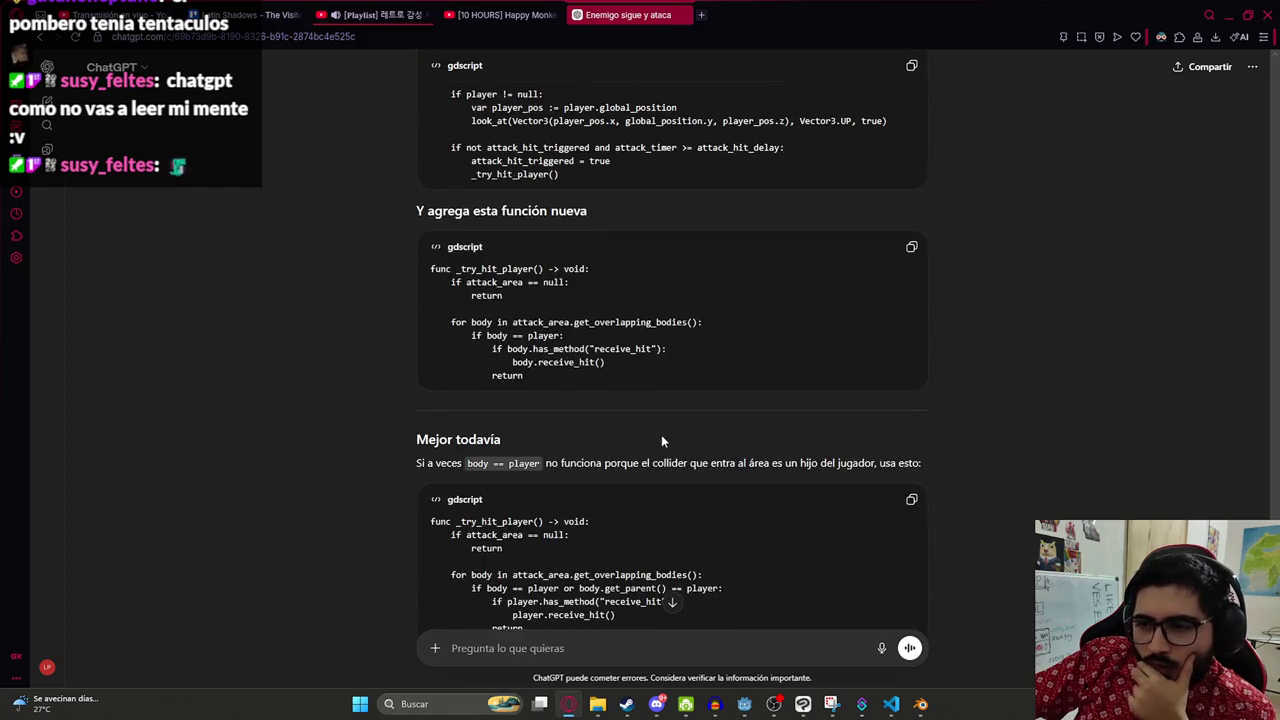
scroll(657, 435, "down", 2)
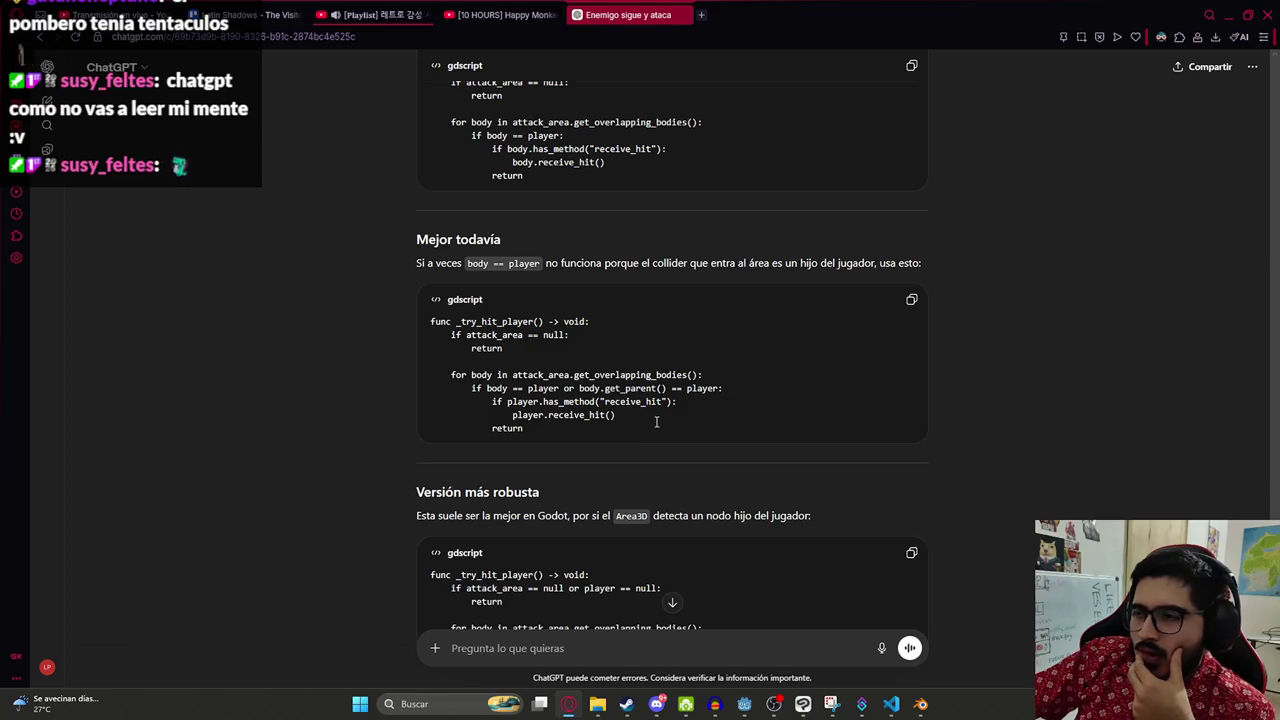
mouse_move(550, 426)
left_mouse_down()
mouse_move(440, 372)
mouse_move(505, 340)
left_mouse_up()
left_click(517, 388)
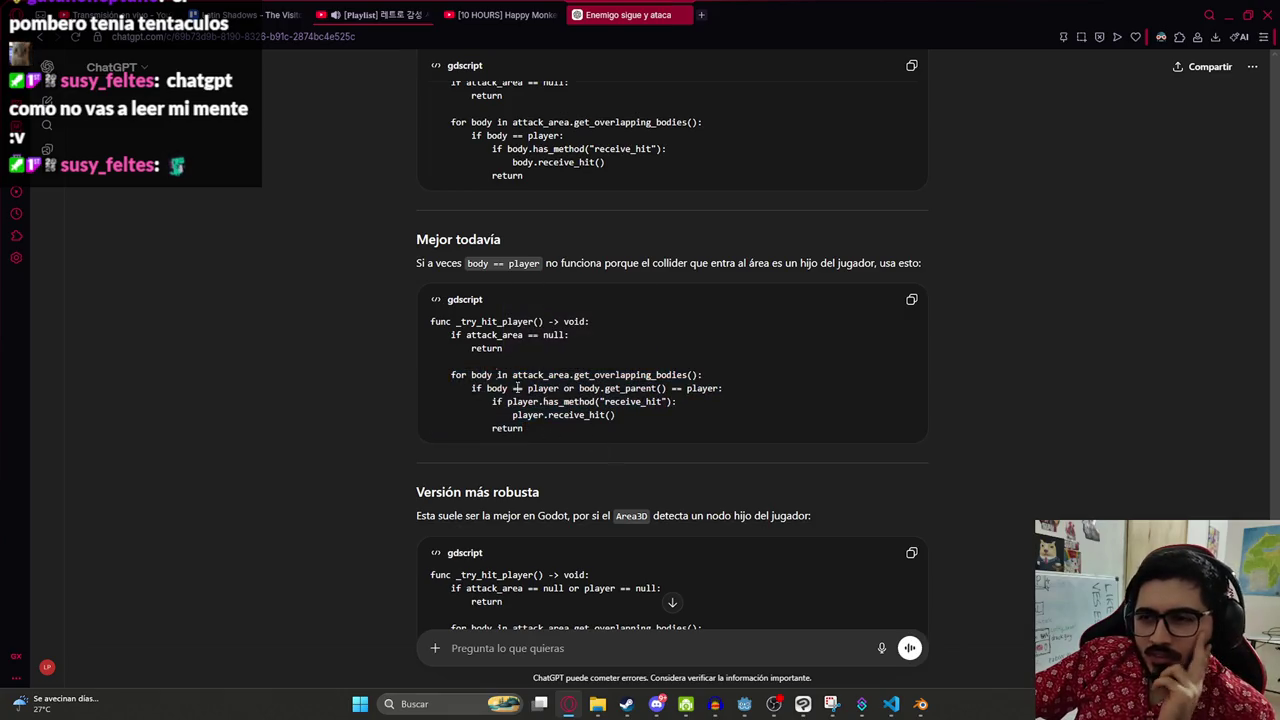
- Review the suggested _try_hit_player function versions and copy the code
double_click(486, 321)
scroll(605, 377, "up", 2)
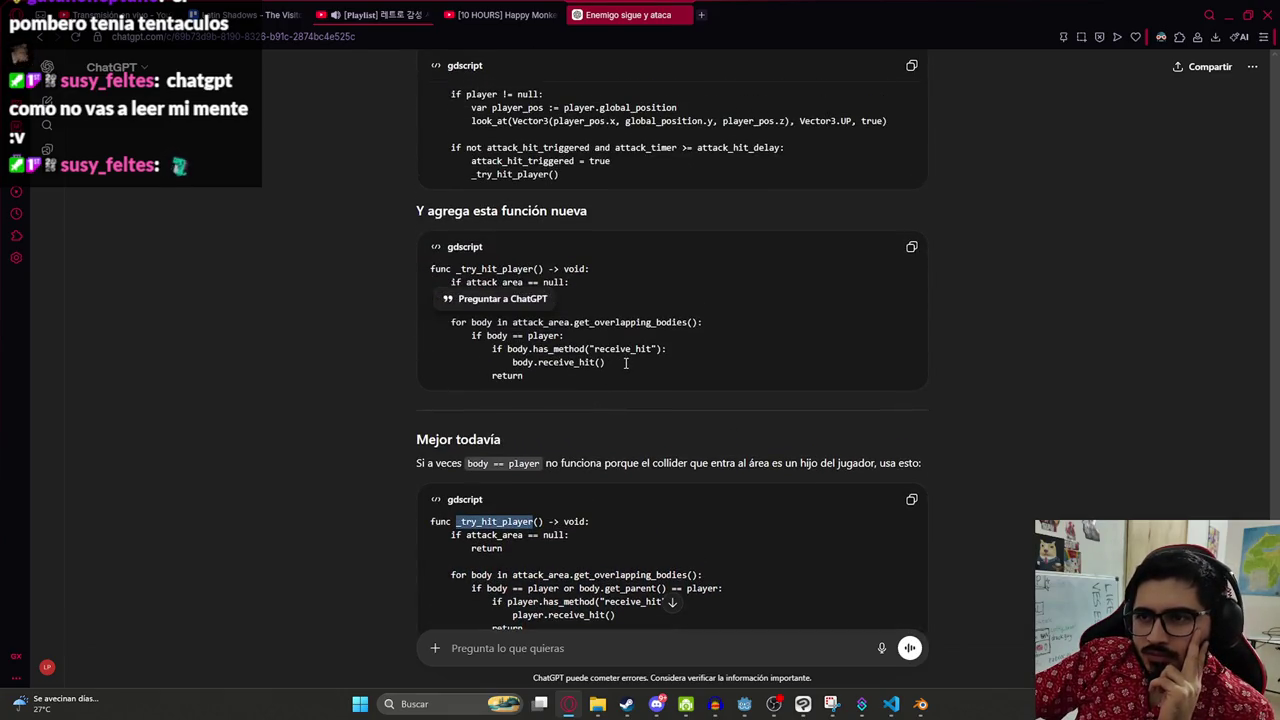
scroll(640, 368, "down", 5)
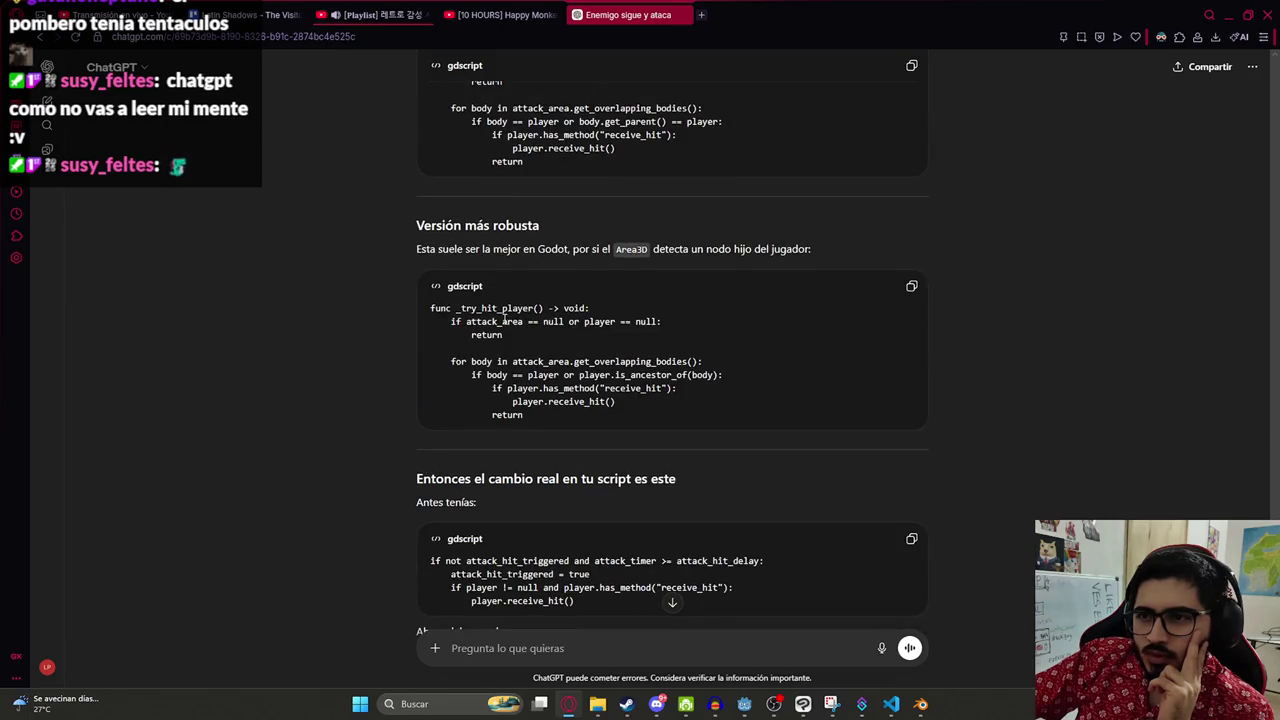
scroll(512, 345, "down", 2)
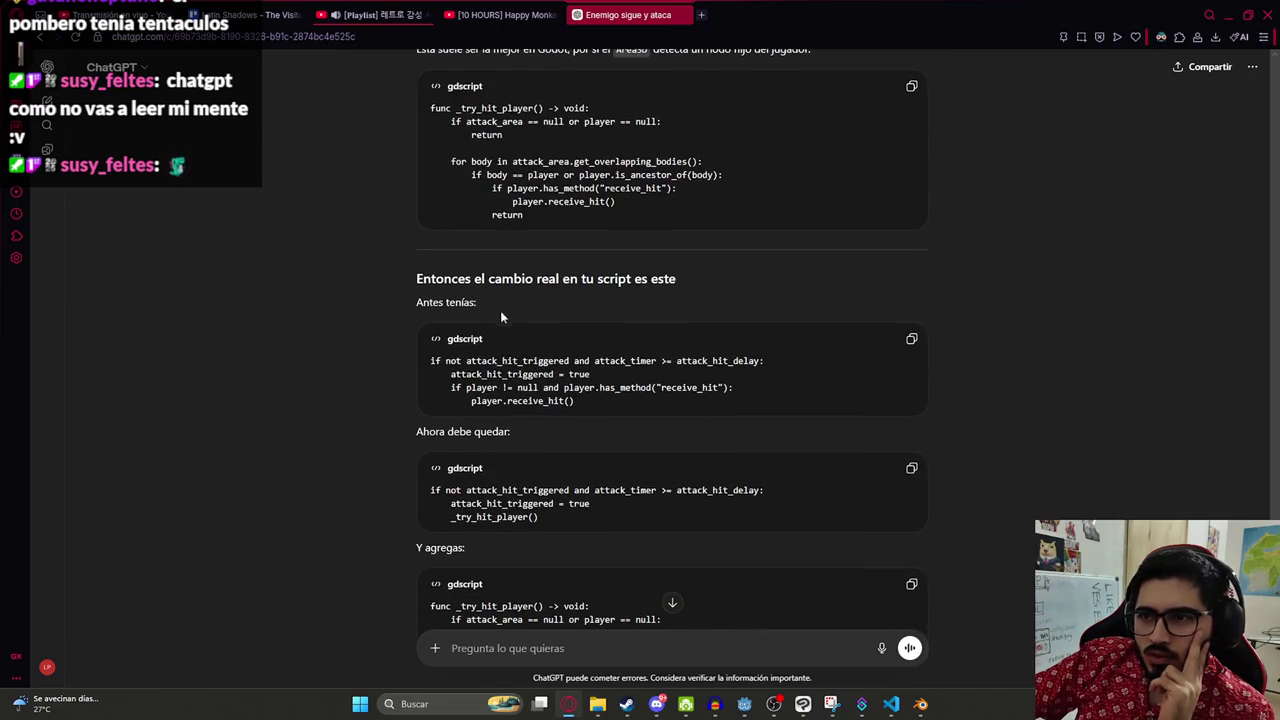
scroll(475, 345, "up", 6)
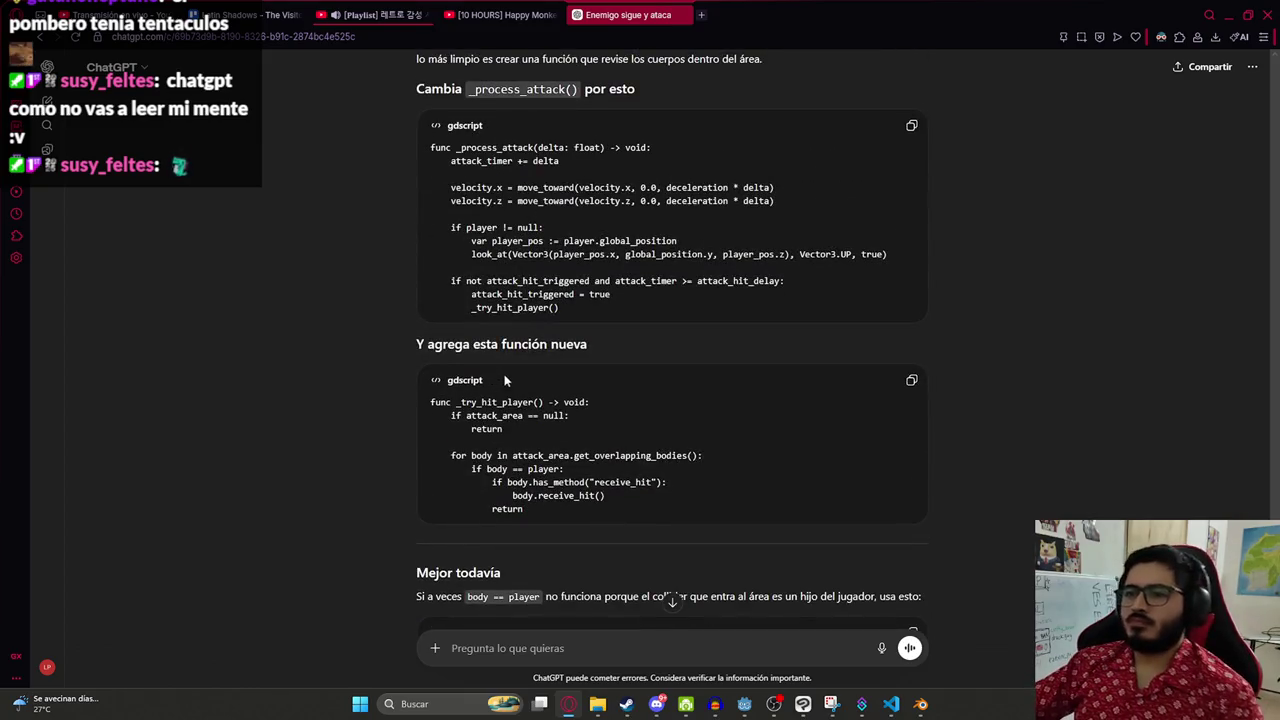
scroll(613, 283, "down", 3)
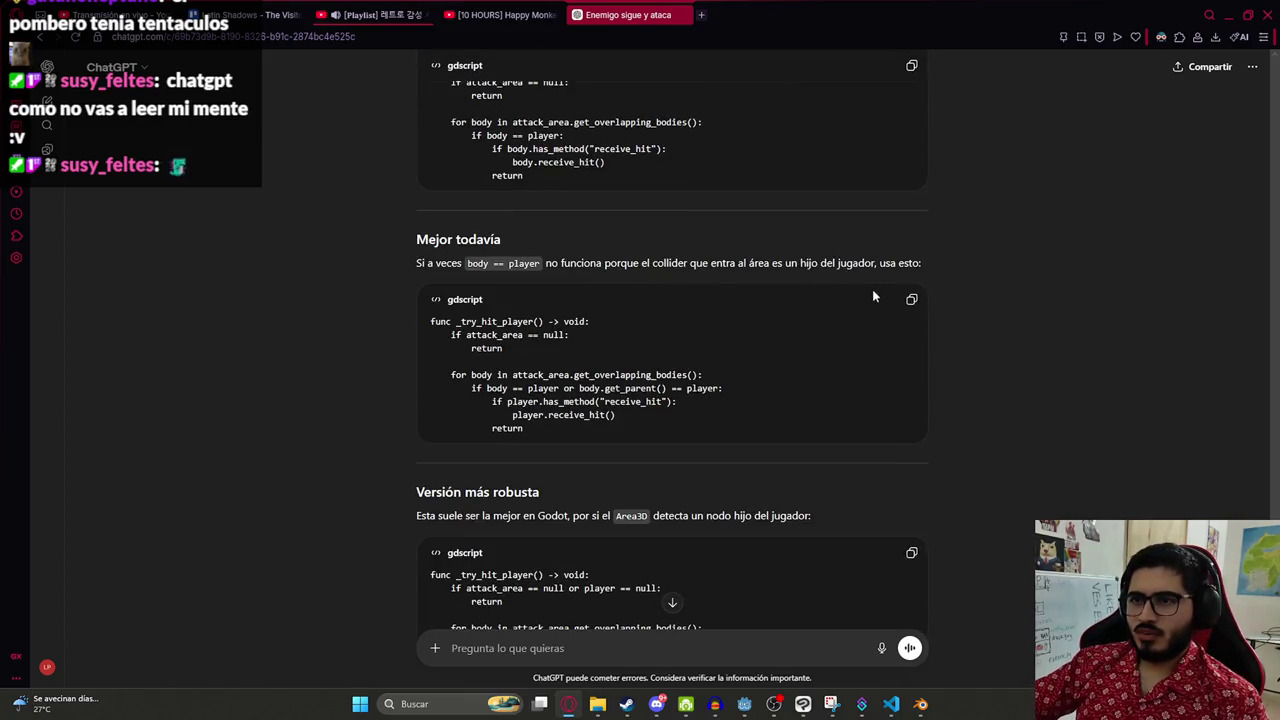
left_click(911, 299)
- Paste the _try_hit_player function at the end of enemy_fight.gd
key("alt+Tab")
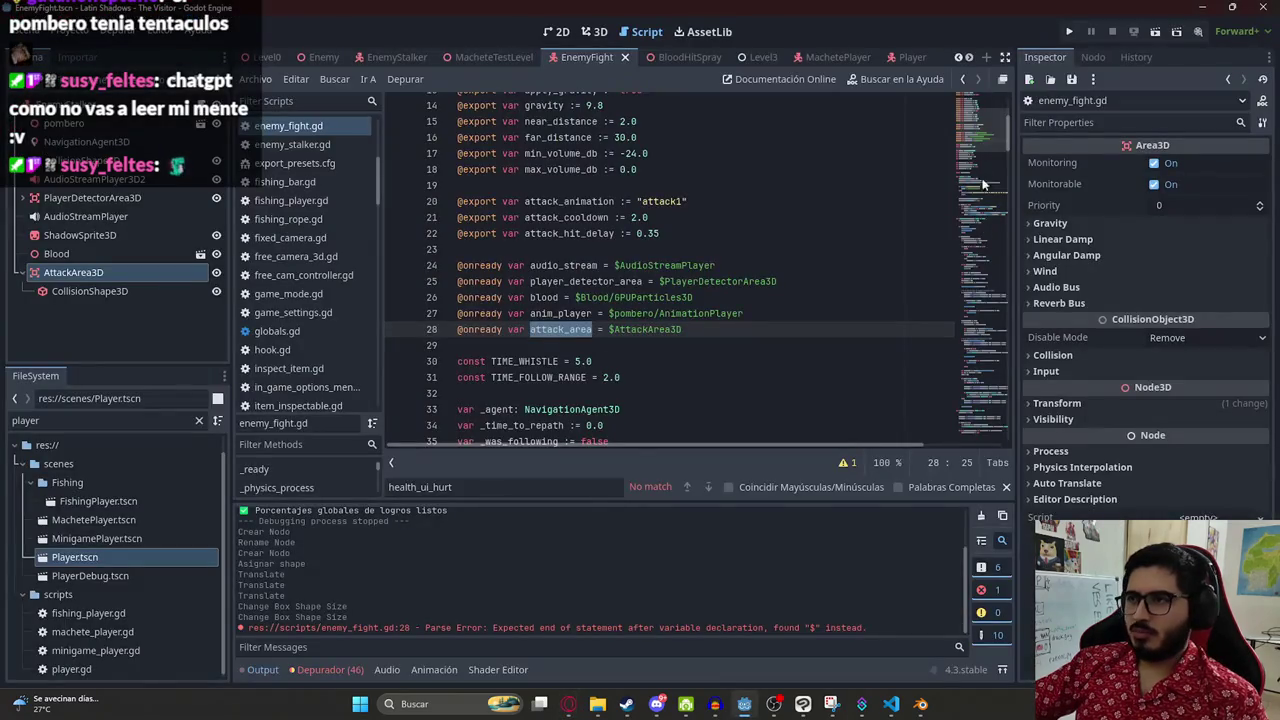
left_click_drag(1007, 115, 963, 478)
left_click(655, 423)
key("Return")
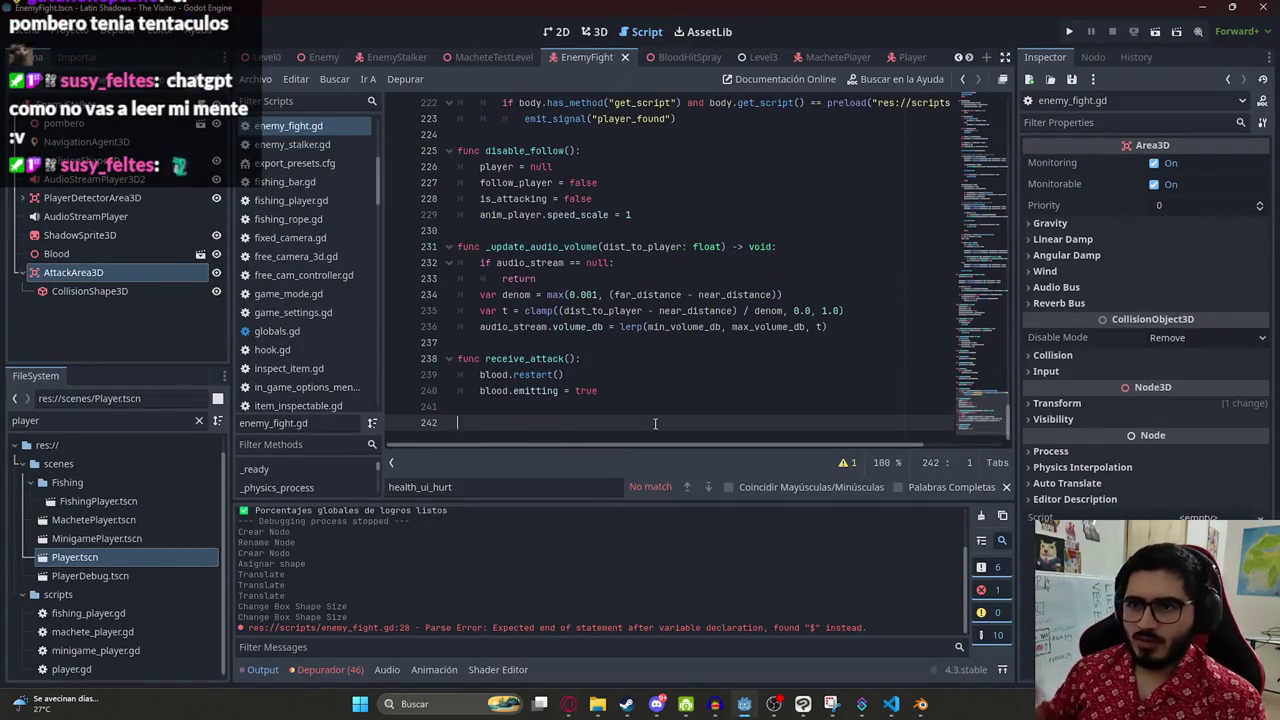
key("ctrl+v")
- Inspect the pasted function and remove the old player comparison on line 247
left_click(557, 310)
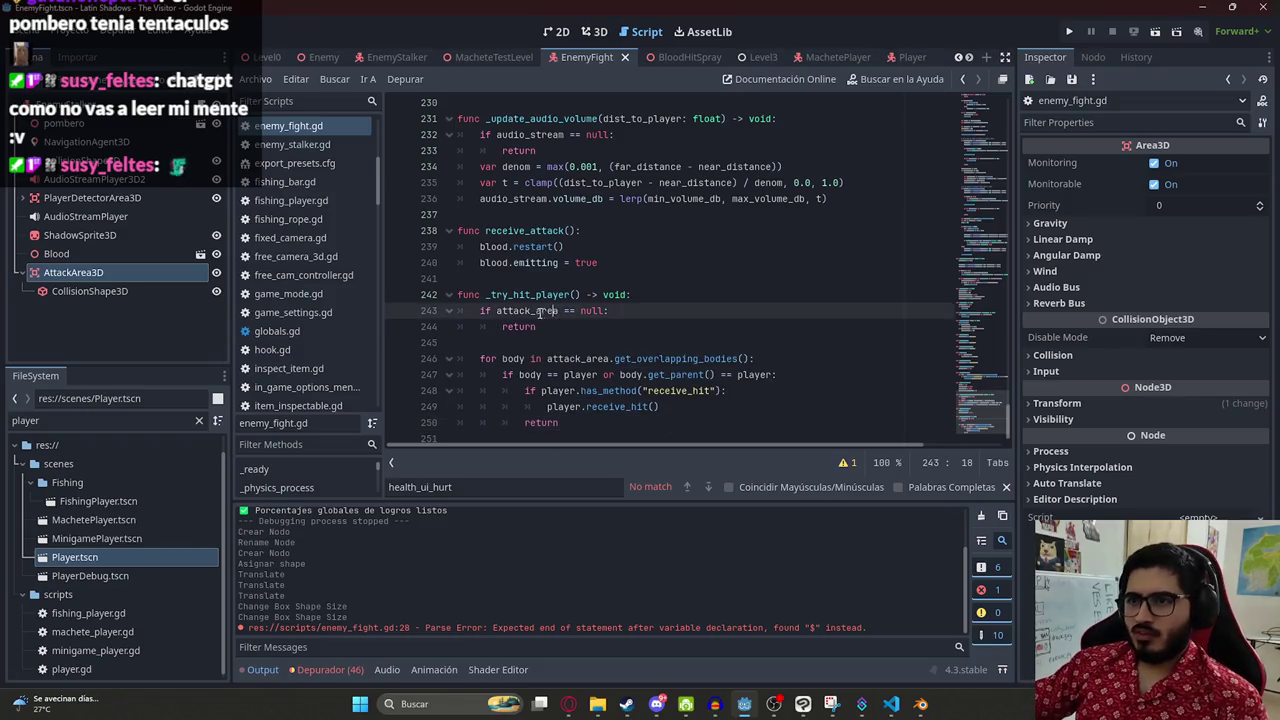
double_click(527, 310)
double_click(675, 374)
double_click(755, 374)
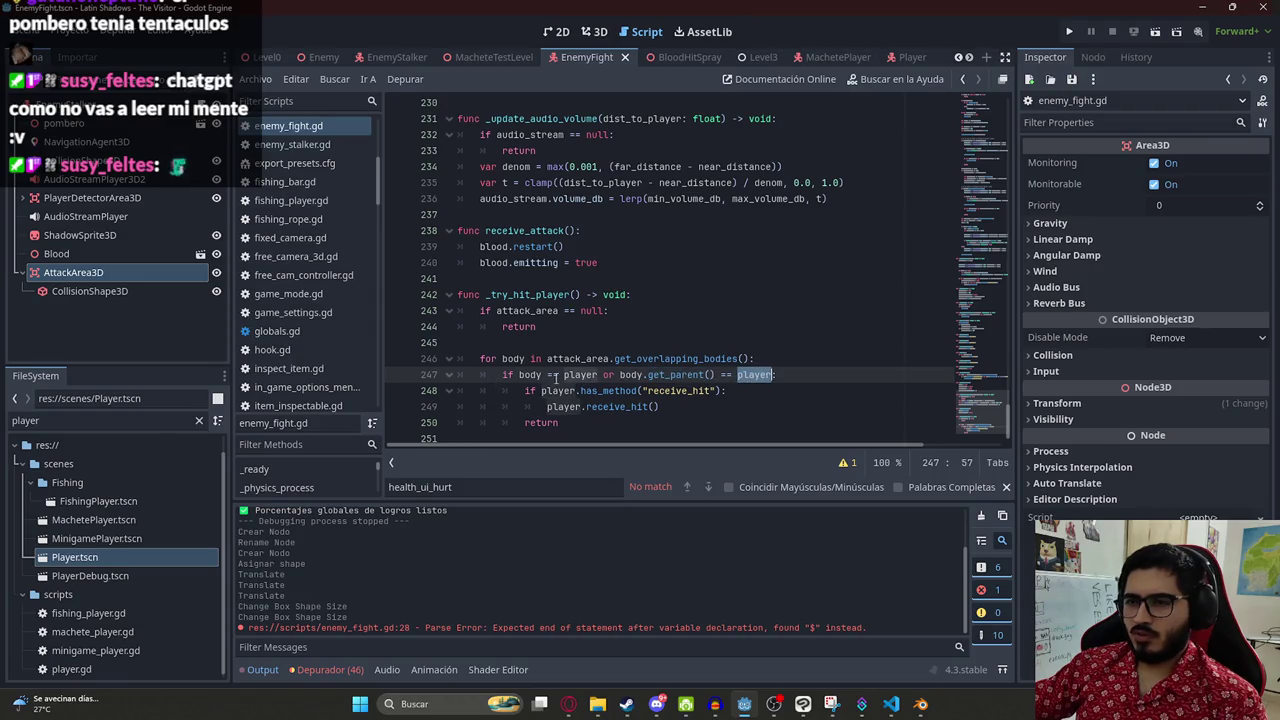
double_click(660, 357)
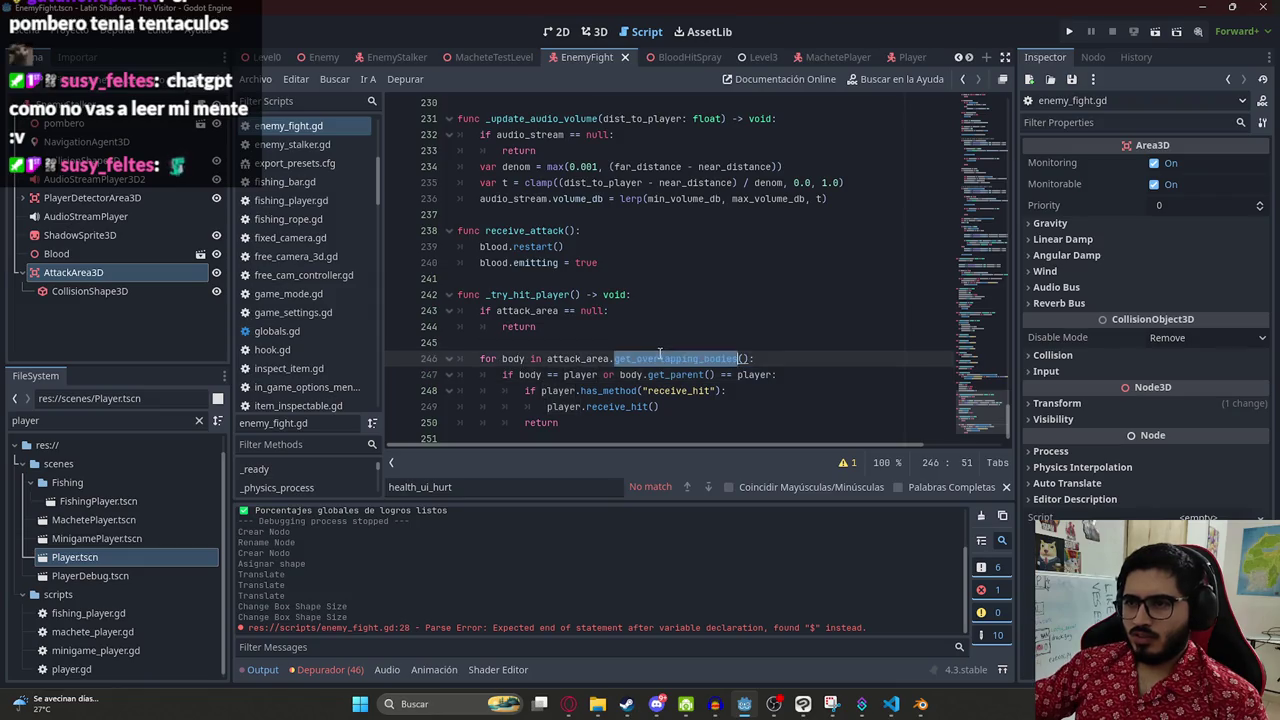
left_click_drag(772, 374, 519, 374)
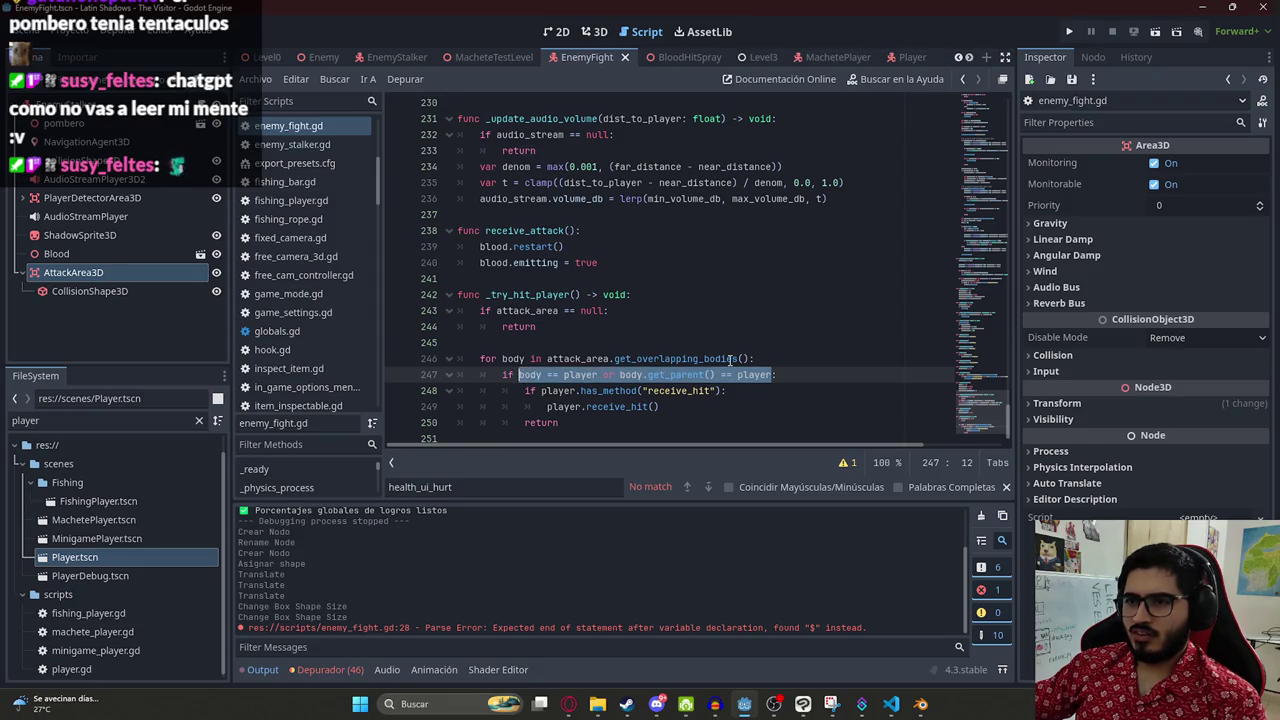
key("BackSpace")
- Make line 247 check body.get_script() == preload("res://scripts/machete_player.gd")
type("body.:")
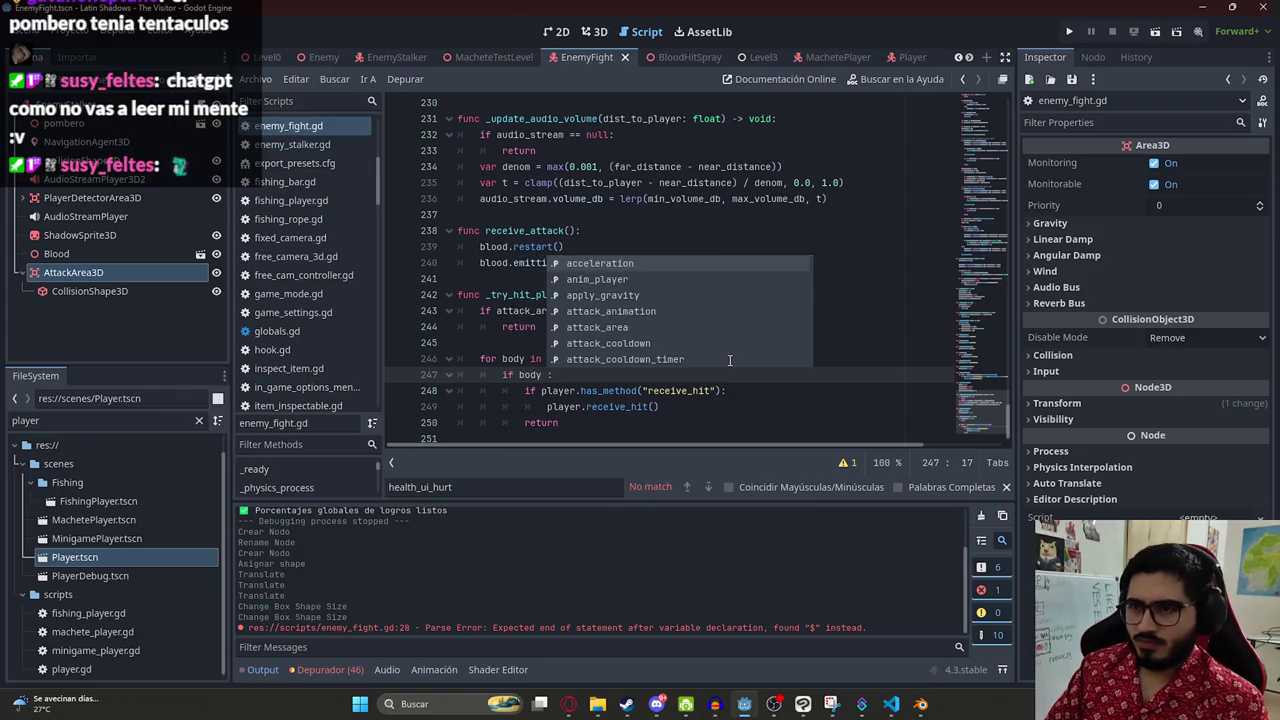
key("BackSpace")
type("et")
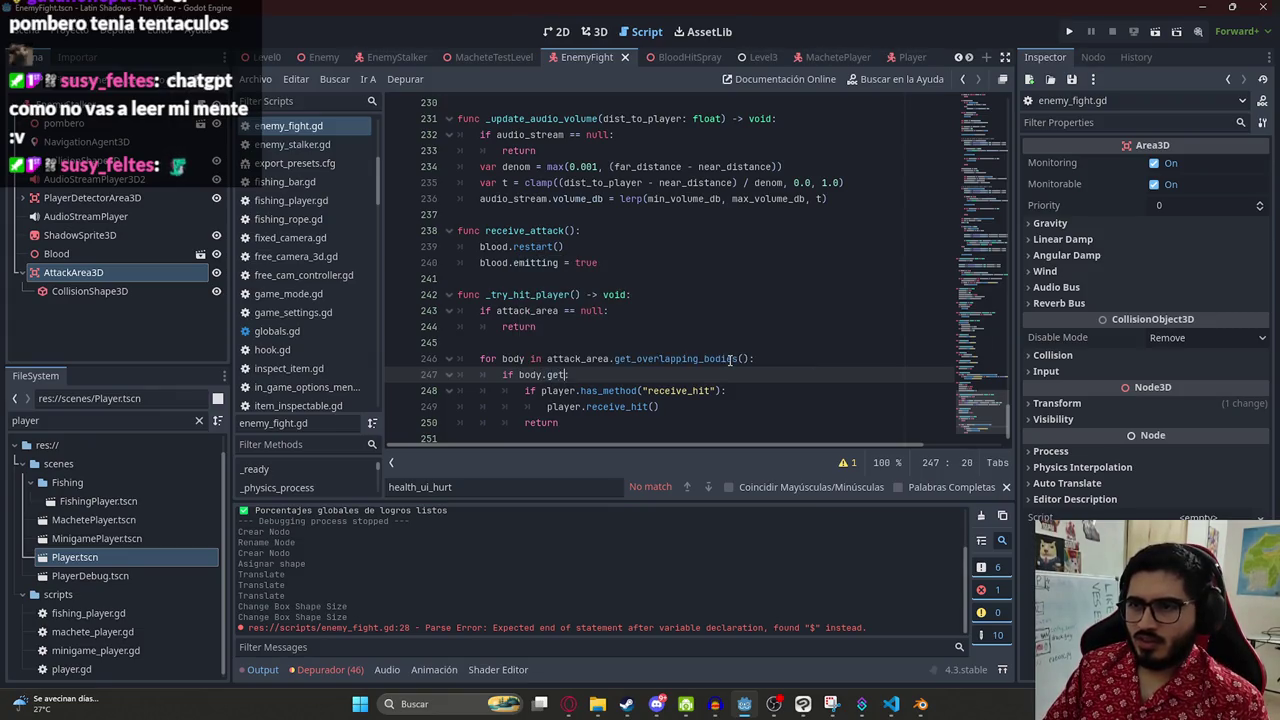
type("_script()")
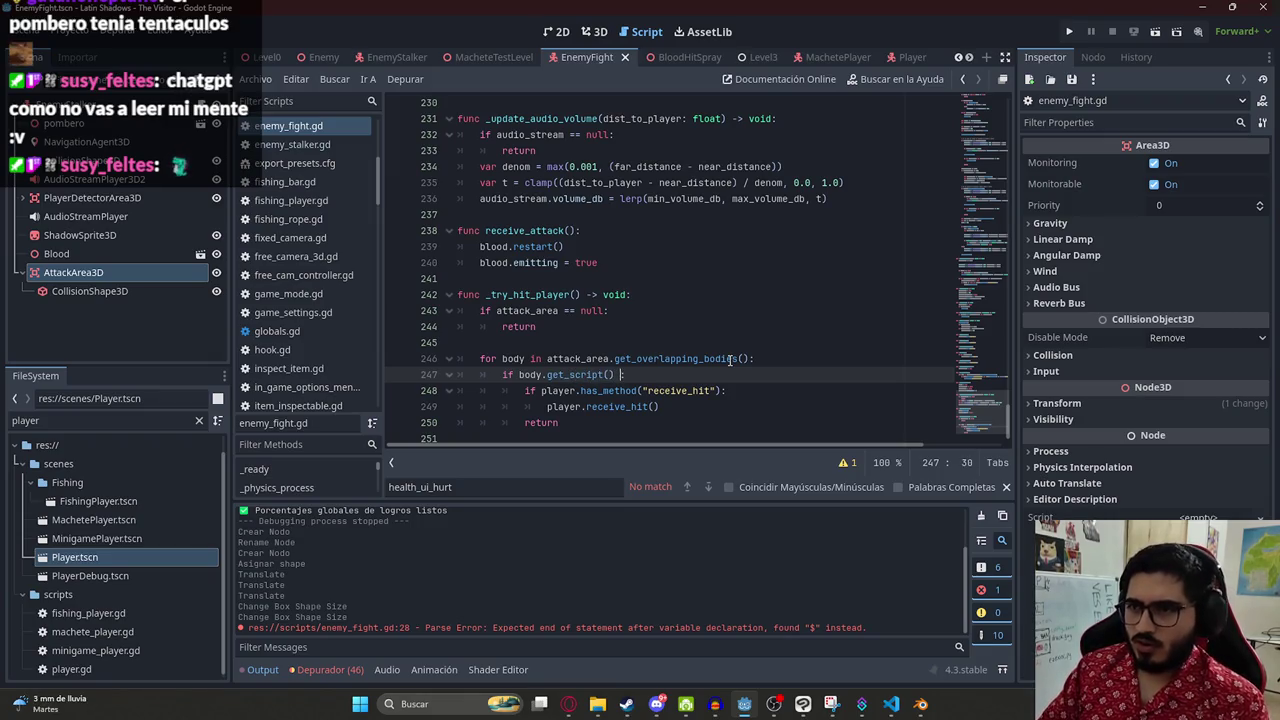
type("  == ")
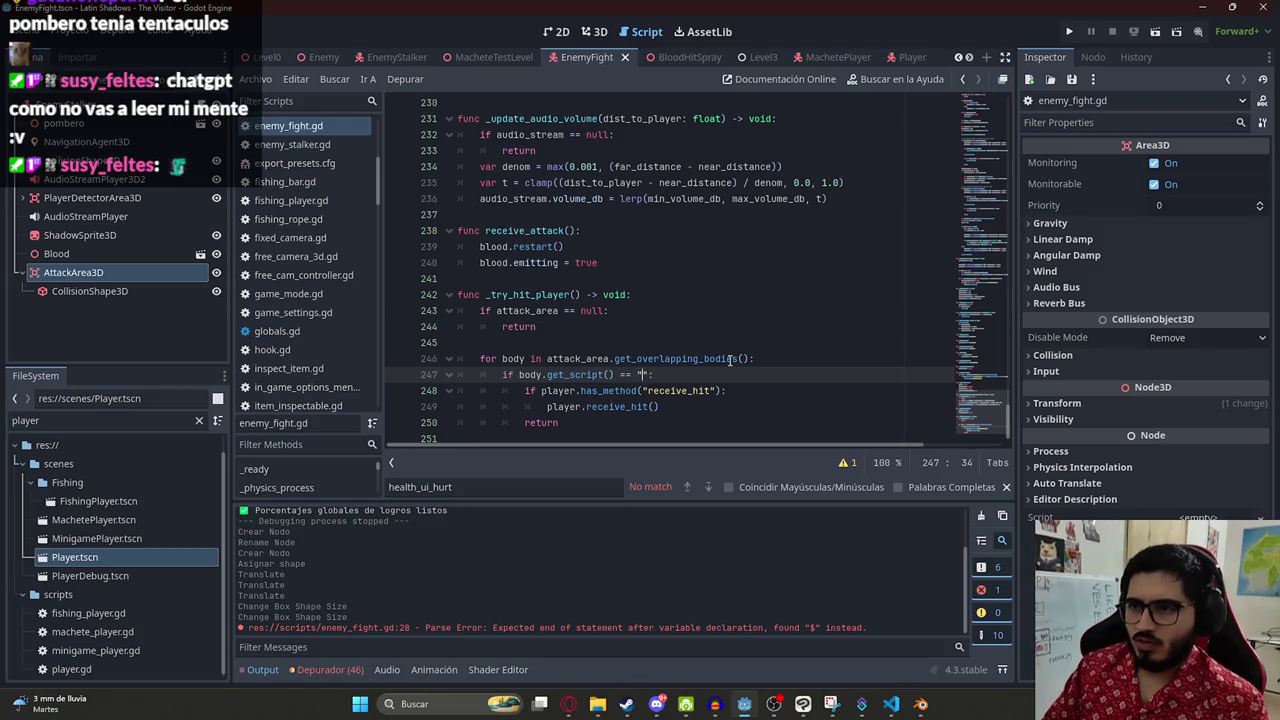
type("prealo")
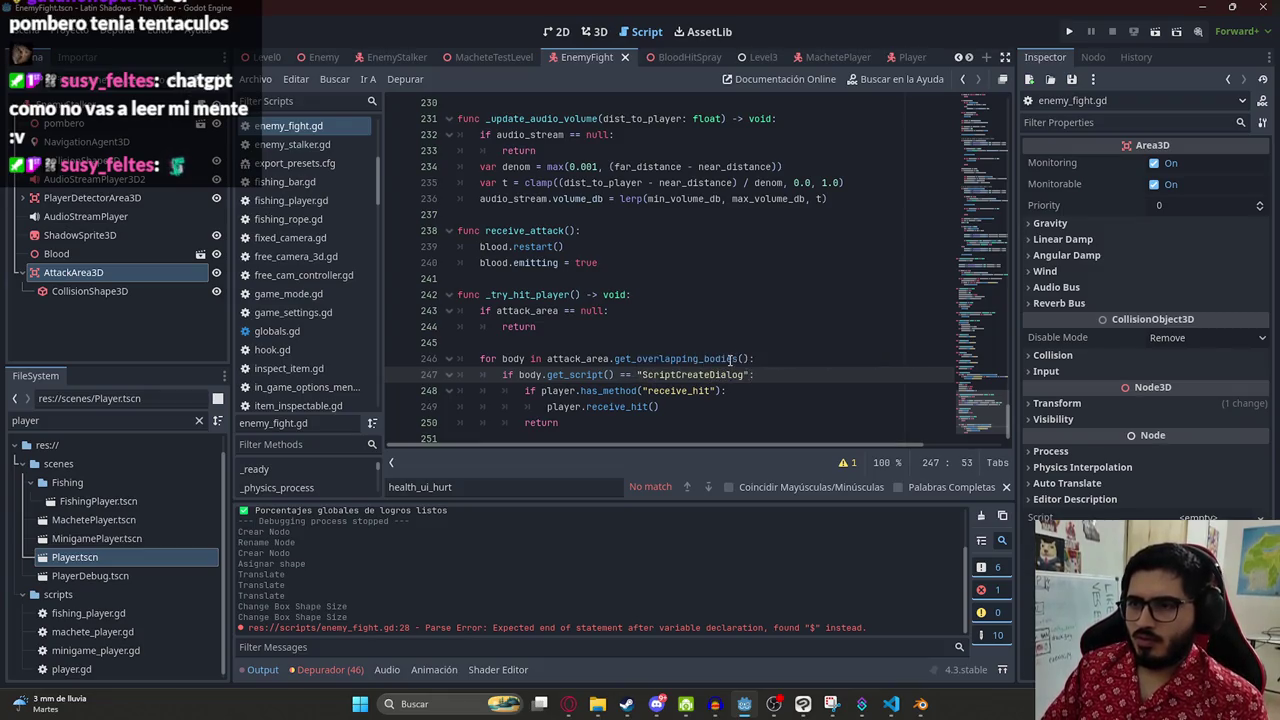
key("BackSpace")
key("BackSpace")
key("BackSpace")
type("load")
key("Return")
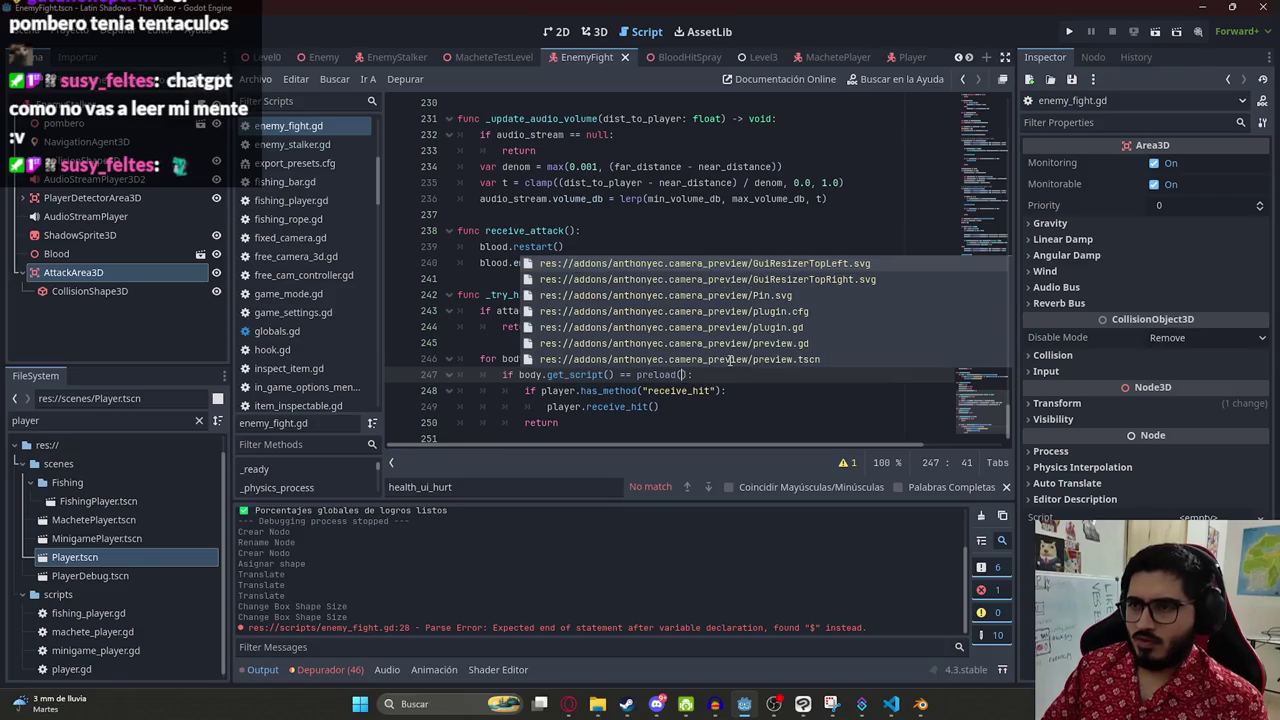
type("player")
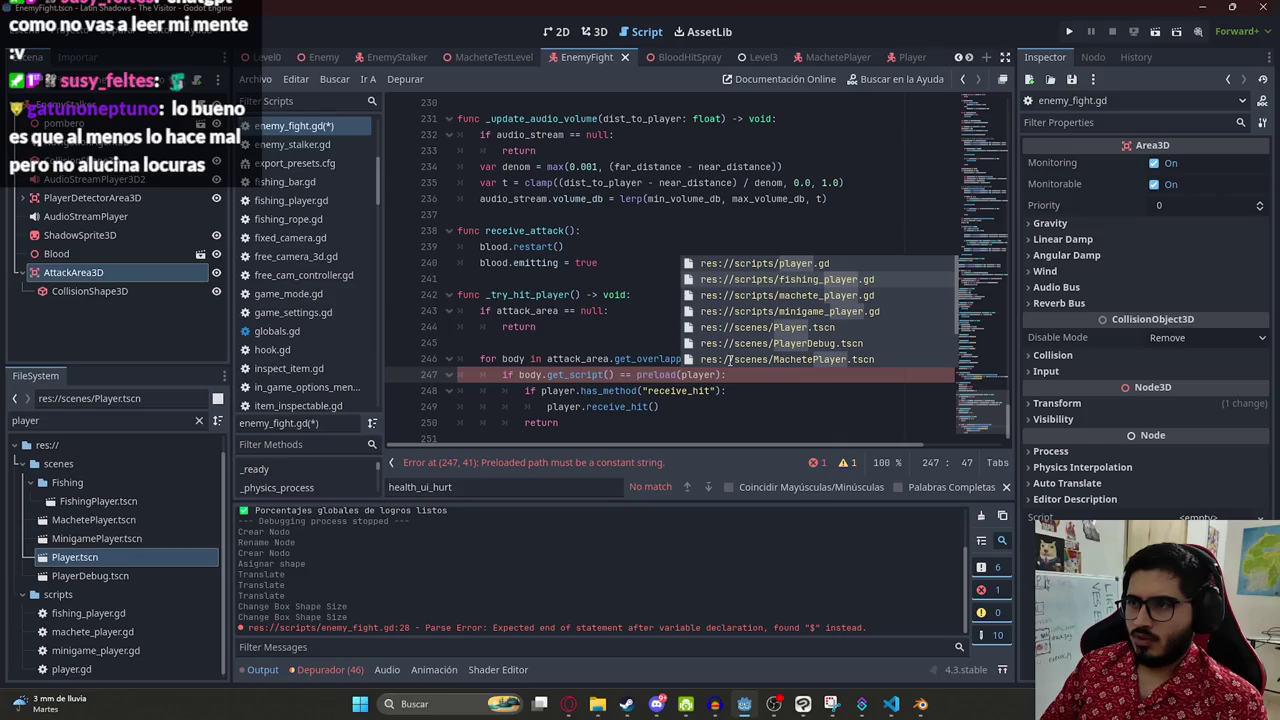
key("Down")
key("Down")
key("Down")
key("BackSpace")
key("BackSpace")
key("BackSpace")
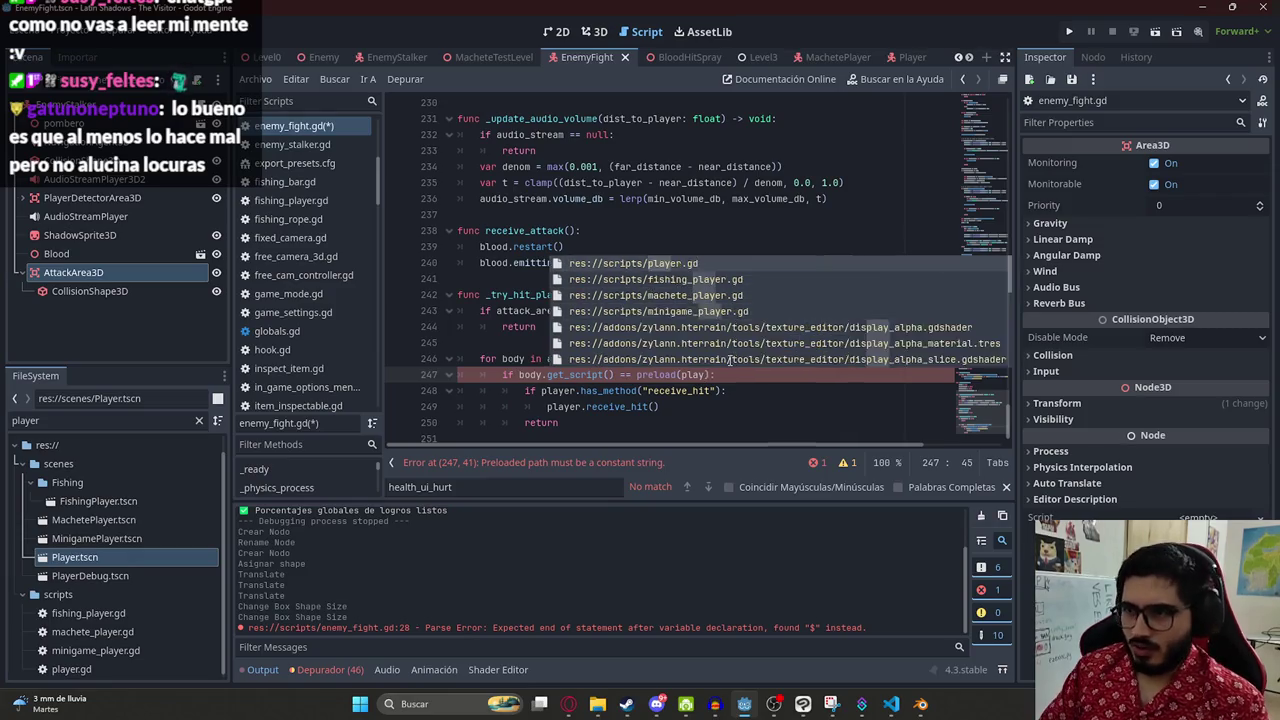
type("machete")
type("_pl")
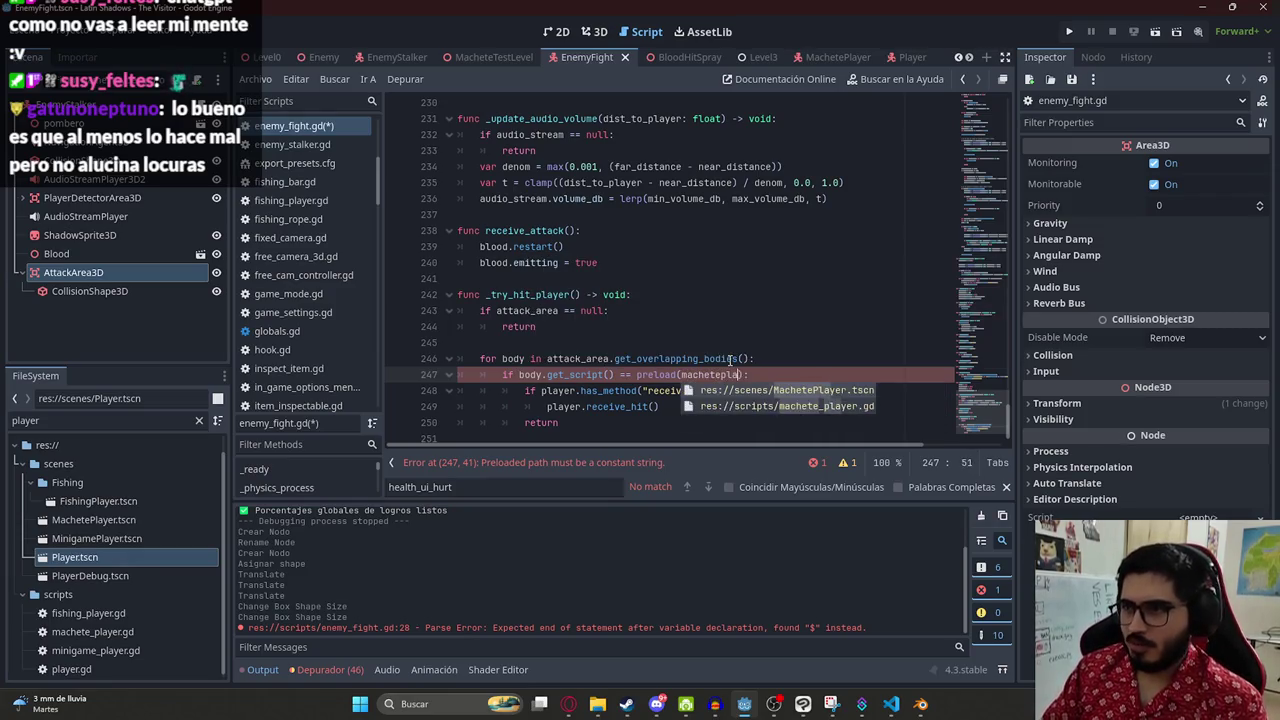
key("Return")
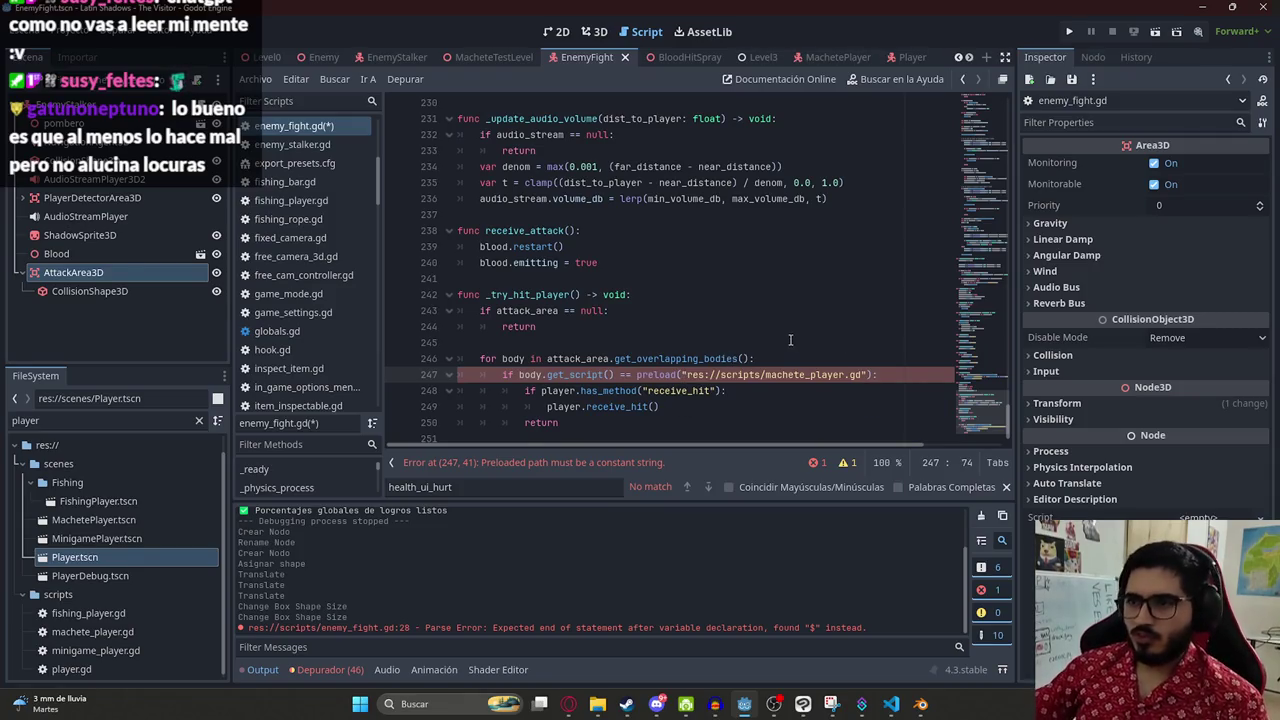
- Delete the has_method check in _try_hit_player, dedent the receive_hit call, and save the script
left_click(795, 352)
double_click(535, 374)
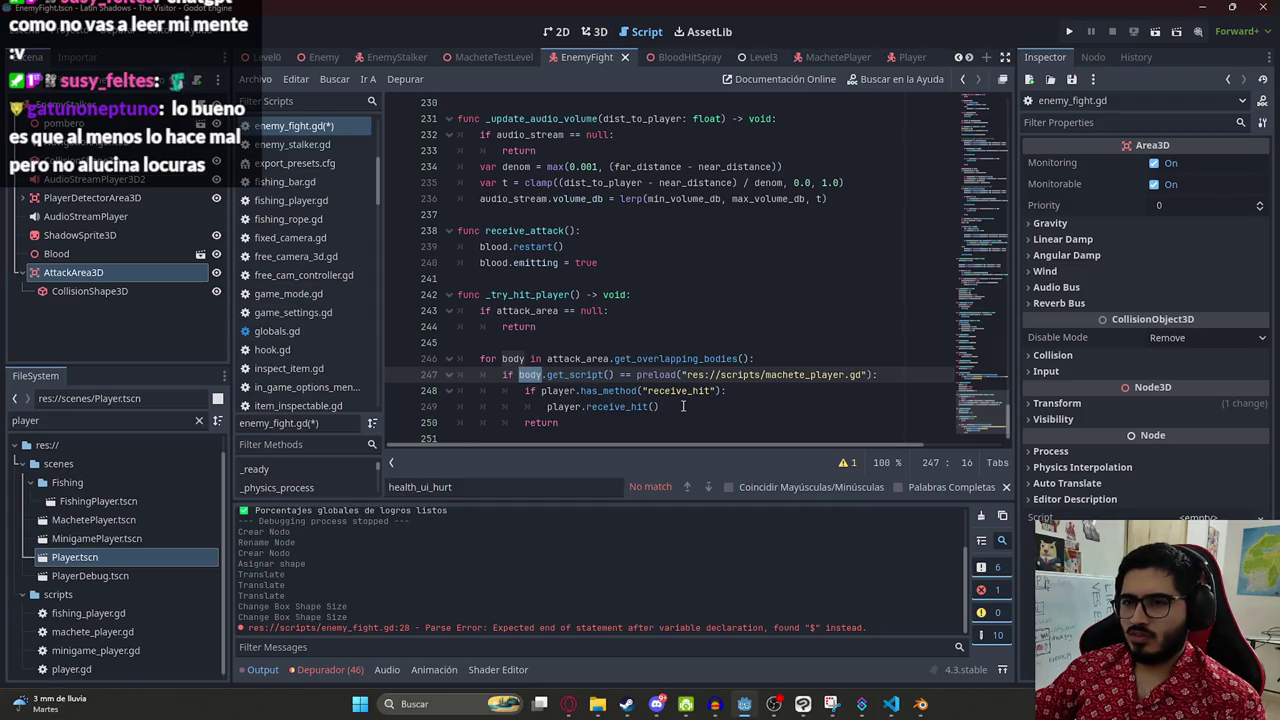
left_click(684, 406)
left_click_drag(684, 406, 548, 407)
key("shift+Tab")
key("Up")
key("ctrl+shift+k")
key("ctrl+s")
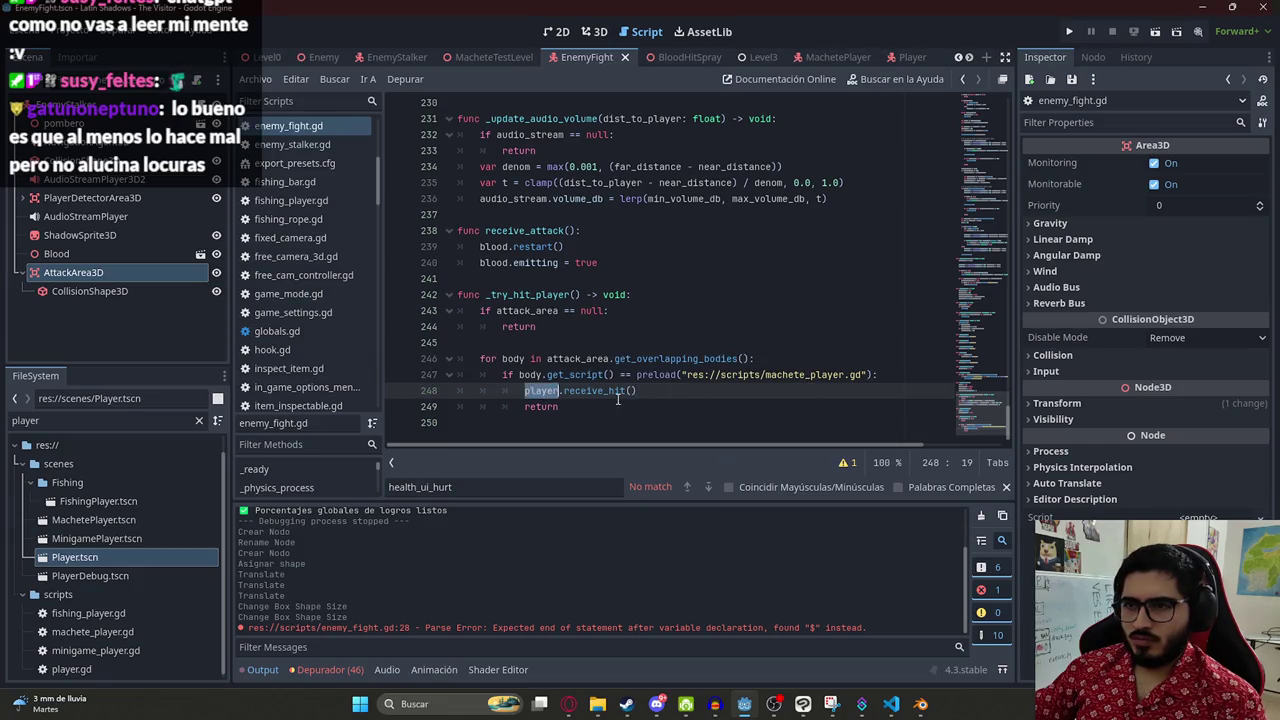
- Review the edited _try_hit_player code around the receive_hit and return lines
left_click(619, 402)
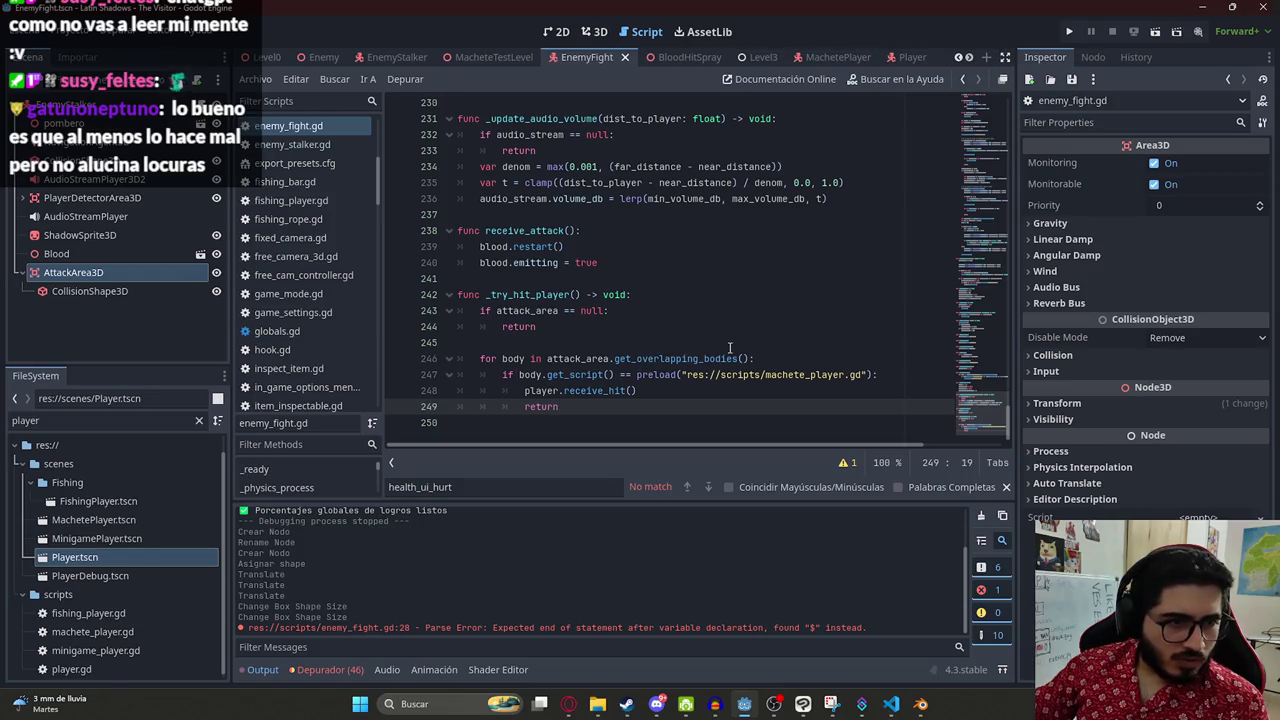
left_click(546, 374)
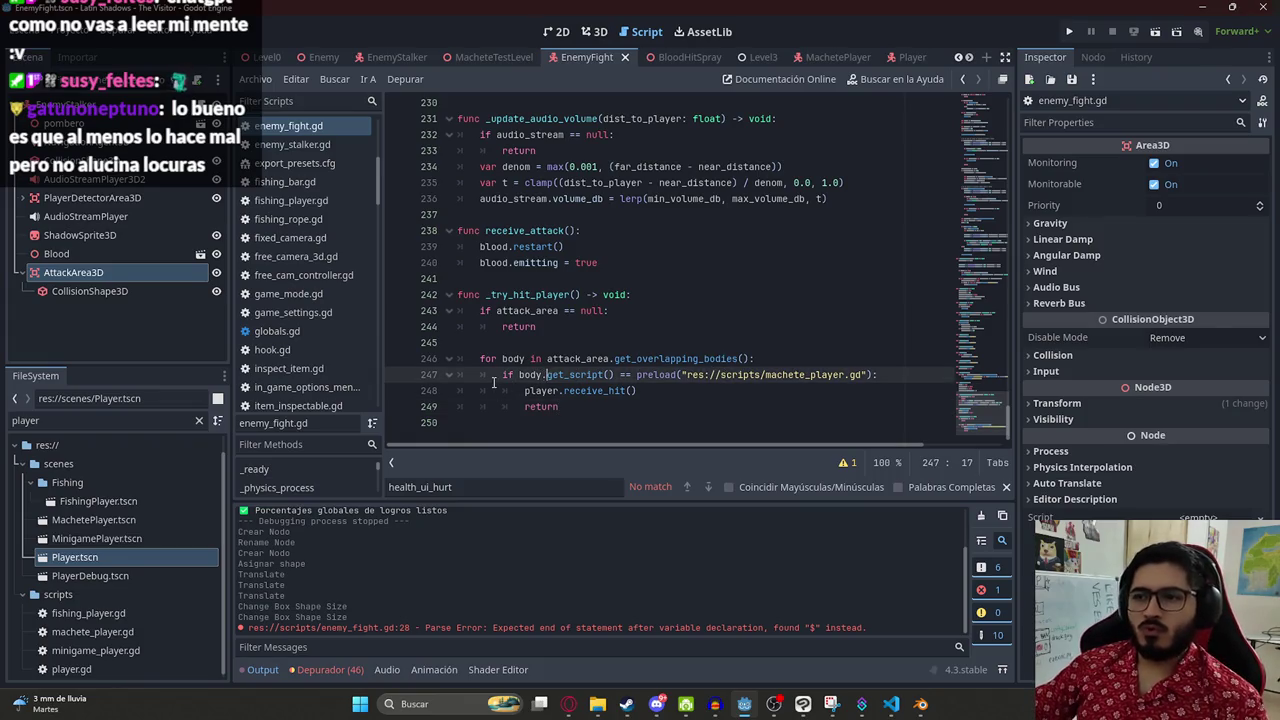
key("Up")
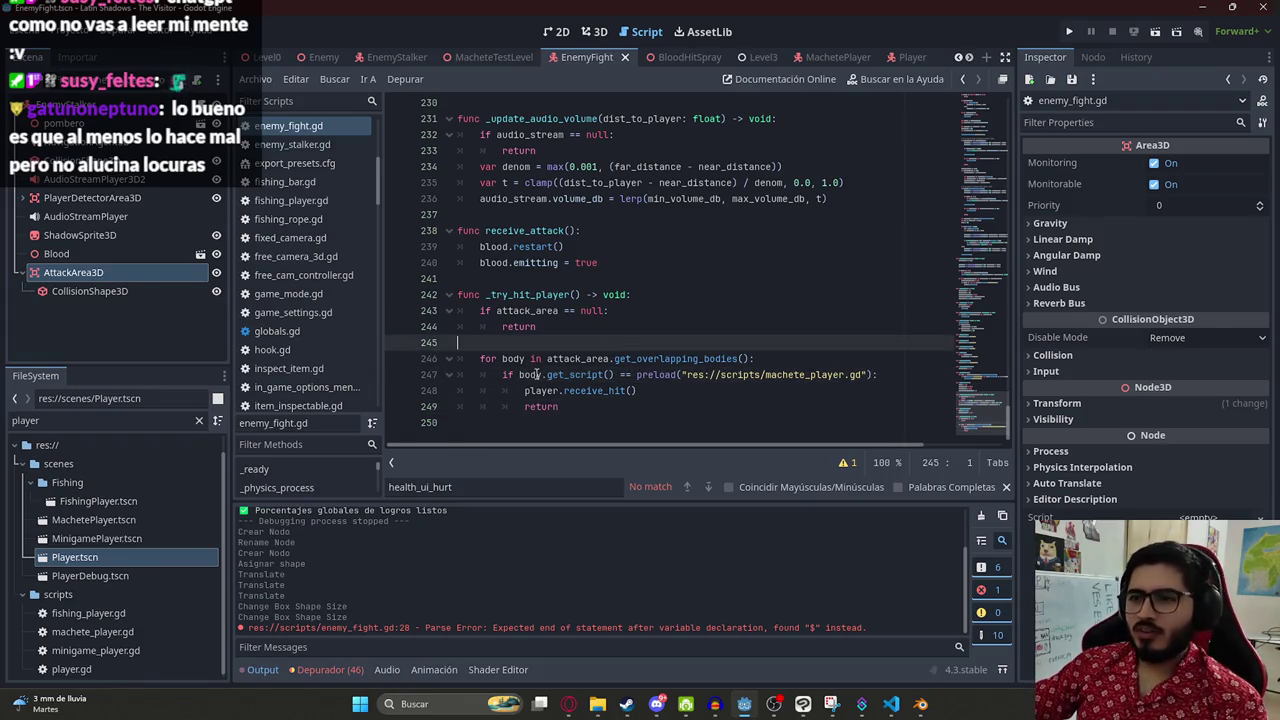
key("Down")
key("Down")
key("ctrl+shift+Right")
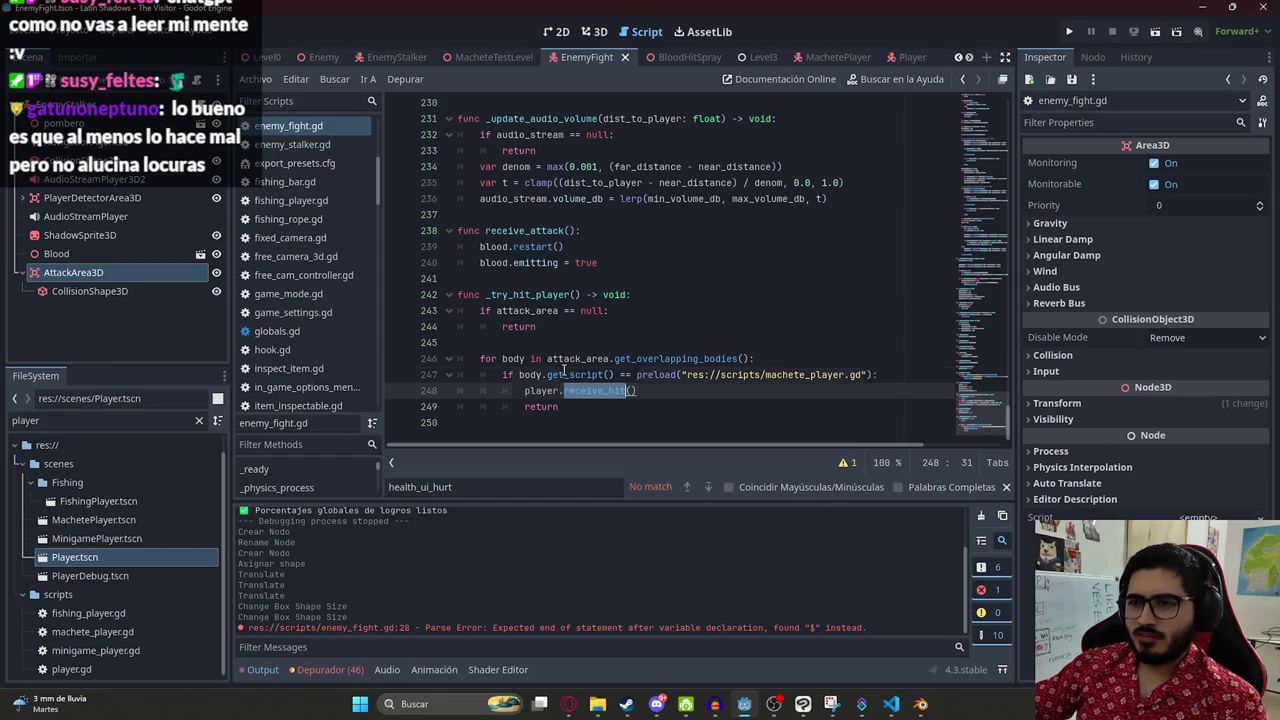
left_click(598, 390)
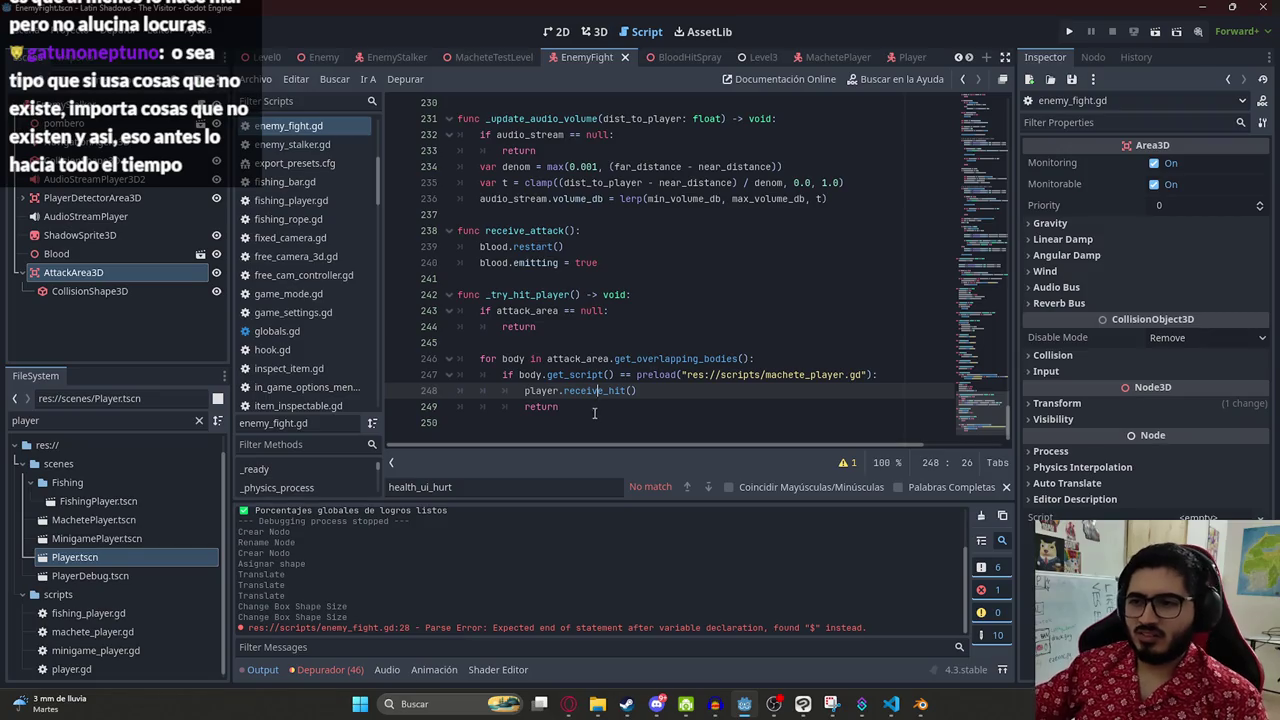
double_click(550, 406)
left_click(553, 318)
double_click(530, 294)
key("alt+Tab")
- Find the old hit code at line 173 by searching for the line copied from ChatGPT
scroll(739, 363, "down", 3)
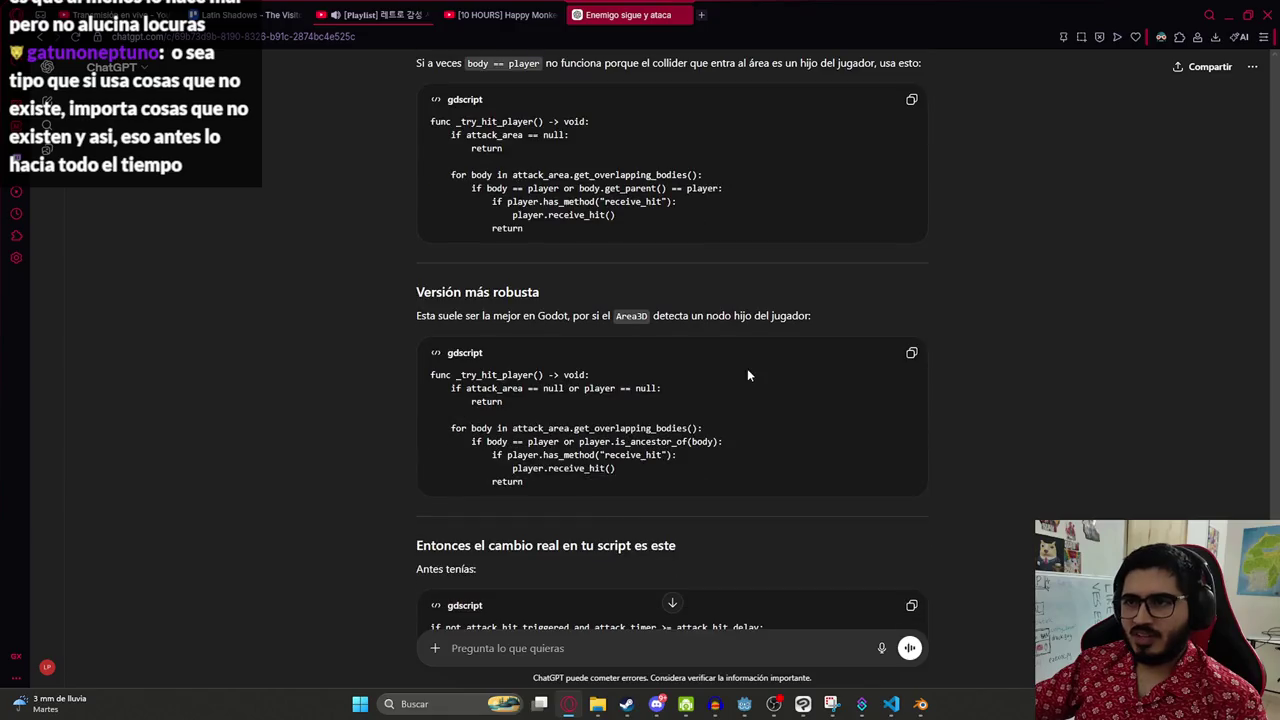
scroll(645, 410, "down", 5)
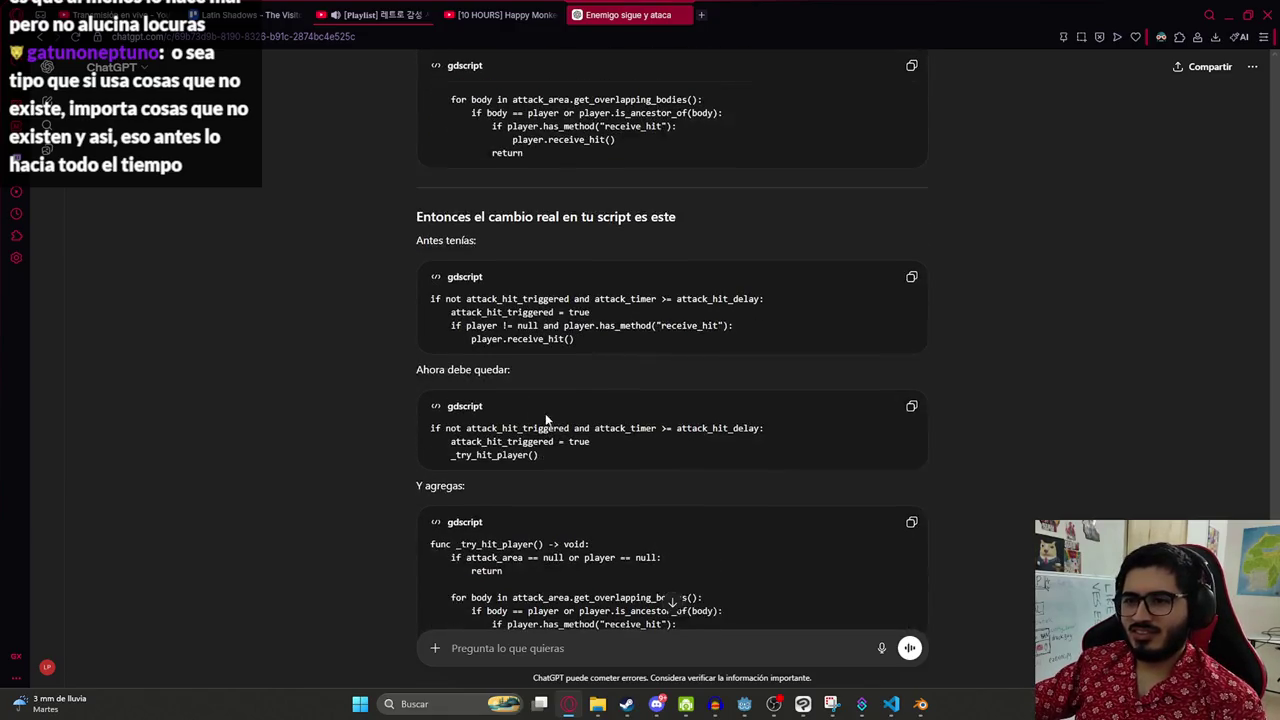
left_click_drag(768, 294, 427, 293)
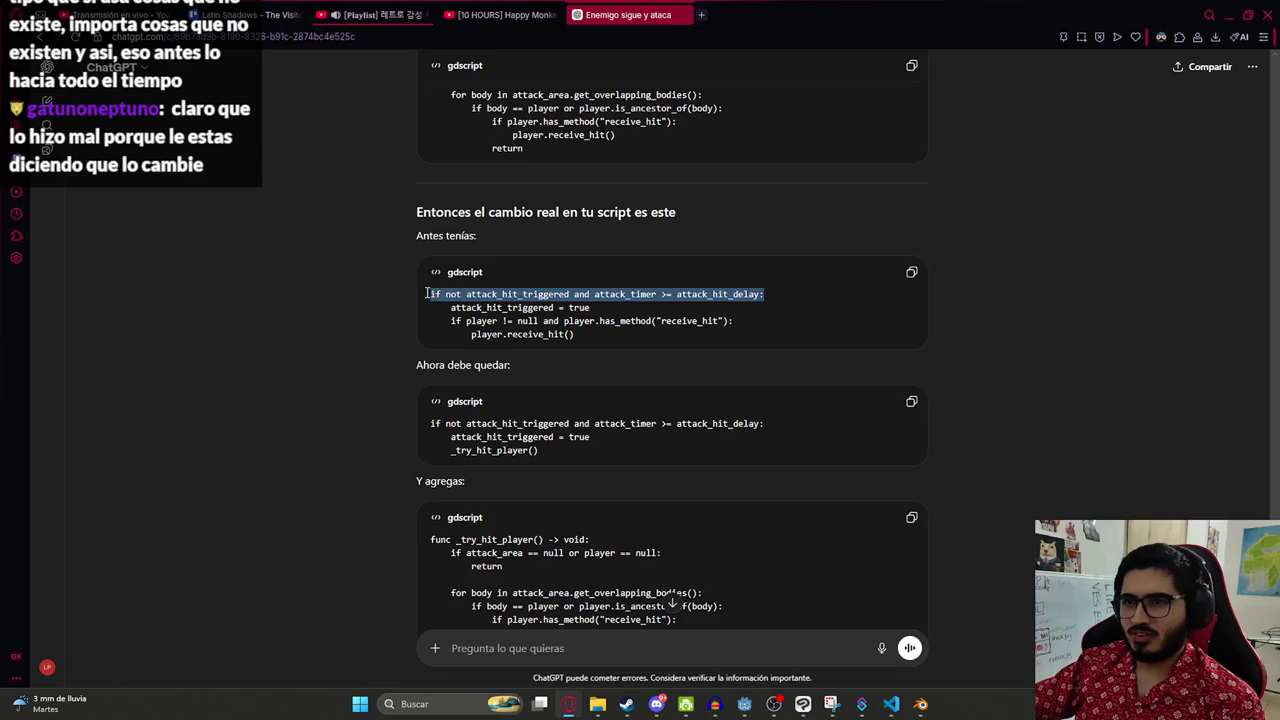
key("ctrl+c")
key("alt+Tab")
key("ctrl+f")
key("ctrl+v")
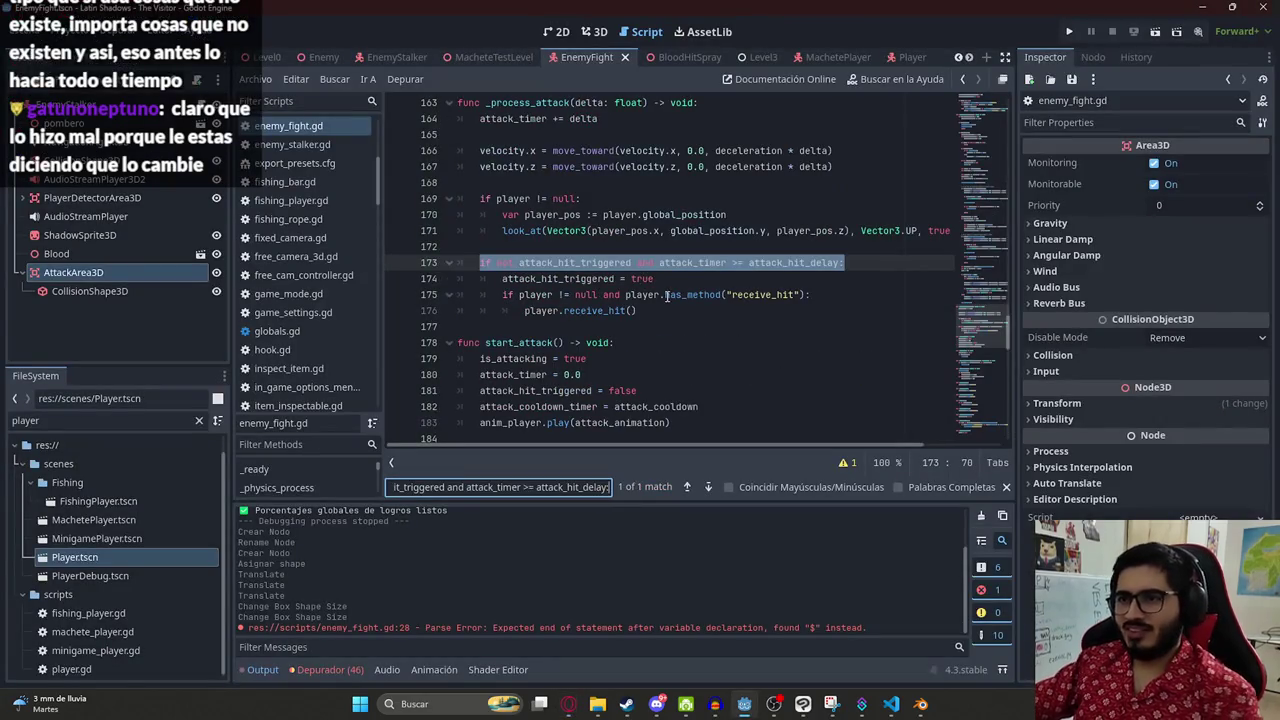
key("alt+Tab")
- Replace lines 173-176 with ChatGPT's _try_hit_player() call, indented under the if
scroll(549, 340, "down", 1)
left_click(557, 370)
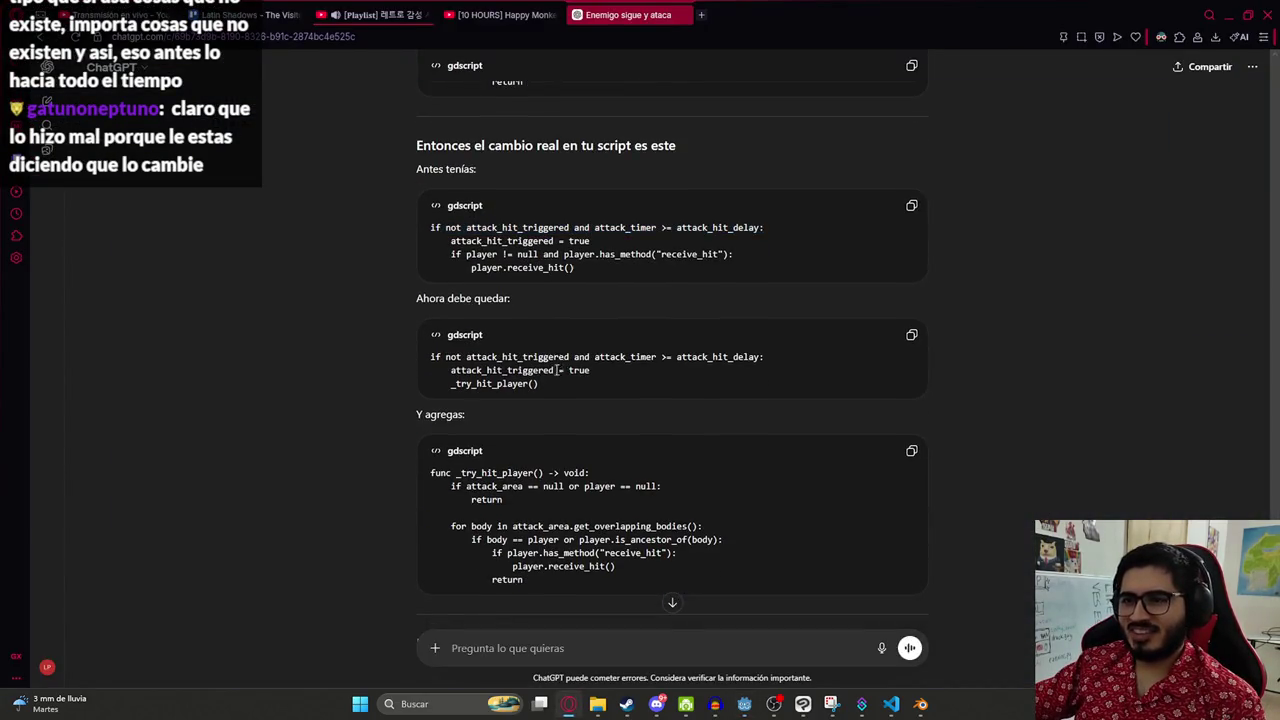
left_click_drag(540, 384, 430, 356)
key("ctrl+c")
key("alt+Tab")
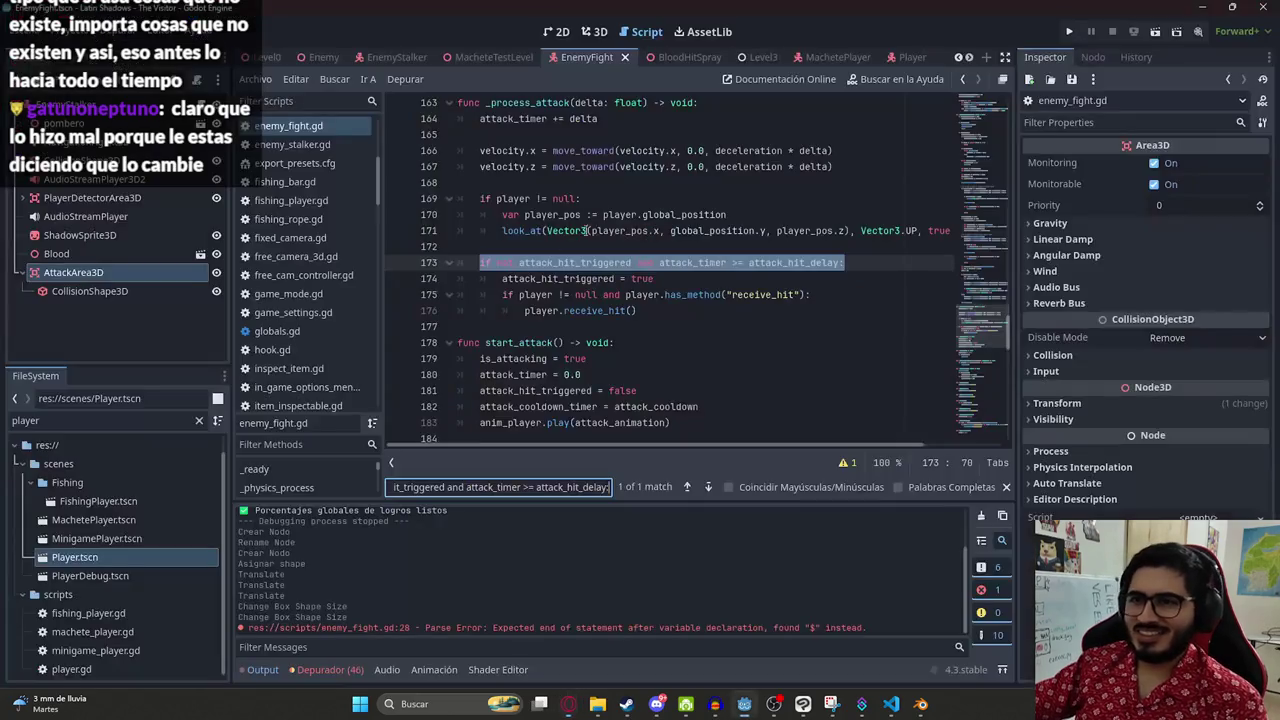
left_click_drag(673, 310, 480, 262)
key("ctrl+v")
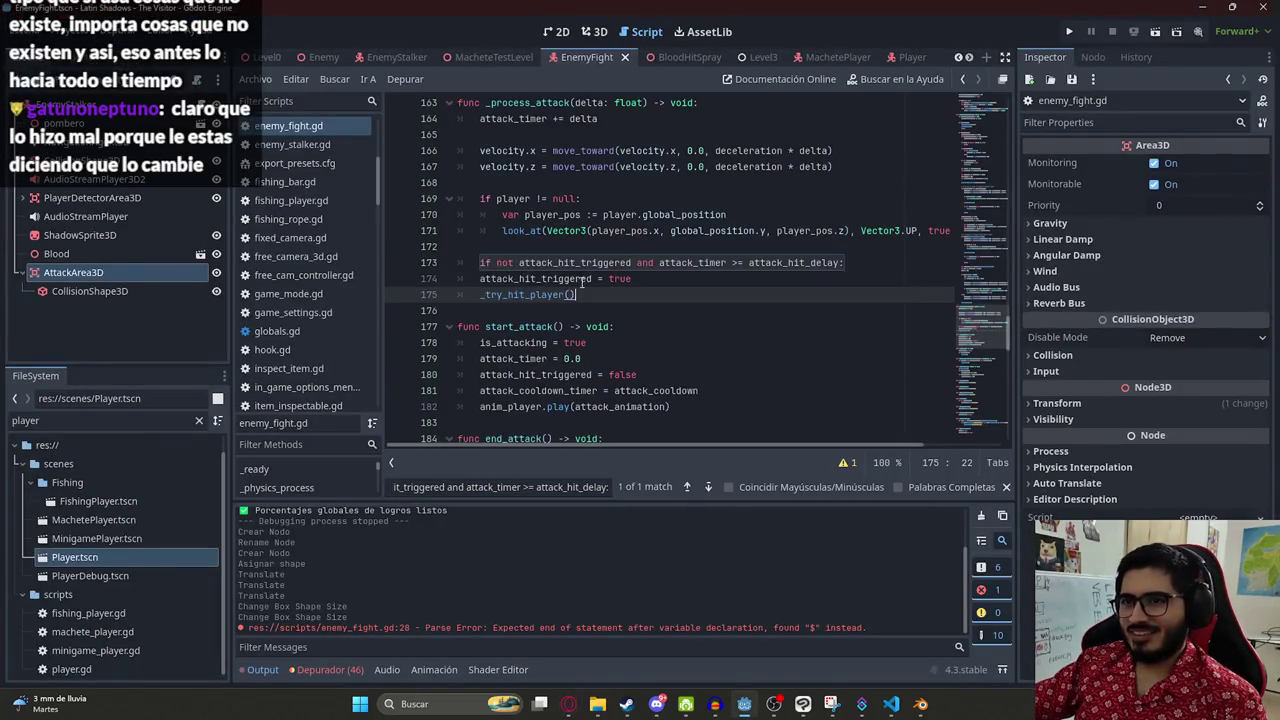
left_click_drag(598, 295, 450, 277)
key("Tab")
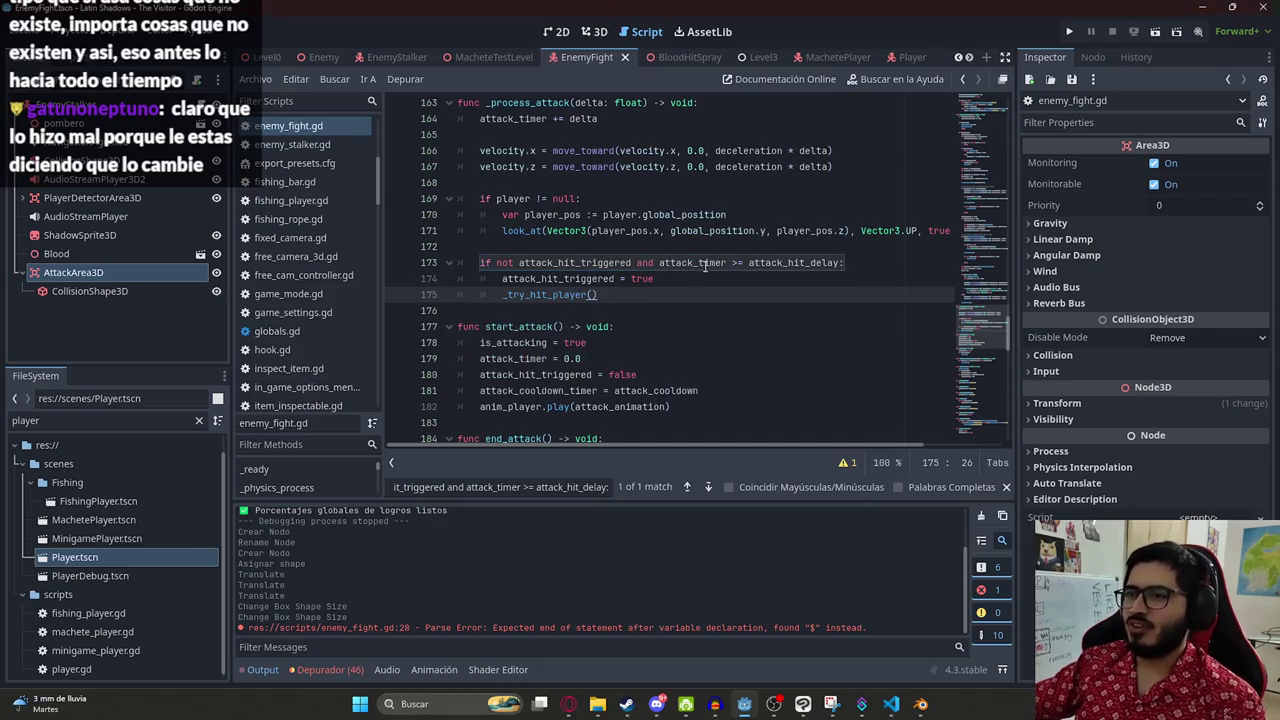
left_click(705, 262)
- Change player.receive_hit() to body.receive_hit() inside _try_hit_player
key("alt+Tab")
scroll(621, 420, "down", 3)
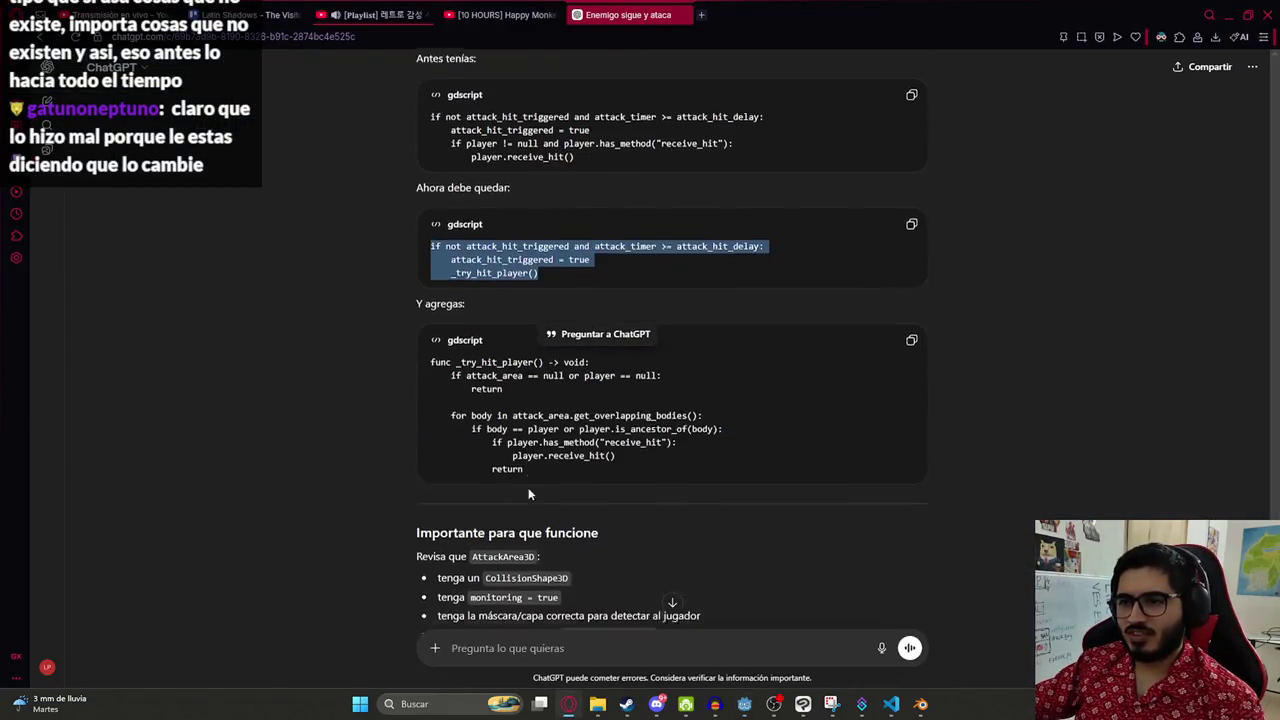
left_click(488, 320)
scroll(582, 405, "down", 4)
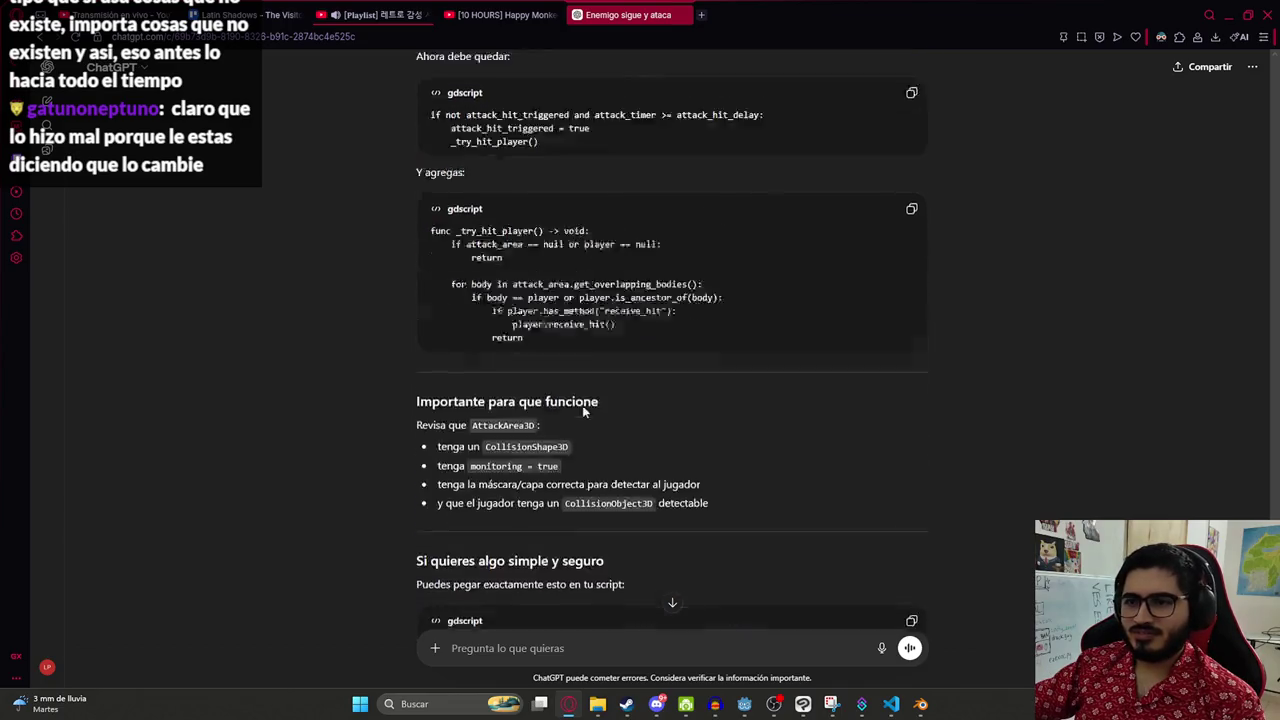
key("alt+Tab")
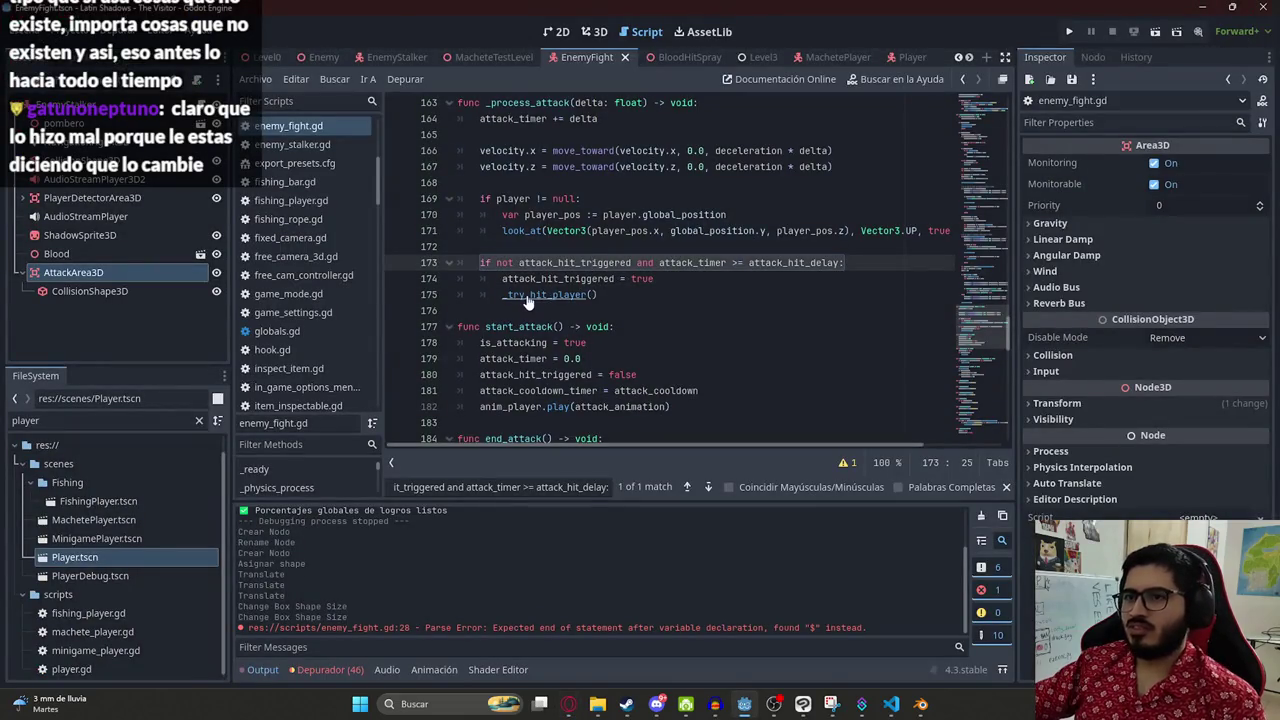
left_click(583, 294, "ctrl")
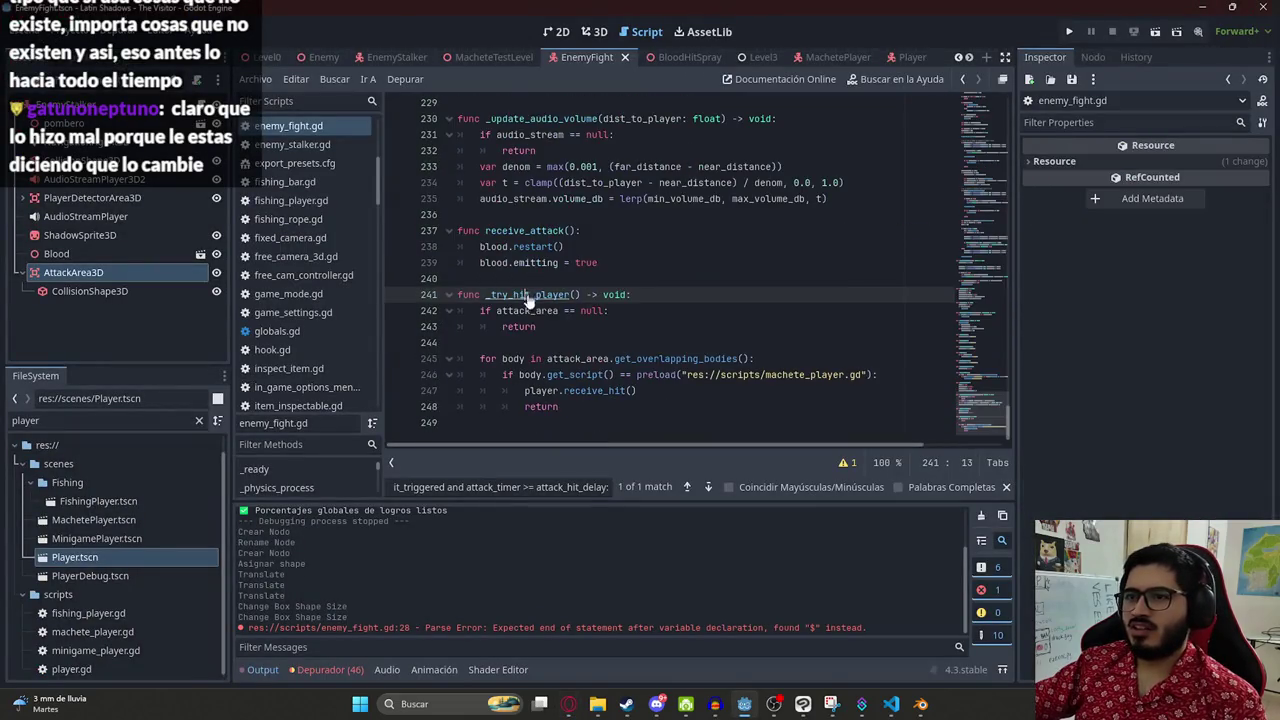
left_click(612, 409)
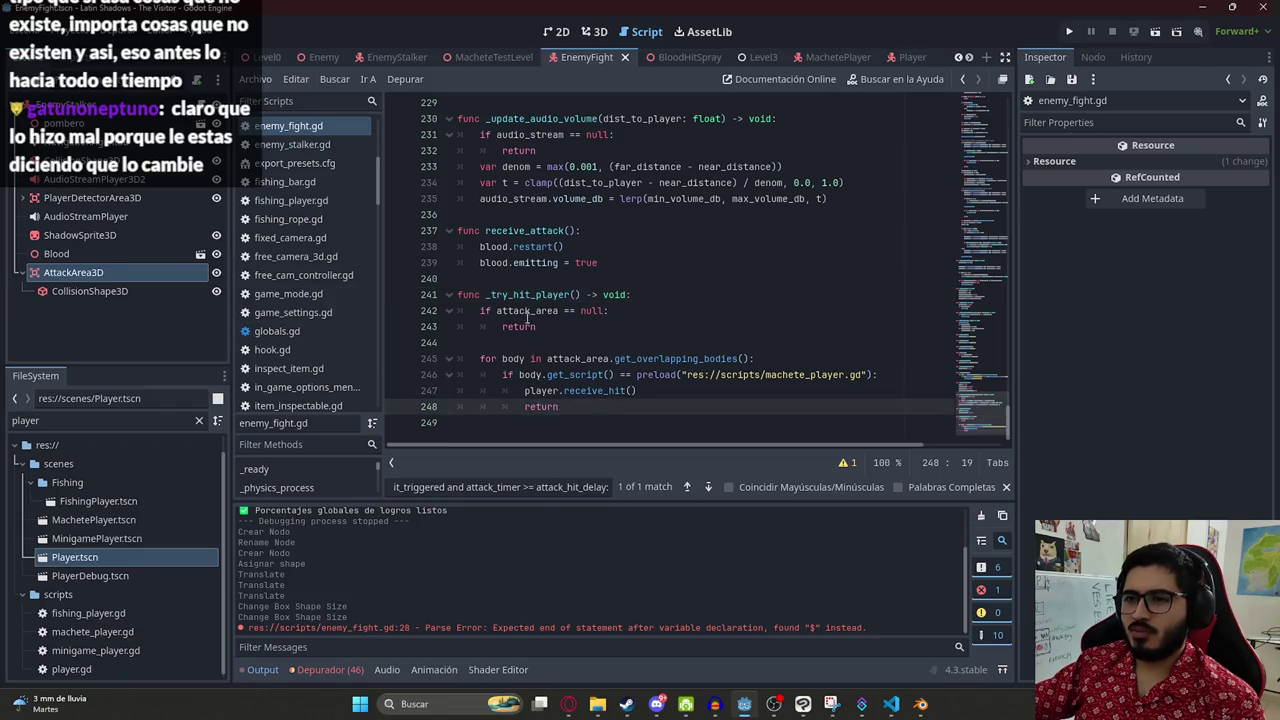
double_click(528, 375)
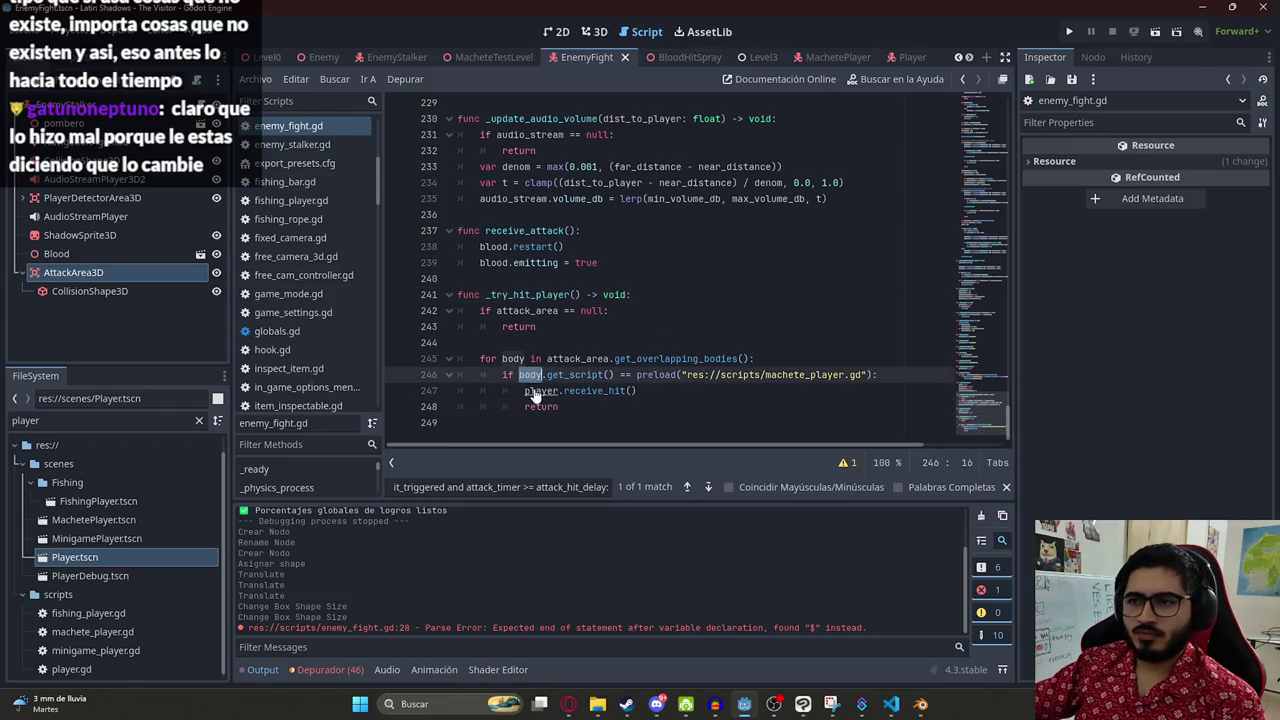
key("ctrl+c")
double_click(541, 391)
key("ctrl+v")
left_click(631, 393)
left_click(618, 405)
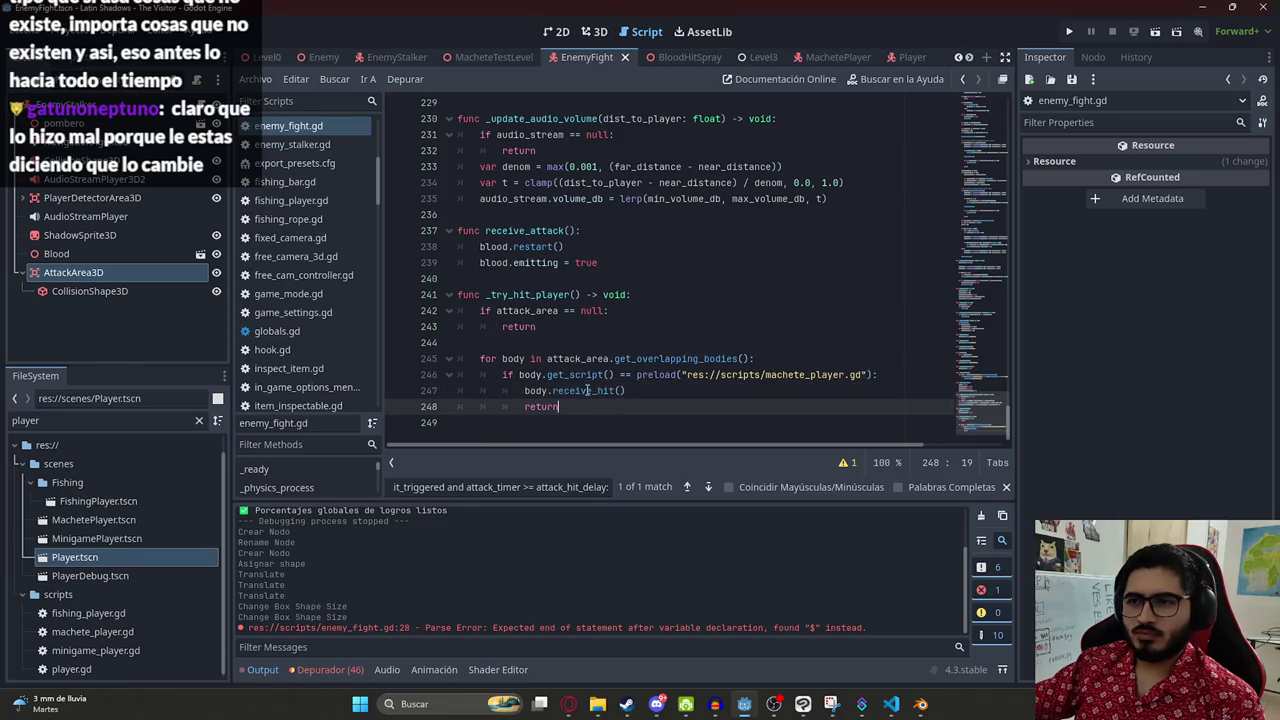
mouse_move(325, 57)
left_mouse_down()
mouse_move(275, 60)
mouse_move(626, 57)
left_mouse_up()
right_click(626, 57)
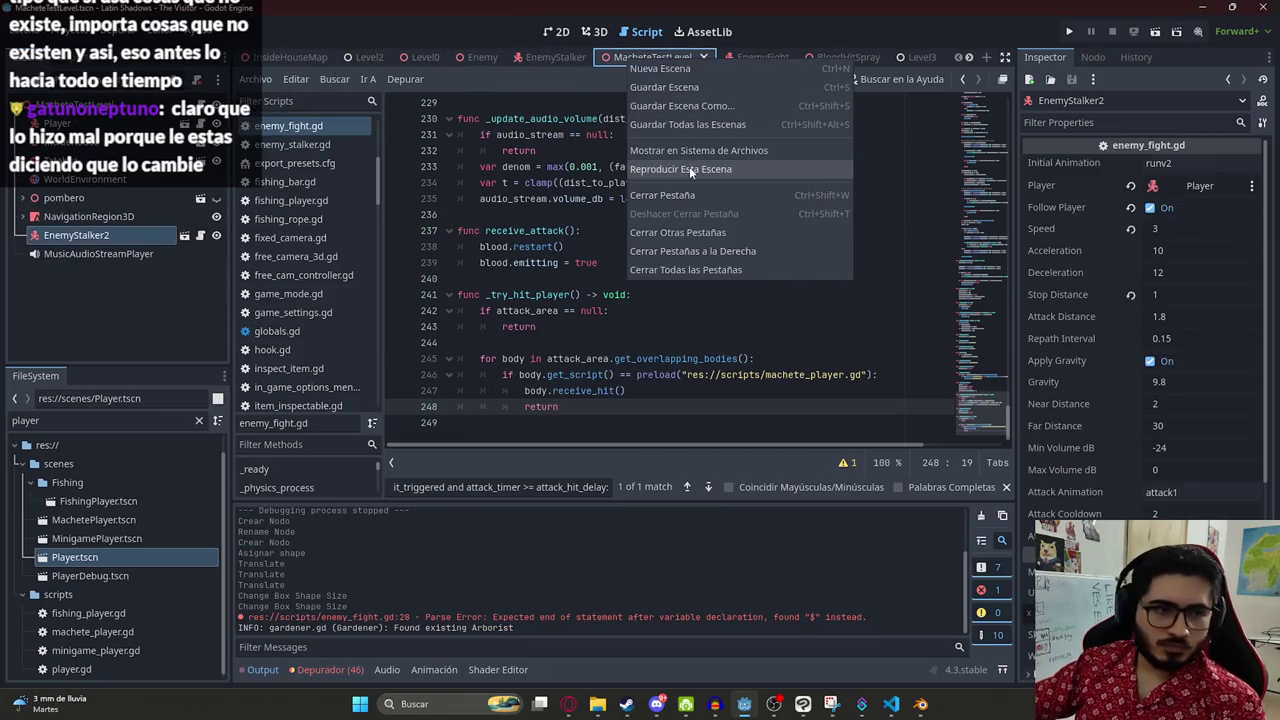
- Play MacheteTestLevel, slash the monster repeatedly with the machete, then stop the game with F8
left_click(689, 166)
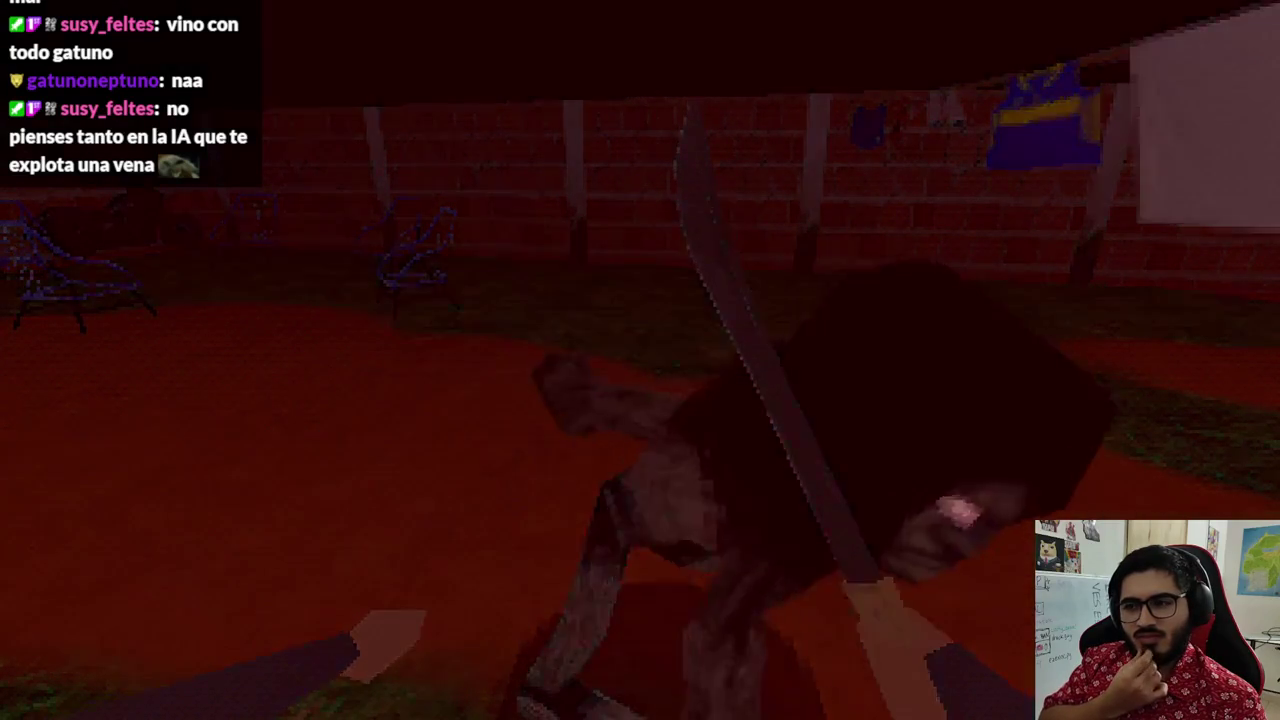
key("s")
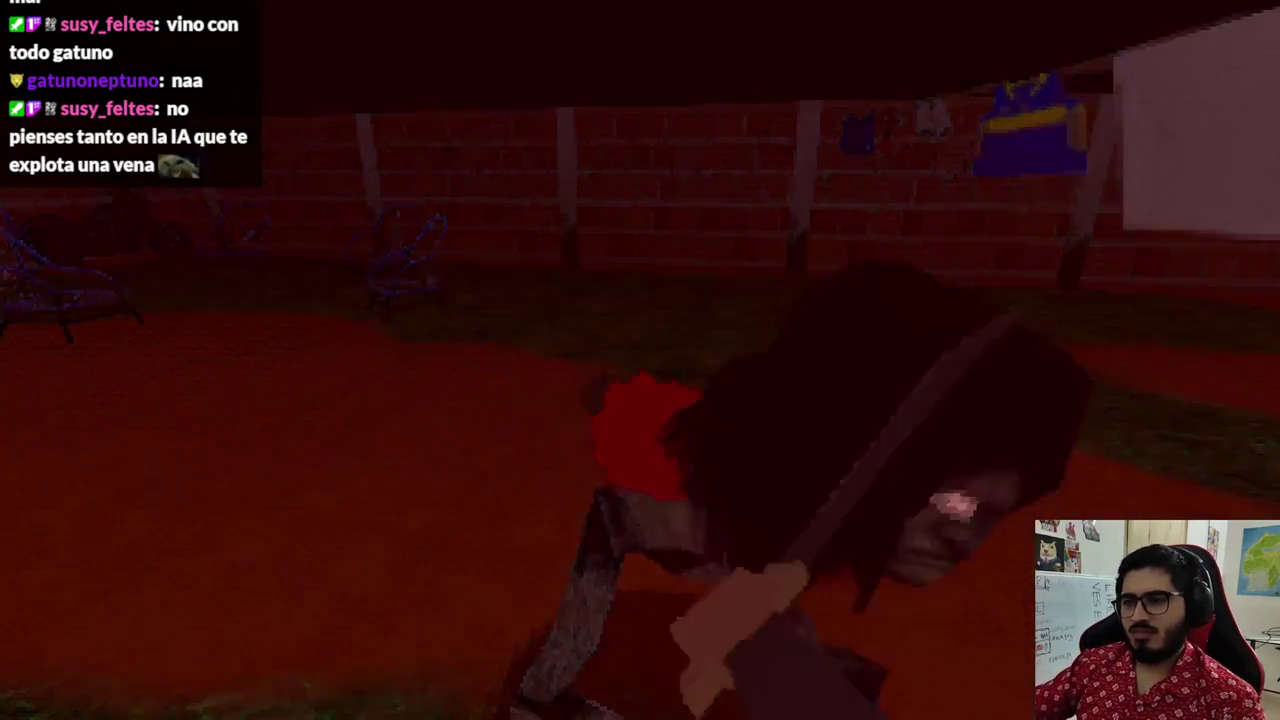
key("d")
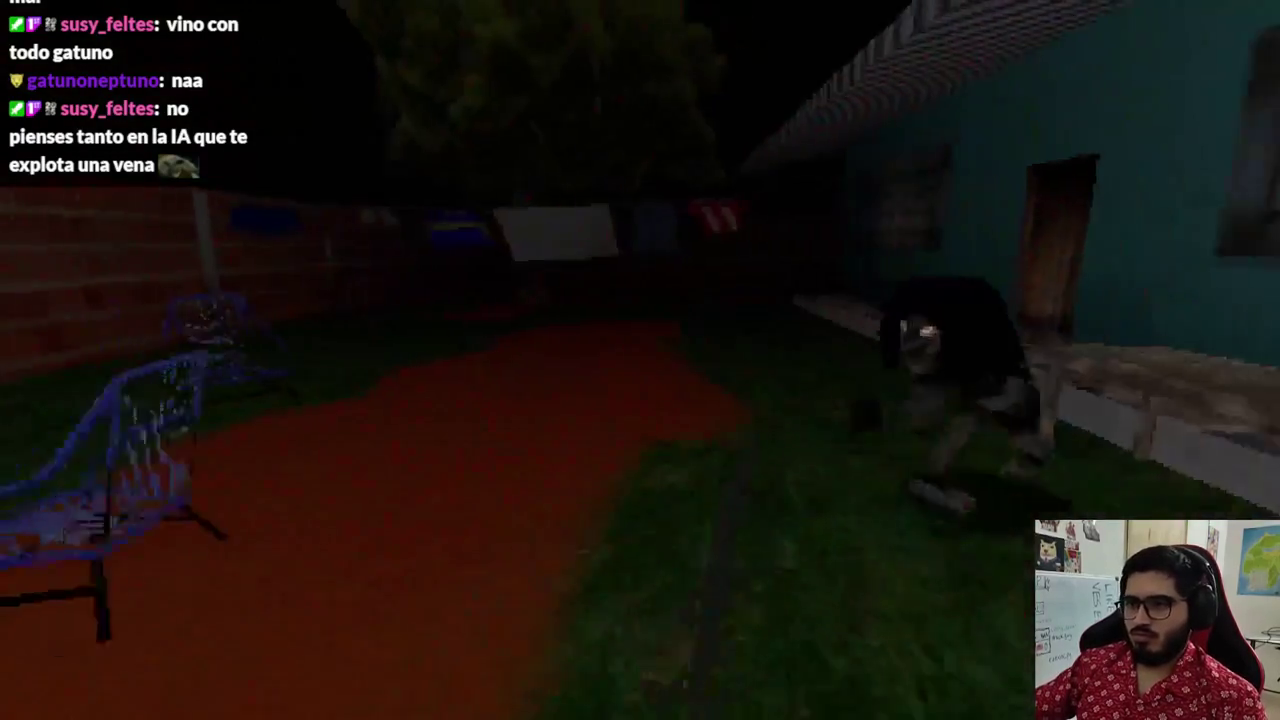
left_click(640, 360)
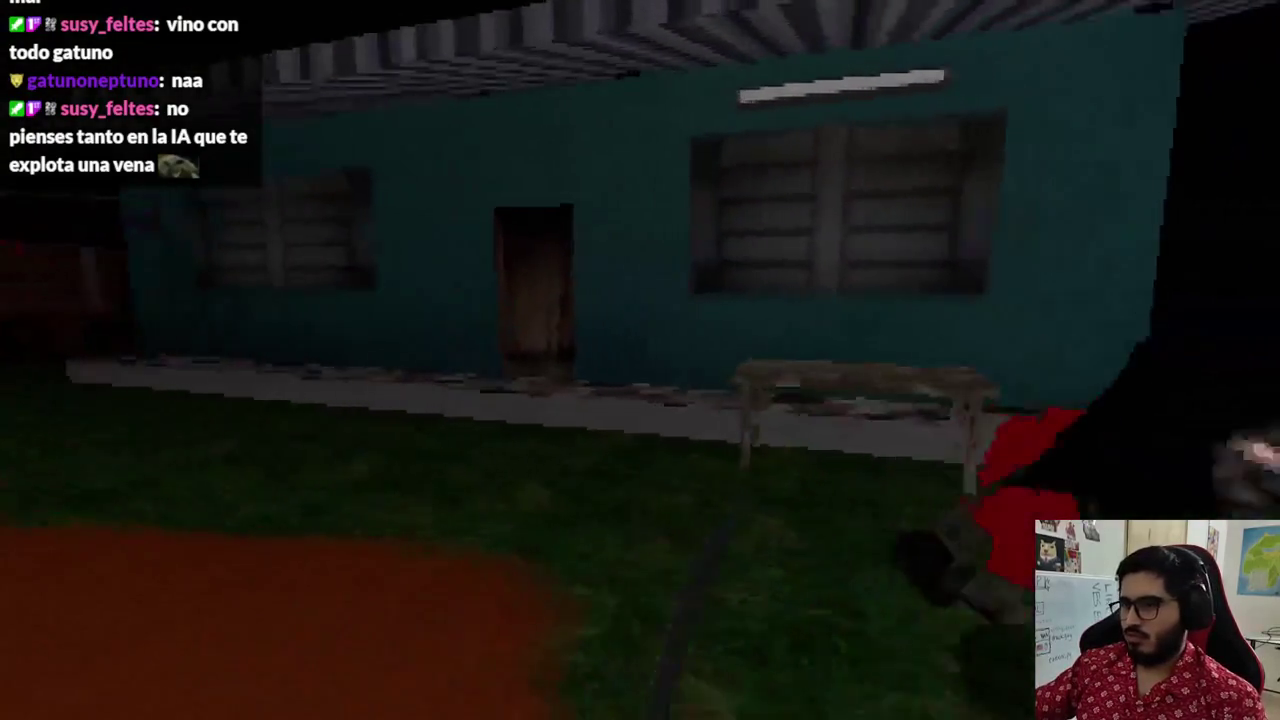
left_click(640, 360)
left_click(640, 360)
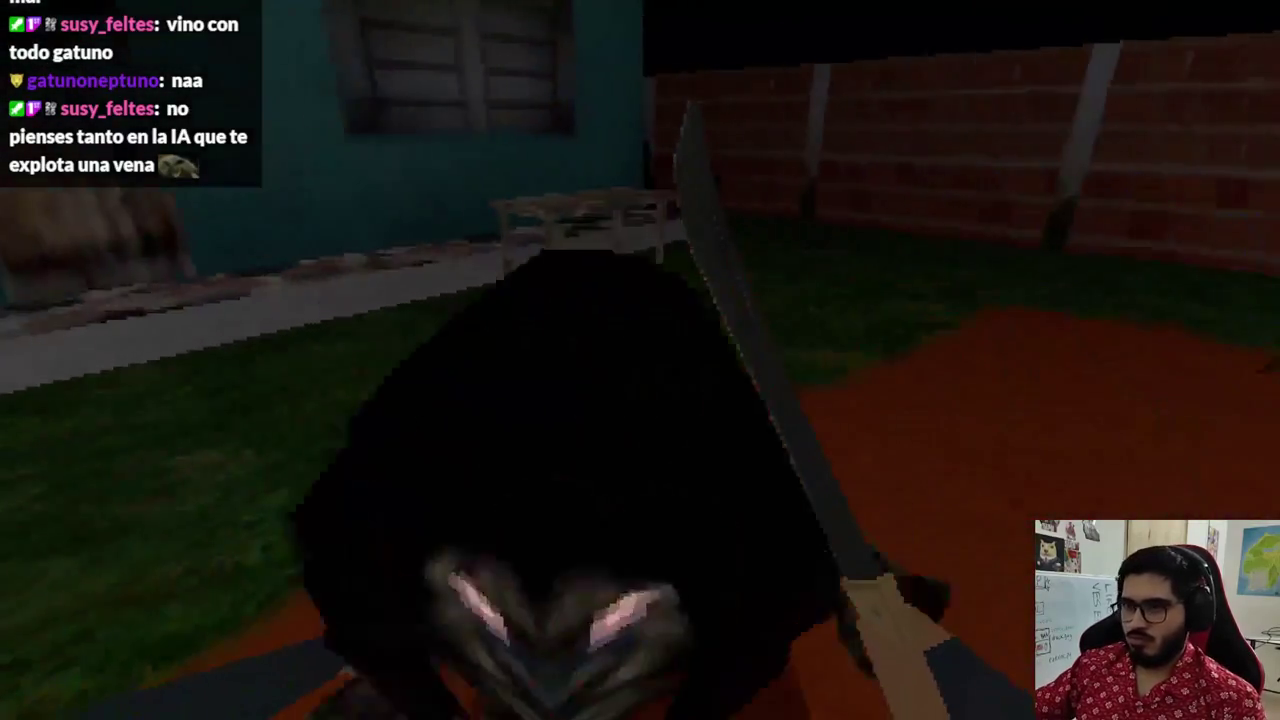
left_click(640, 360)
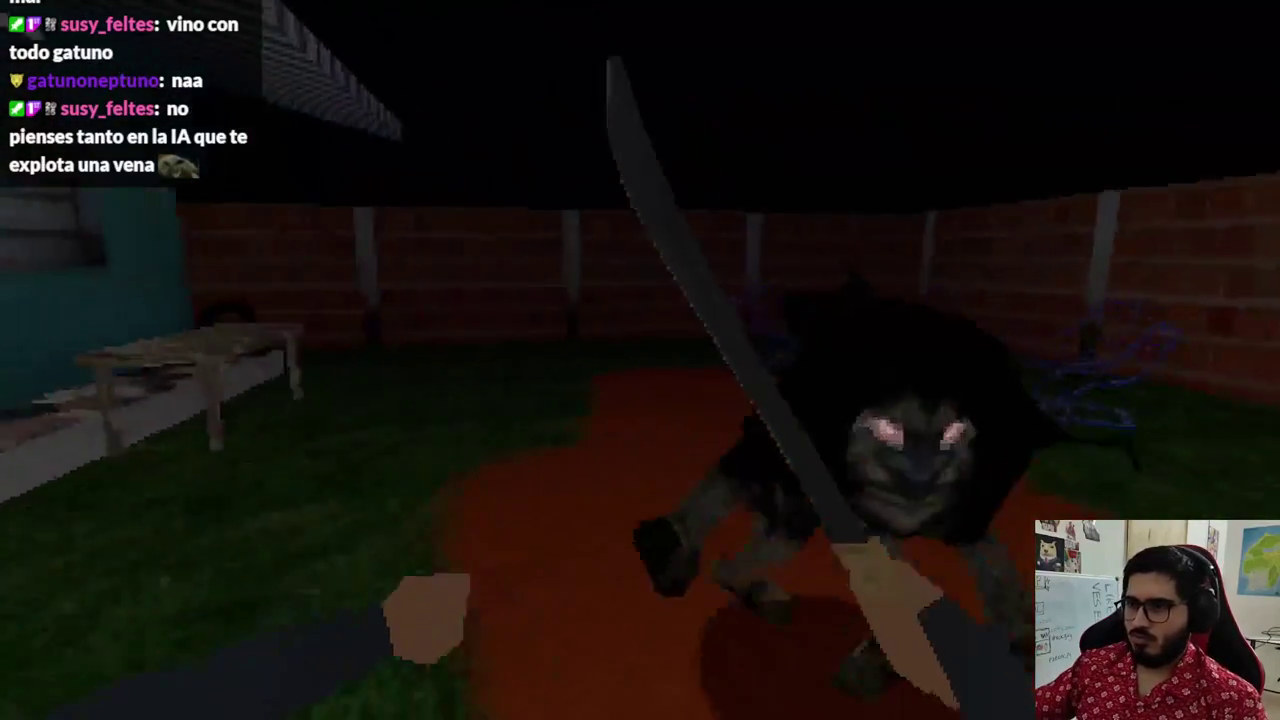
left_click(640, 360)
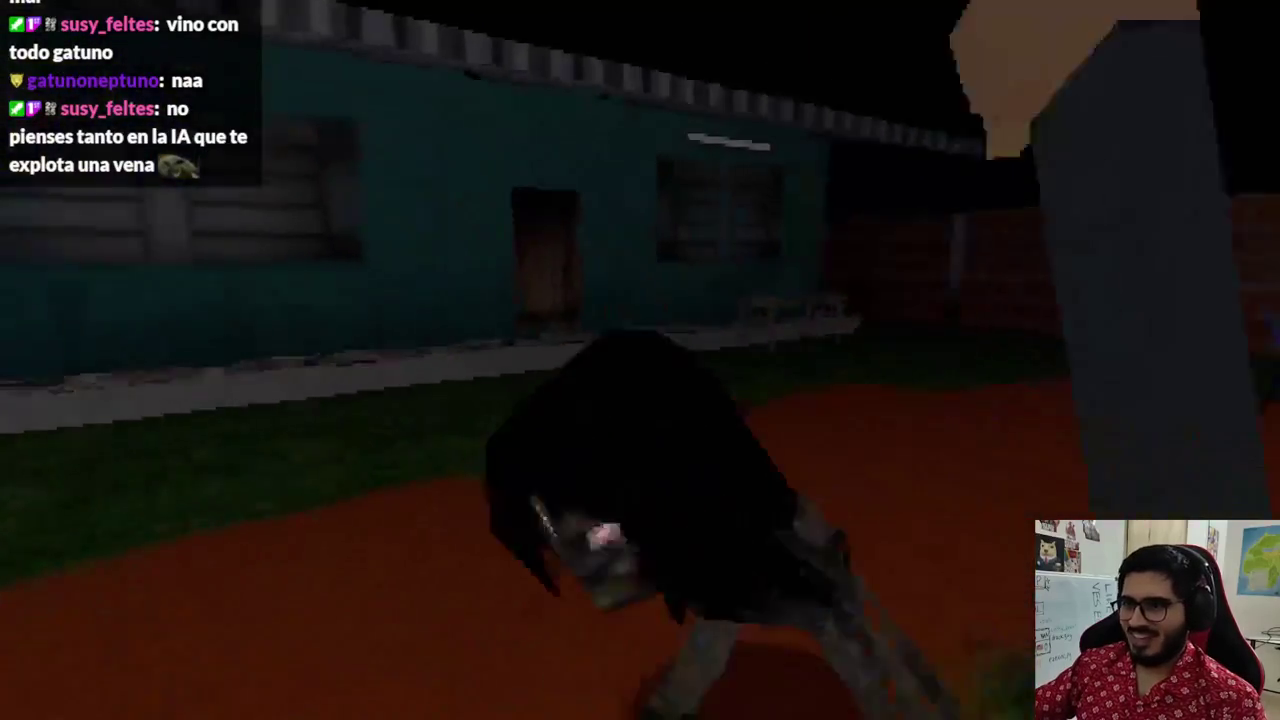
left_click(640, 360)
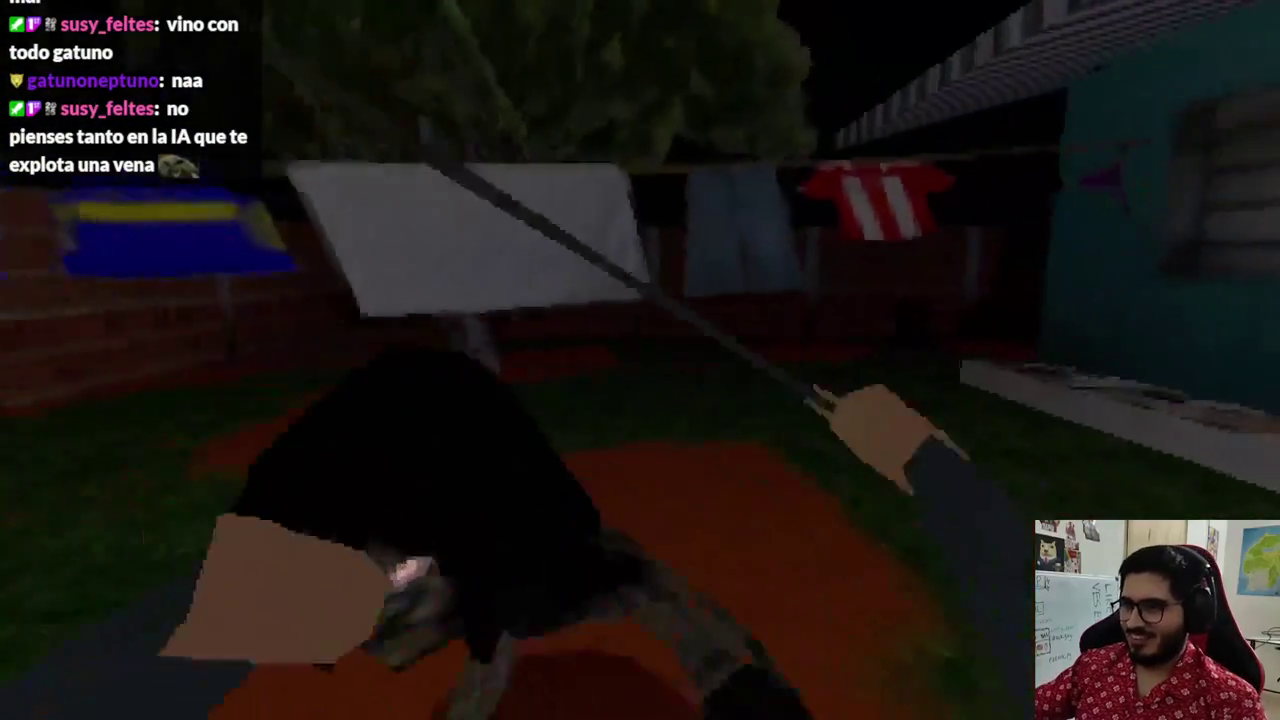
left_click(640, 360)
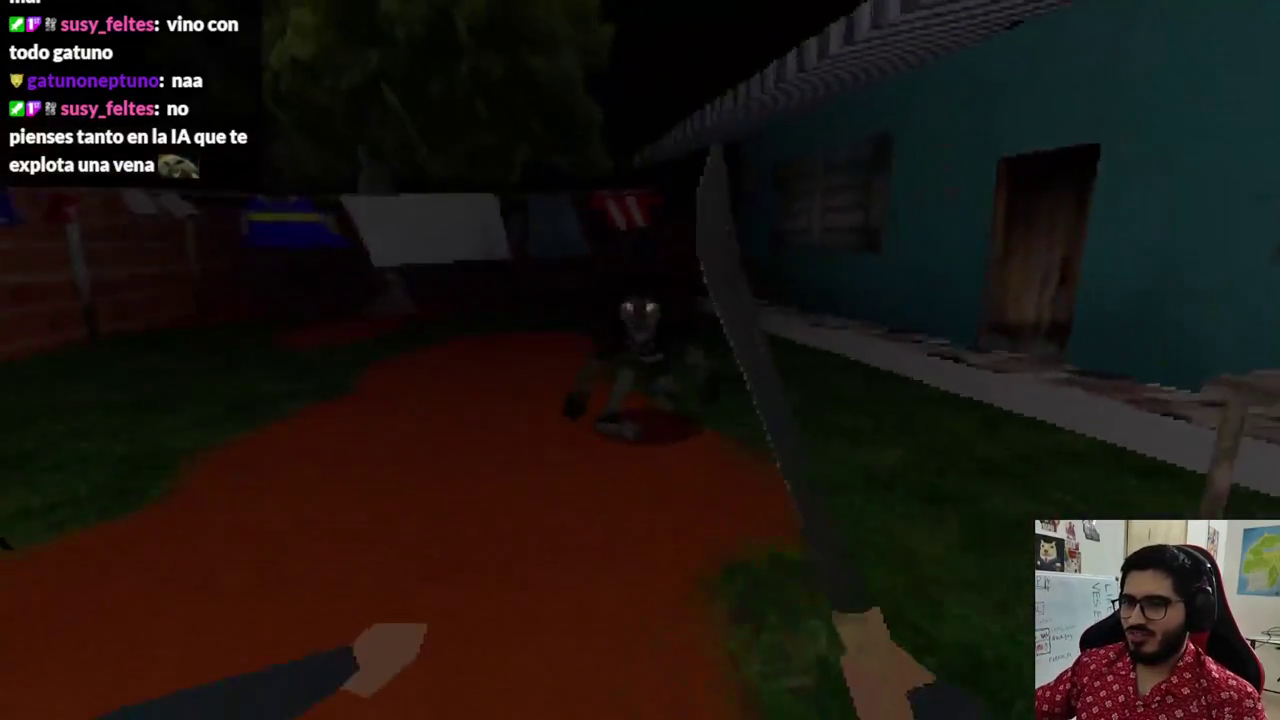
left_click(640, 360)
left_click(640, 360)
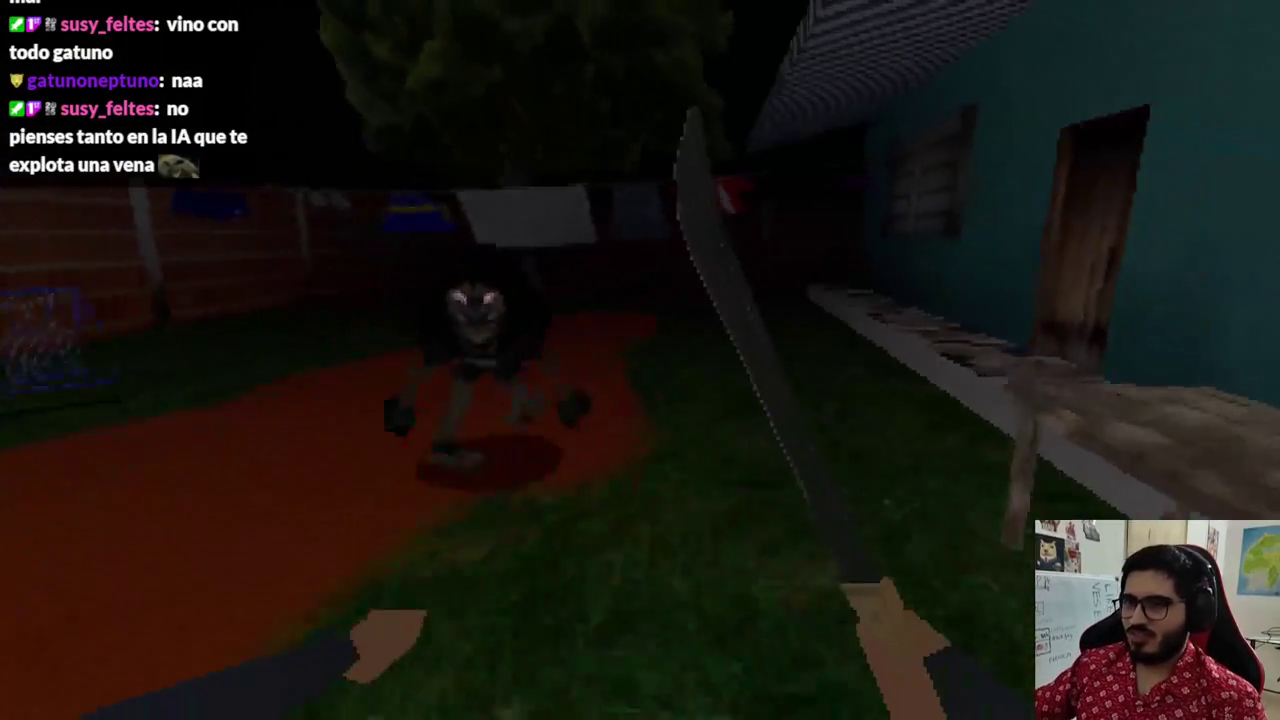
left_click(640, 360)
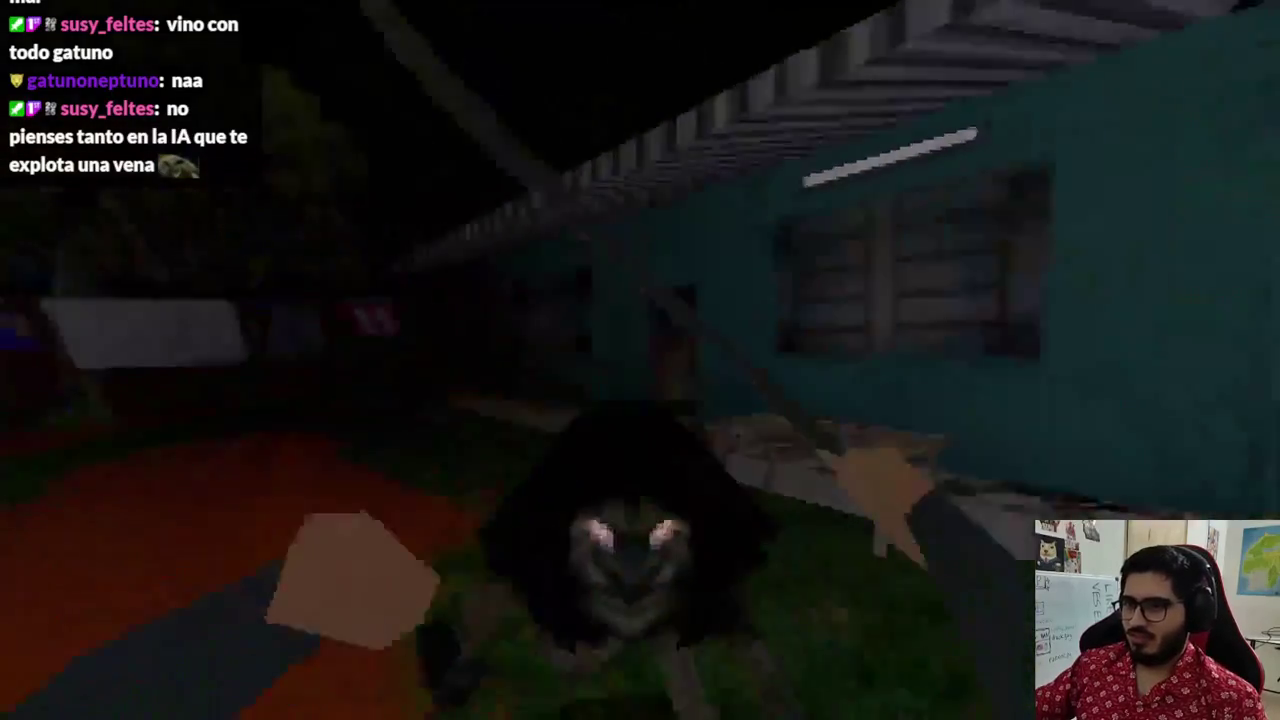
left_click(640, 360)
left_click(640, 360)
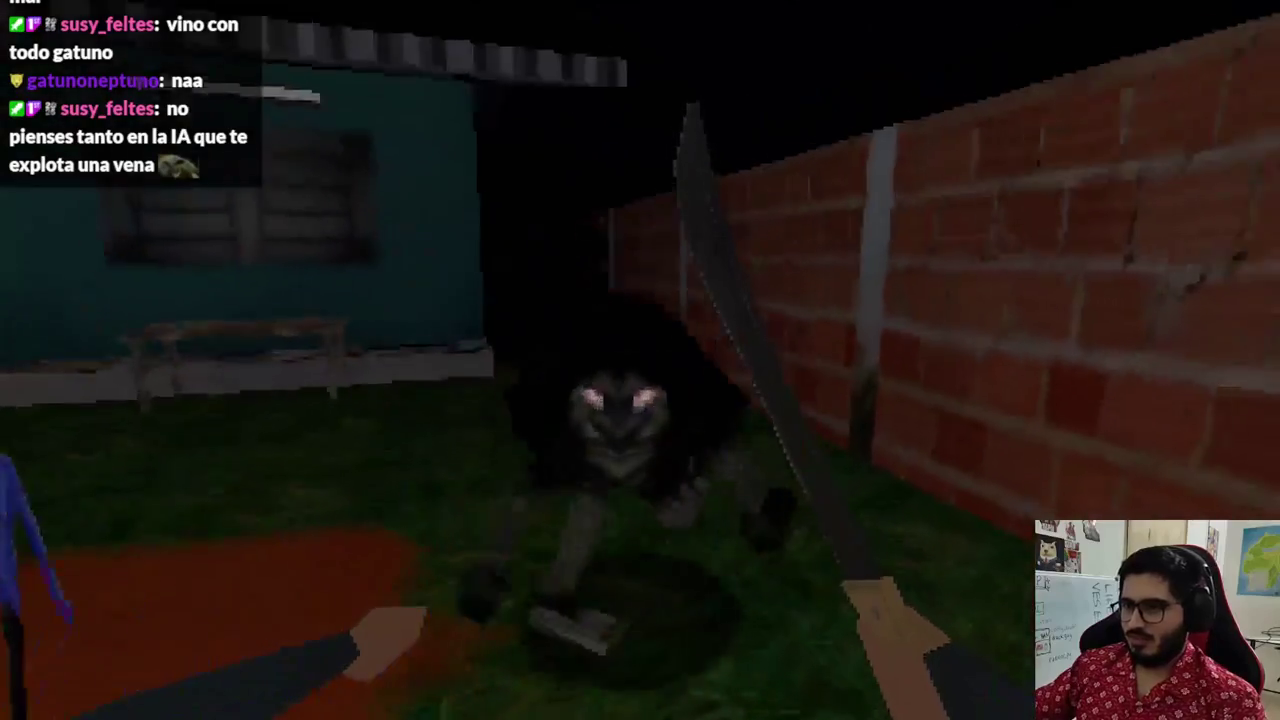
left_click(640, 360)
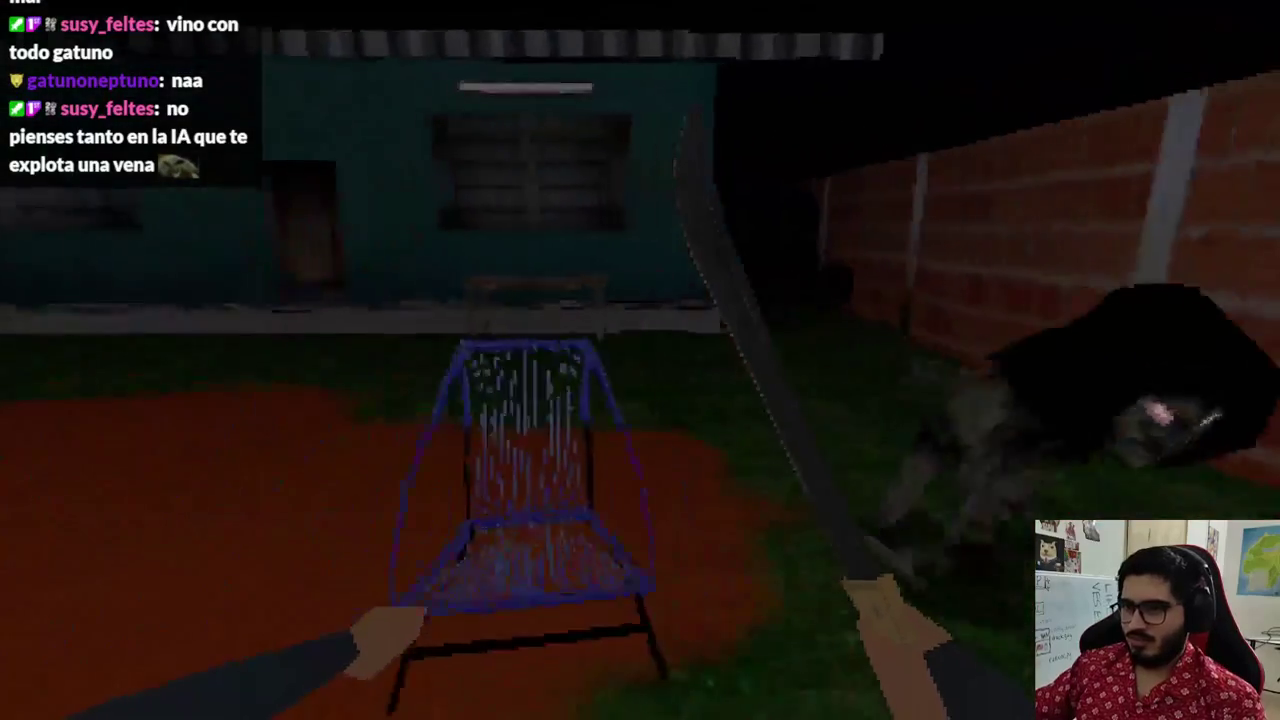
key("s")
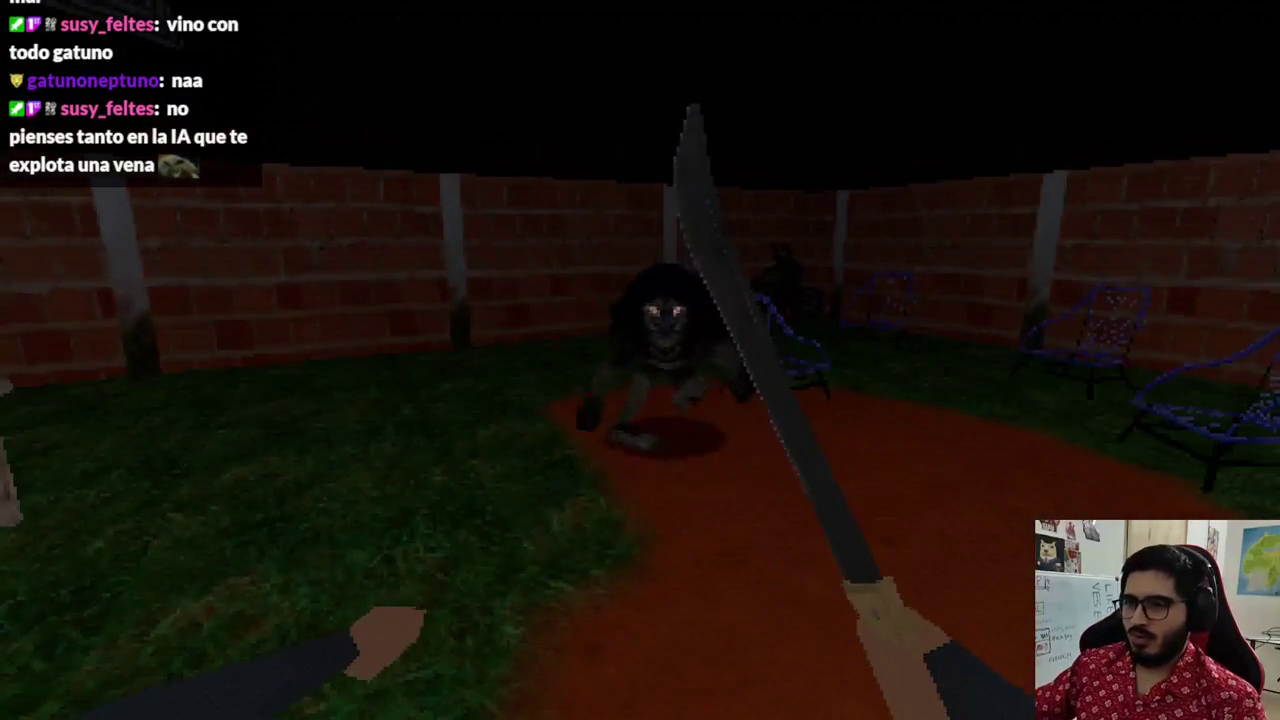
key("F8")
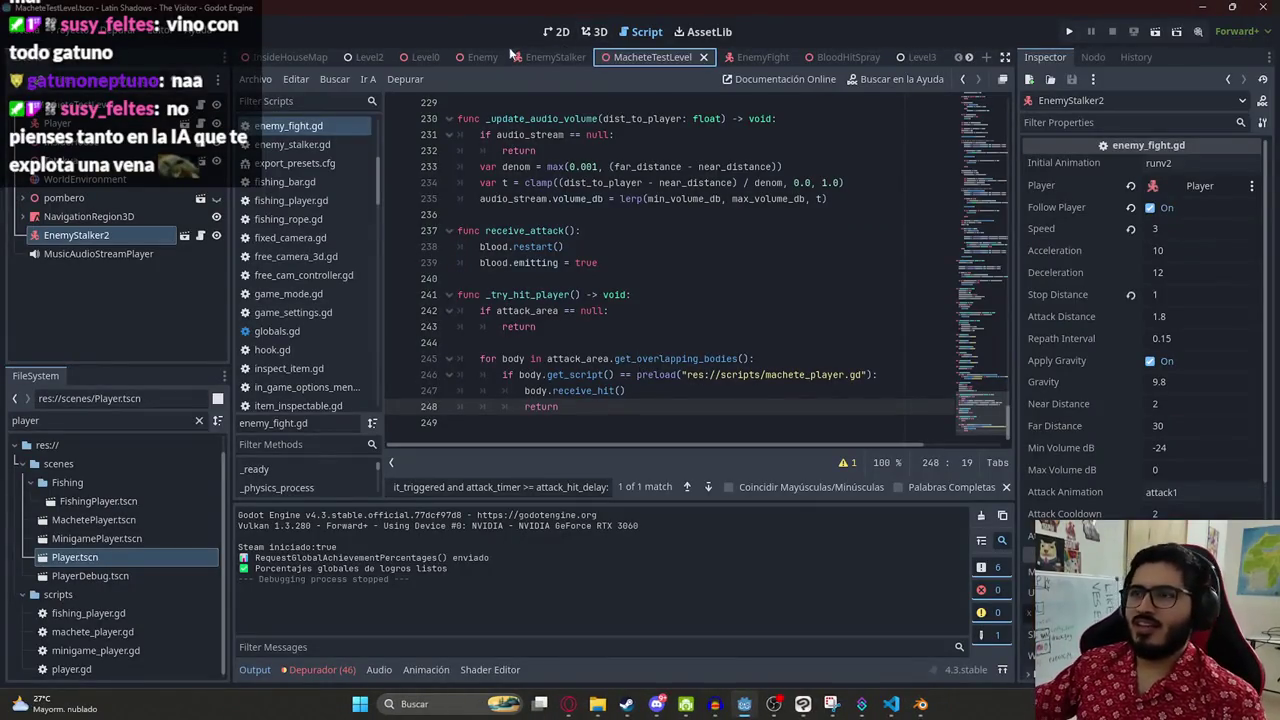
- In EnemyFight's 3D view, stretch AttackArea3D's collision box to about 1.77 × 1.14 × 2.34
left_click(741, 57)
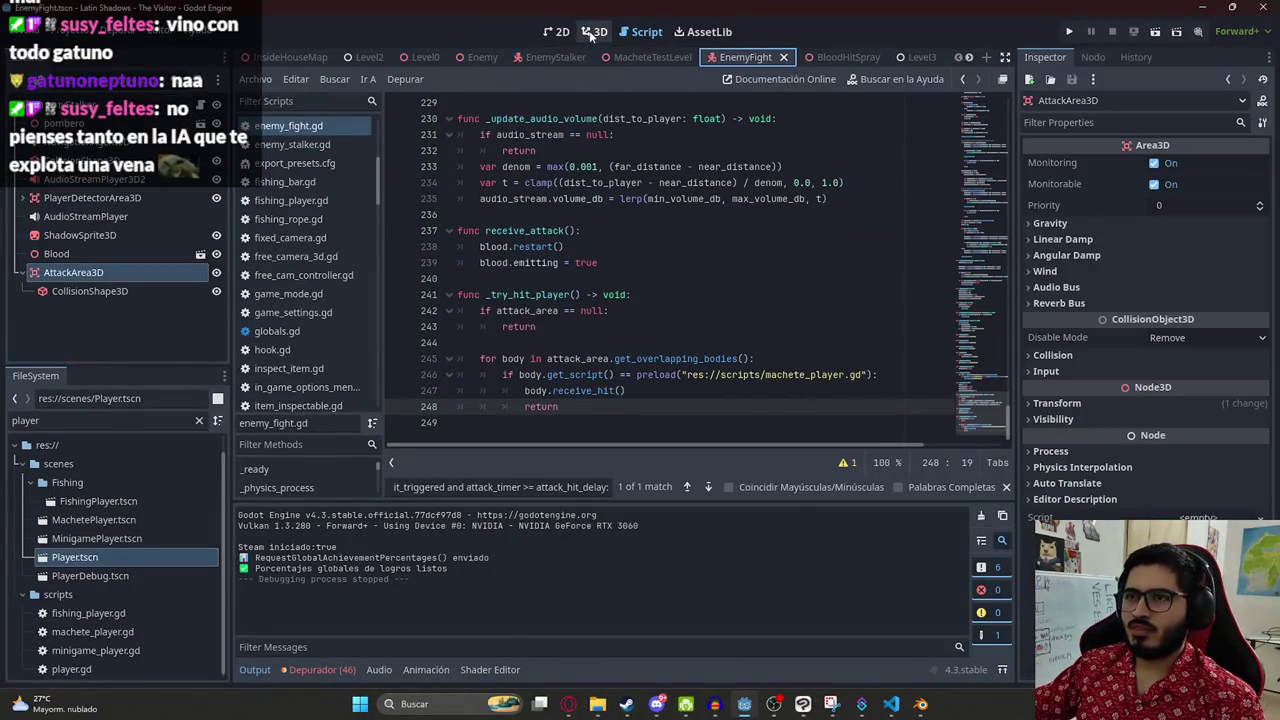
left_click(594, 32)
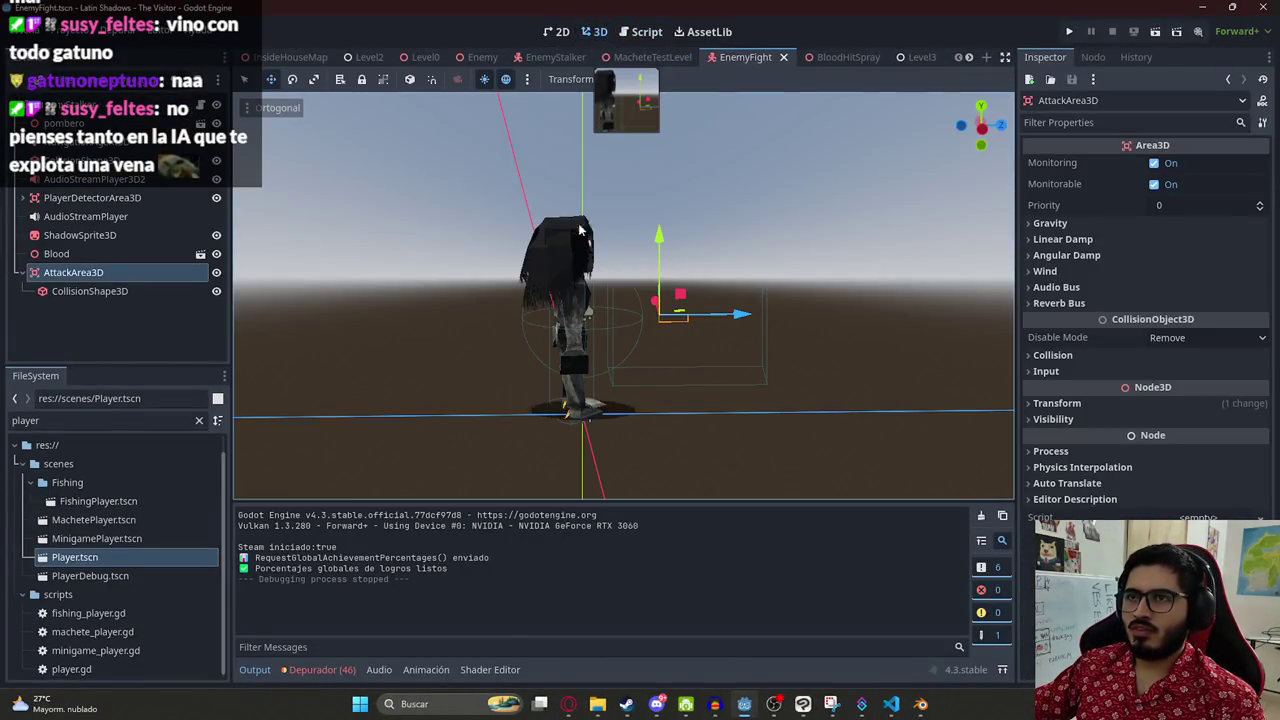
left_click(79, 293)
mouse_move(744, 296)
left_mouse_down()
mouse_move(571, 416)
mouse_move(672, 335)
mouse_move(672, 385)
left_mouse_up()
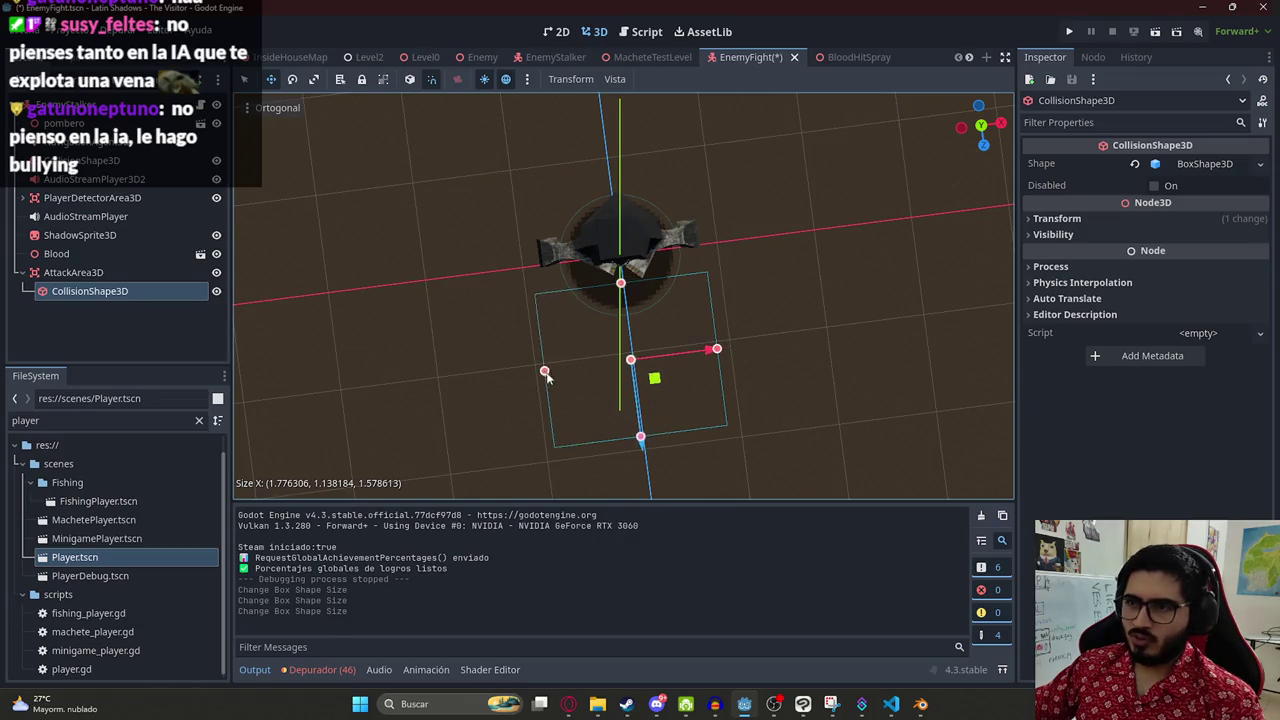
left_click_drag(658, 466, 768, 212)
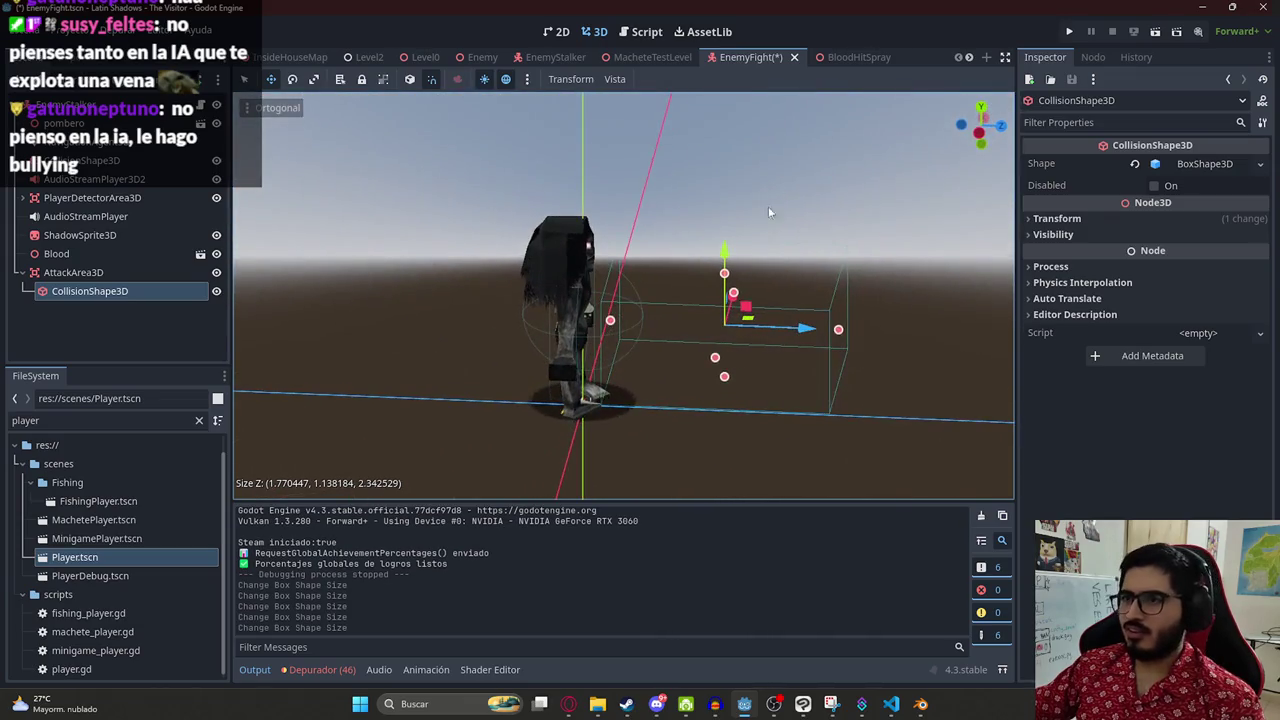
left_click(338, 62)
right_click(276, 60)
- Run MacheteTestLevel with F6, fight the monster, then stop with F8
key("Escape")
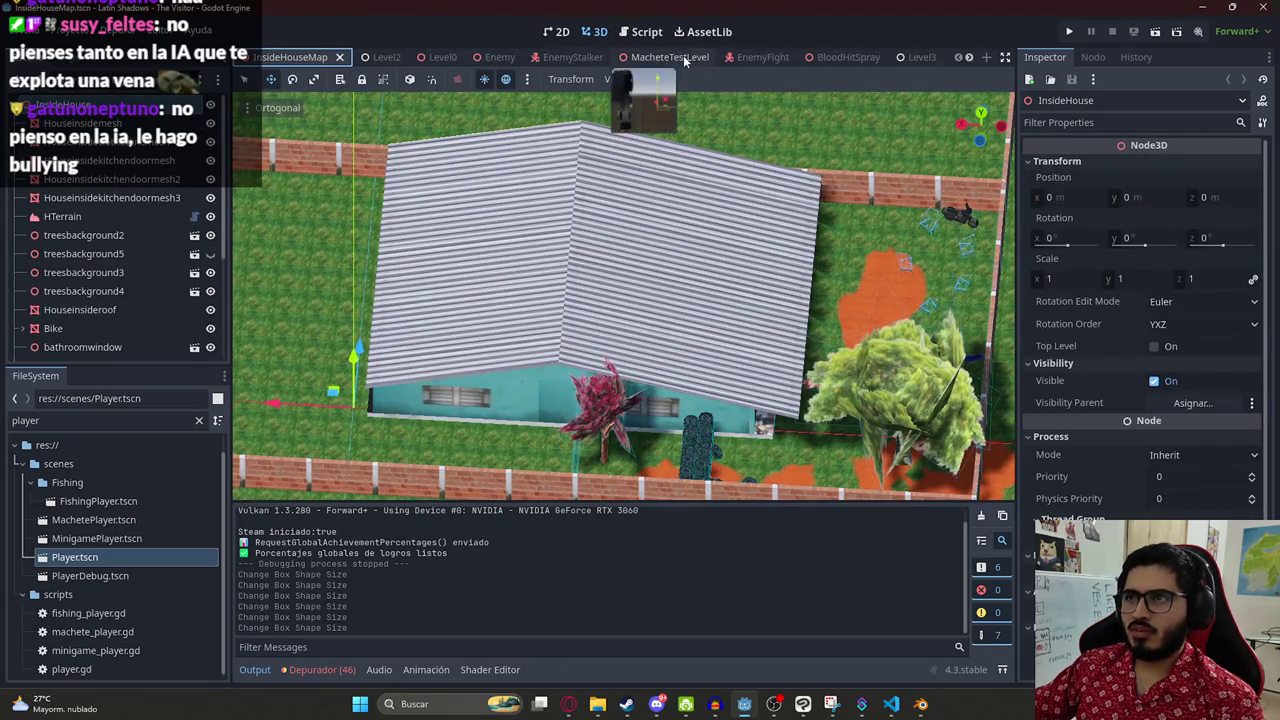
left_click(655, 57)
right_click(640, 58)
key("Escape")
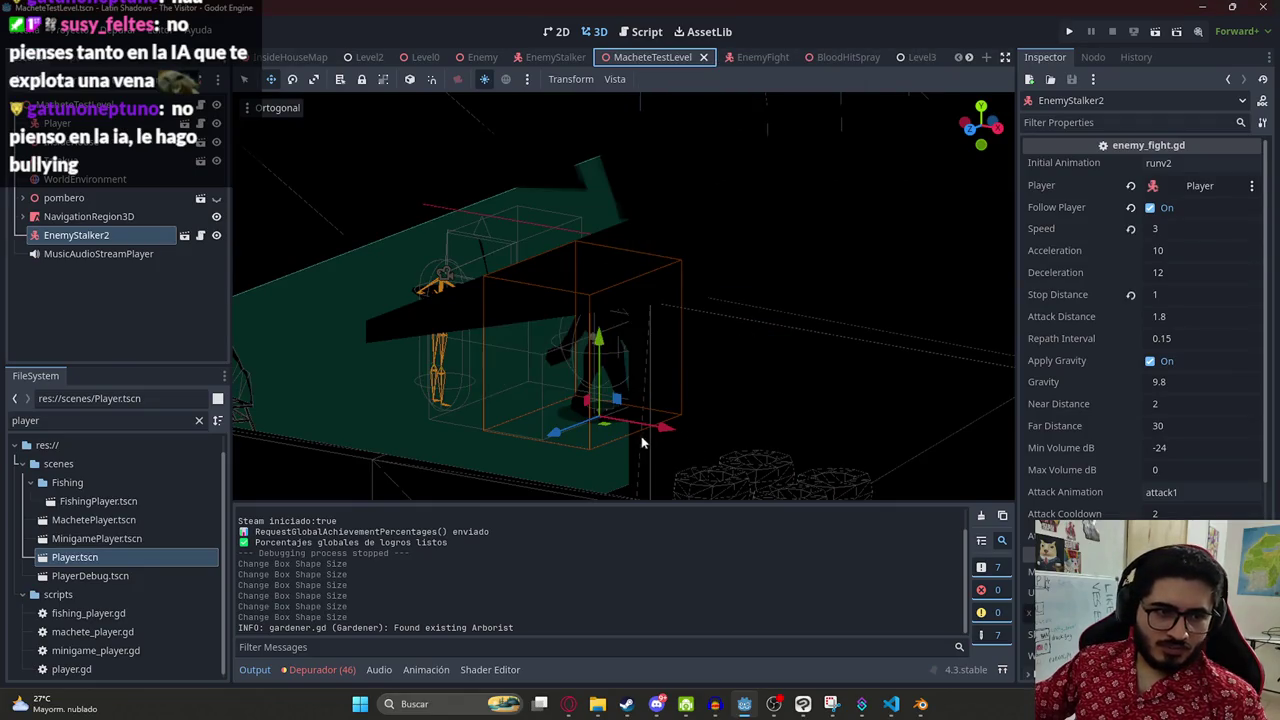
key("F6")
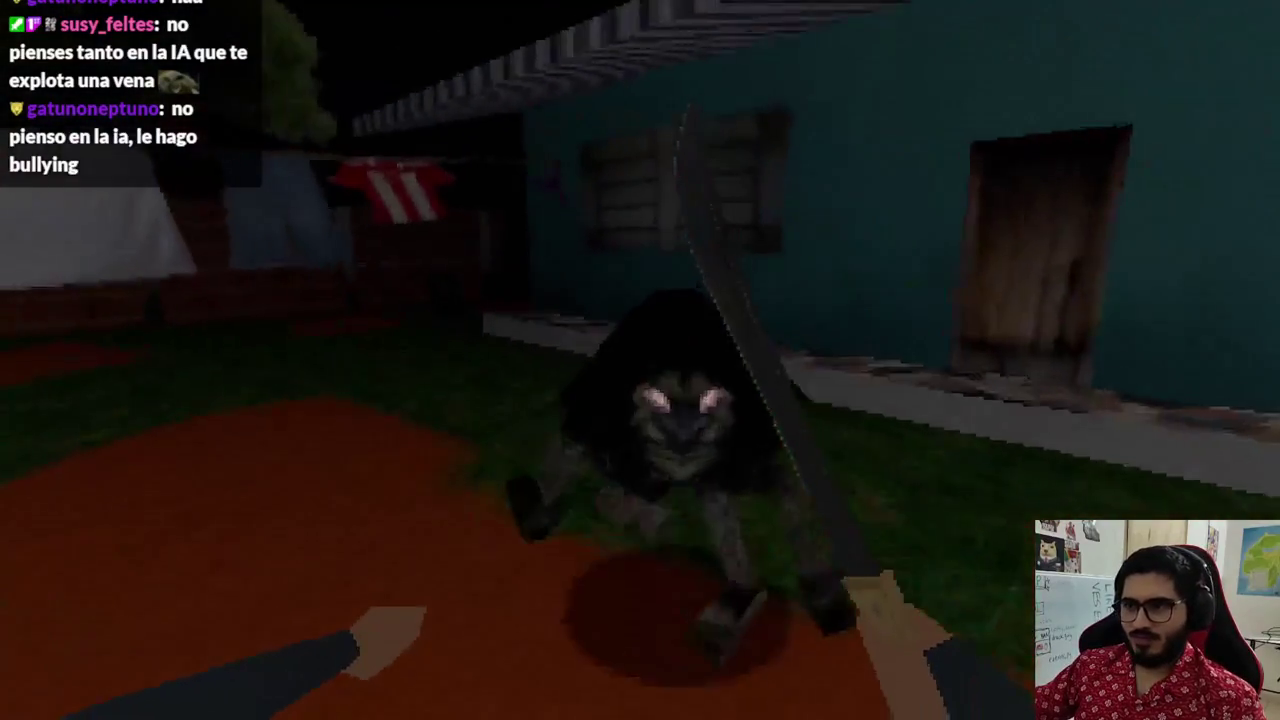
key("F8")
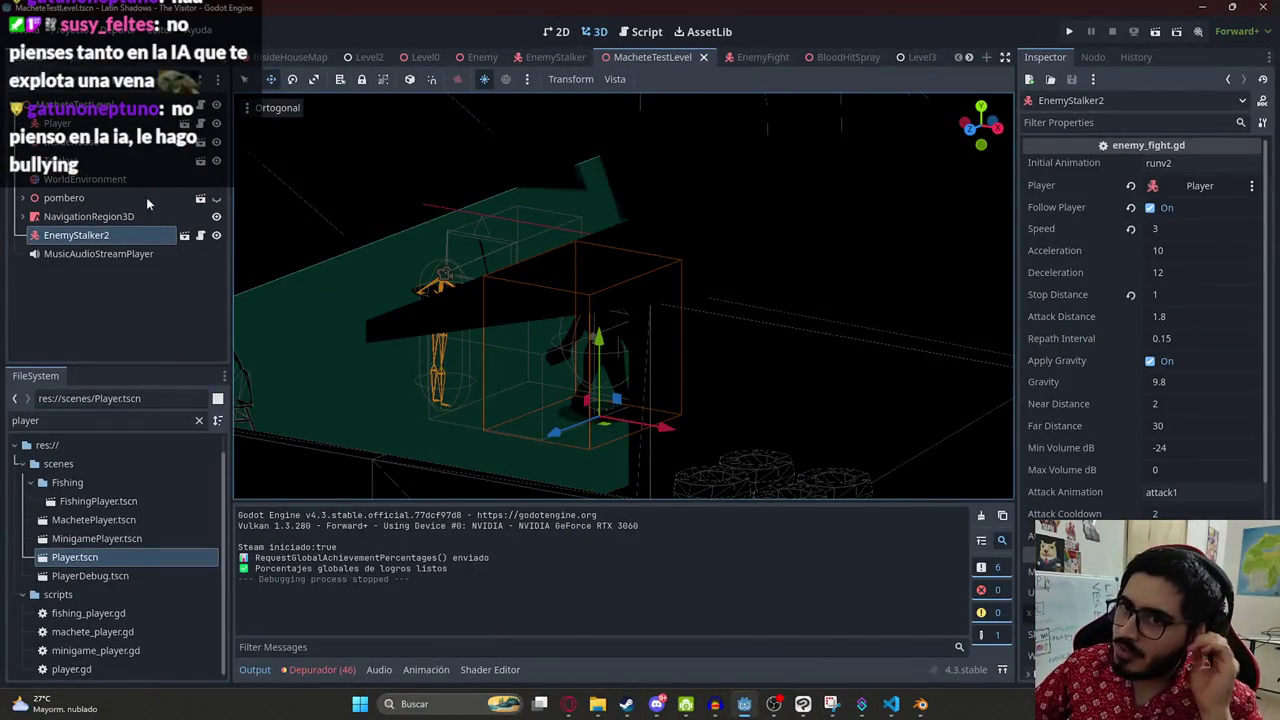
- Try a new blank Environment on WorldEnvironment, check its background mode, then clear it
left_click(105, 179)
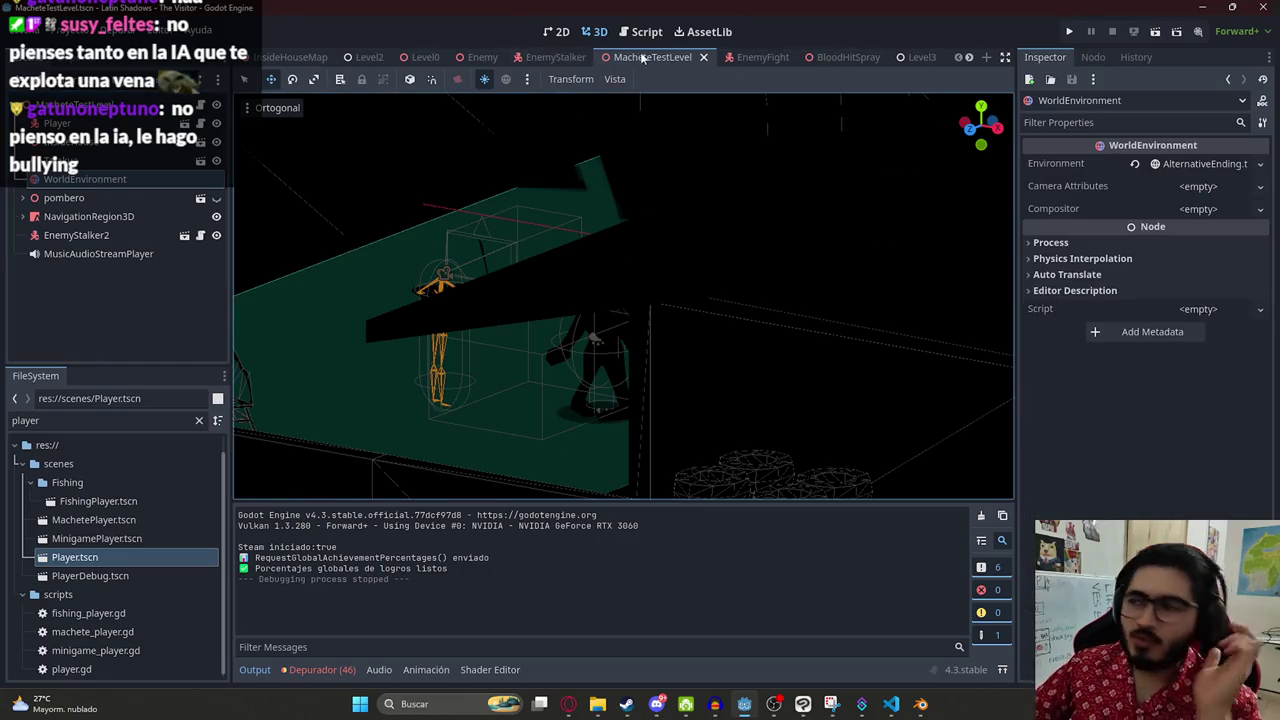
left_click(1182, 166)
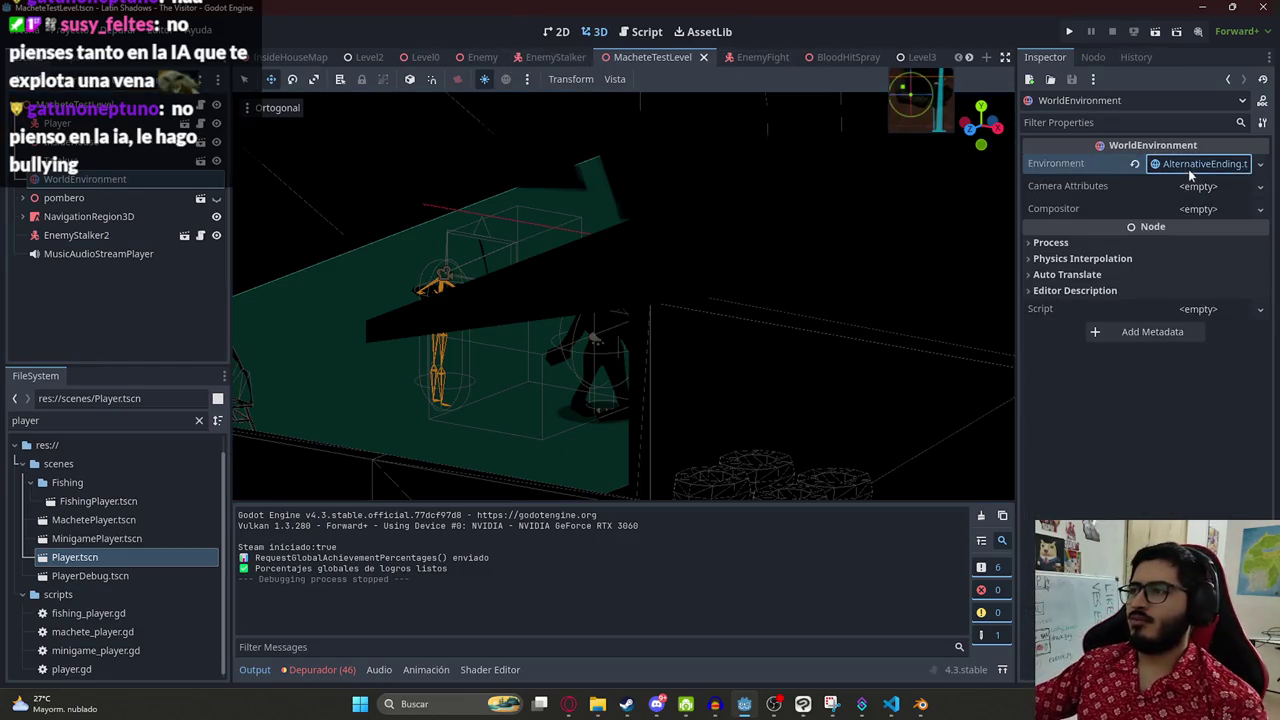
left_click(1132, 165)
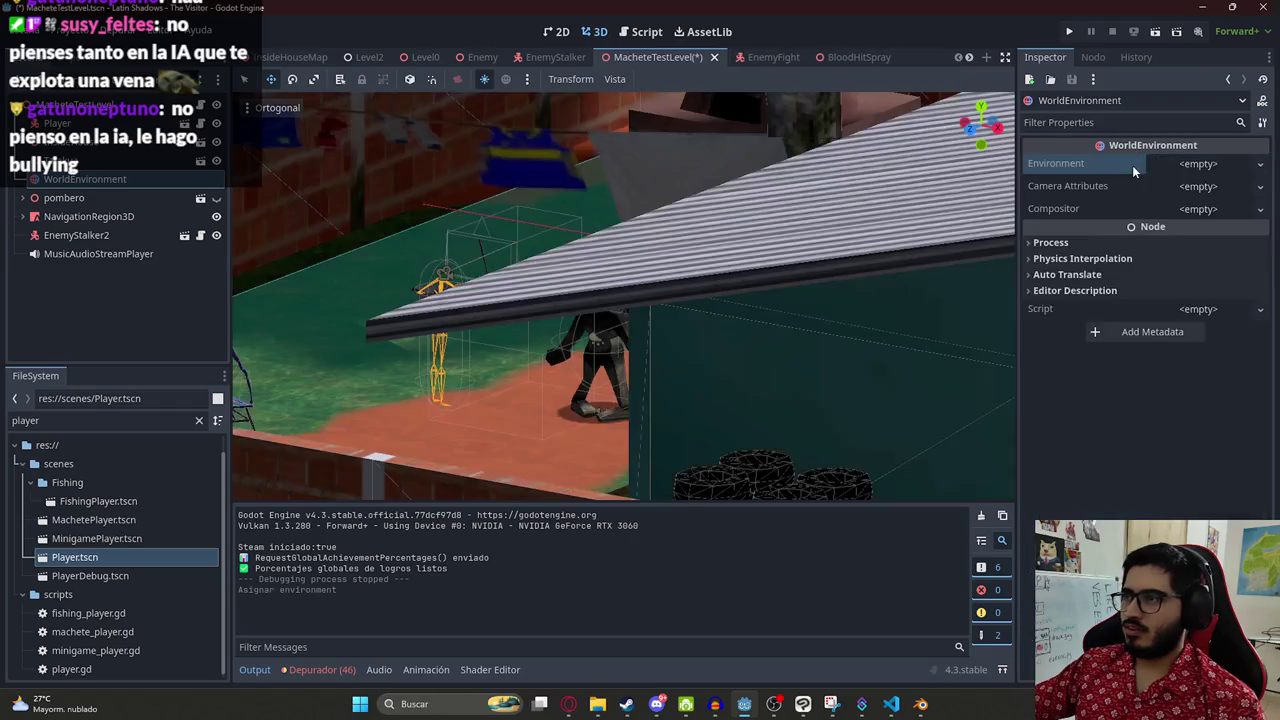
left_click(1186, 164)
left_click(1196, 190)
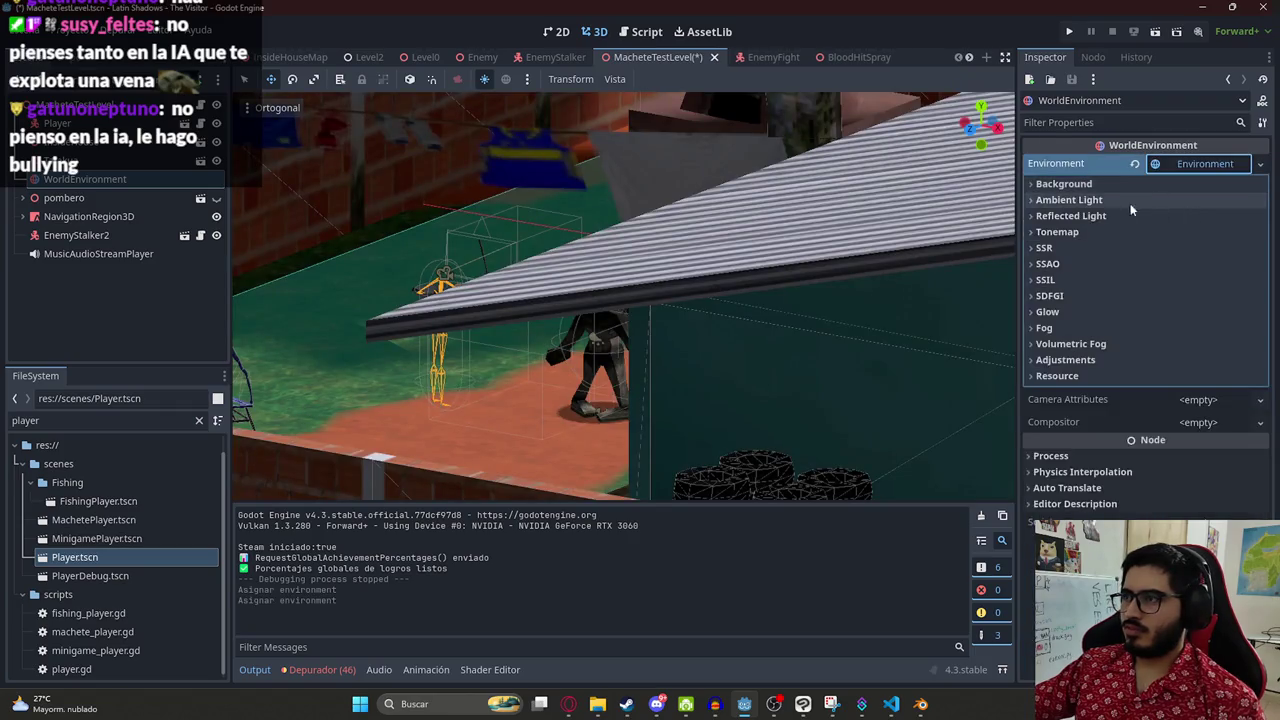
scroll(660, 298, "down", 5)
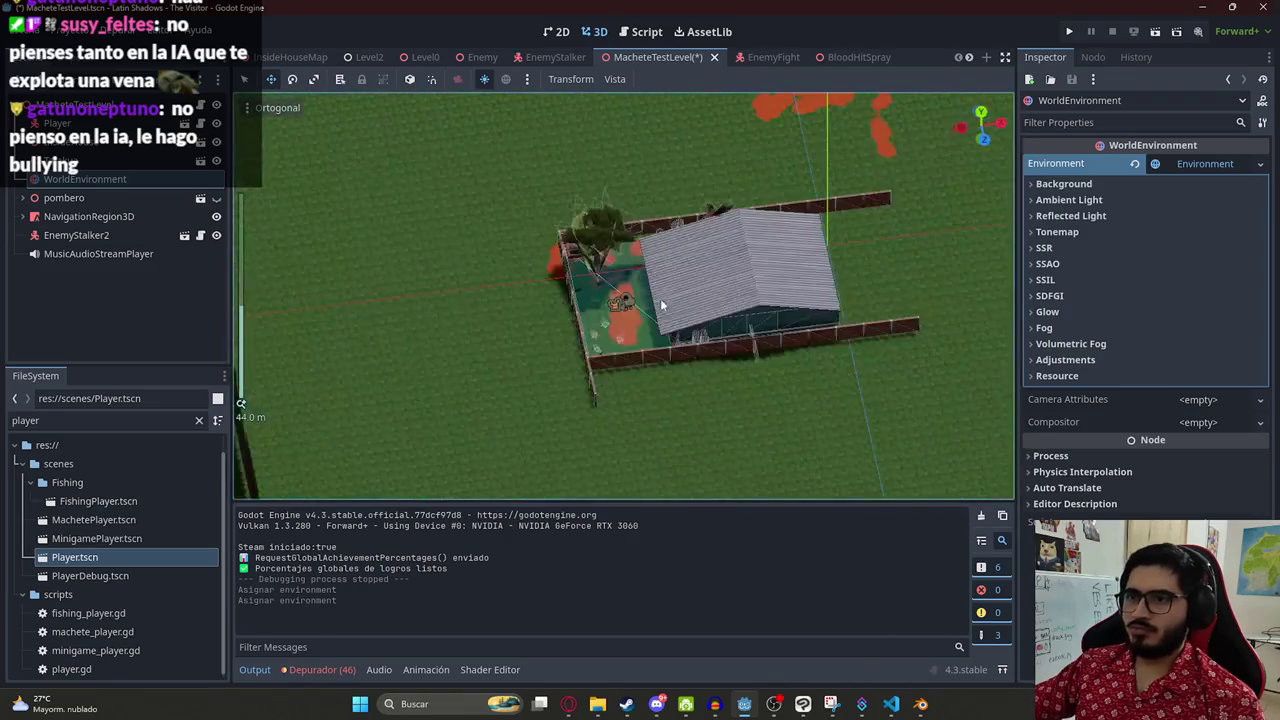
scroll(664, 298, "up", 3)
scroll(664, 298, "up", 3)
left_click(1063, 184)
left_click(1208, 202)
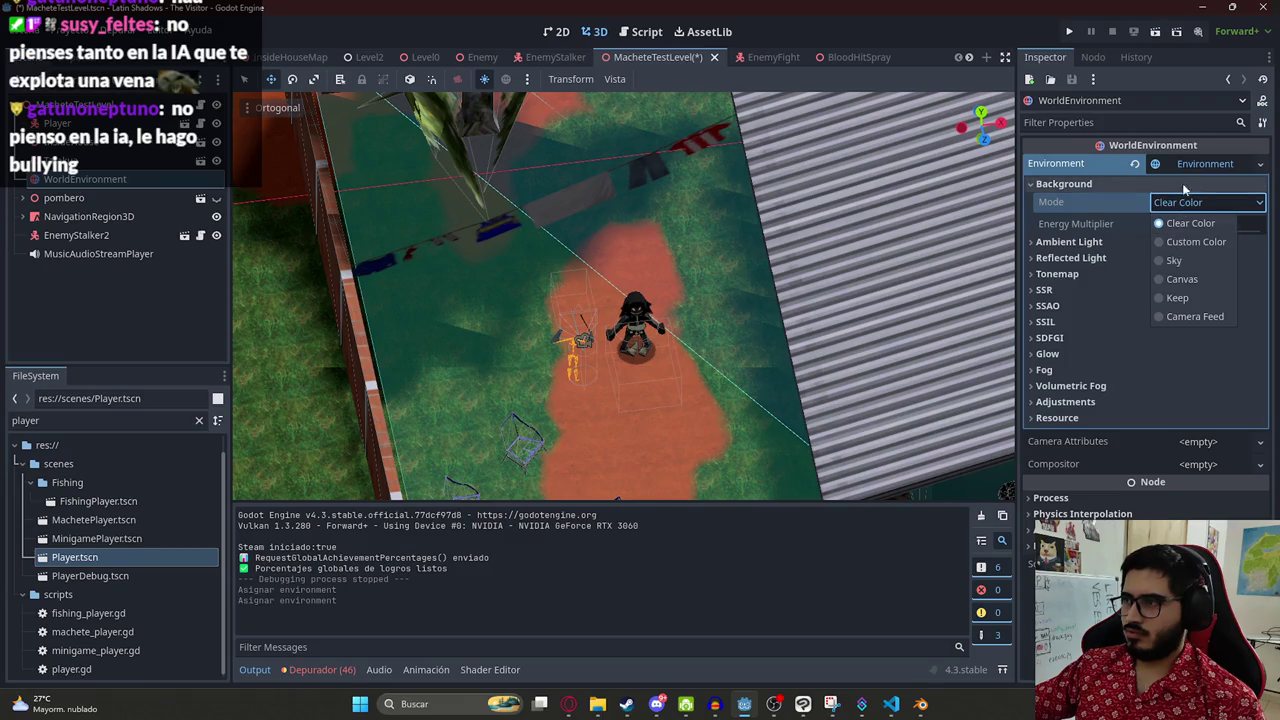
left_click(1188, 165)
left_click(1137, 168)
- Quick Load Dark.tres as the WorldEnvironment's environment
left_click(1186, 165)
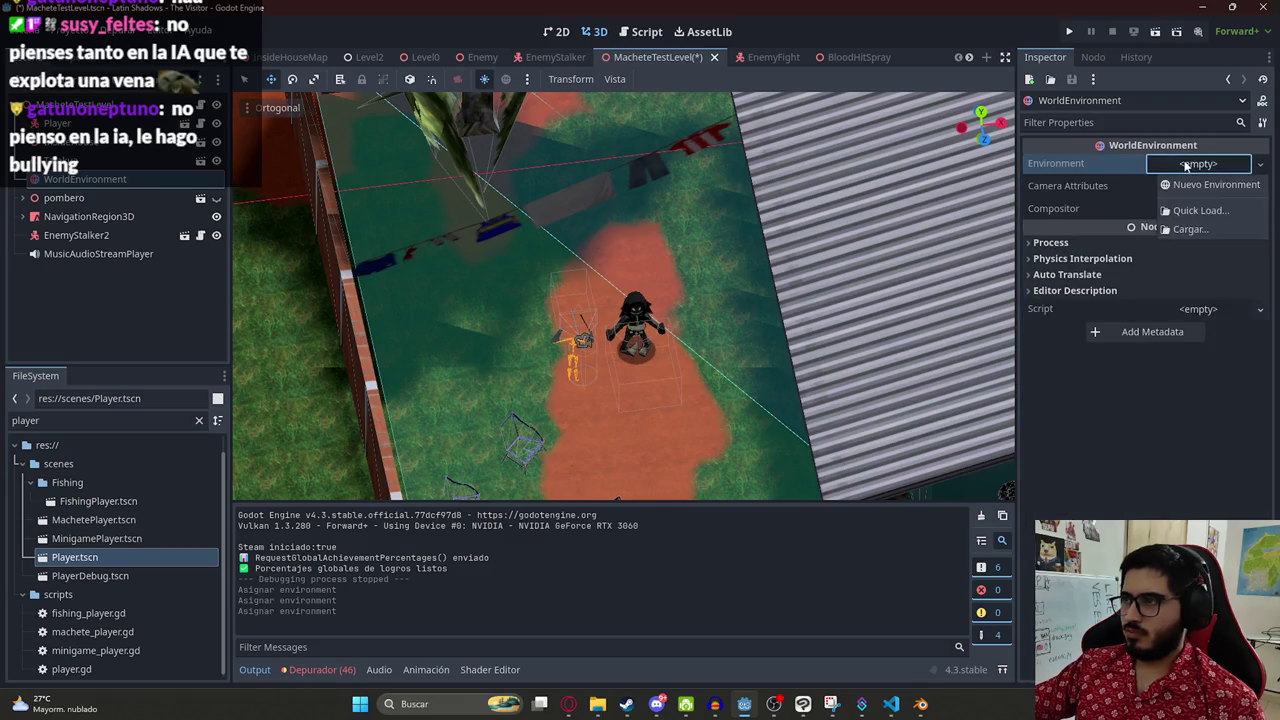
left_click(1197, 211)
scroll(630, 356, "down", 1)
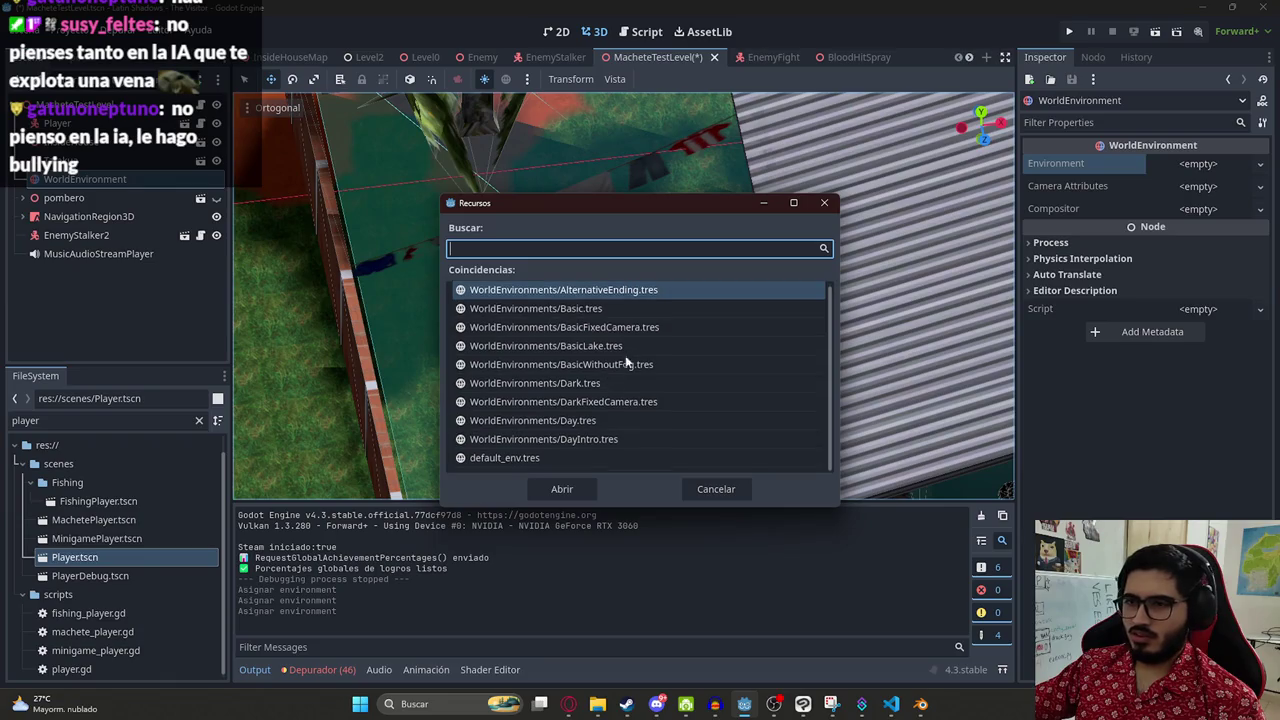
left_click(577, 381)
left_click(570, 494)
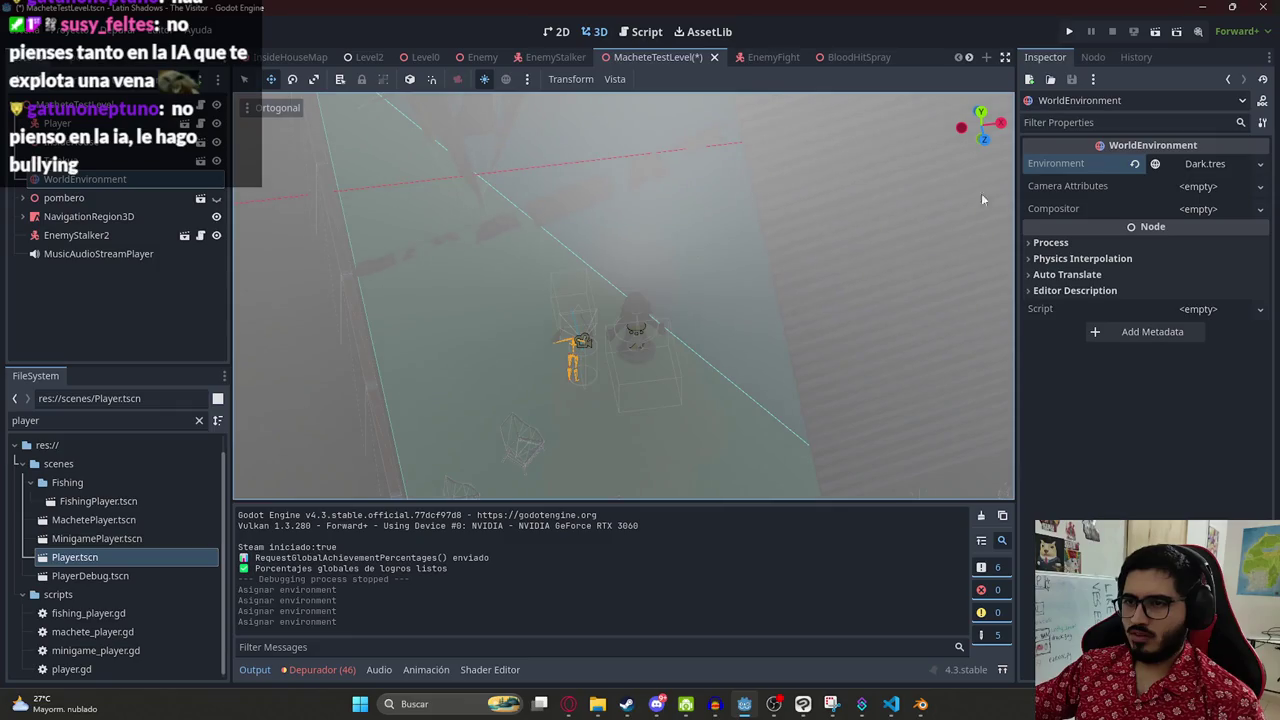
- Swap the environment to WorldEnvironments/AlternativeEnding.tres via Quick Load
left_click(1135, 164)
left_click(1187, 166)
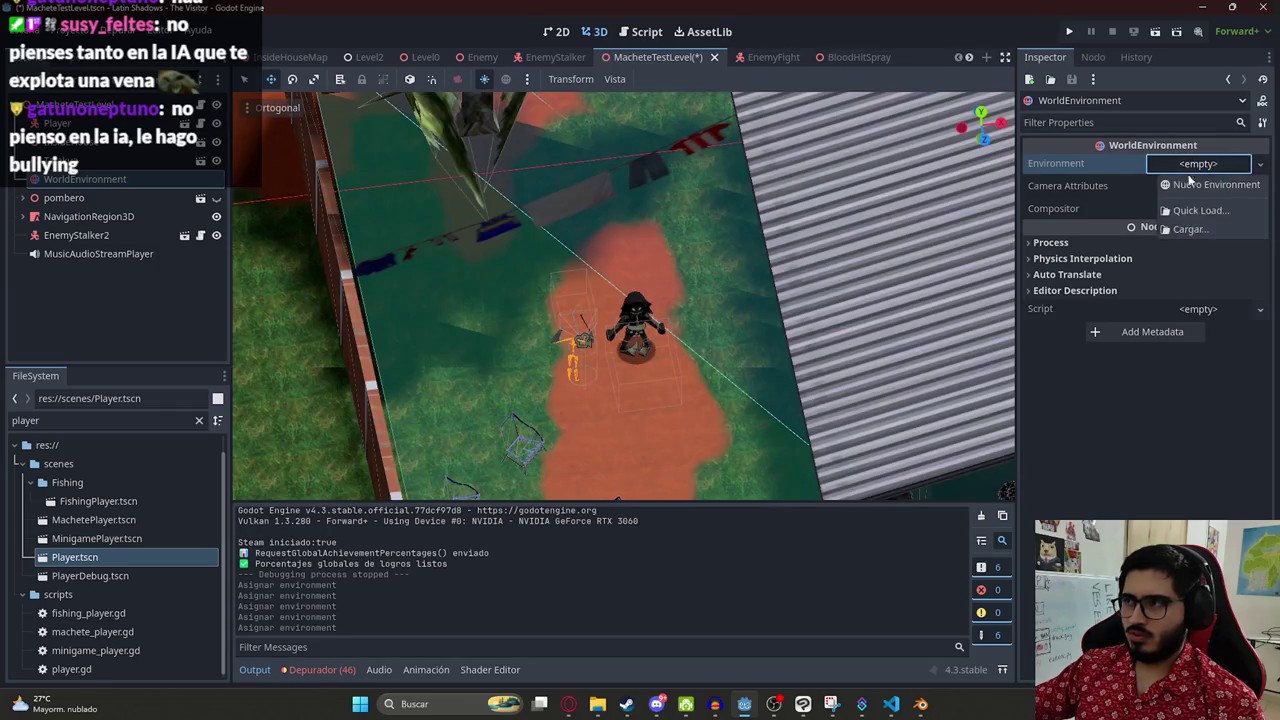
left_click(1184, 205)
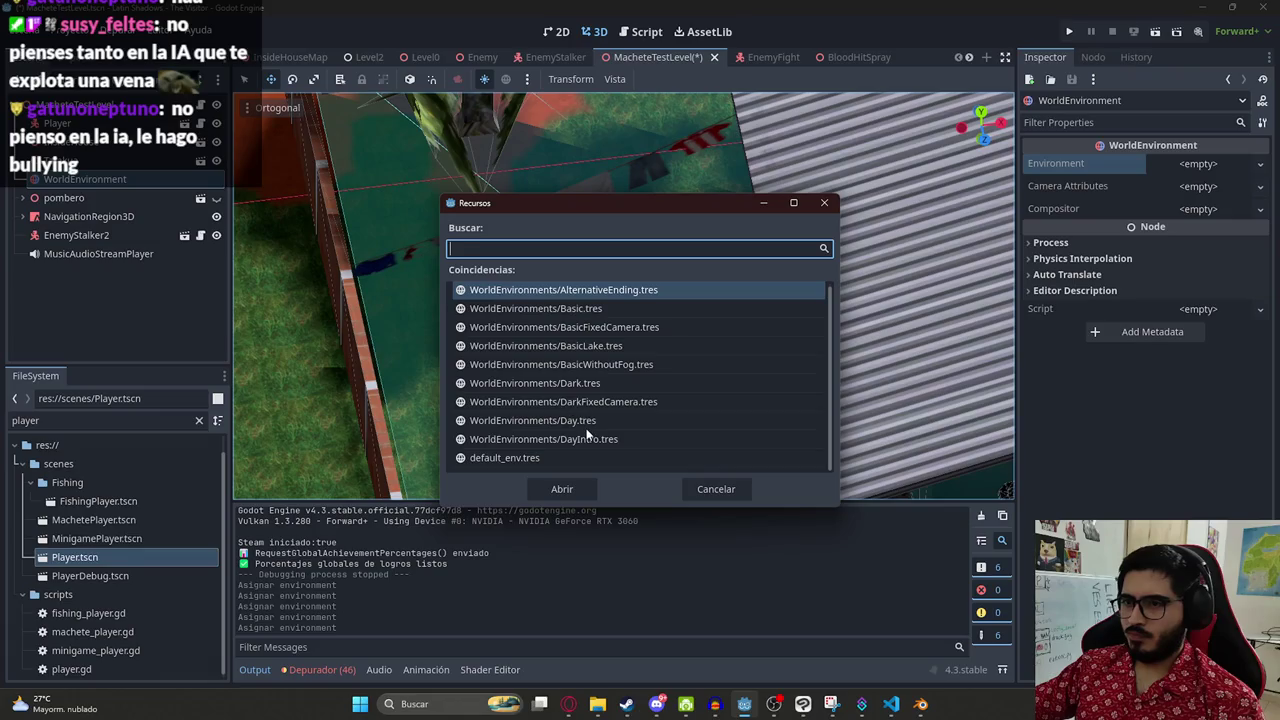
double_click(606, 297)
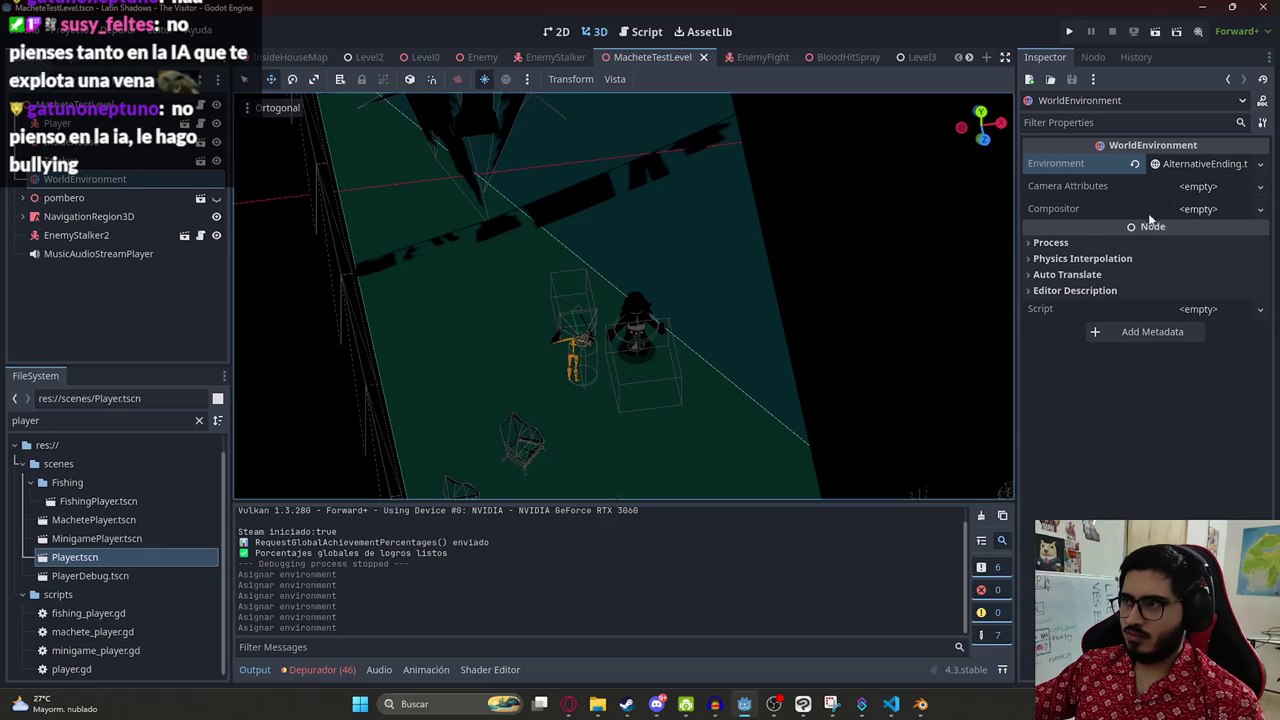
- Duplicate AlternativeEnding.tres as PomberoFightEnding.tres, found by filtering for 'alternative'
left_click(117, 419)
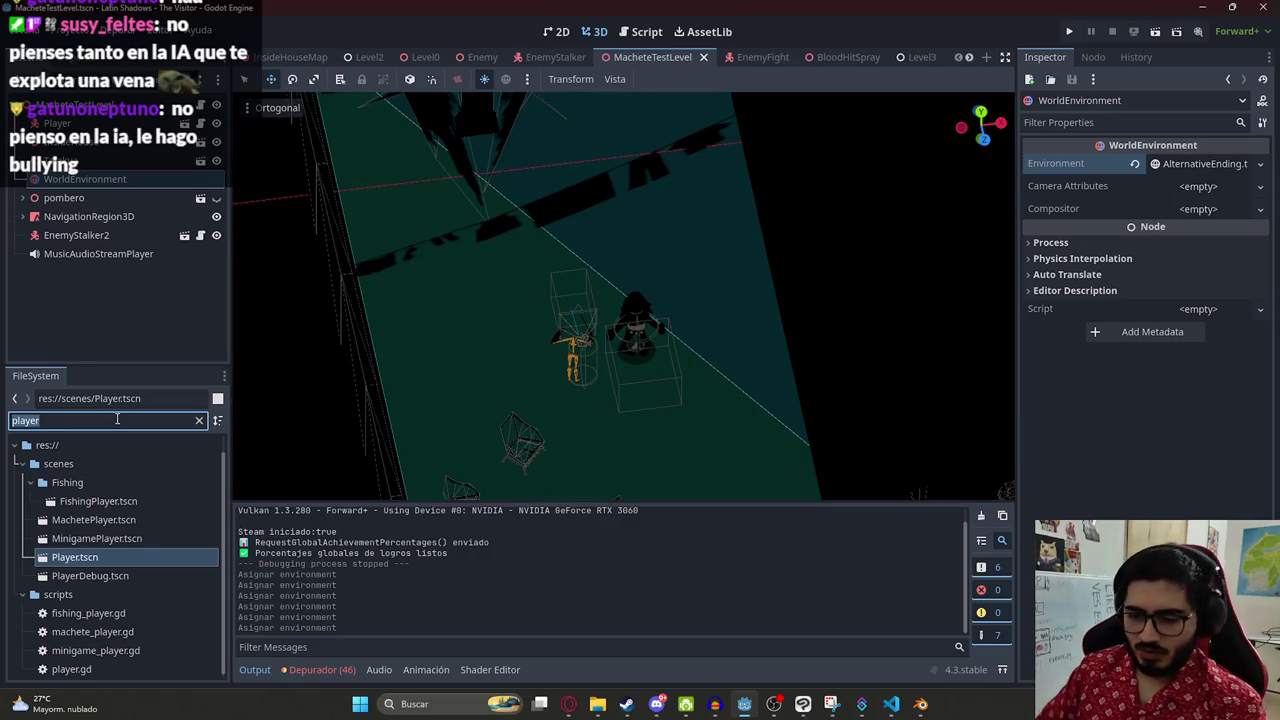
type("alternat")
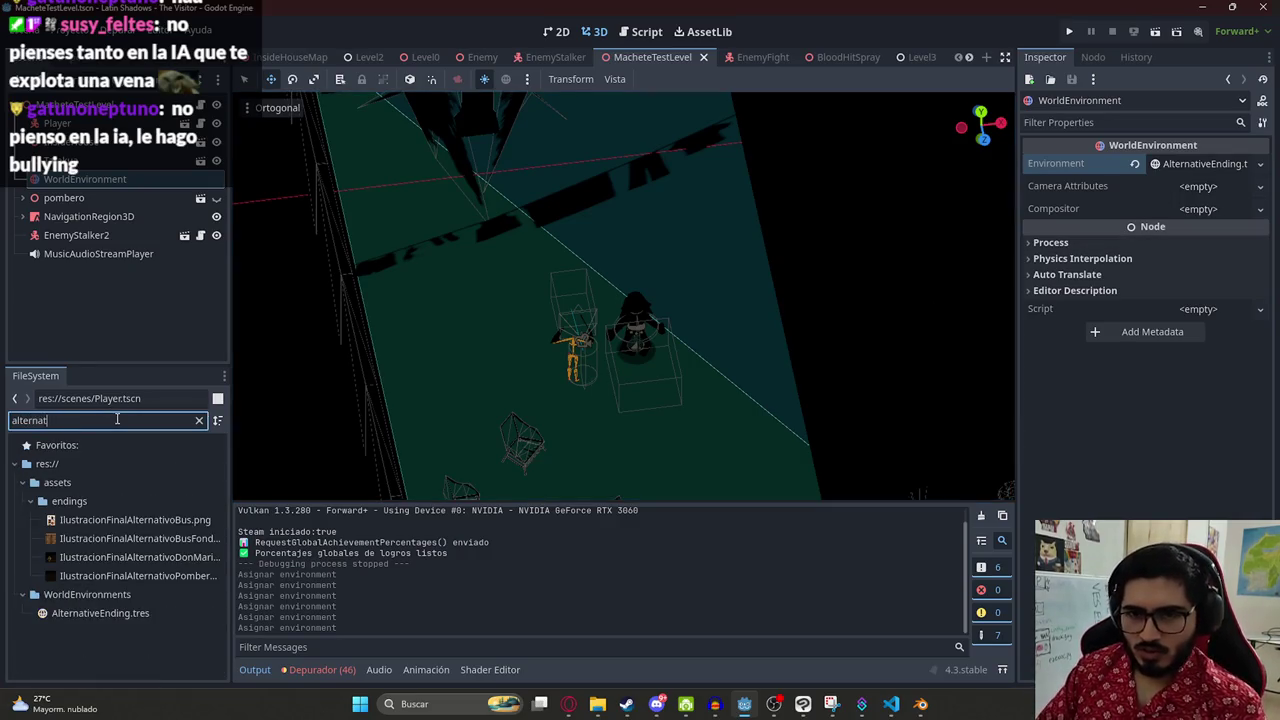
type("ive")
left_click(150, 503)
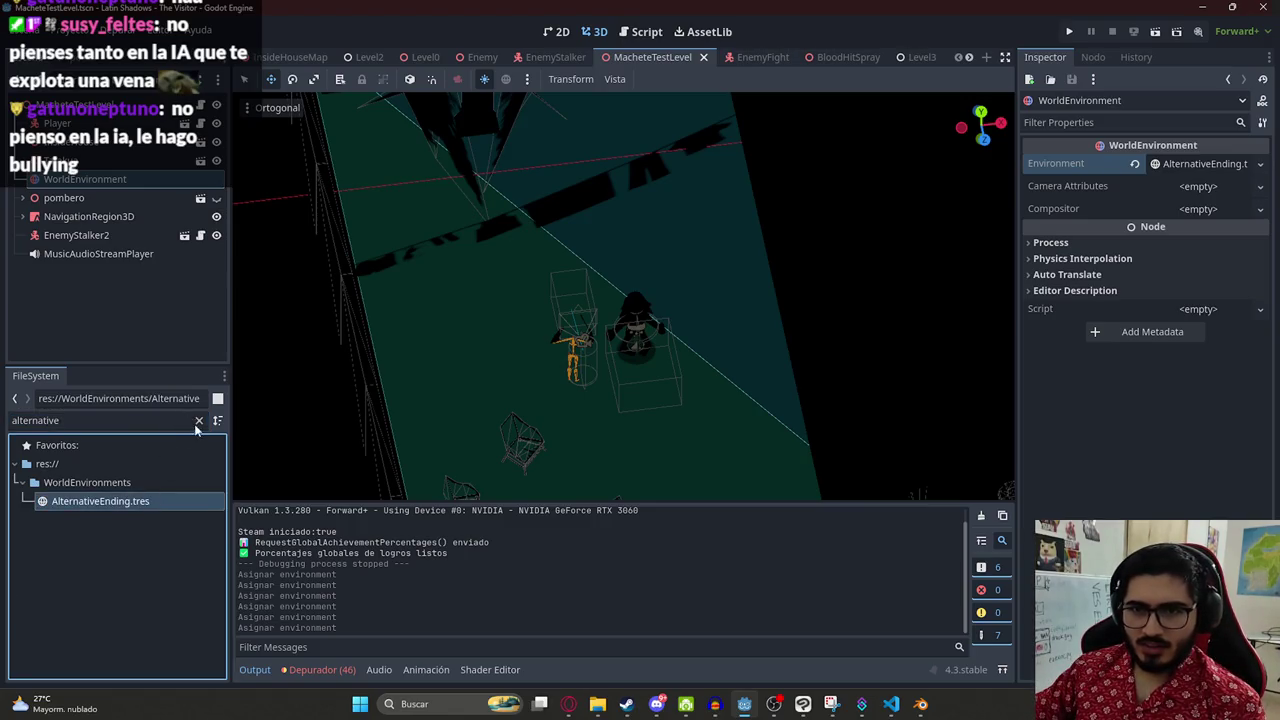
left_click(198, 421)
right_click(136, 668)
right_click(121, 669)
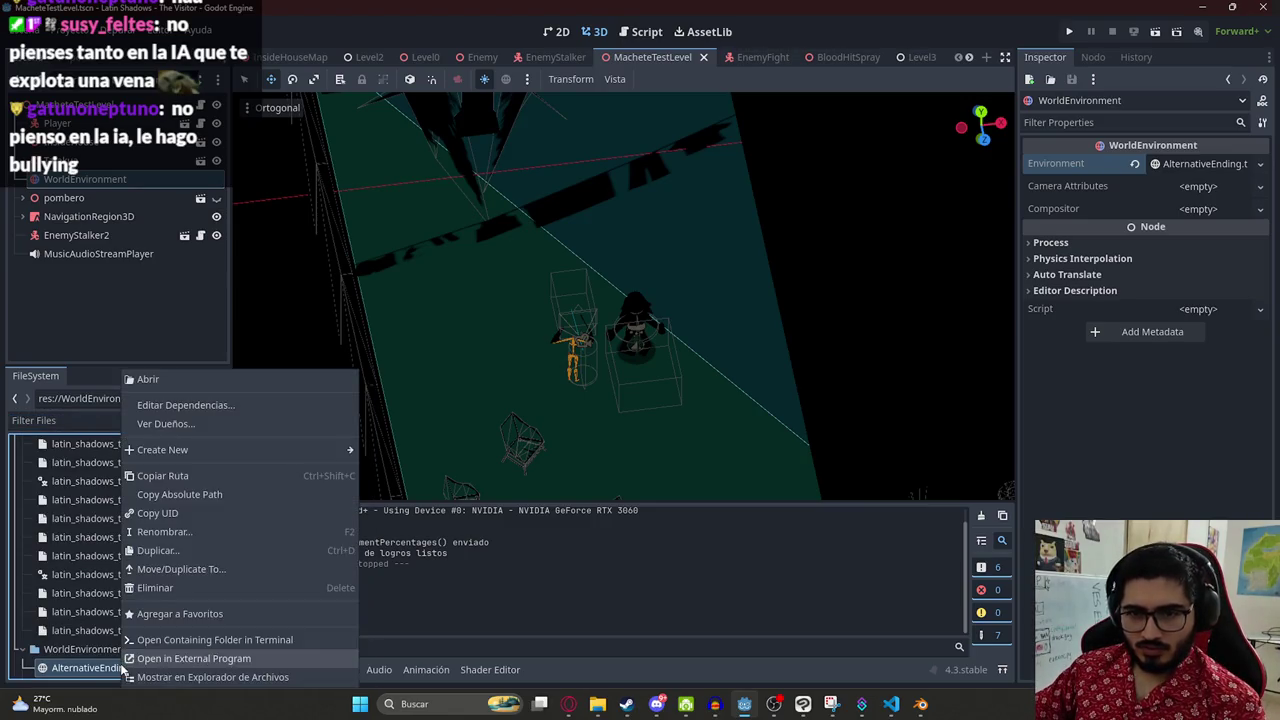
left_click(185, 553)
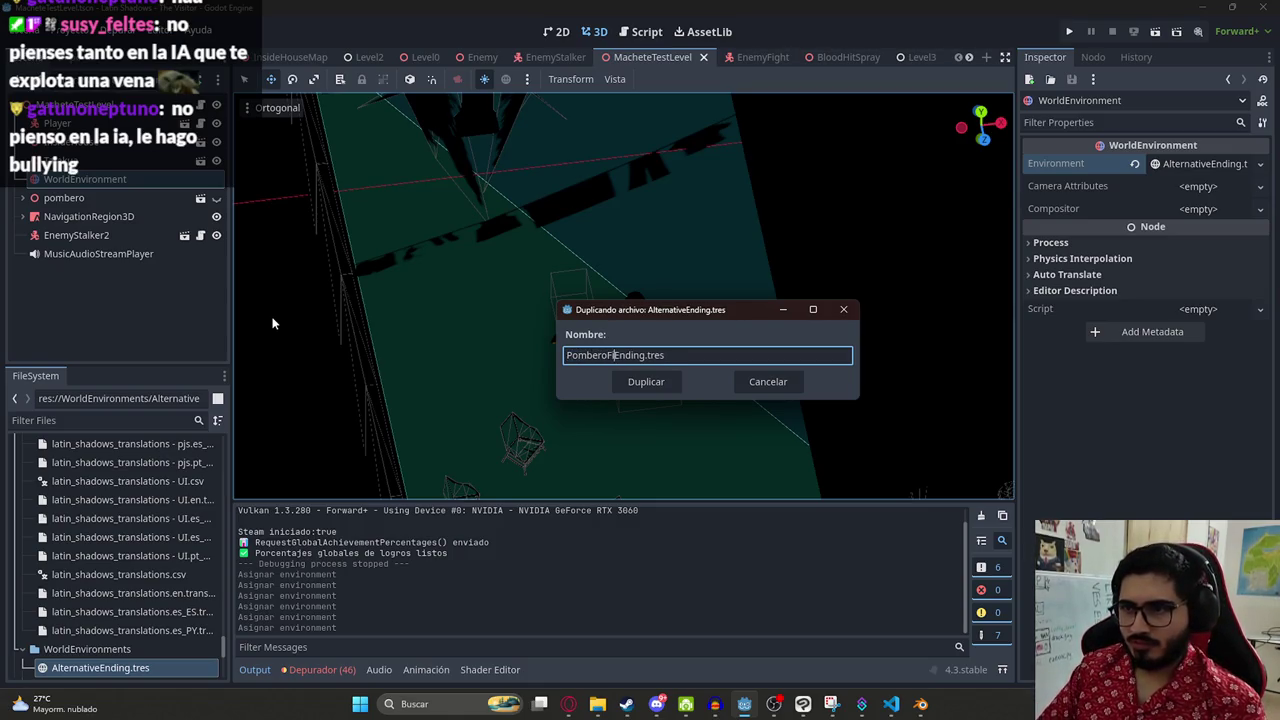
key("Return")
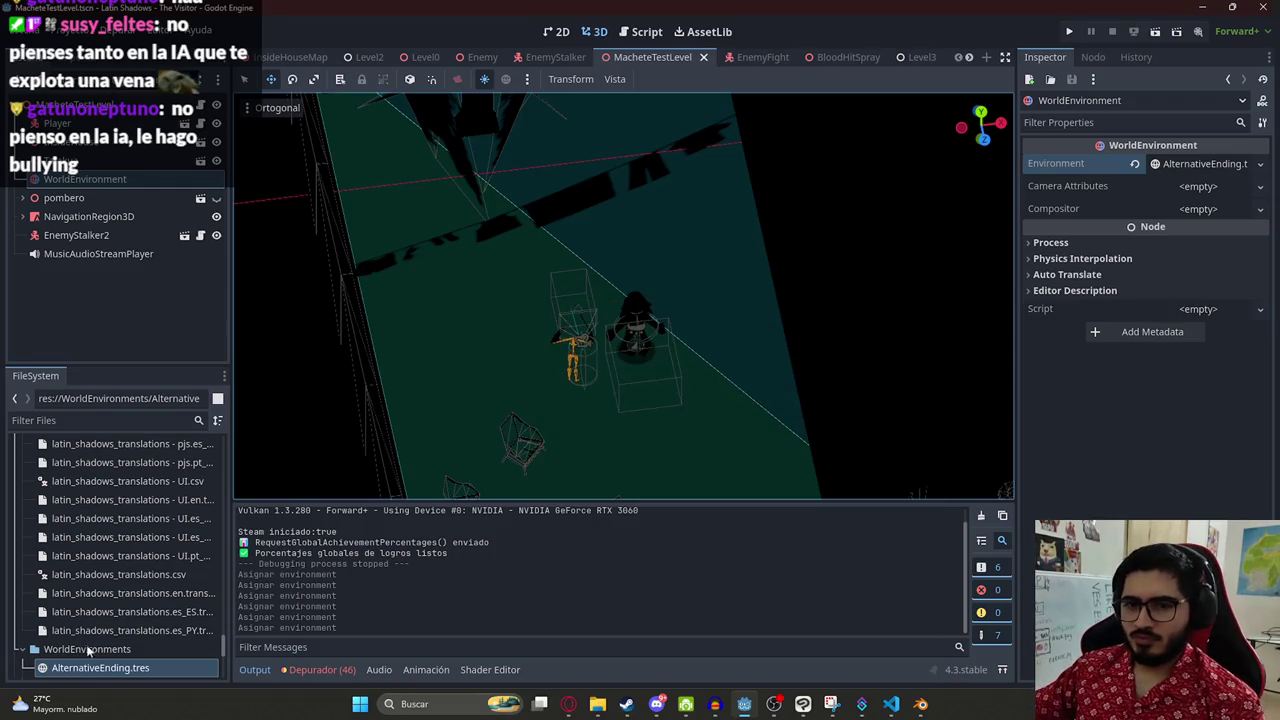
- Rename PomberoFightEnding.tres to PomberoFight.tres
scroll(102, 640, "down", 5)
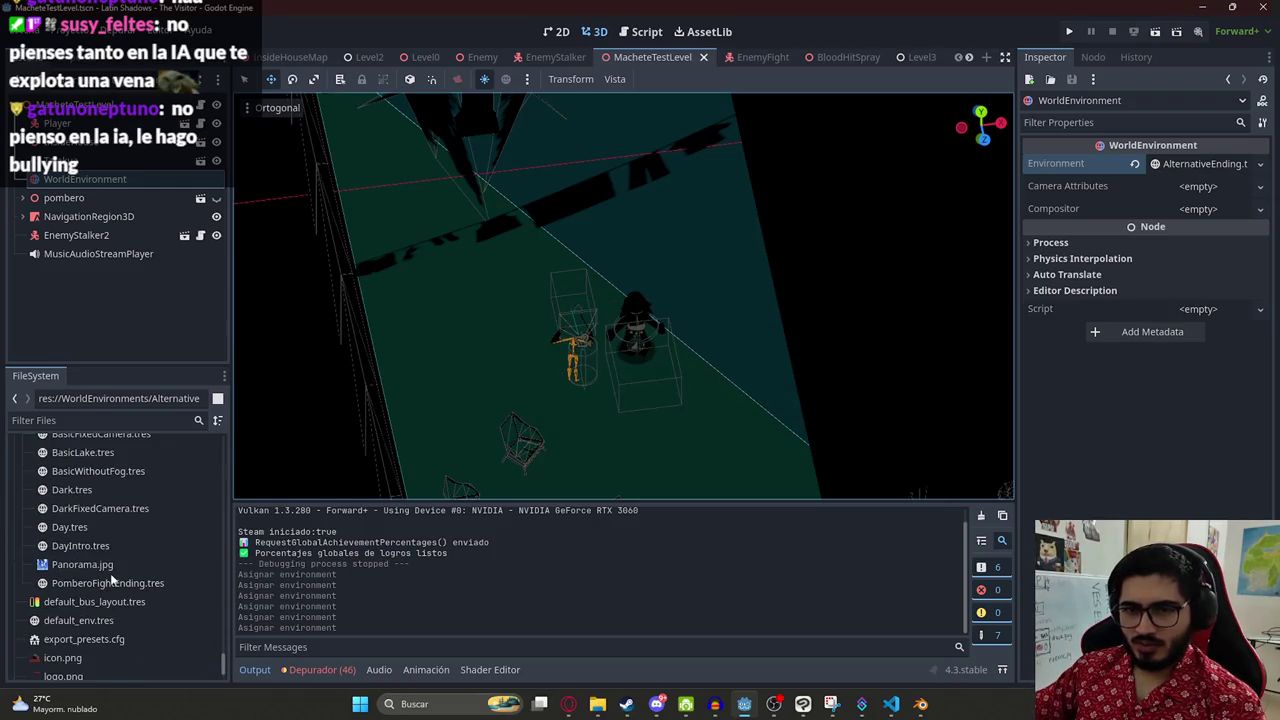
left_click(97, 577)
right_click(97, 577)
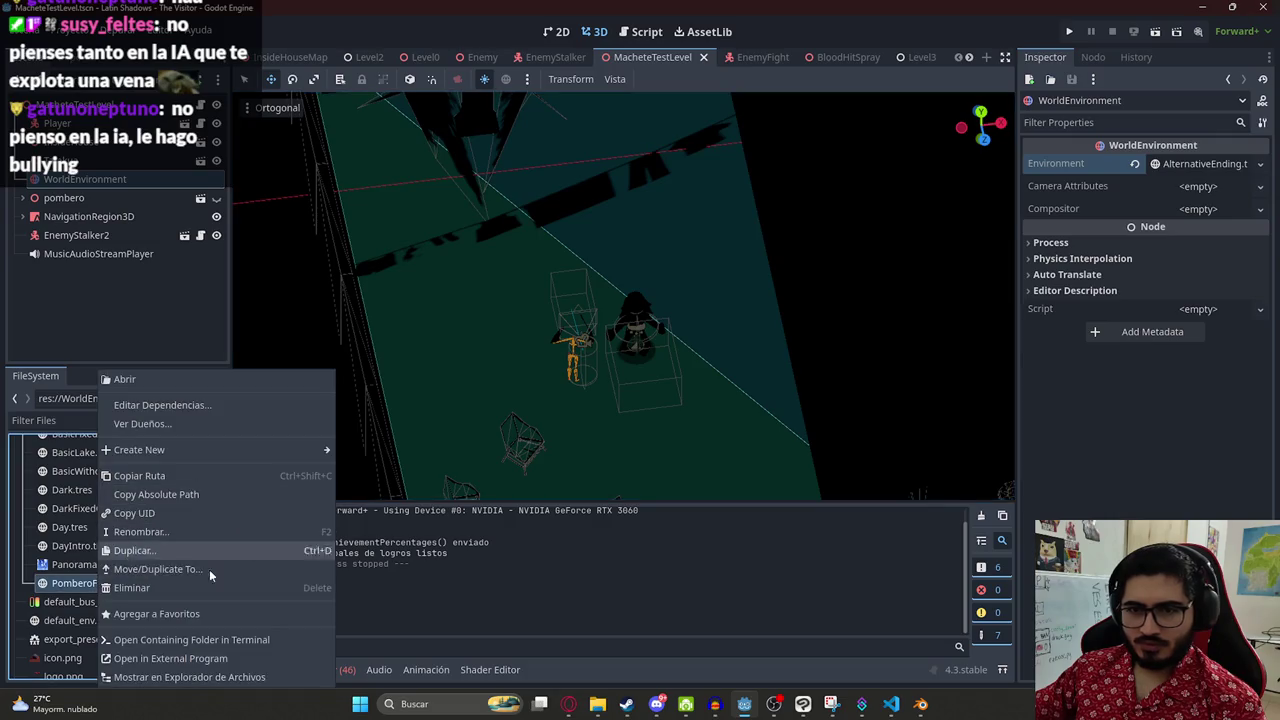
left_click(160, 530)
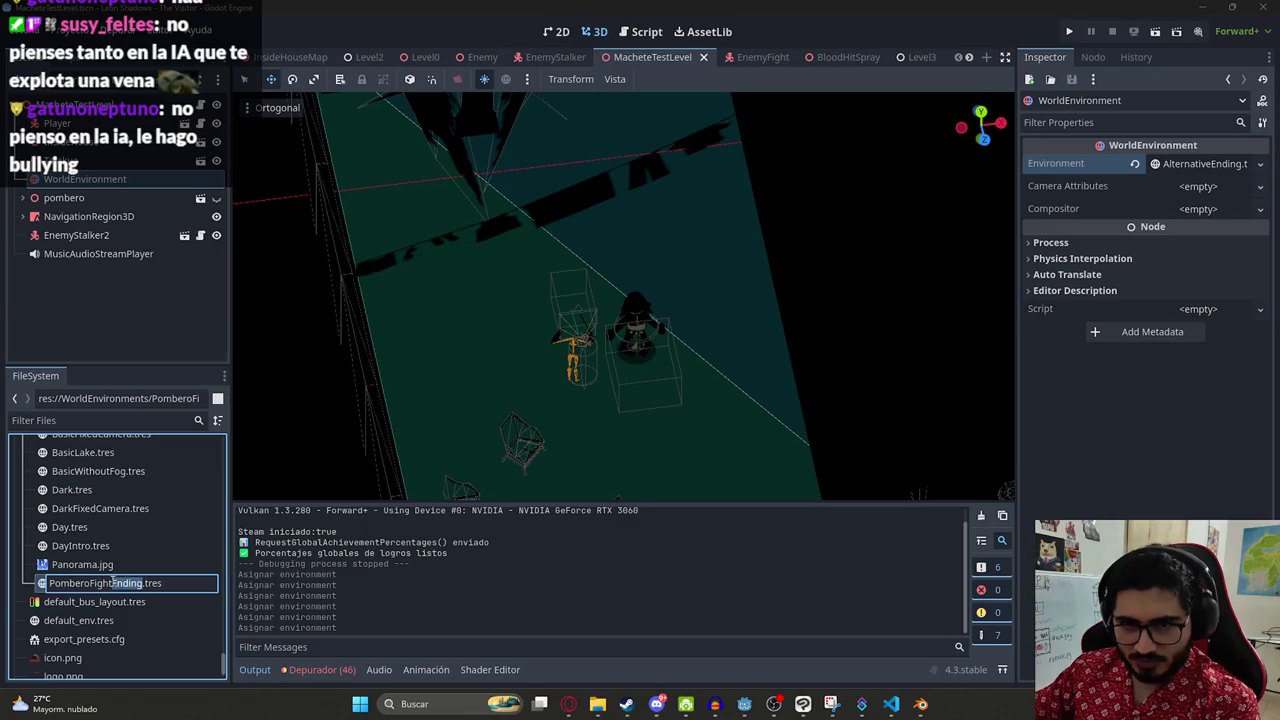
key("Return")
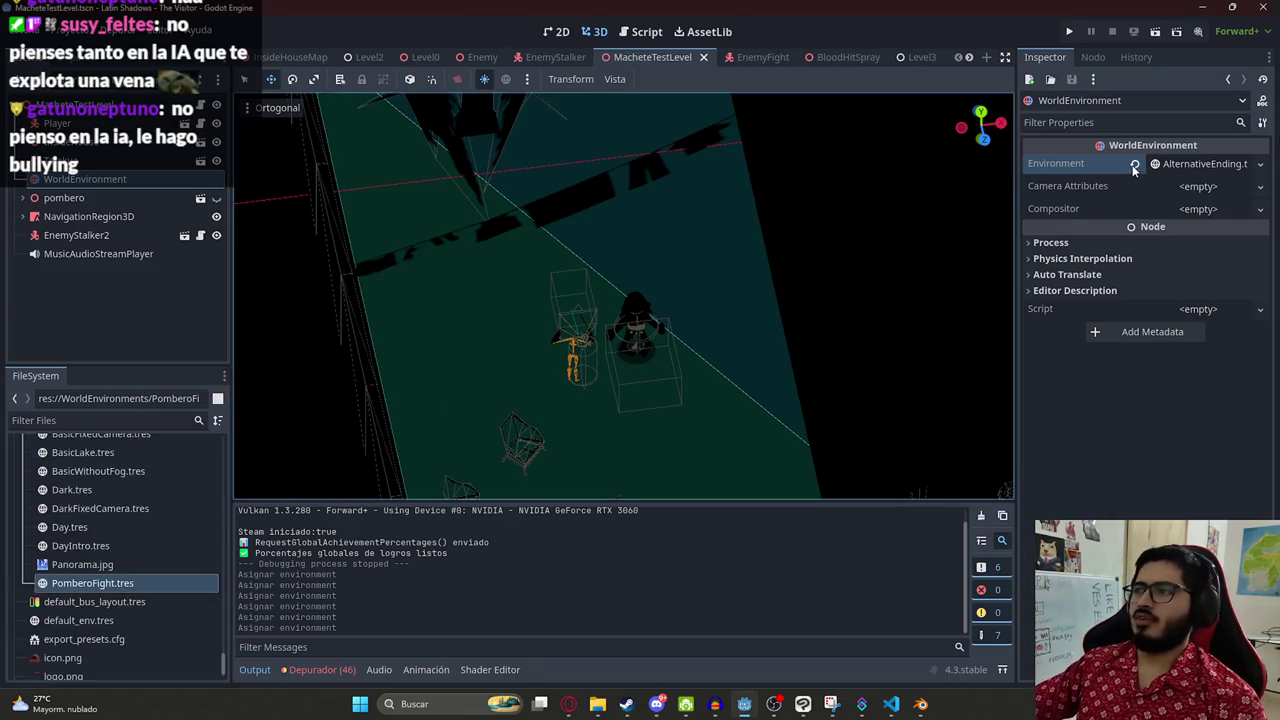
- Quick Load PomberoFight.tres into the WorldEnvironment's Environment slot
left_click(1134, 163)
left_click(1198, 164)
left_click(1193, 215)
scroll(618, 369, "down", 1)
double_click(610, 440)
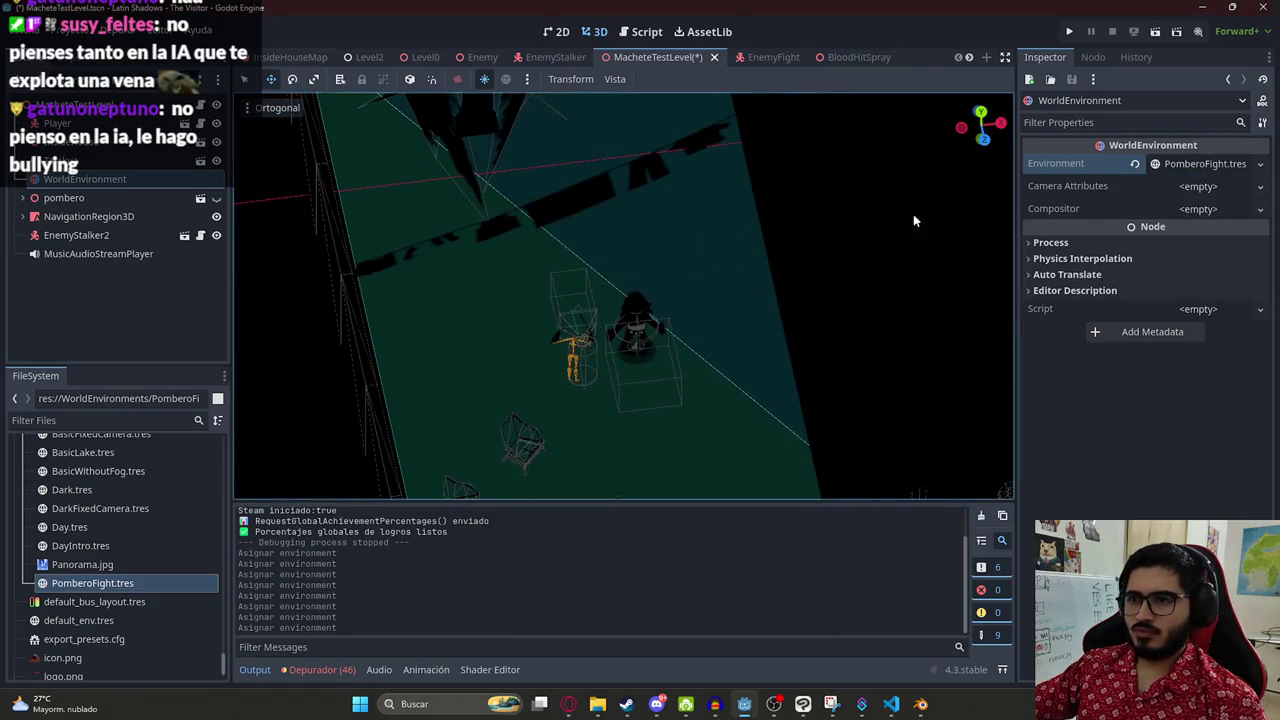
scroll(596, 333, "up", 4)
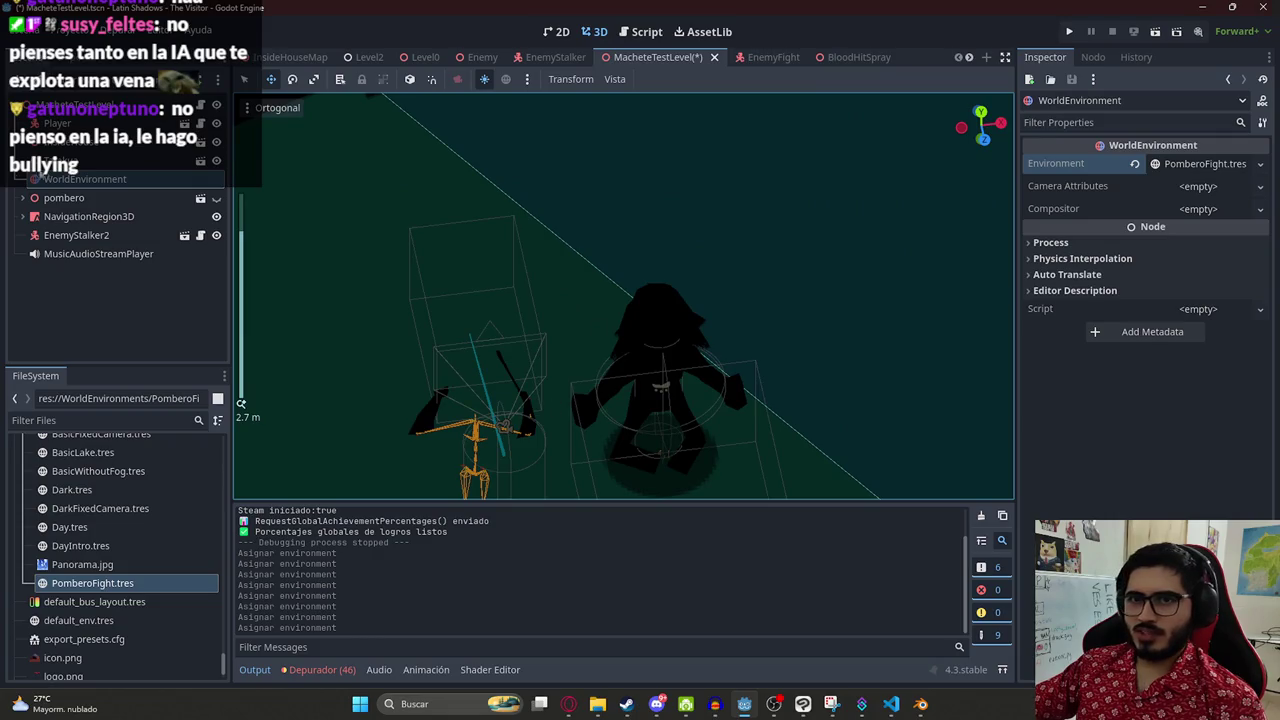
- Enable Hijos Editables on the Player instance
left_click(55, 124)
right_click(55, 124)
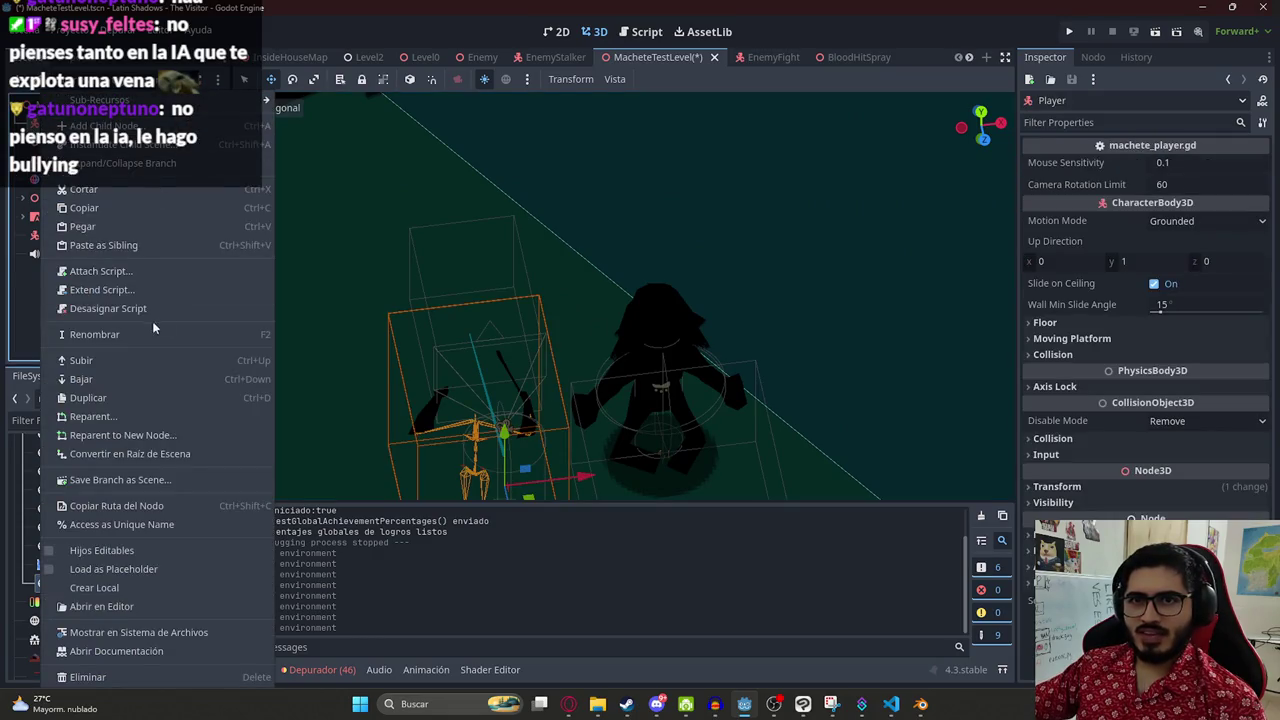
left_click(104, 563)
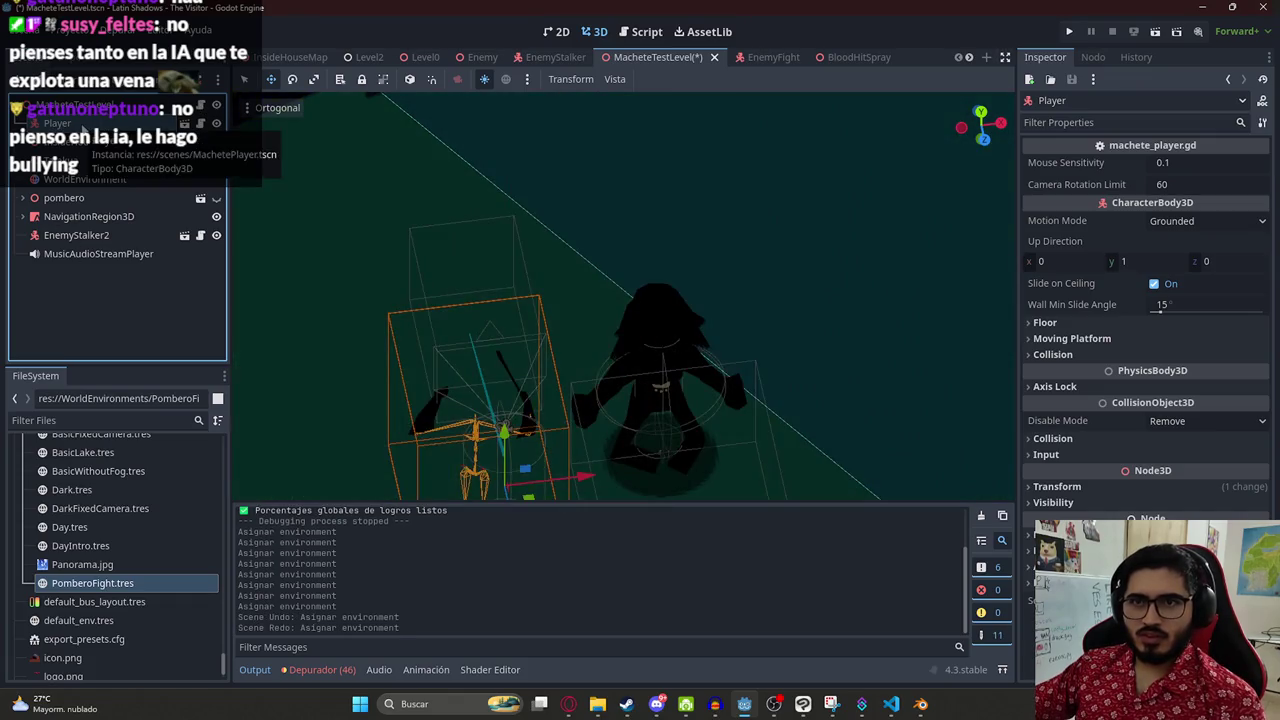
right_click(90, 124)
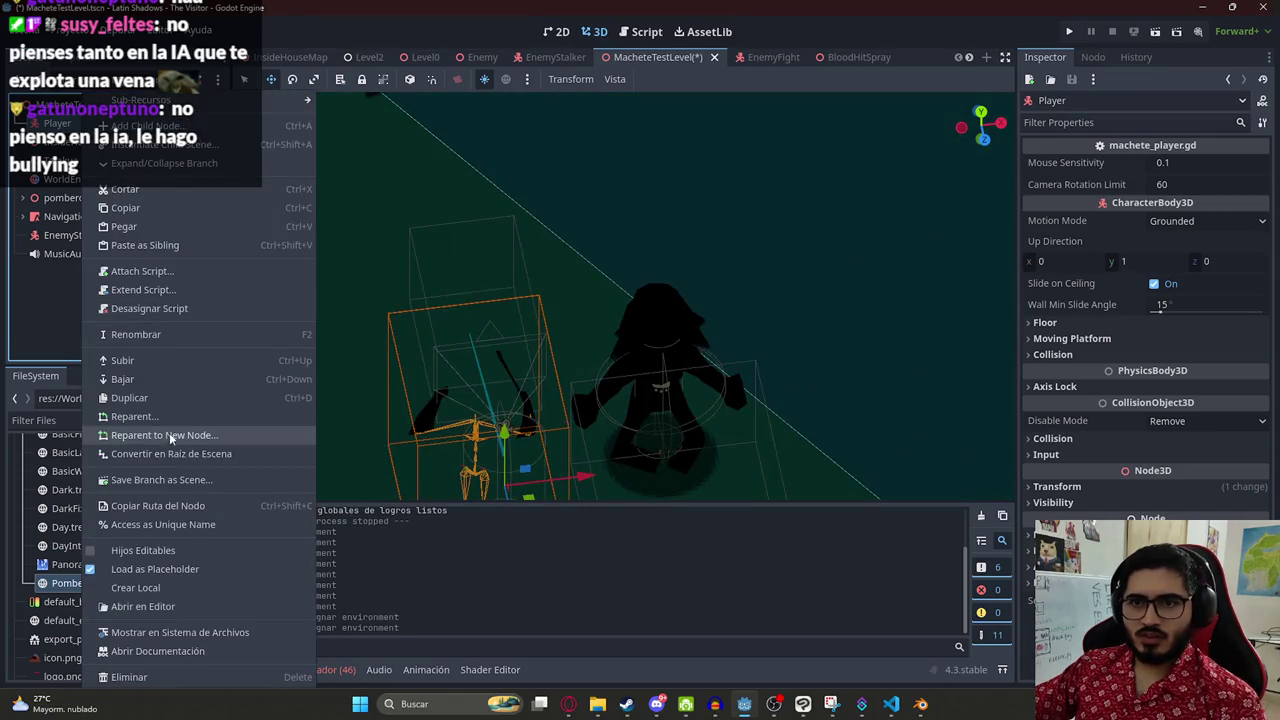
left_click(120, 552)
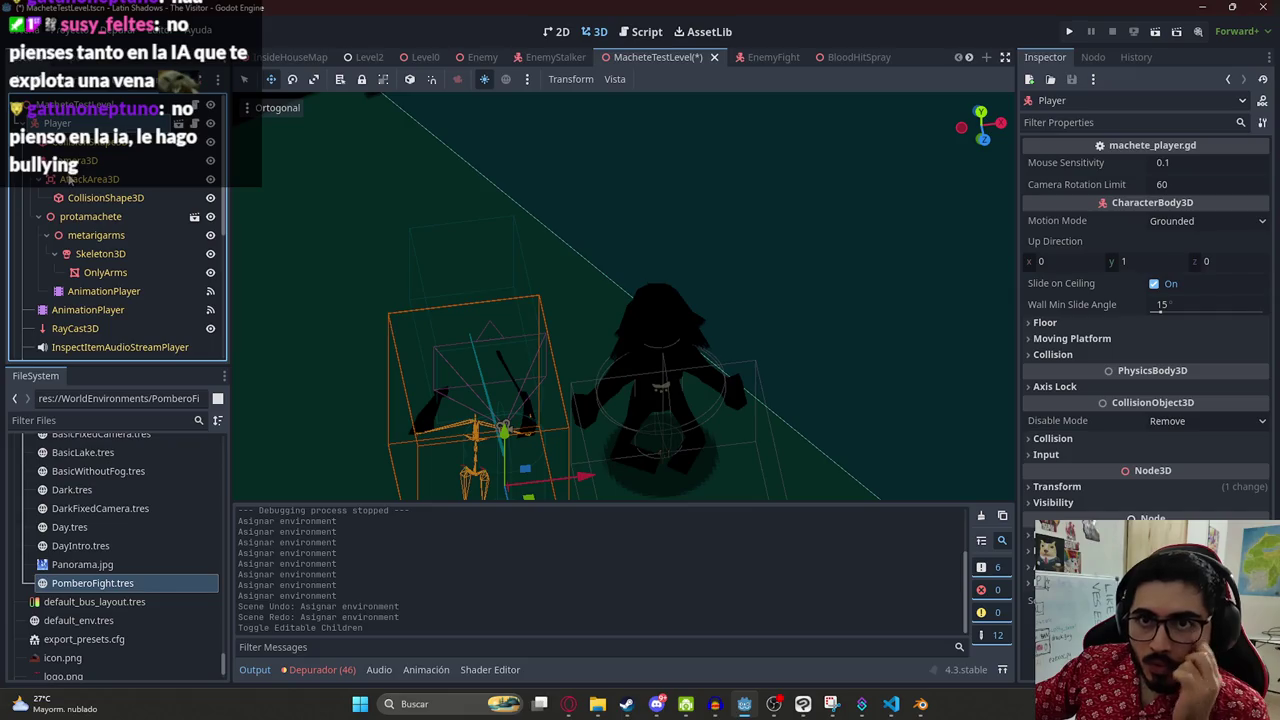
- Select the Player's Camera3D, enlarge its viewport preview, then reselect WorldEnvironment
left_click(655, 397)
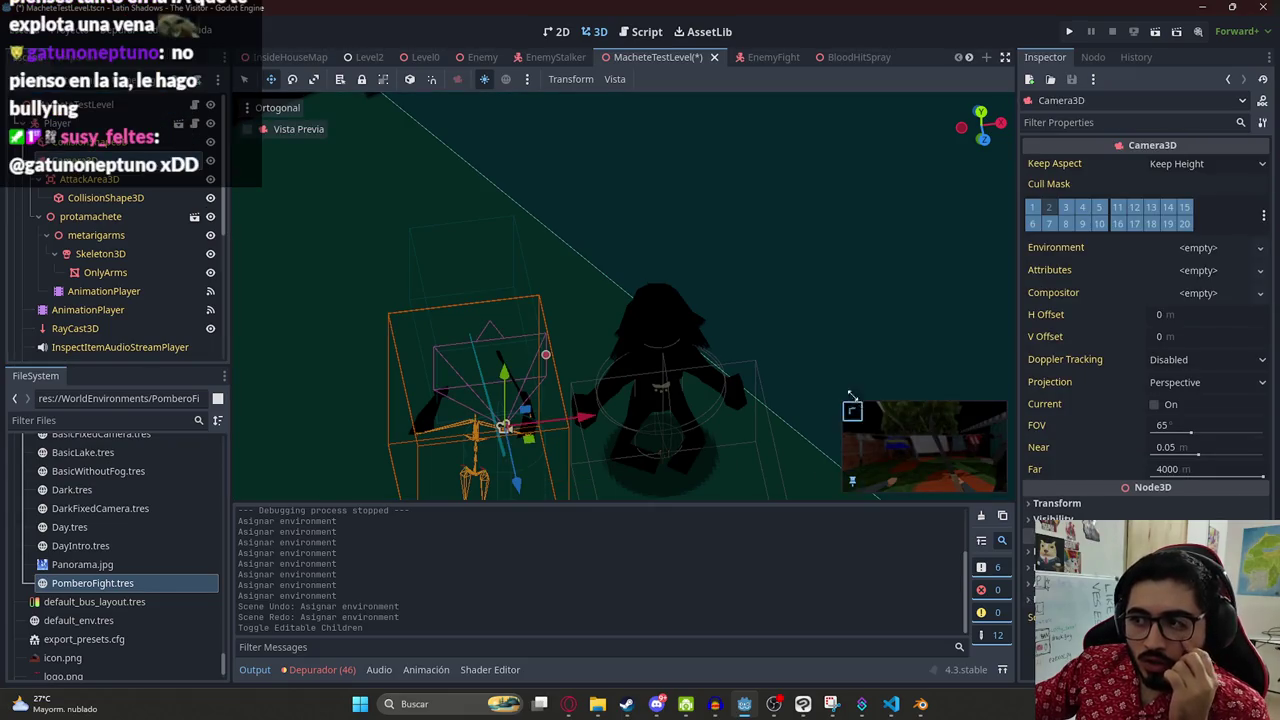
left_click_drag(851, 408, 580, 208)
left_click(125, 145)
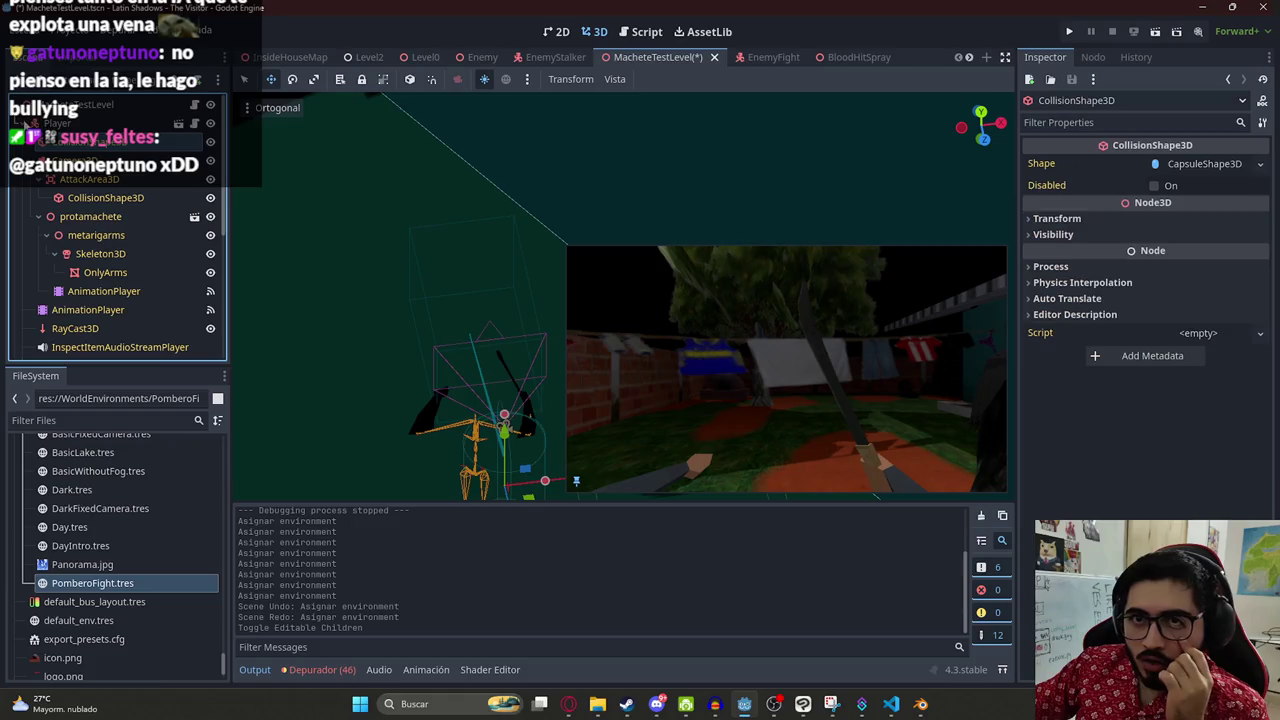
left_click(28, 125)
left_click(85, 179)
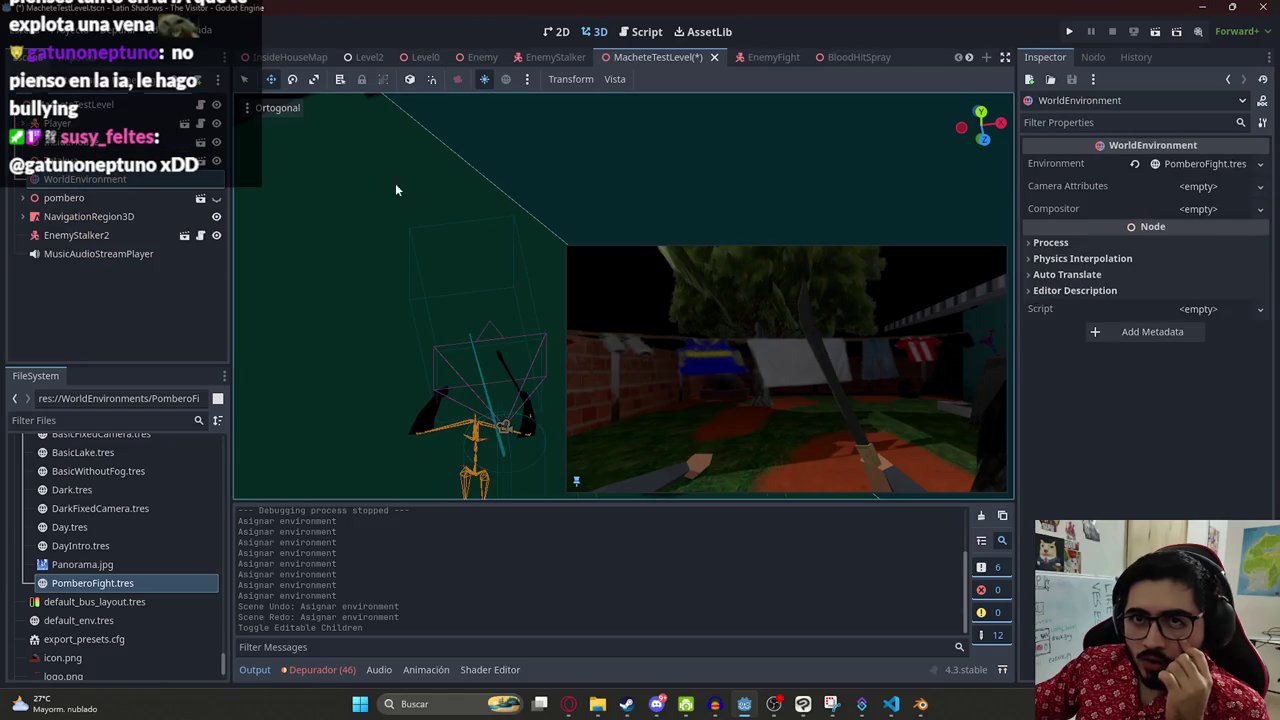
- Expand the node's Process, Physics Interpolation, Auto Translate and Editor Description sections
left_click(1105, 243)
left_click(1093, 341)
left_click(1068, 377)
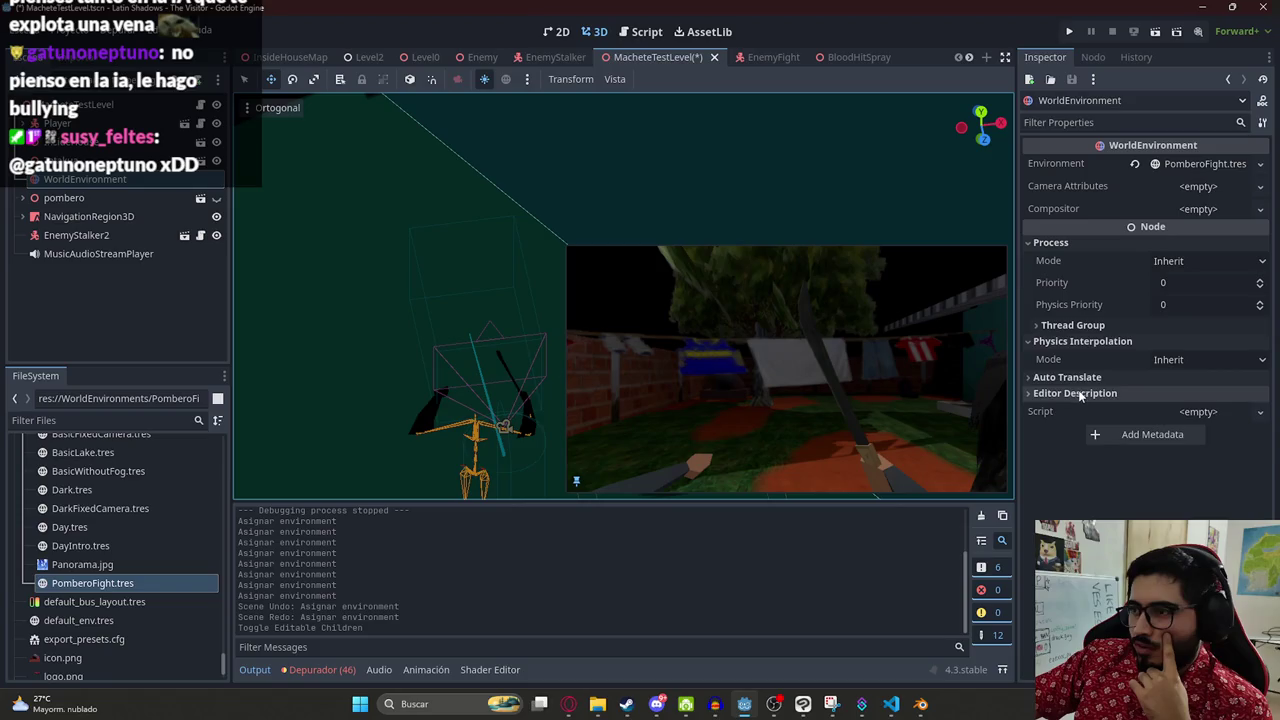
left_click(1075, 413)
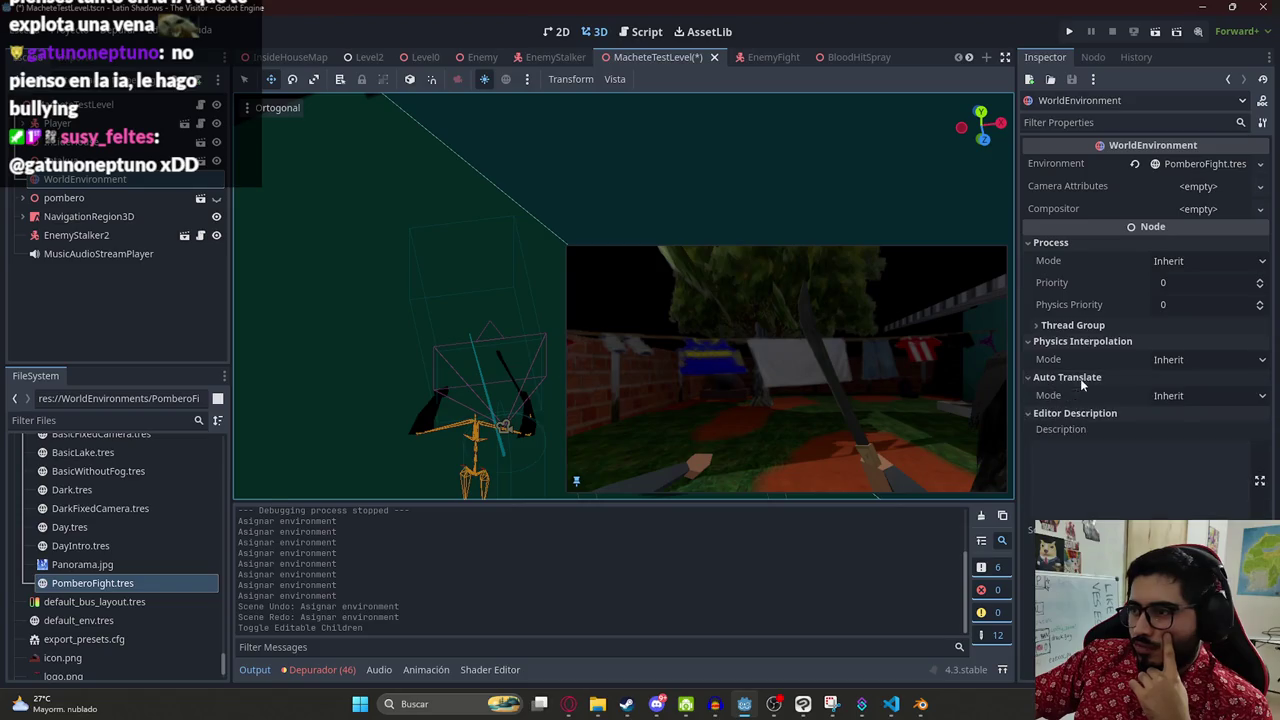
- Open the PomberoFight.tres environment and turn on its volumetric fog
left_click(1168, 166)
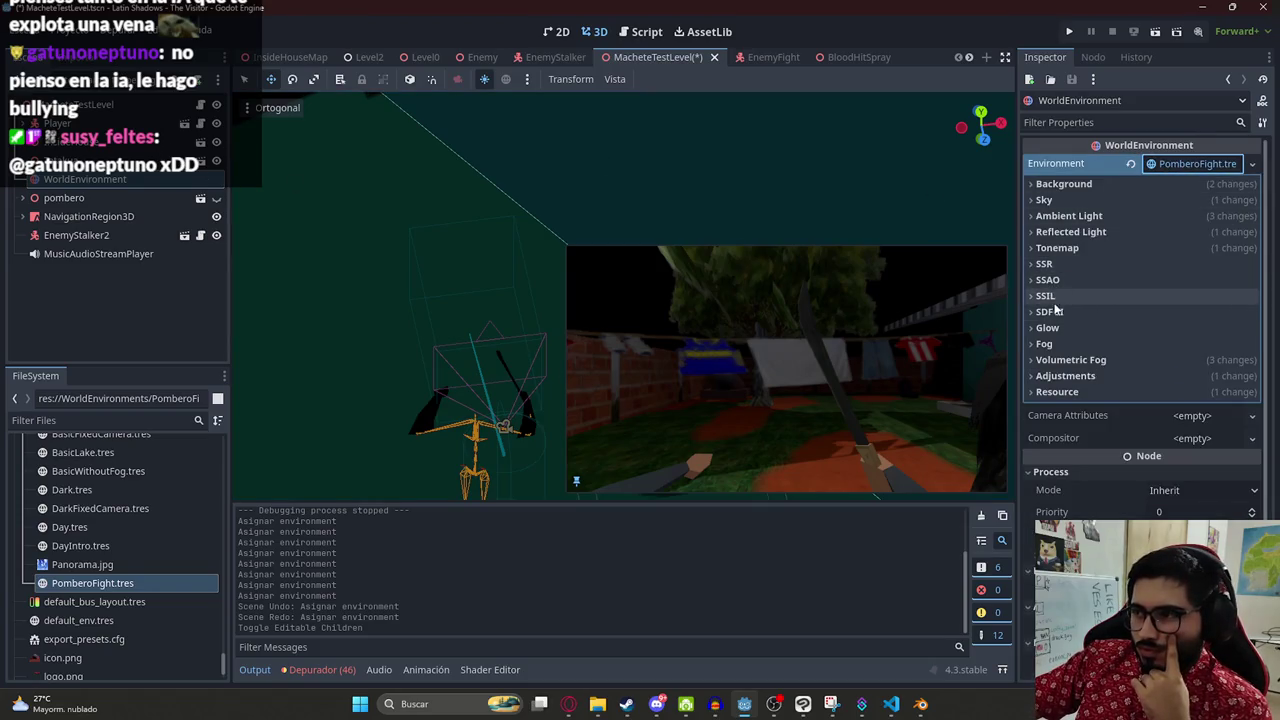
left_click(1078, 348)
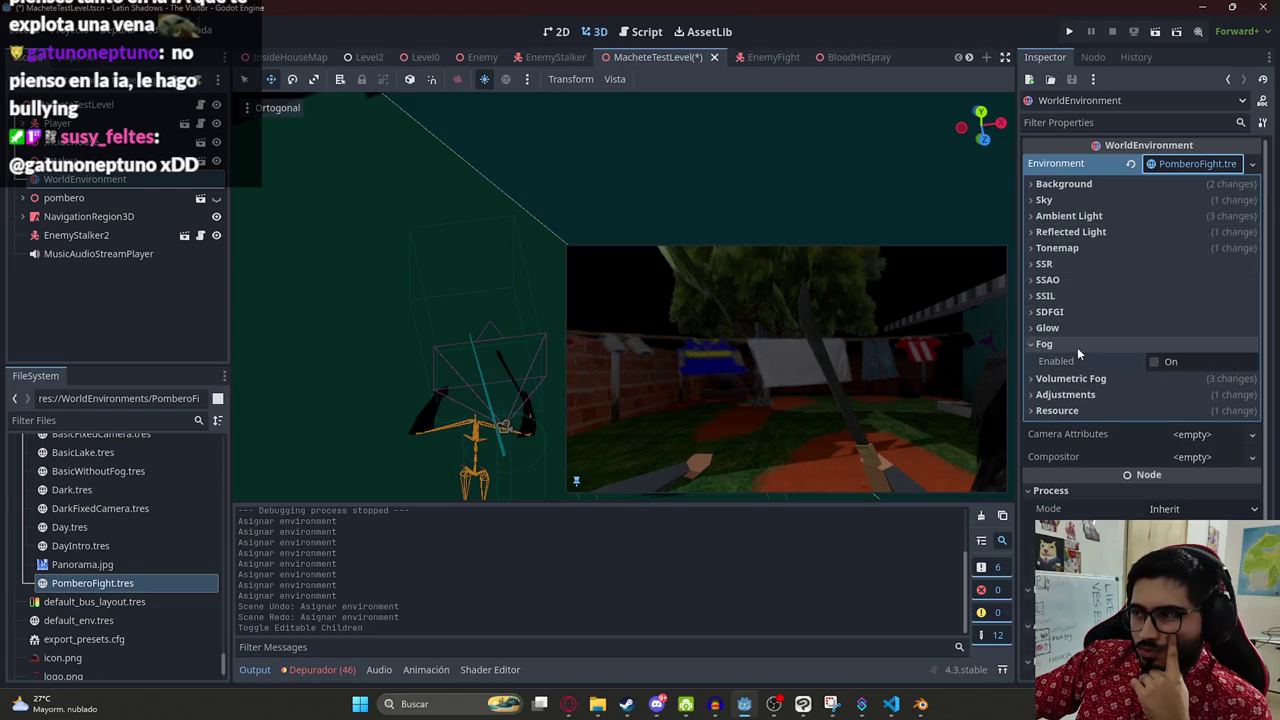
left_click(1078, 348)
left_click(1072, 360)
left_click(1153, 378)
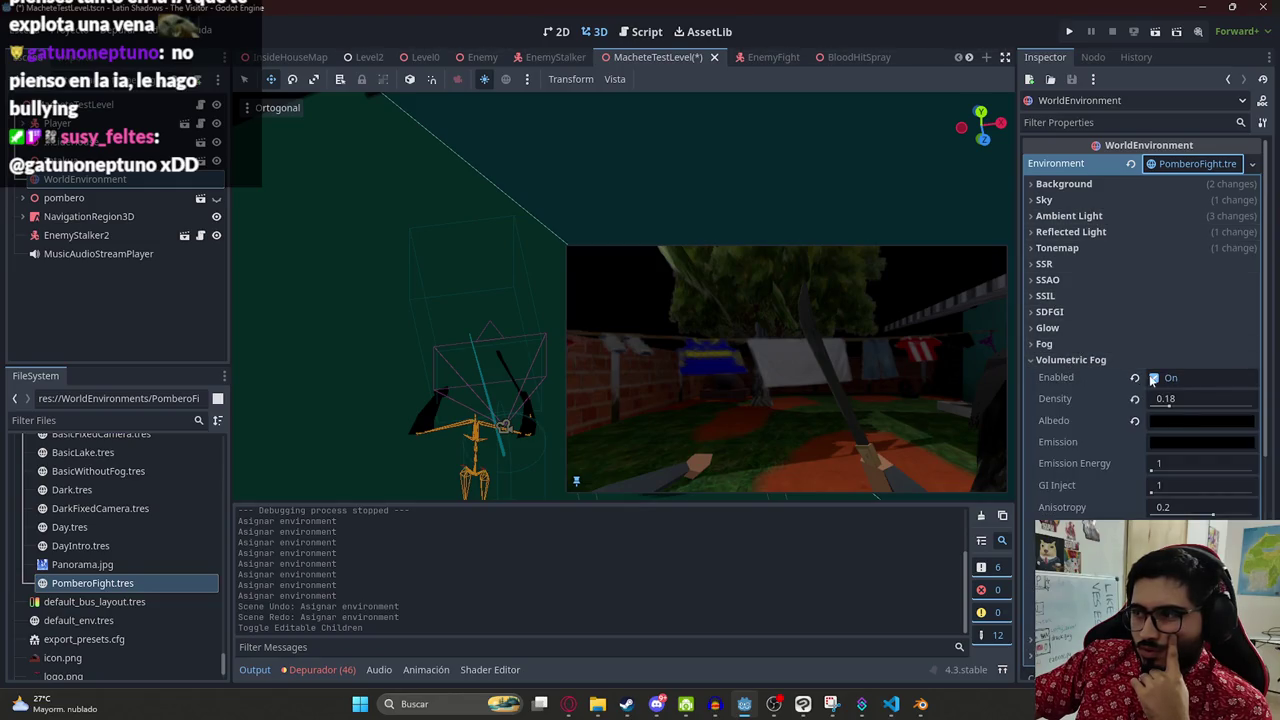
- Set the volumetric fog albedo to gray 757575 and density to 1, then save the level
left_click(1180, 426)
left_click_drag(1261, 228, 1260, 148)
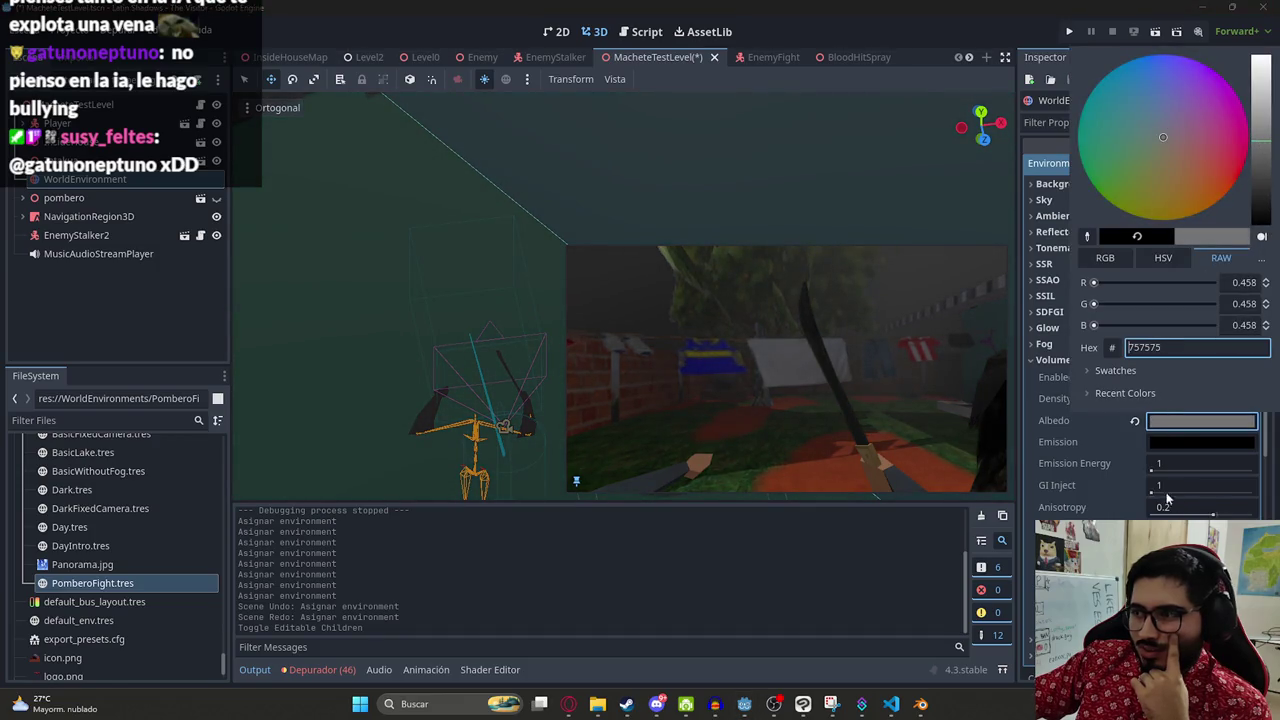
left_click(1164, 427)
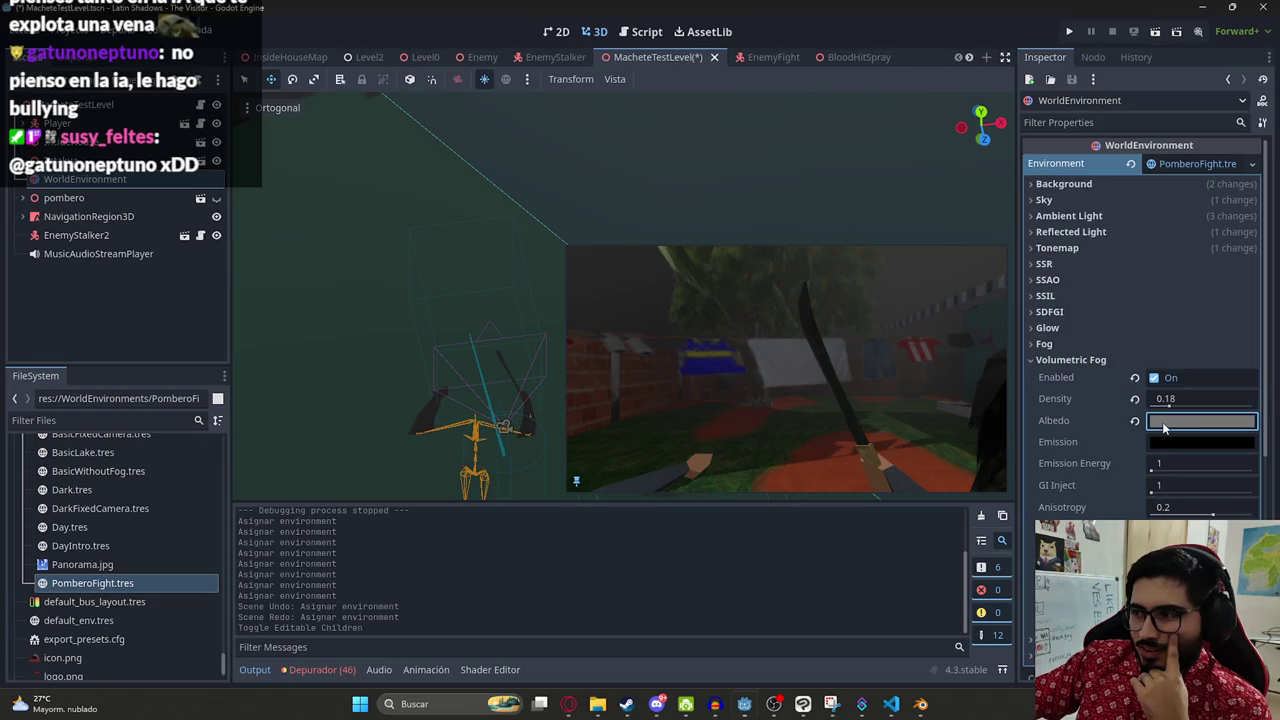
left_click_drag(1168, 400, 1215, 406)
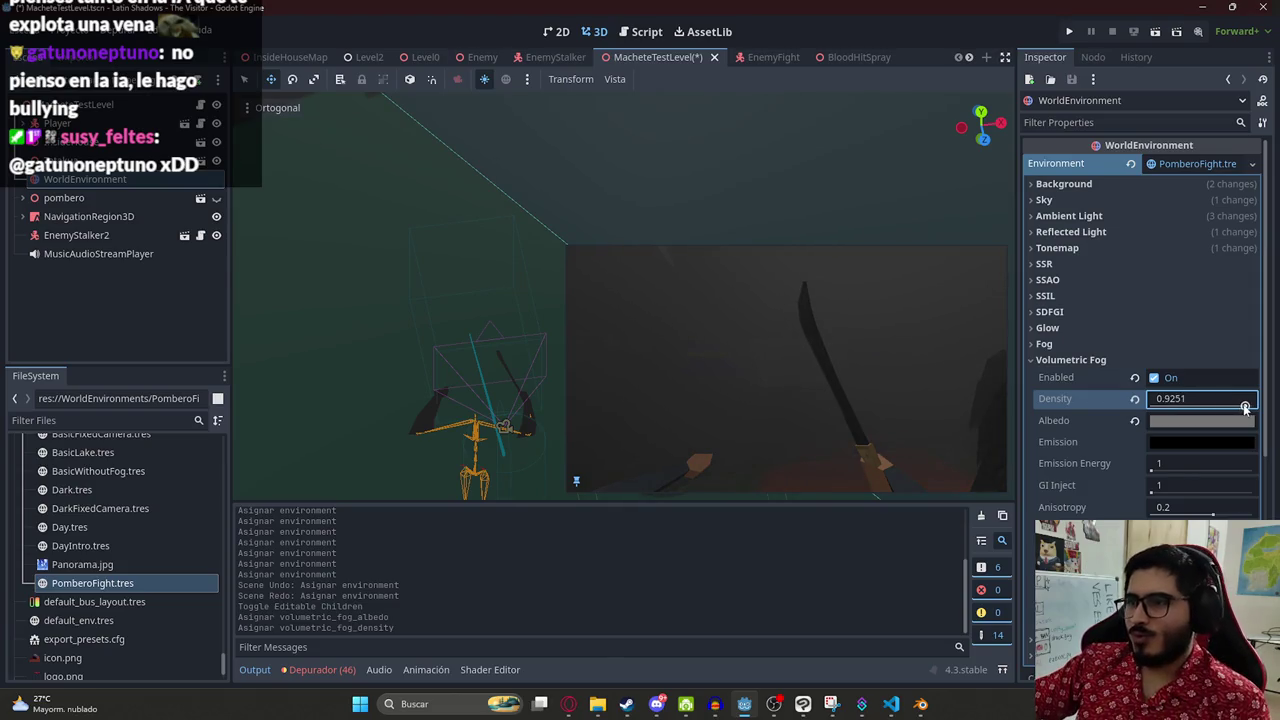
key("ctrl+s")
right_click(656, 57)
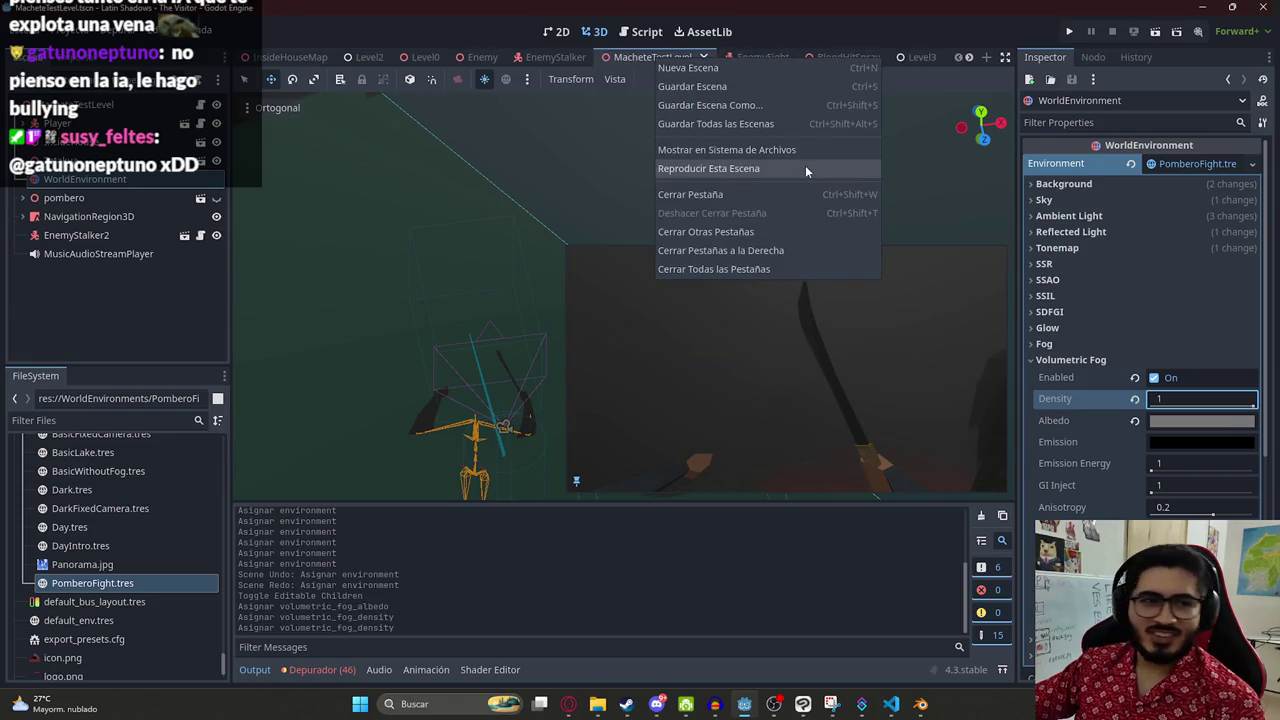
- Run MacheteTestLevel on its own, swing the machete at the creature twice, then stop
left_click(805, 168)
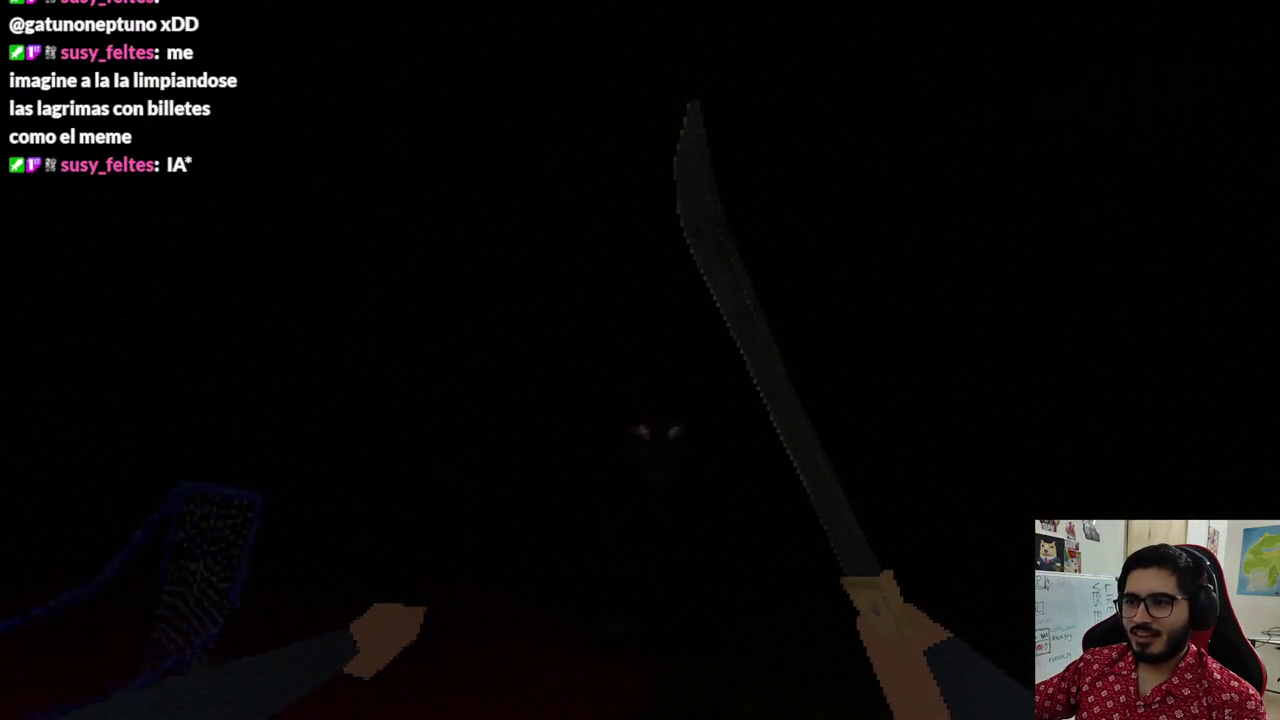
left_click(640, 360)
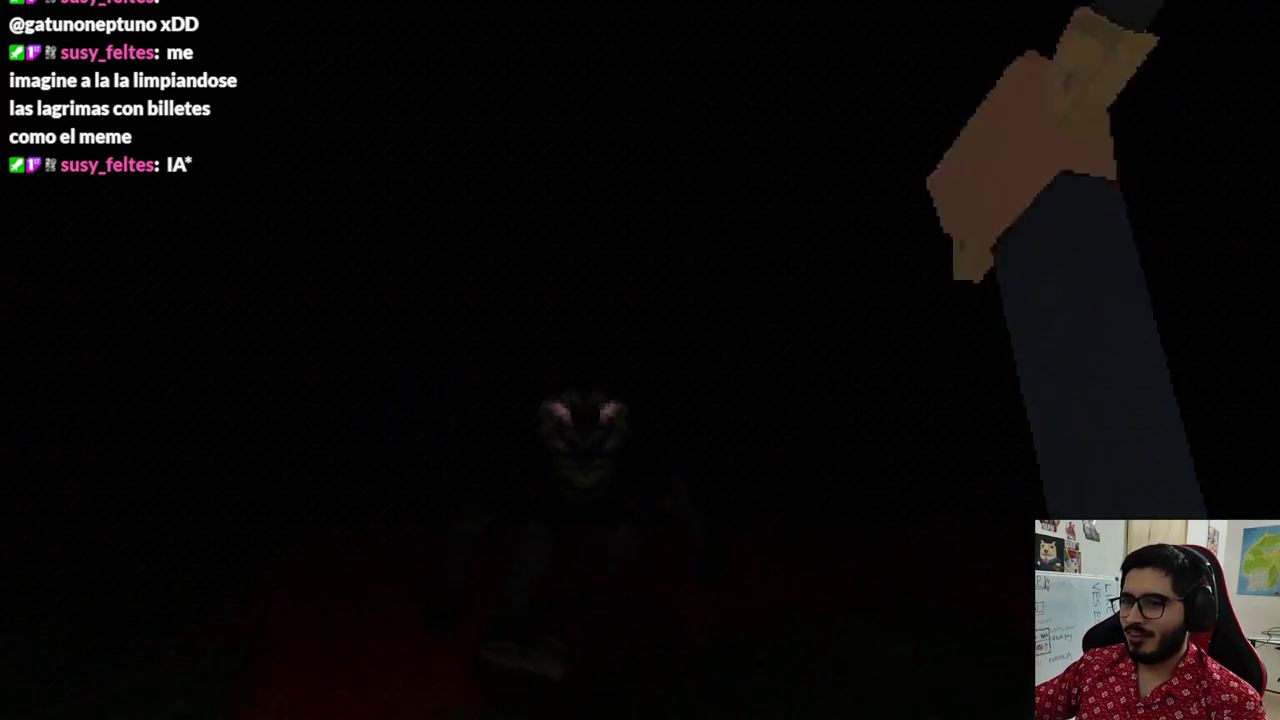
left_click(640, 360)
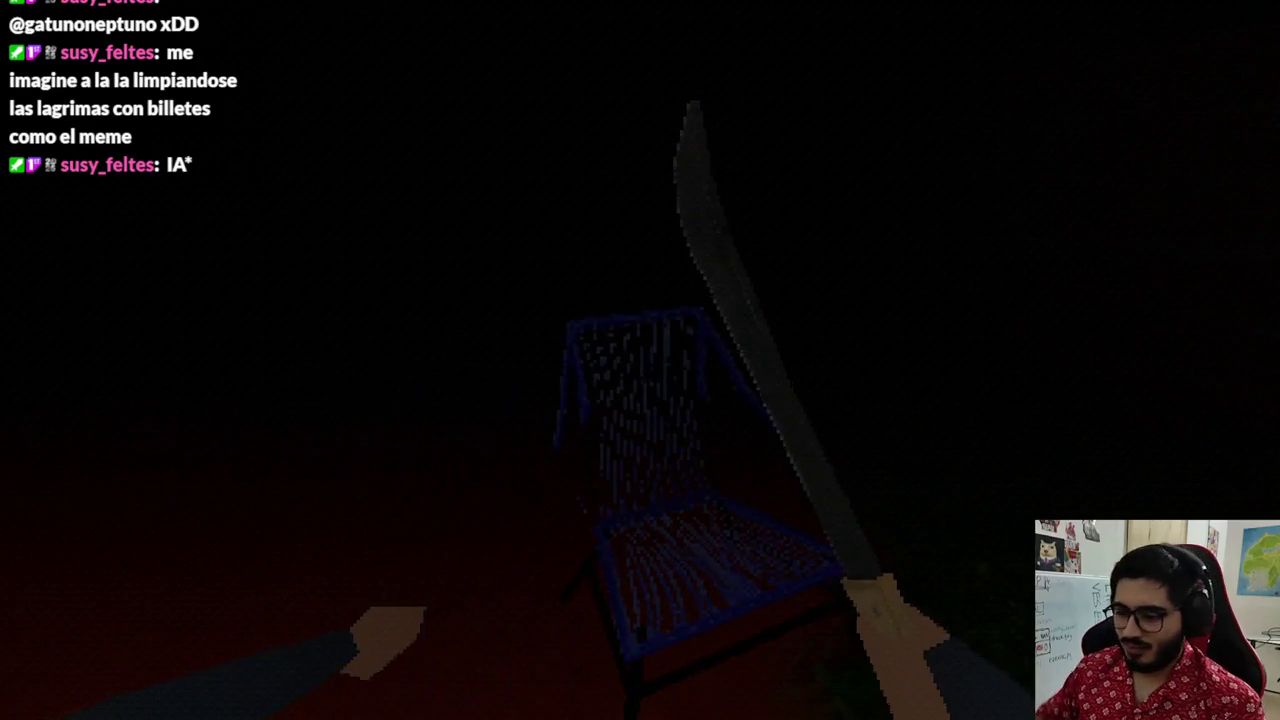
key("F8")
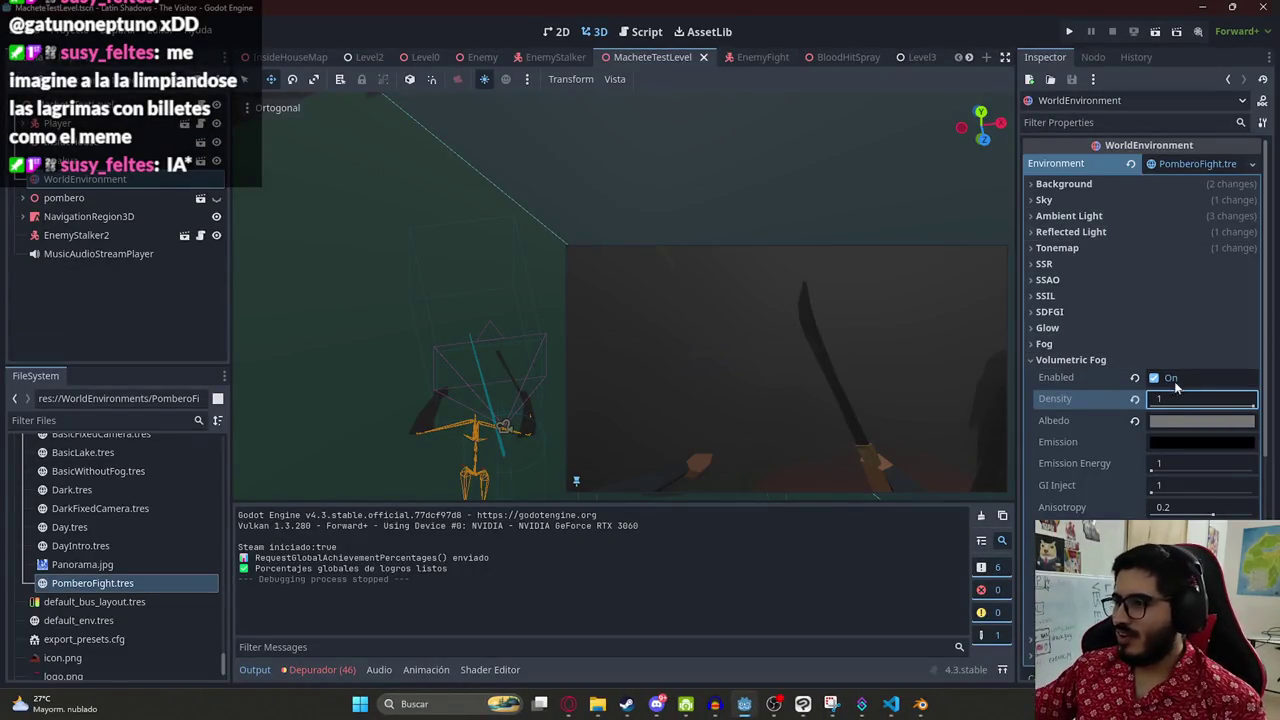
type("0.5")
- Commit volumetric fog density 0.5 and run MacheteTestLevel as the current scene
key("Return")
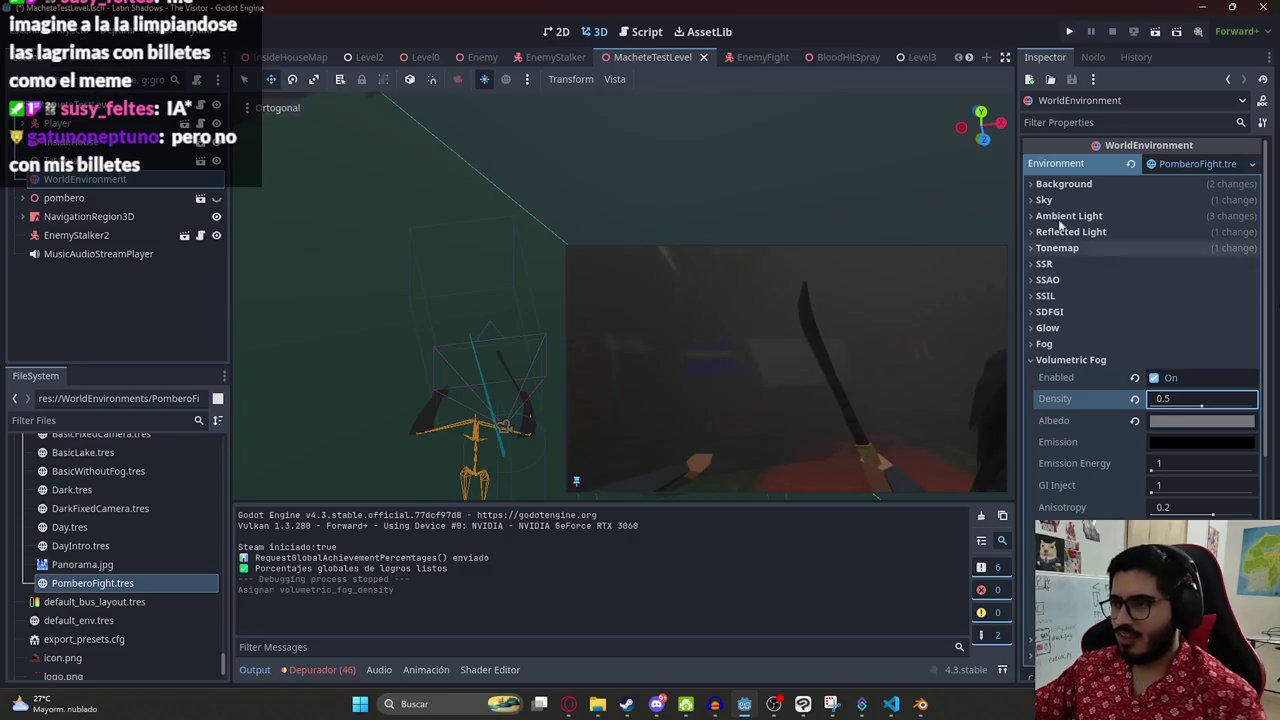
right_click(686, 62)
left_click(719, 174)
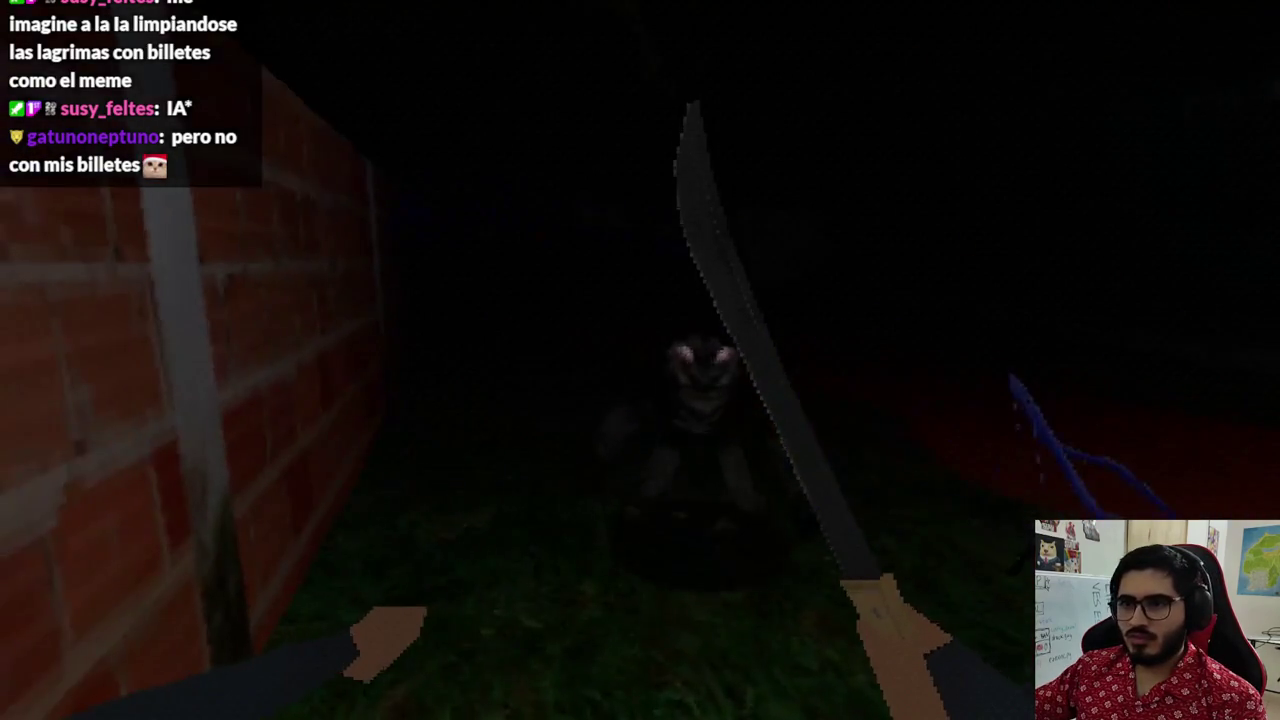
- Attack the creature with nine machete swings, then stop the running game
left_click(640, 360)
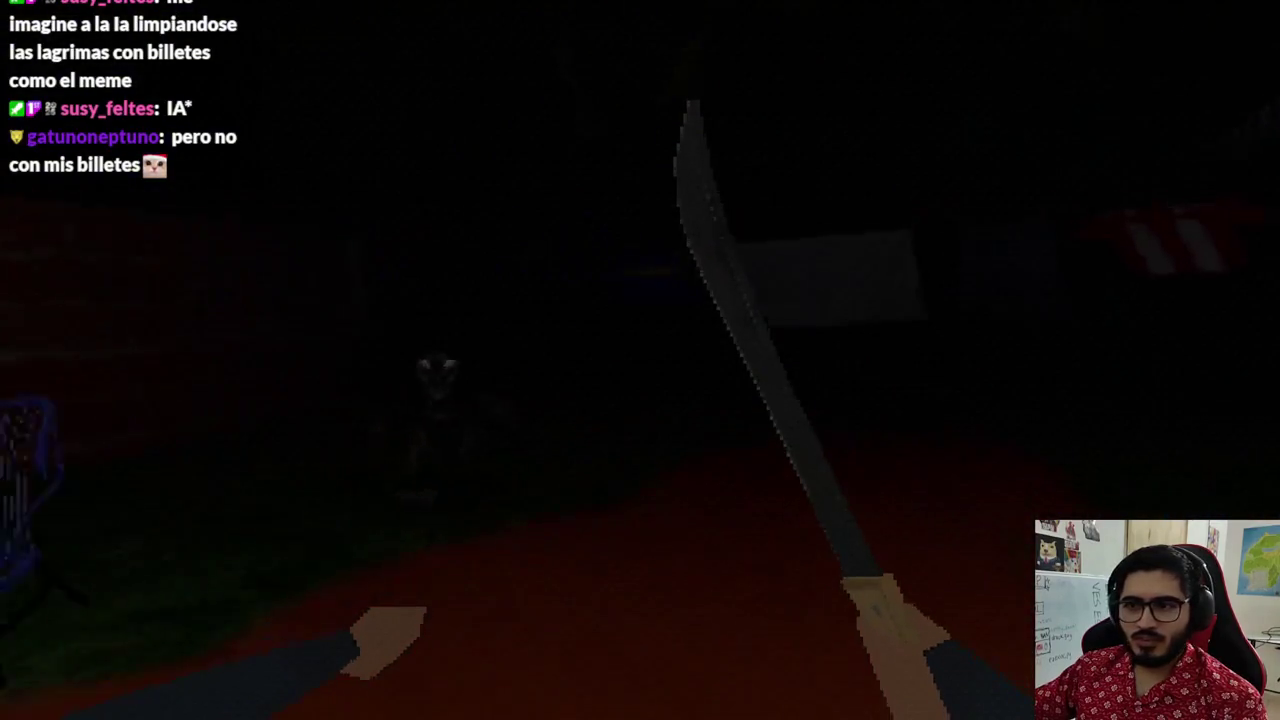
left_click(640, 360)
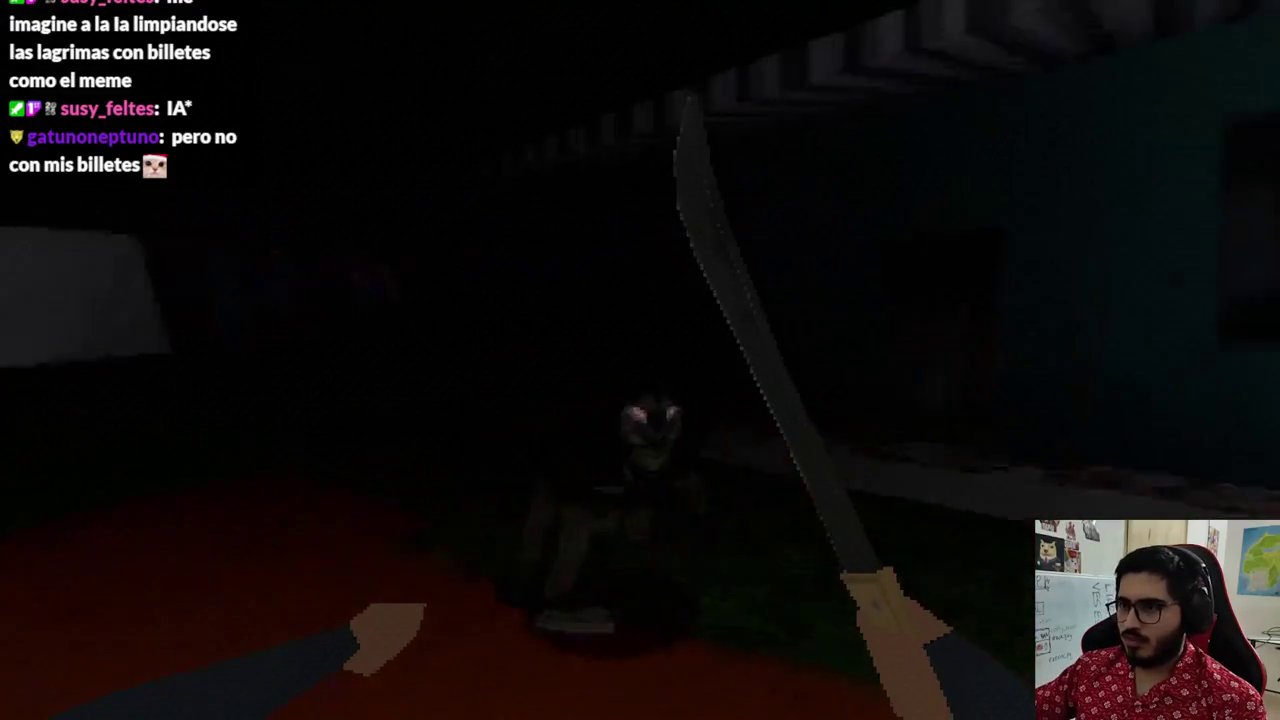
left_click(640, 360)
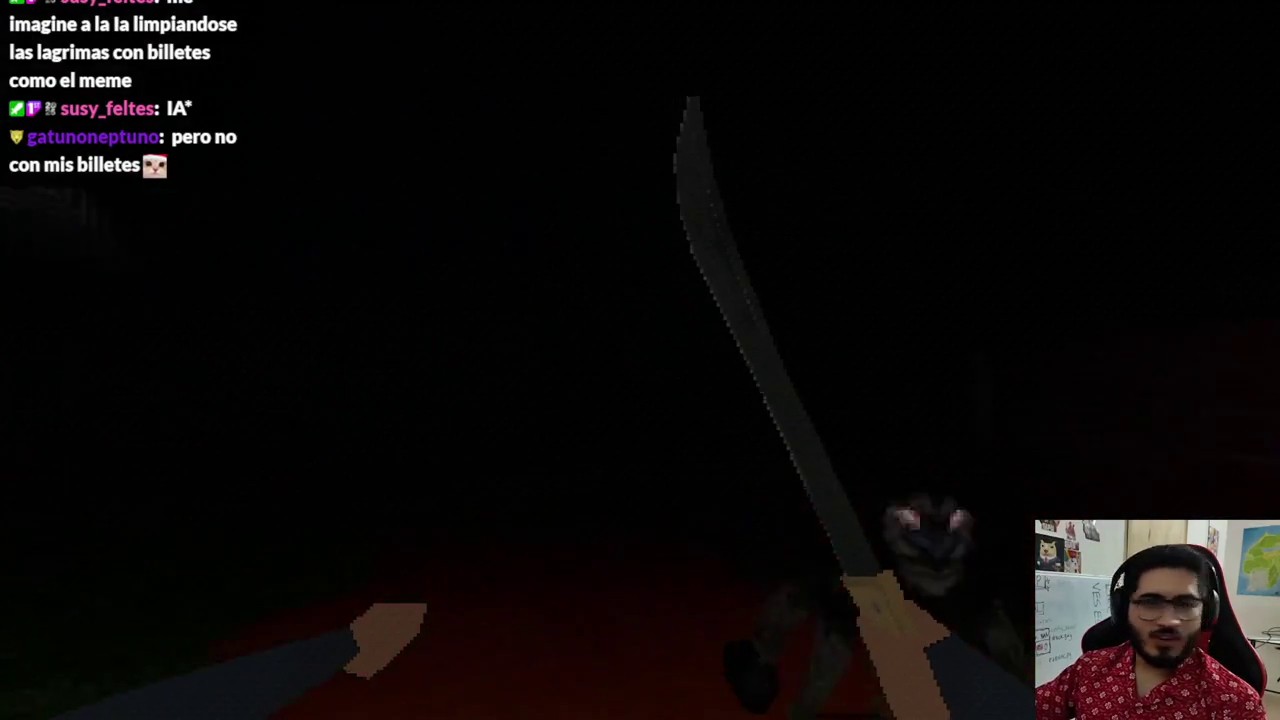
left_click(640, 360)
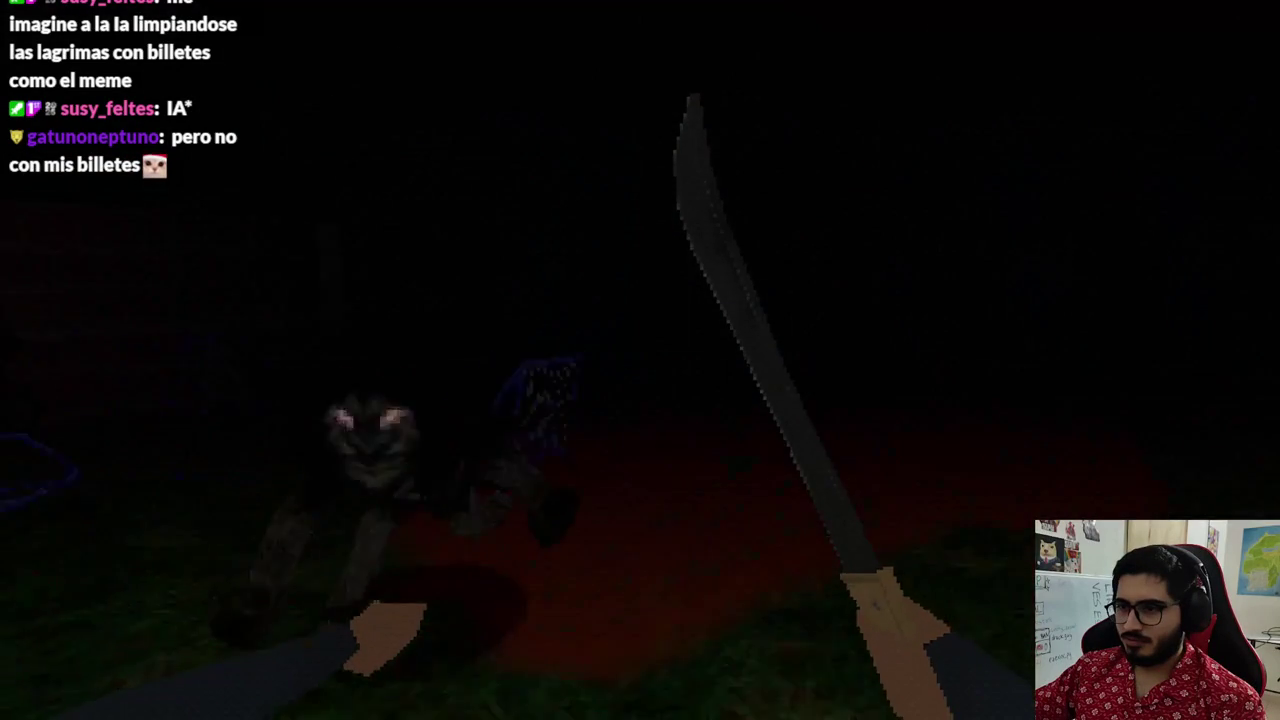
left_click(640, 360)
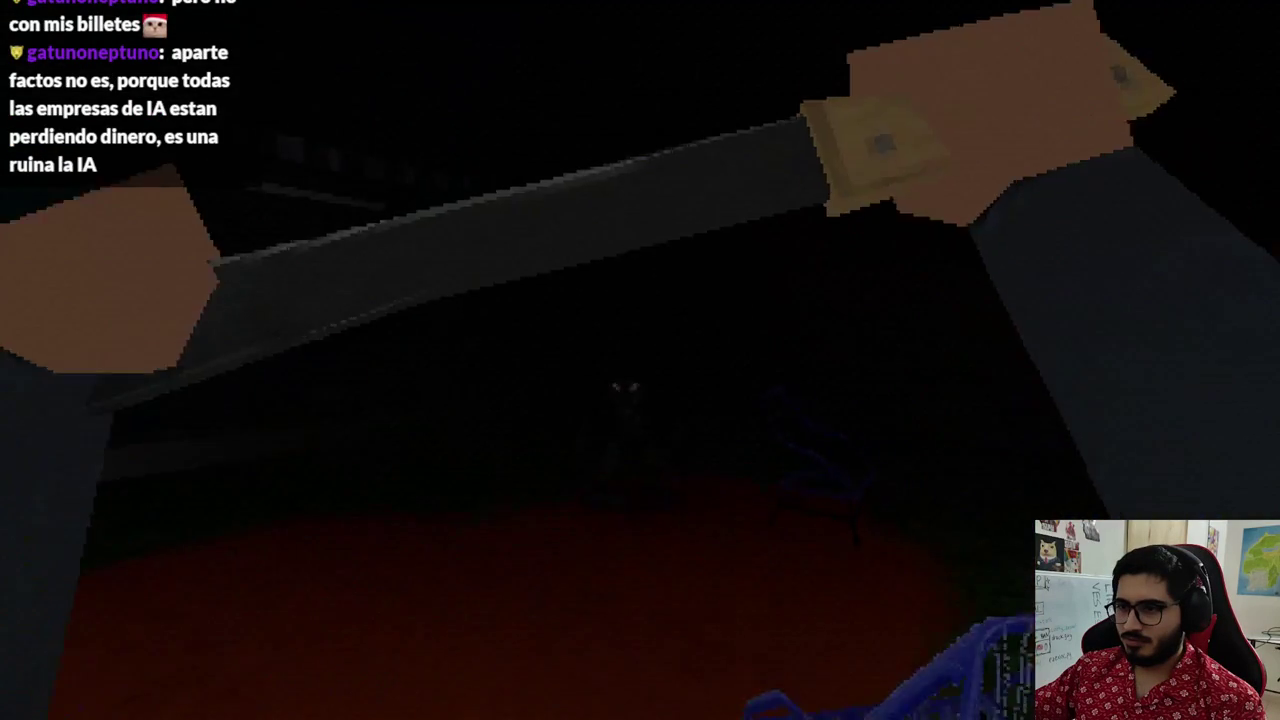
left_click(640, 360)
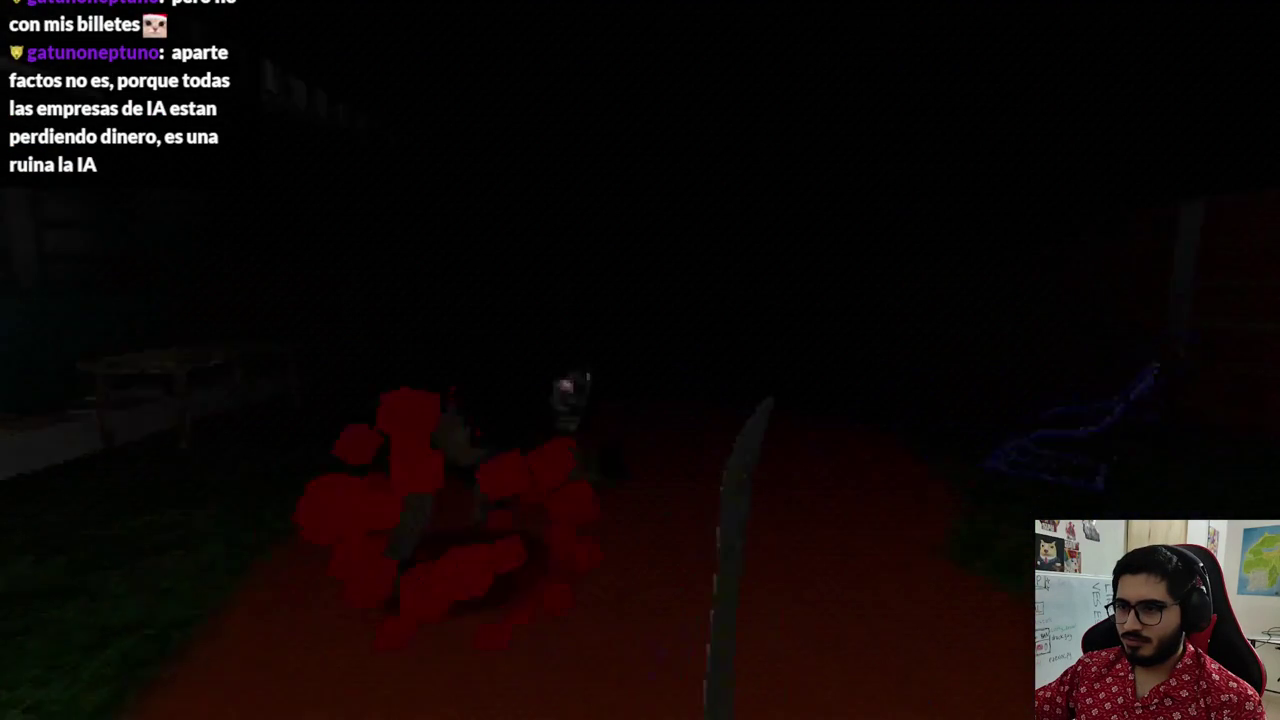
left_click(640, 360)
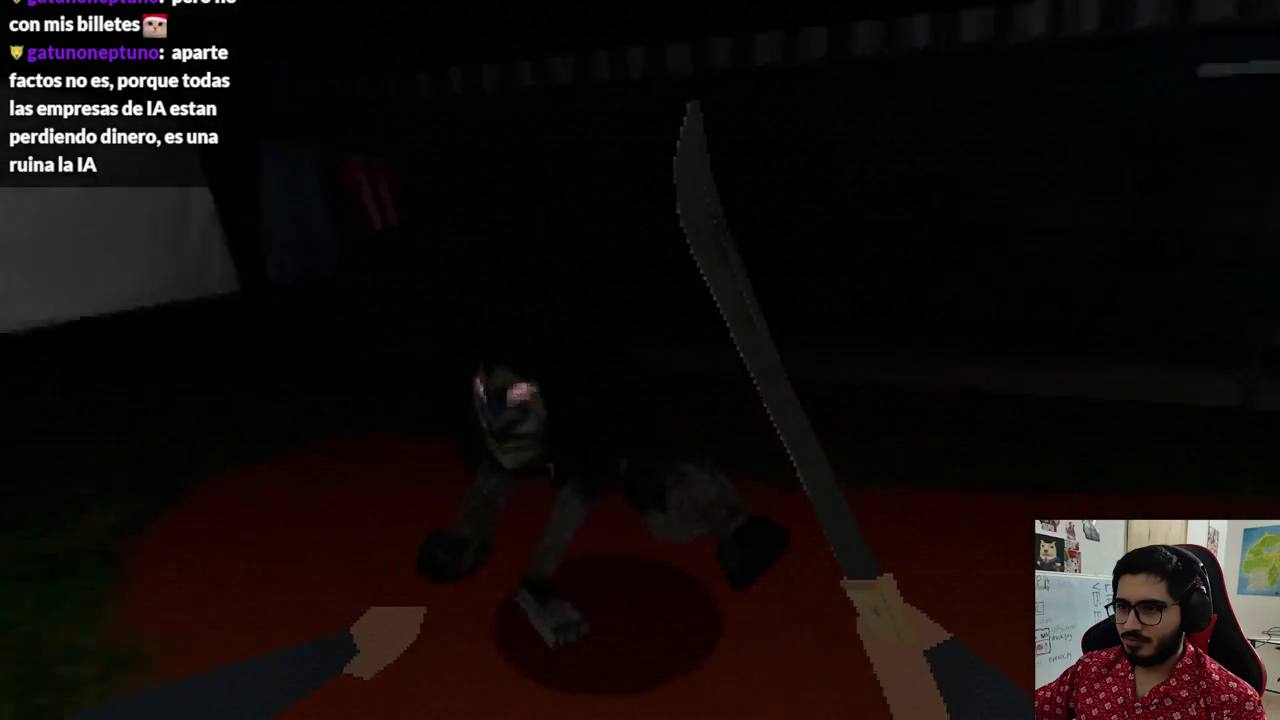
left_click(640, 360)
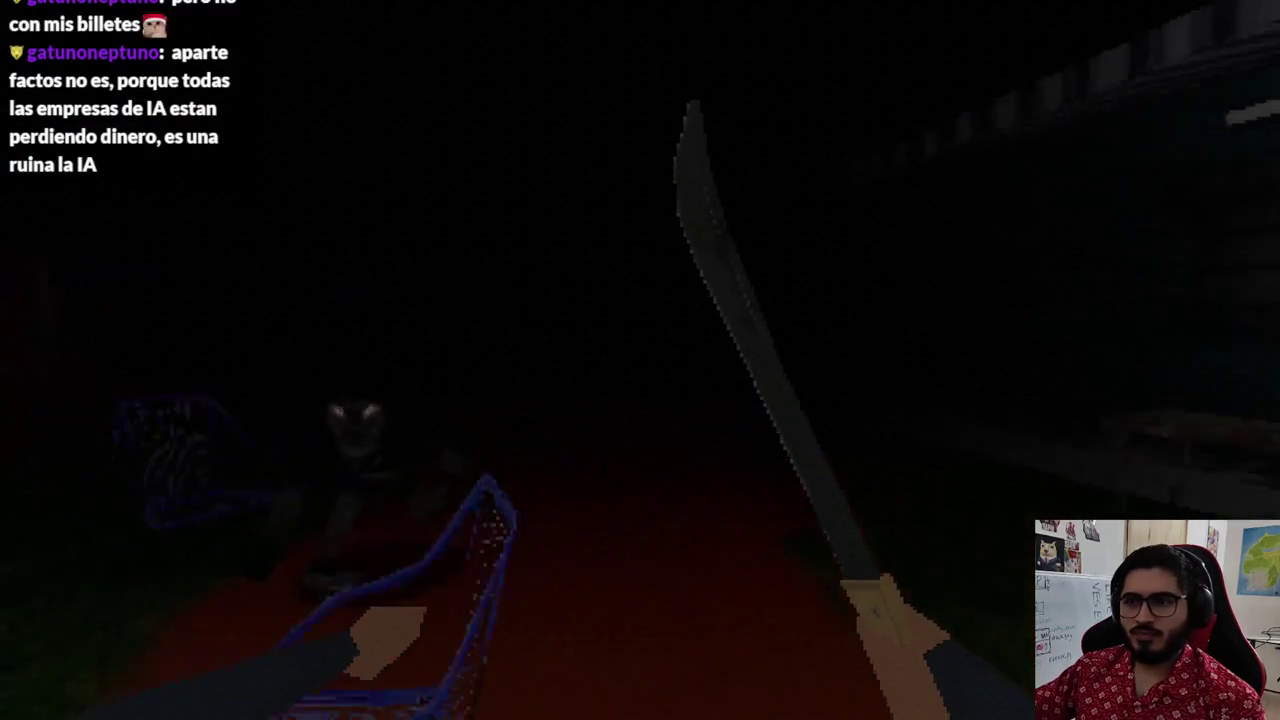
left_click(640, 360)
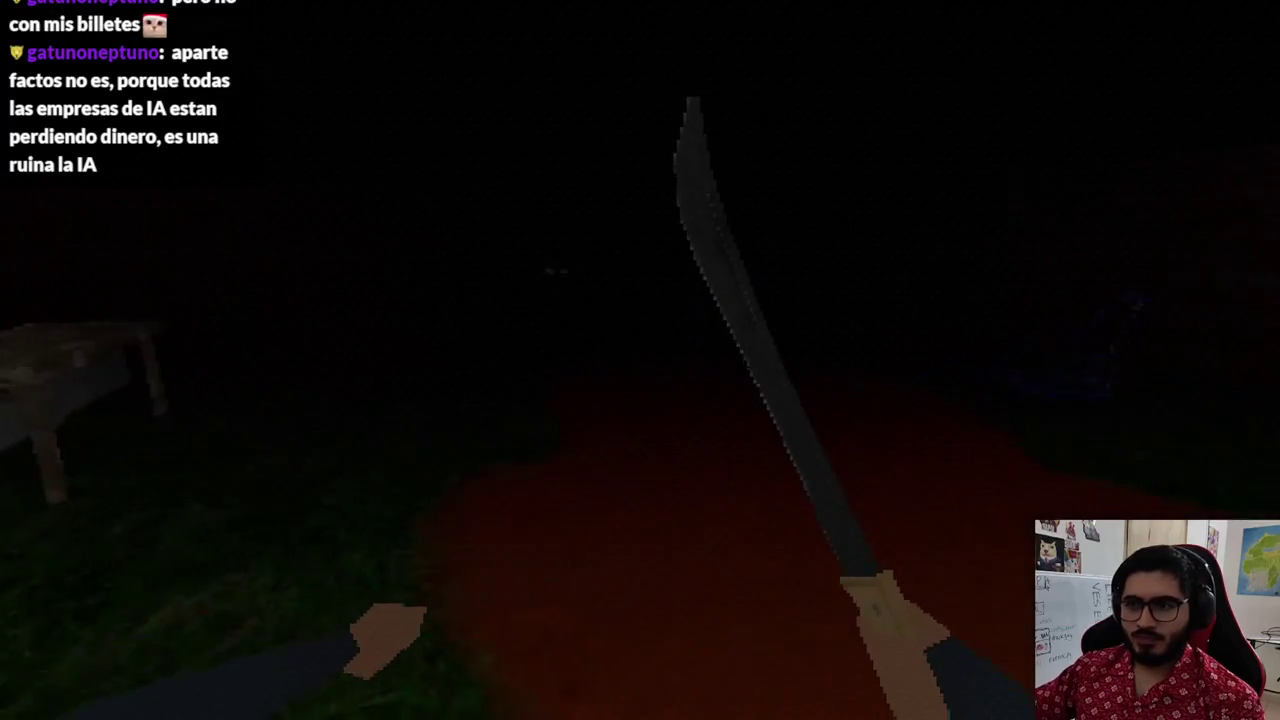
key("F8")
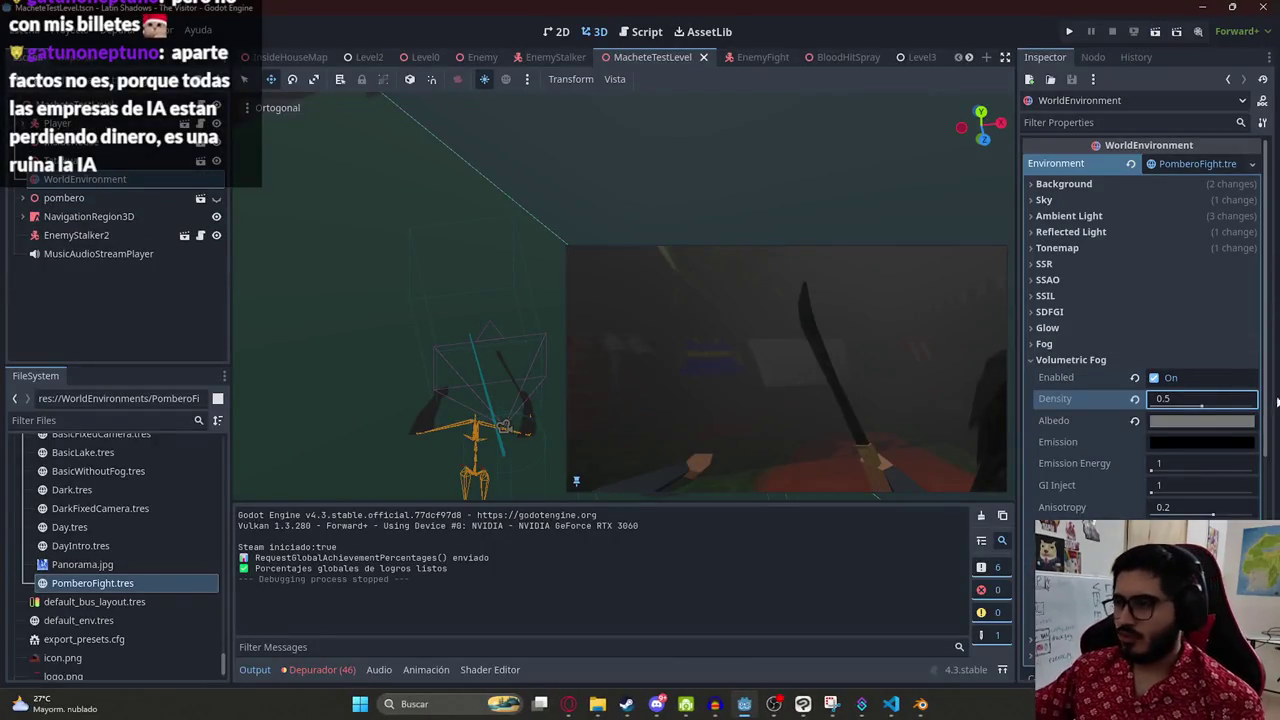
- Lower the volumetric fog density to 0.3 and save the level scene
type("0.2")
key("Return")
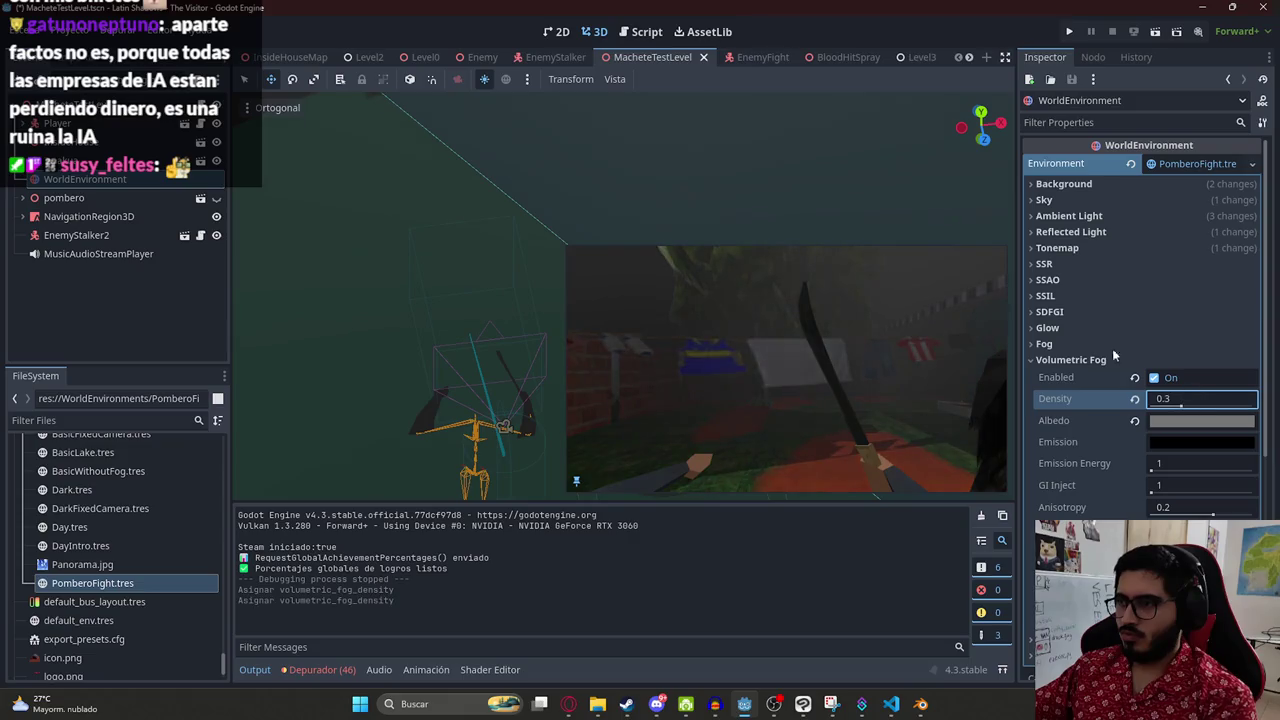
key("ctrl+s")
- Playtest MacheteTestLevel again from the scene tab menu, then stop the game
right_click(645, 57)
left_click(700, 170)
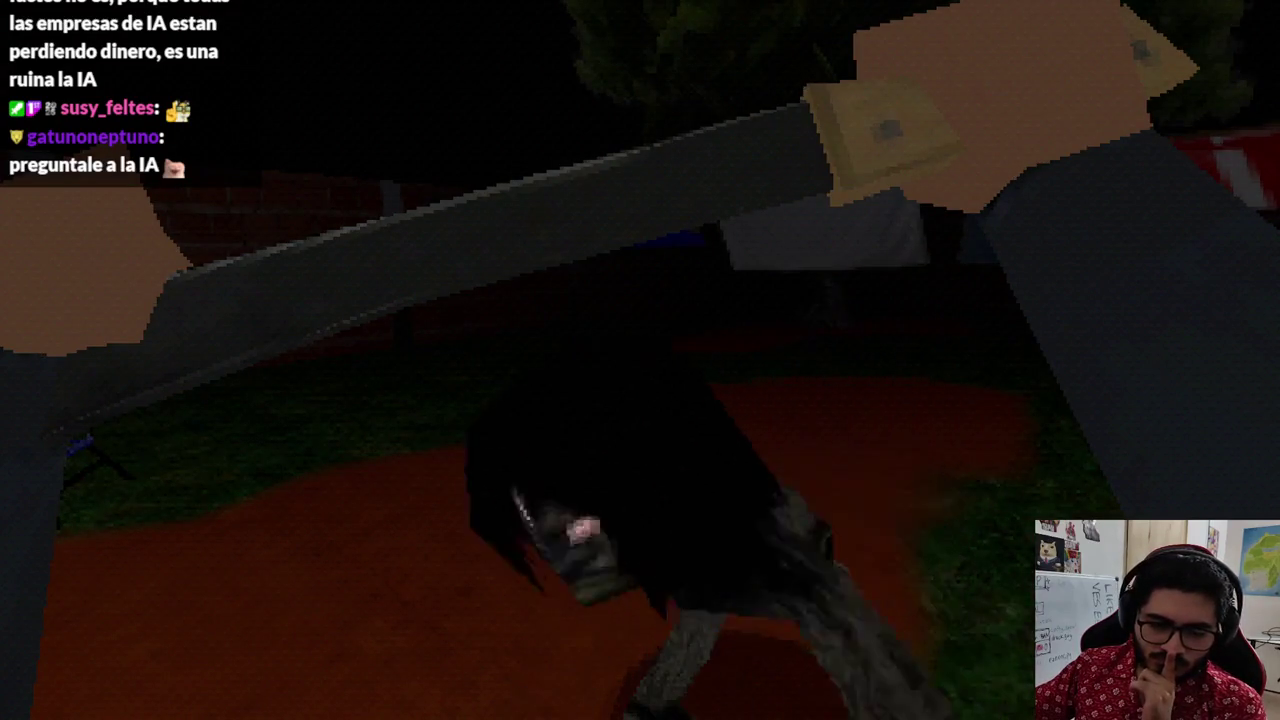
key("F8")
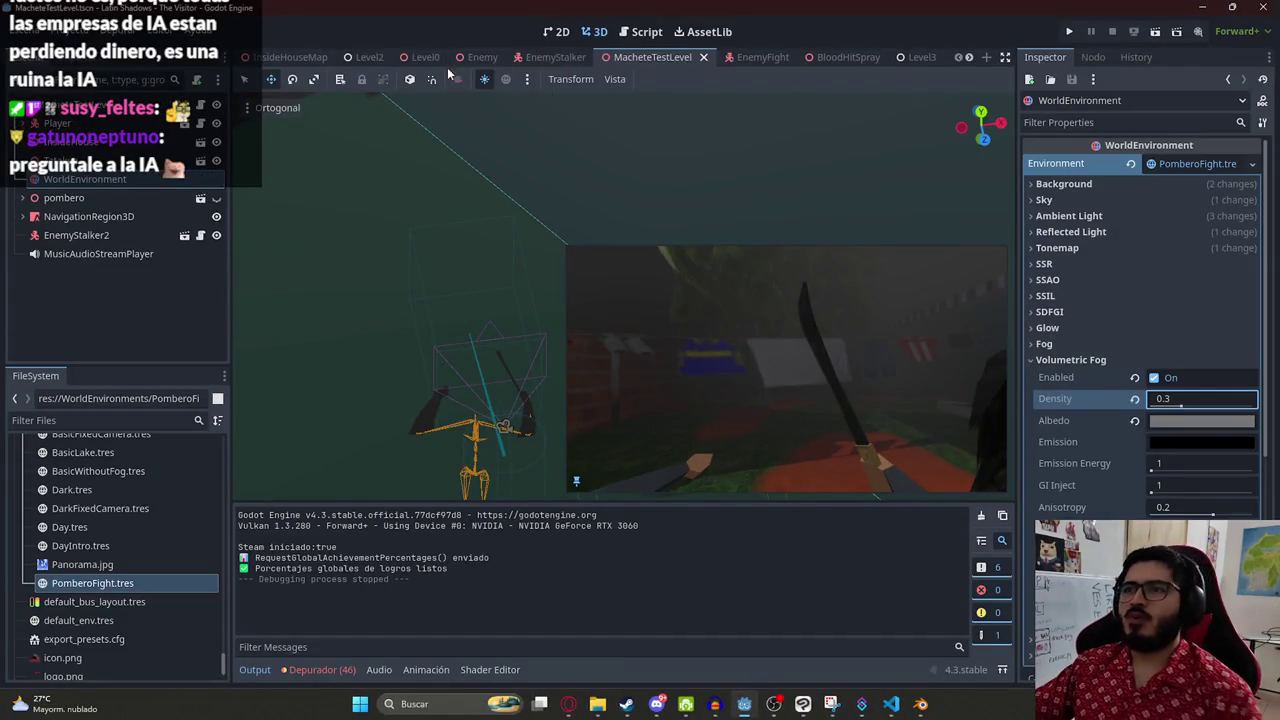
- Open machete_player.gd via the MachetePlayer scene and select HitAudioStreamPlayer on line 135
left_click(845, 57)
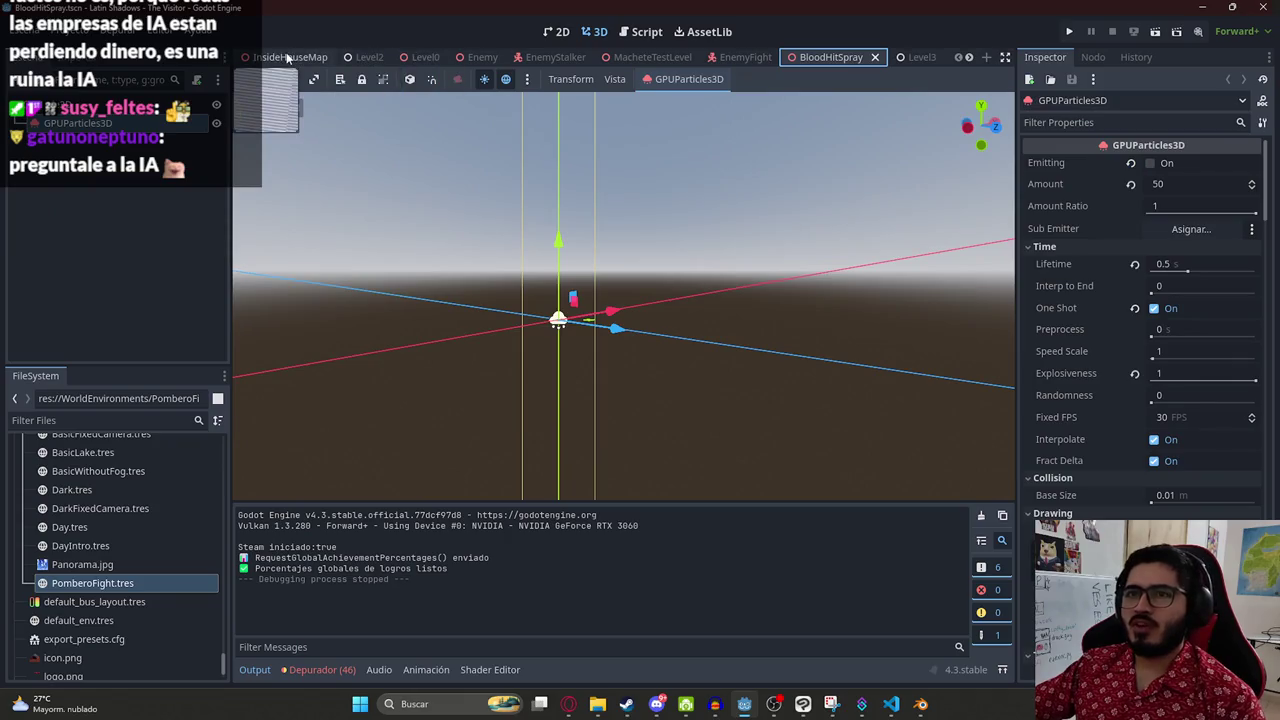
scroll(565, 57, "down", 5)
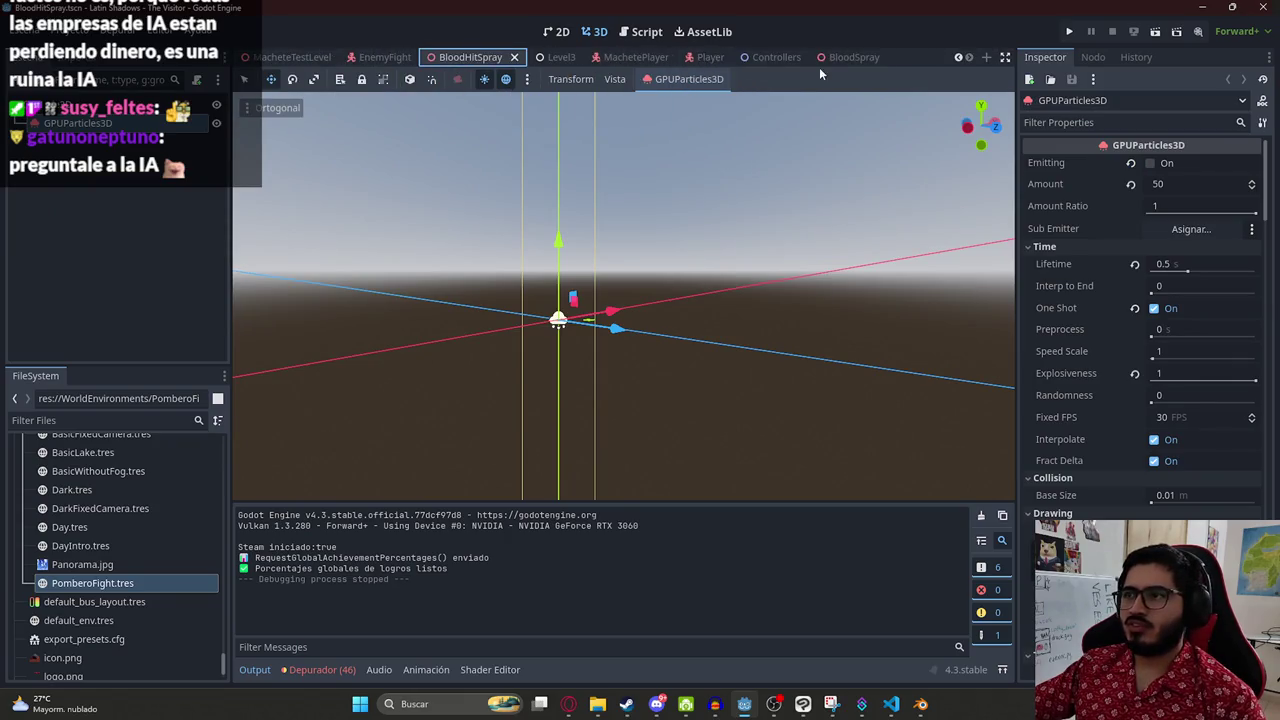
left_click(636, 57)
scroll(115, 270, "up", 3)
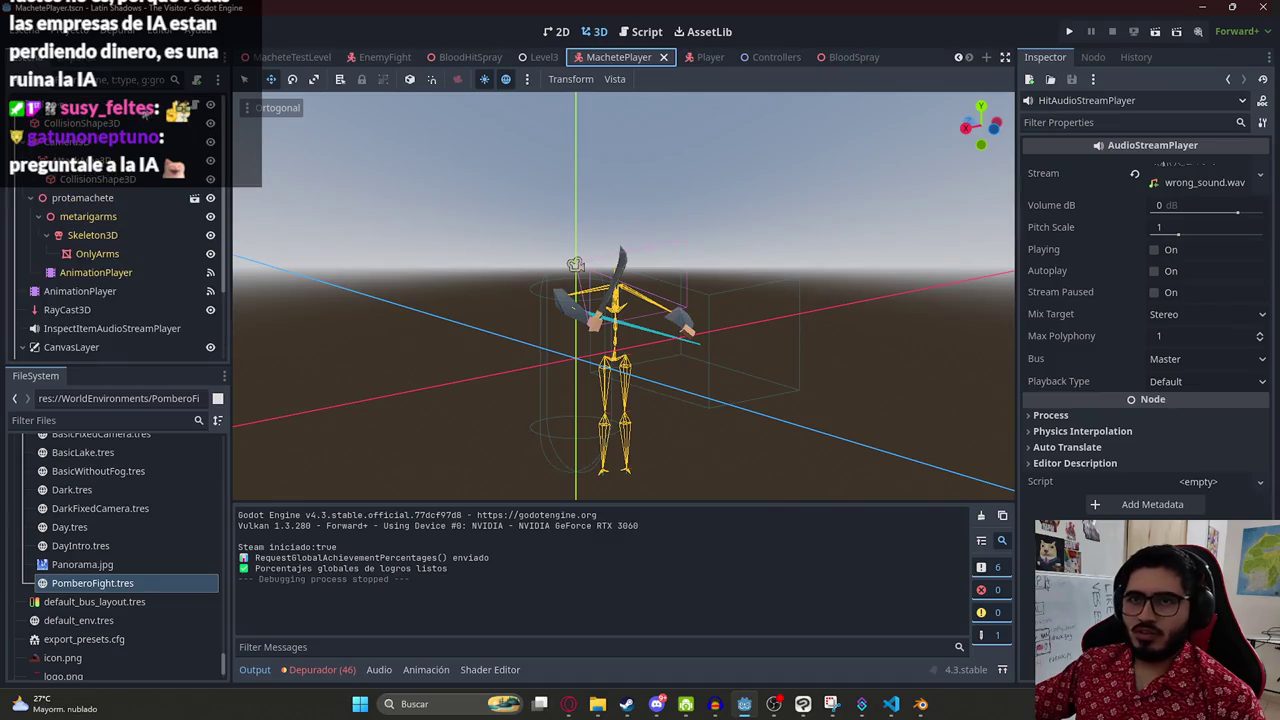
key("ctrl+F3")
double_click(541, 362)
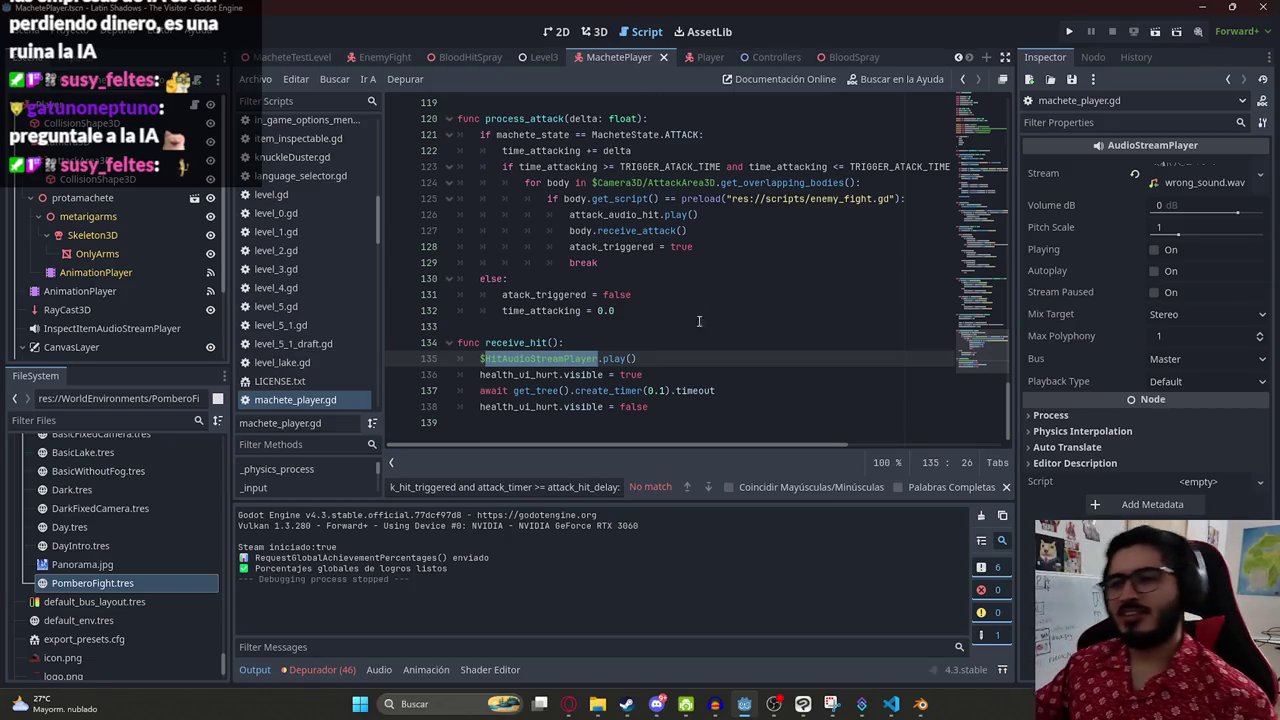
left_click(683, 372)
double_click(540, 358)
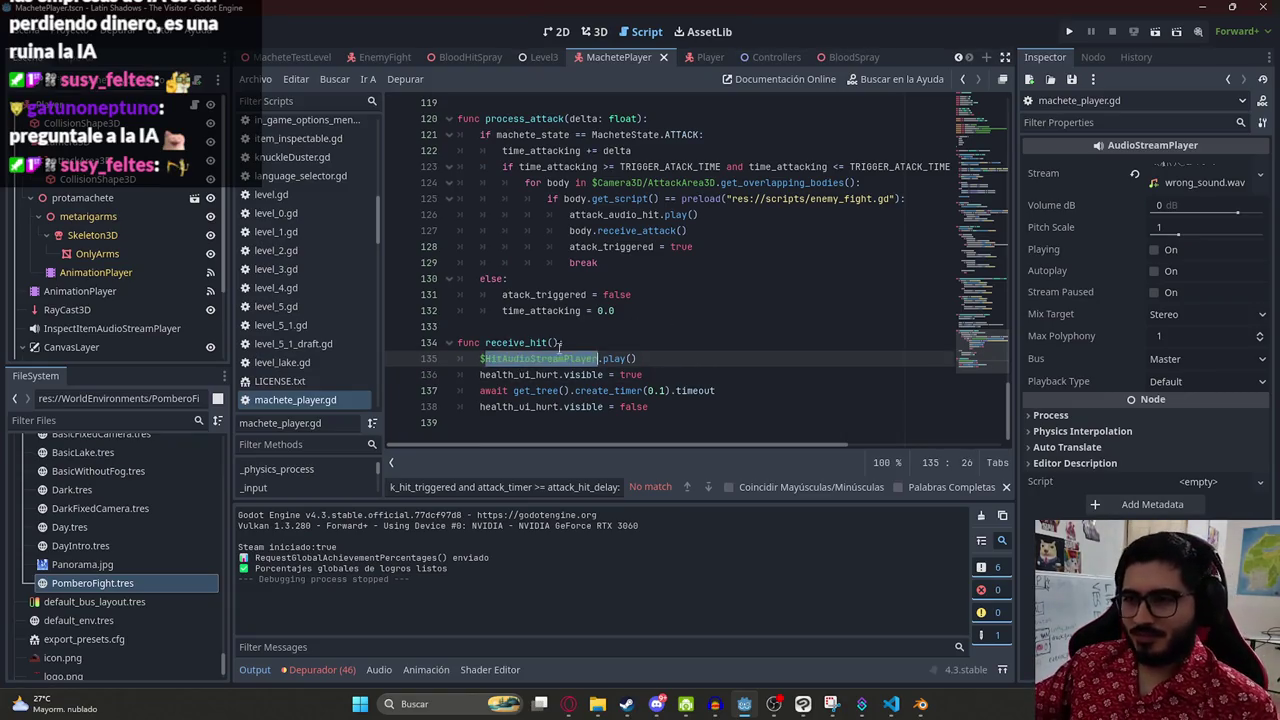